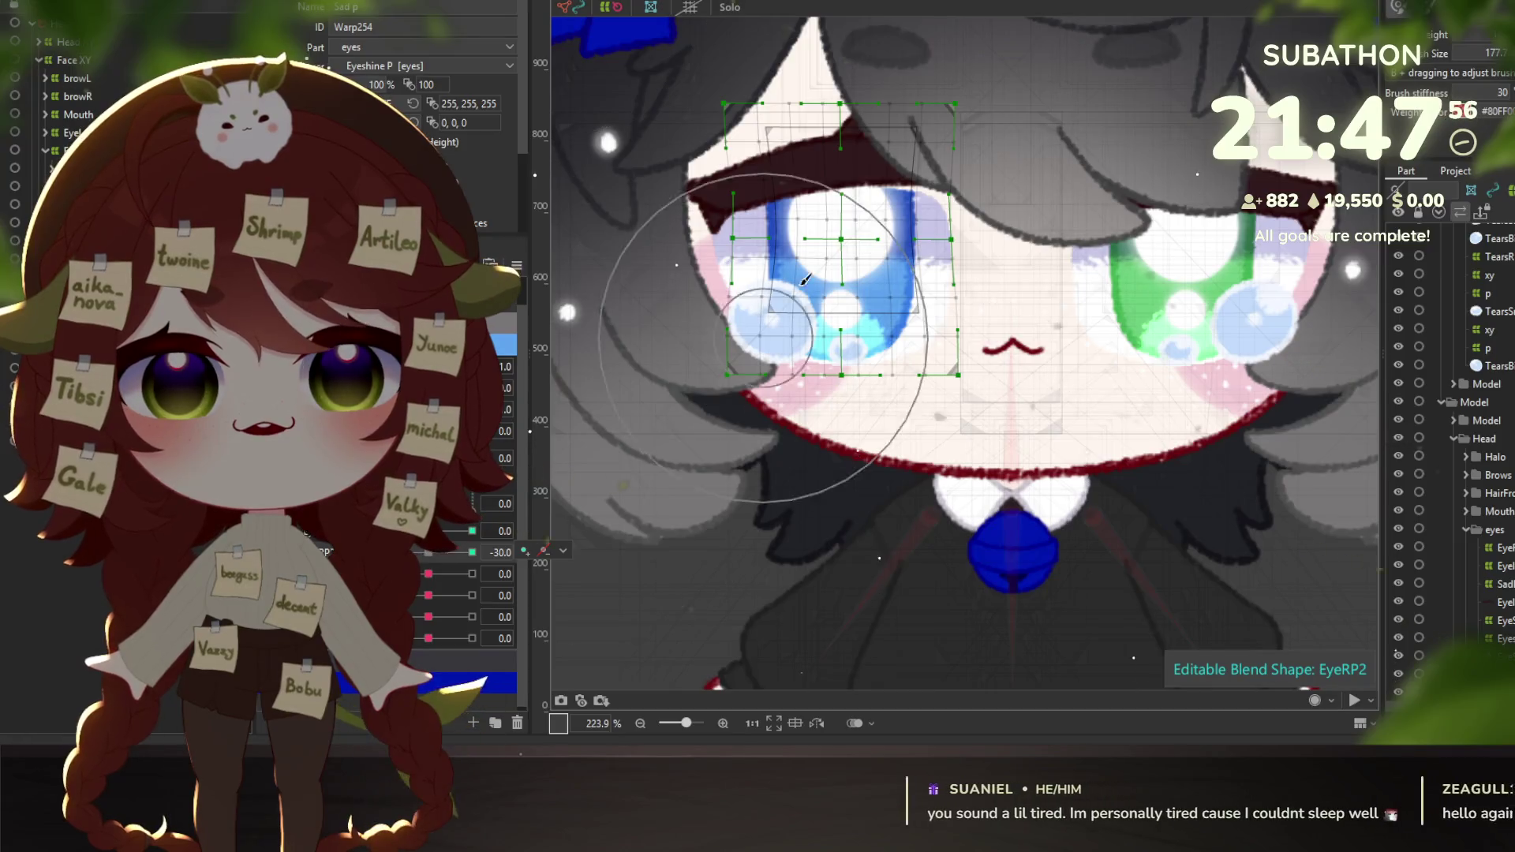
Reshape the blue eye's warp at the neutral keyform, pushing the lower lattice points upward.
drag(846, 406, 846, 298)
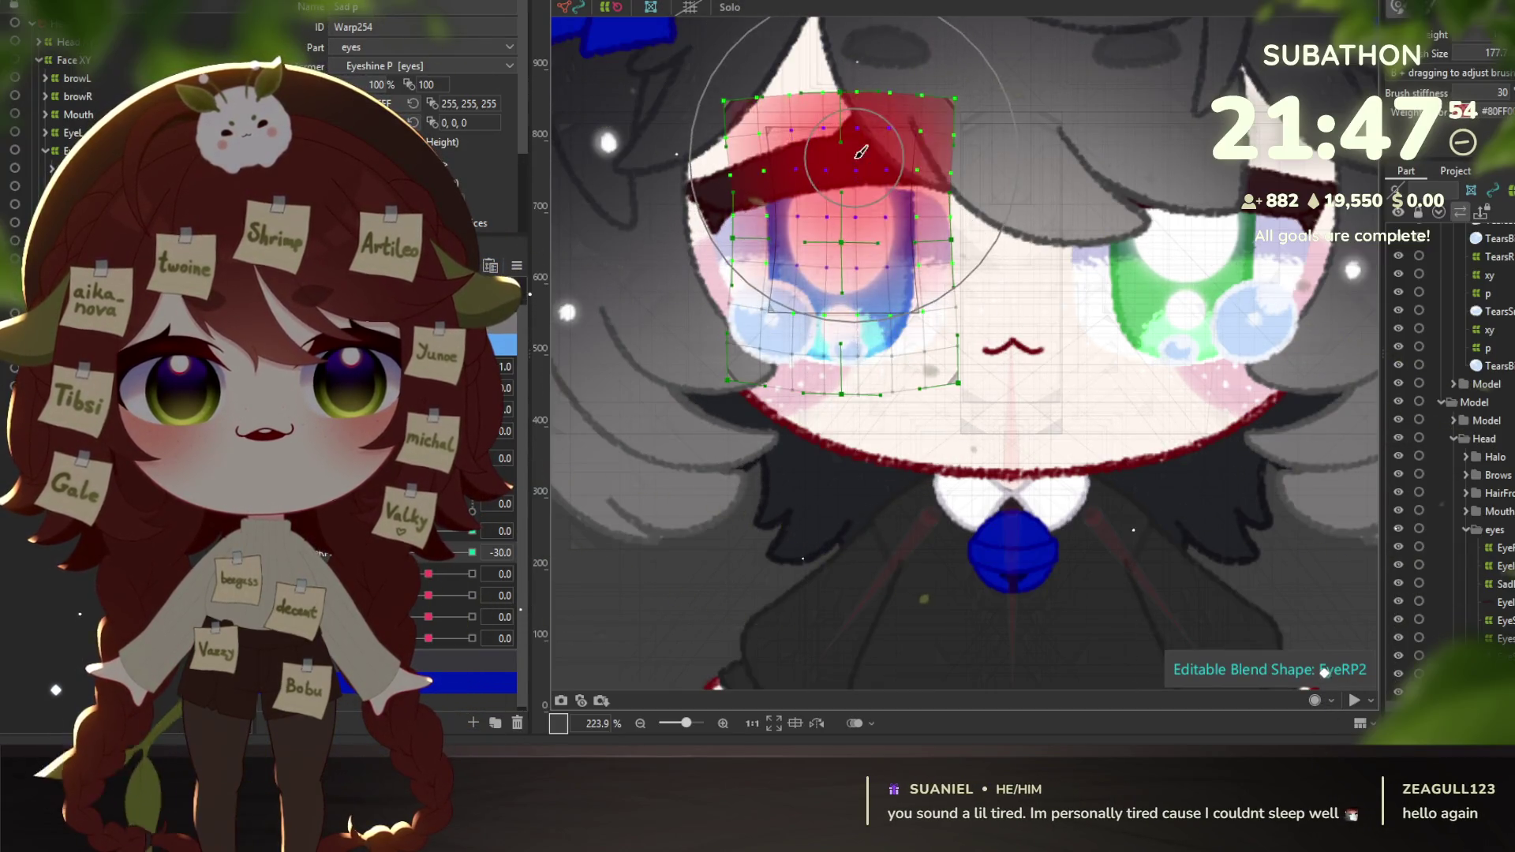
click(428, 552)
mouse_move(839, 376)
mouse_down()
mouse_move(857, 347)
mouse_move(866, 368)
mouse_up()
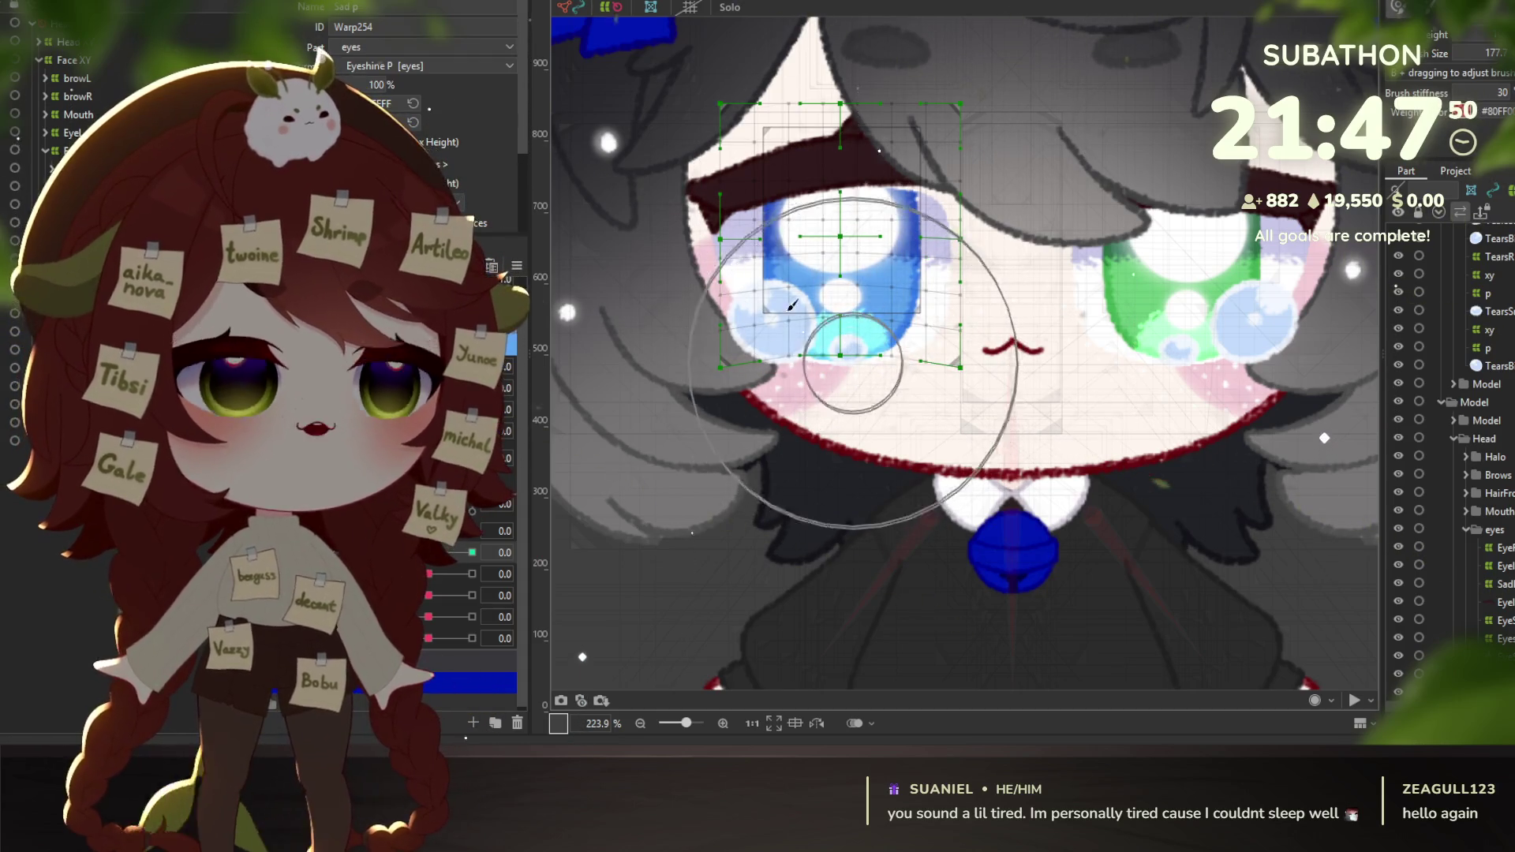
Check the teary expression in the preview with Sad set fully on, then return to editing.
key(alt+Tab)
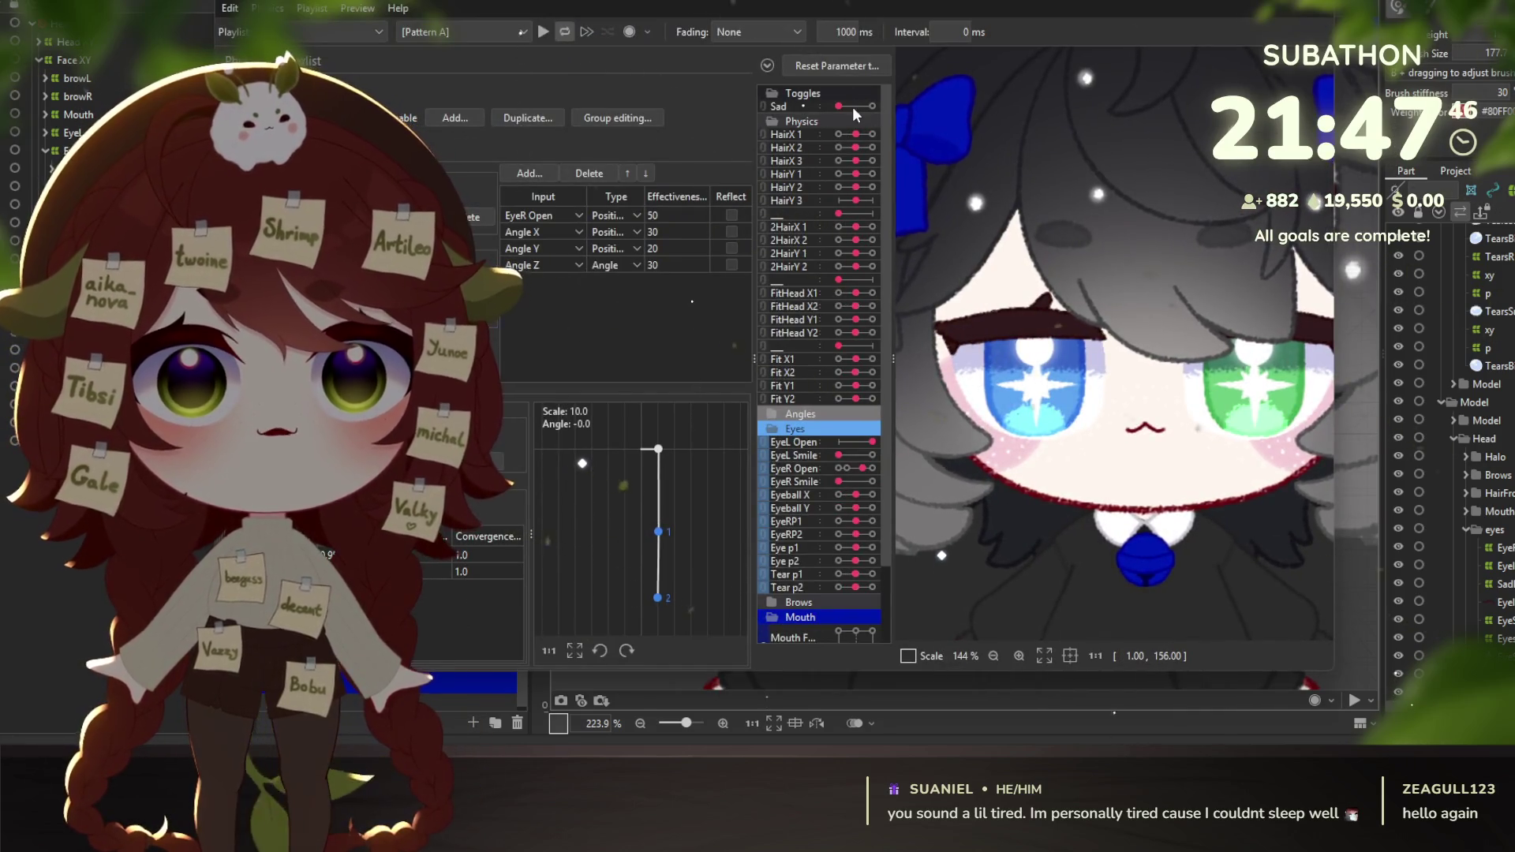
click(863, 106)
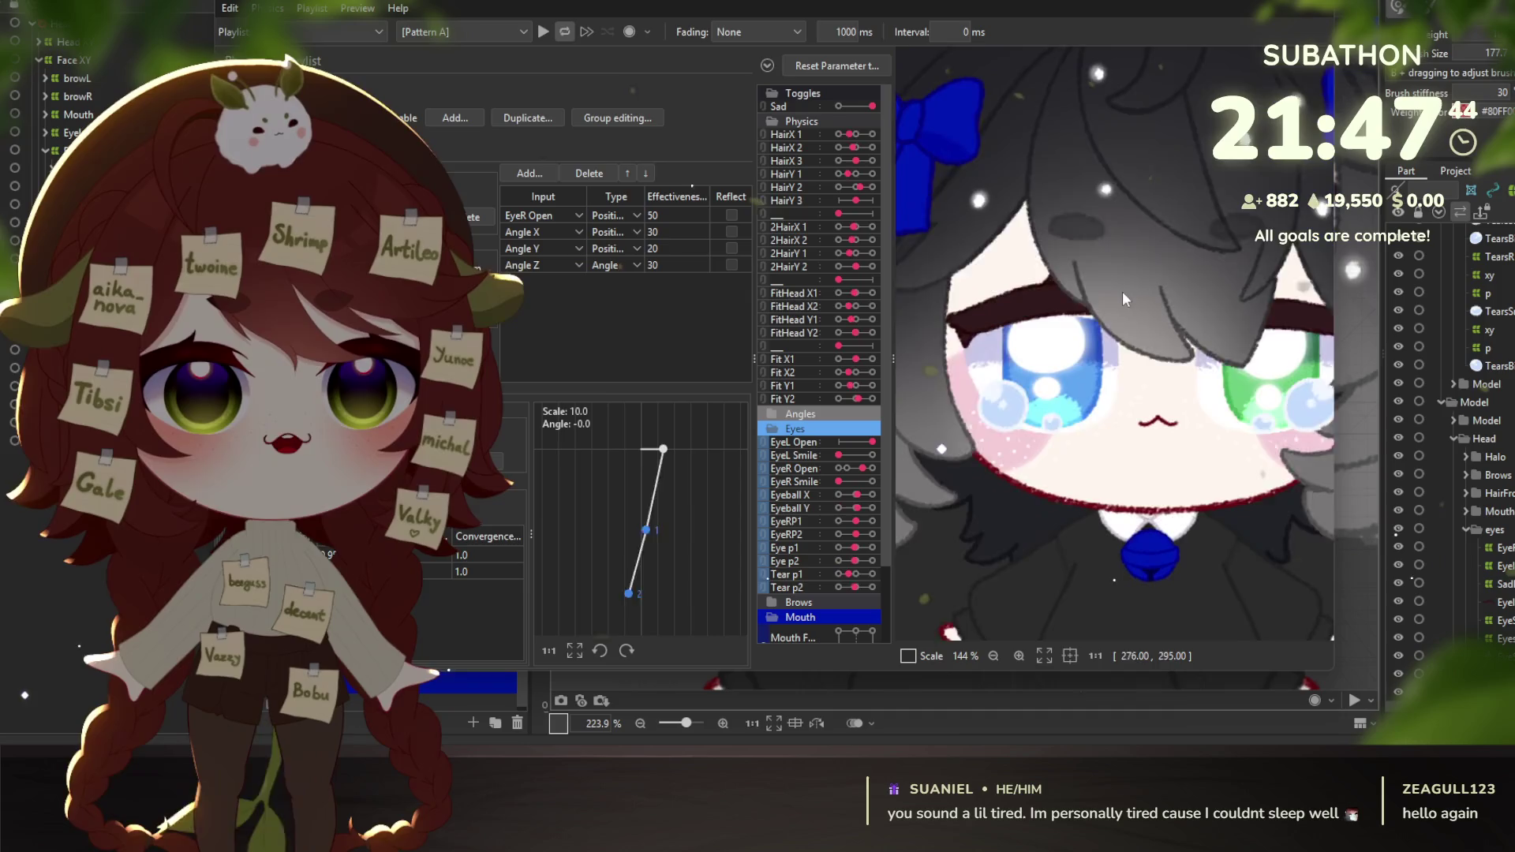
key(alt+Tab)
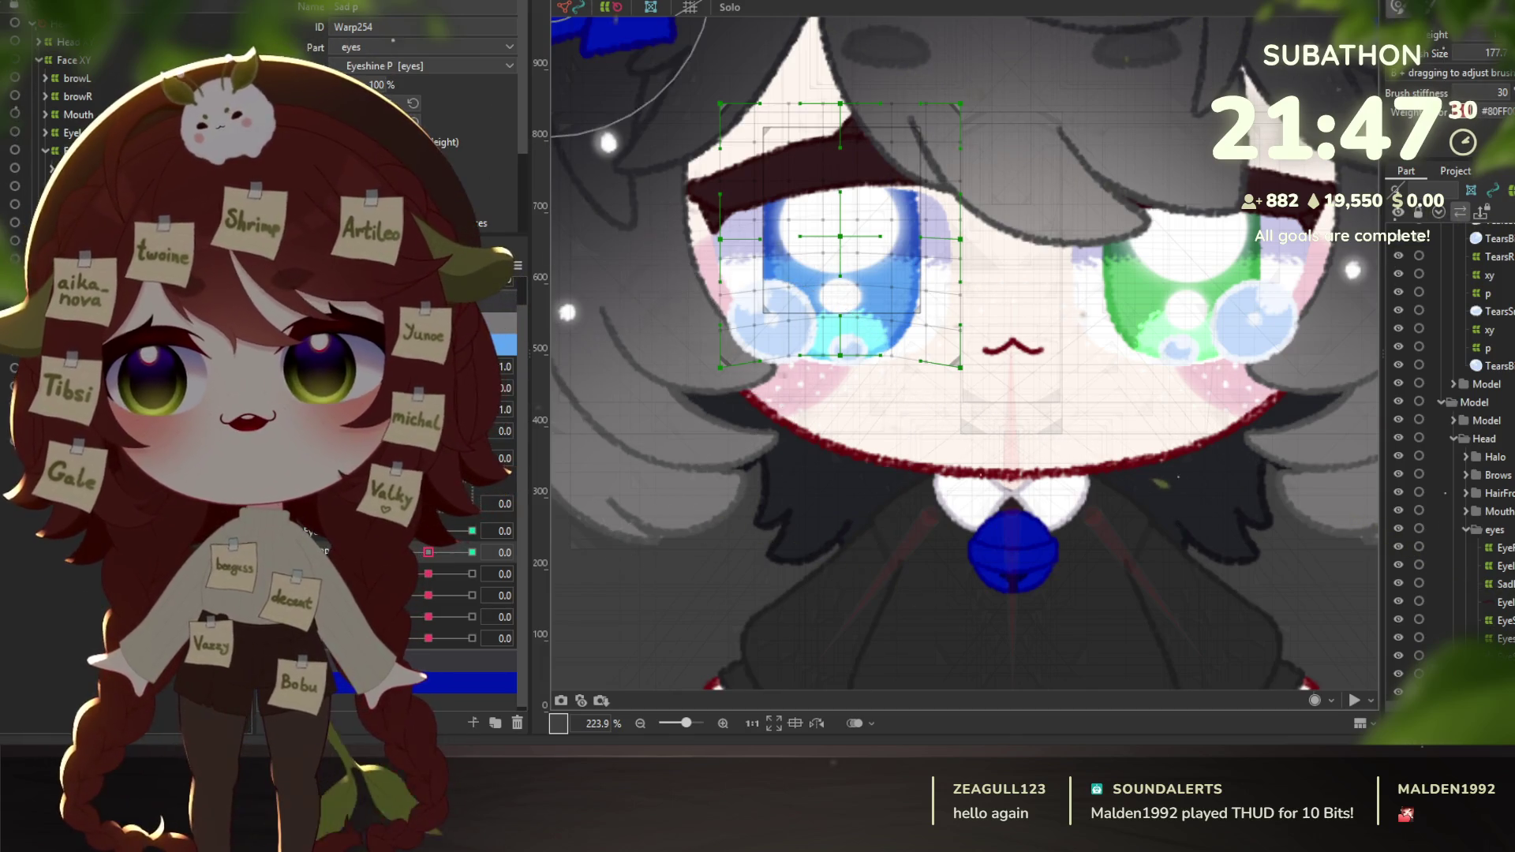
Pick out the Warp254 Sad p deformer among the eye warps and reparent it to IrisRP [eyes].
click(840, 176)
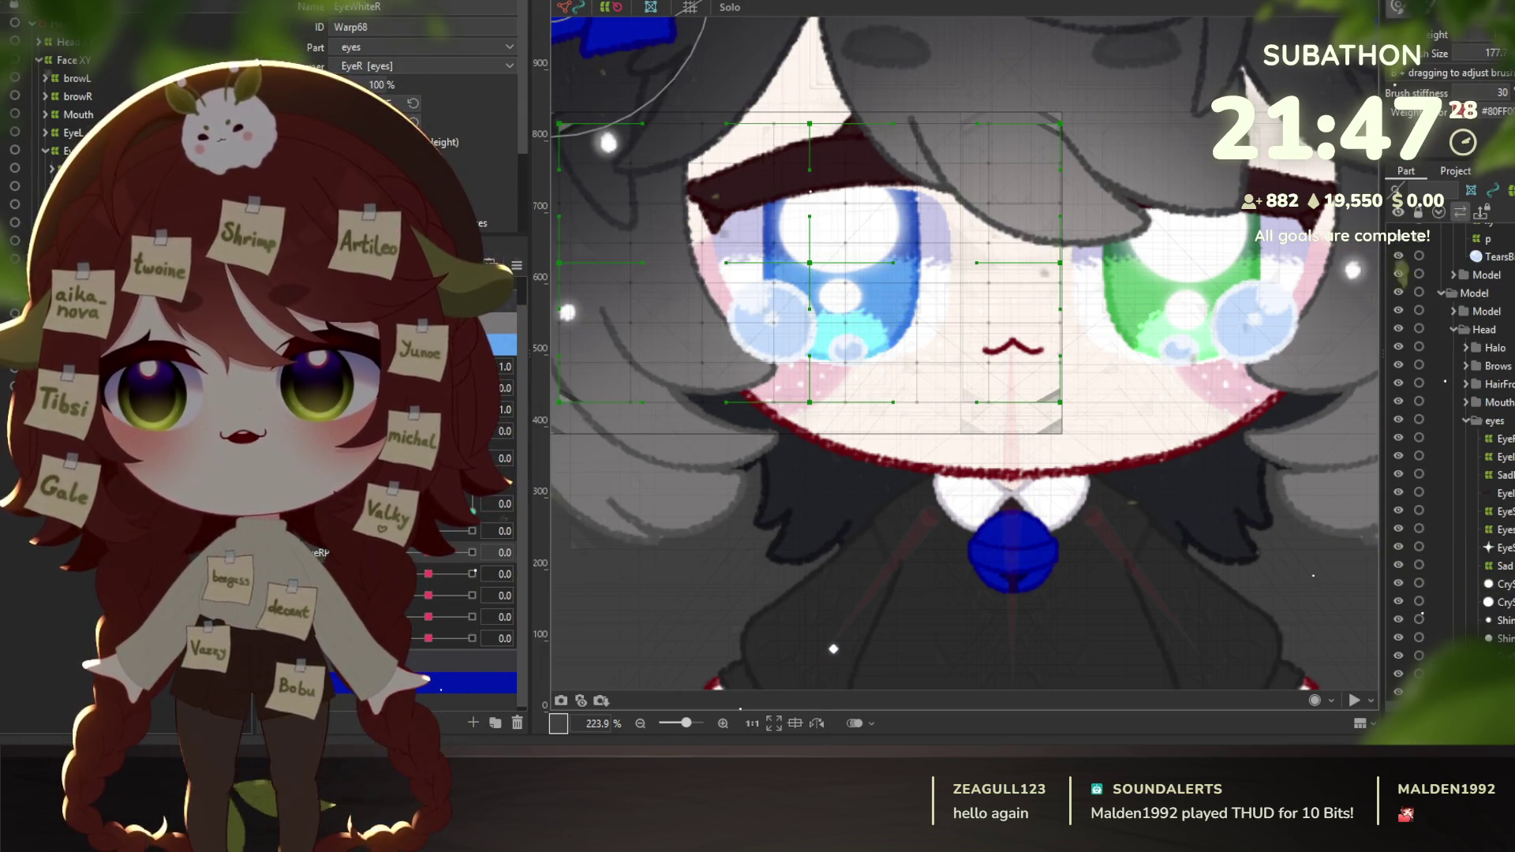
click(834, 549)
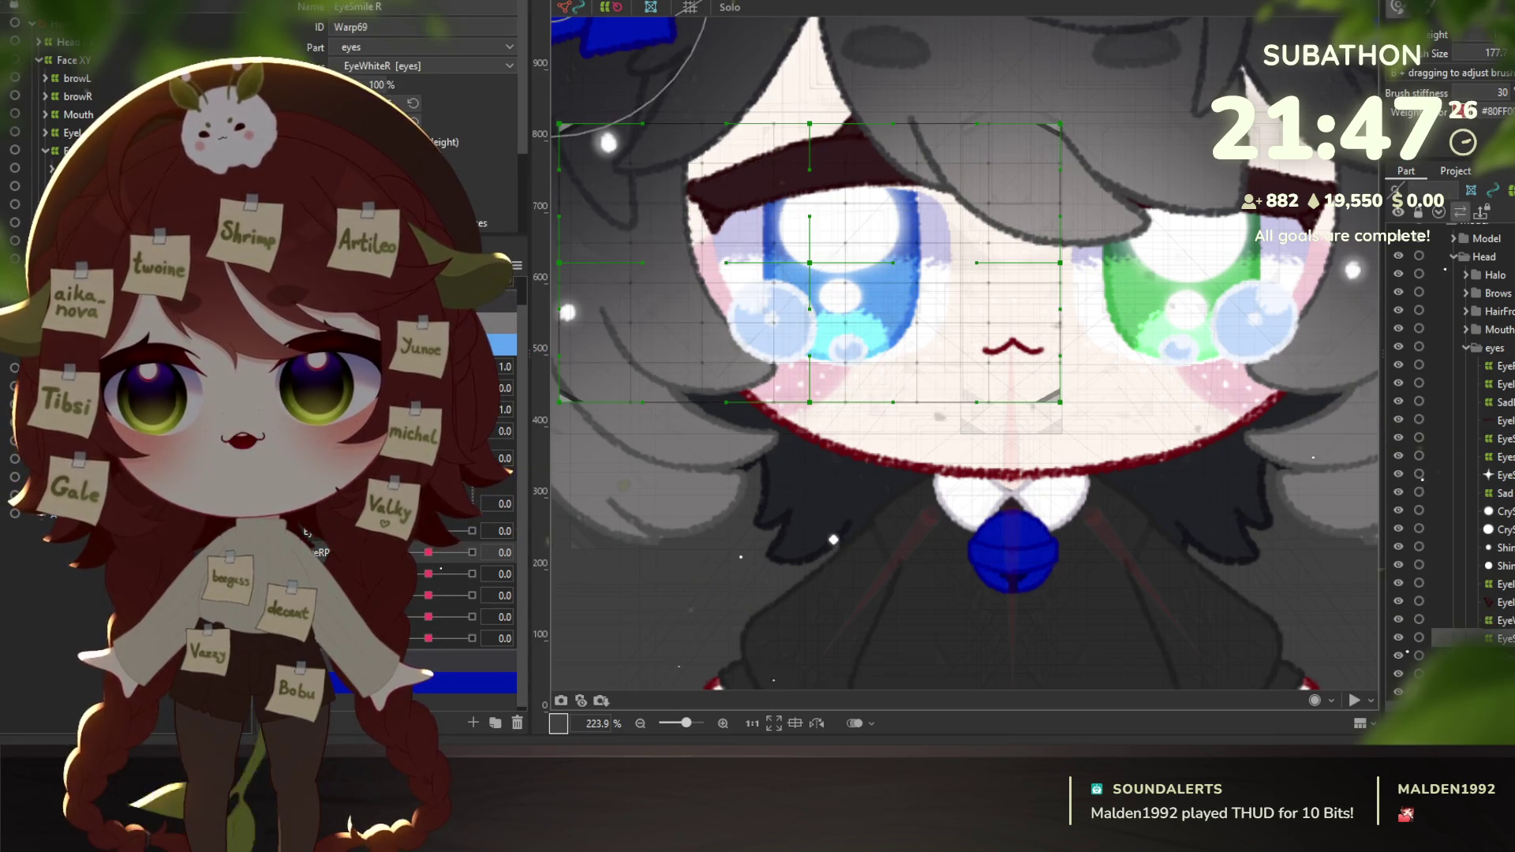
click(834, 512)
click(833, 457)
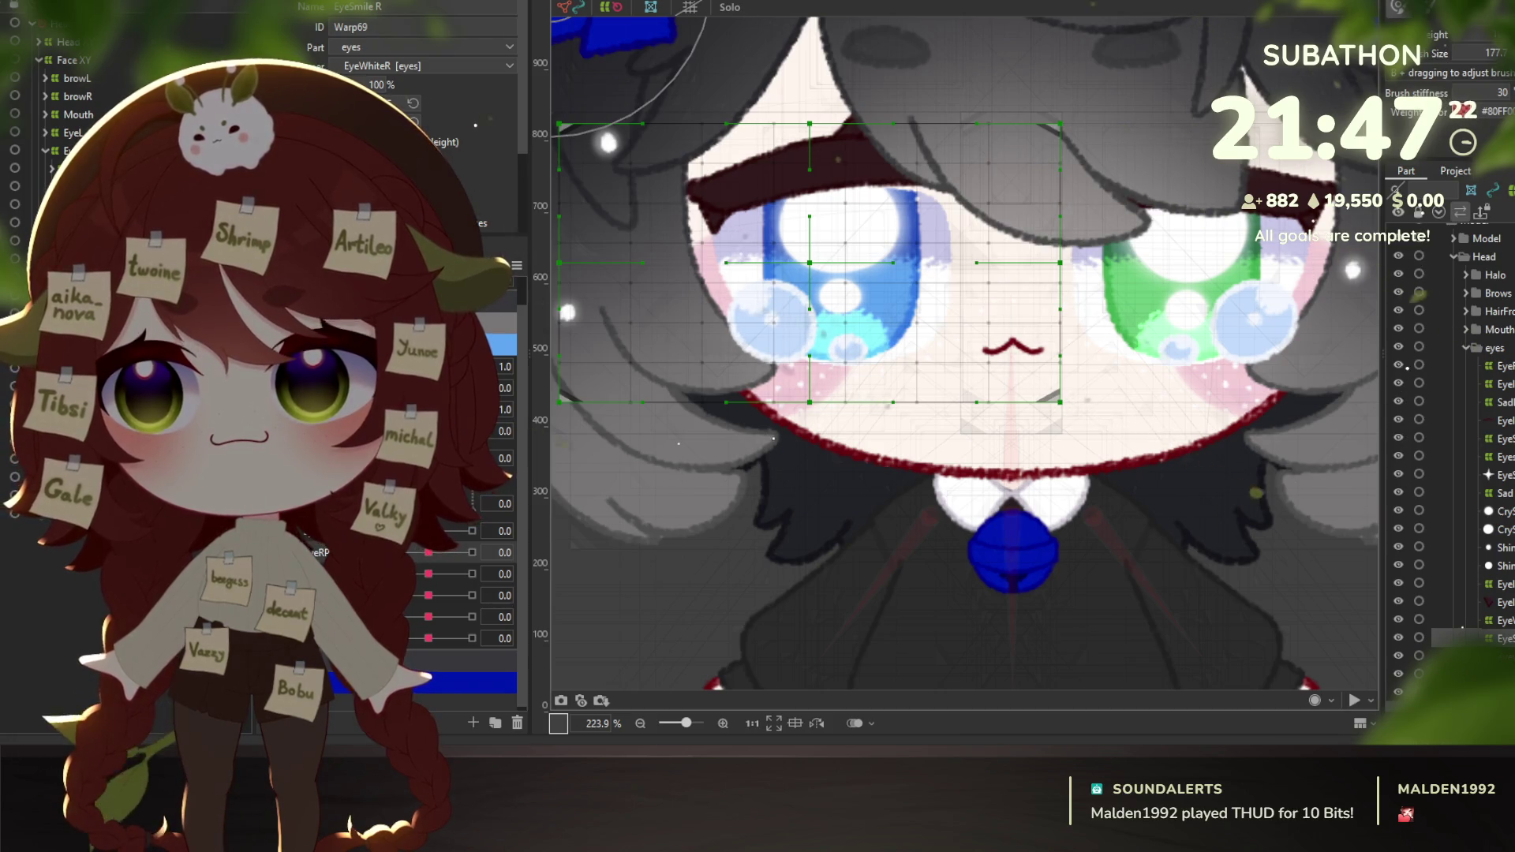
click(834, 316)
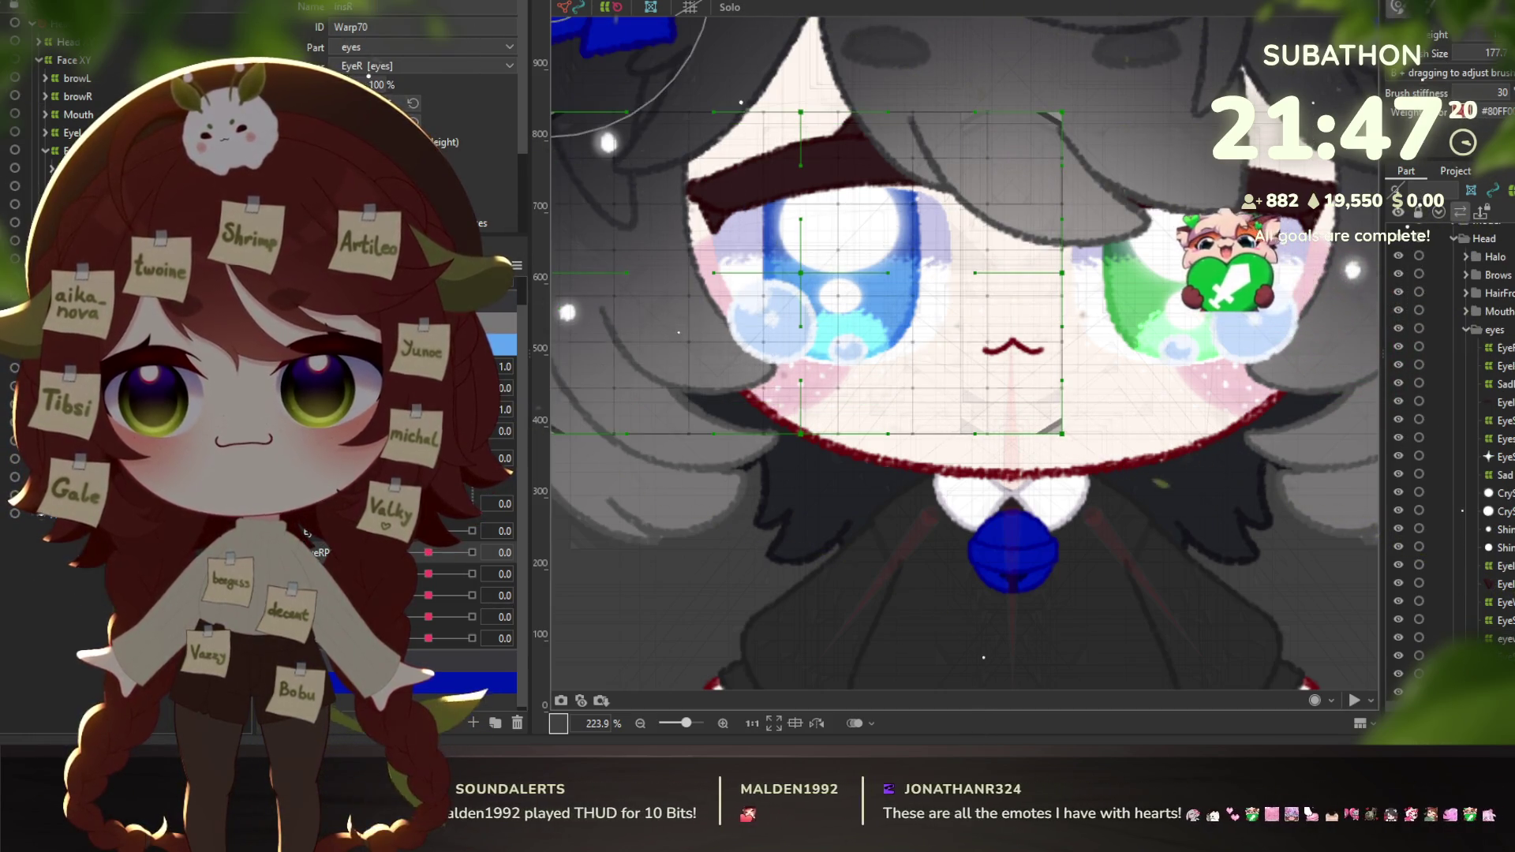
click(840, 237)
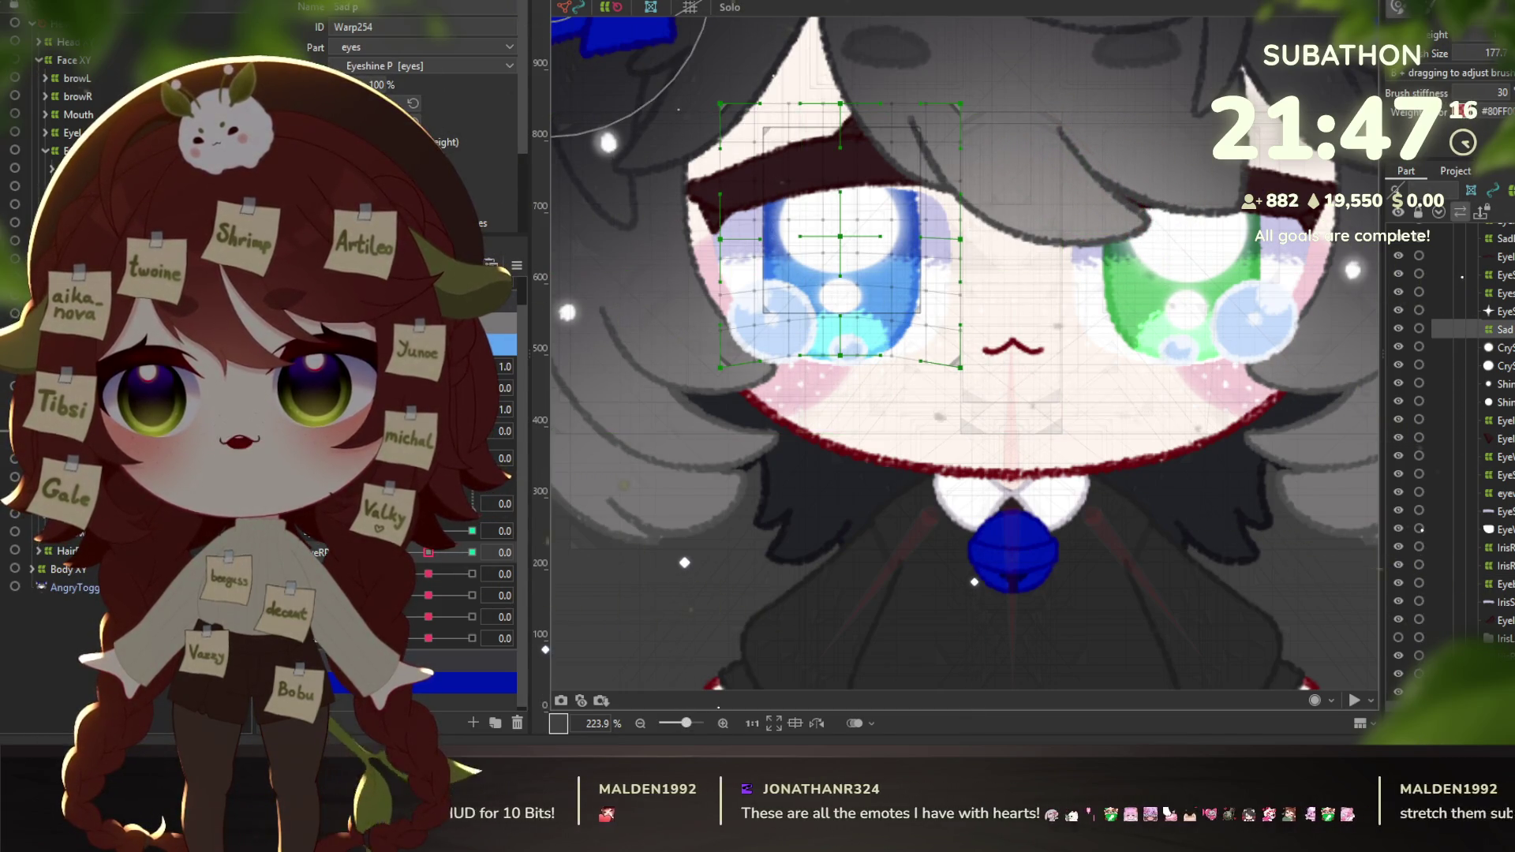
click(426, 65)
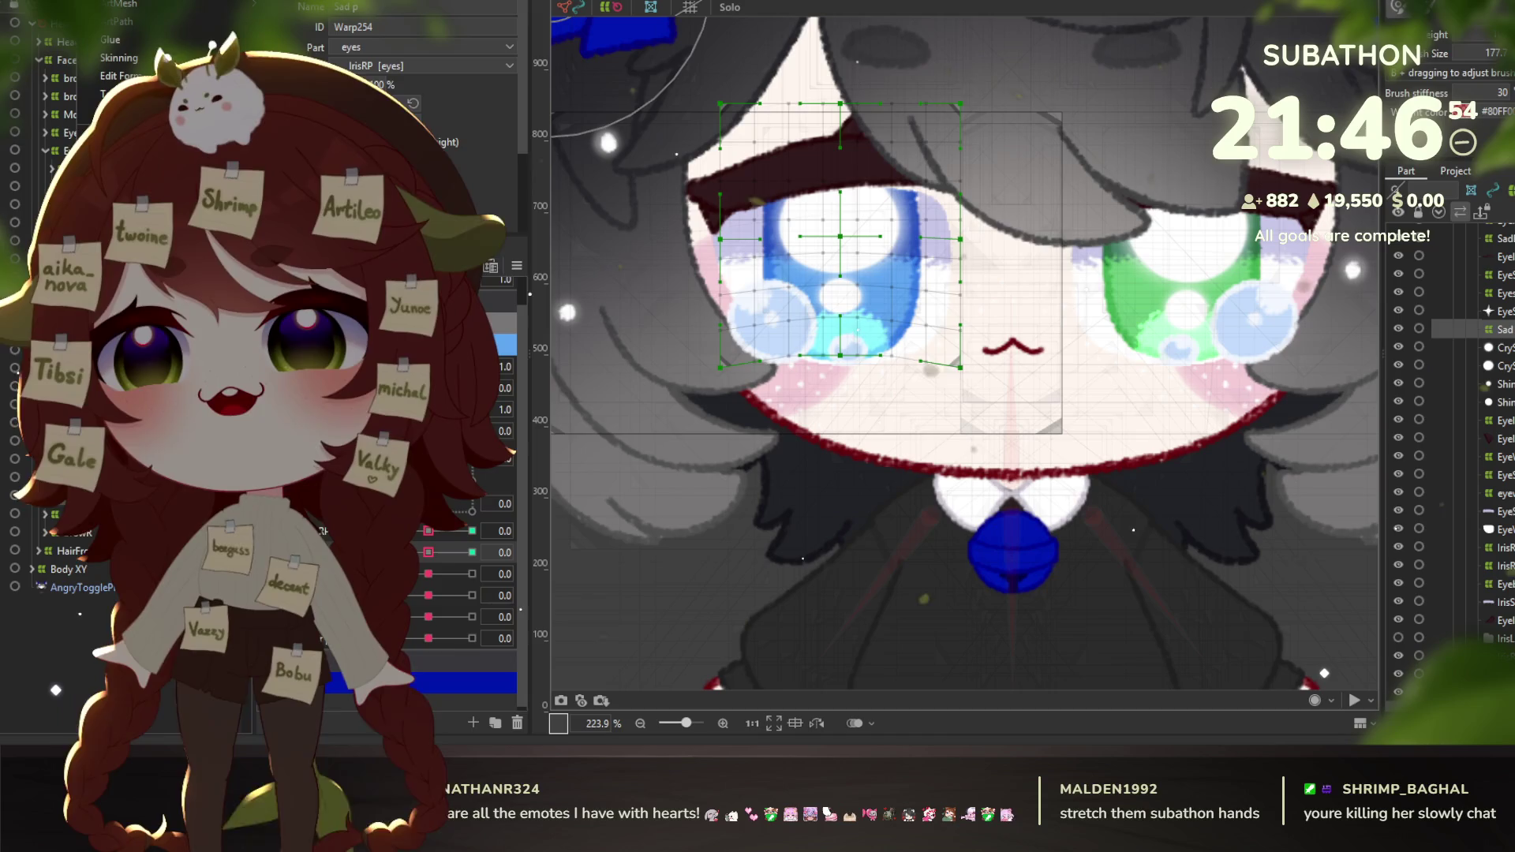
Test the right eye blinking closed and open in the physics preview, then close it.
key(alt+Tab)
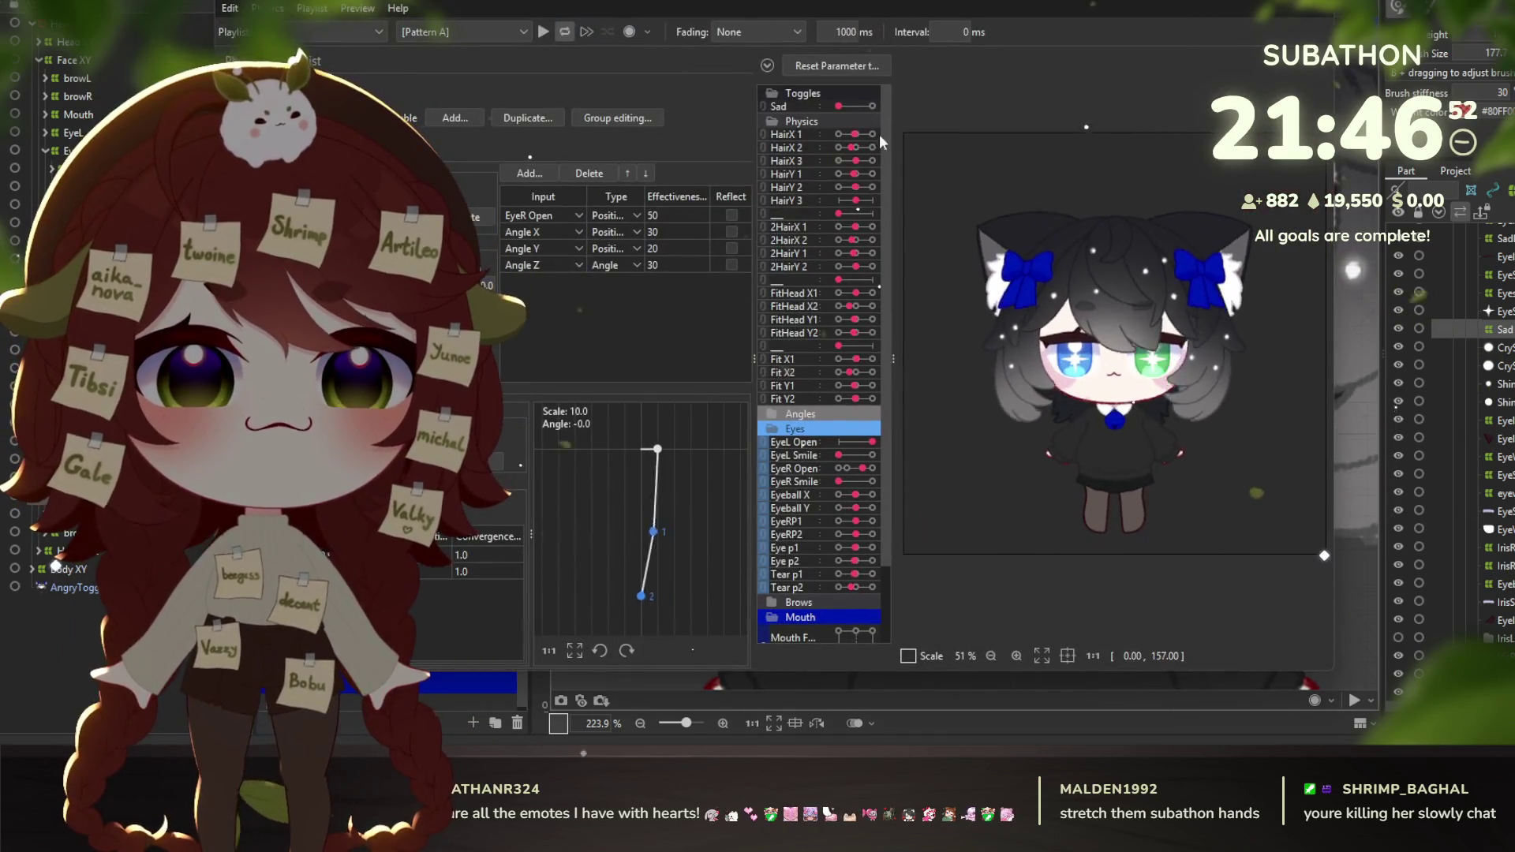
scroll(1084, 410, up, 3)
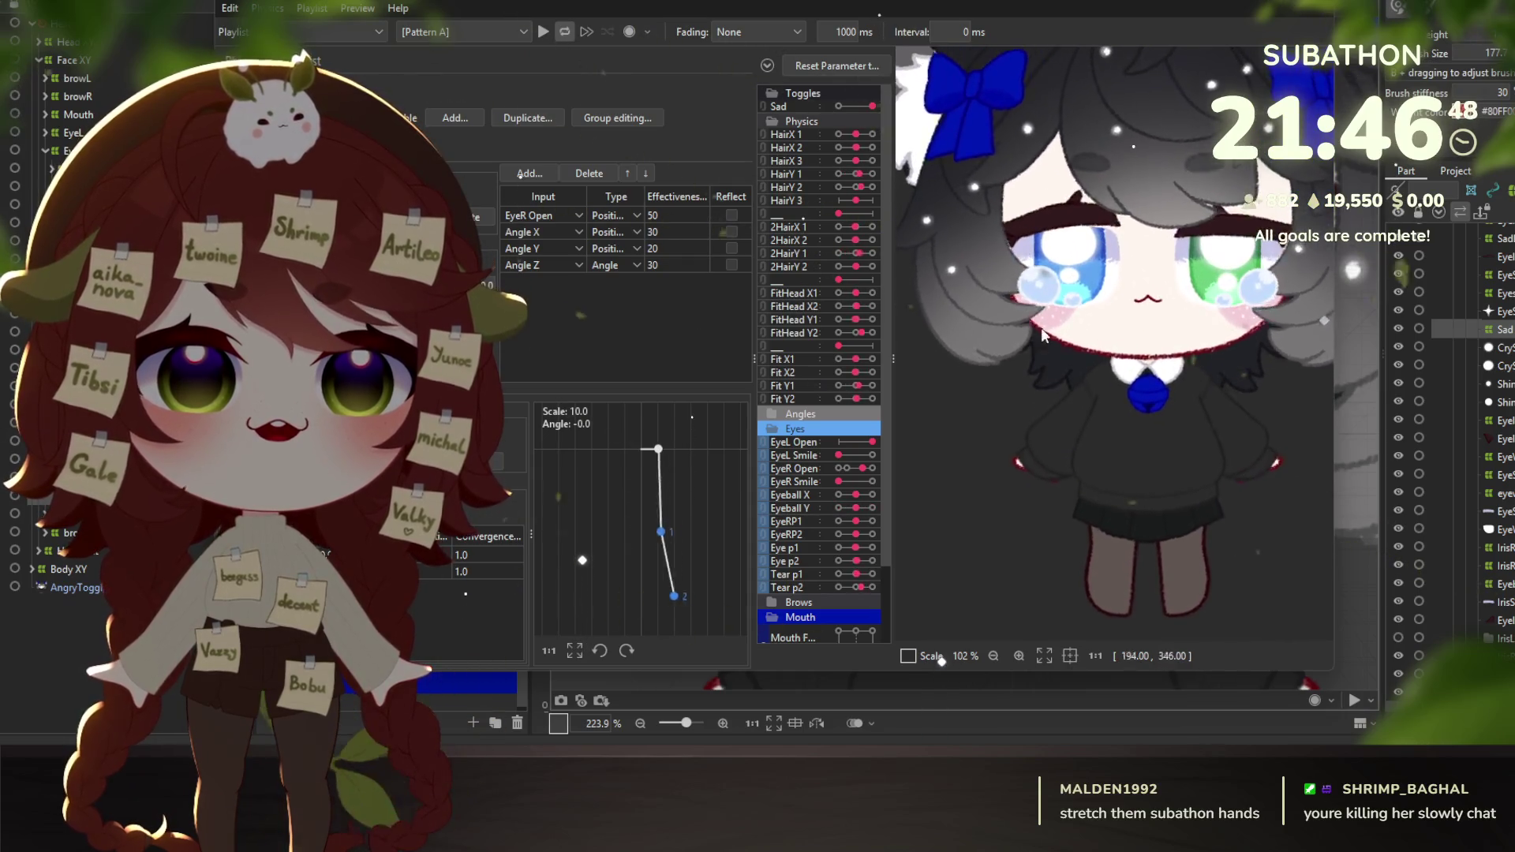
mouse_move(862, 469)
mouse_down()
mouse_move(823, 457)
mouse_move(914, 462)
mouse_up()
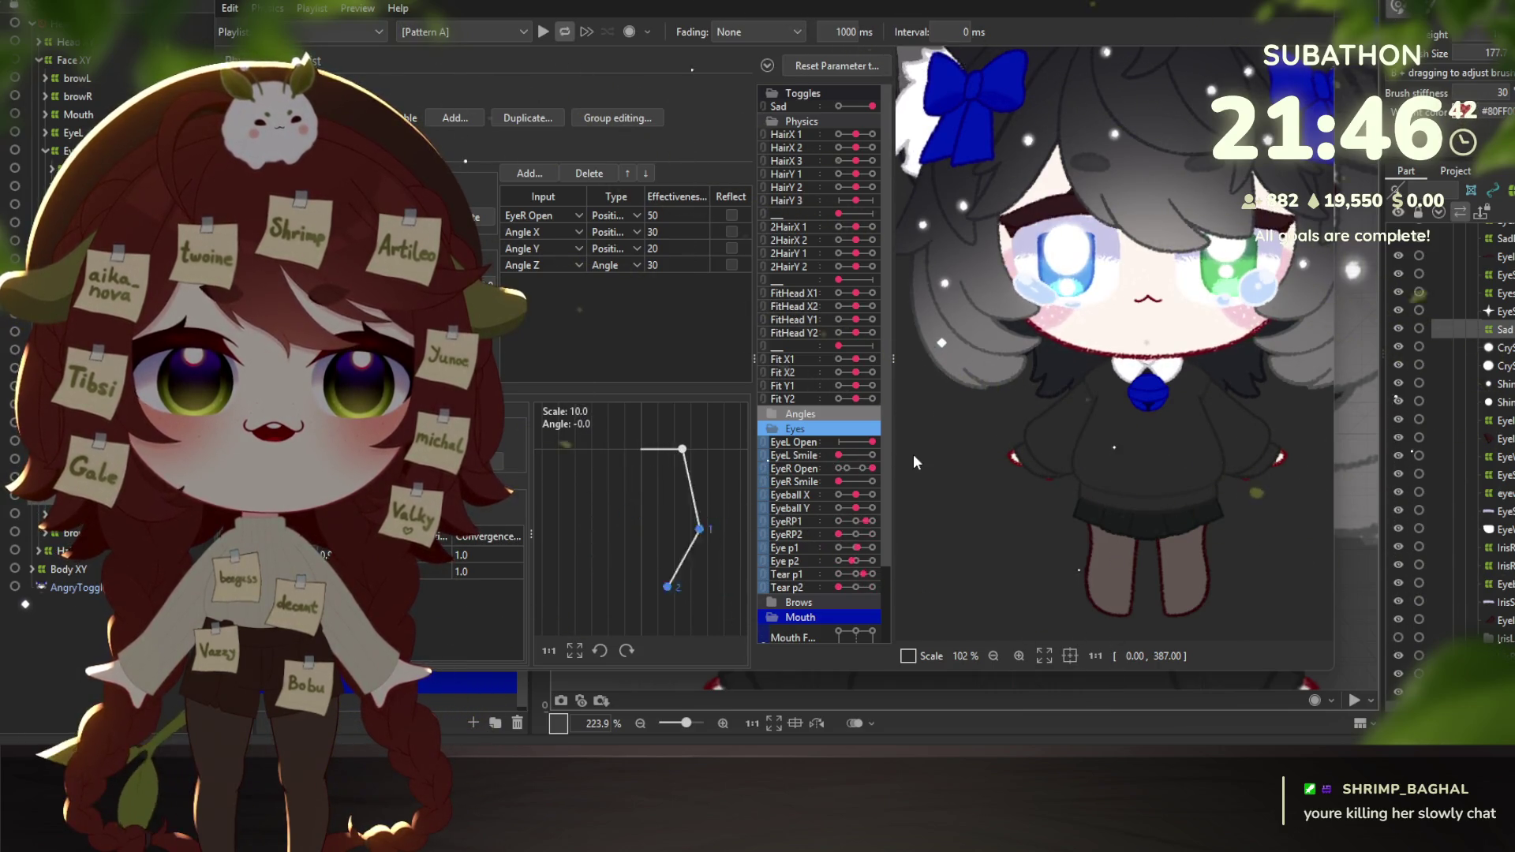
click(1368, 10)
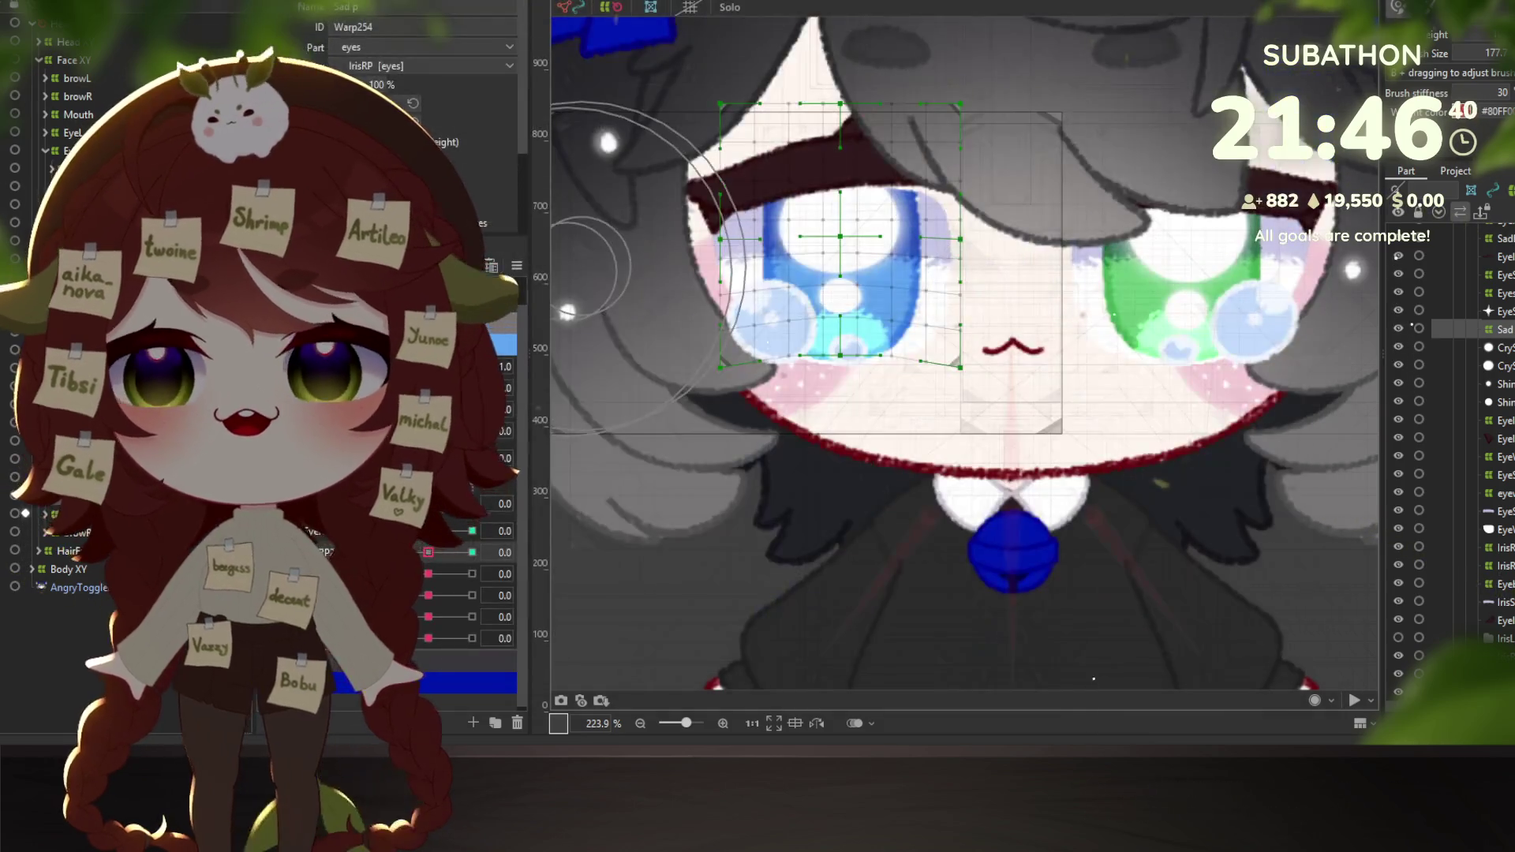
Select the Sad warp deformer over the eye and delete it.
click(836, 260)
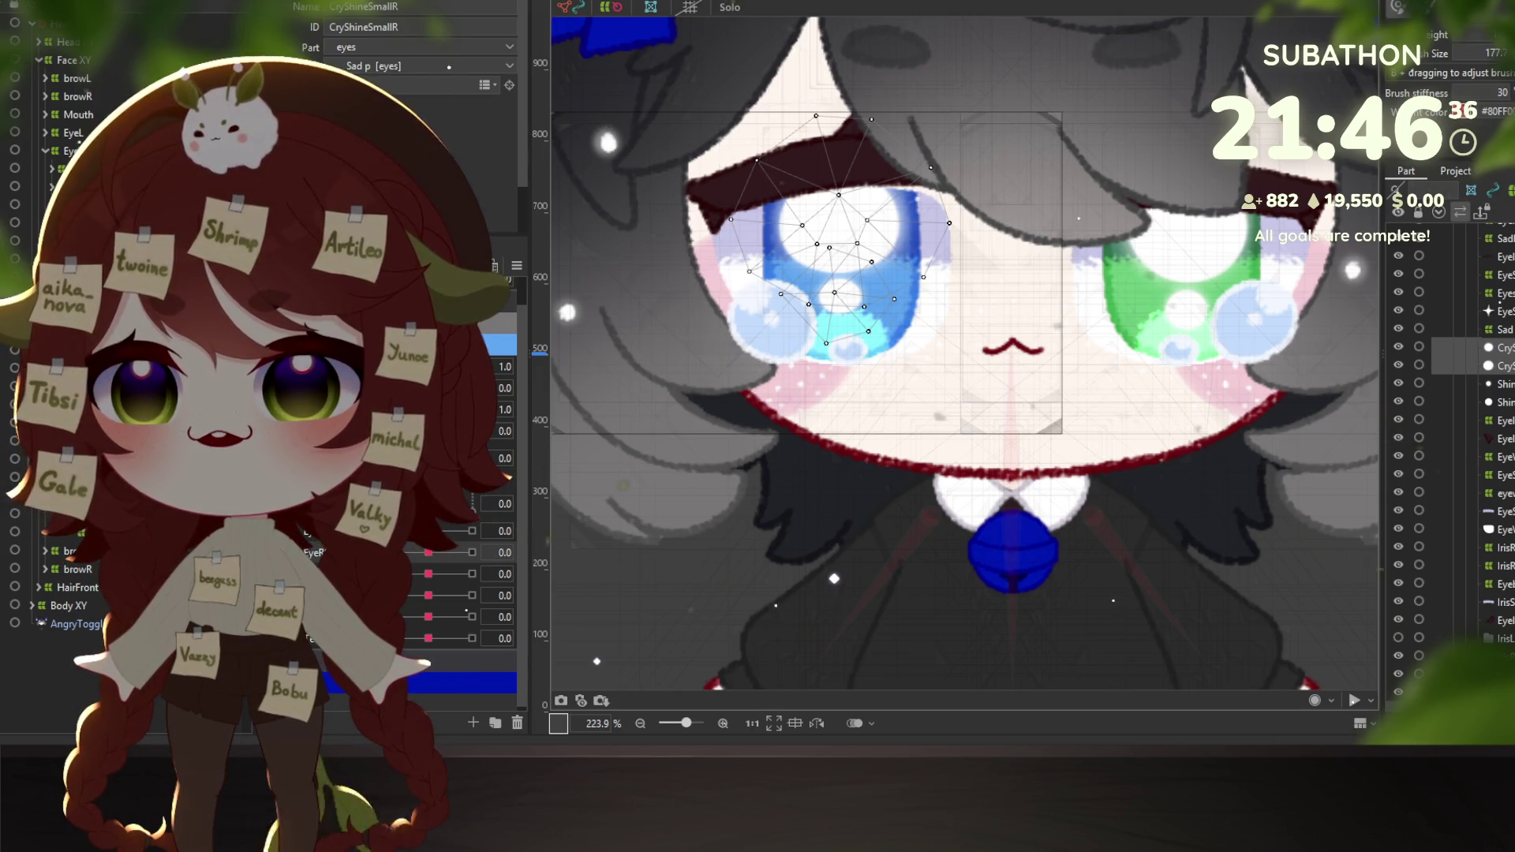
click(1503, 329)
key(Delete)
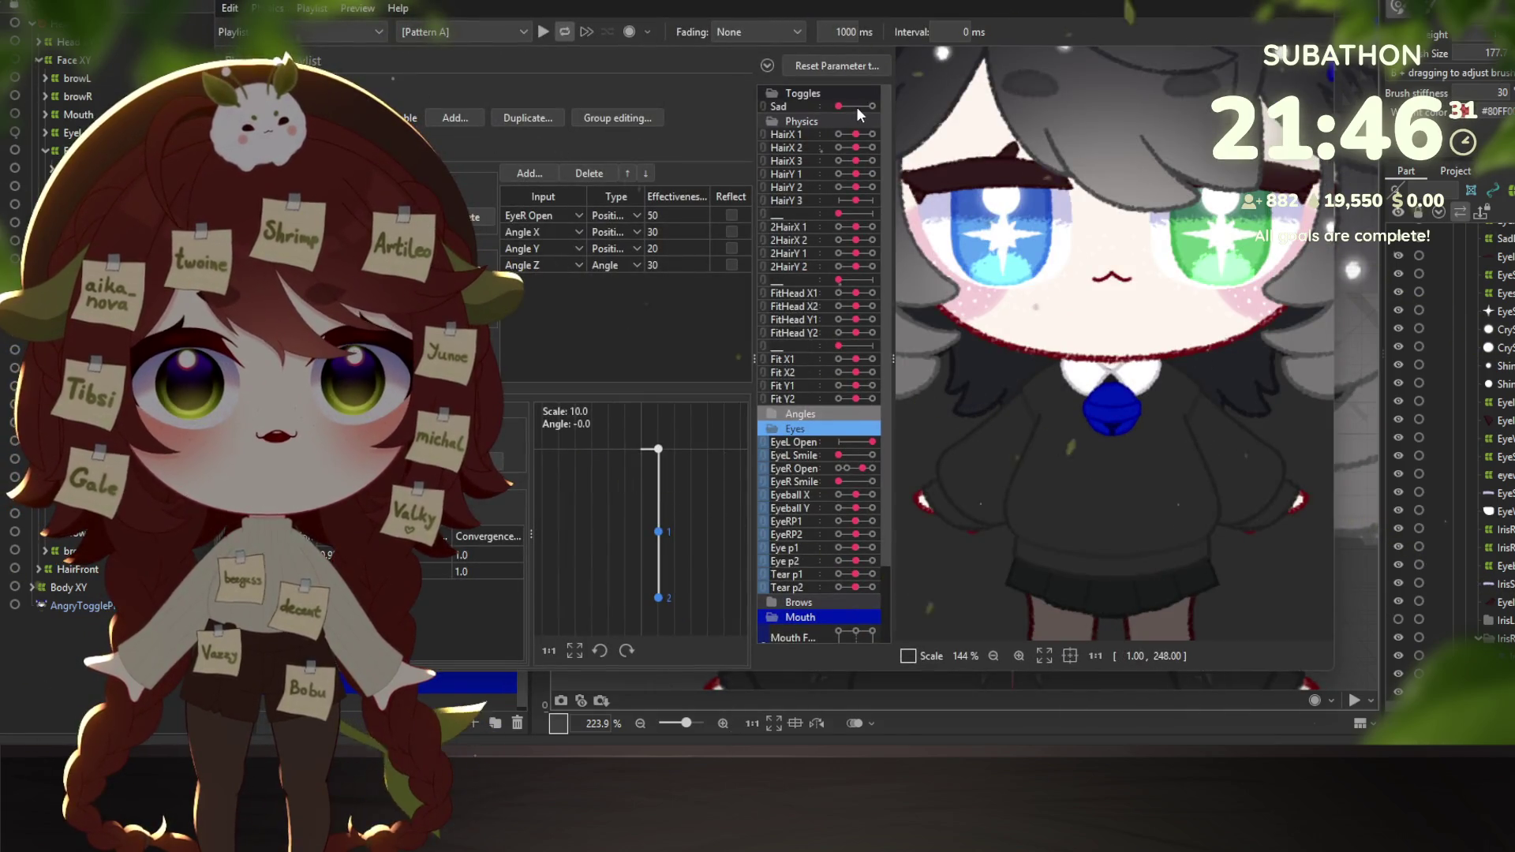
With Sad on, test the tears by half-closing the right eye and swinging the head.
click(857, 106)
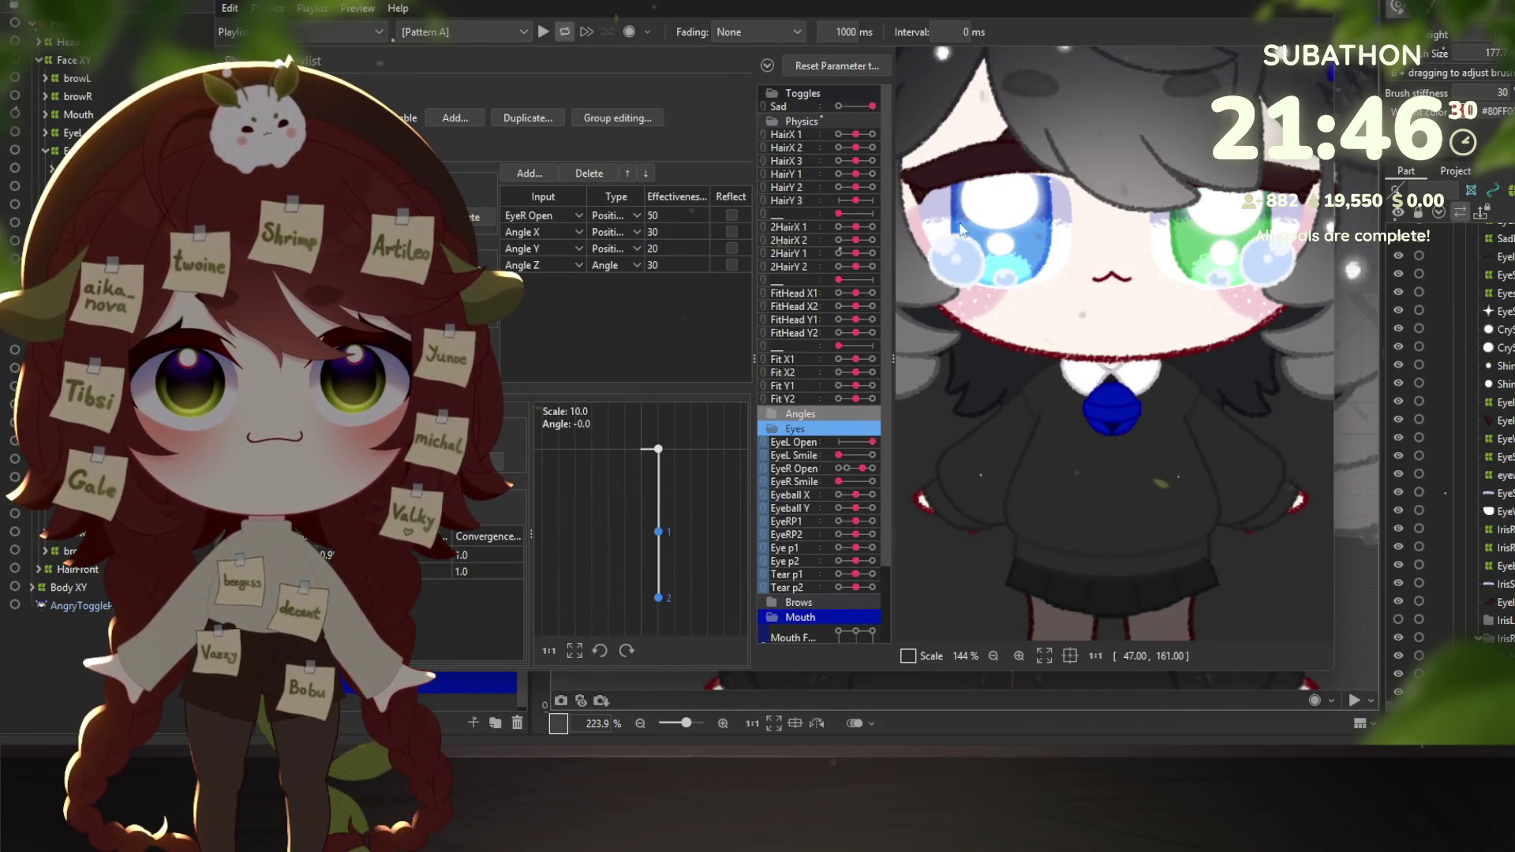
mouse_move(1026, 352)
mouse_down()
mouse_move(1105, 371)
mouse_move(1172, 451)
mouse_move(968, 374)
mouse_up()
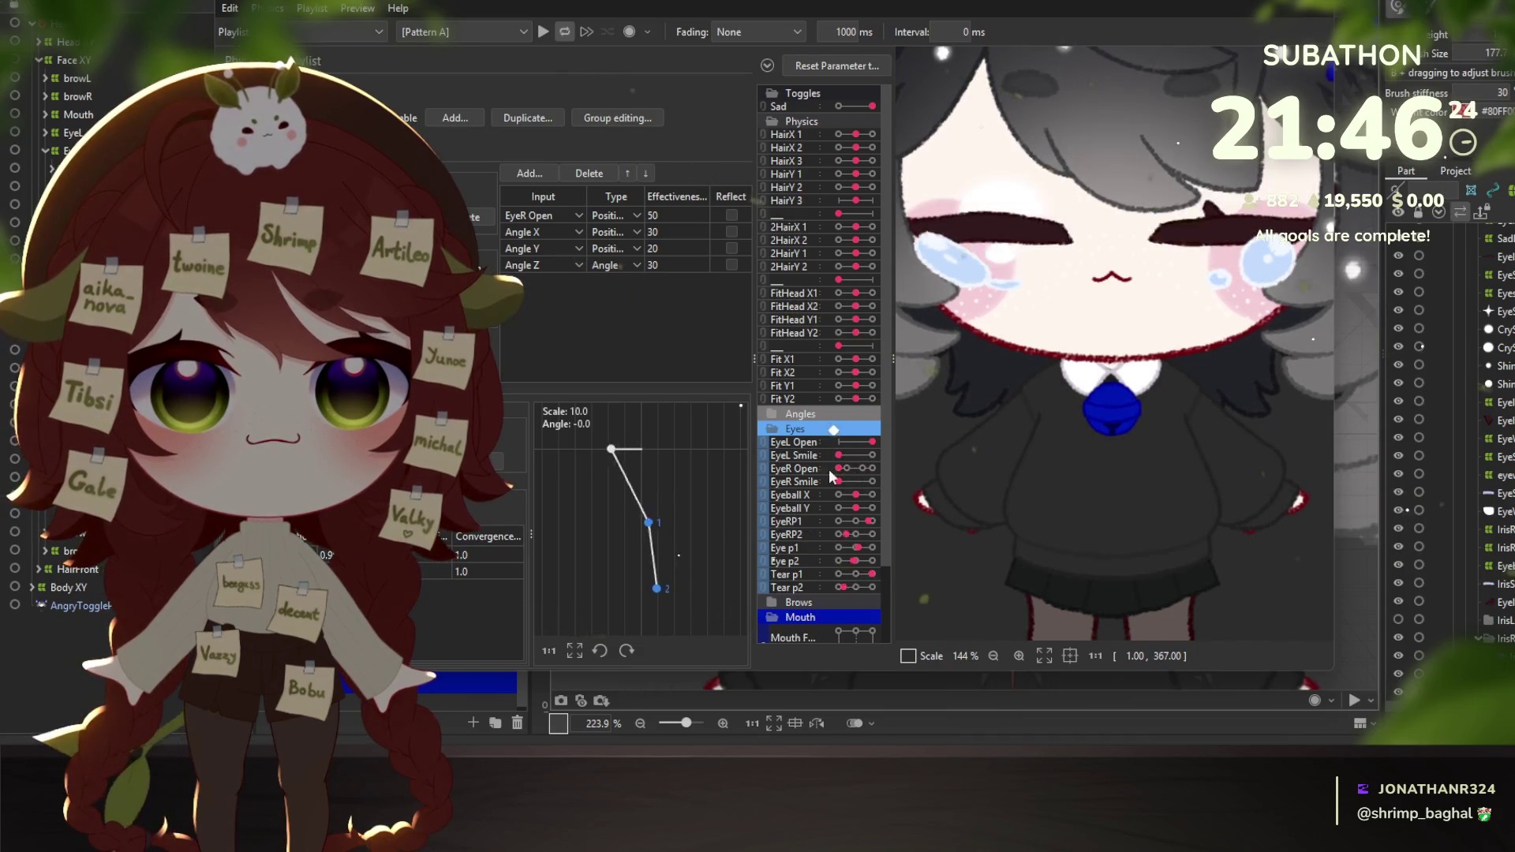
drag(874, 472, 854, 471)
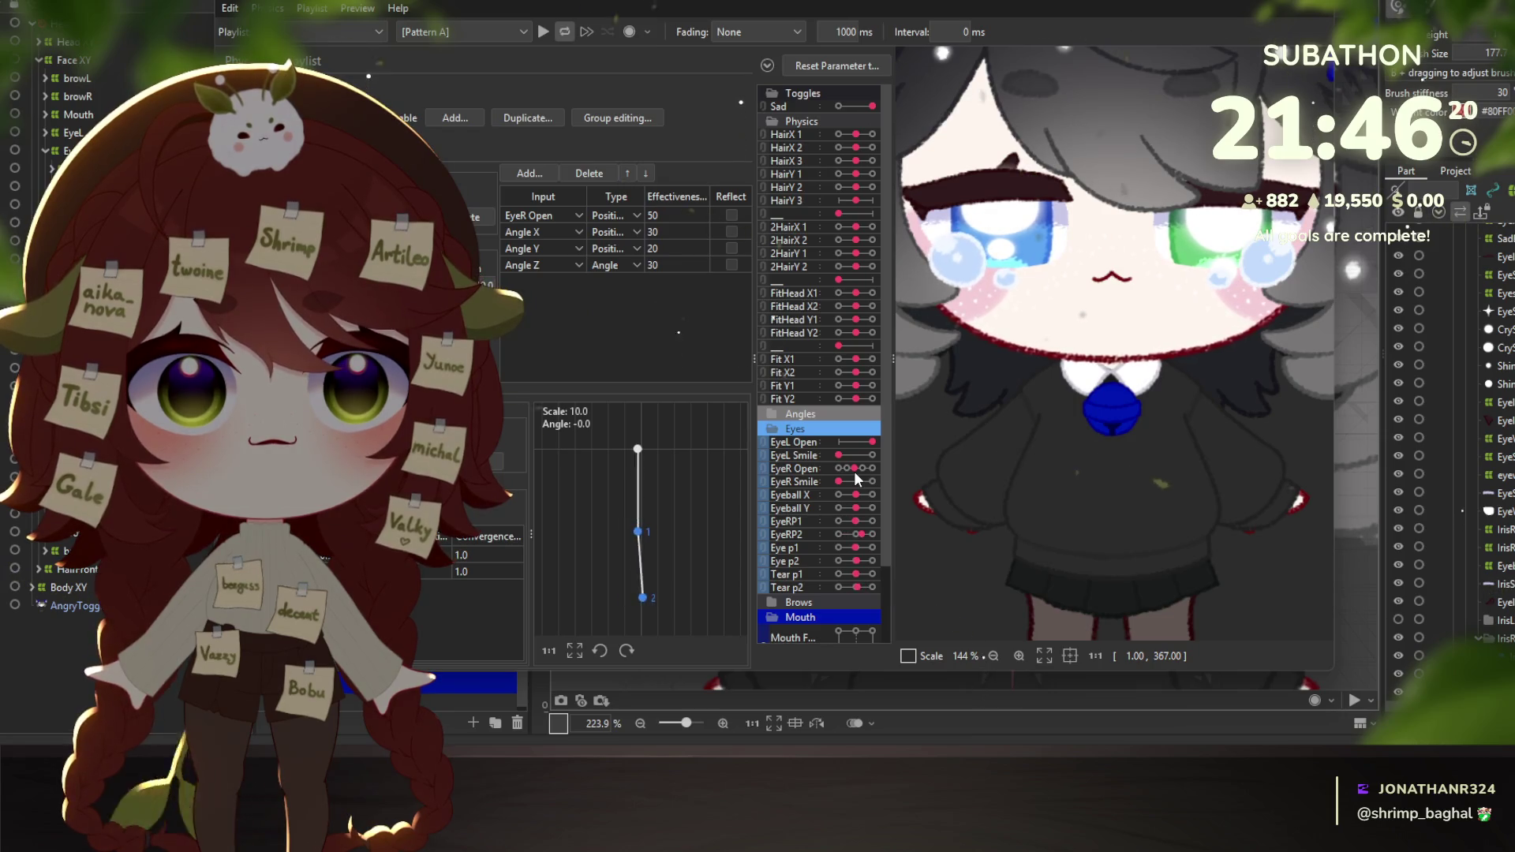
scroll(1078, 467, down, 3)
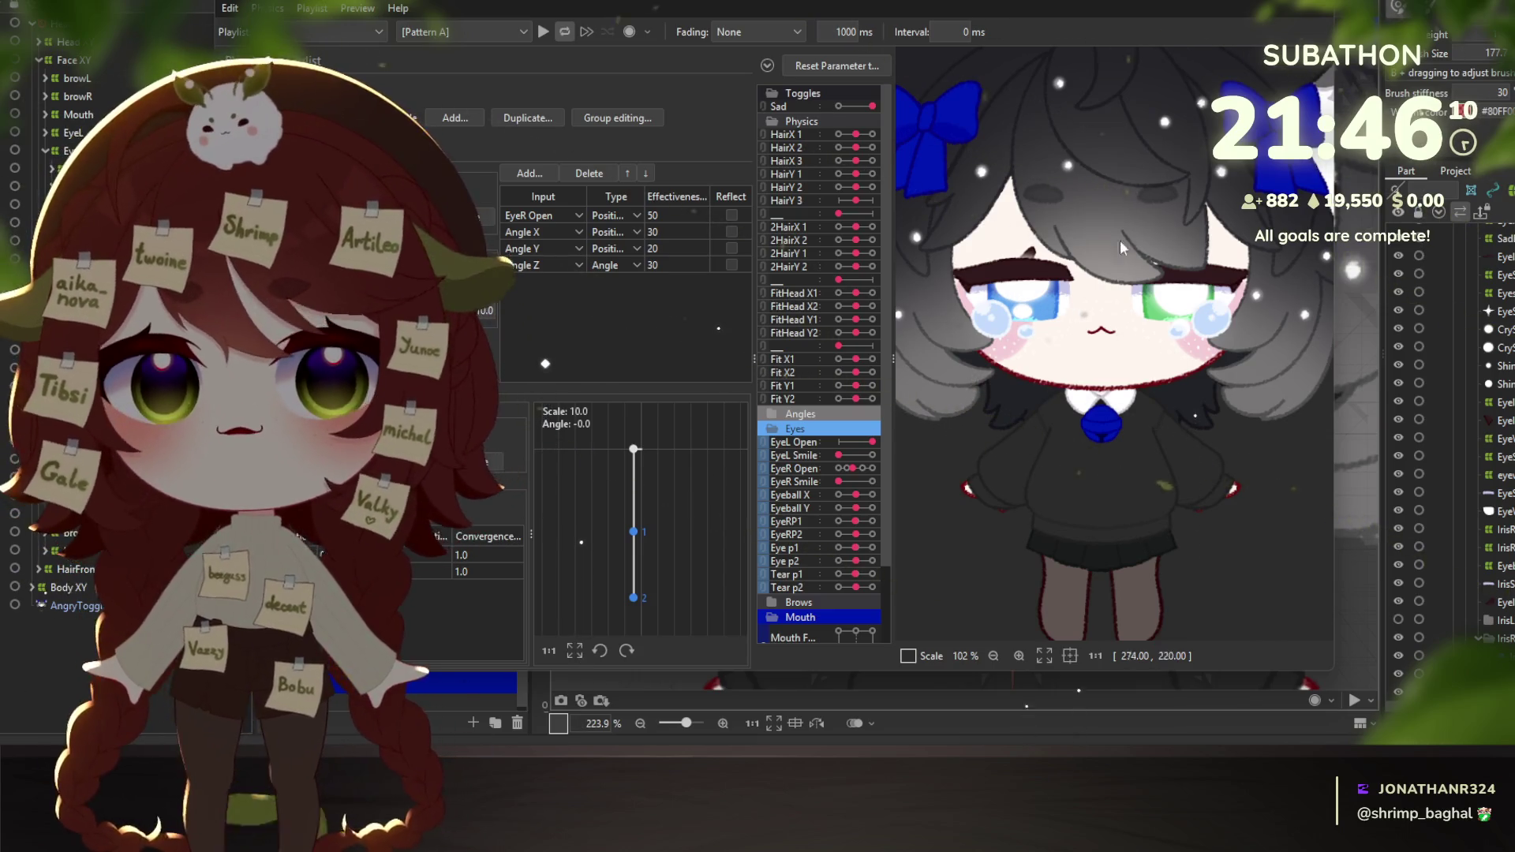
scroll(1075, 319, up, 2)
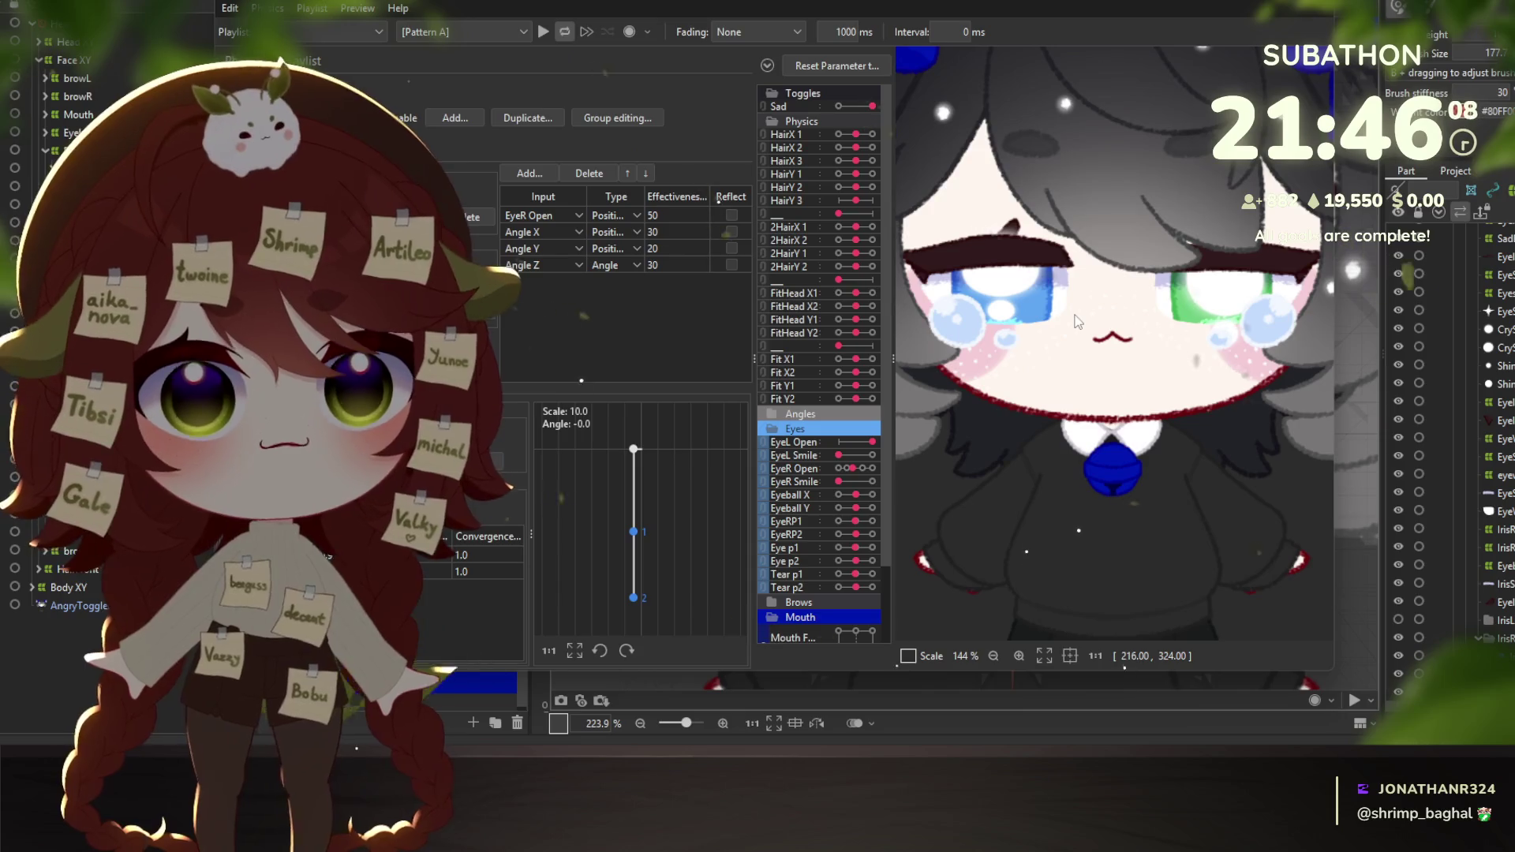
drag(1035, 324, 1120, 388)
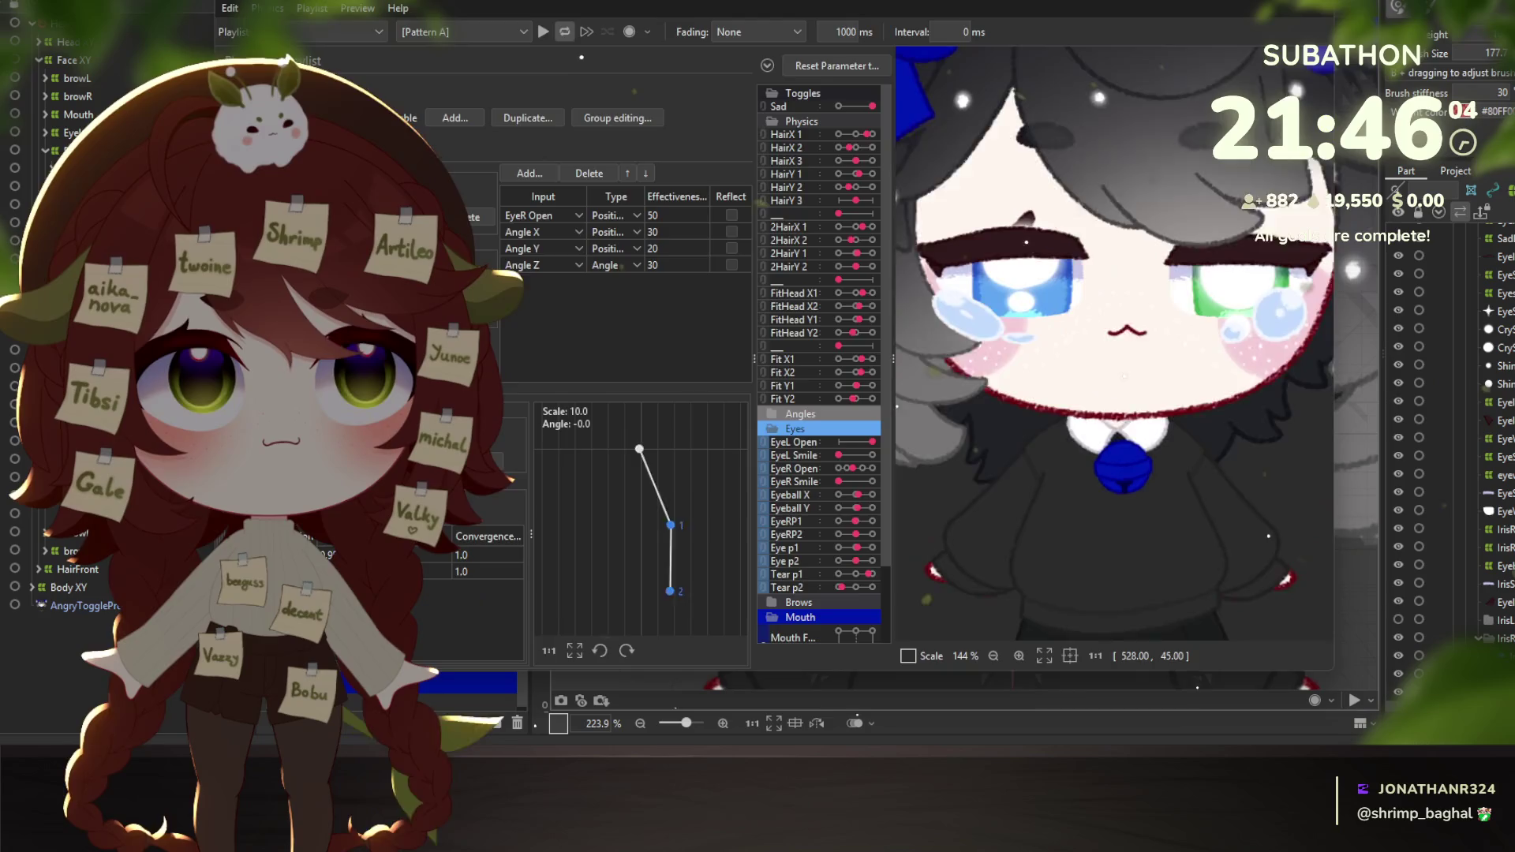
key(Escape)
Select ShineR via Object at Cursor plus the mesh listed below it, and reopen the physics preview.
right_click(827, 193)
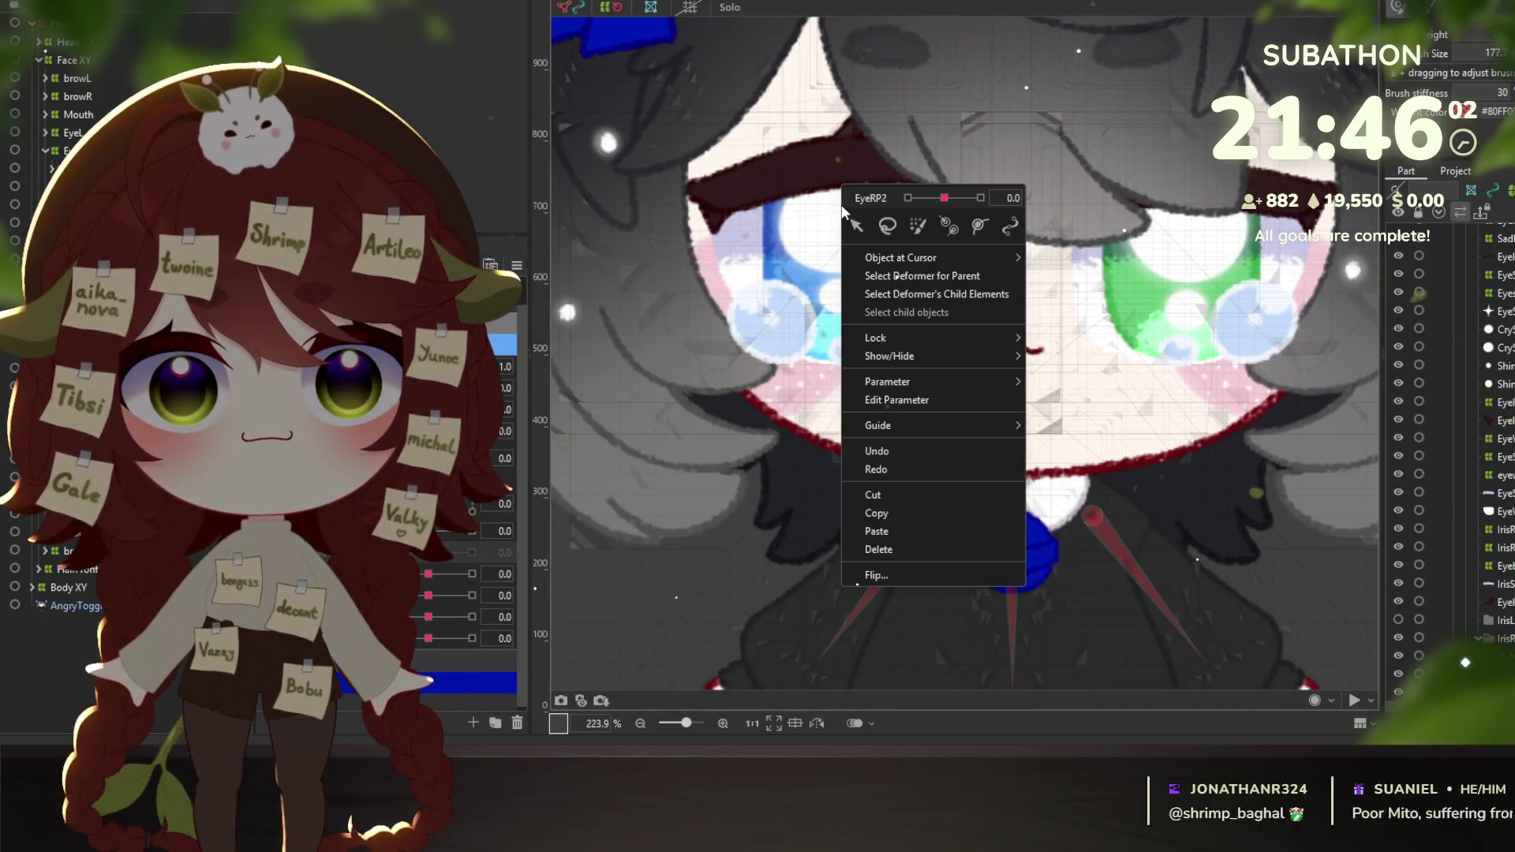
mouse_move(973, 253)
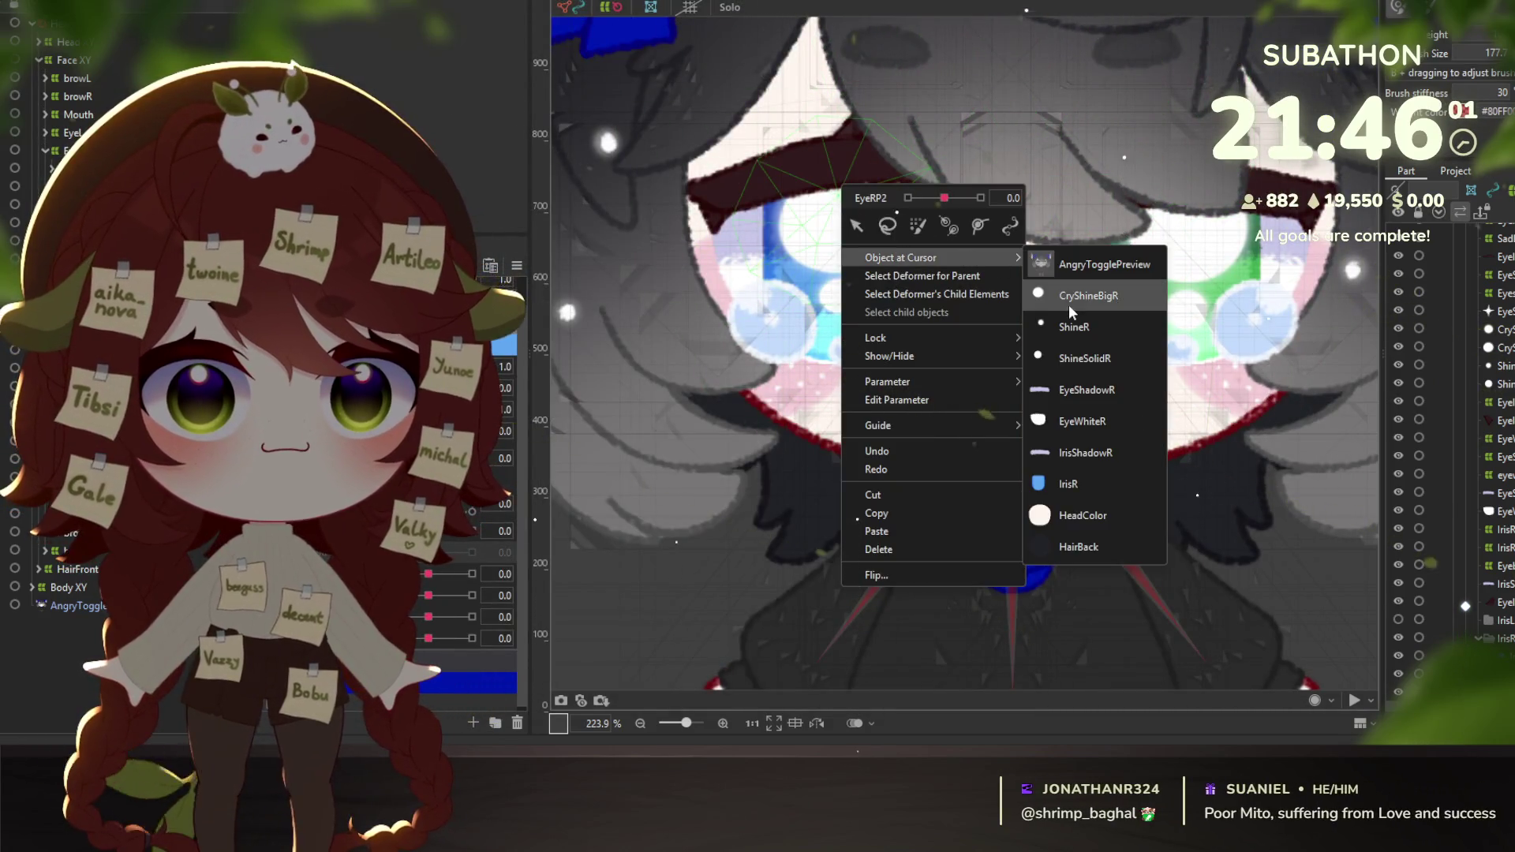
click(1108, 331)
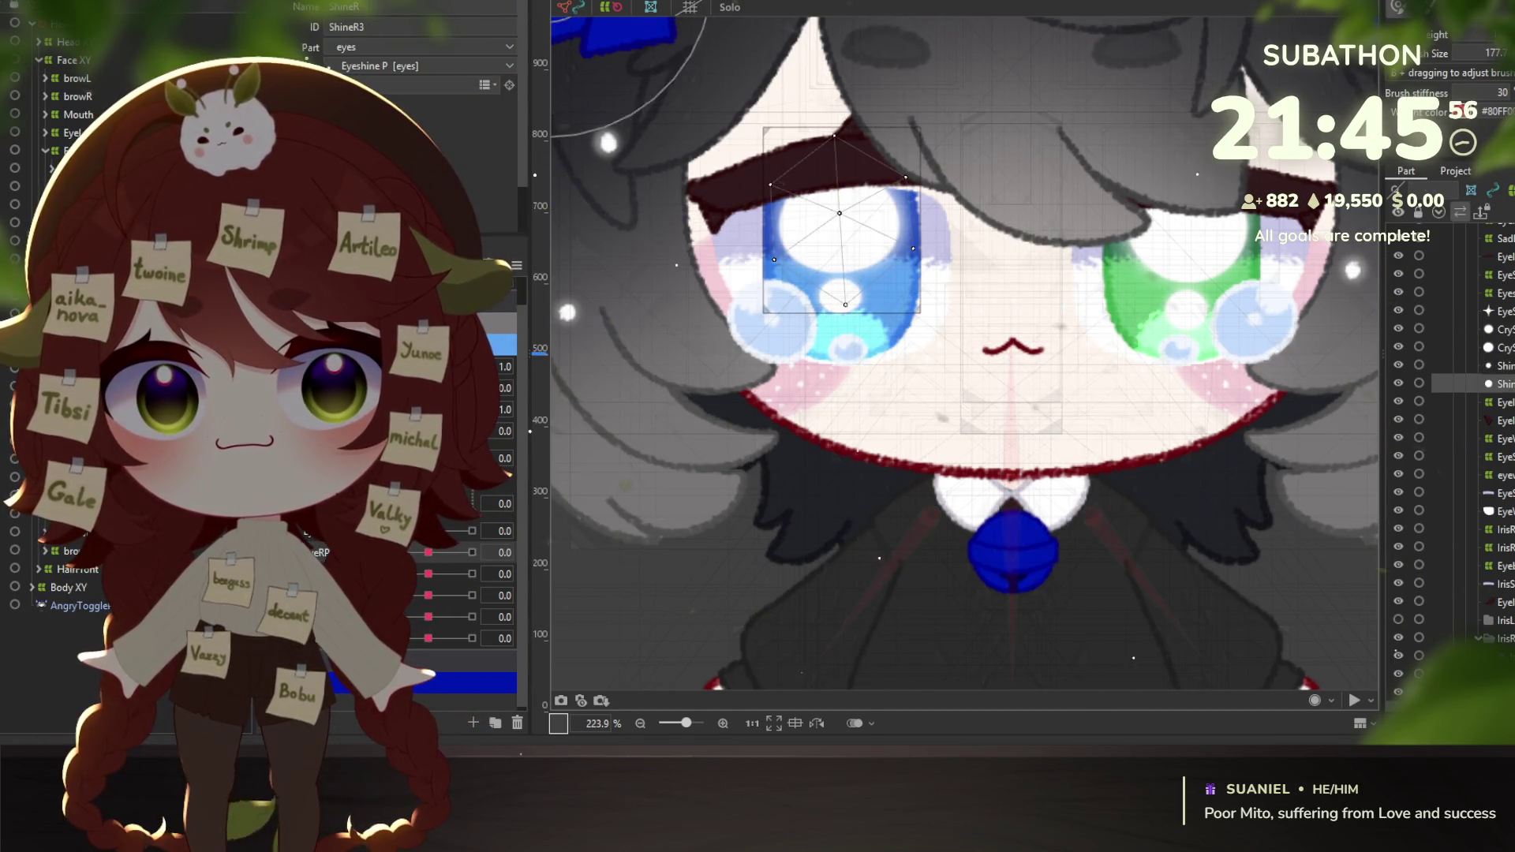
ctrl+click(1499, 384)
ctrl+click(1499, 365)
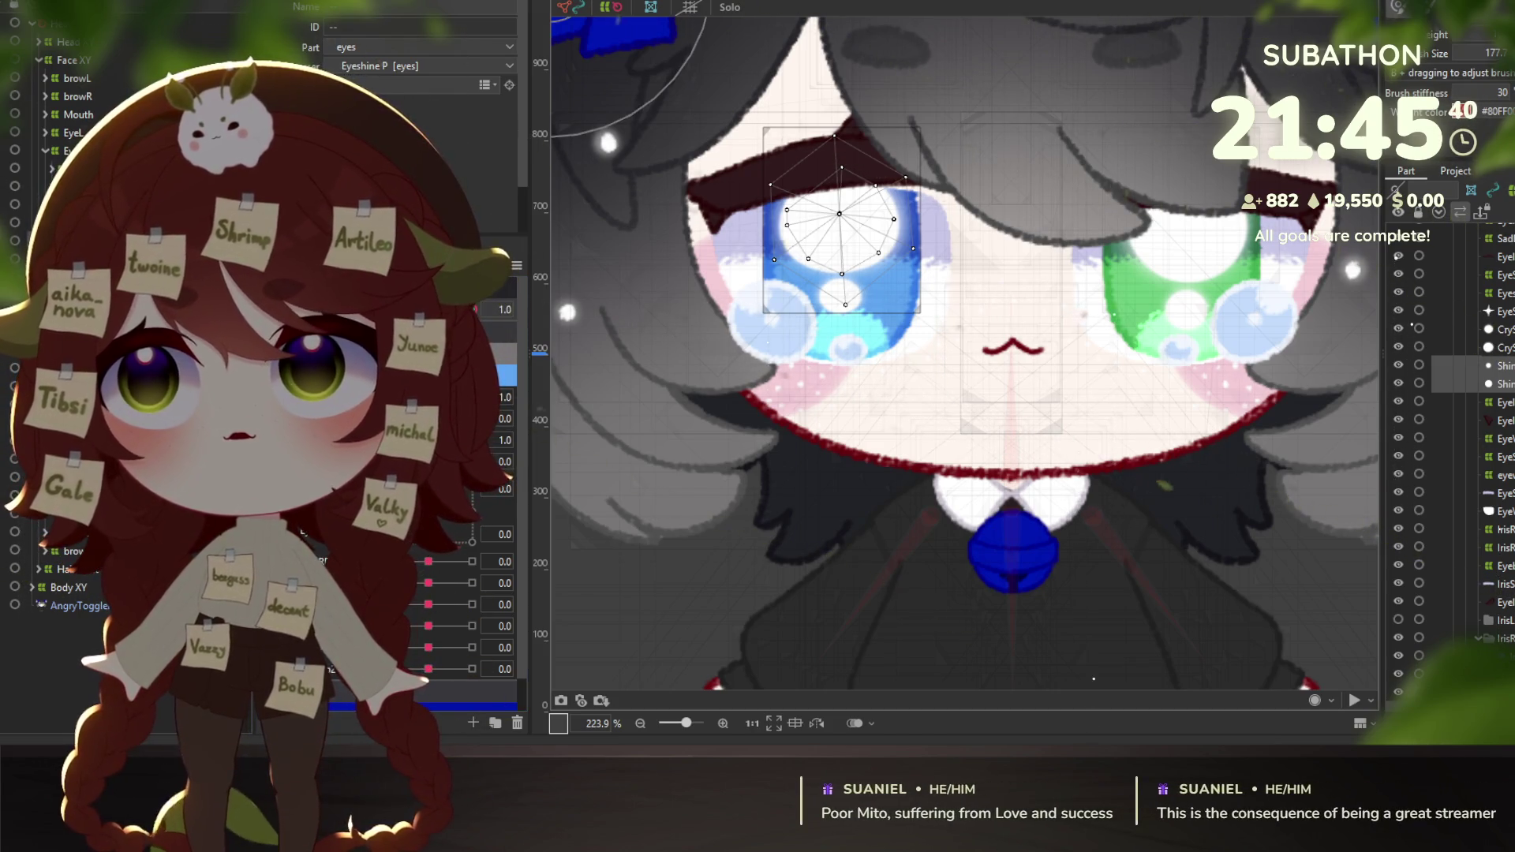
key(alt+Tab)
Turn Sad on and swing the preview model to test the hair physics, then close the preview.
scroll(1060, 281, up, 5)
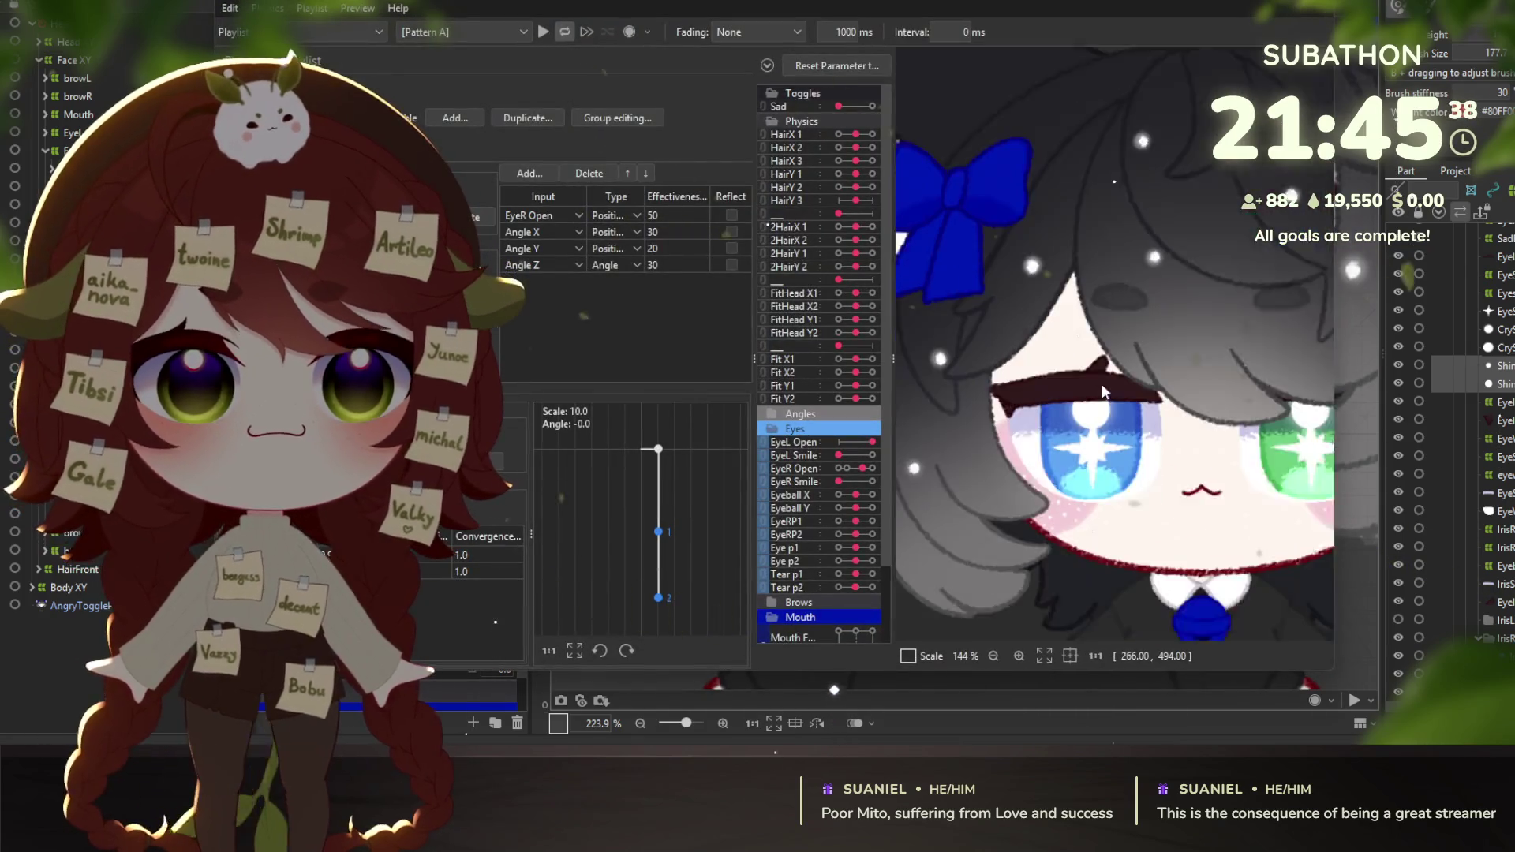
click(868, 106)
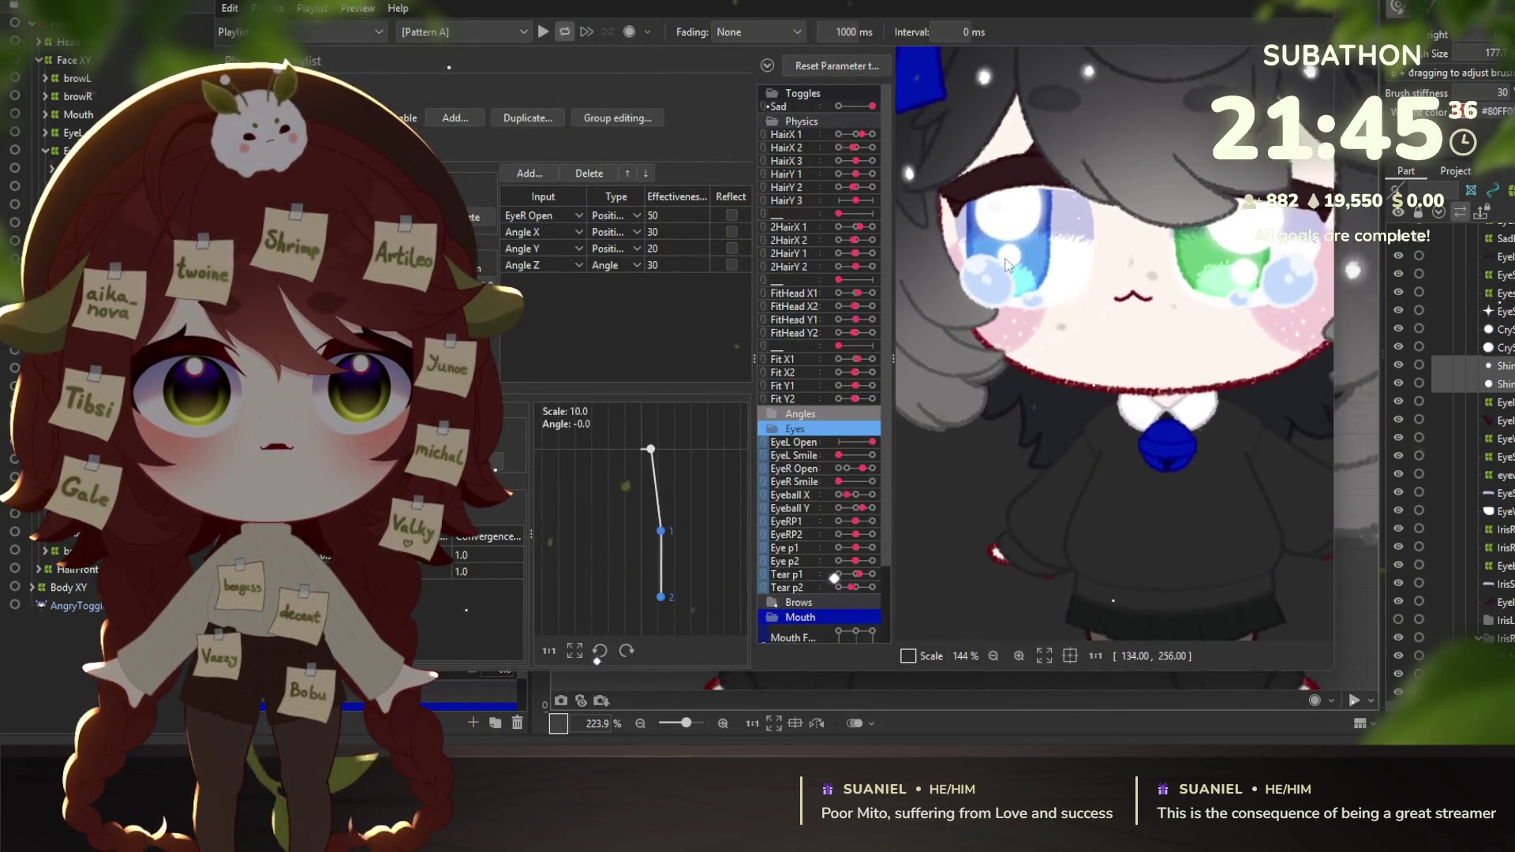
scroll(1058, 557, down, 3)
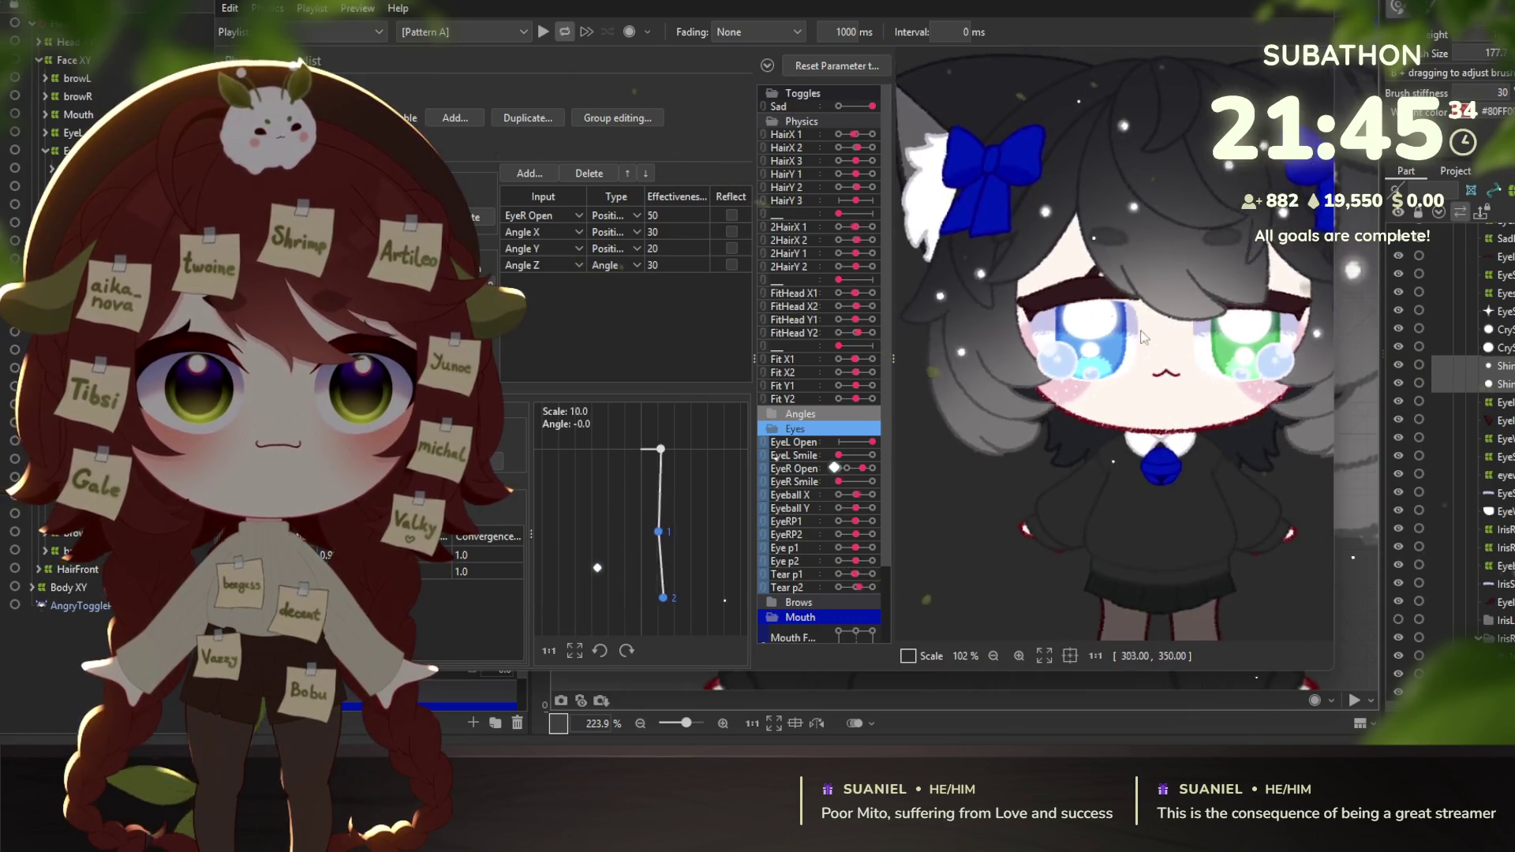
scroll(1127, 487, down, 3)
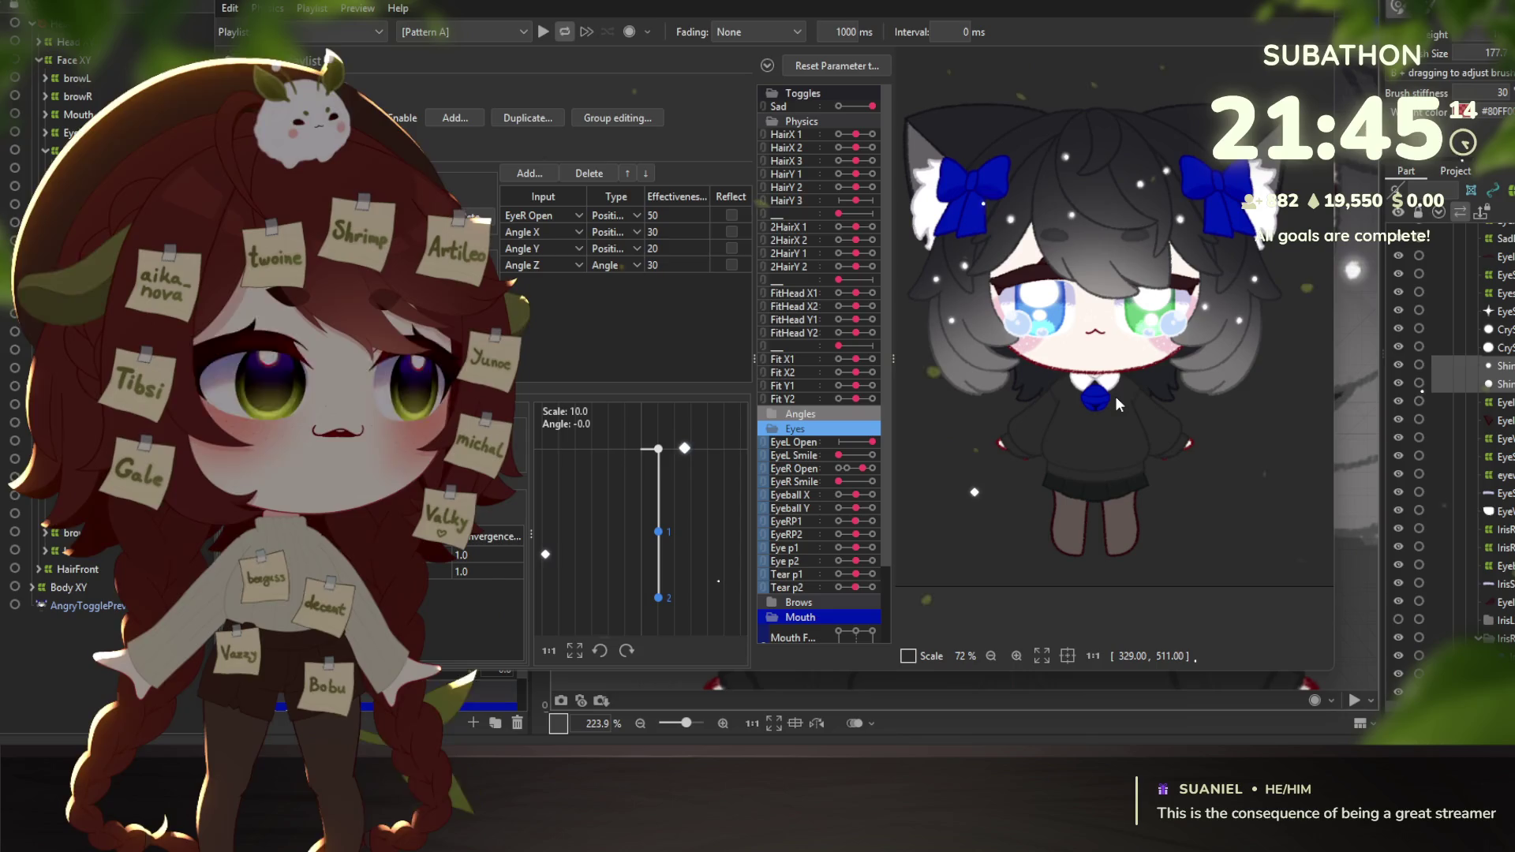
mouse_move(1252, 189)
mouse_down()
mouse_move(1058, 246)
mouse_move(1153, 434)
mouse_move(1225, 285)
mouse_move(1067, 396)
mouse_move(1050, 371)
mouse_move(1065, 338)
mouse_move(890, 318)
mouse_move(1163, 363)
mouse_move(1050, 536)
mouse_move(1014, 122)
mouse_move(1163, 490)
mouse_move(1025, 513)
mouse_move(1063, 464)
mouse_move(1086, 491)
mouse_move(1091, 215)
mouse_move(1130, 409)
mouse_move(989, 386)
mouse_move(1133, 231)
mouse_move(1108, 449)
mouse_move(1125, 192)
mouse_move(1127, 391)
mouse_move(1148, 121)
mouse_move(1212, 21)
mouse_up()
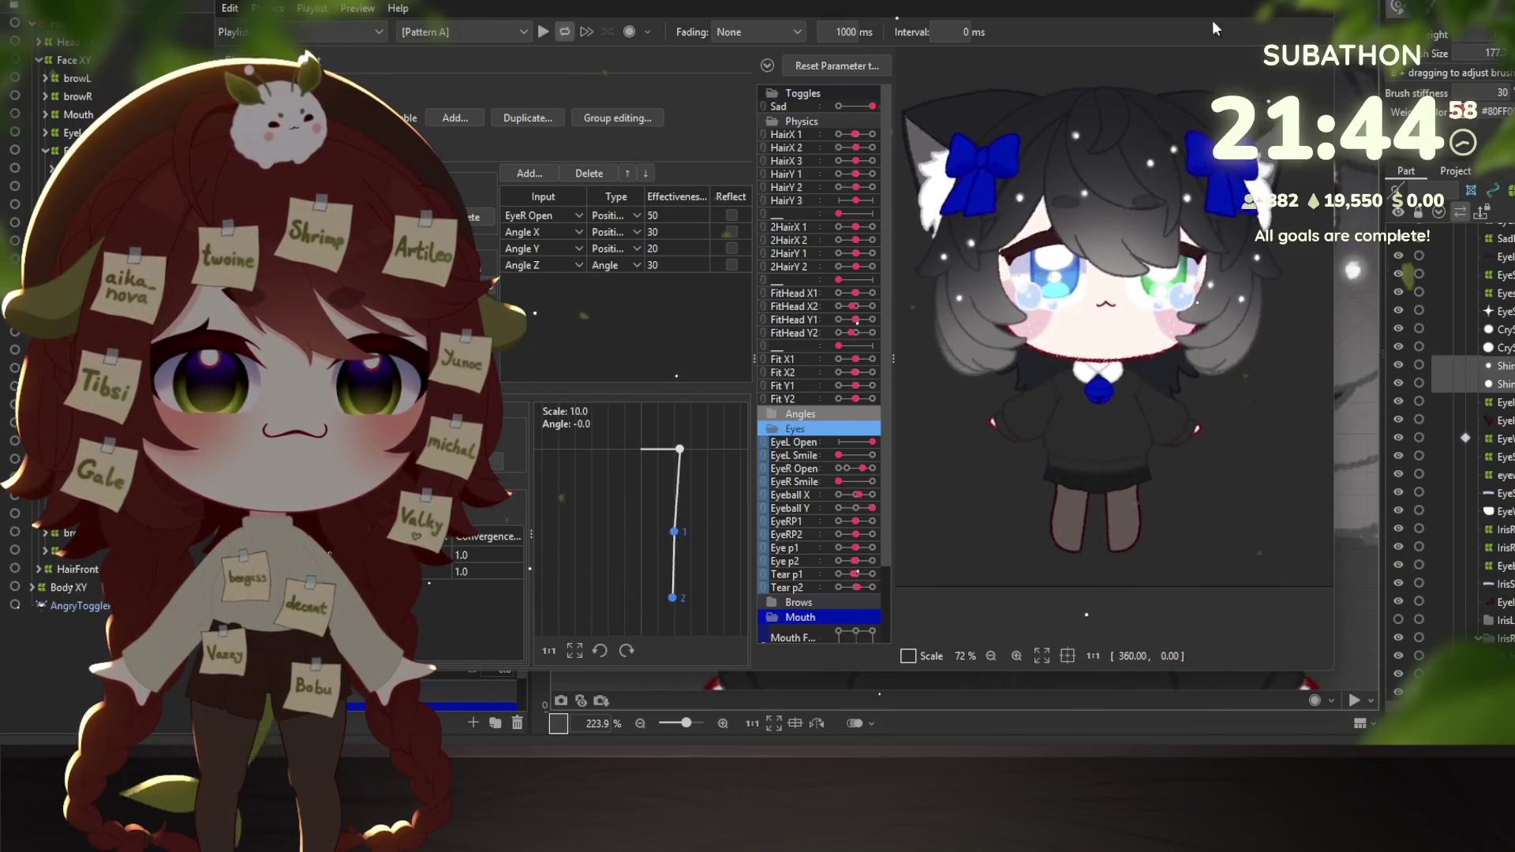
click(1212, 21)
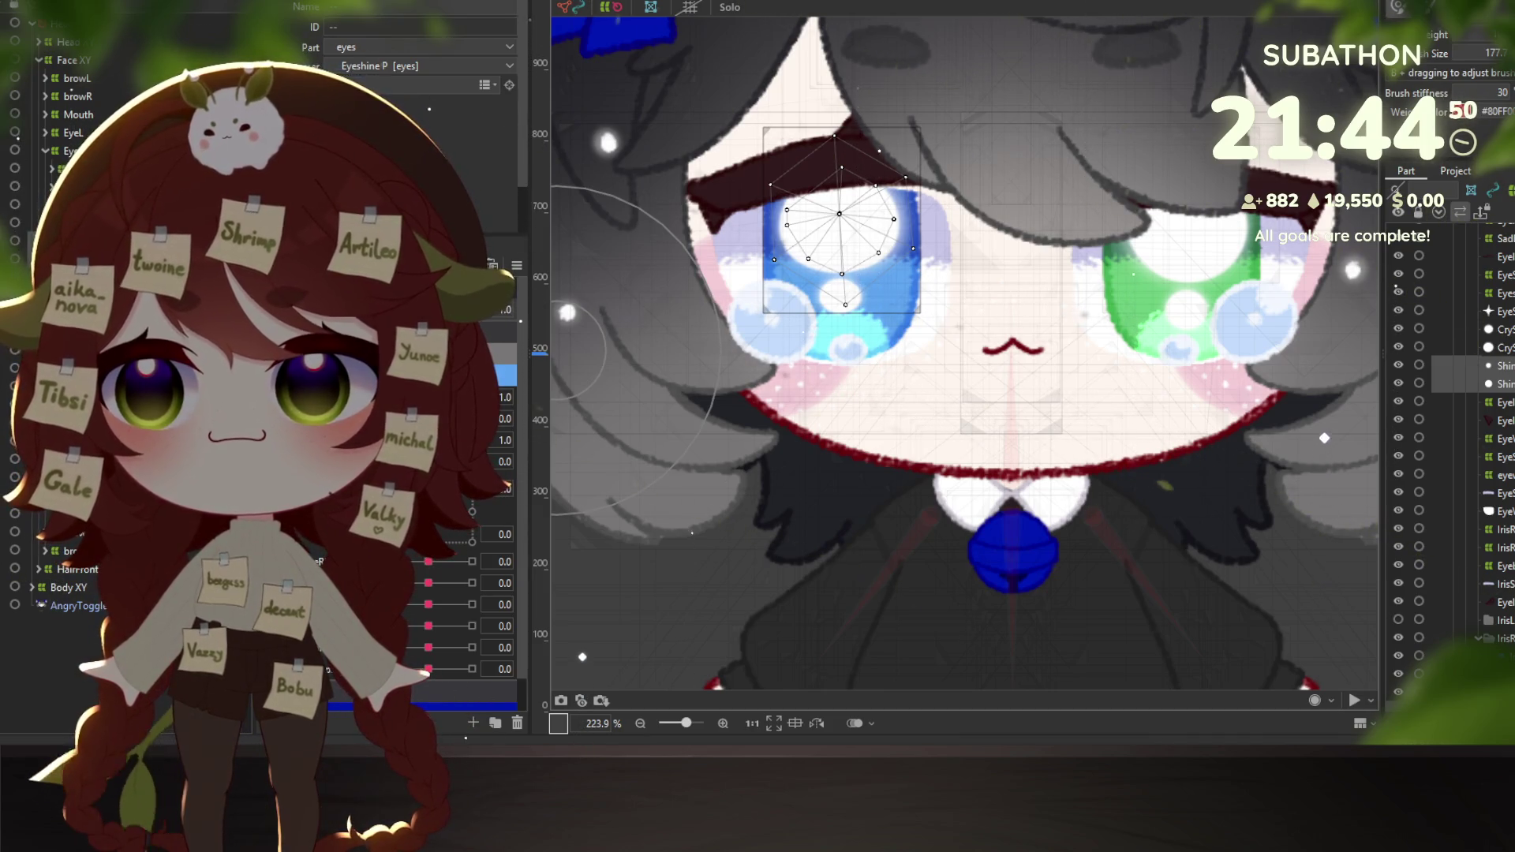
Select the TearsR tear warp and shake the preview model to test its physics.
click(789, 323)
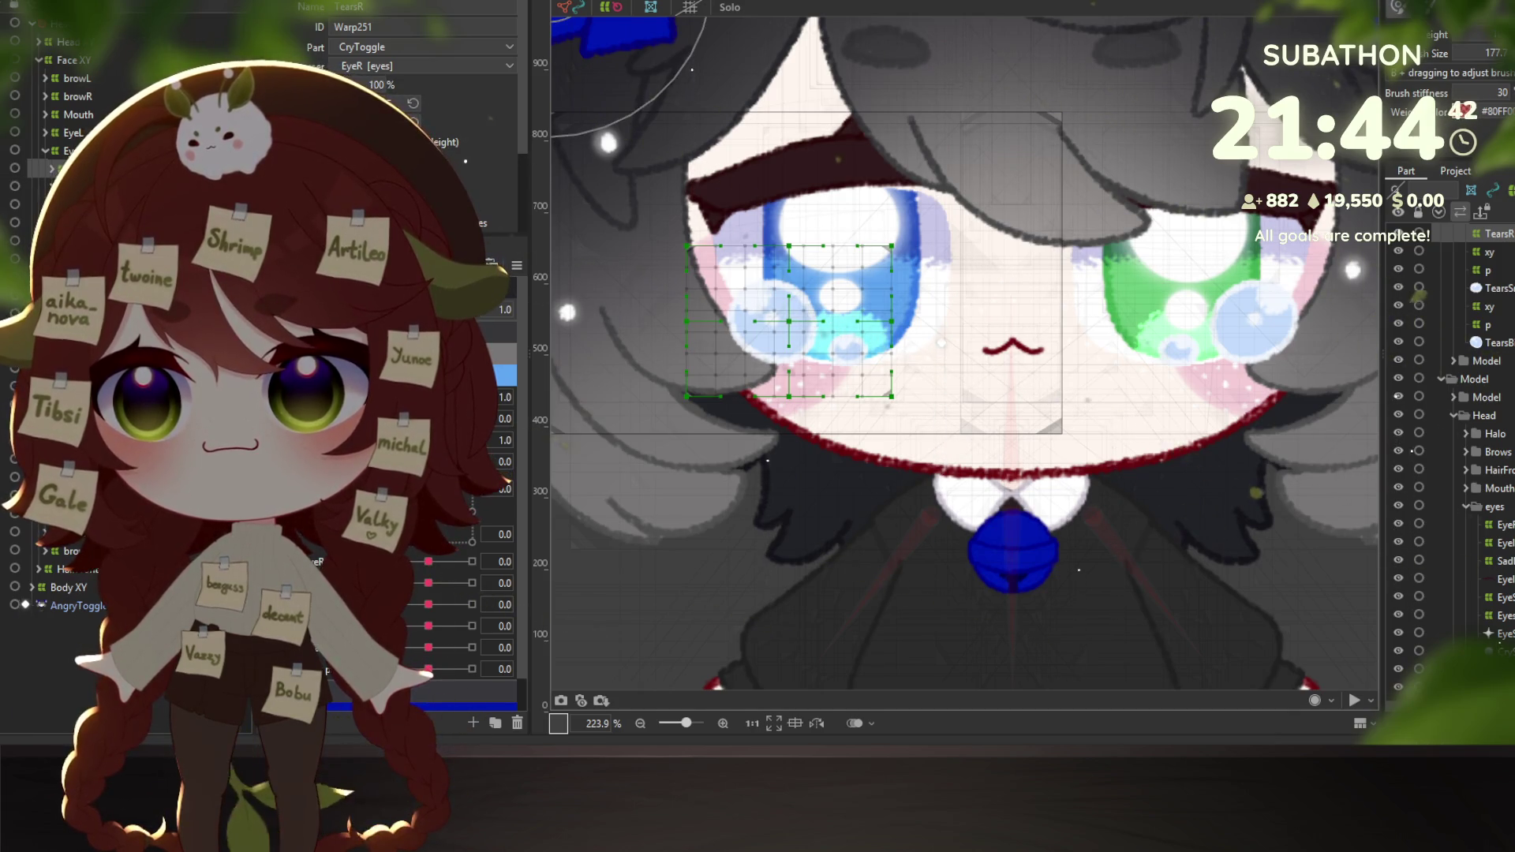
scroll(465, 66, down, 1)
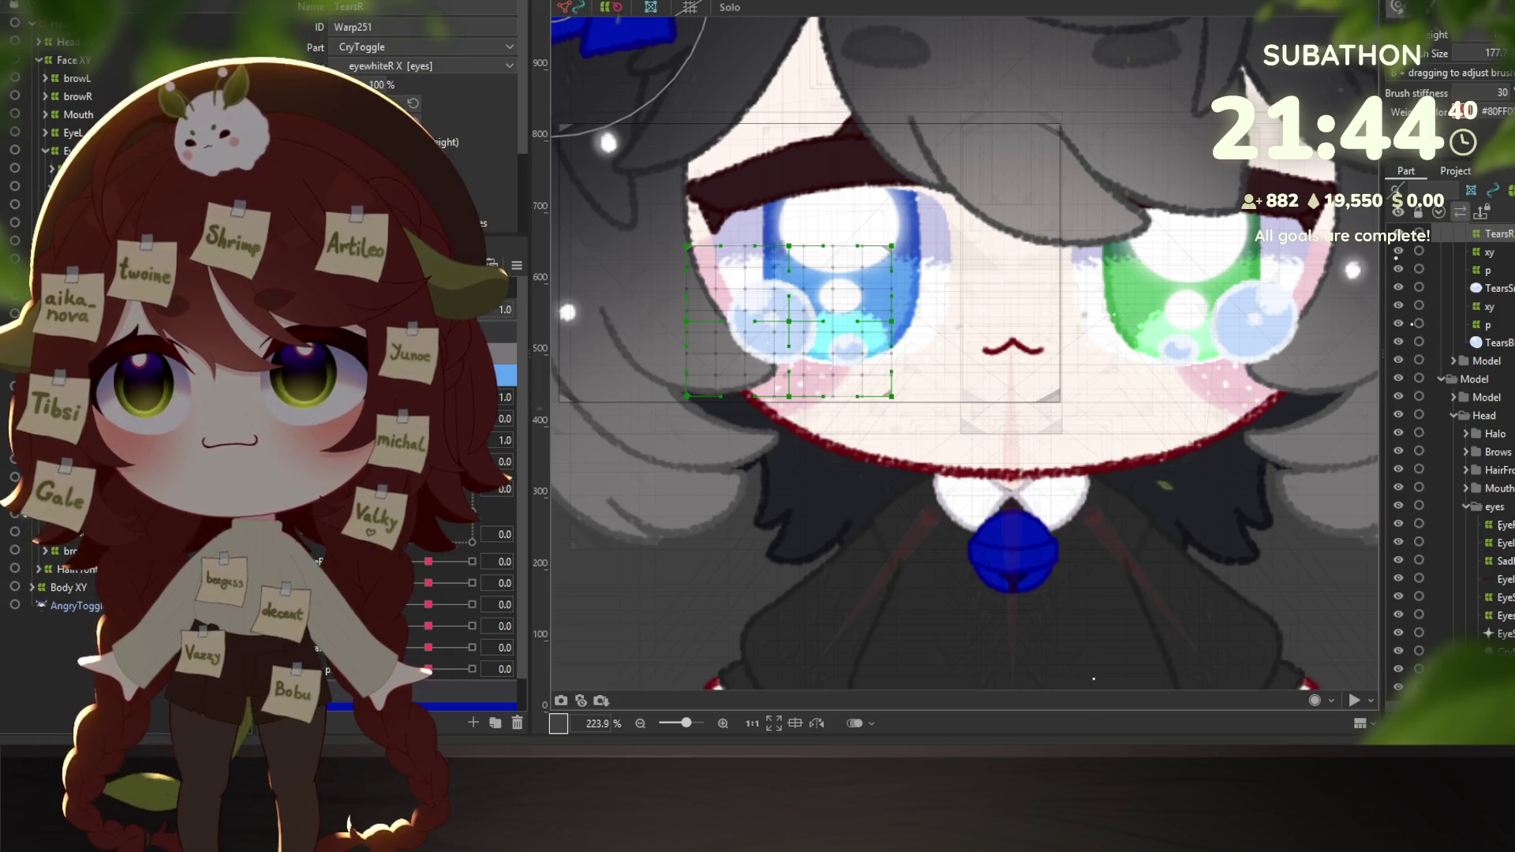
key(alt+Tab)
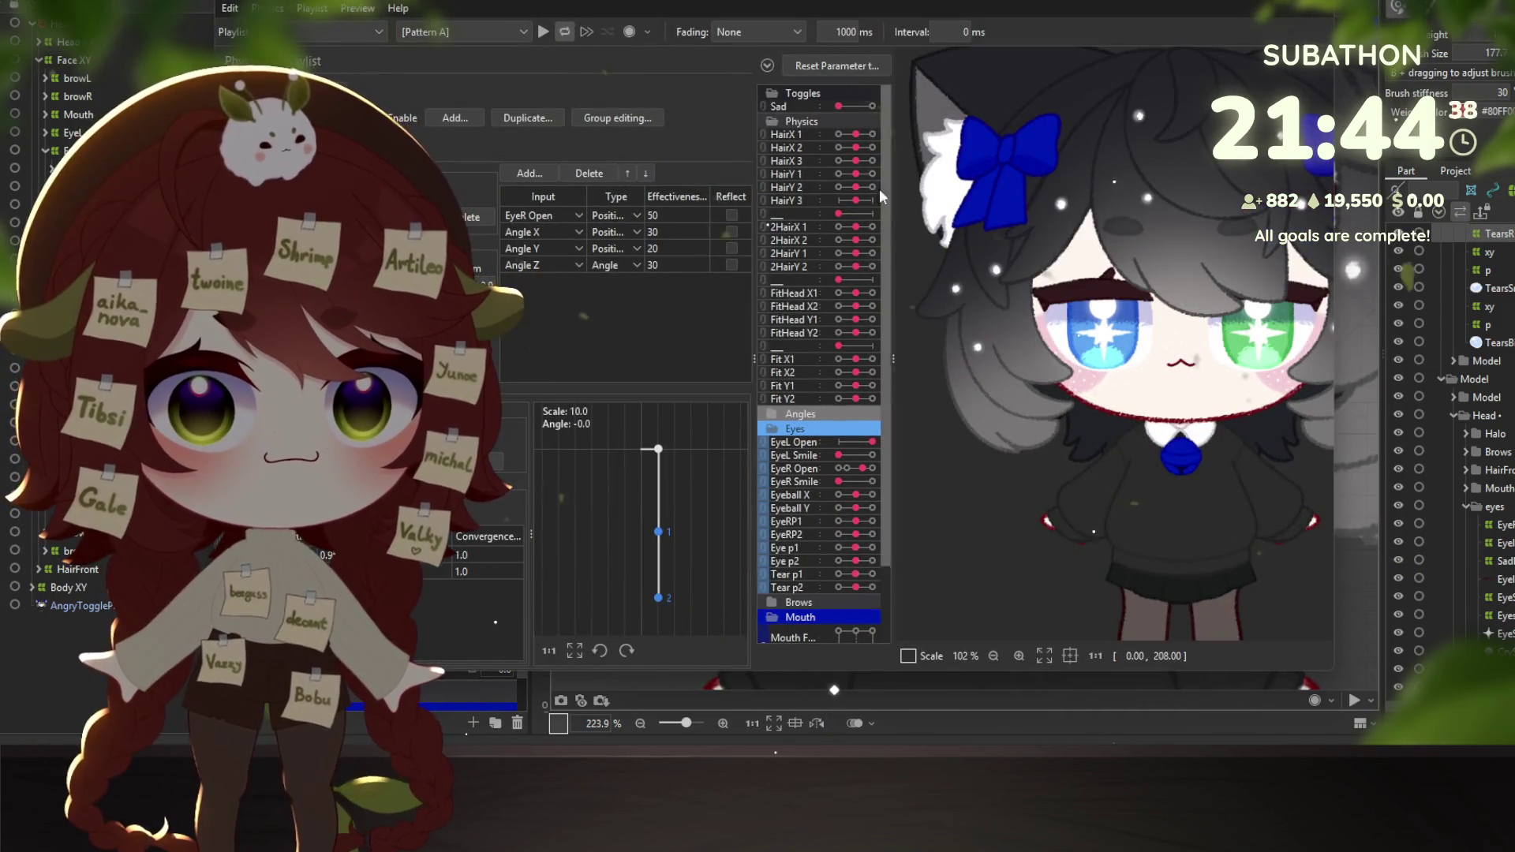
drag(977, 219, 959, 387)
mouse_move(961, 391)
mouse_down()
mouse_move(1129, 556)
mouse_move(1103, 272)
mouse_move(1097, 474)
mouse_move(1049, 513)
mouse_move(998, 432)
mouse_move(1140, 193)
mouse_move(926, 466)
mouse_move(851, 483)
mouse_up()
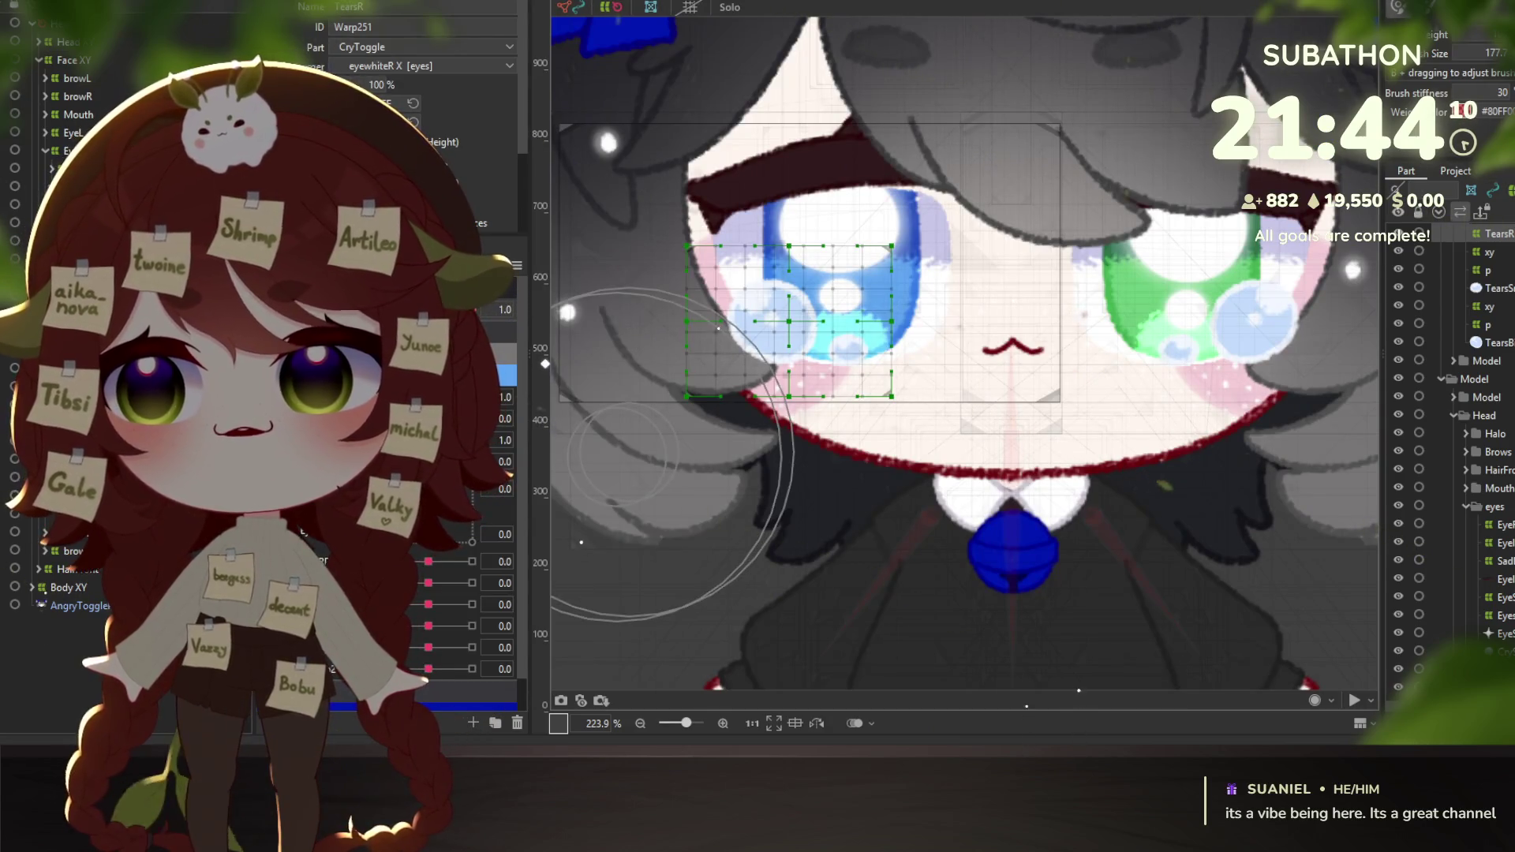
Compare the EyeSmile R and EyeWhiteR warps against TearsR, ending with TearsR selected.
click(581, 380)
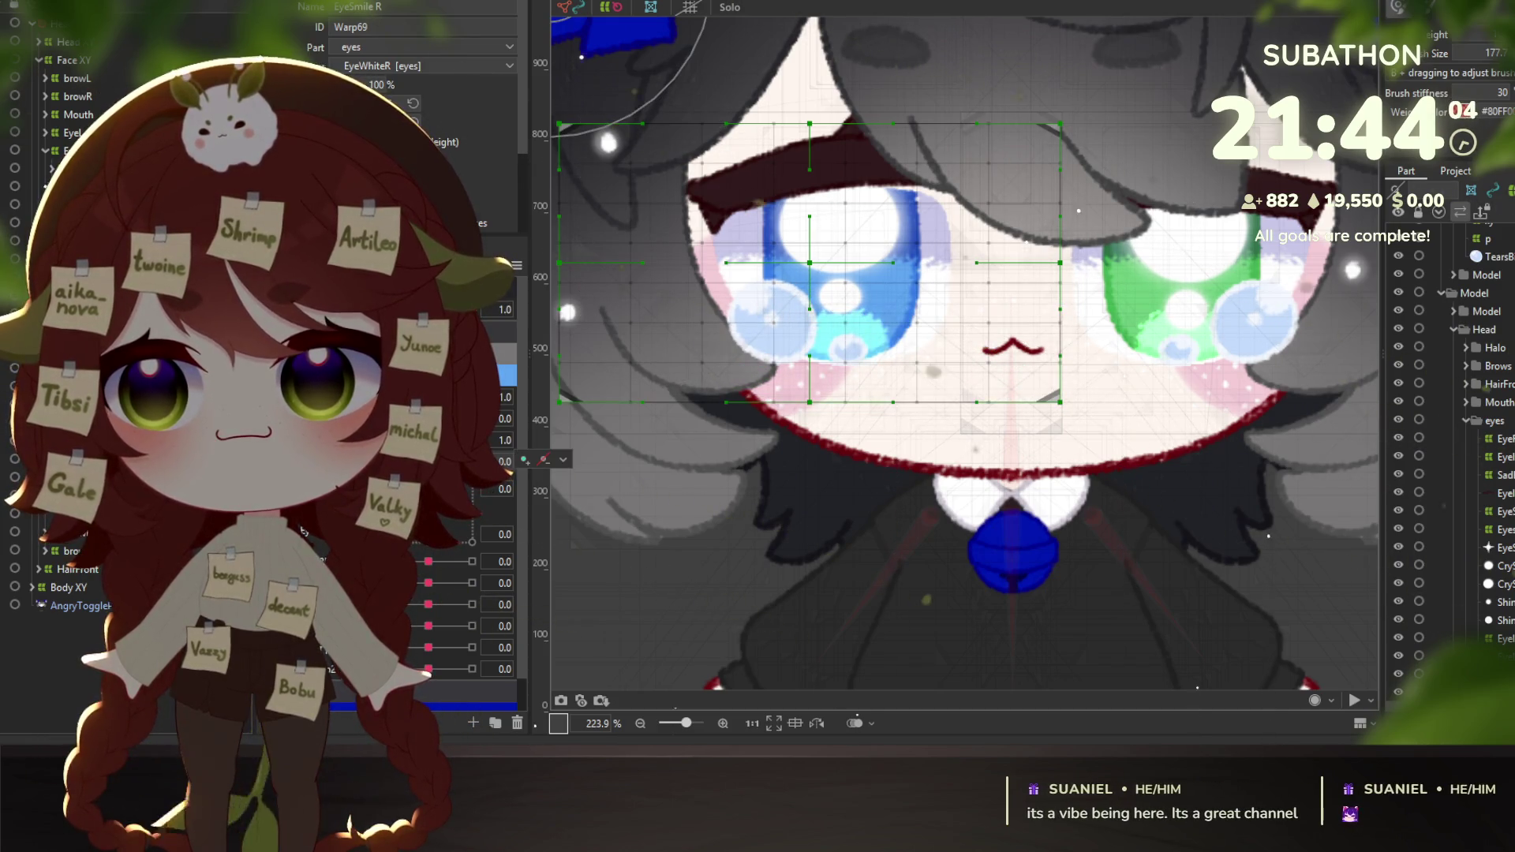
click(978, 381)
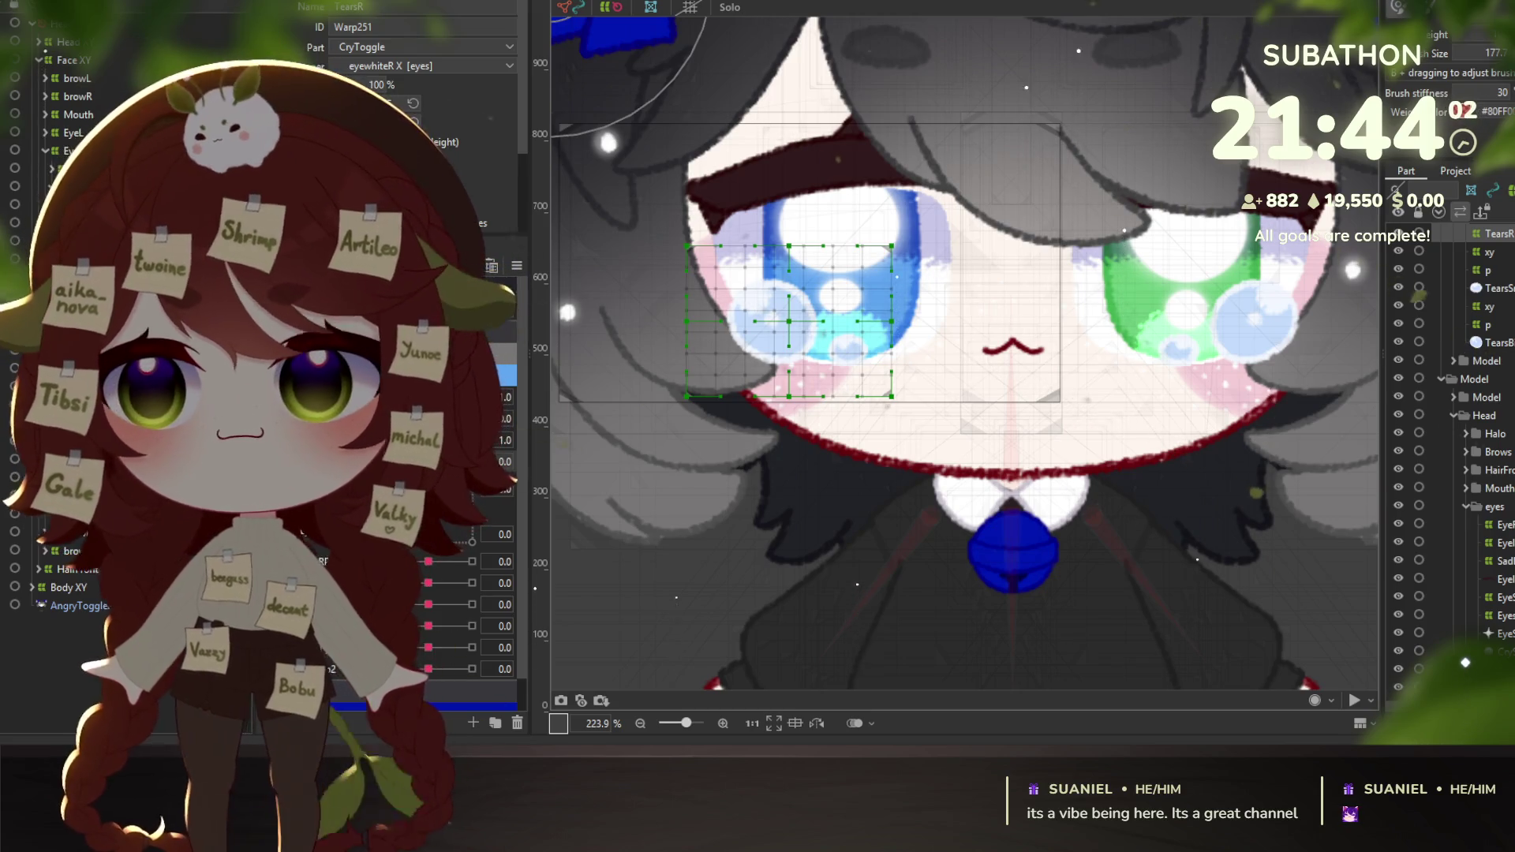
click(846, 375)
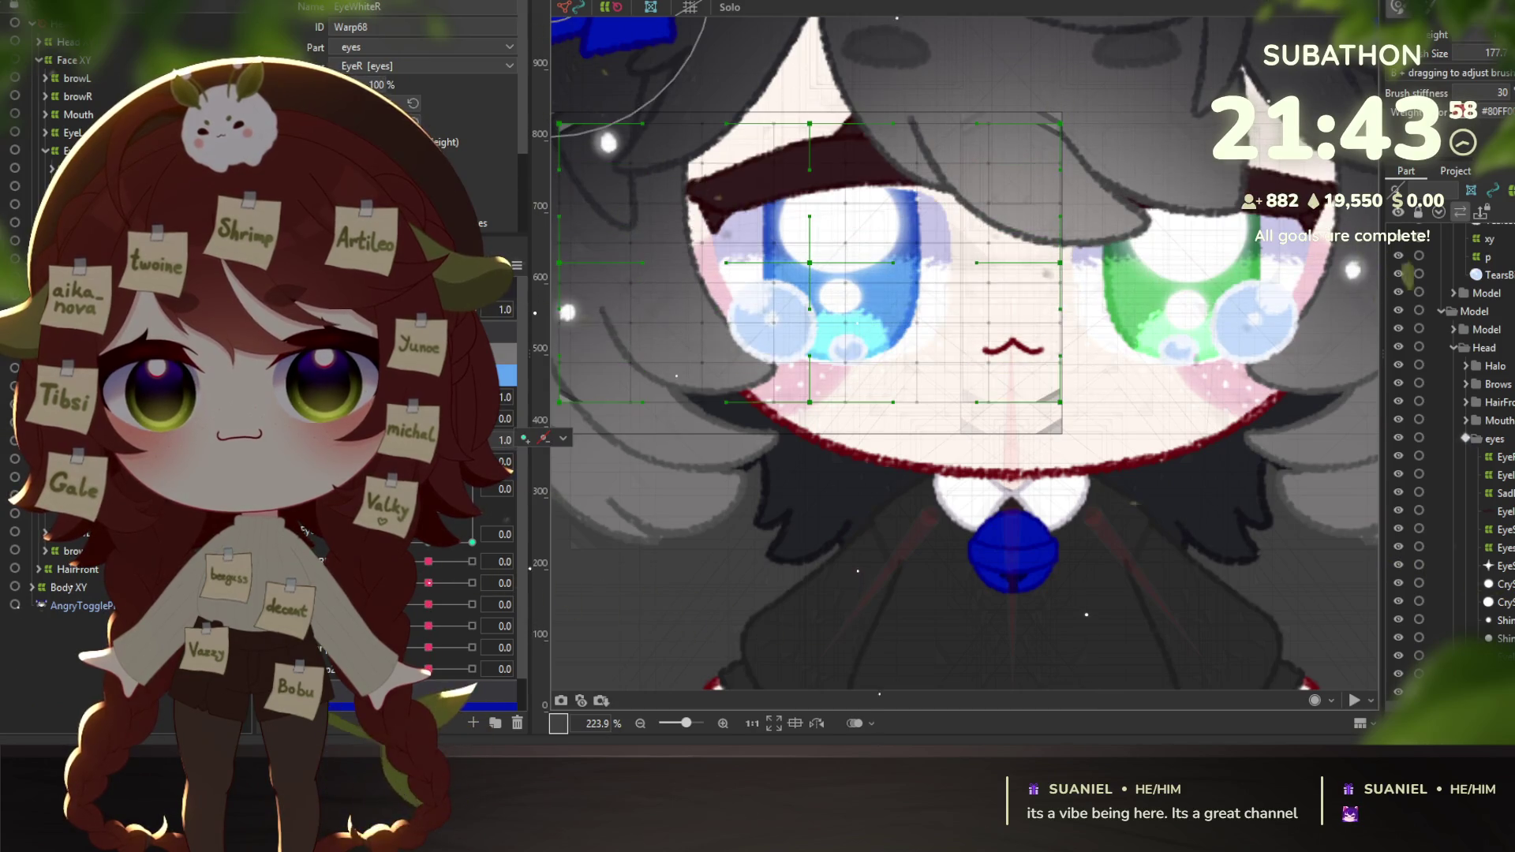
click(789, 321)
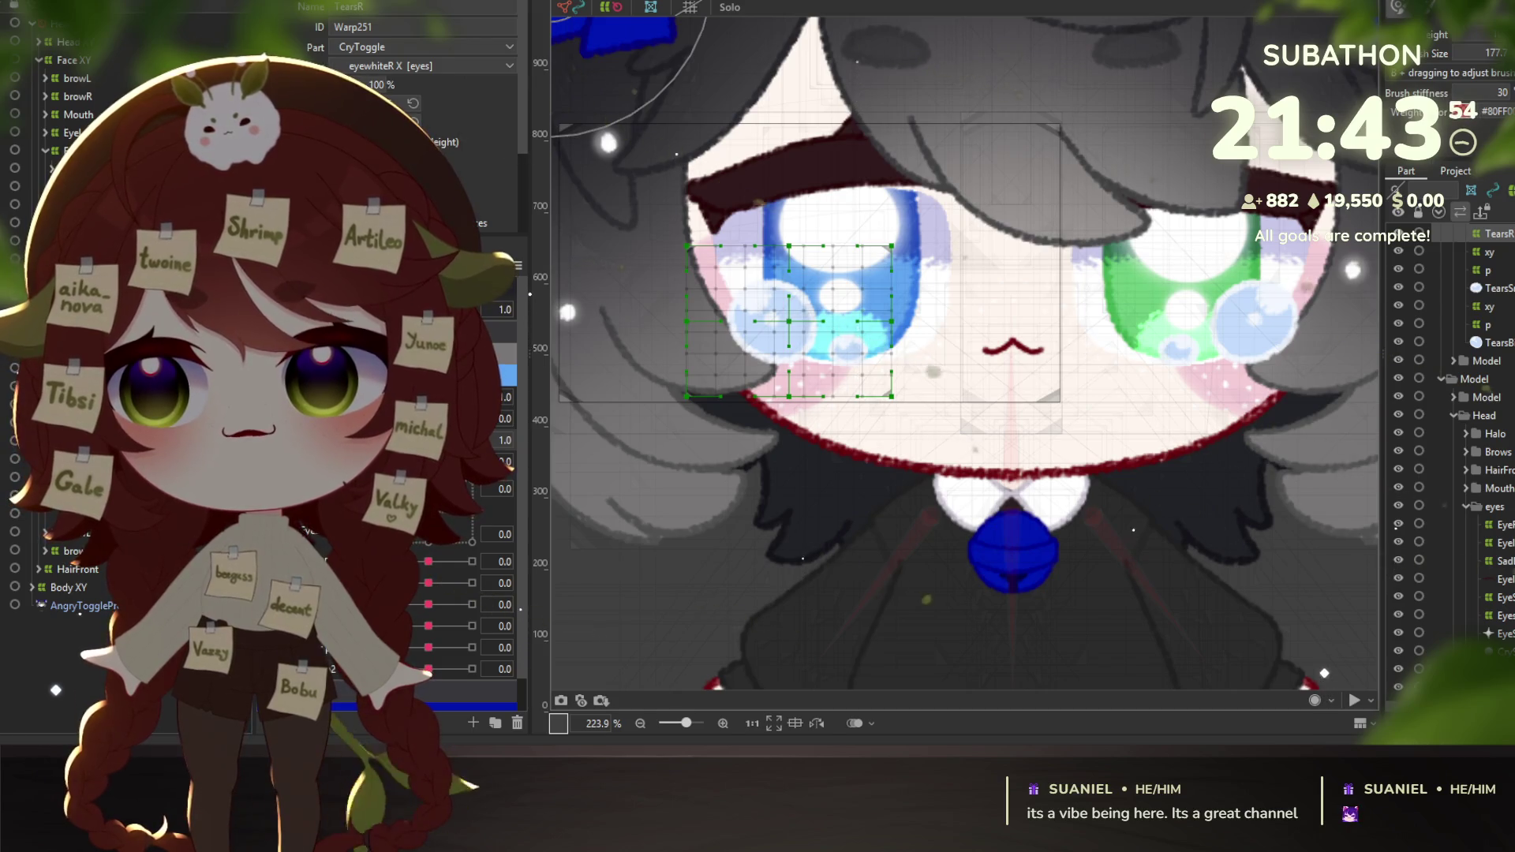
key(ctrl+Tab)
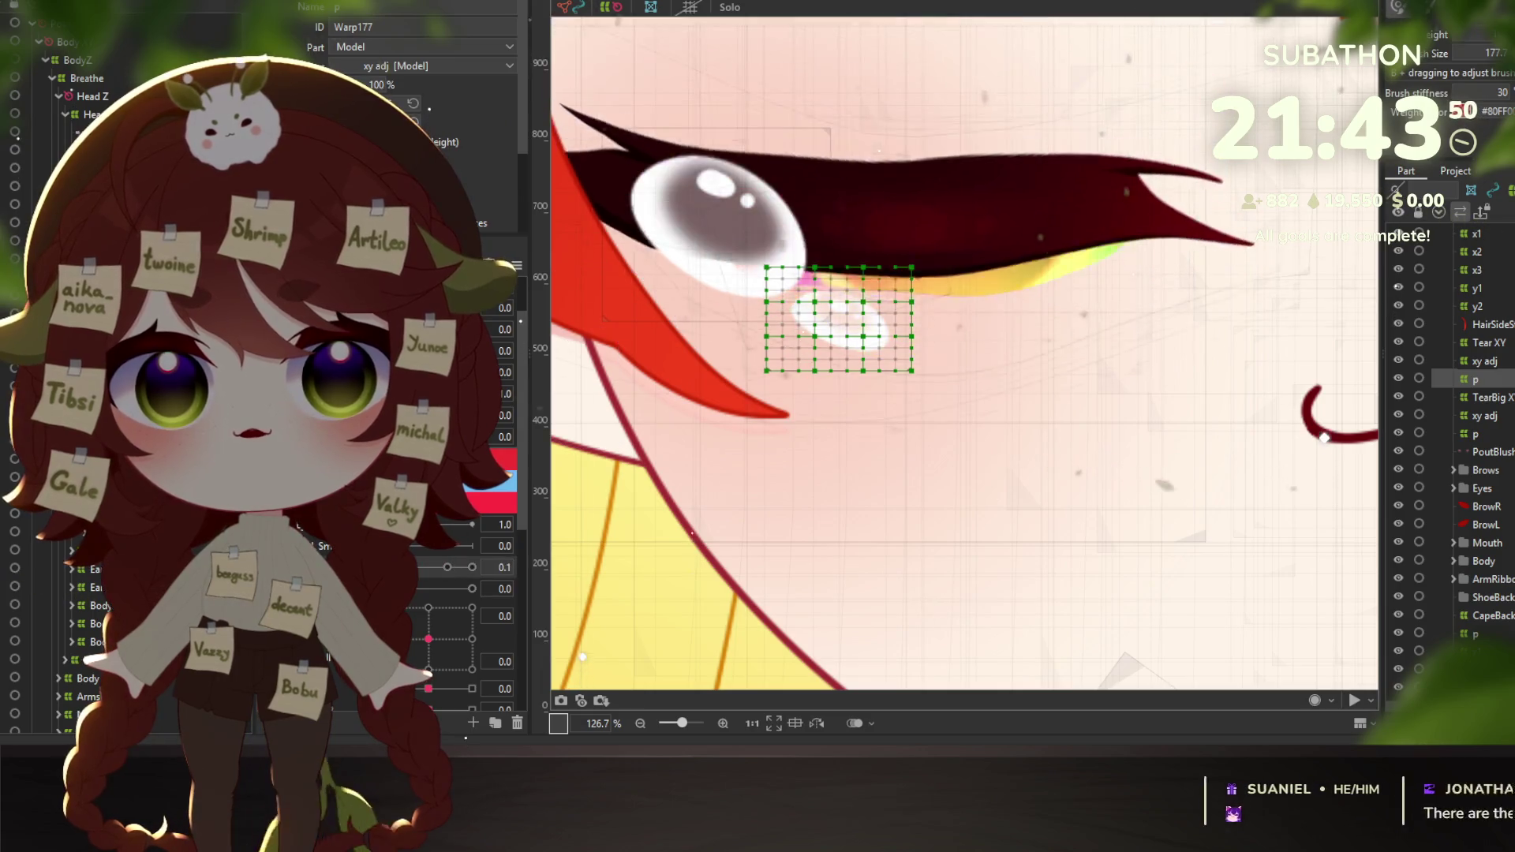
click(447, 566)
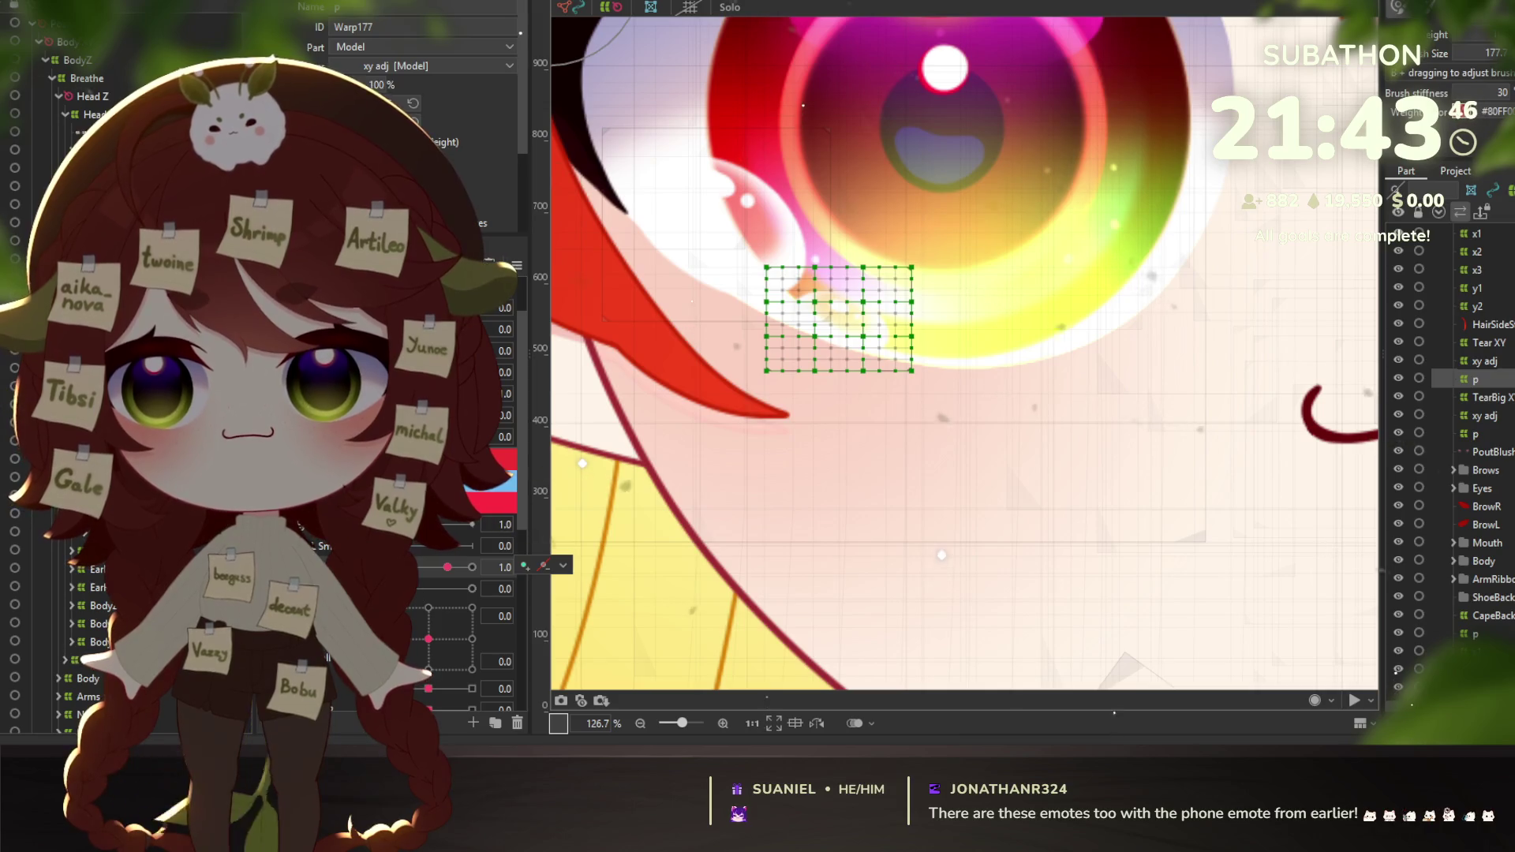
click(813, 320)
click(894, 355)
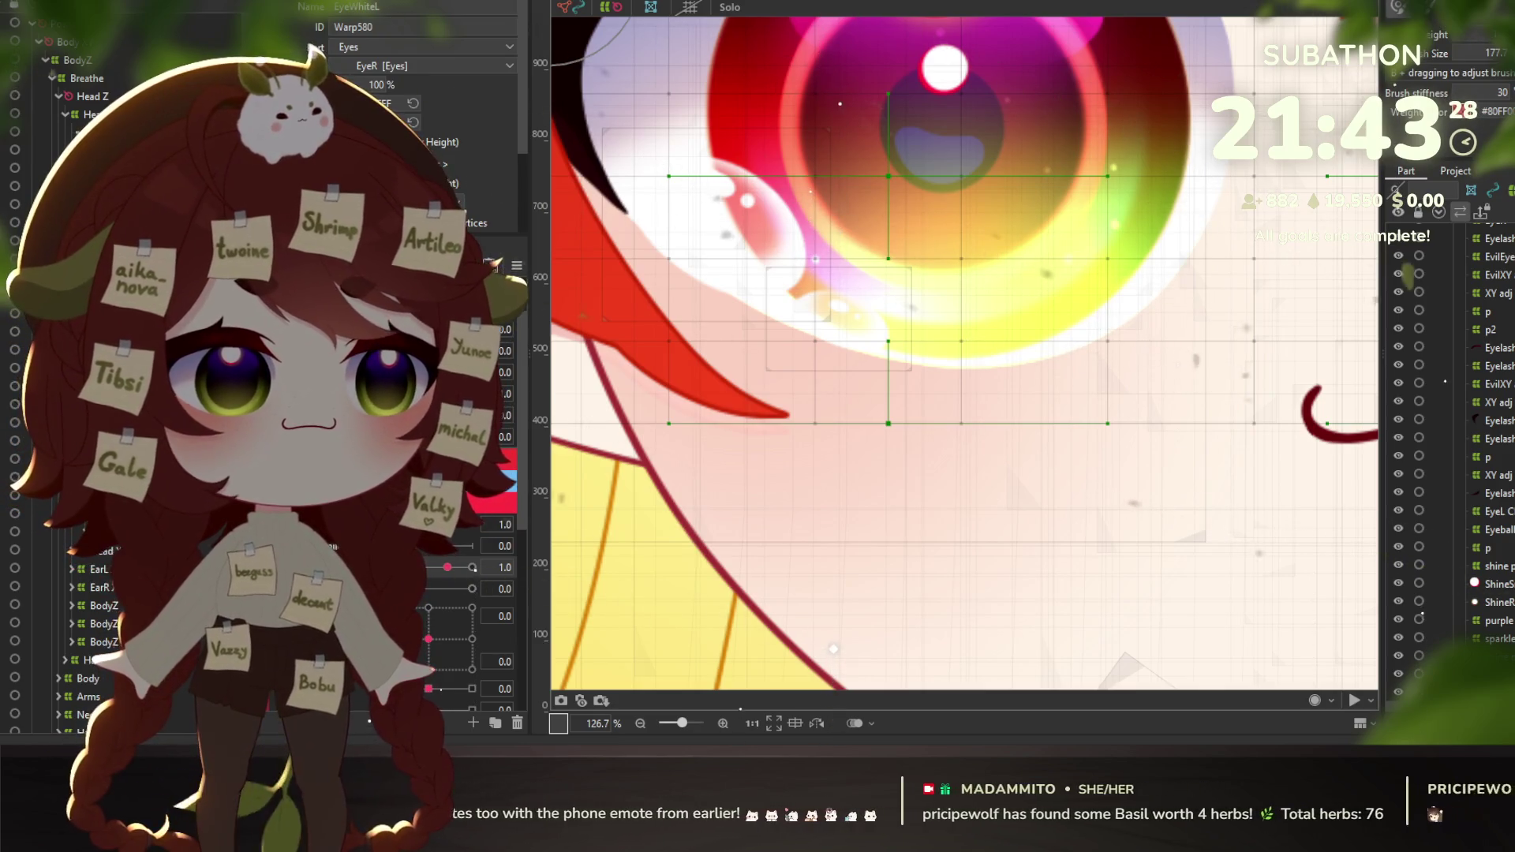
click(631, 6)
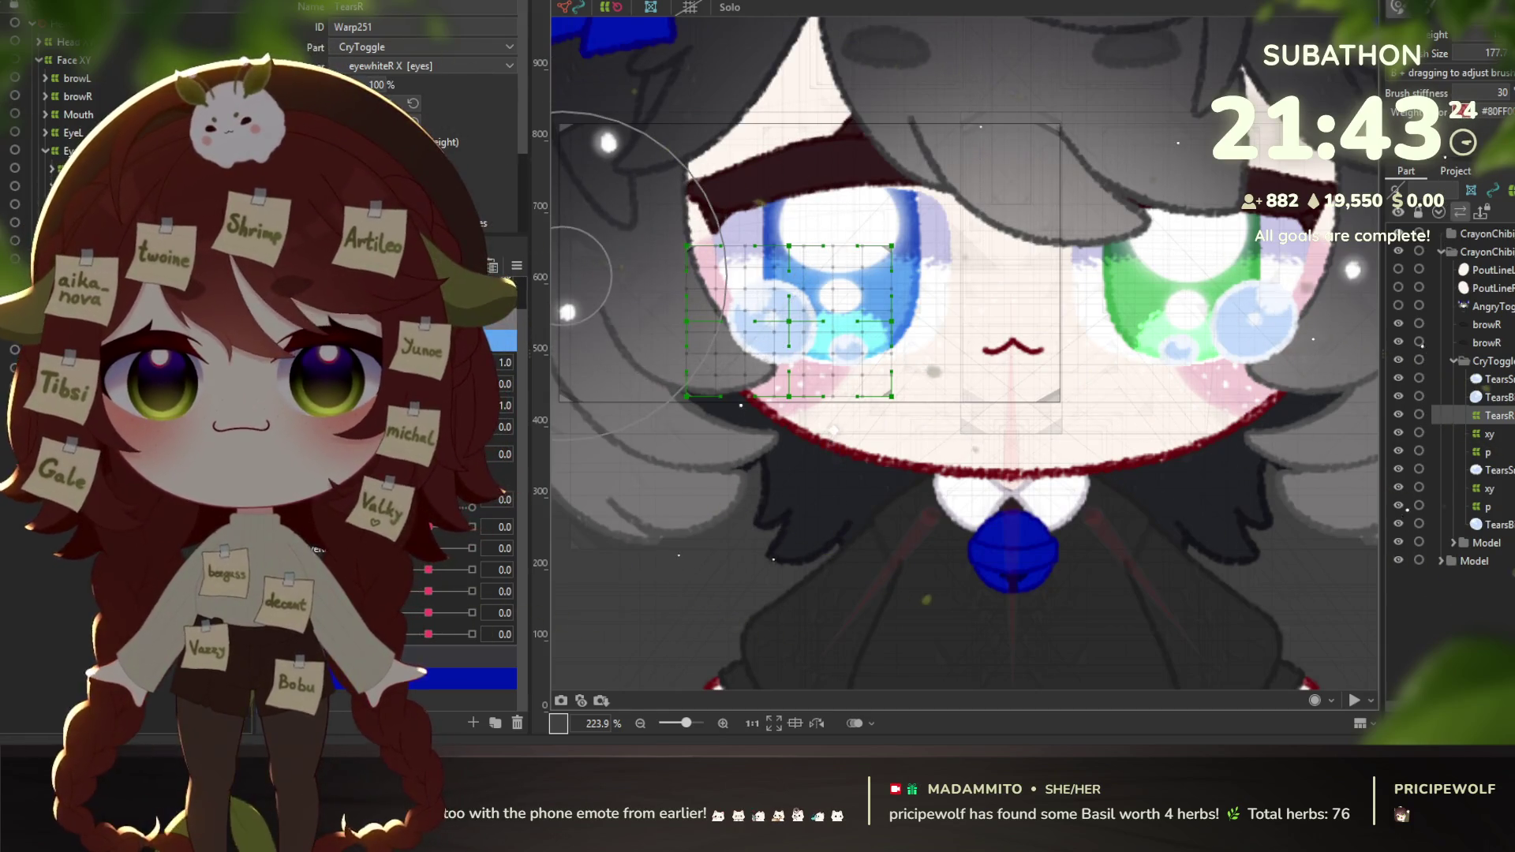
Squint the right eye, compare the eye warps, and reparent TearsR back under EyeR.
mouse_move(472, 404)
mouse_down()
mouse_move(435, 405)
mouse_move(472, 405)
mouse_up()
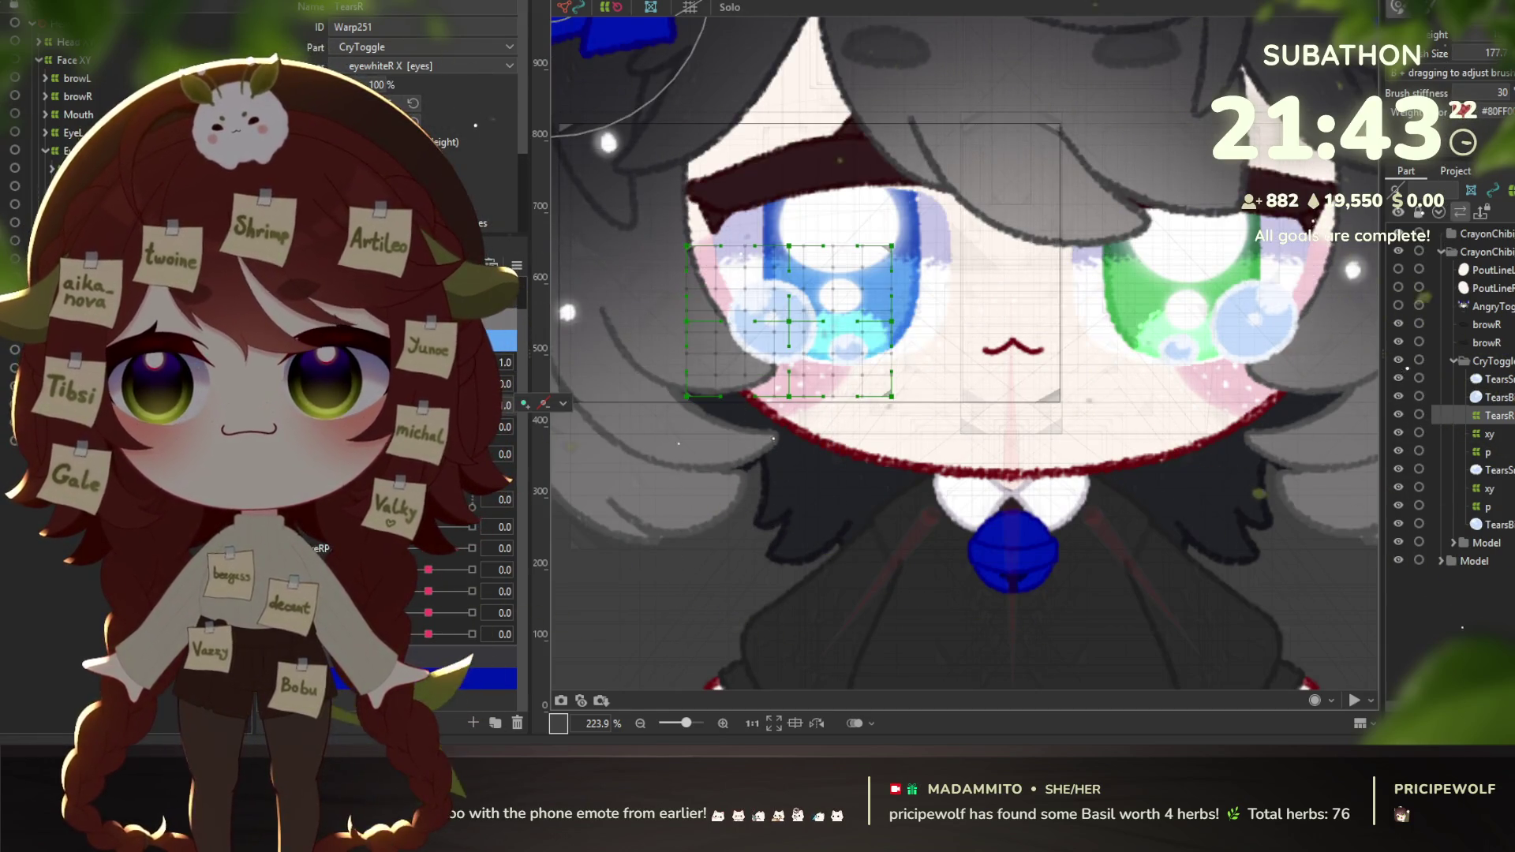
click(789, 315)
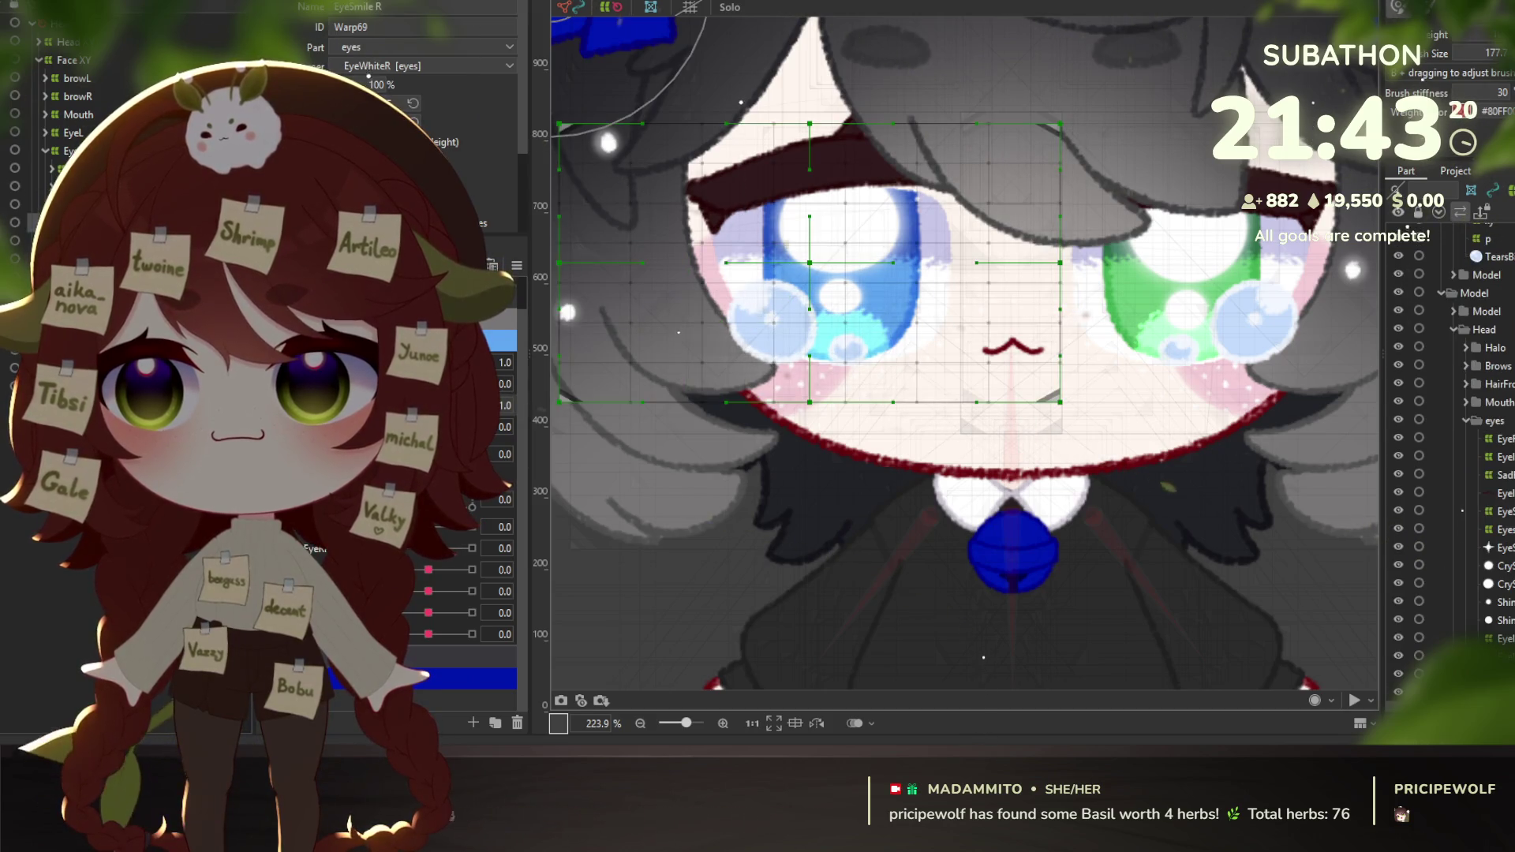
click(789, 322)
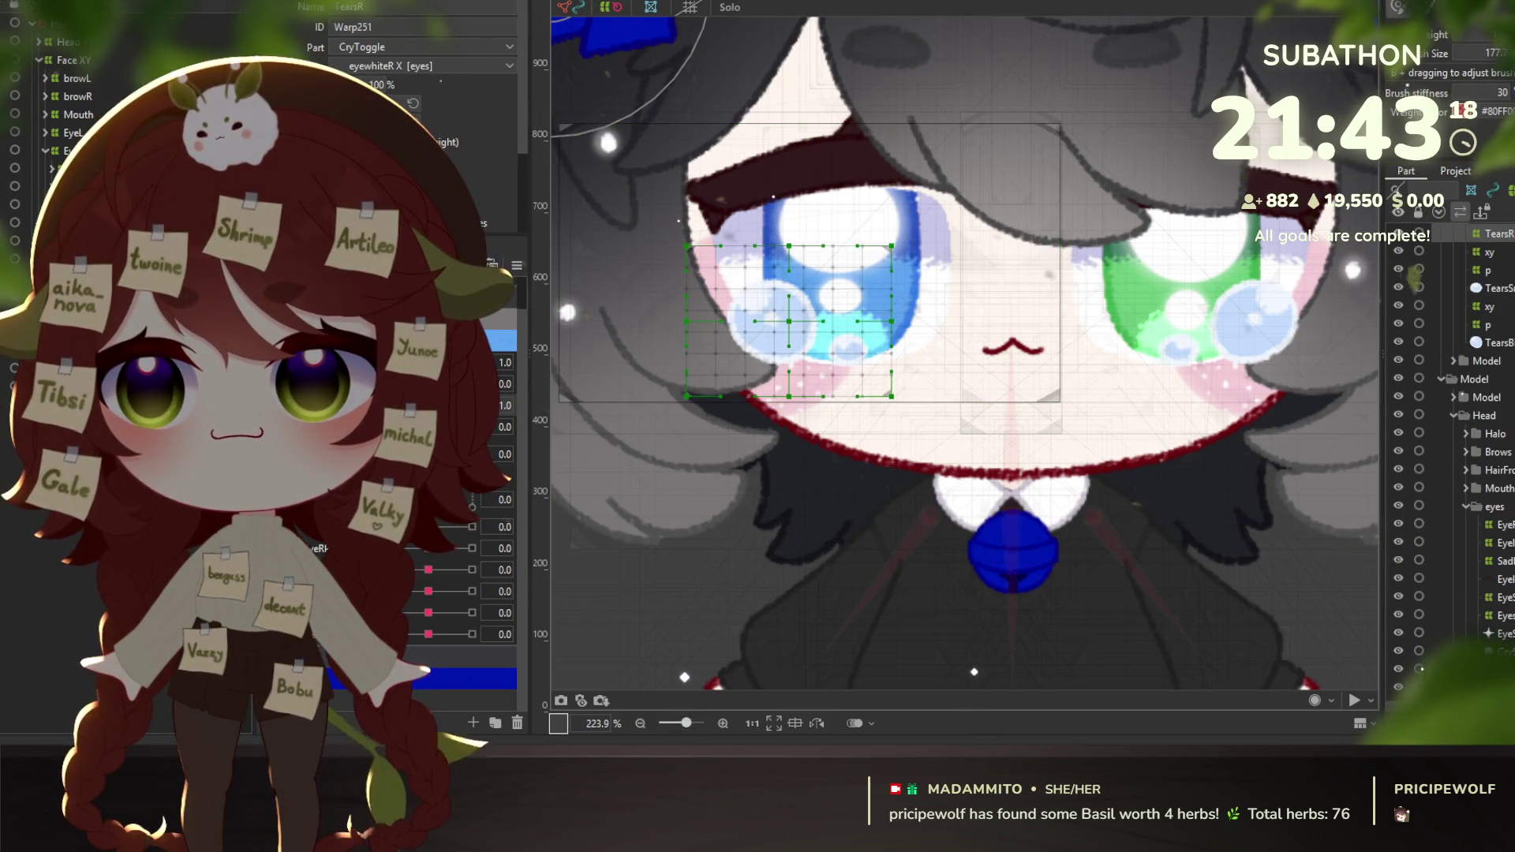
click(789, 315)
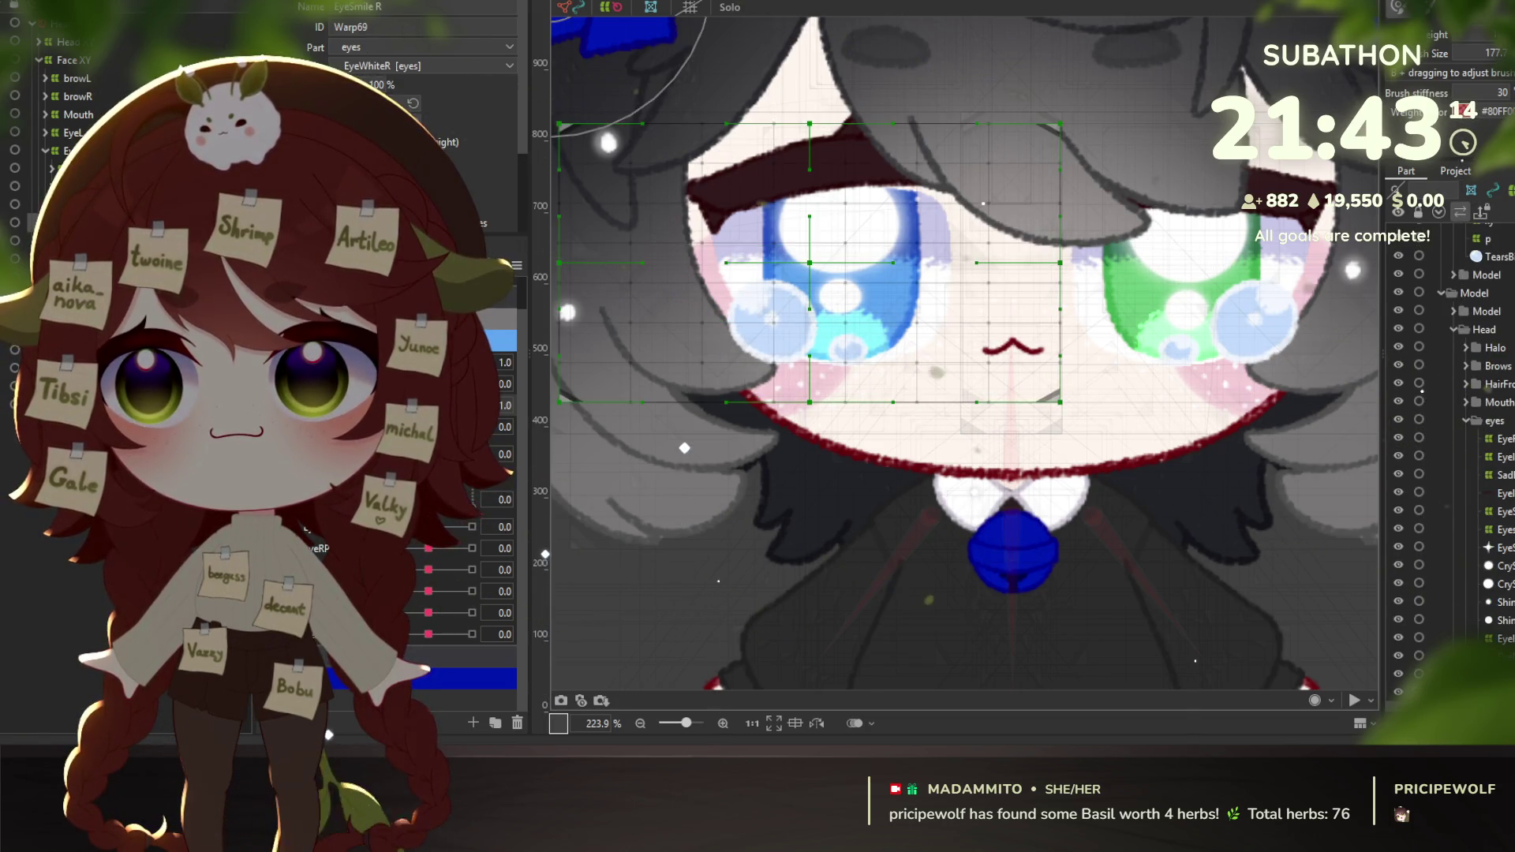
click(813, 323)
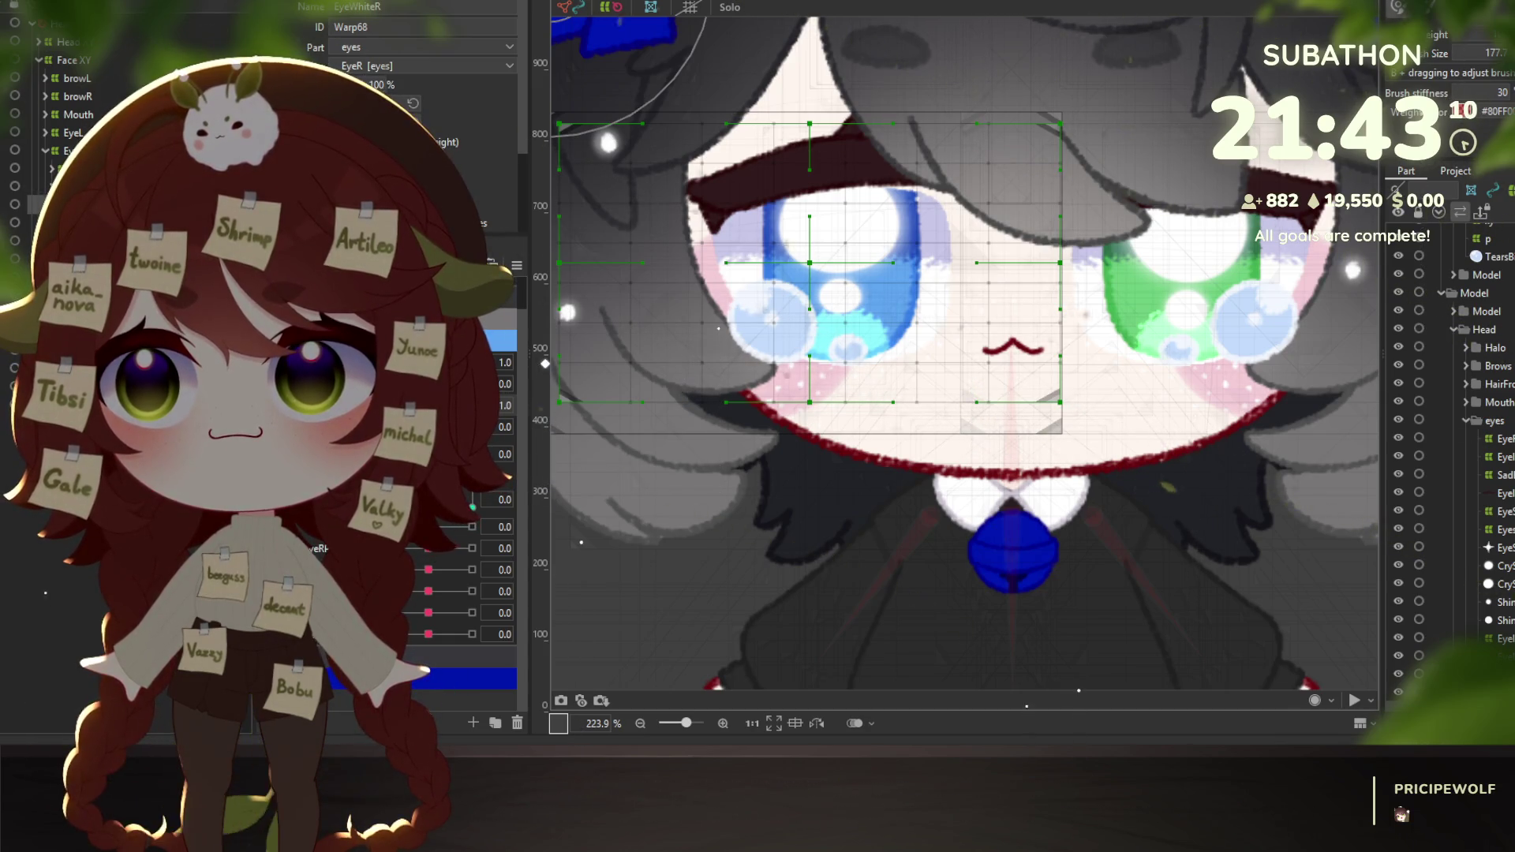
click(790, 347)
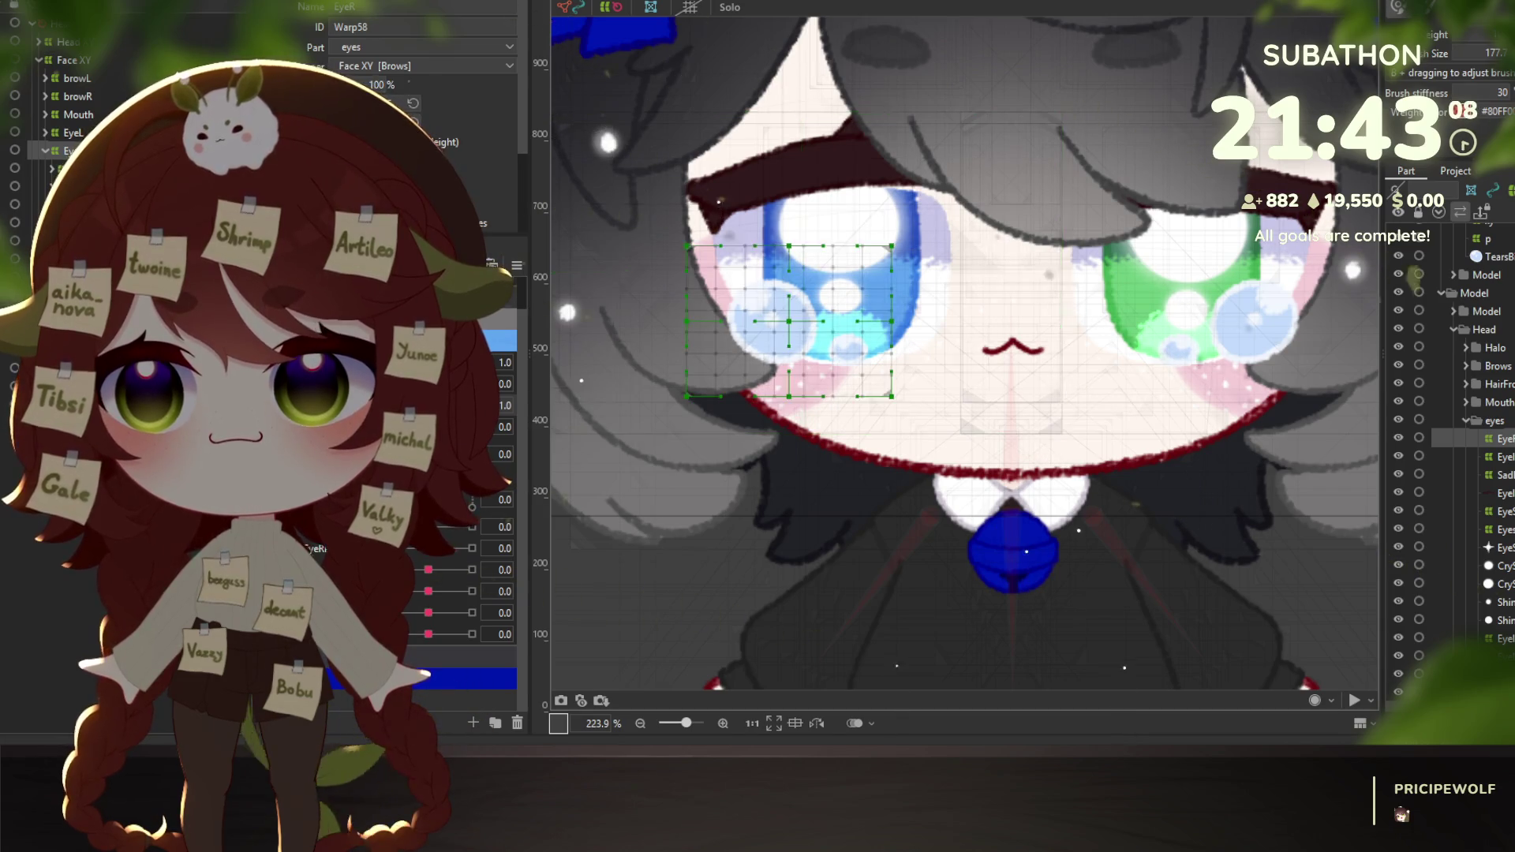
click(789, 348)
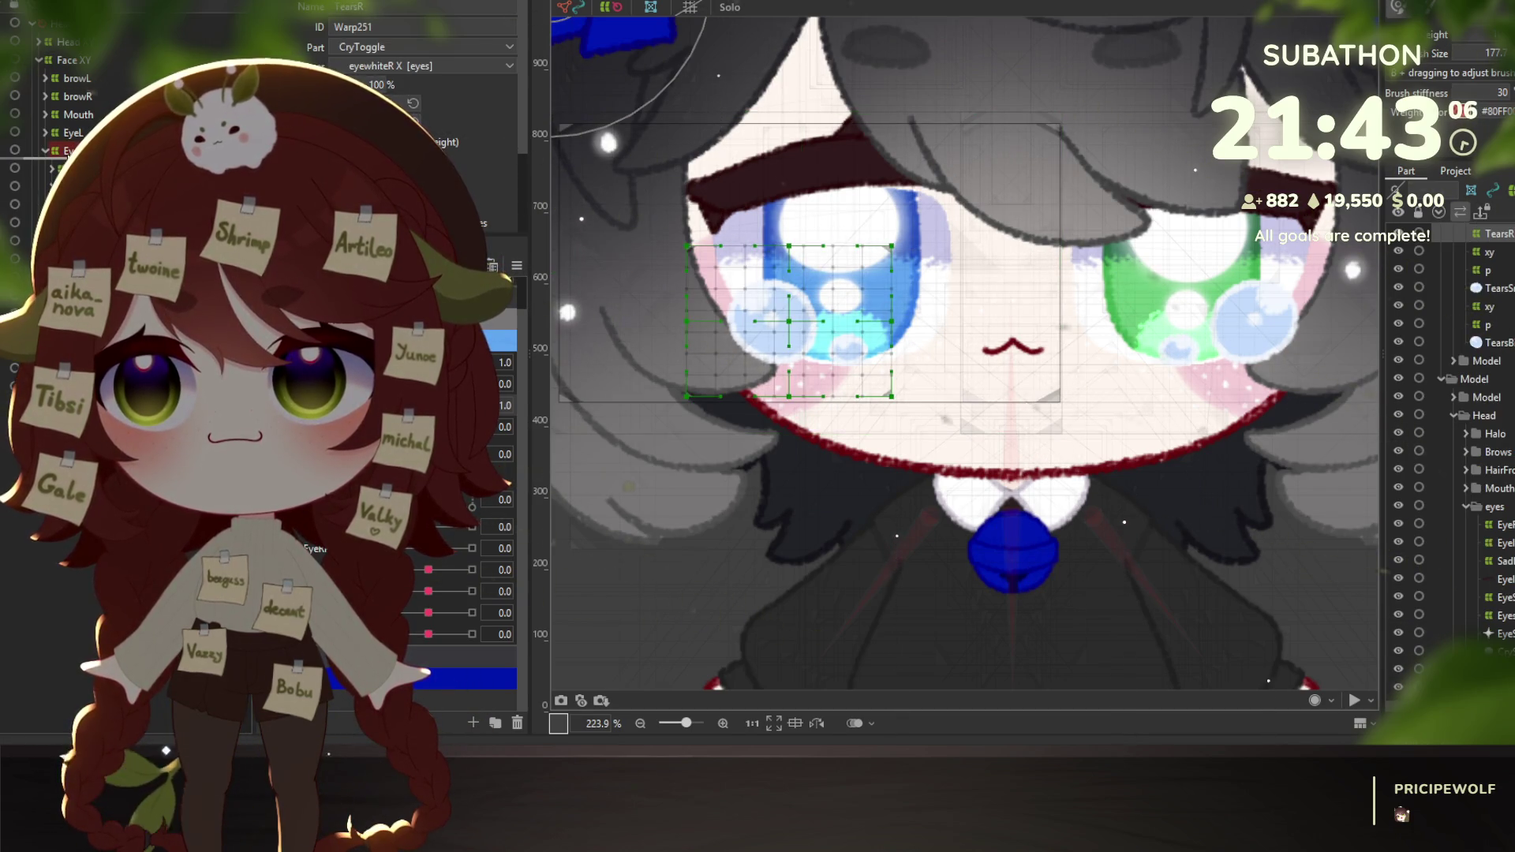
click(427, 65)
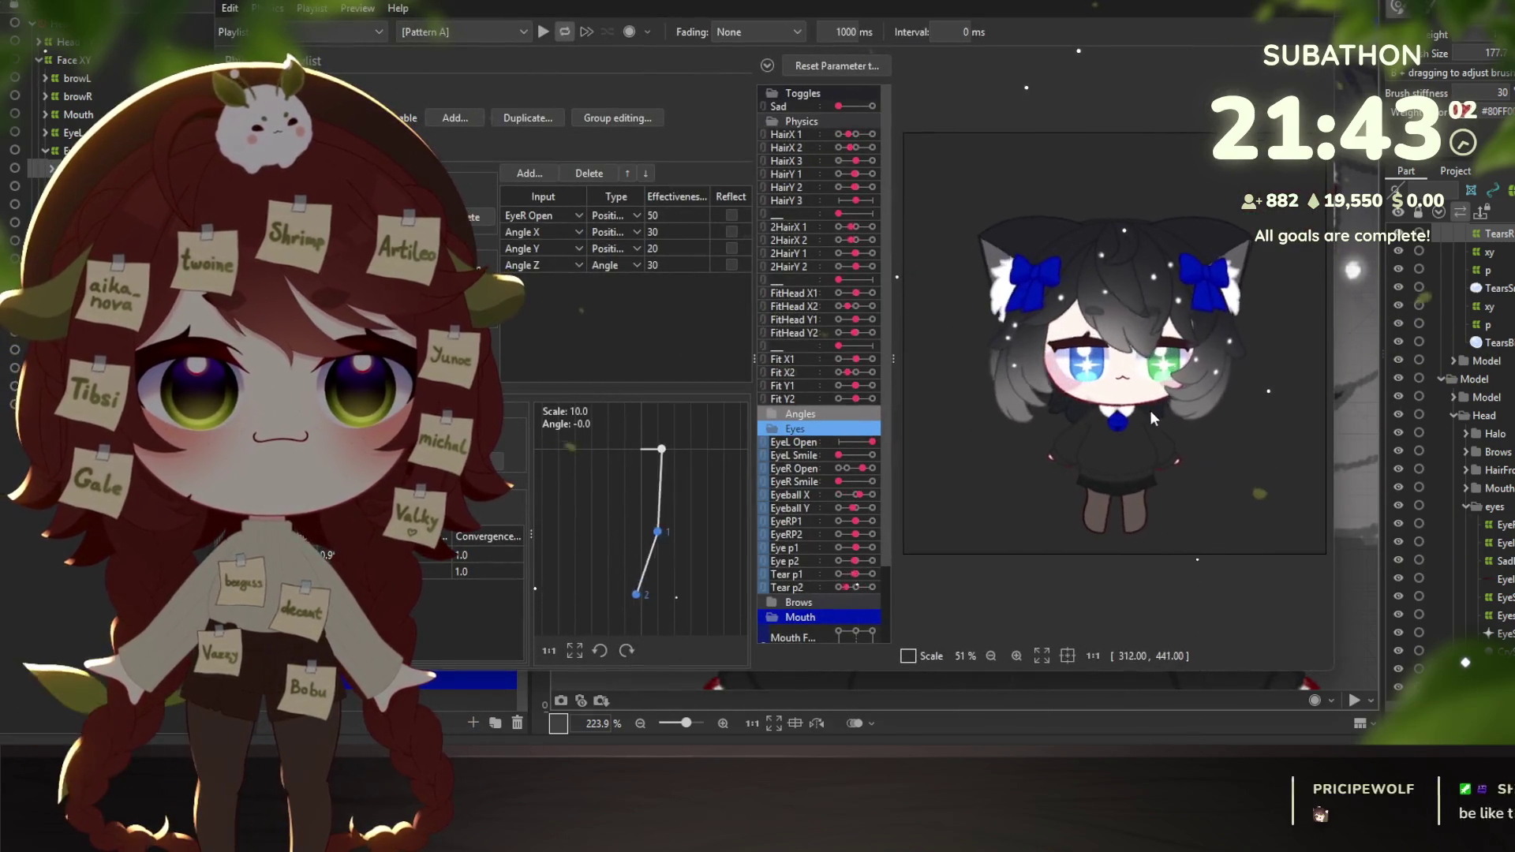
Test the tears while turning the head and closing, opening and half-closing the right eye.
scroll(1079, 415, up, 3)
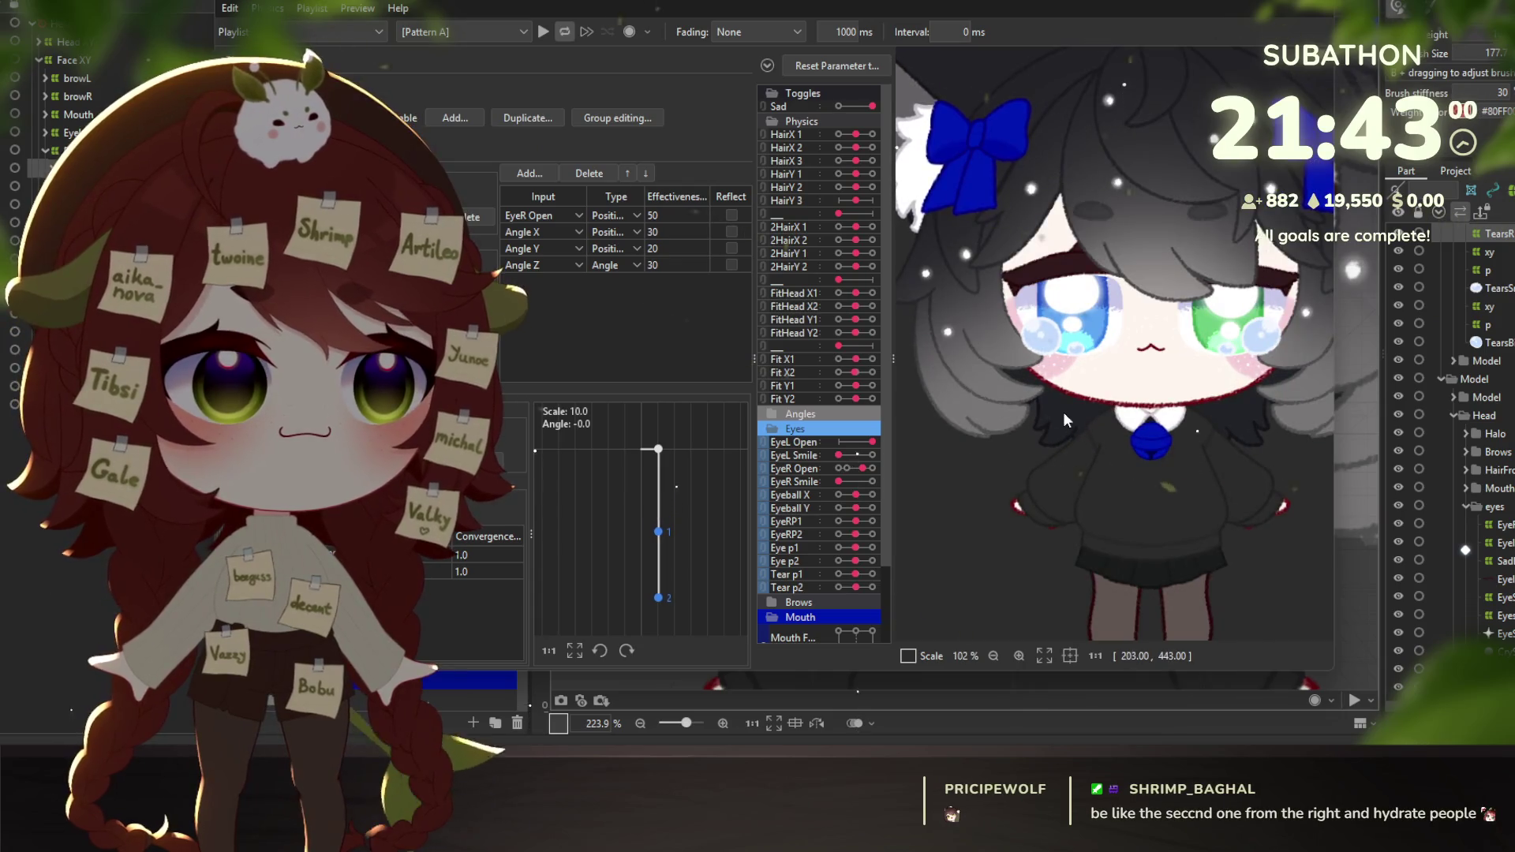
mouse_move(1063, 412)
mouse_down()
mouse_move(968, 369)
mouse_move(907, 376)
mouse_move(1067, 409)
mouse_move(1119, 568)
mouse_move(1005, 133)
mouse_move(1102, 500)
mouse_move(1025, 331)
mouse_move(908, 252)
mouse_move(797, 146)
mouse_up()
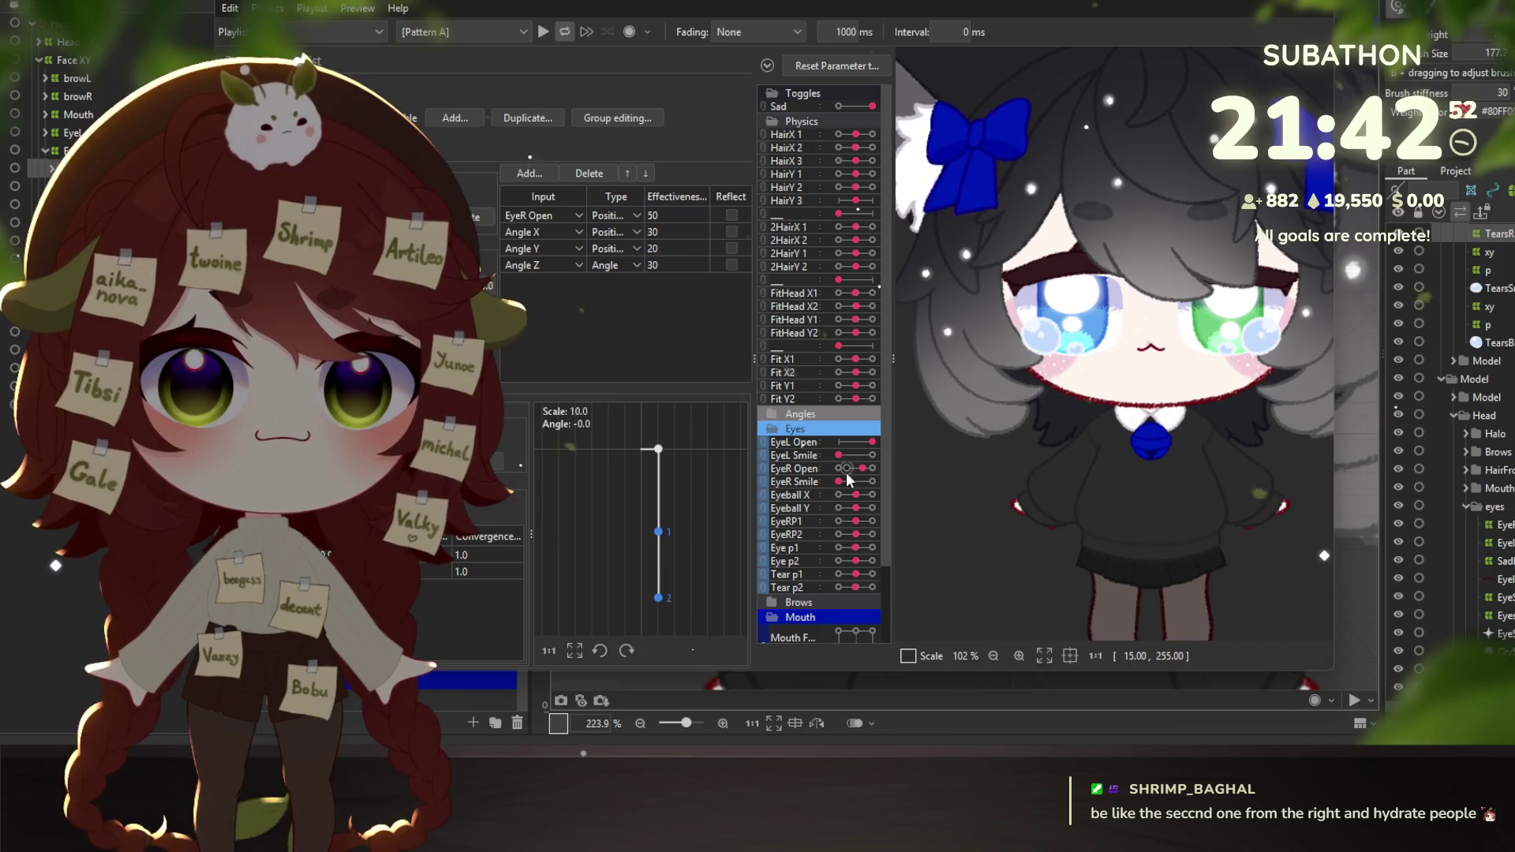
mouse_move(847, 471)
mouse_down()
mouse_move(884, 469)
mouse_move(822, 464)
mouse_move(879, 464)
mouse_up()
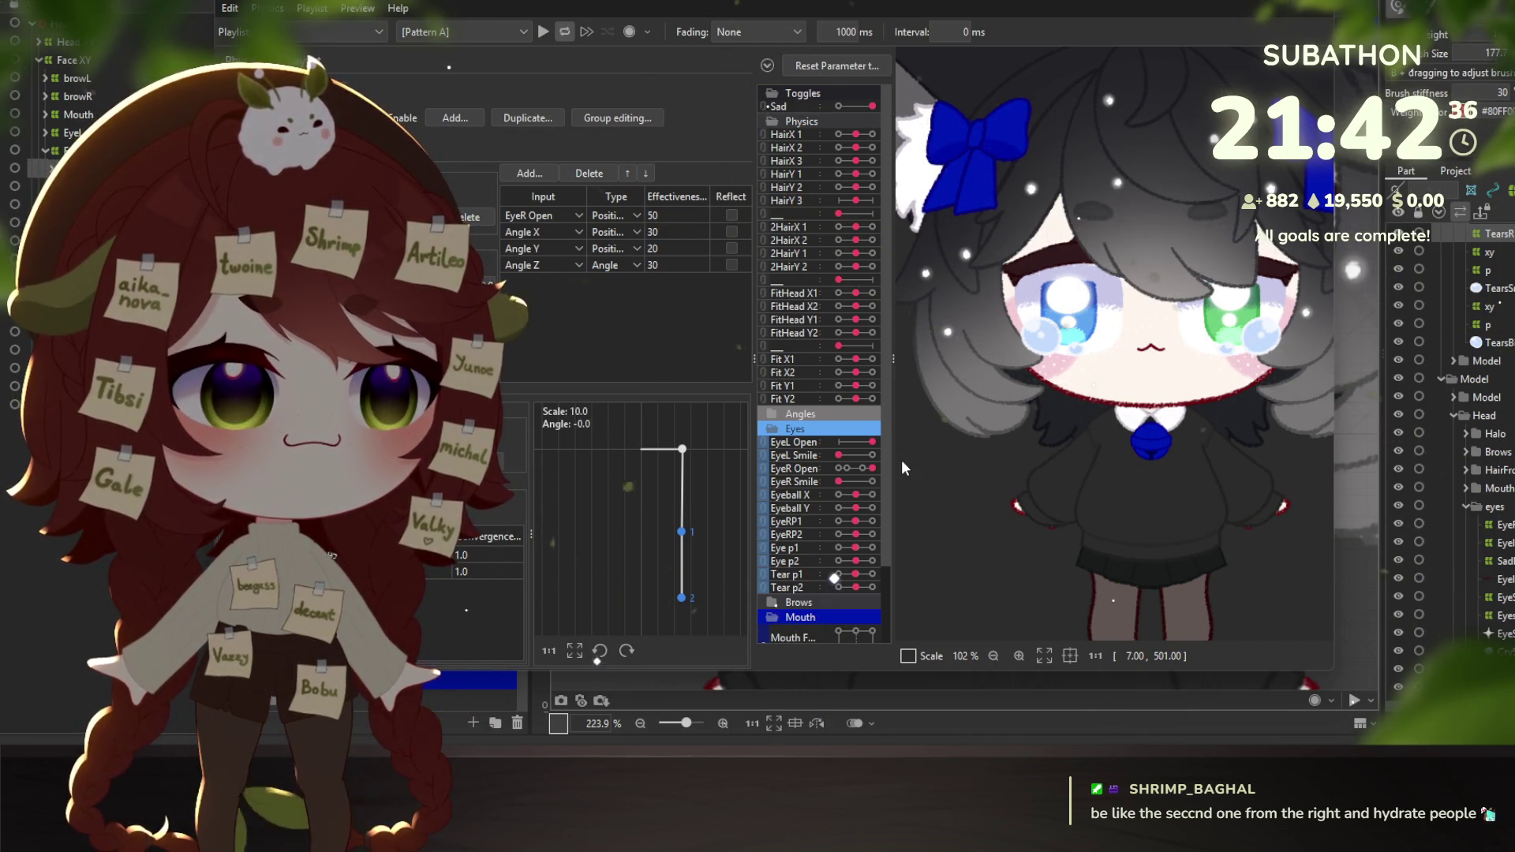
click(859, 466)
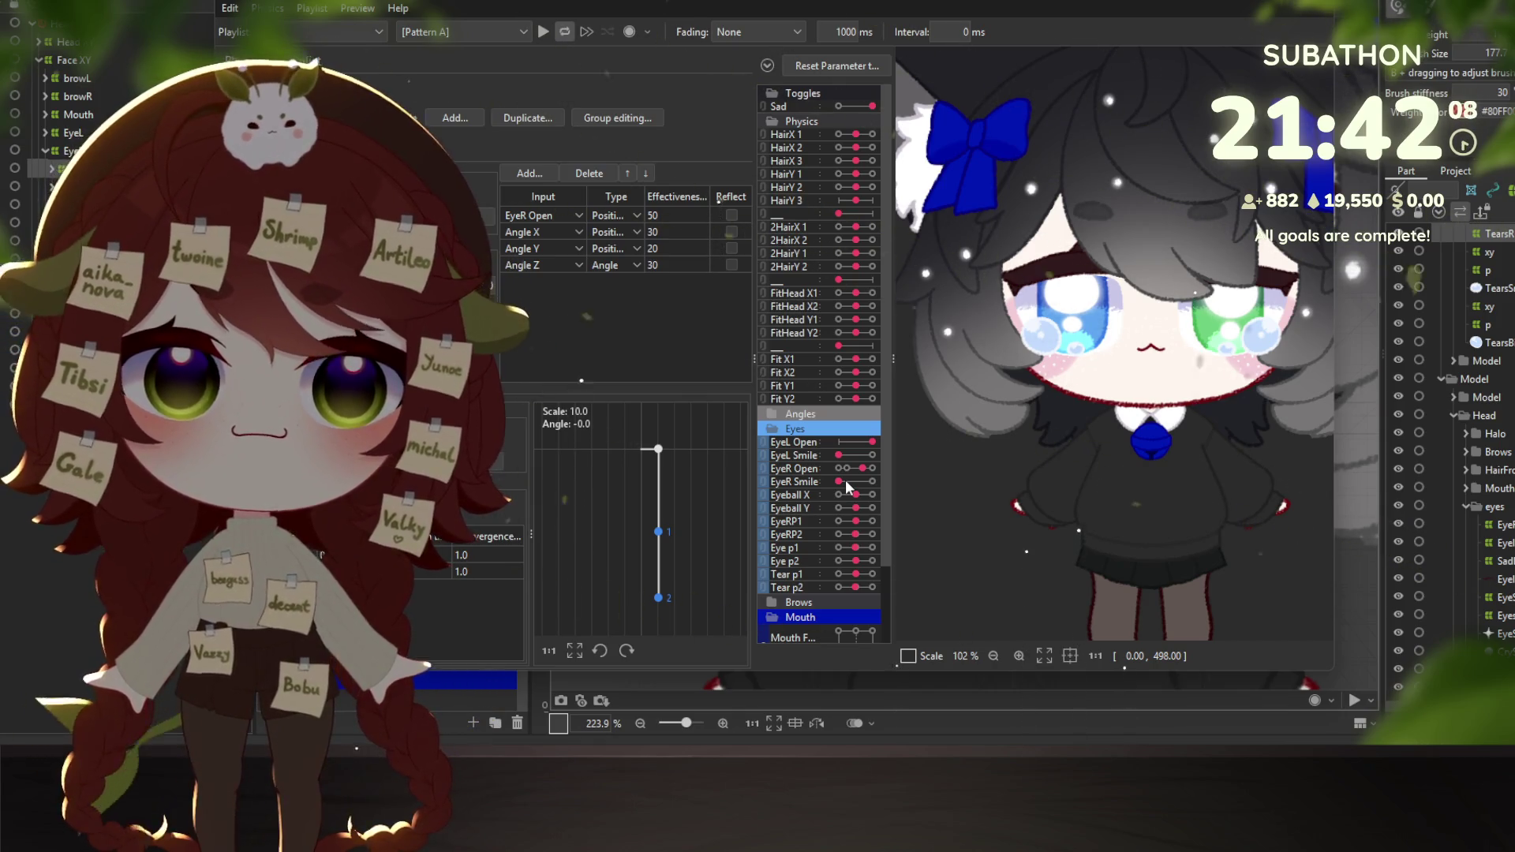
click(850, 472)
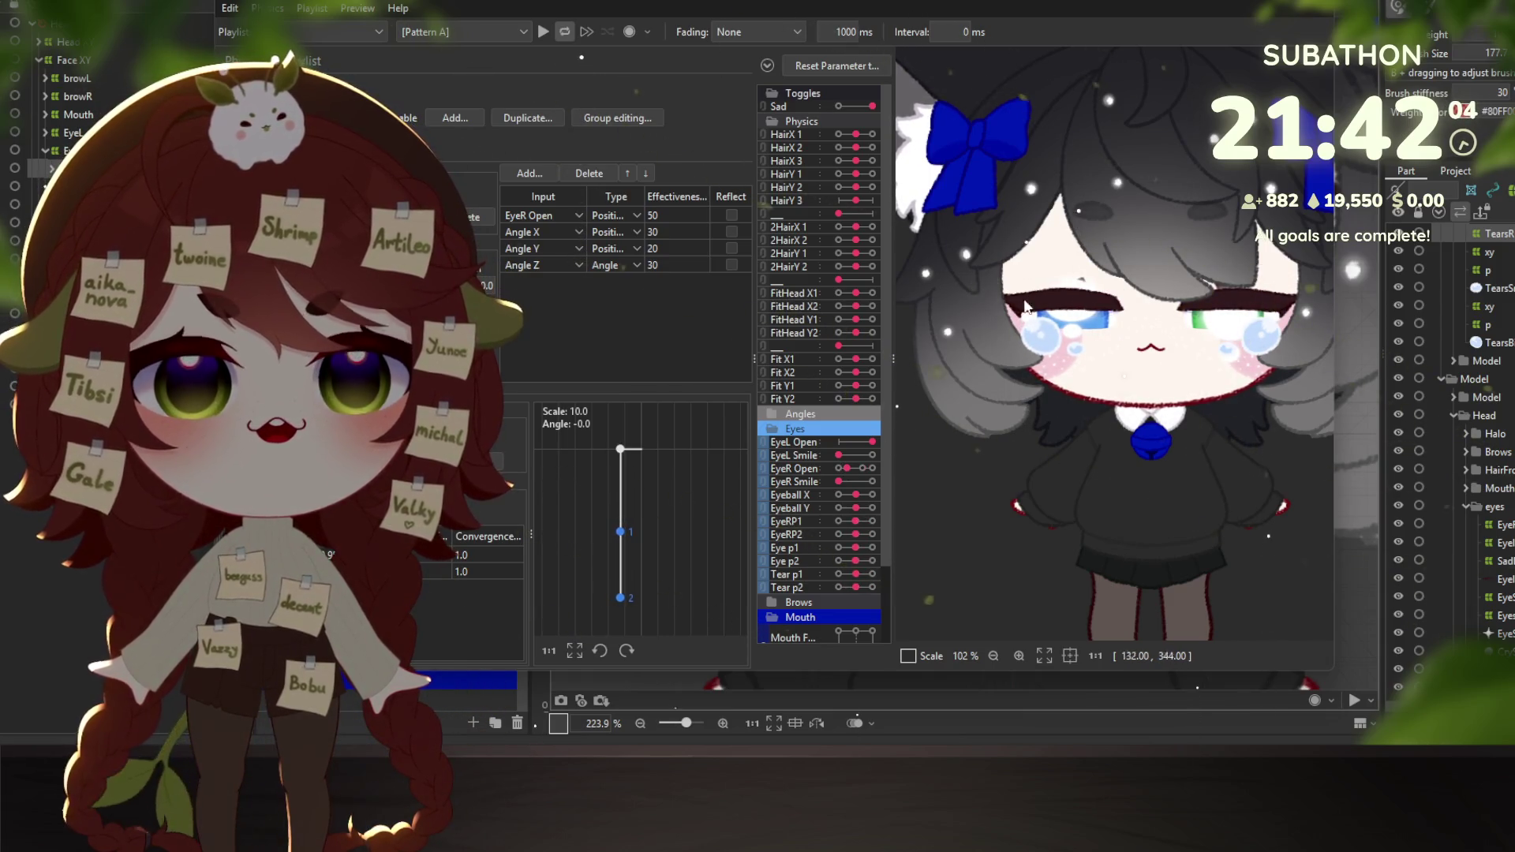
scroll(1072, 296, up, 5)
click(1301, 15)
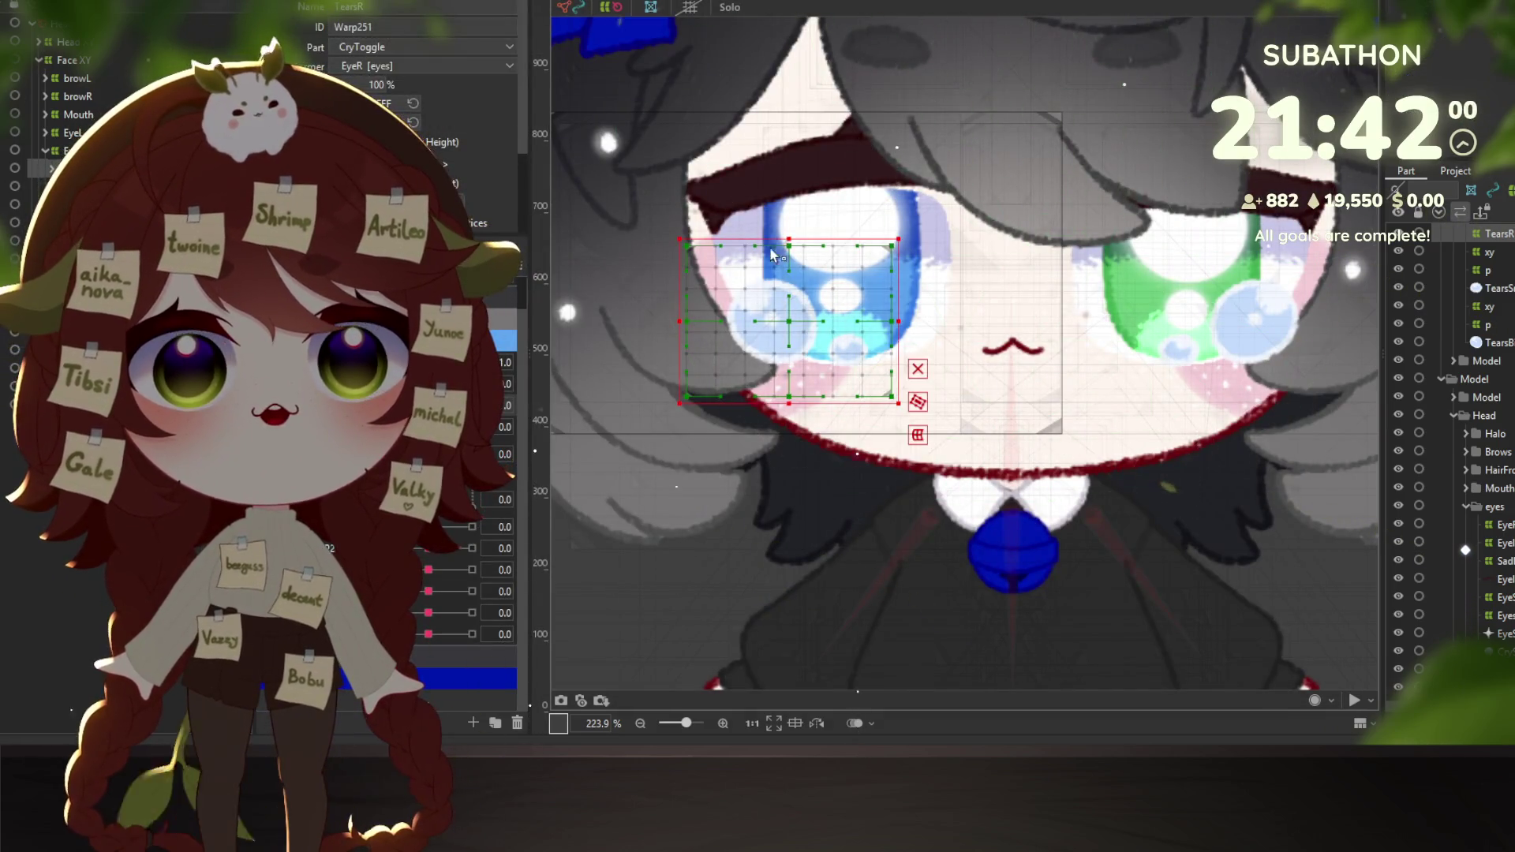
Select CryShineBigR and the lower shine mesh via Object at Cursor, undoing a stray IrisR2 pick.
right_click(832, 315)
mouse_move(963, 257)
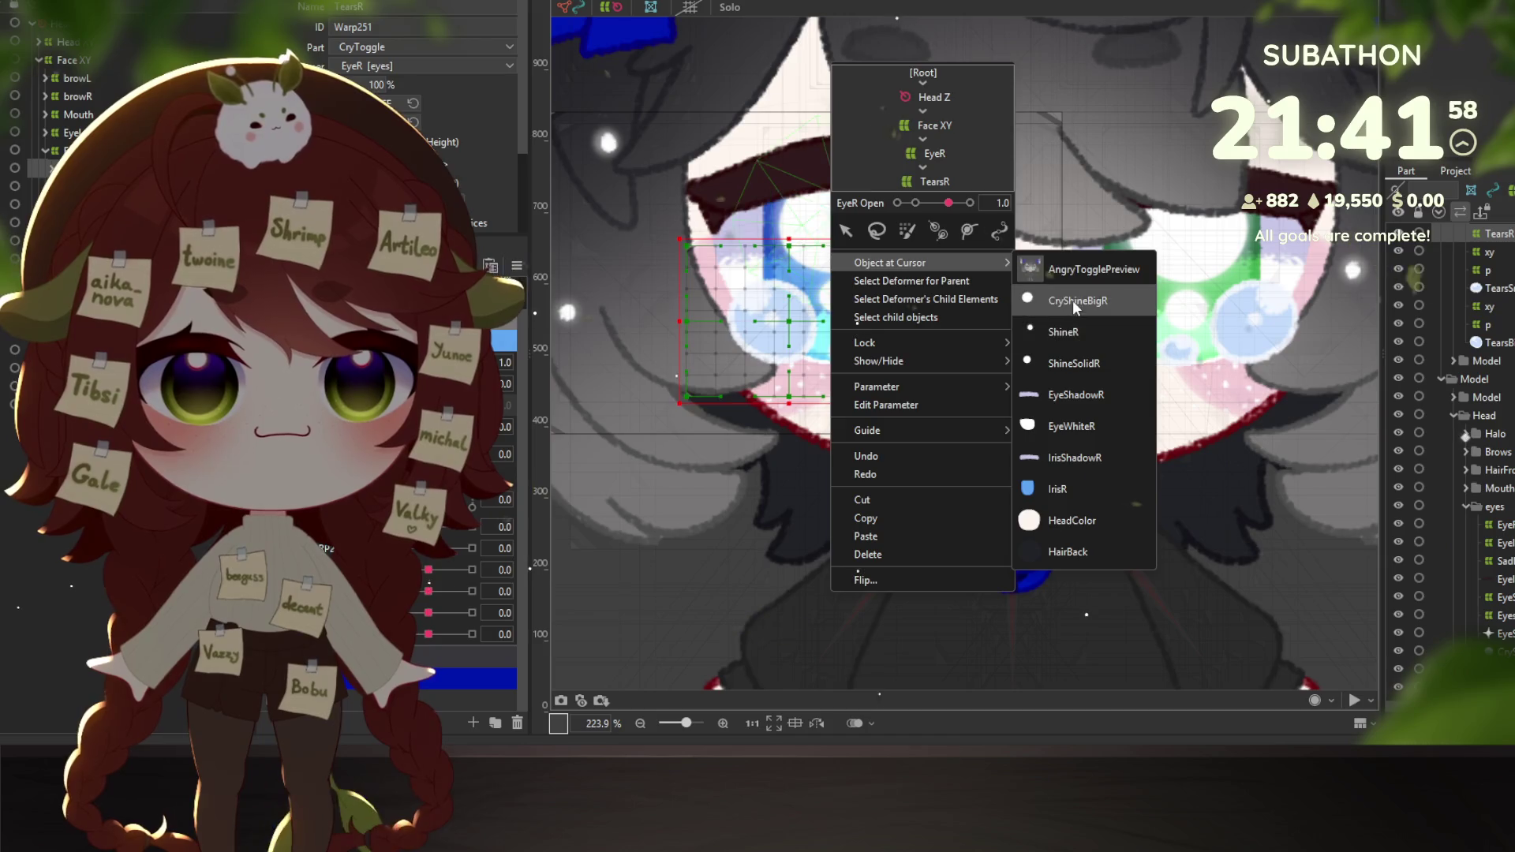
click(1072, 300)
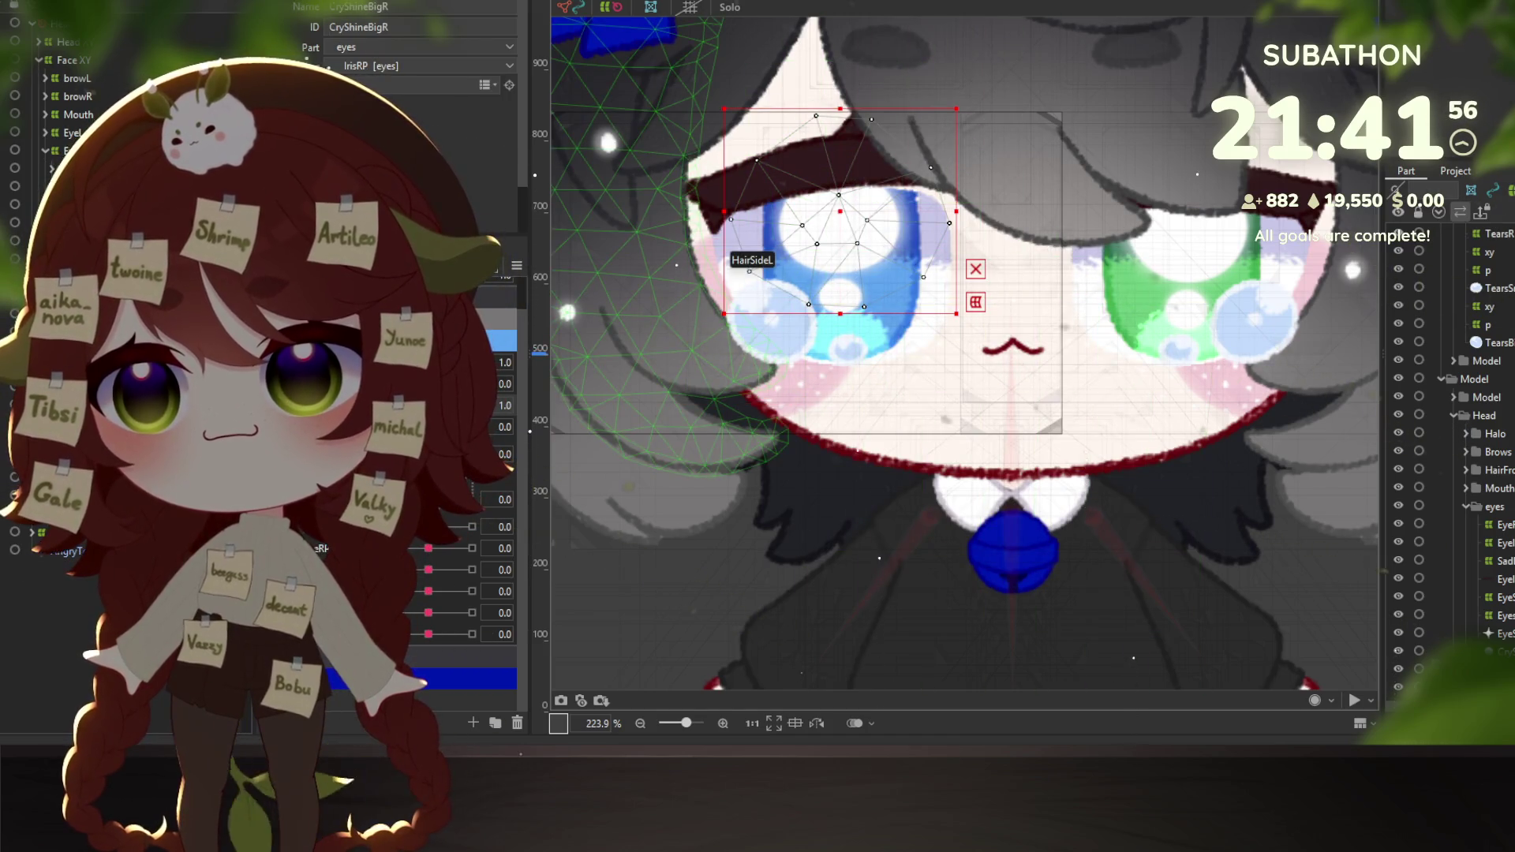
shift+click(762, 311)
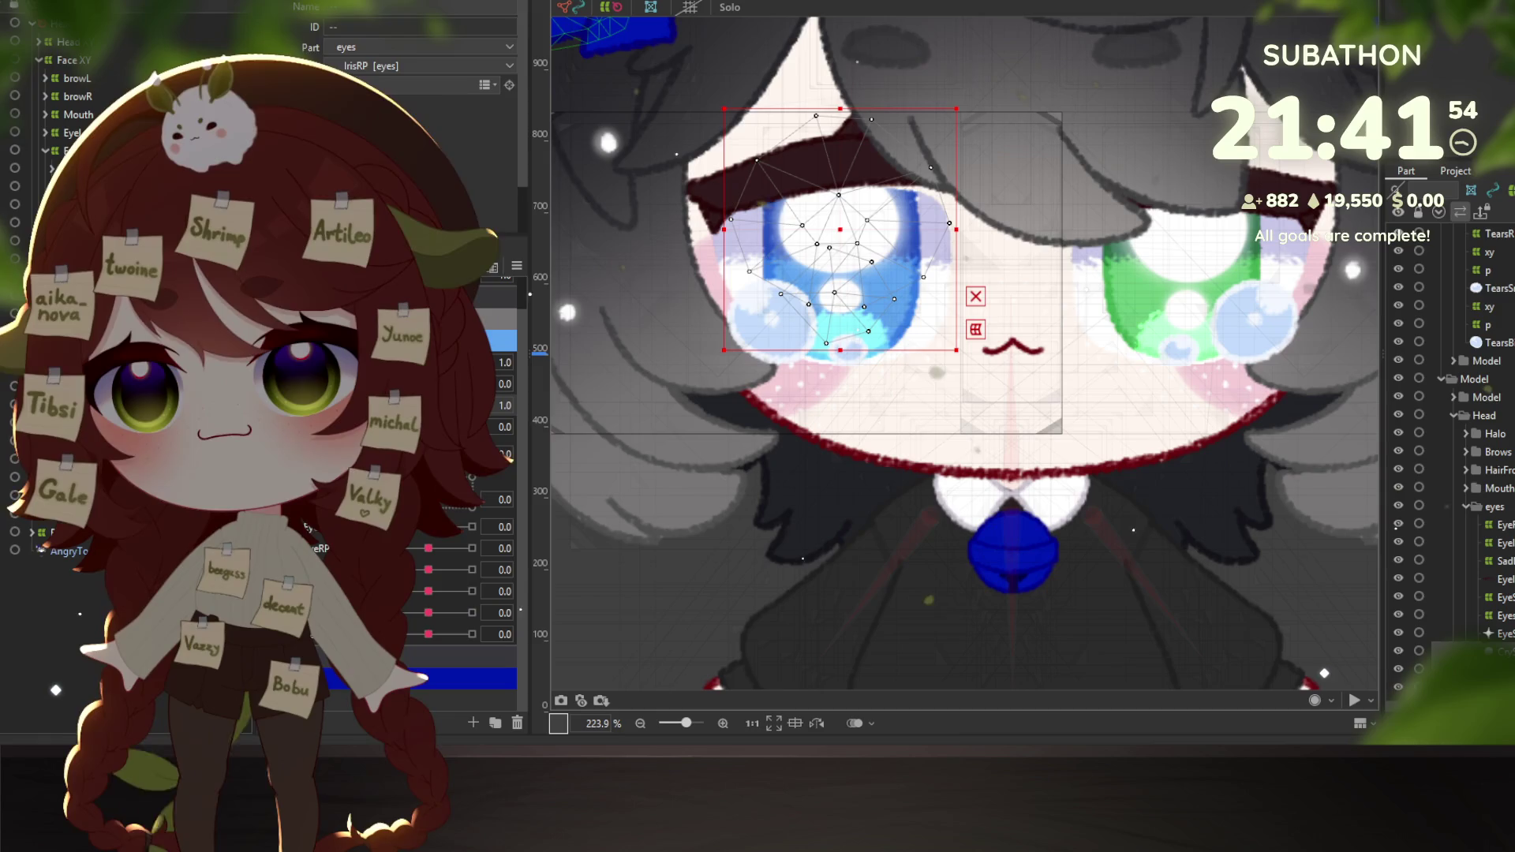
click(838, 261)
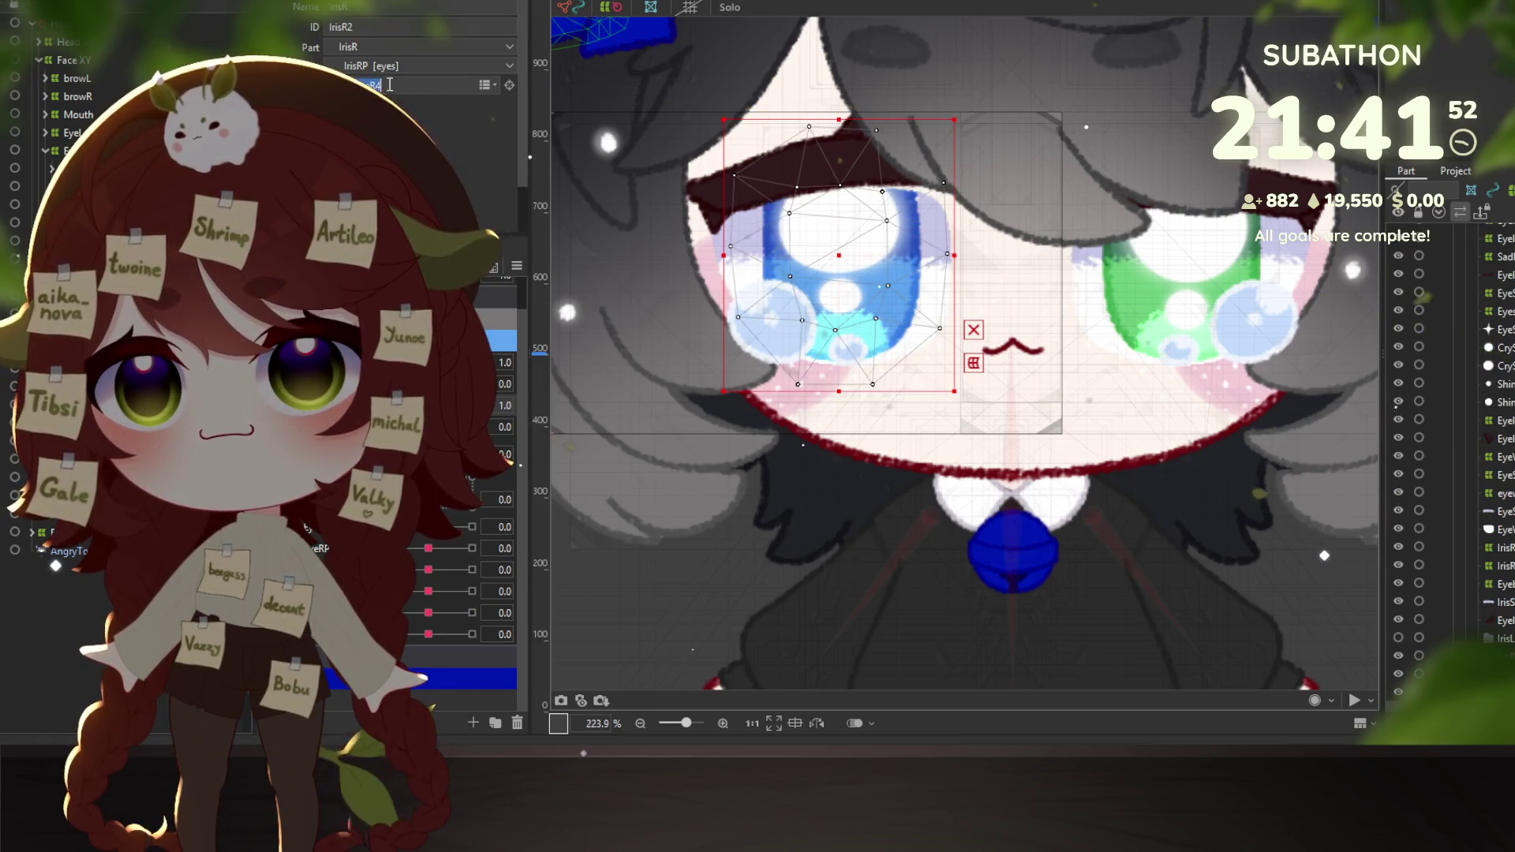
key(ctrl+z)
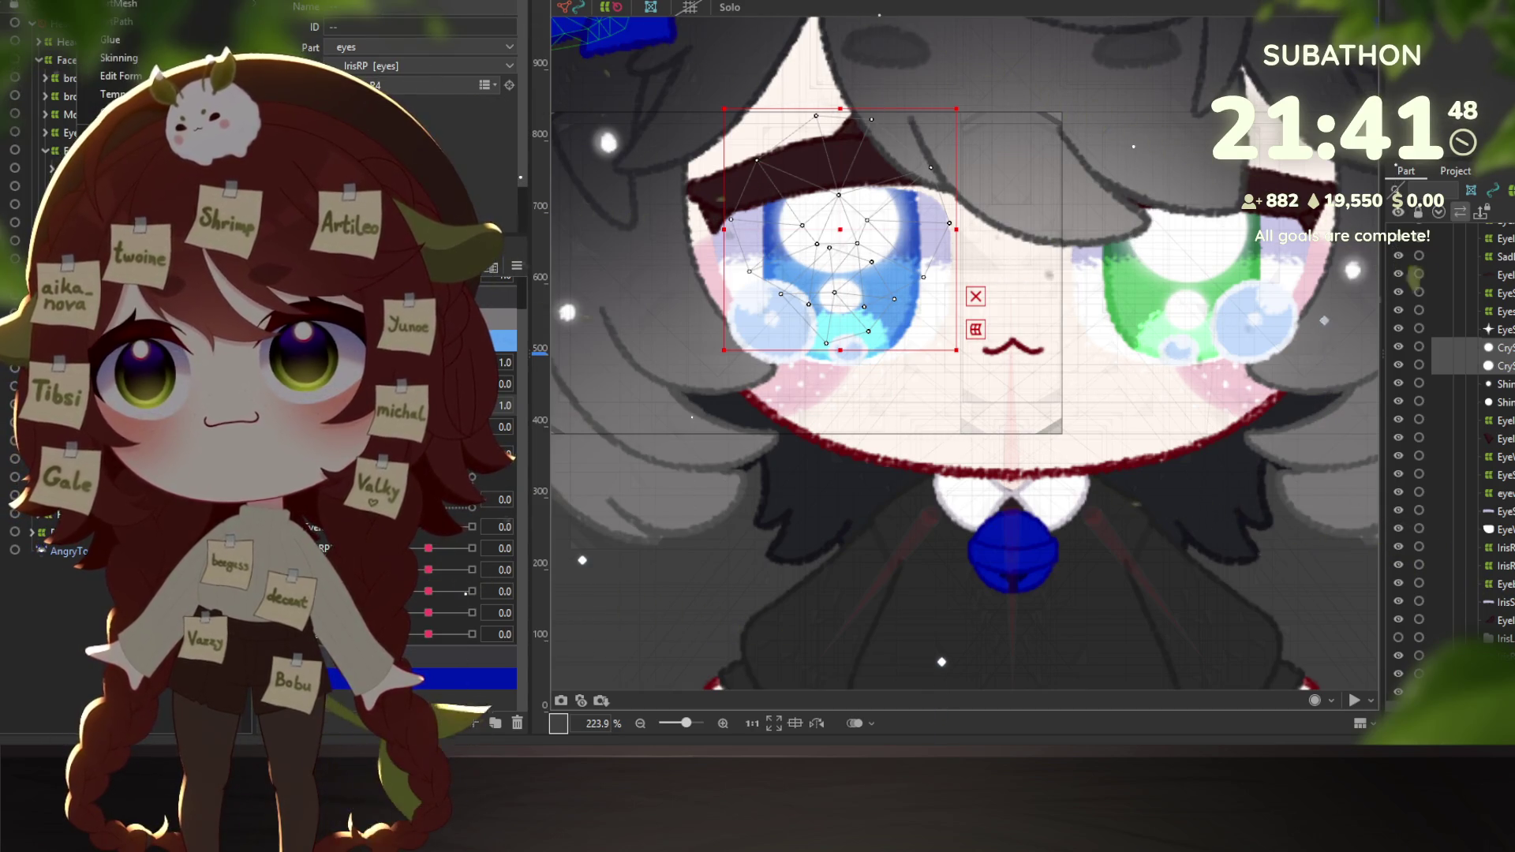
Preview the right eye closing, then select TearsR and start a new parent warp deformer.
scroll(1042, 437, up, 3)
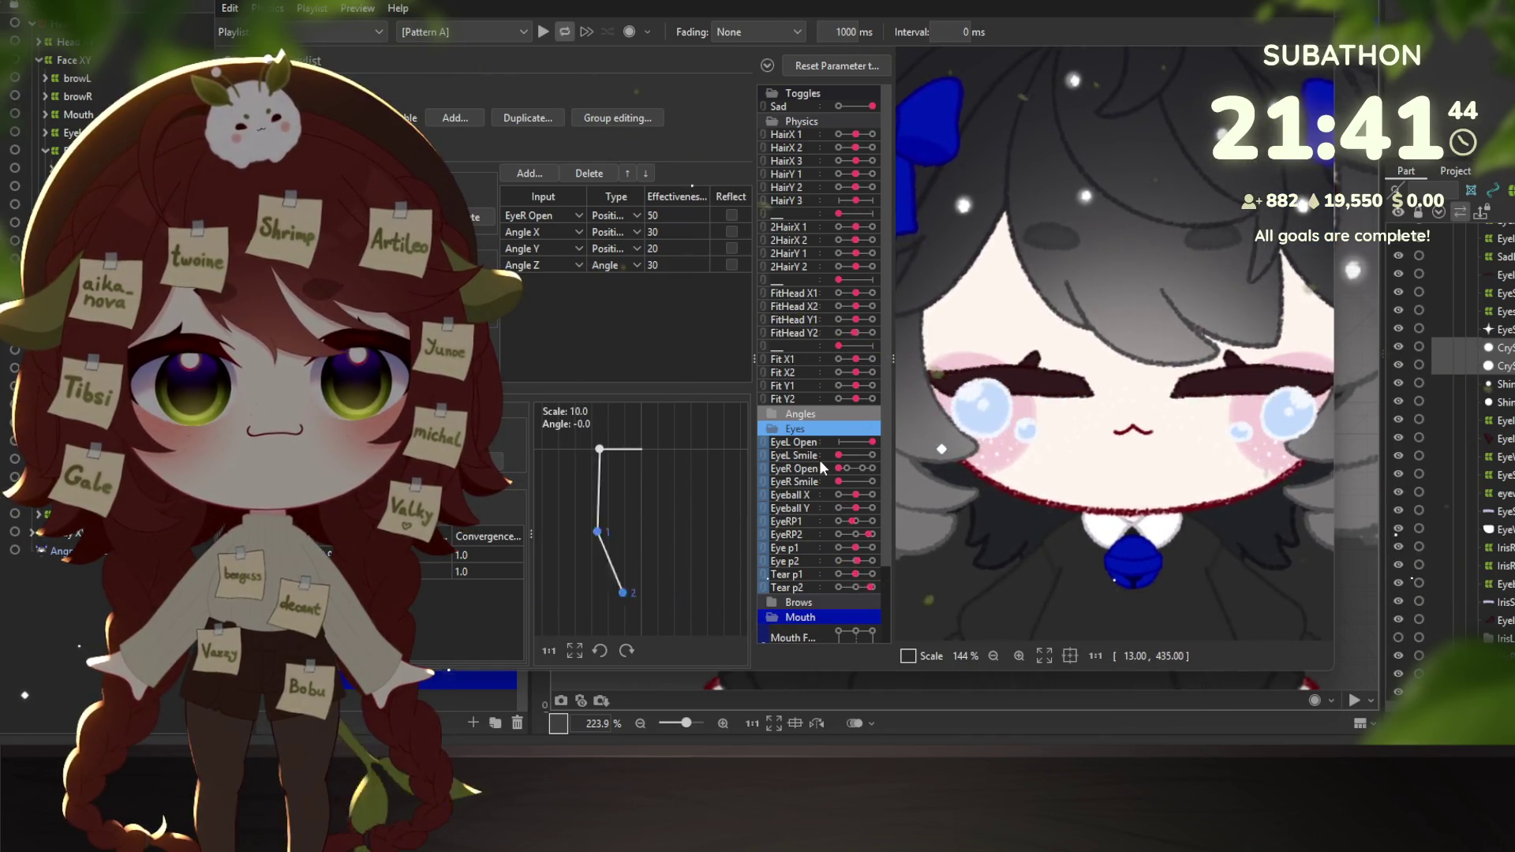
mouse_move(863, 468)
mouse_down()
mouse_move(887, 464)
mouse_move(839, 468)
mouse_up()
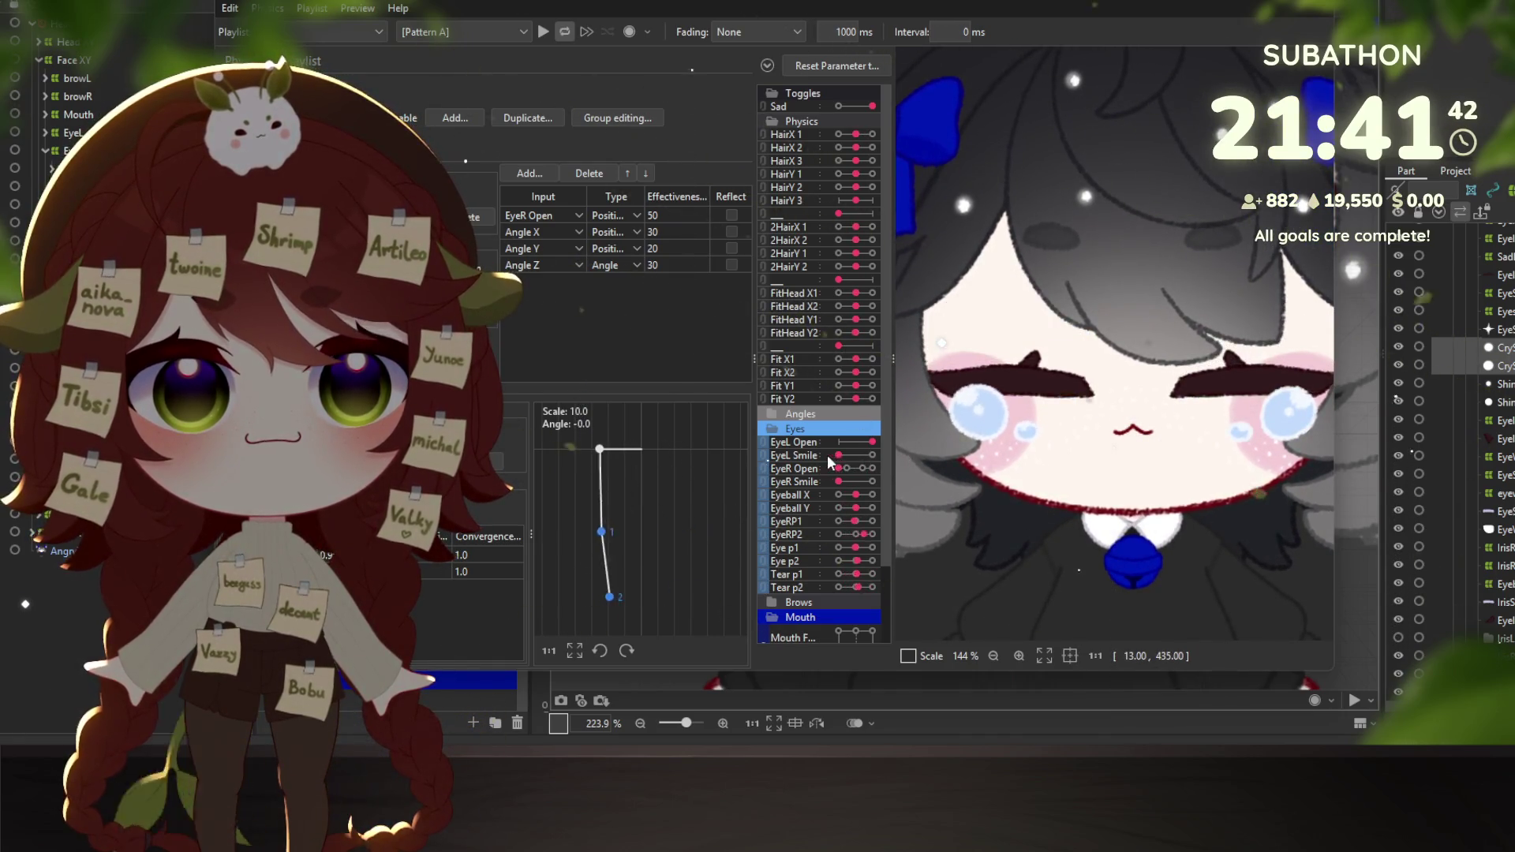
scroll(1166, 414, down, 3)
key(Escape)
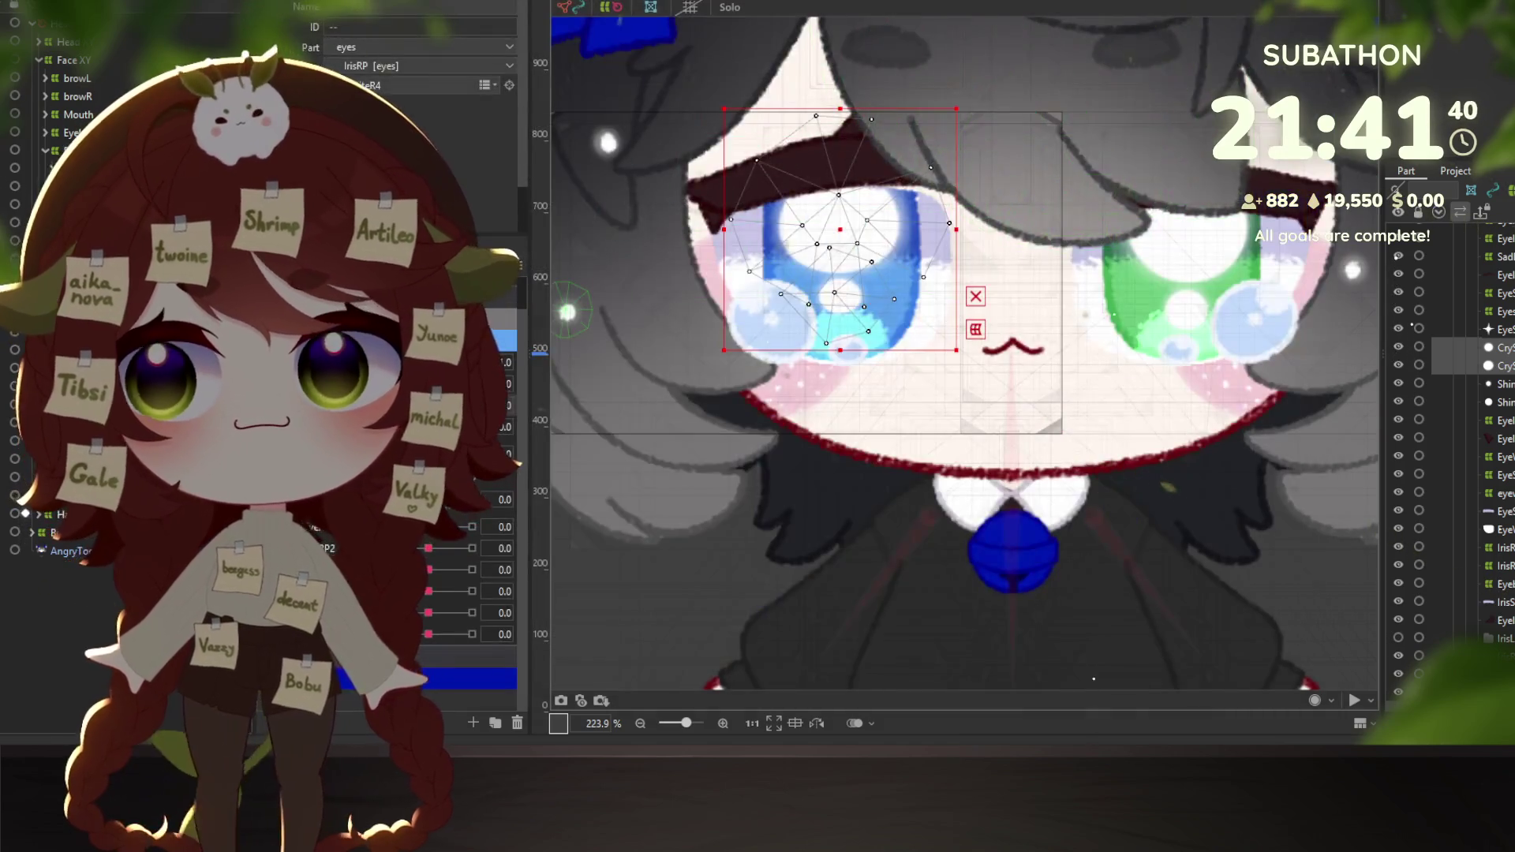
click(1495, 234)
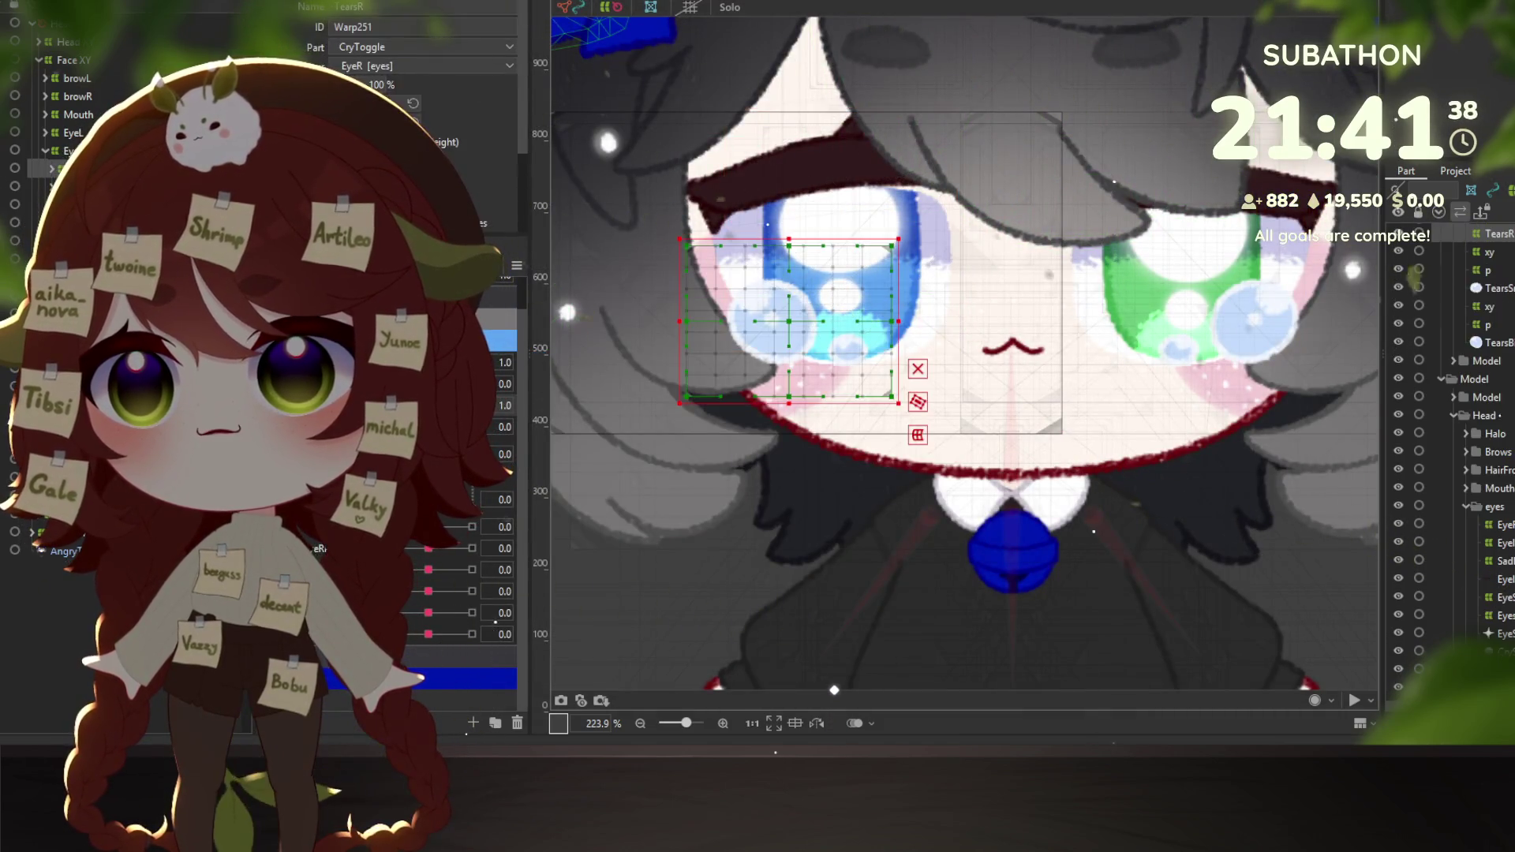
key(ctrl+w)
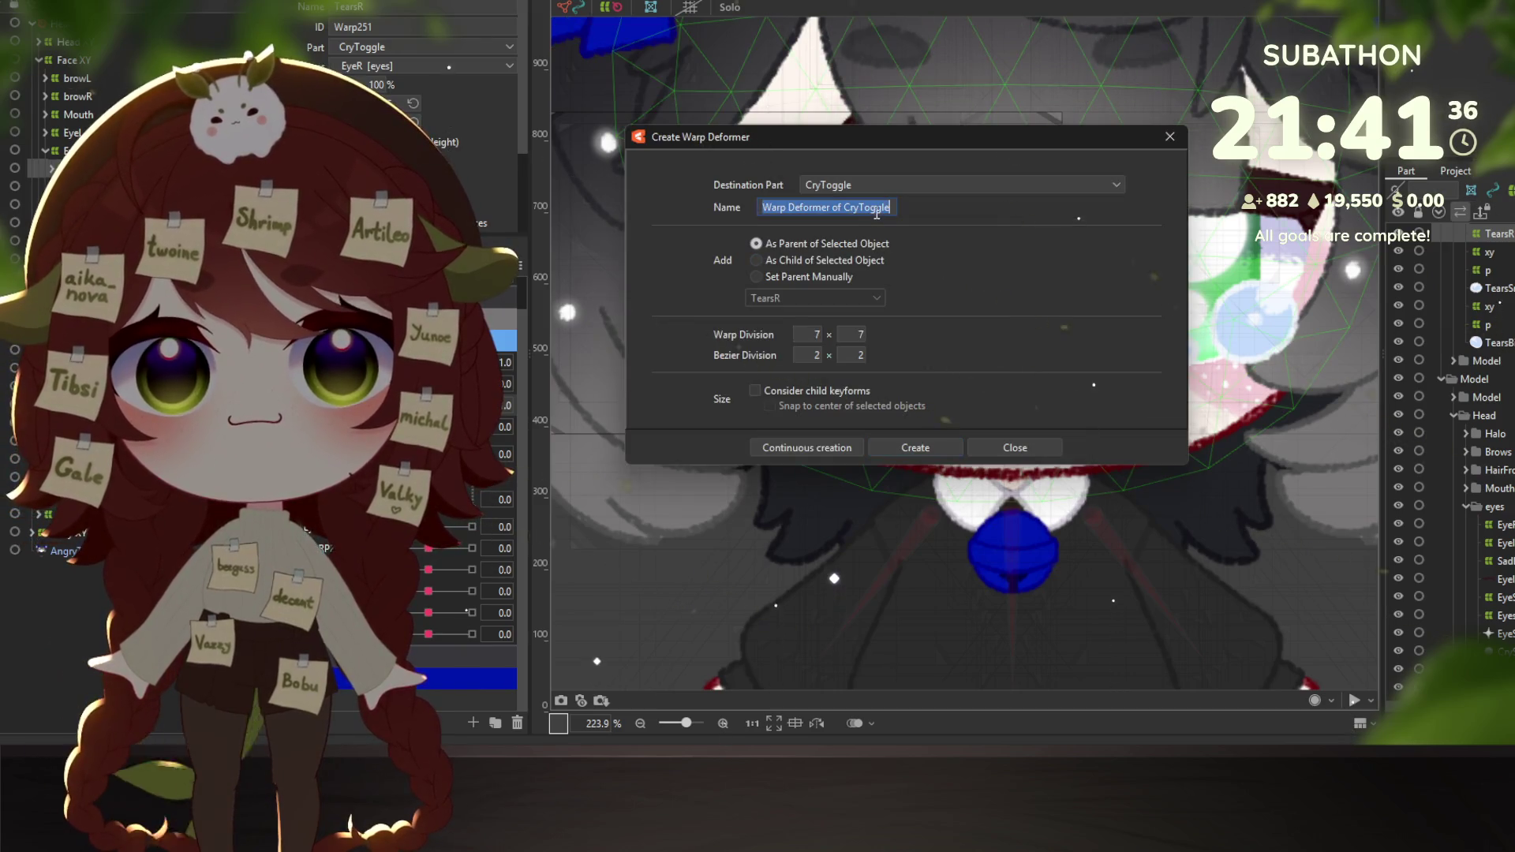
Create the Tears XY warp deformer and test it by turning Angle X to 30.
text(Tears XY)
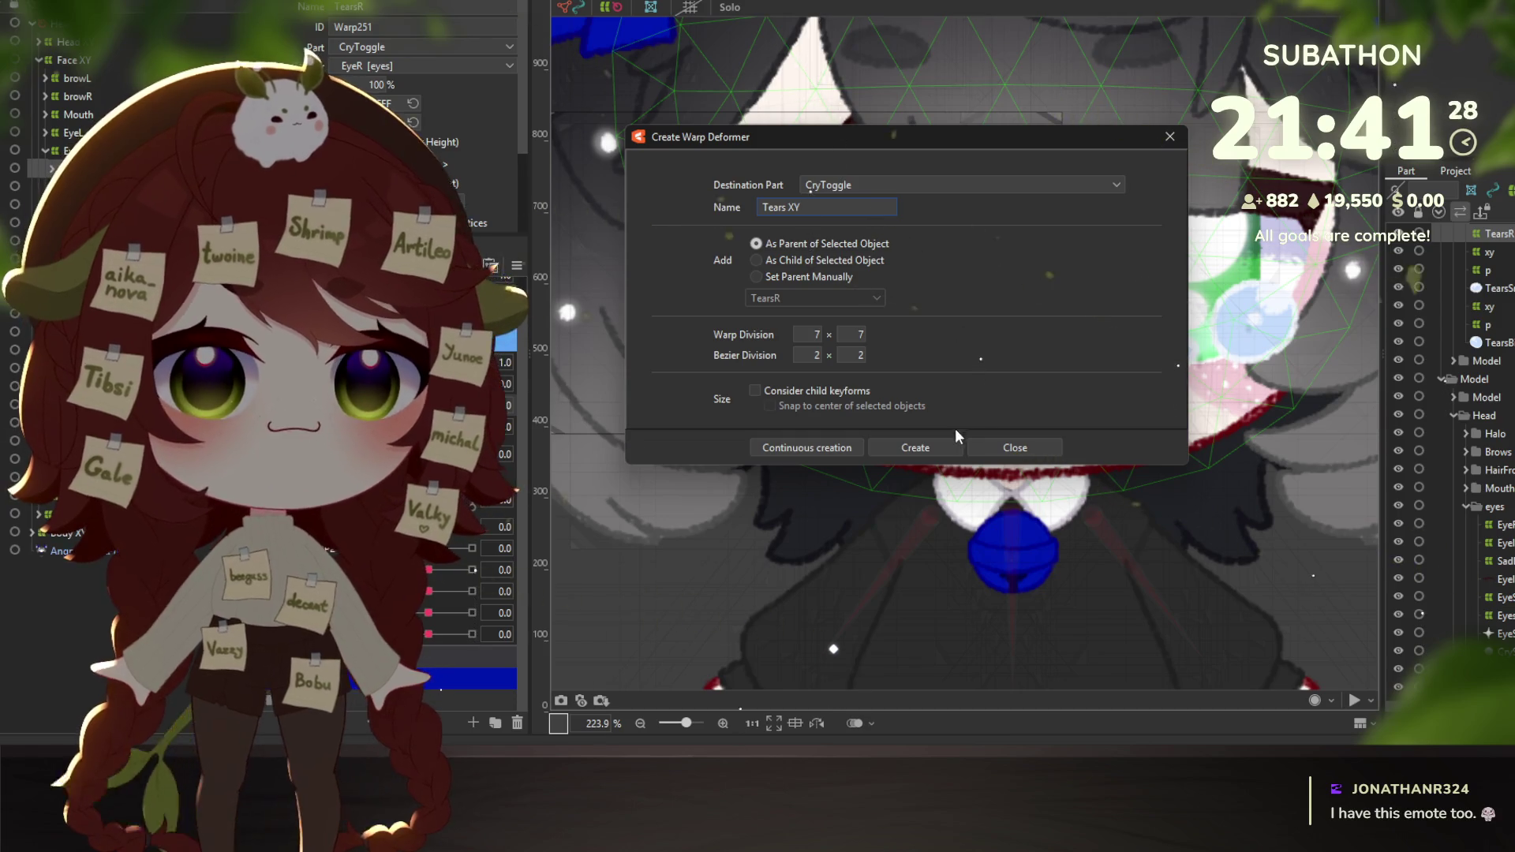
key(Return)
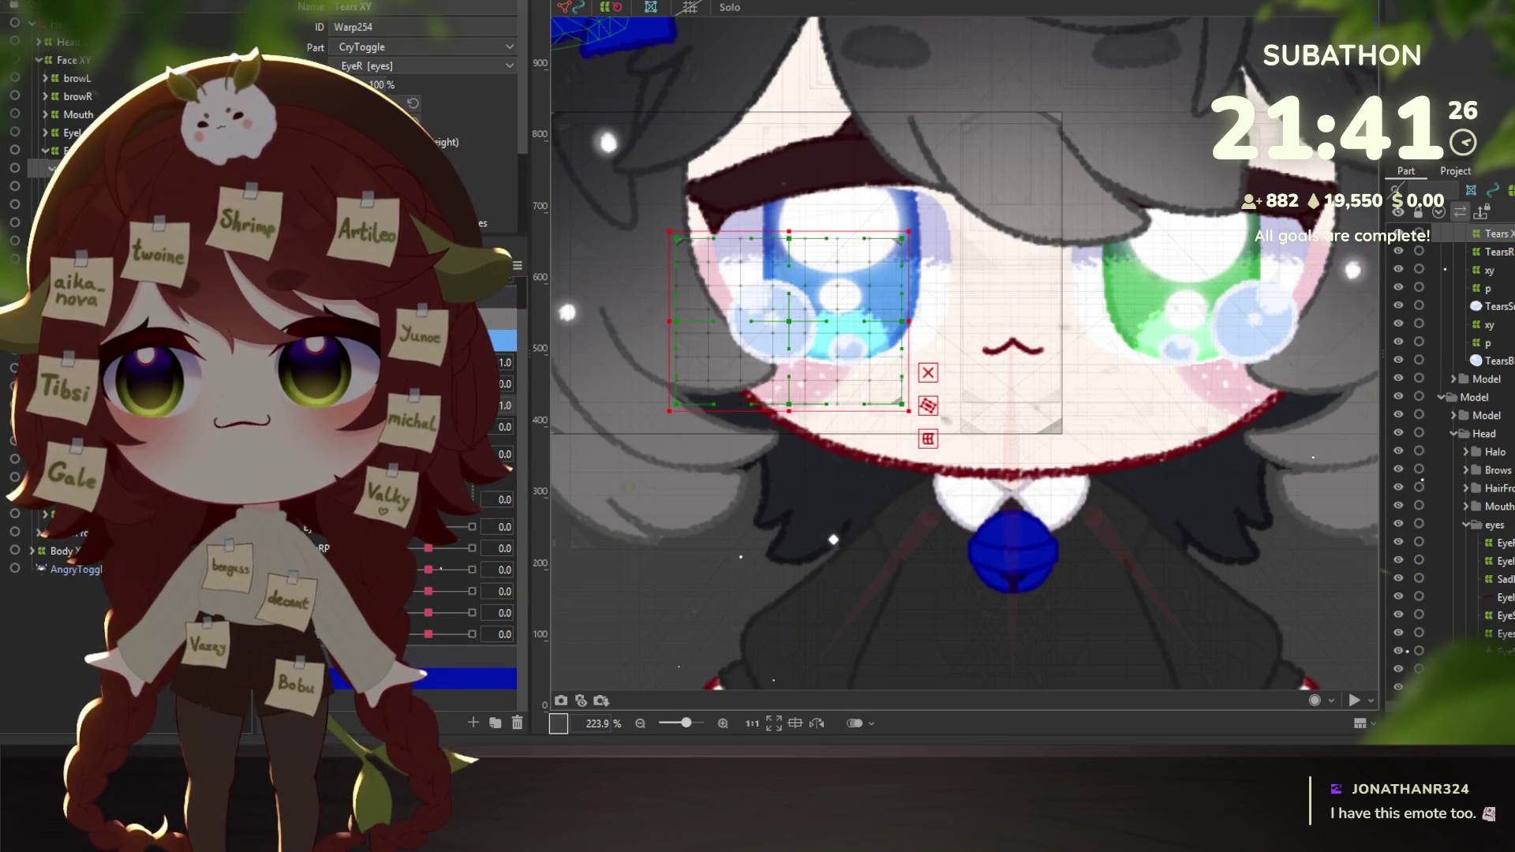
scroll(442, 513, down, 3)
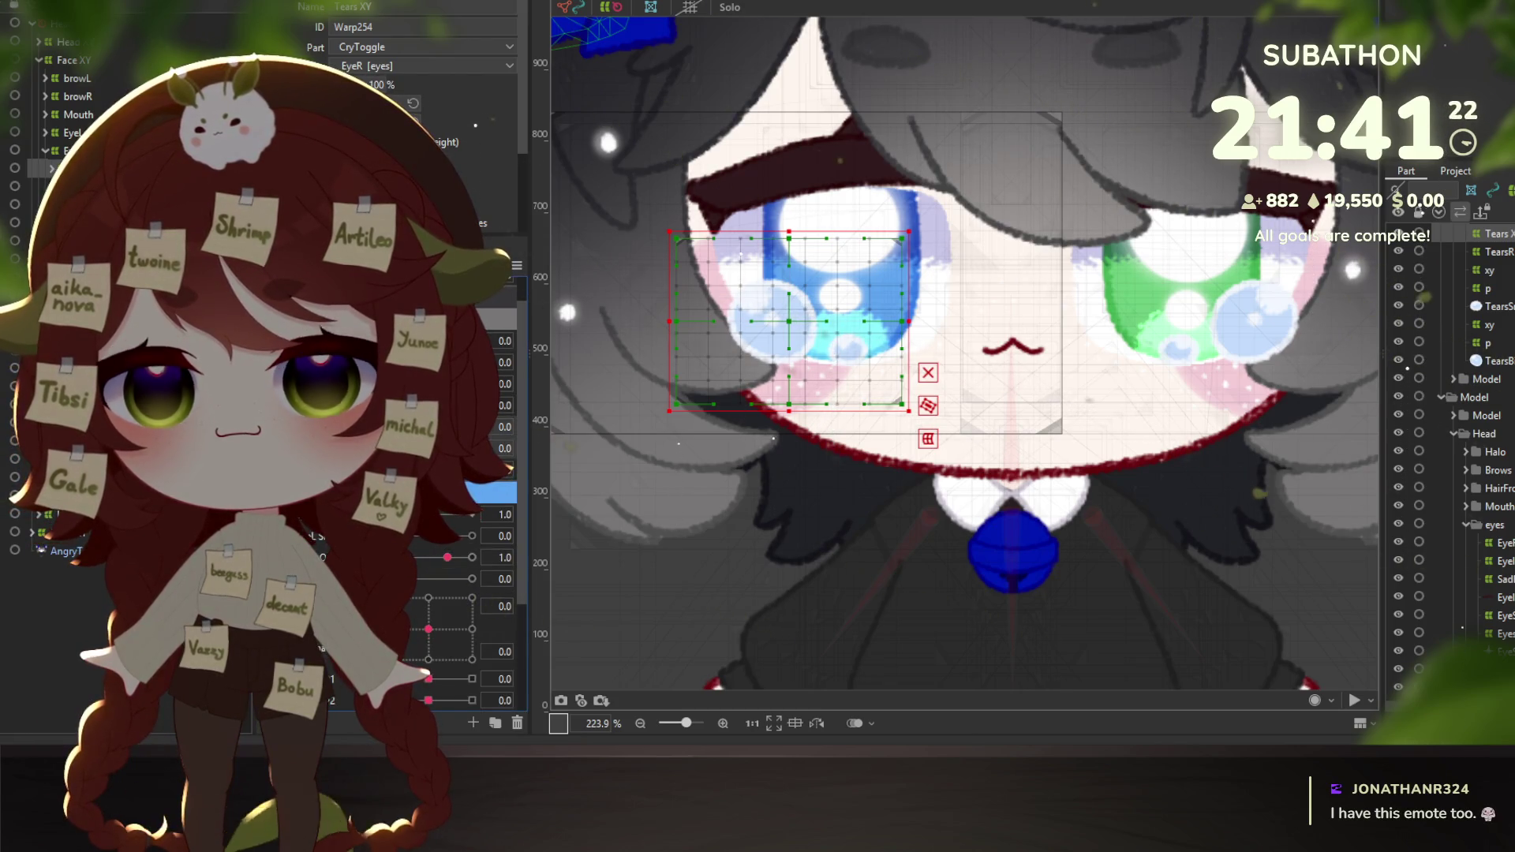
click(472, 426)
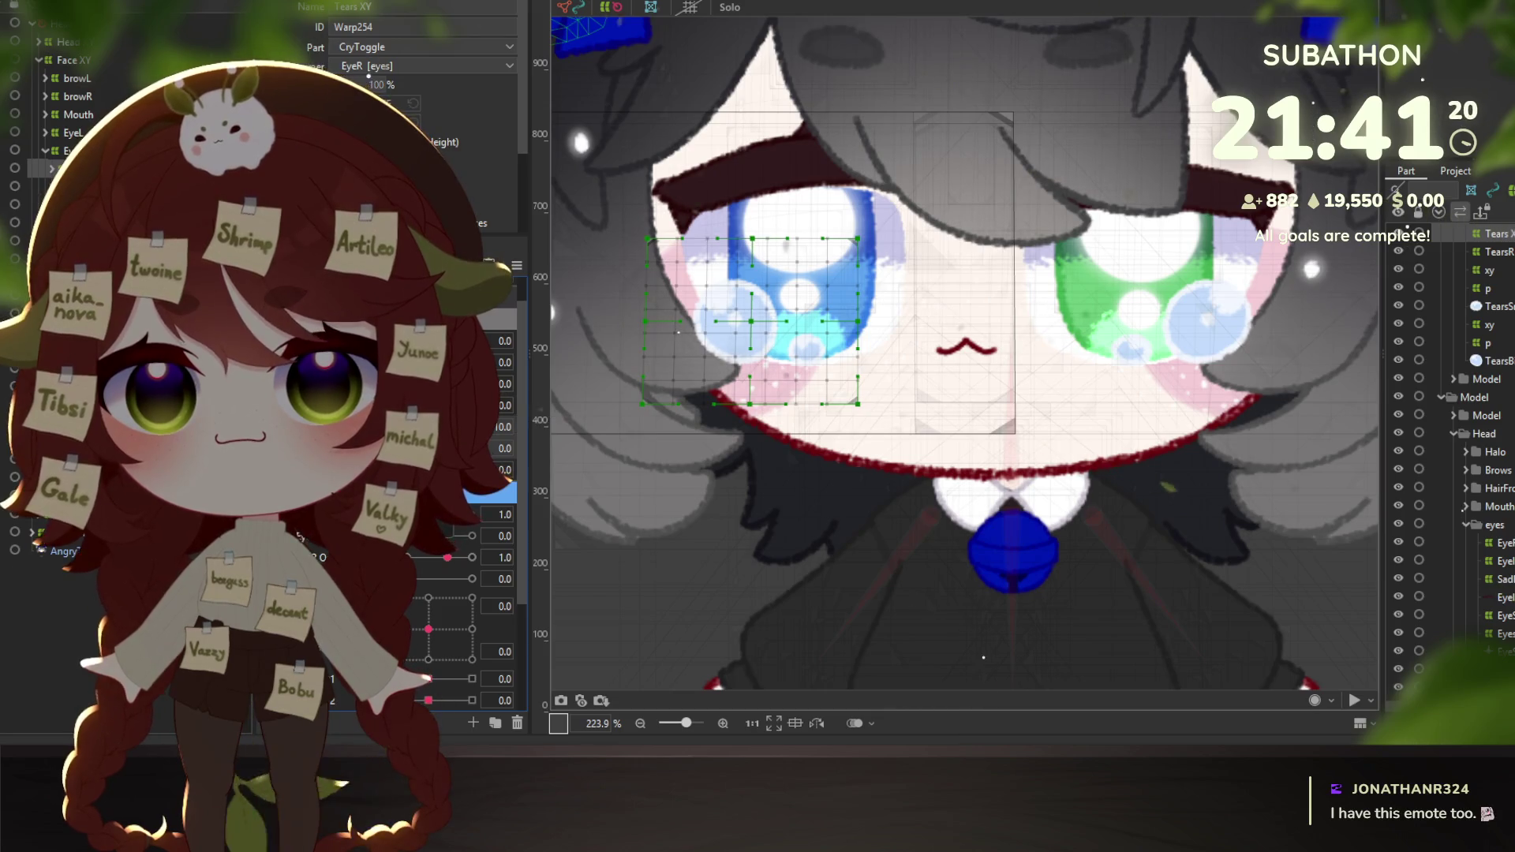
click(453, 427)
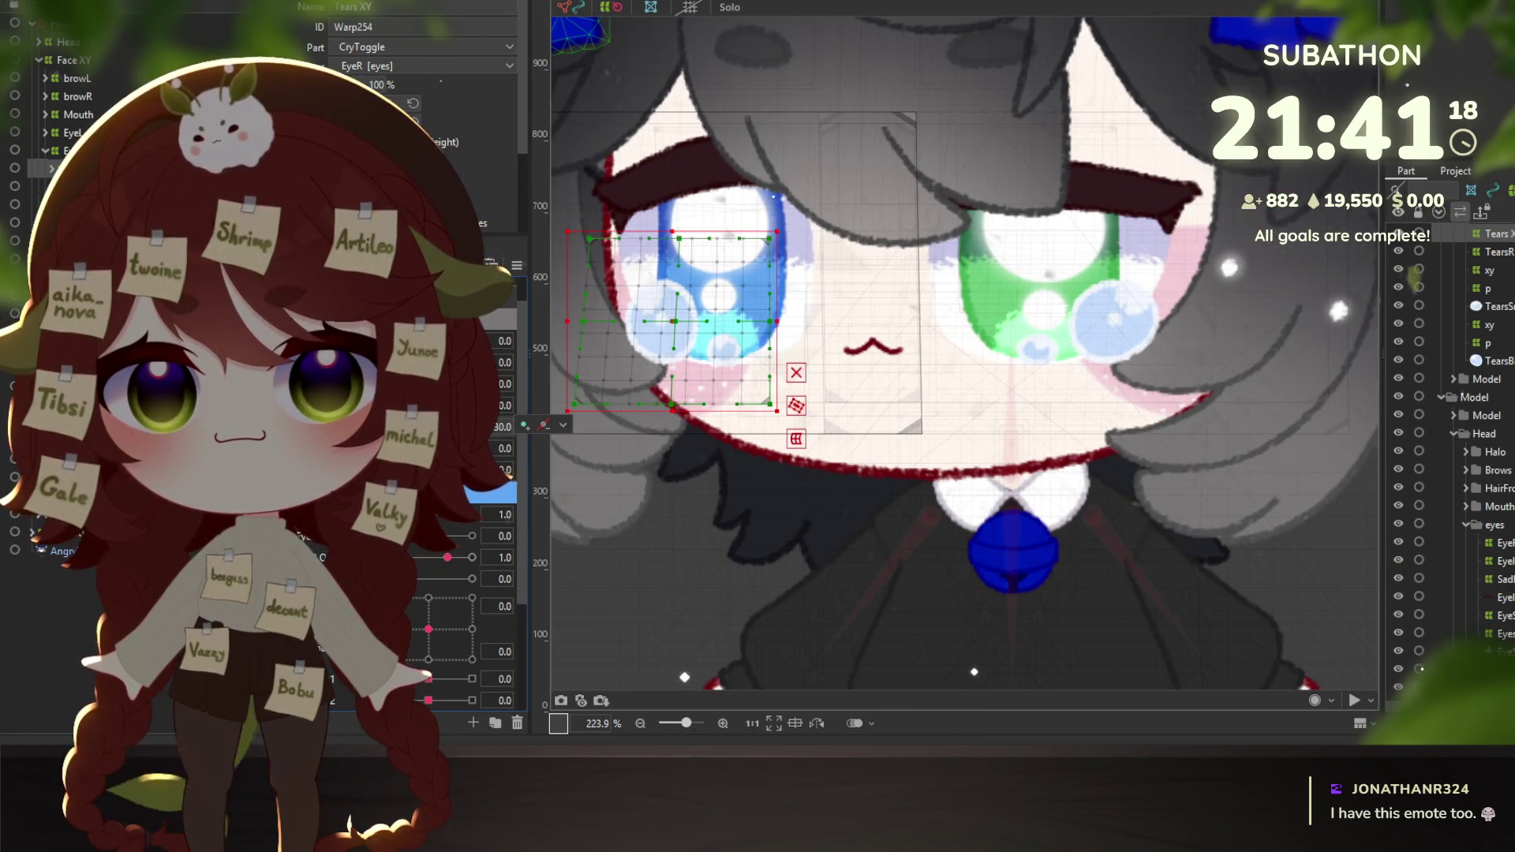
click(472, 426)
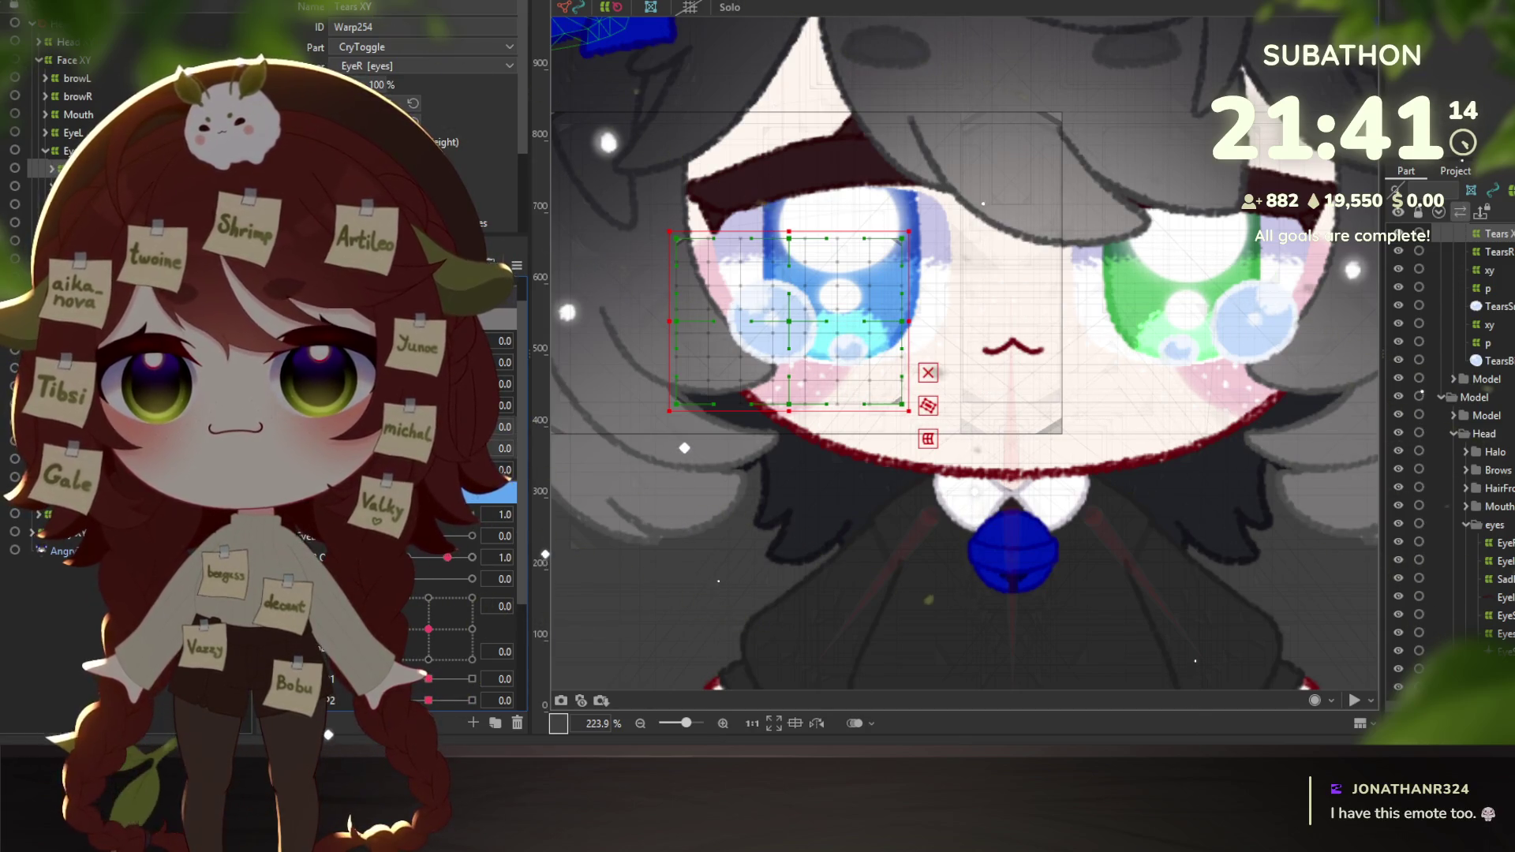
Rename the deformer to Tears Adj, expand it and select the TearsR xy deformer.
scroll(395, 592, down, 3)
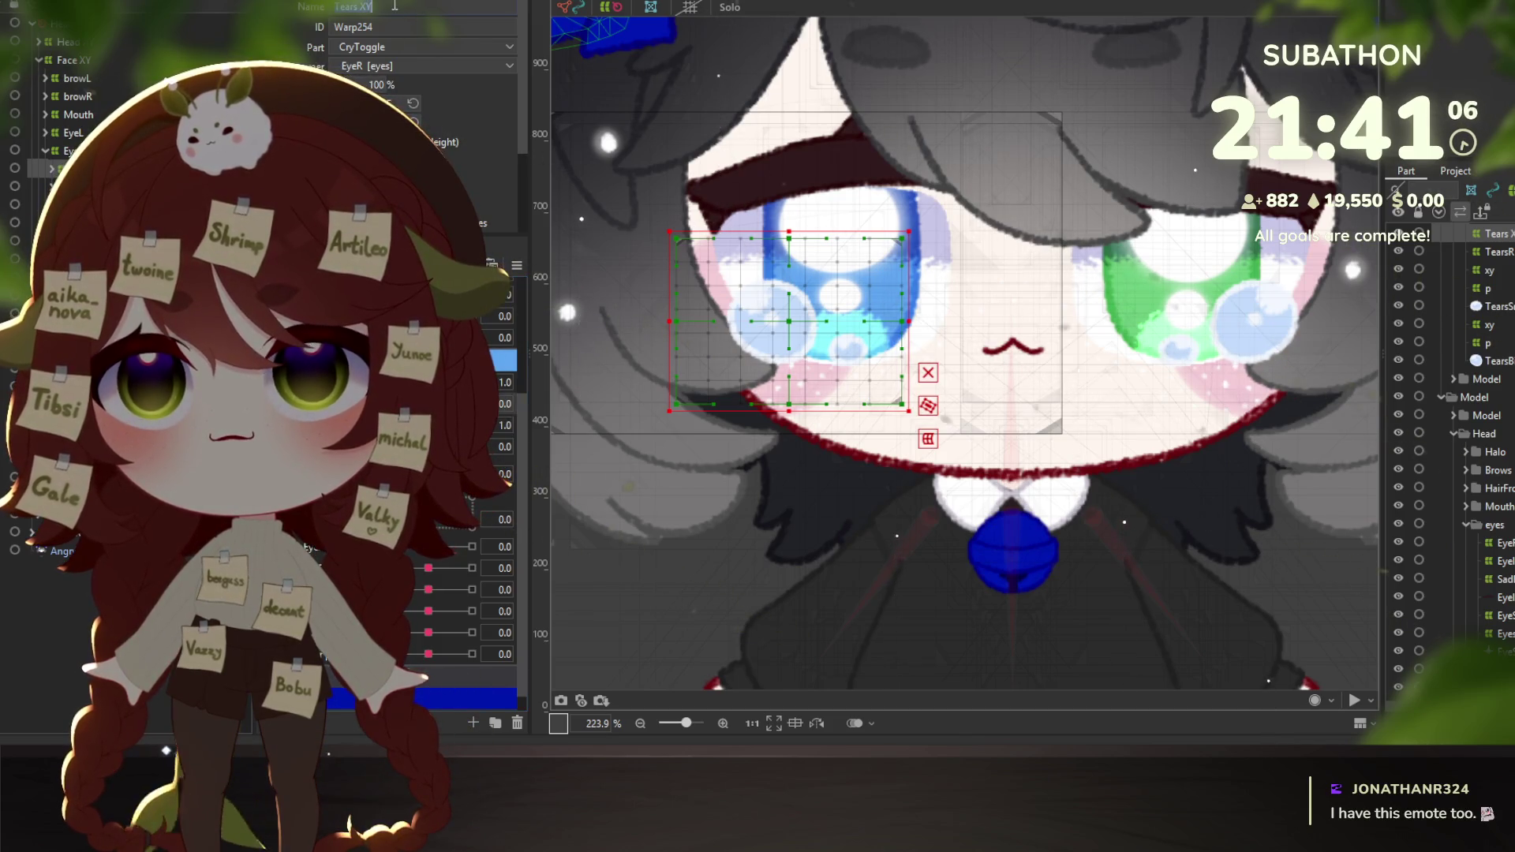
text(Adj)
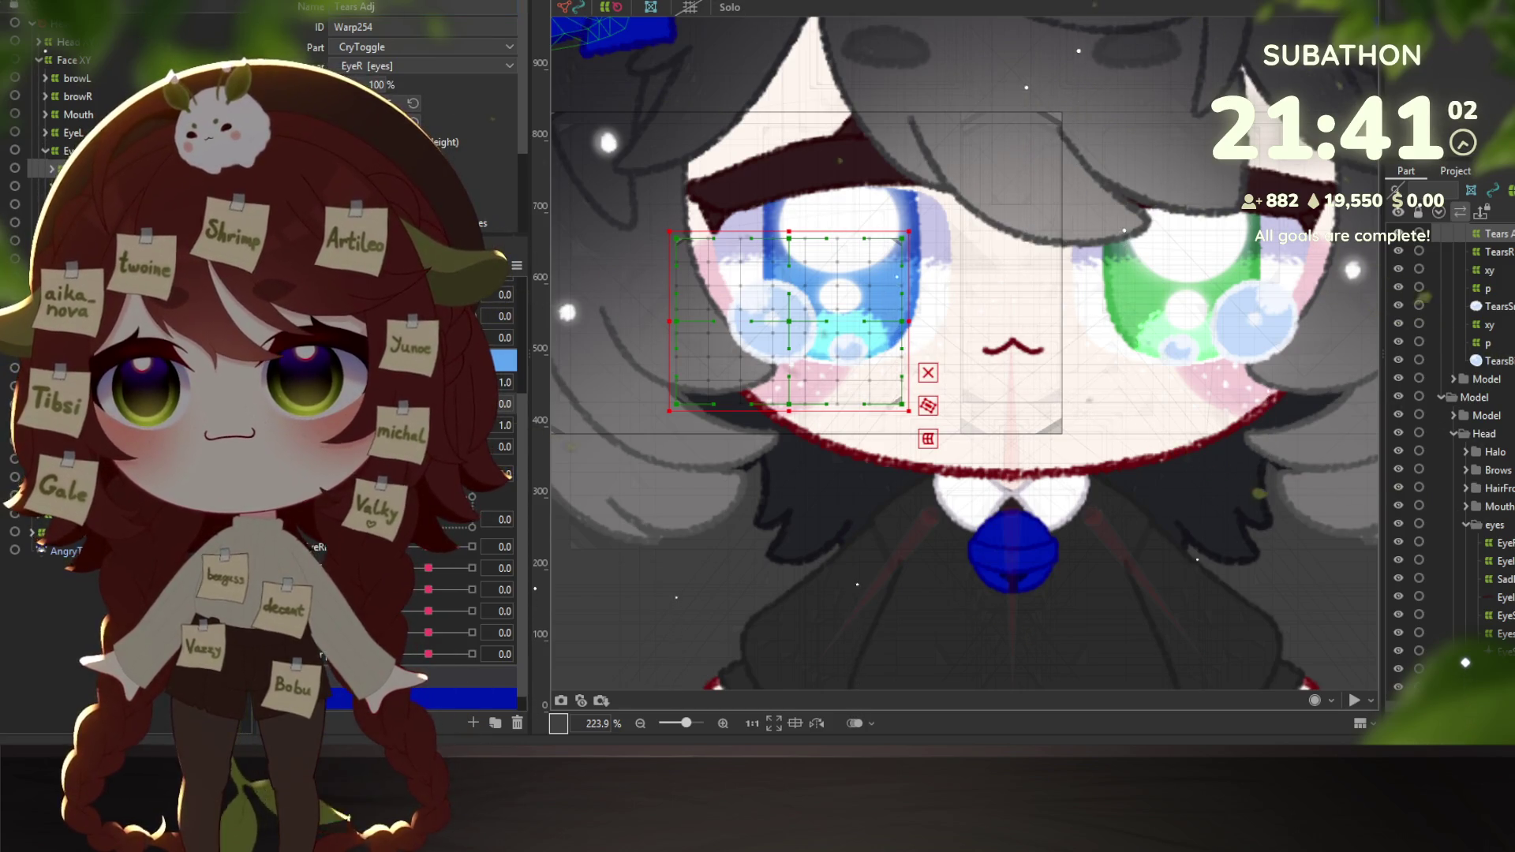
click(52, 168)
click(63, 205)
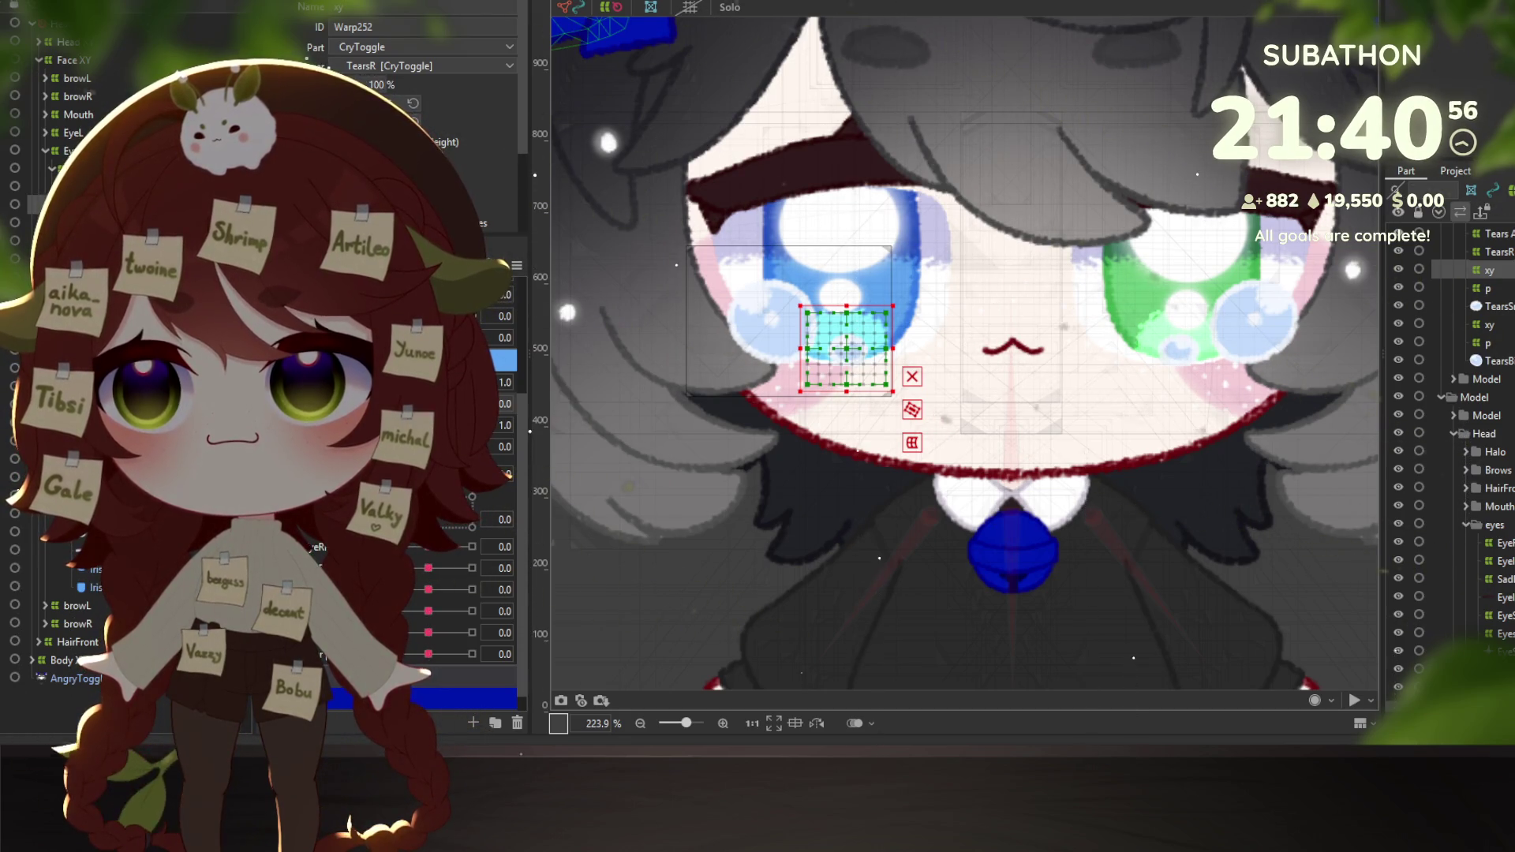
Select the TearsR xy deformer and shift the tear warp to fit the closed and wide-open eye.
click(63, 168)
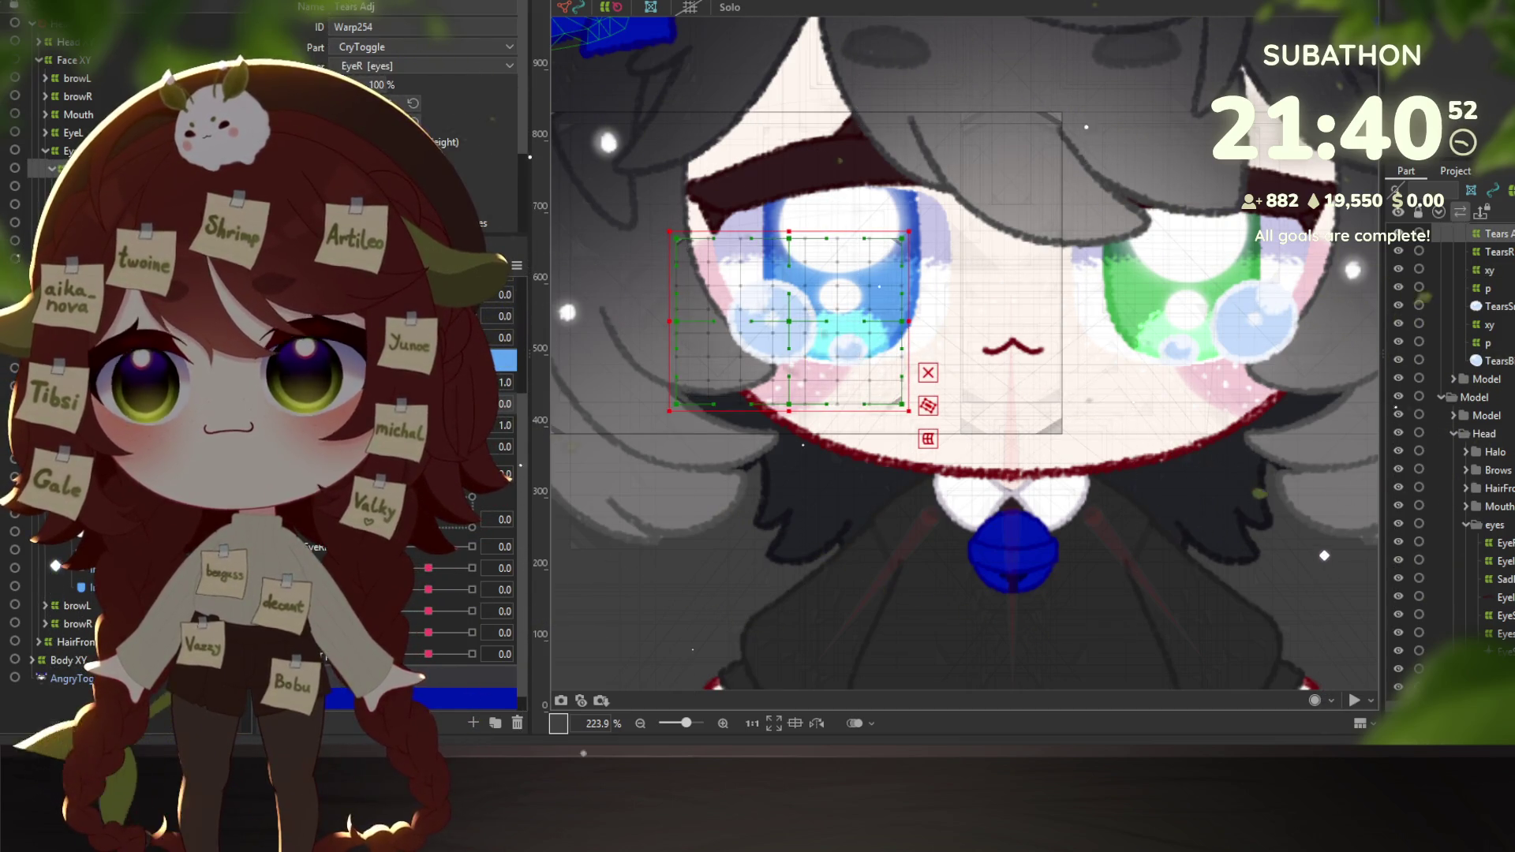
click(63, 186)
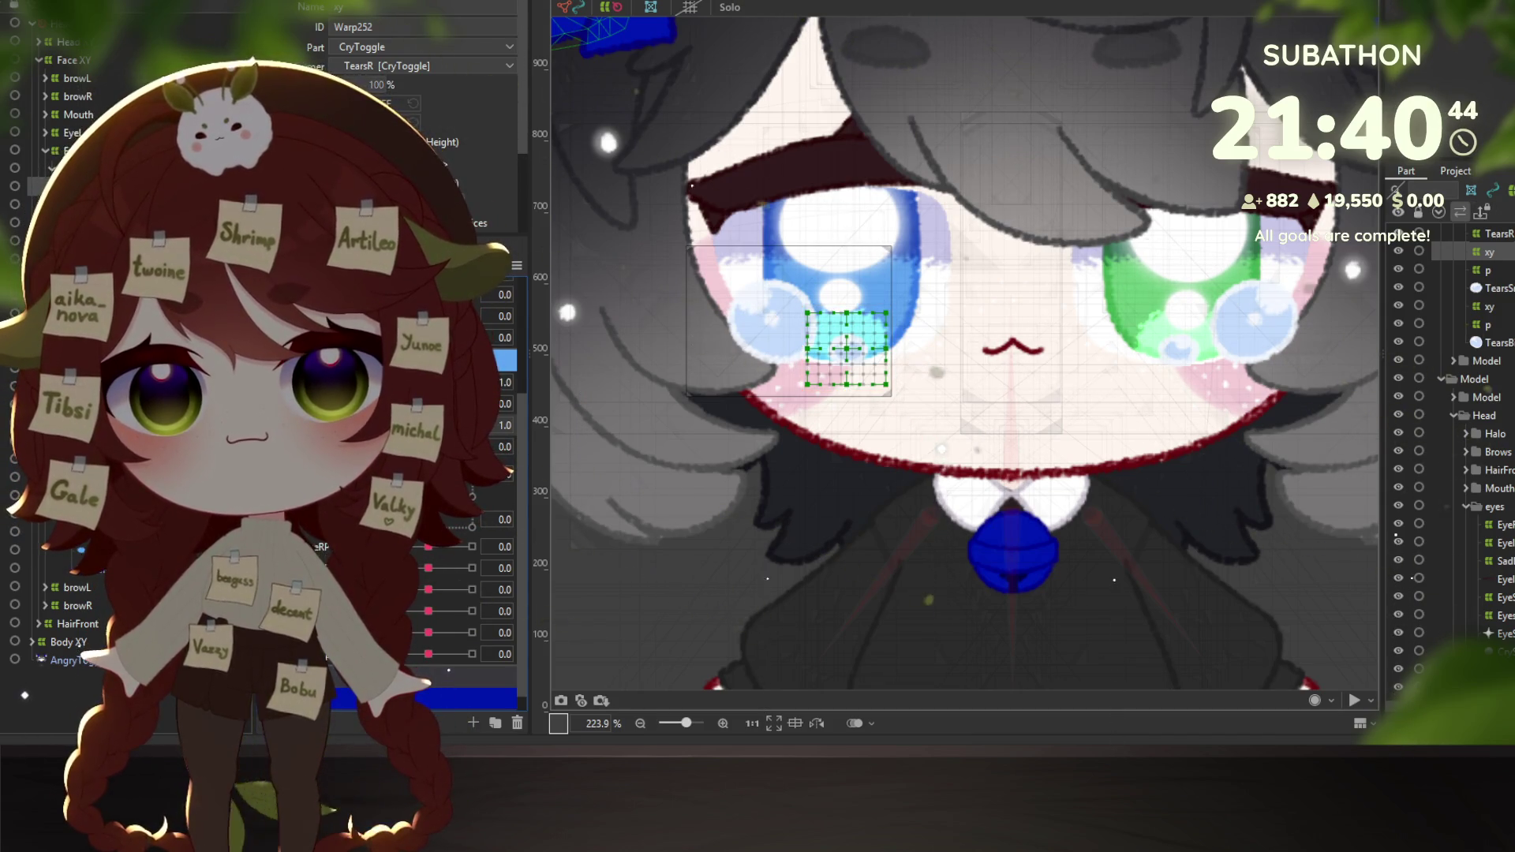
mouse_move(472, 425)
mouse_down()
mouse_move(446, 424)
mouse_move(512, 464)
mouse_up()
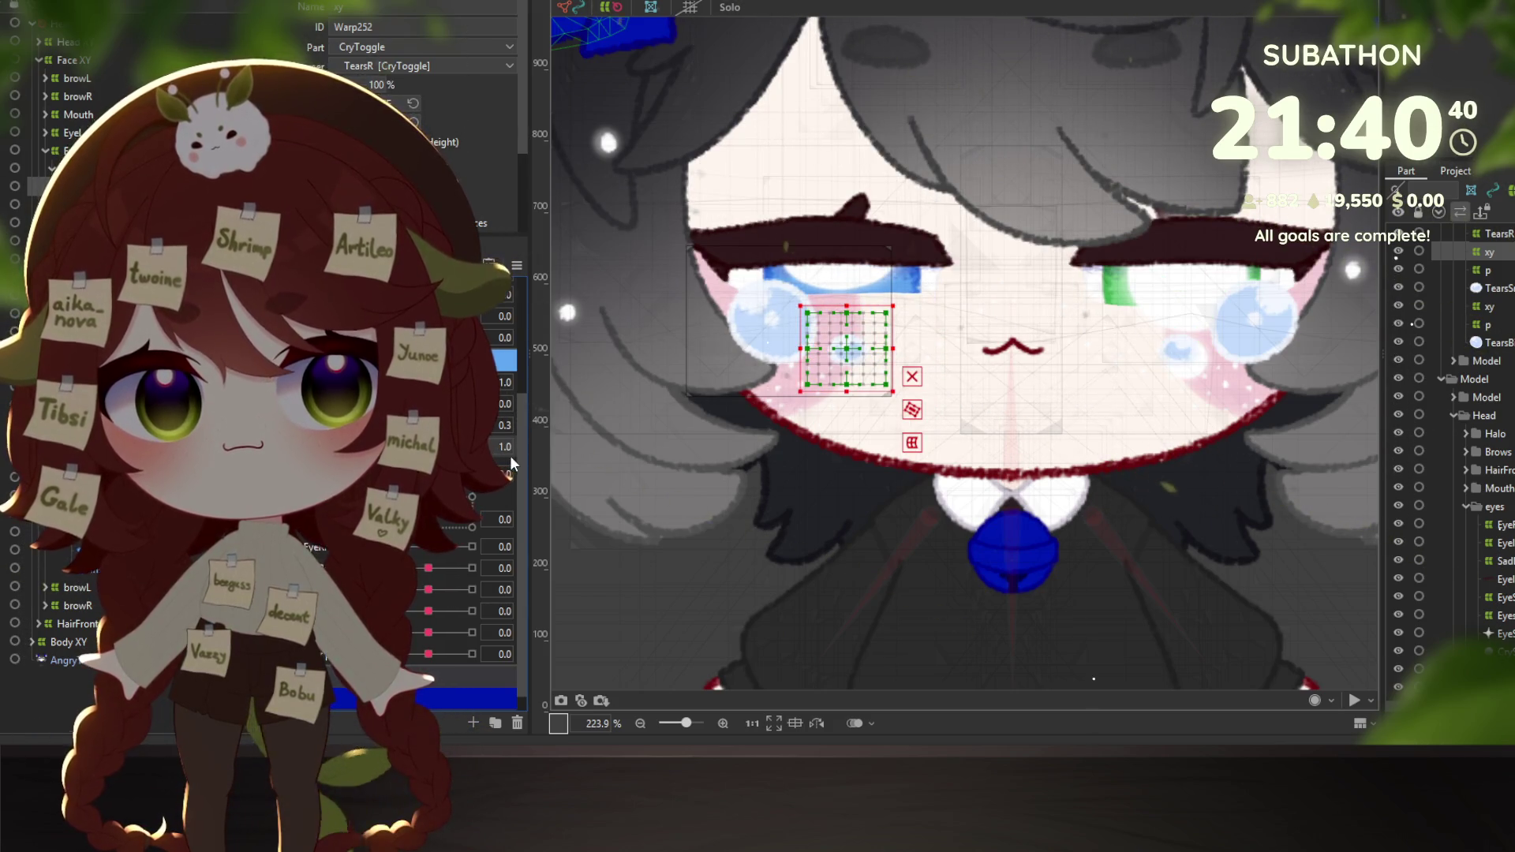
mouse_move(445, 425)
mouse_down()
mouse_move(472, 424)
mouse_move(445, 424)
mouse_up()
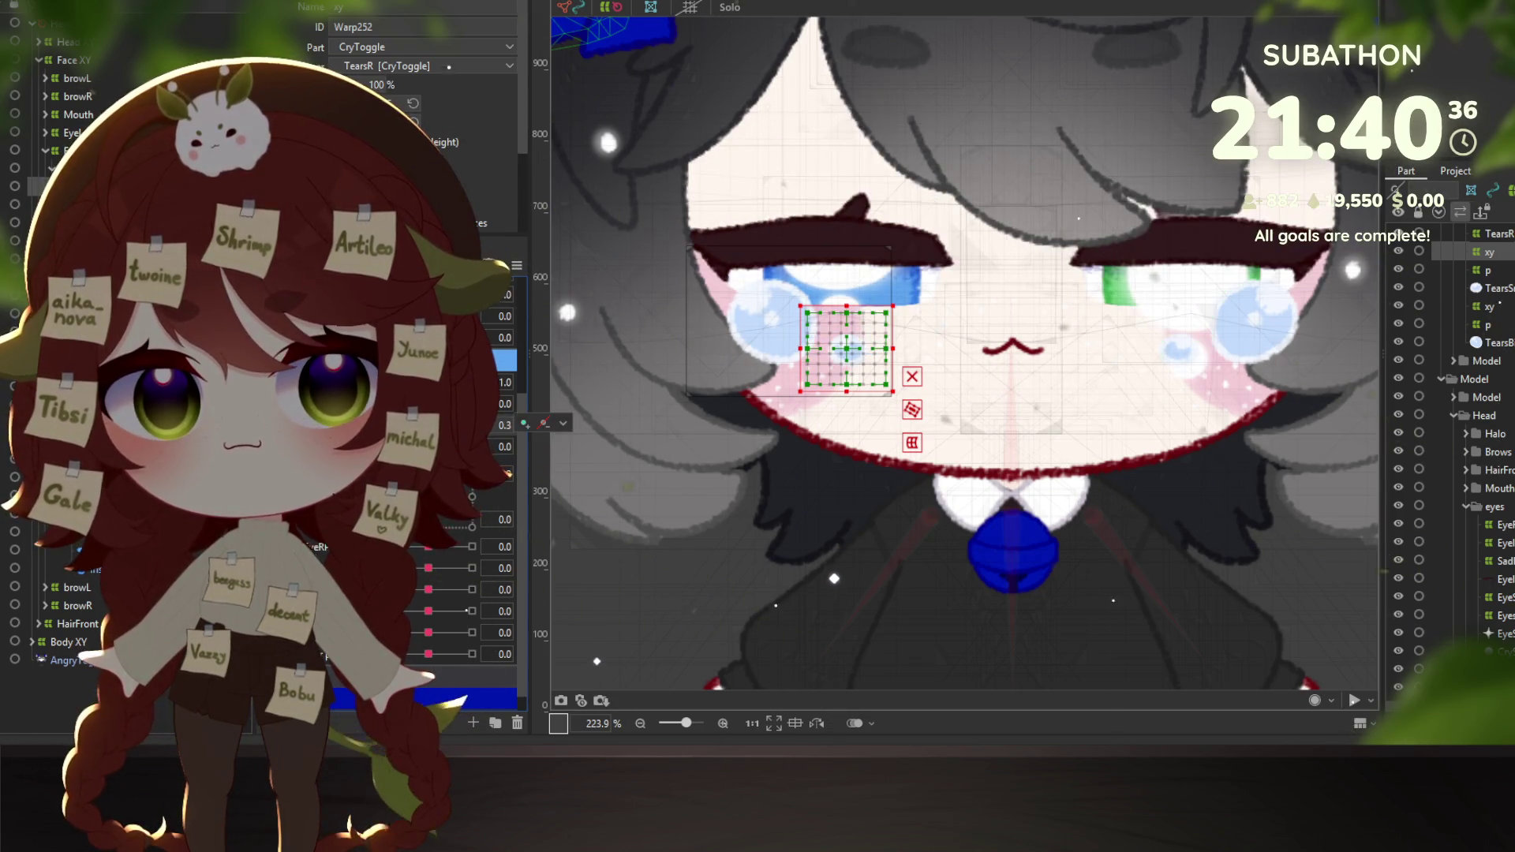
drag(845, 351, 849, 306)
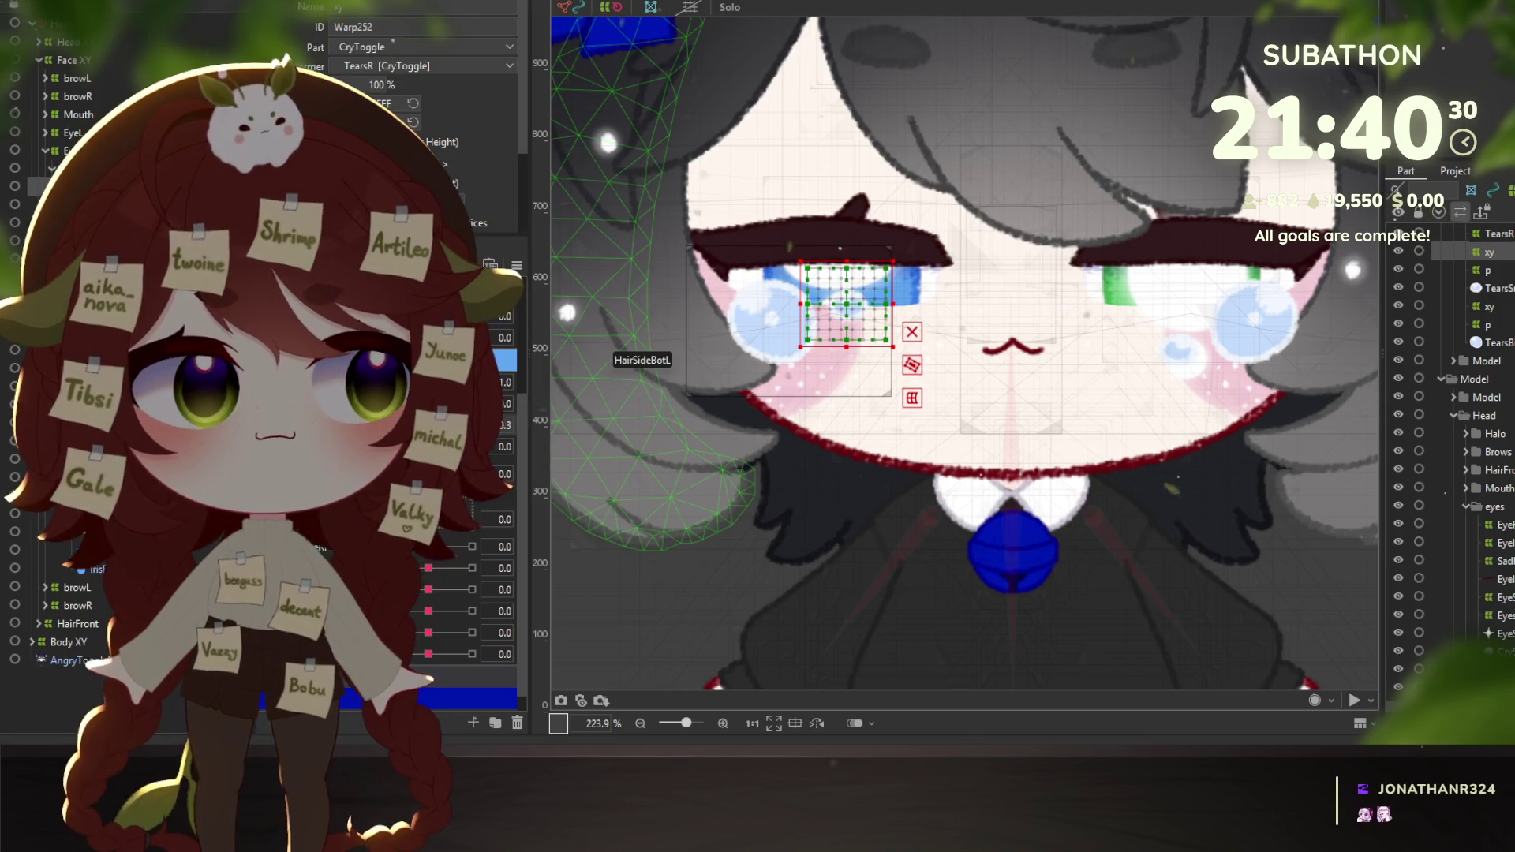
mouse_move(859, 328)
mouse_down()
mouse_move(859, 372)
mouse_move(847, 292)
mouse_up()
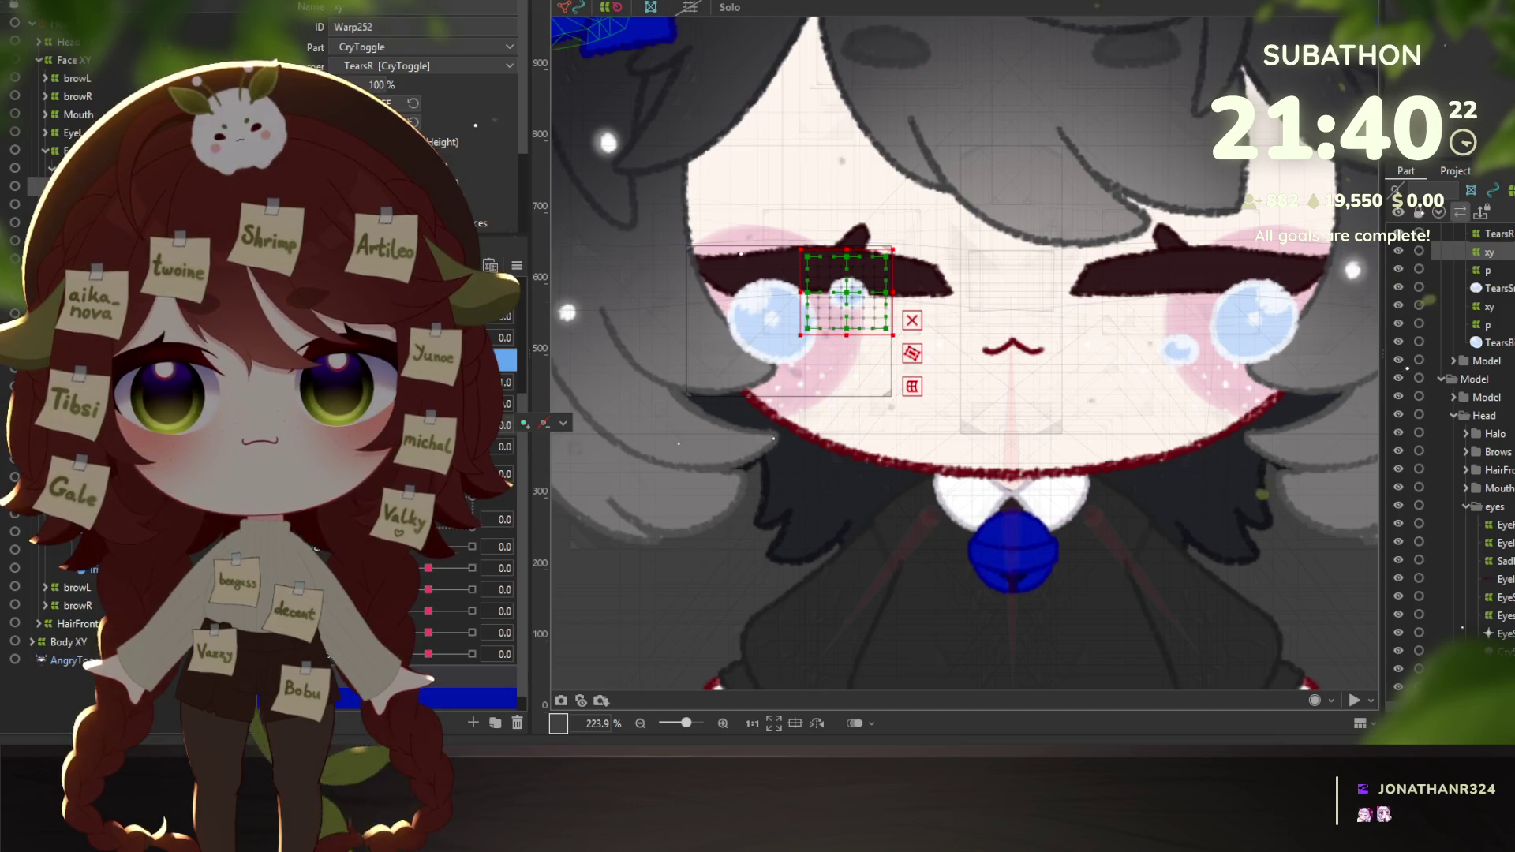
click(472, 447)
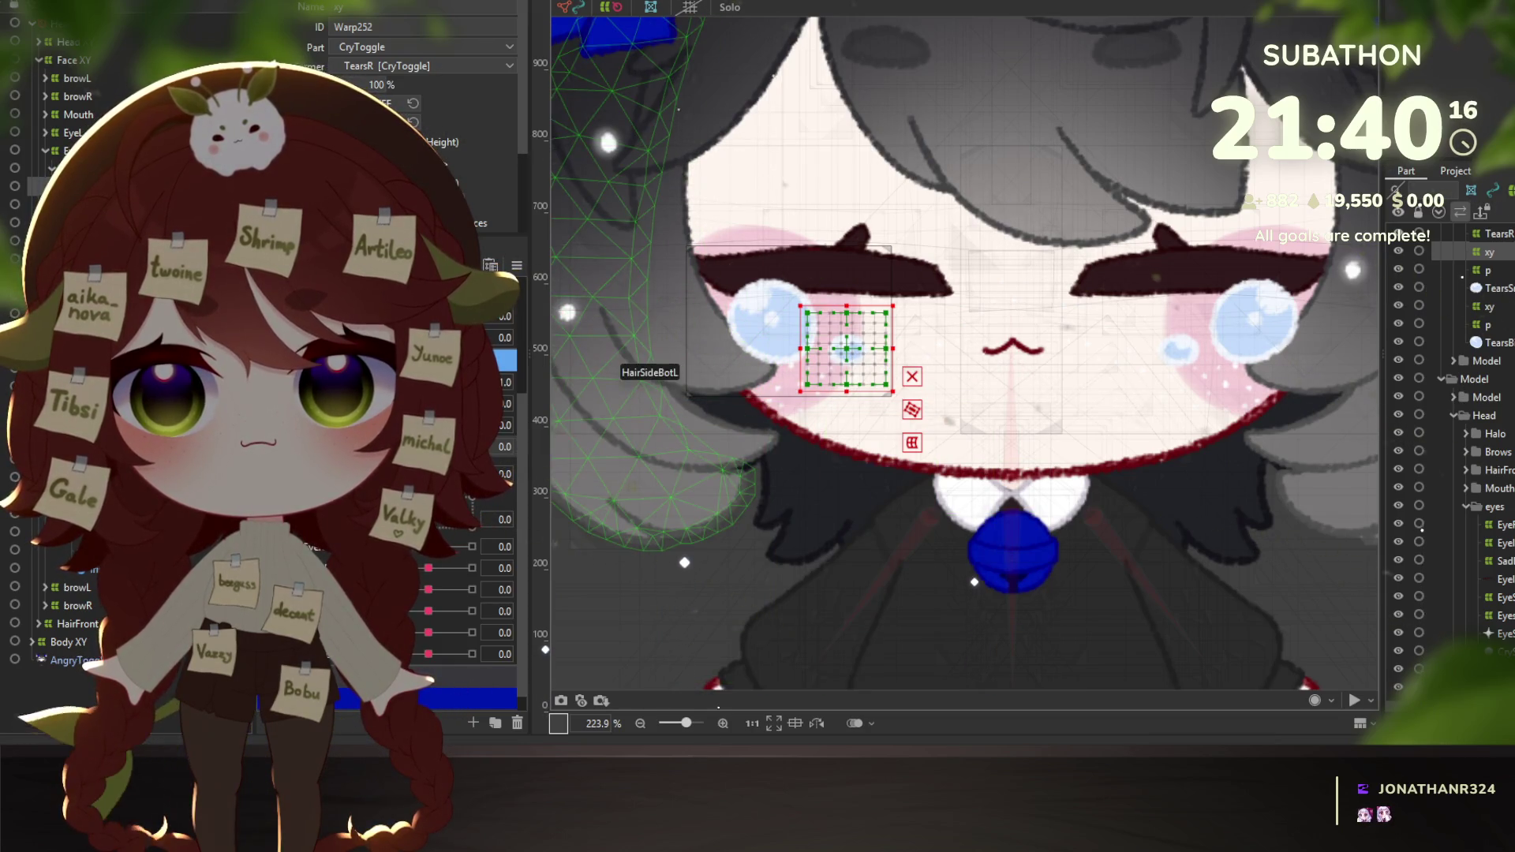
key(ctrl+z)
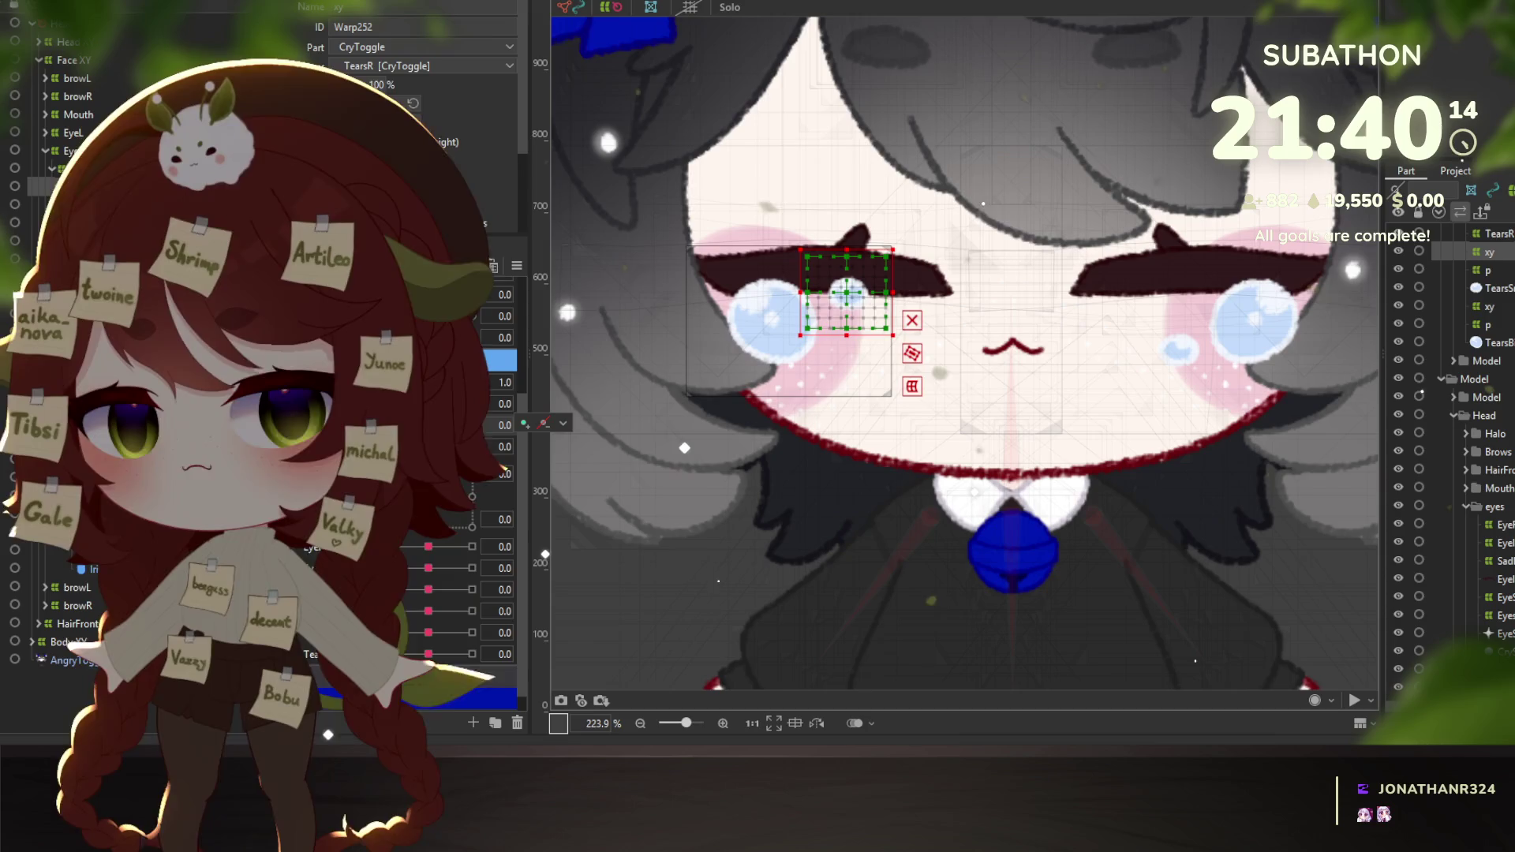
key(ctrl+y)
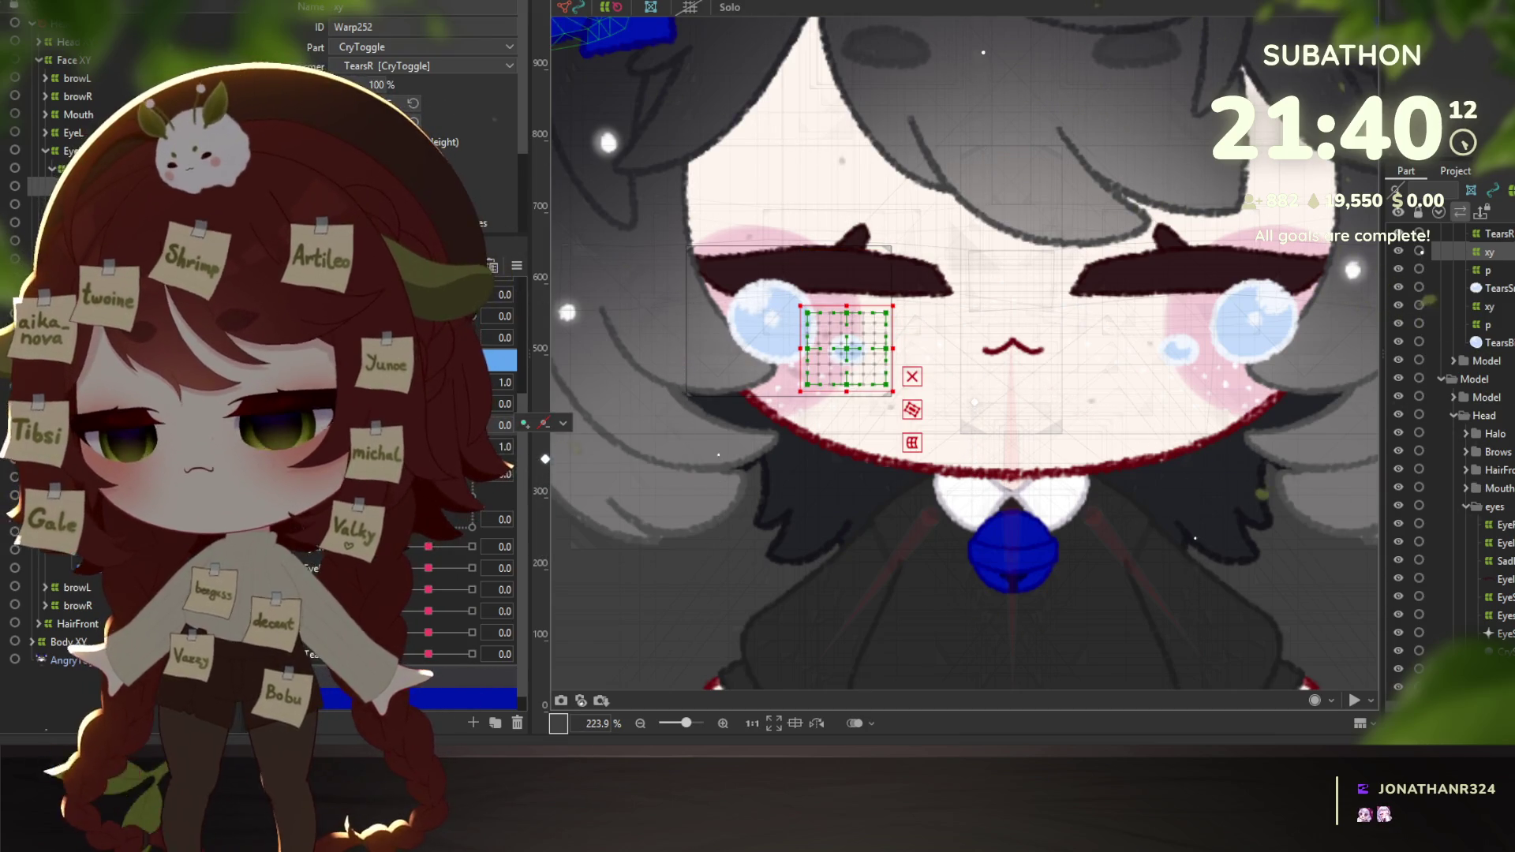
Reposition the tear warp at EyeR Open 0.3, 0.7 and 1.4 so it follows the eye.
drag(544, 435, 545, 387)
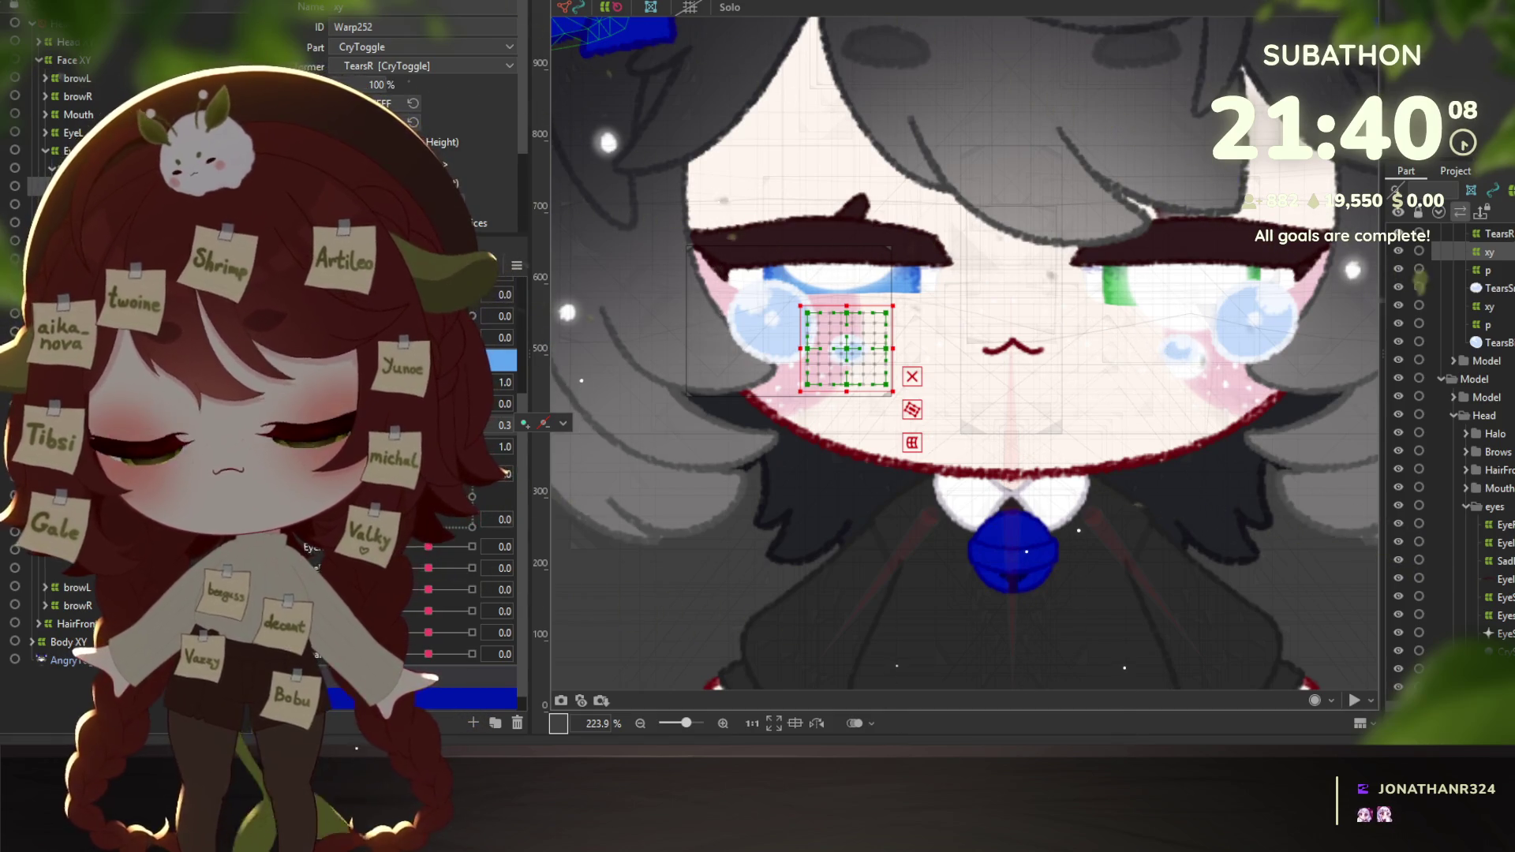
key(ctrl+z)
drag(545, 423, 545, 339)
click(562, 423)
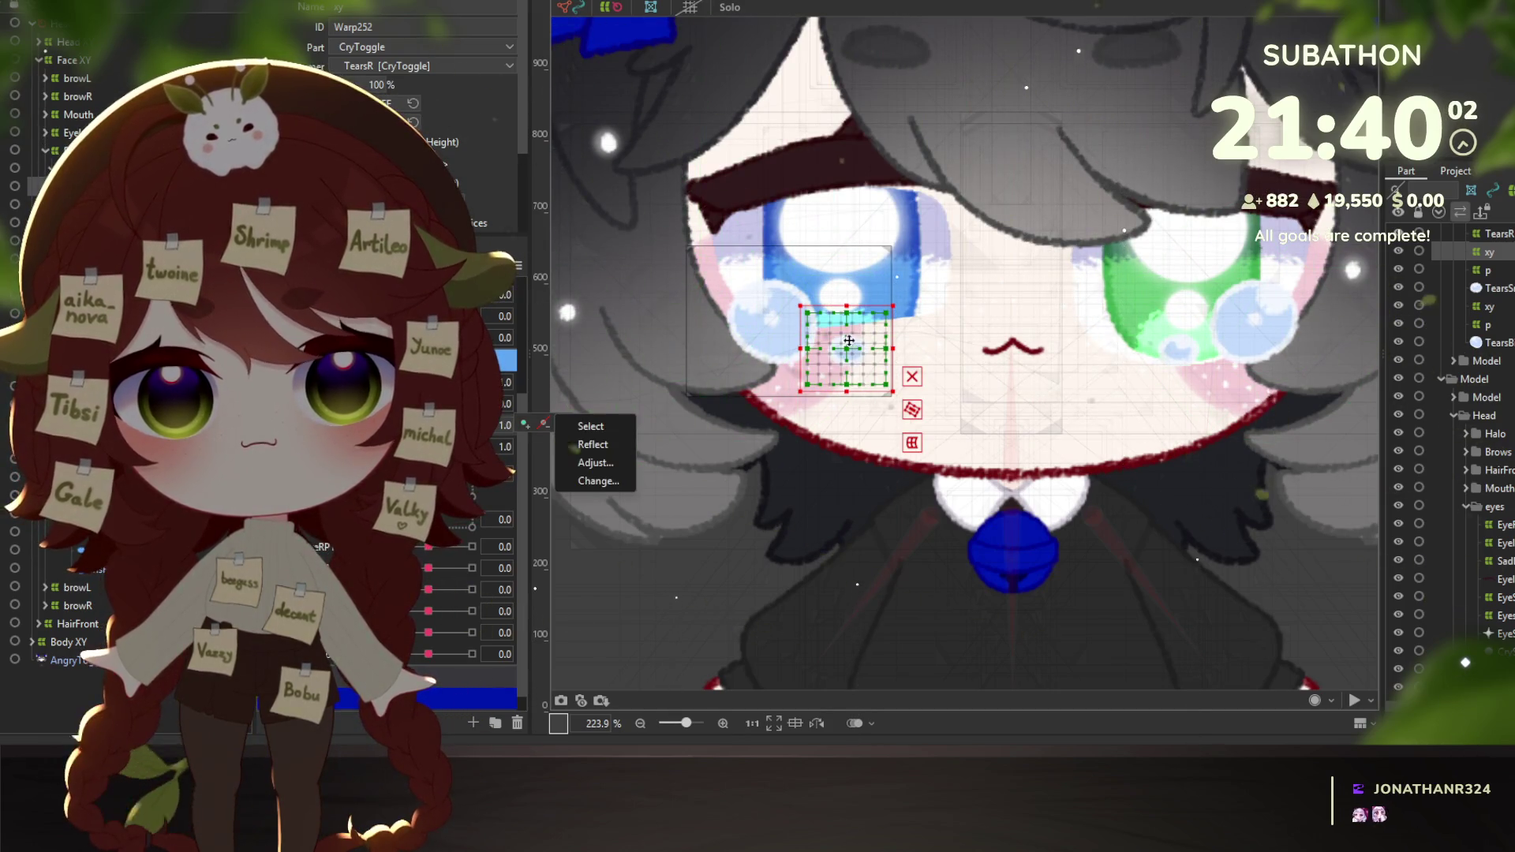
drag(847, 348, 848, 326)
drag(545, 424, 545, 394)
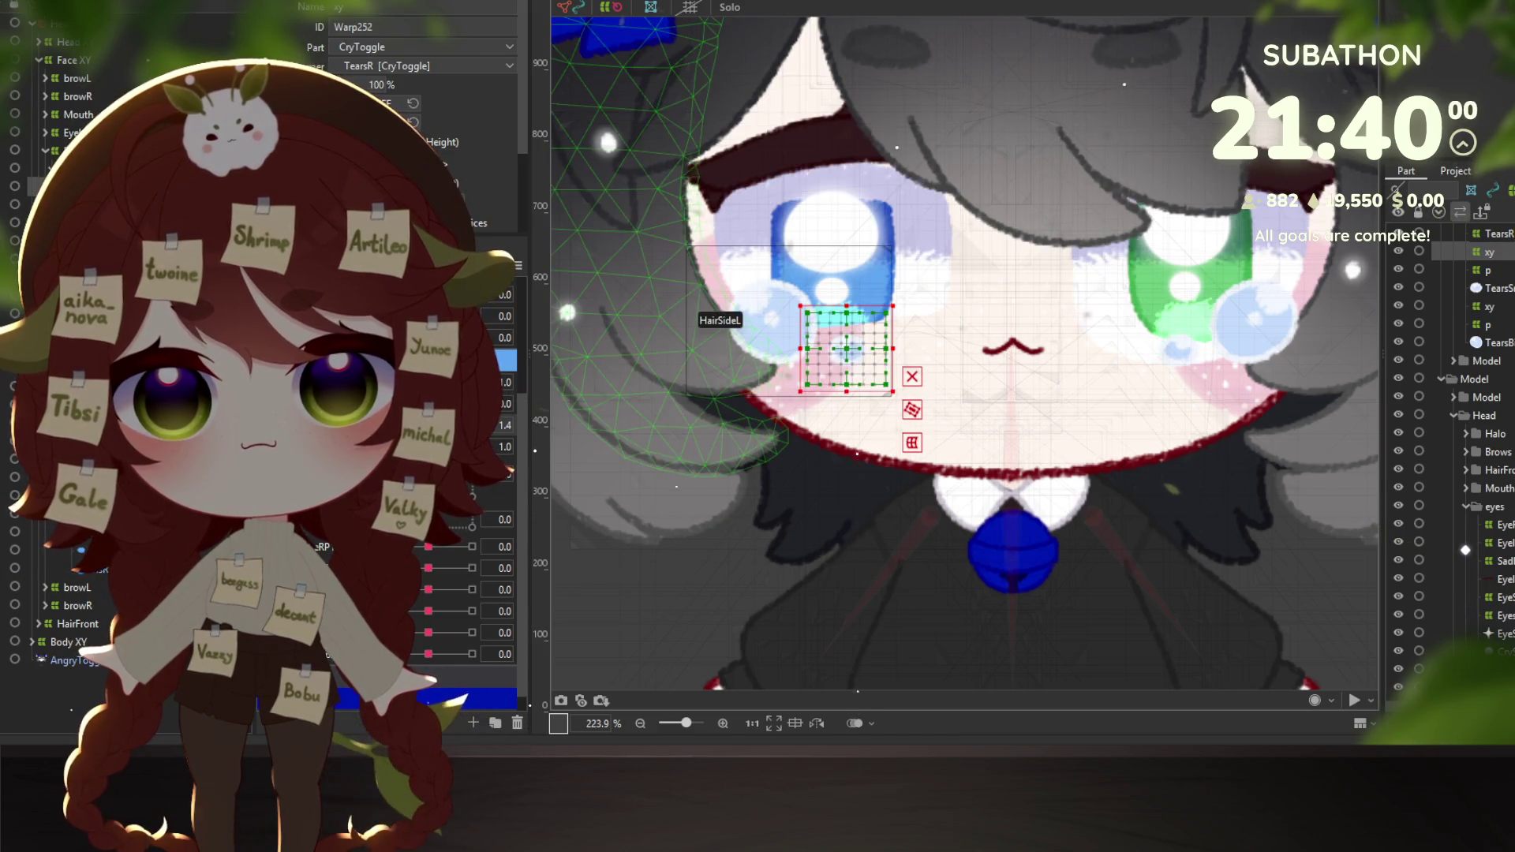
click(563, 424)
drag(844, 347, 844, 321)
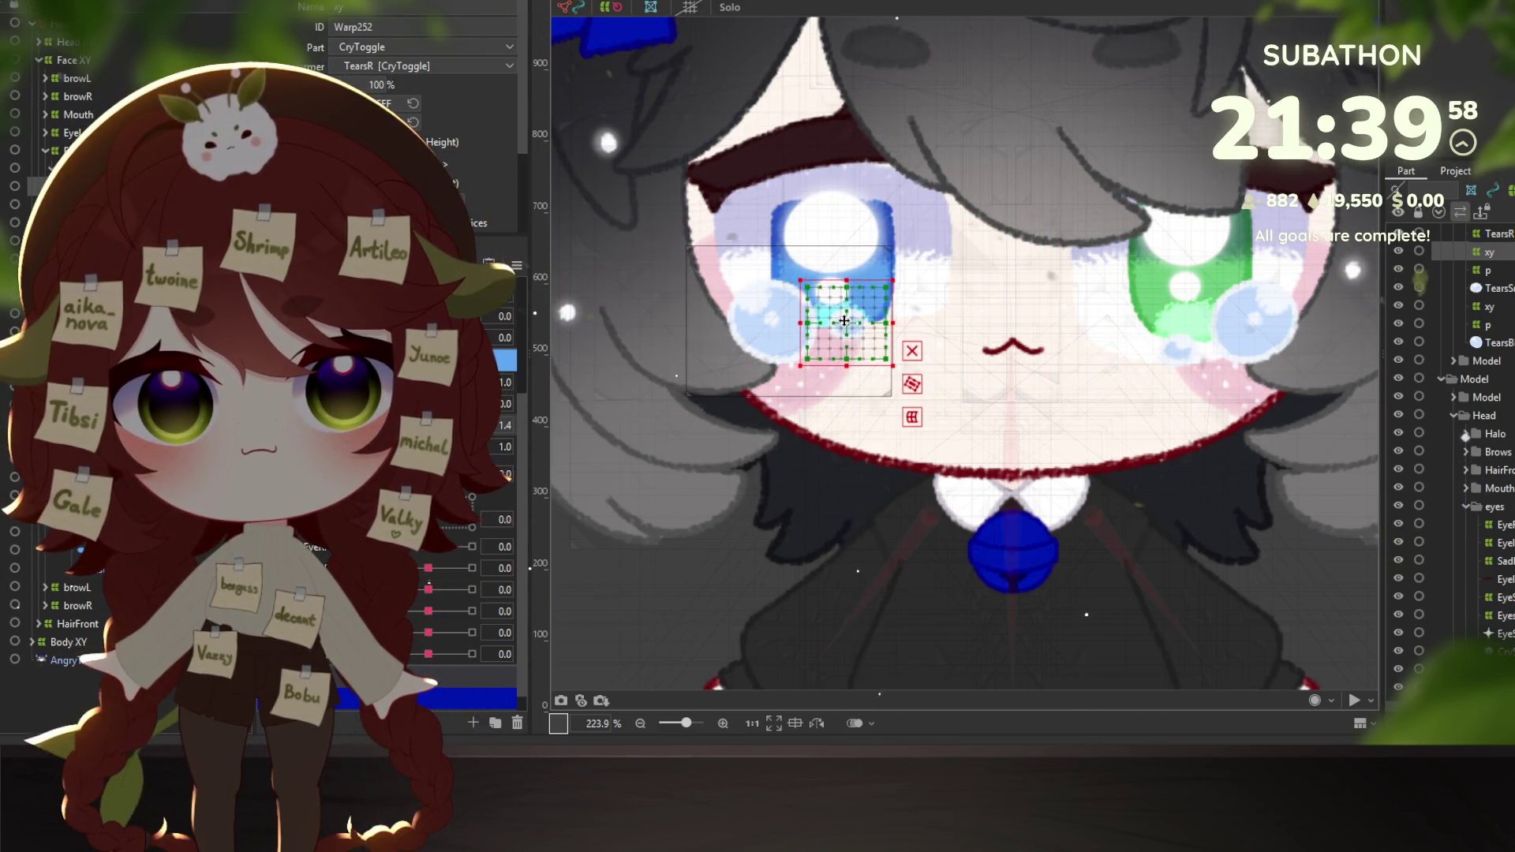
click(545, 446)
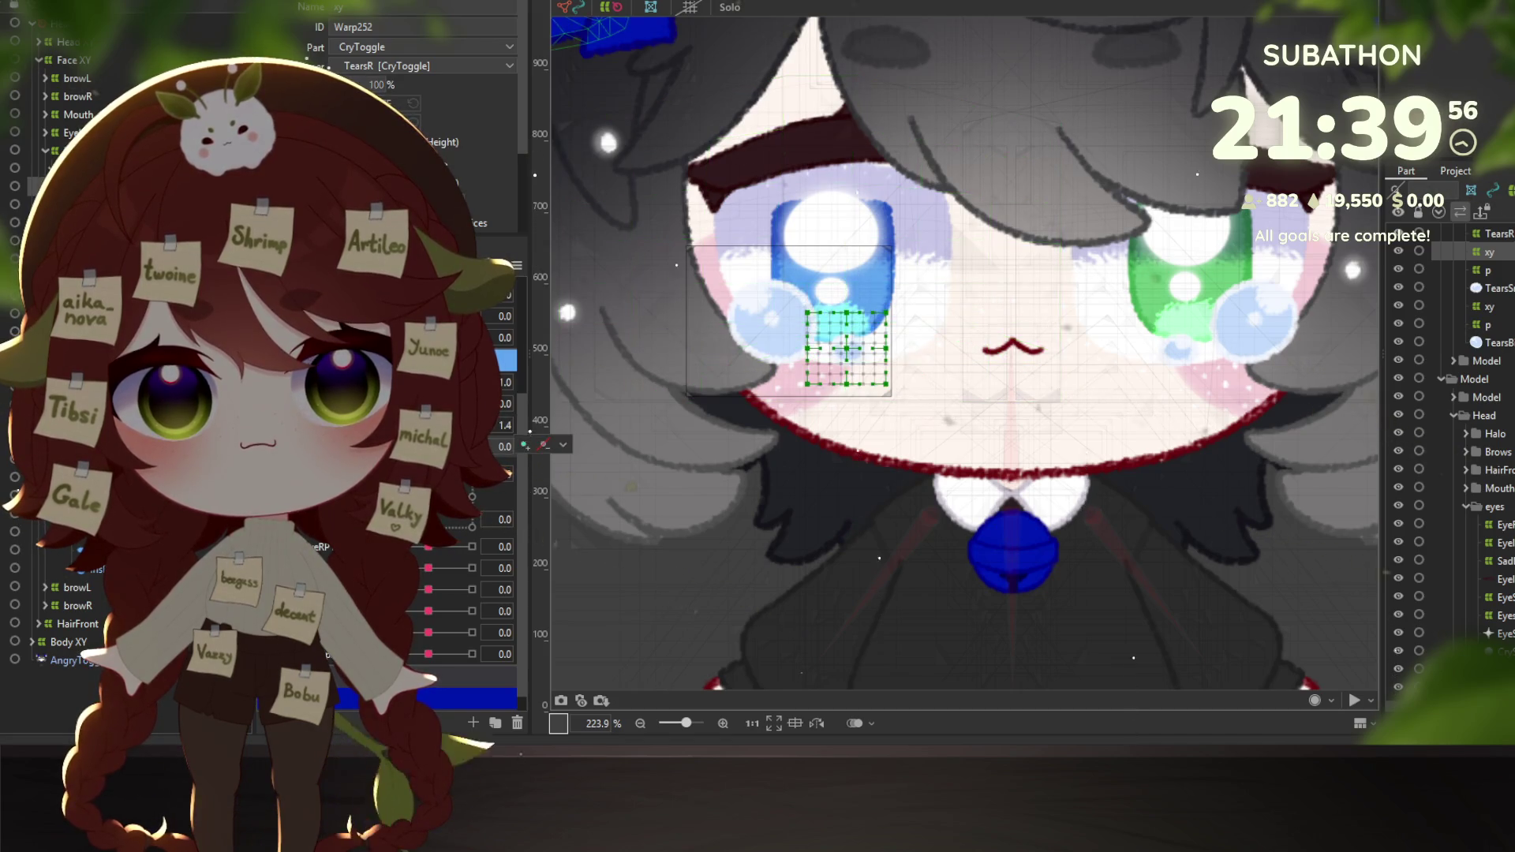
Select the TearsR warp and raise it at the half-closed eye key.
click(767, 322)
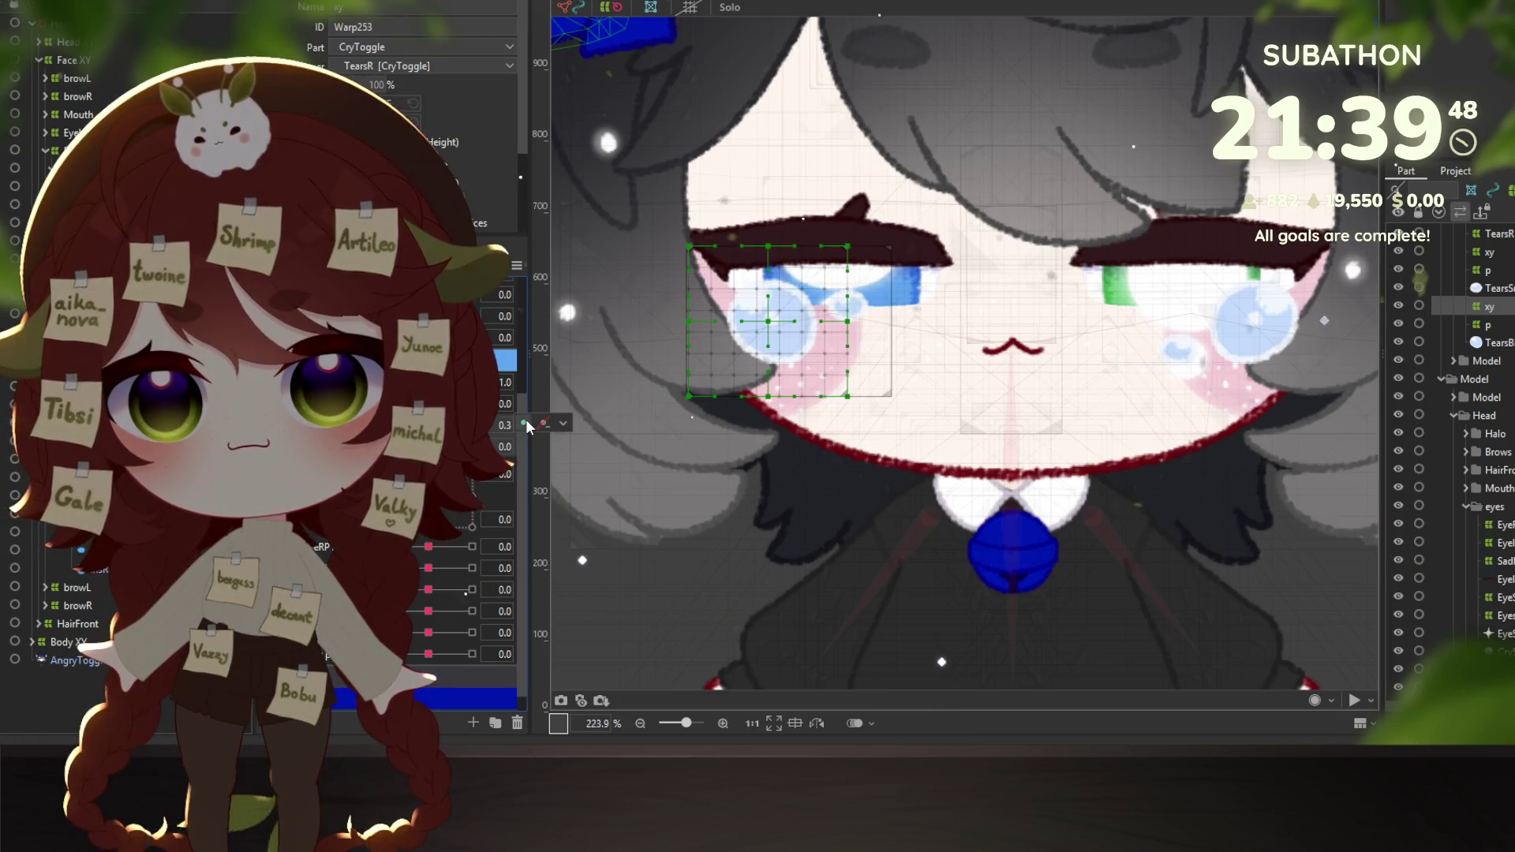
key(ctrl+k)
click(865, 285)
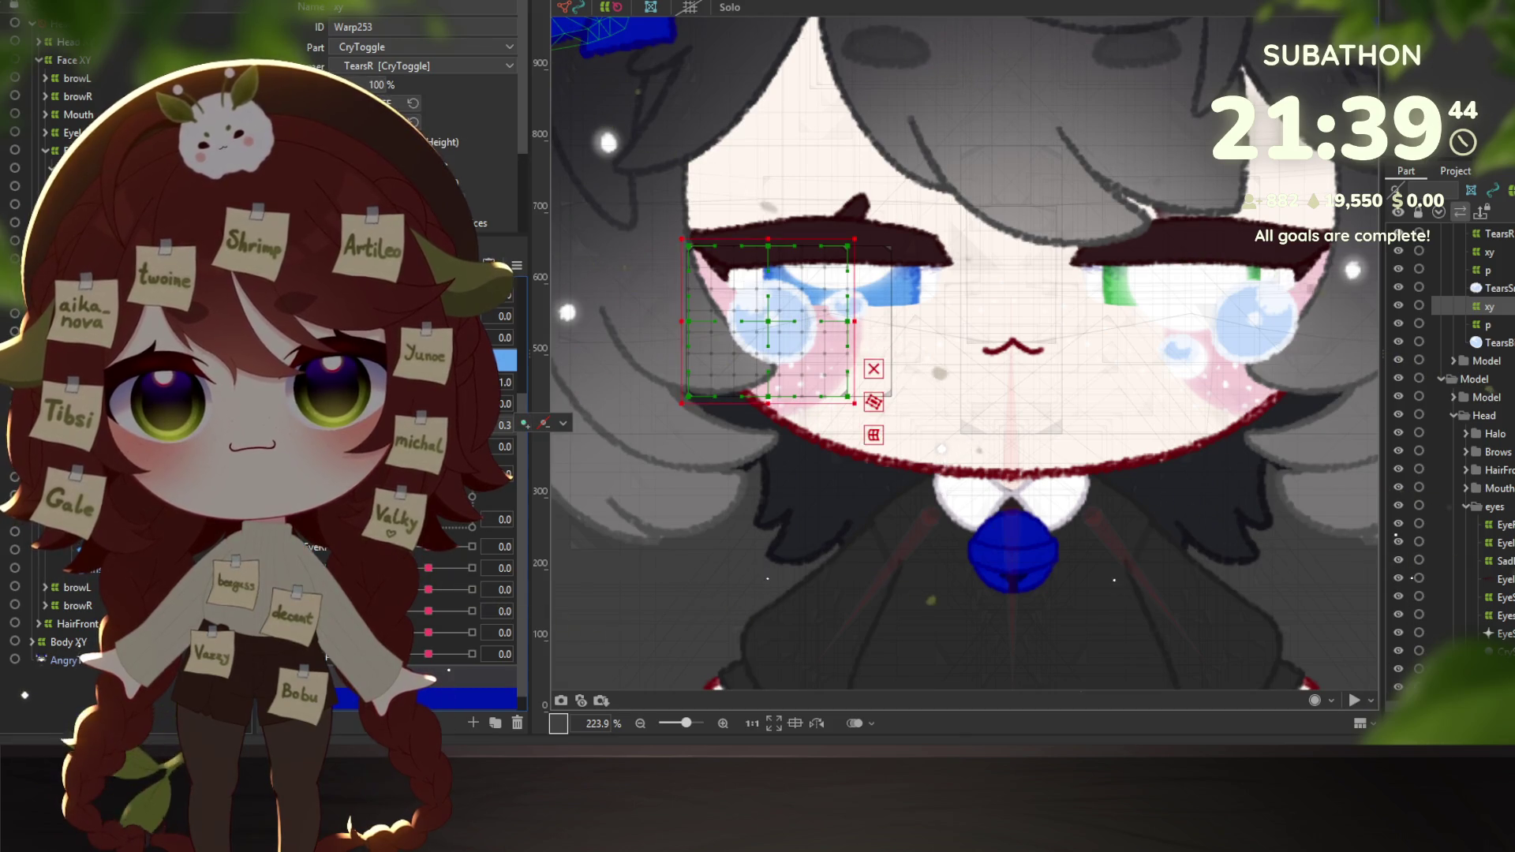
click(543, 423)
click(571, 427)
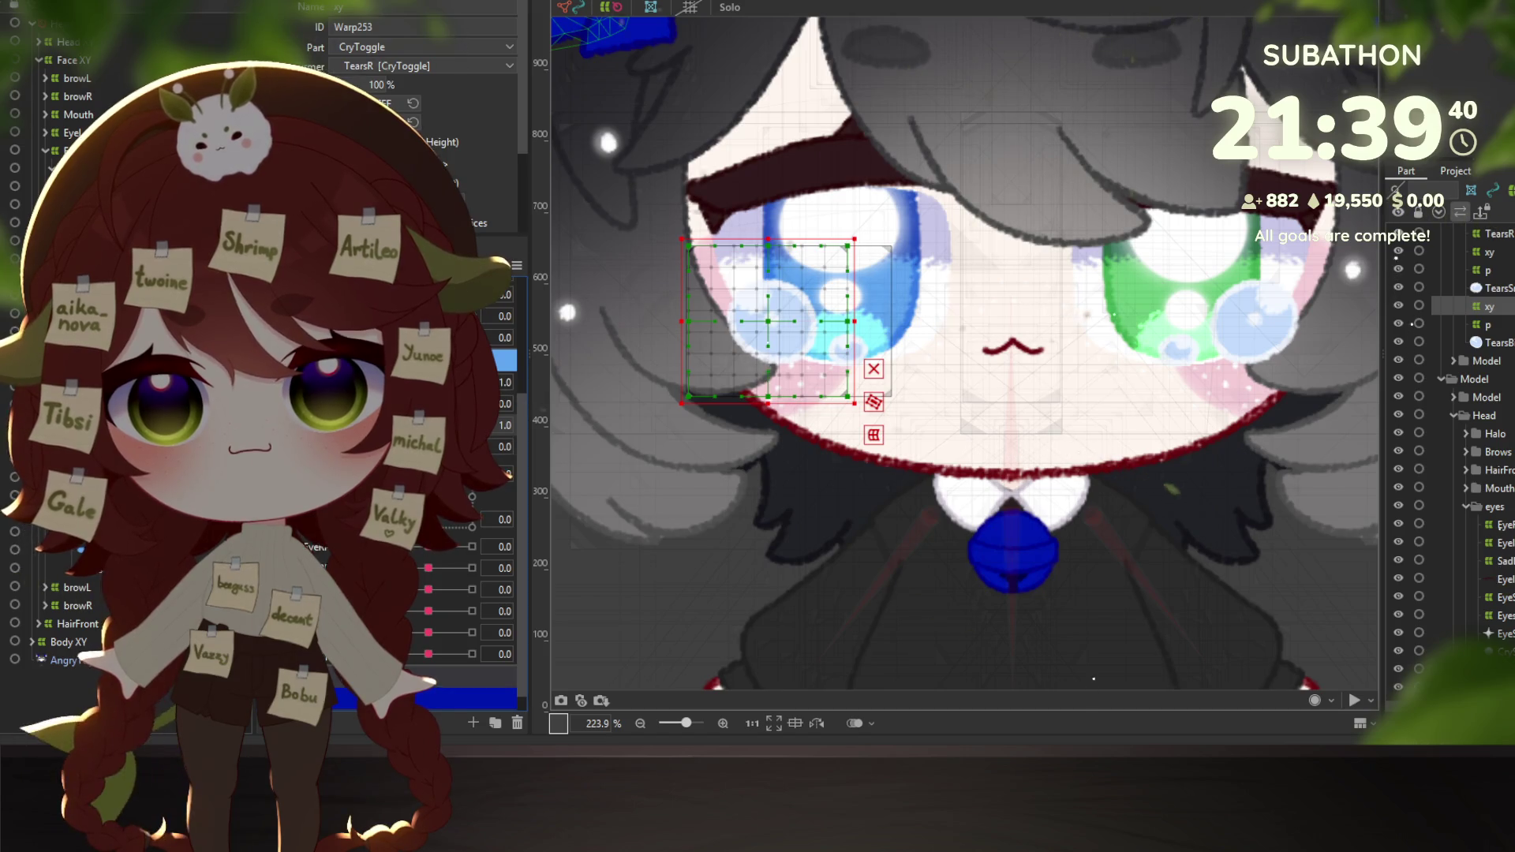
mouse_move(472, 425)
mouse_down()
mouse_move(355, 425)
mouse_move(472, 426)
mouse_move(403, 425)
mouse_up()
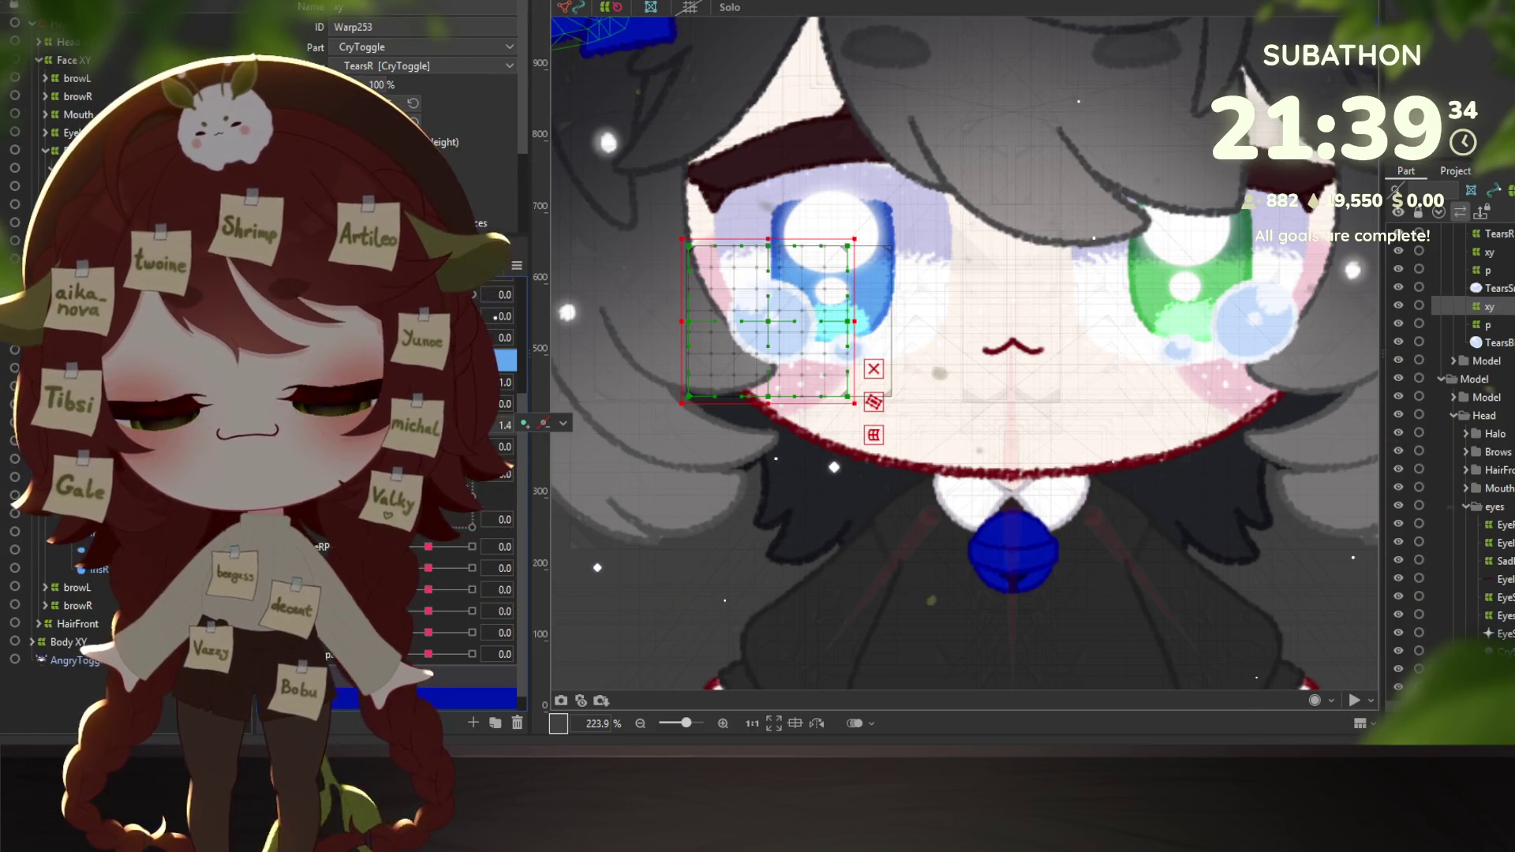
drag(406, 426, 394, 425)
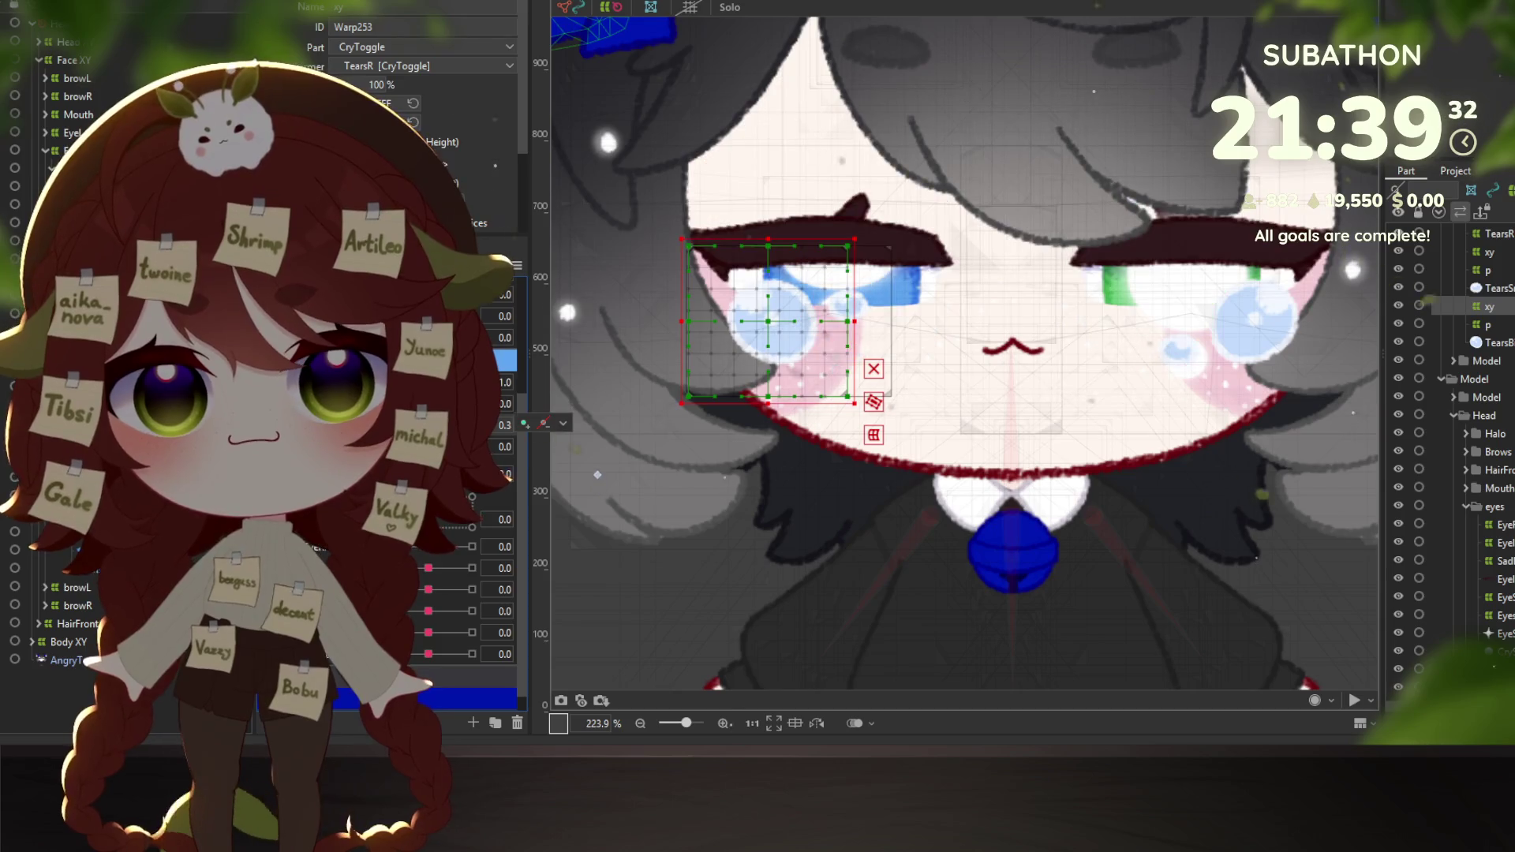
drag(769, 318, 770, 281)
drag(394, 425, 386, 425)
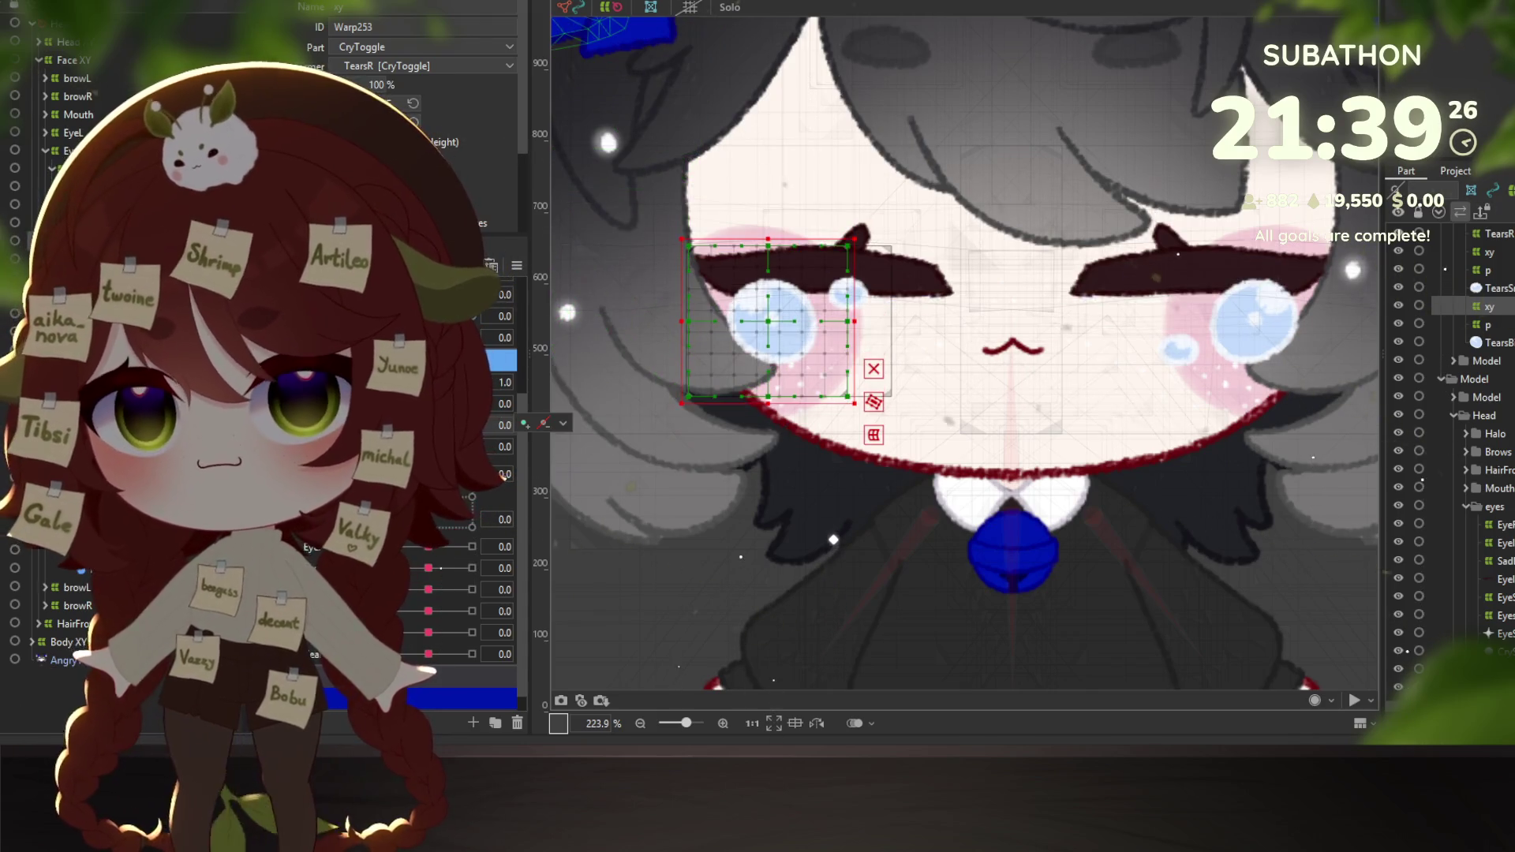
Nudge the tears warp up at the 0.0 eye key and compare open and crying keys.
key(ctrl+z)
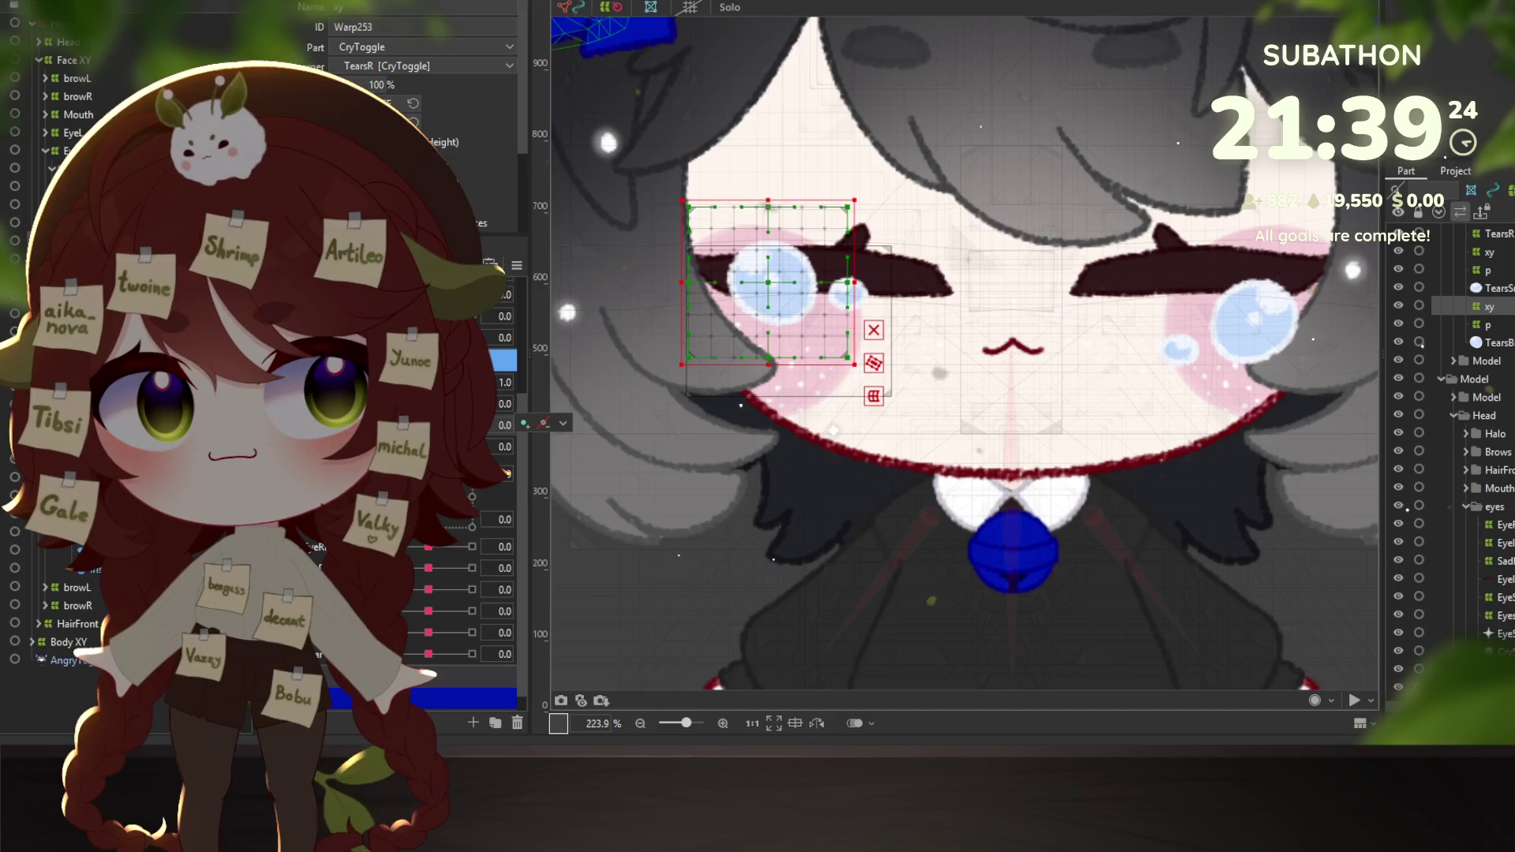
key(ctrl+z)
key(ctrl+z)
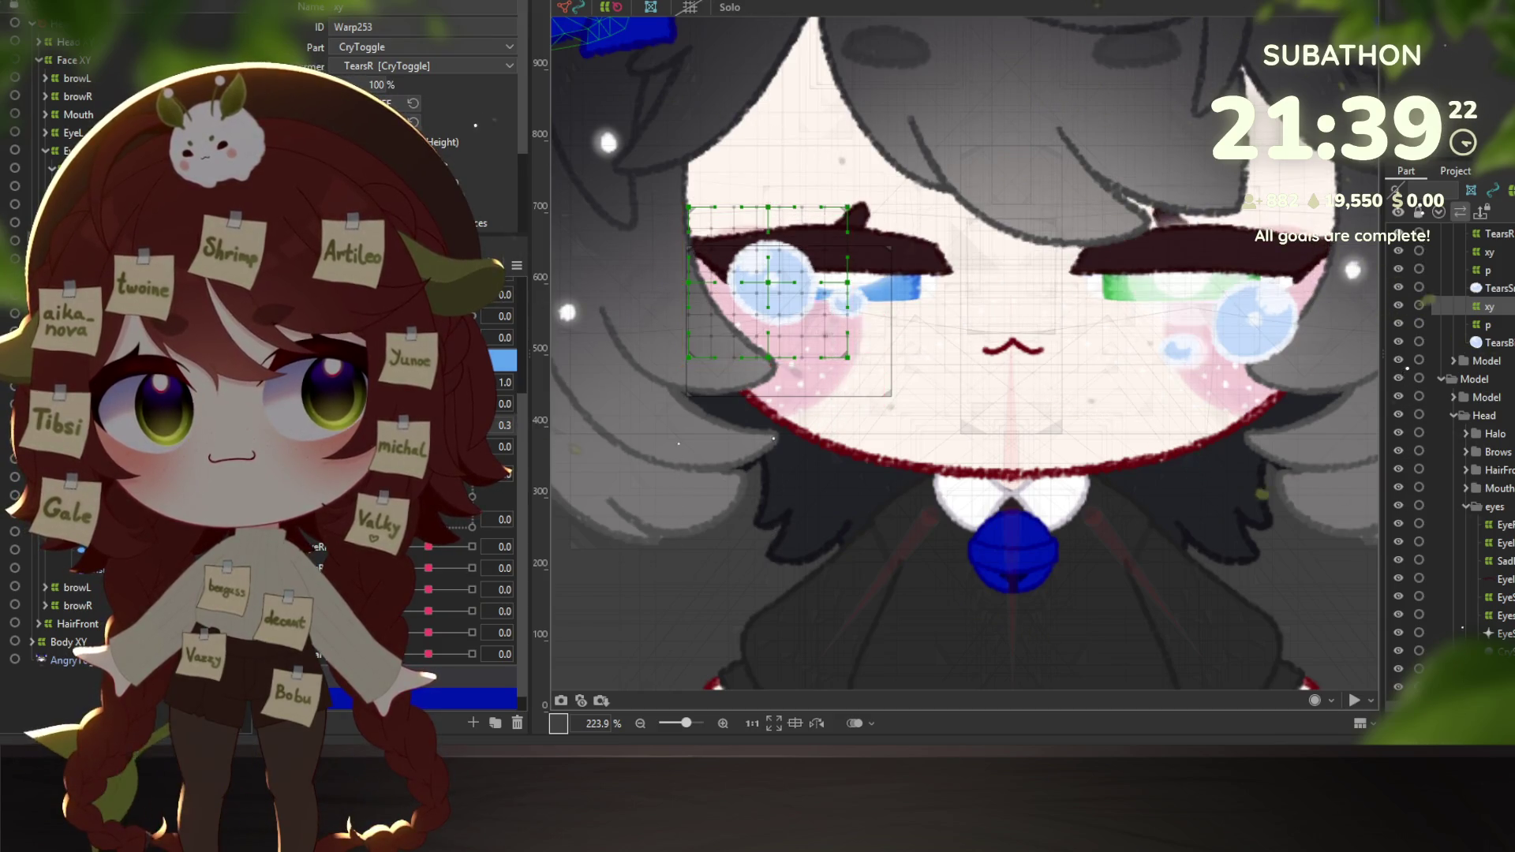
key(ctrl+y)
key(ctrl+z)
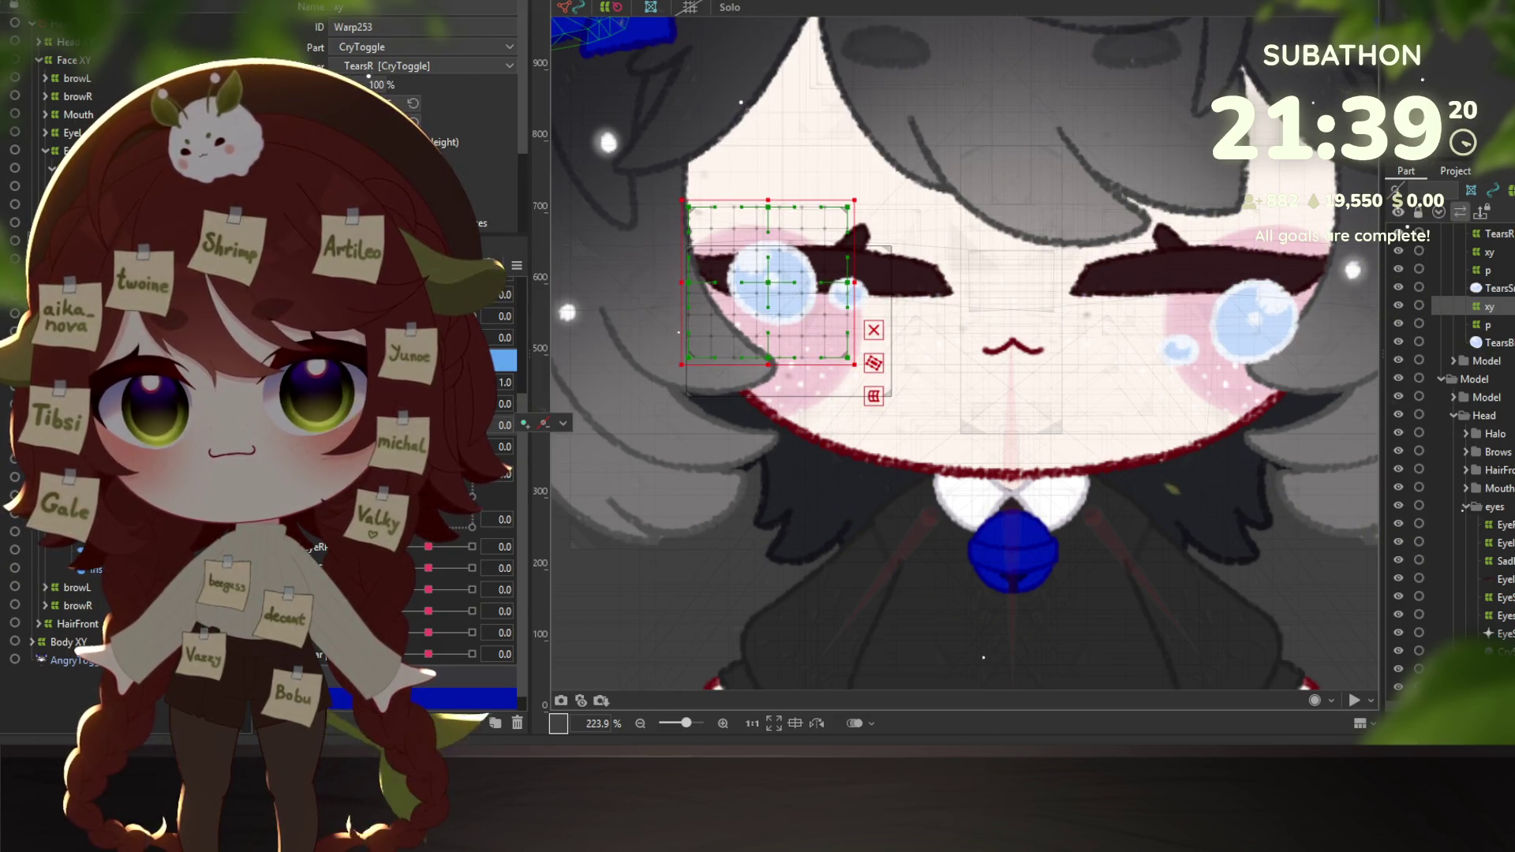
drag(764, 287, 764, 279)
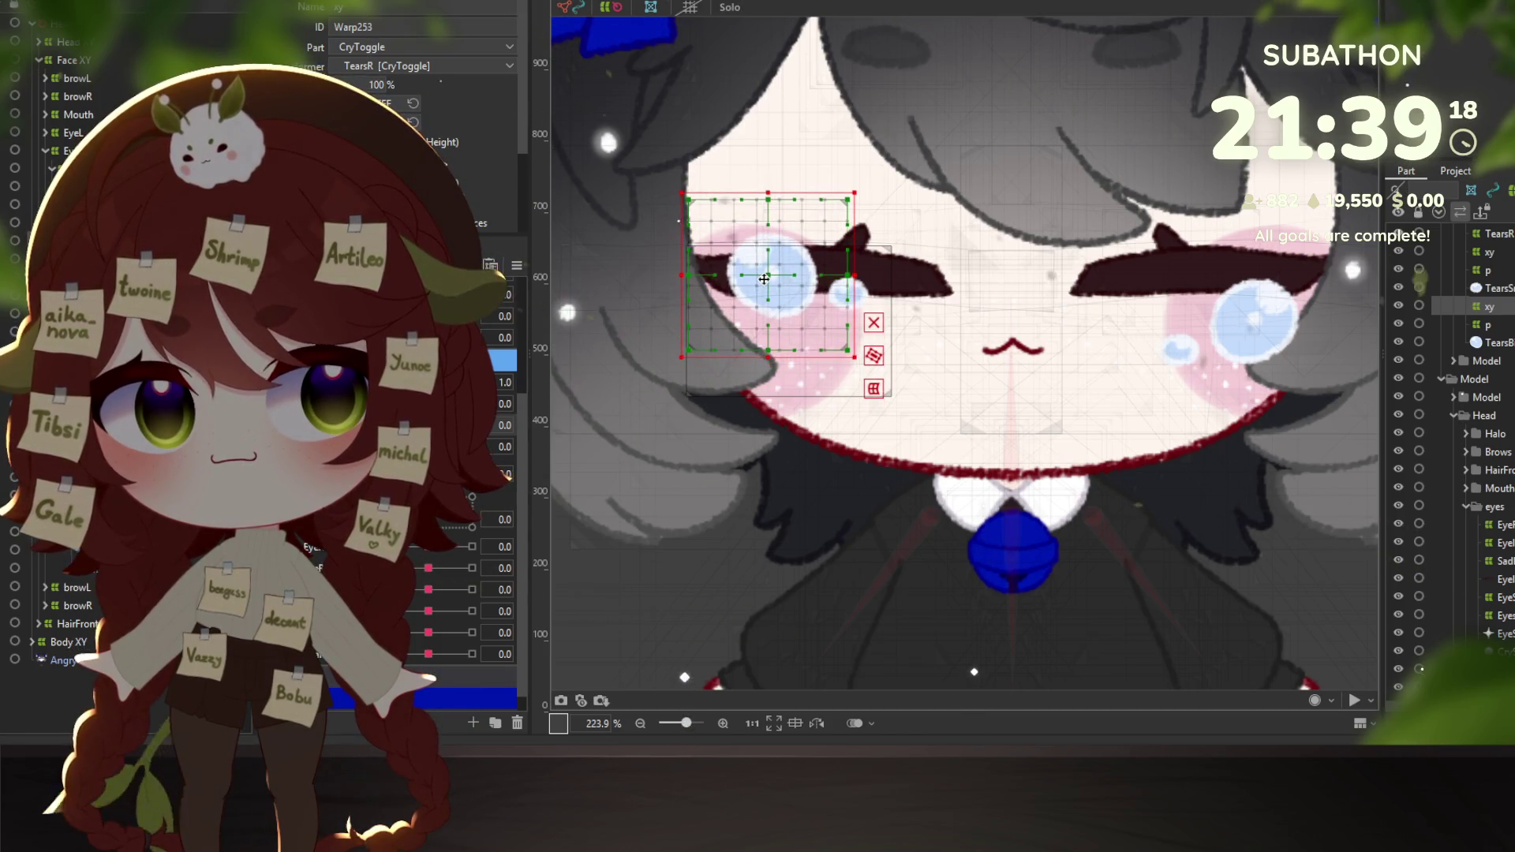
key(ctrl+z)
key(ctrl+y)
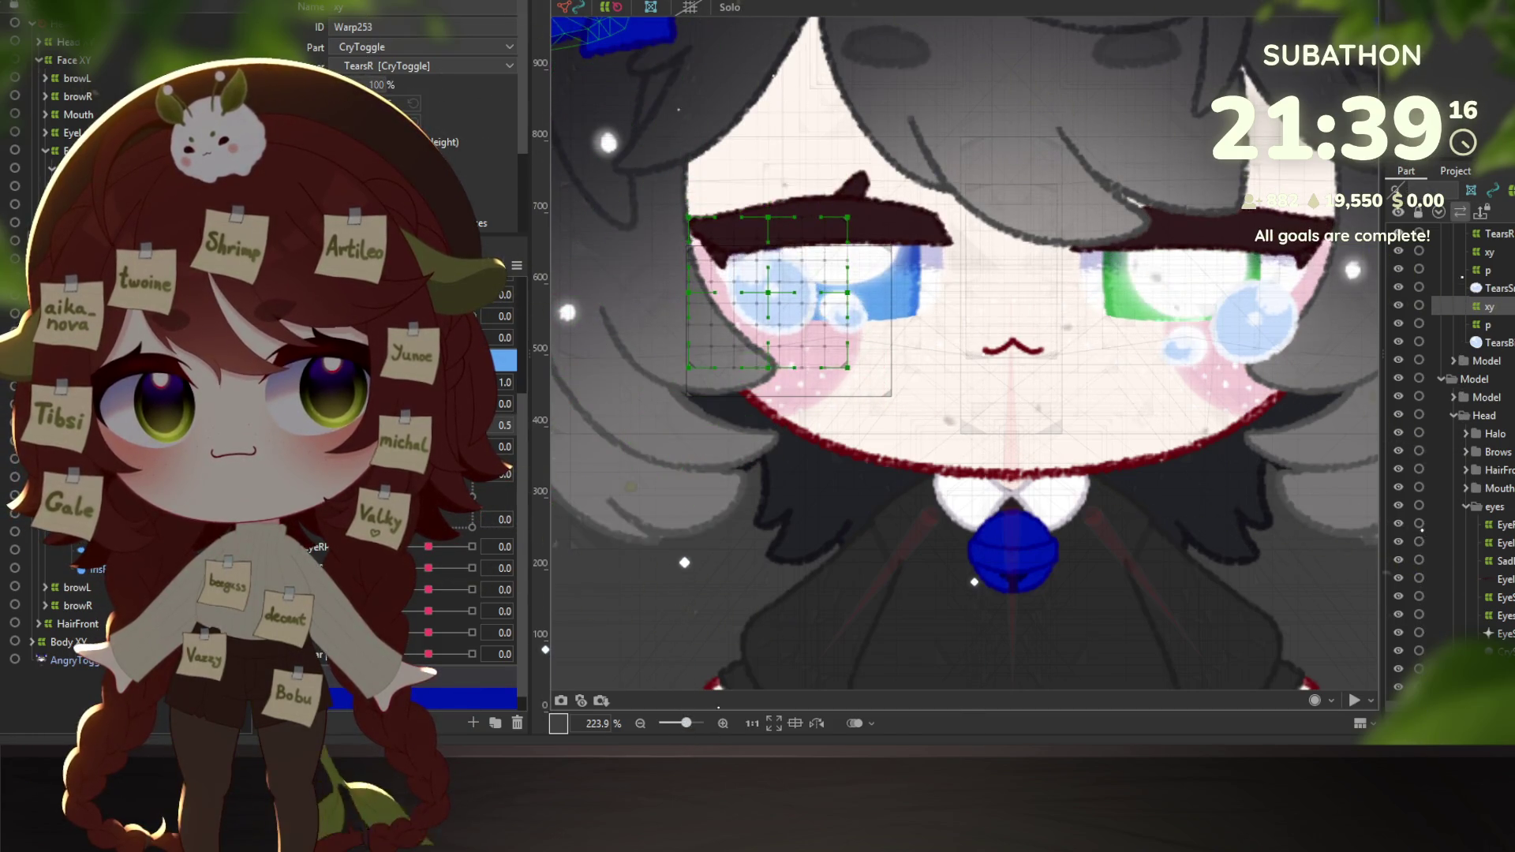
key(ctrl+z)
key(ctrl+y)
key(ctrl+z)
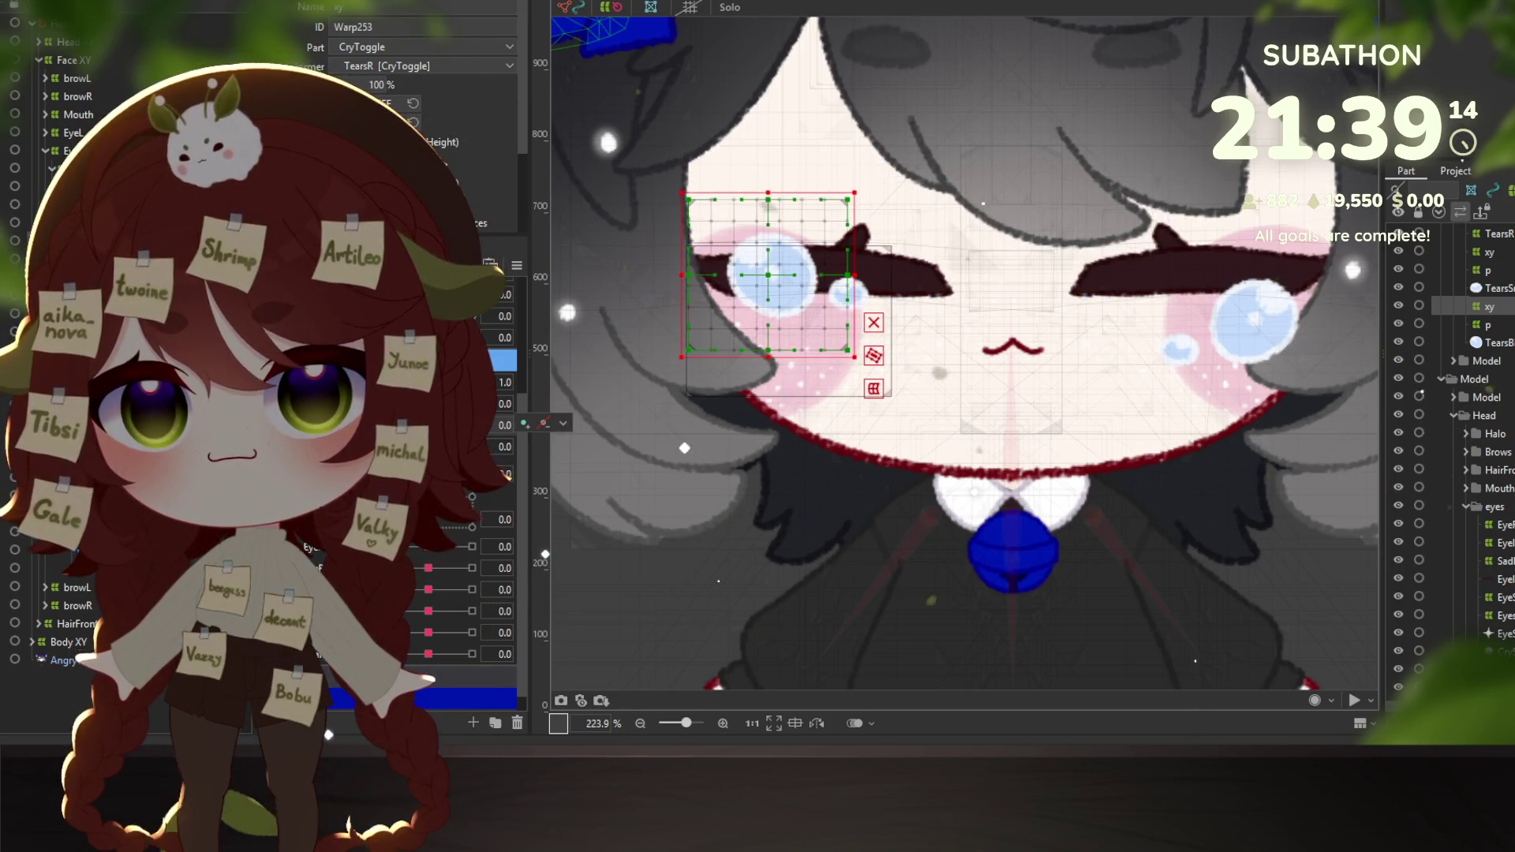
Raise the tears warp in the CryToggle 1.0 key across the 0.3, 1.0 and 1.4 eye keys.
key(ctrl+y)
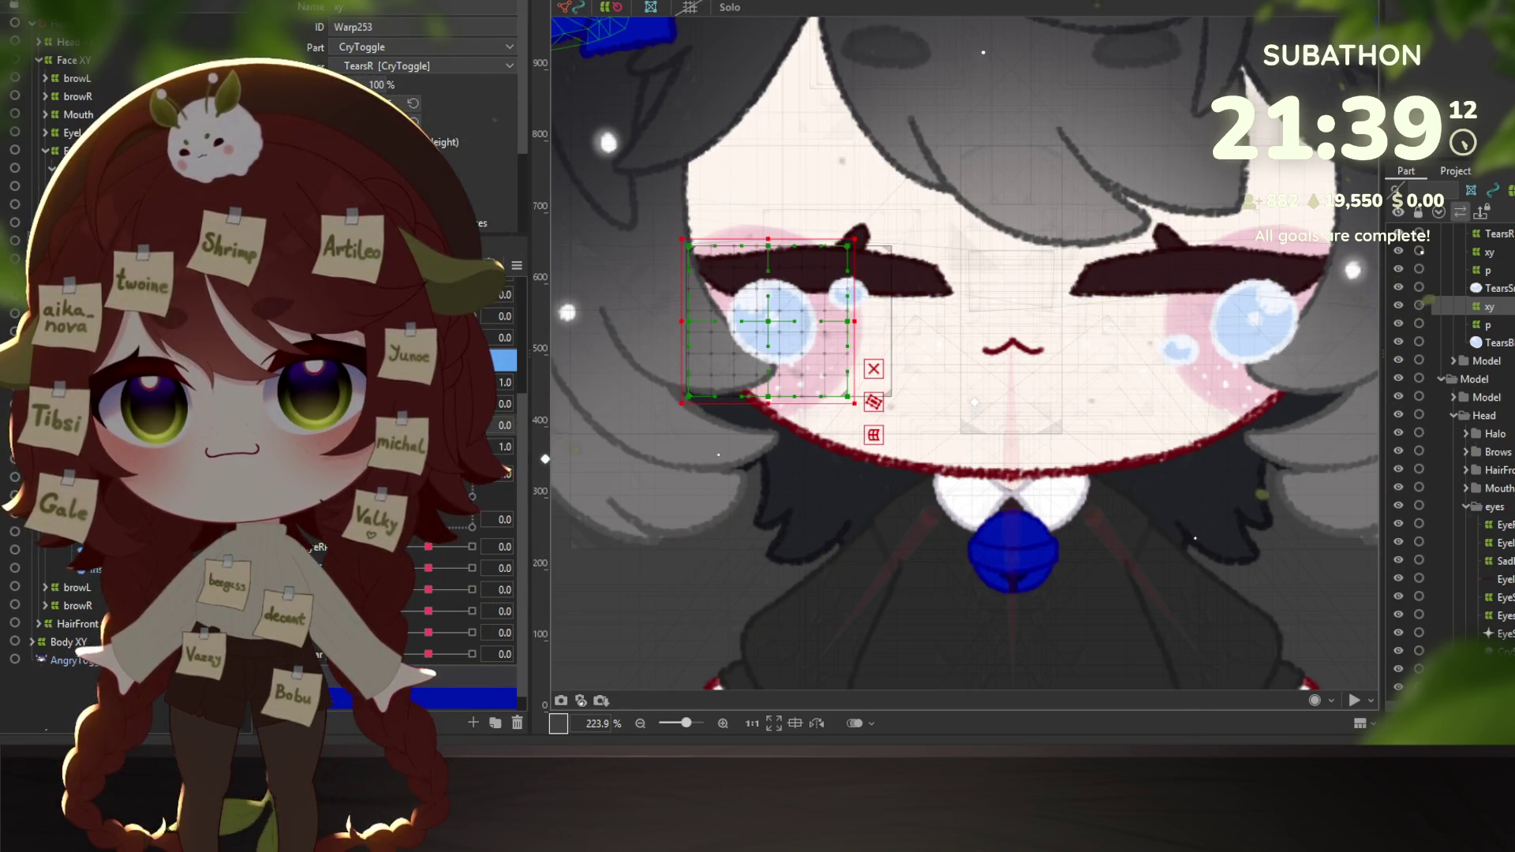
key(ctrl+z)
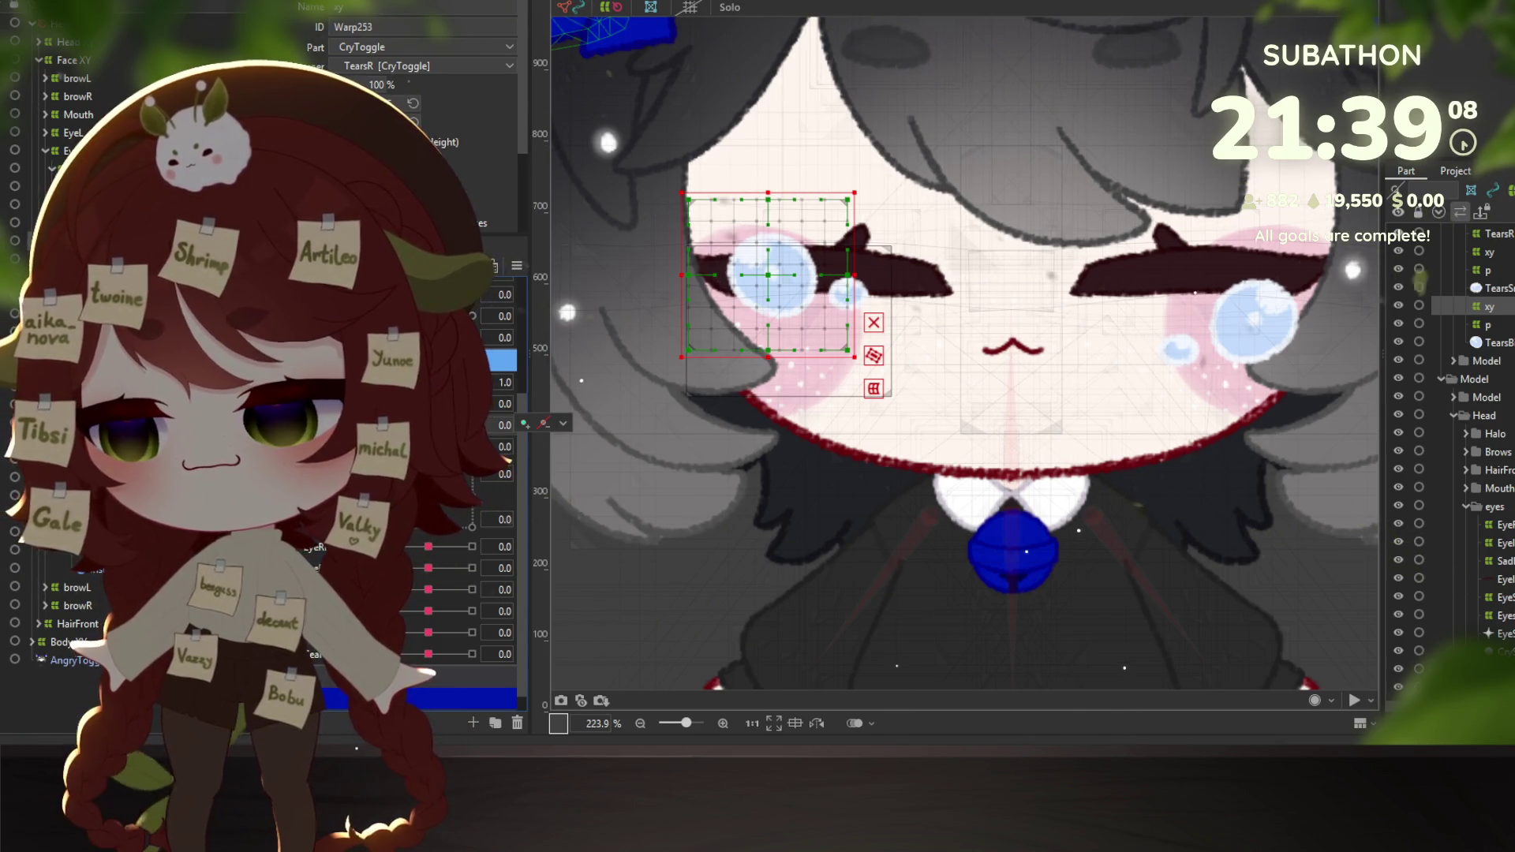
key(ctrl+y)
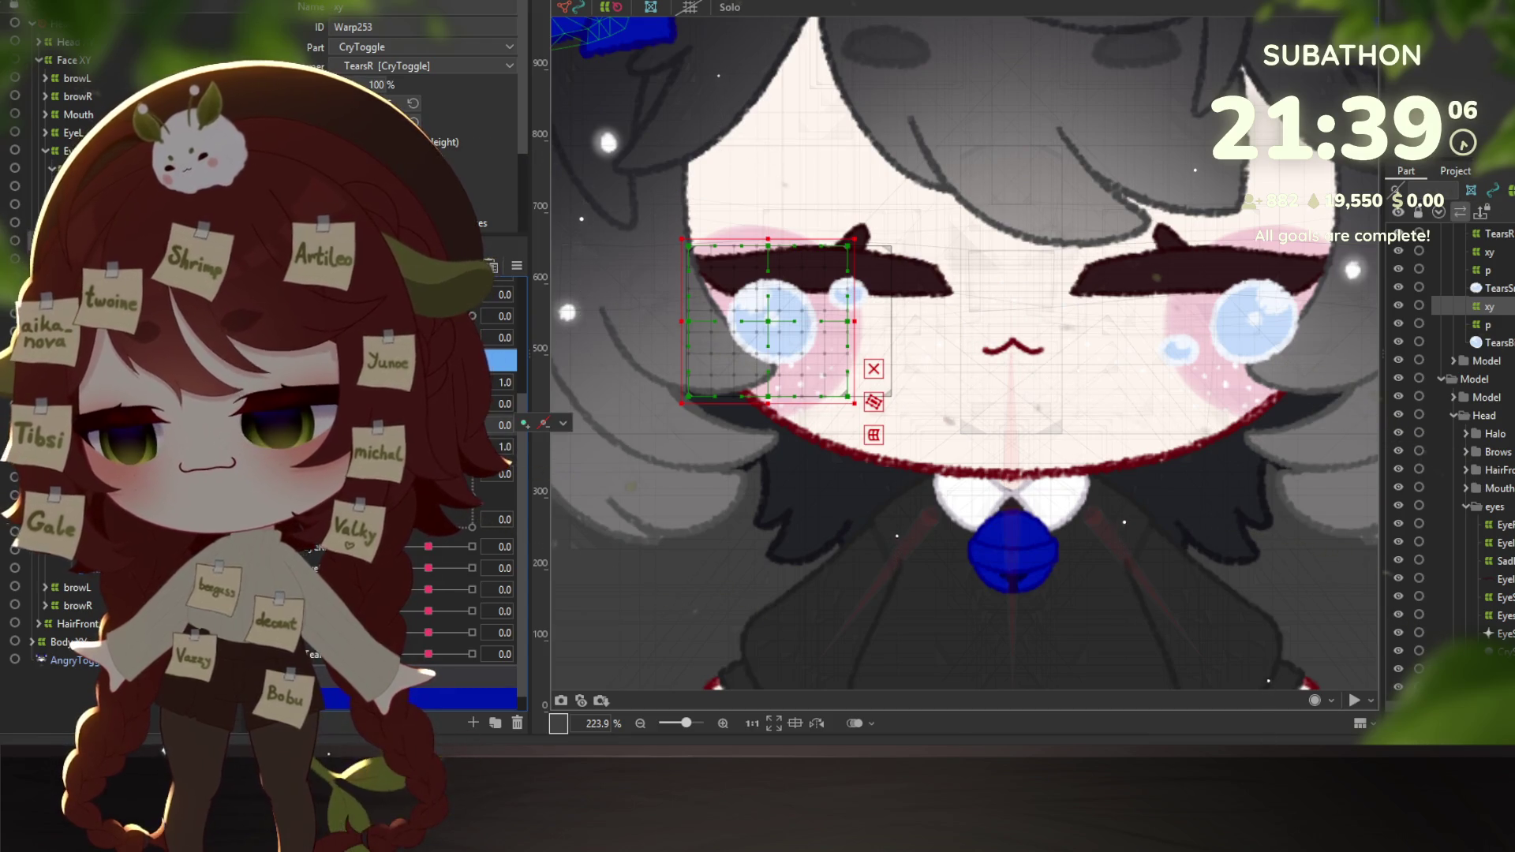
key(ctrl+z)
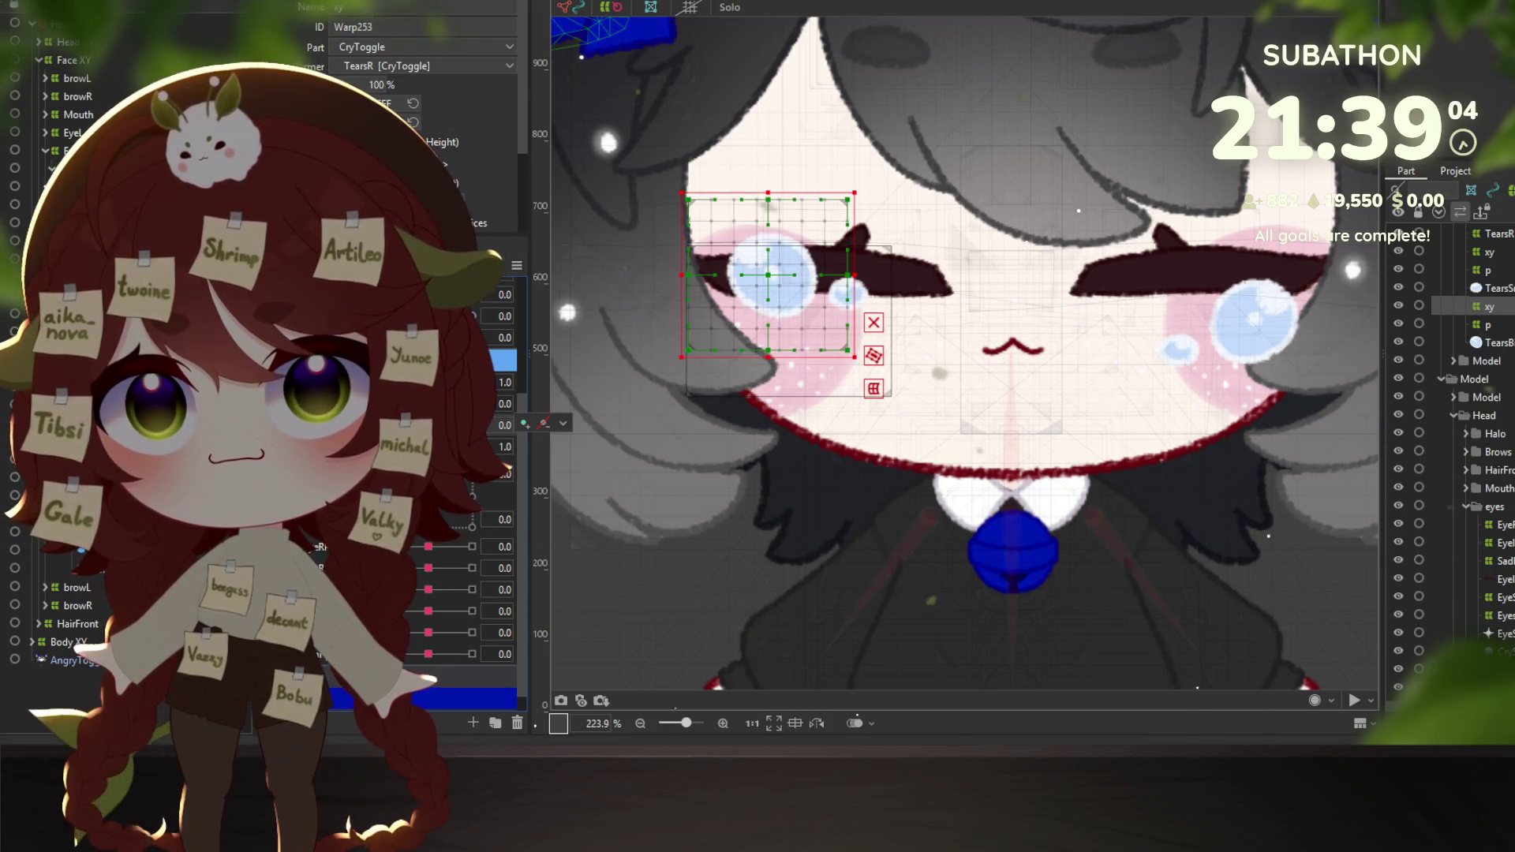
key(ctrl+y)
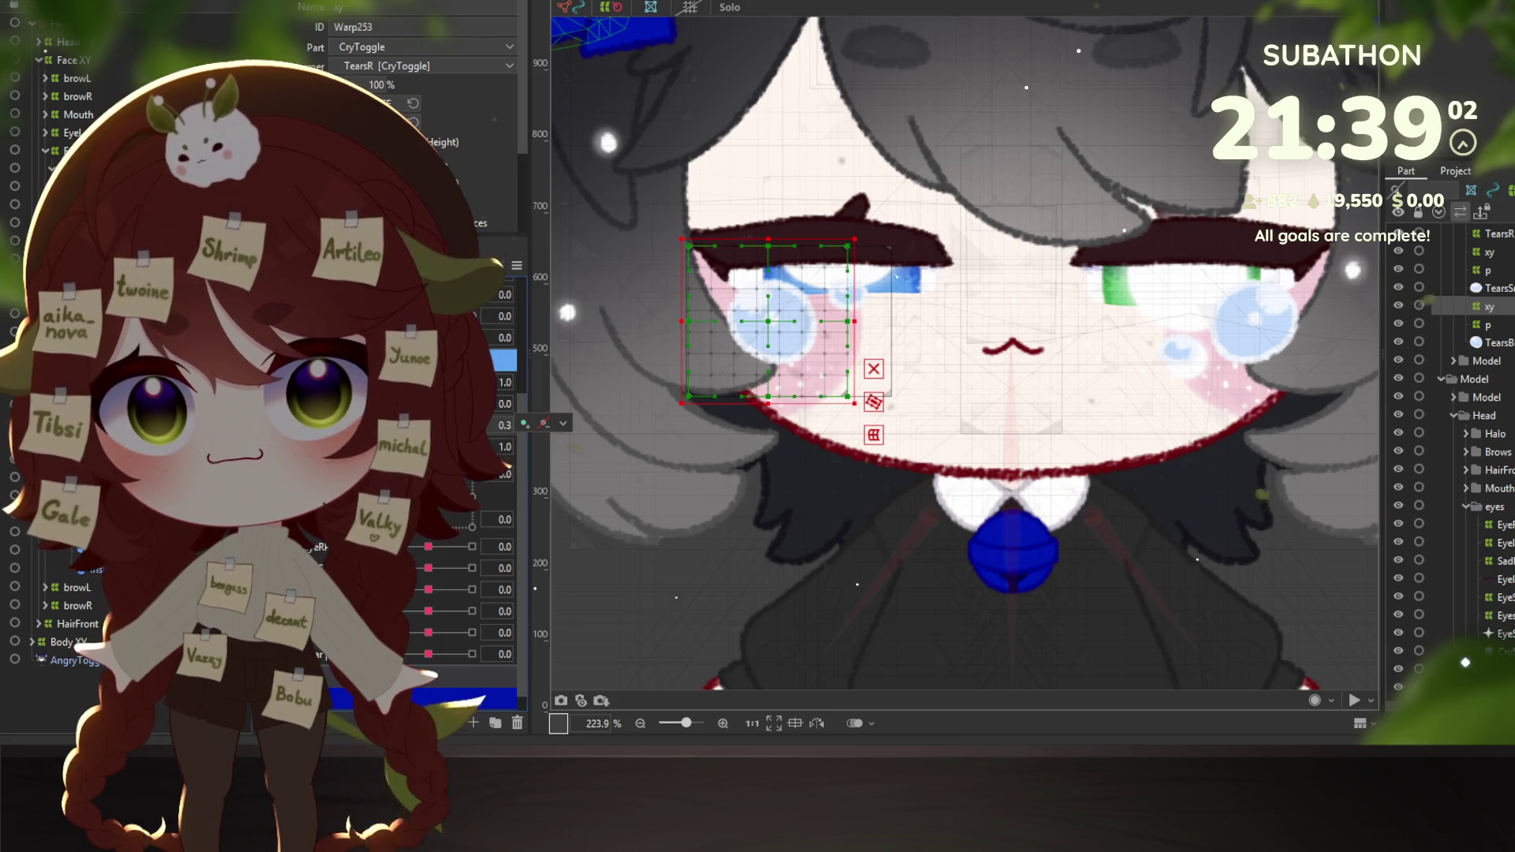
key(ctrl+z)
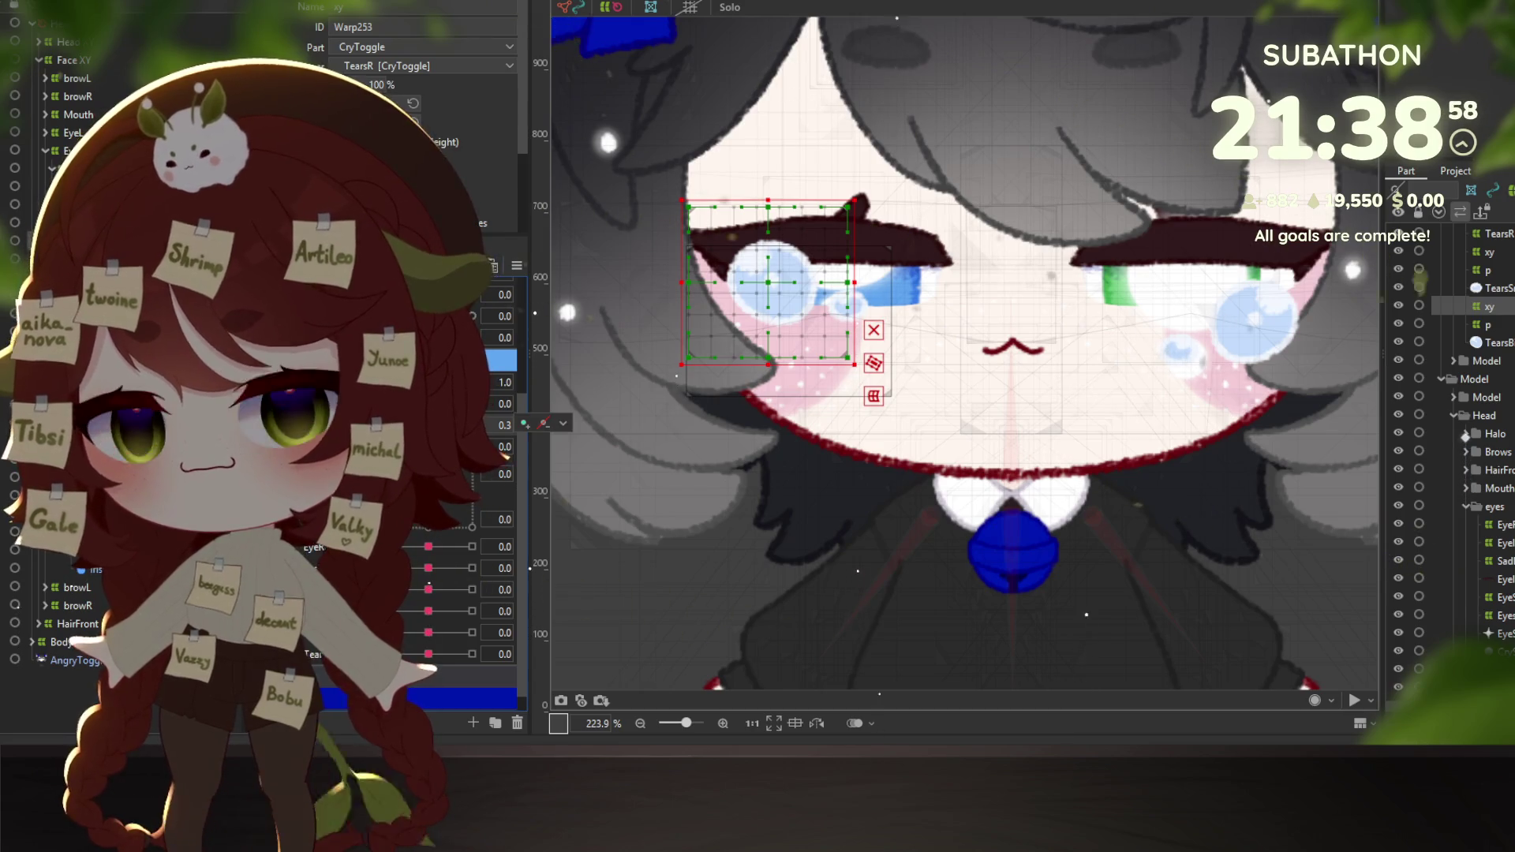
key(ctrl+y)
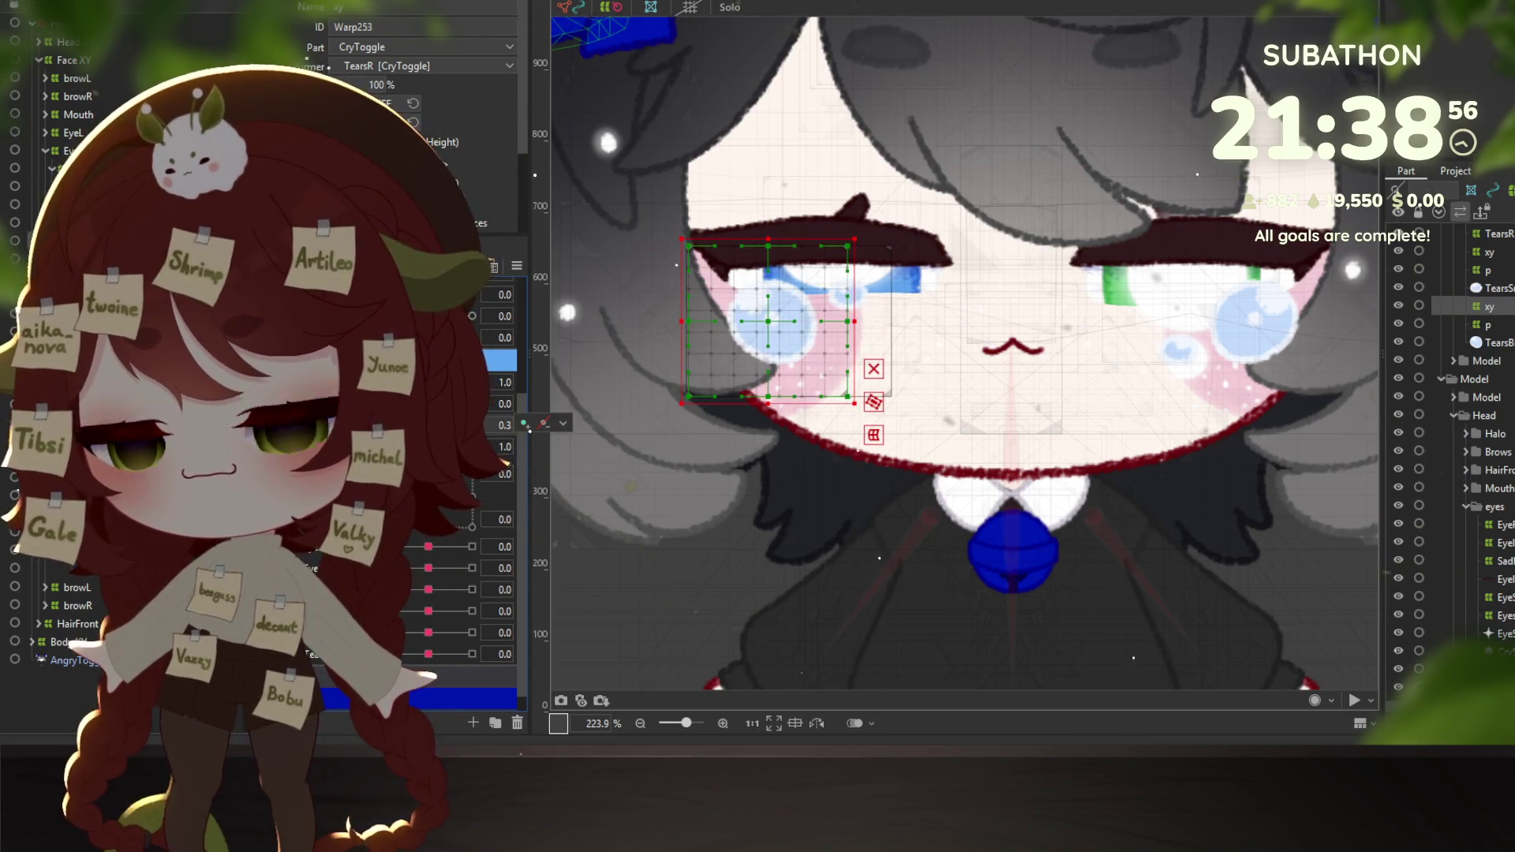
key(ctrl+z)
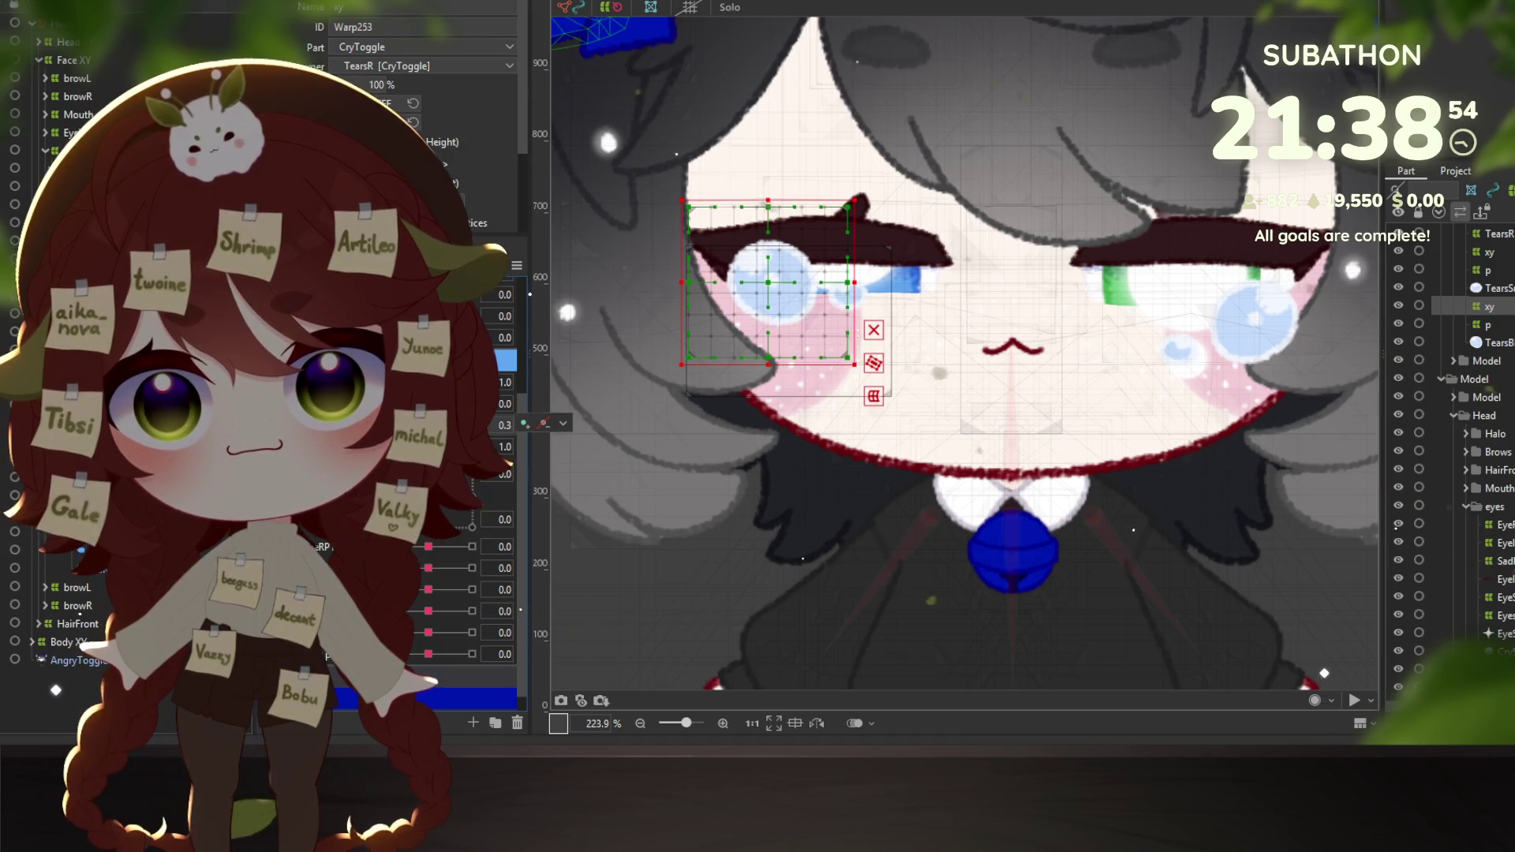
key(ctrl+y)
key(ctrl+z)
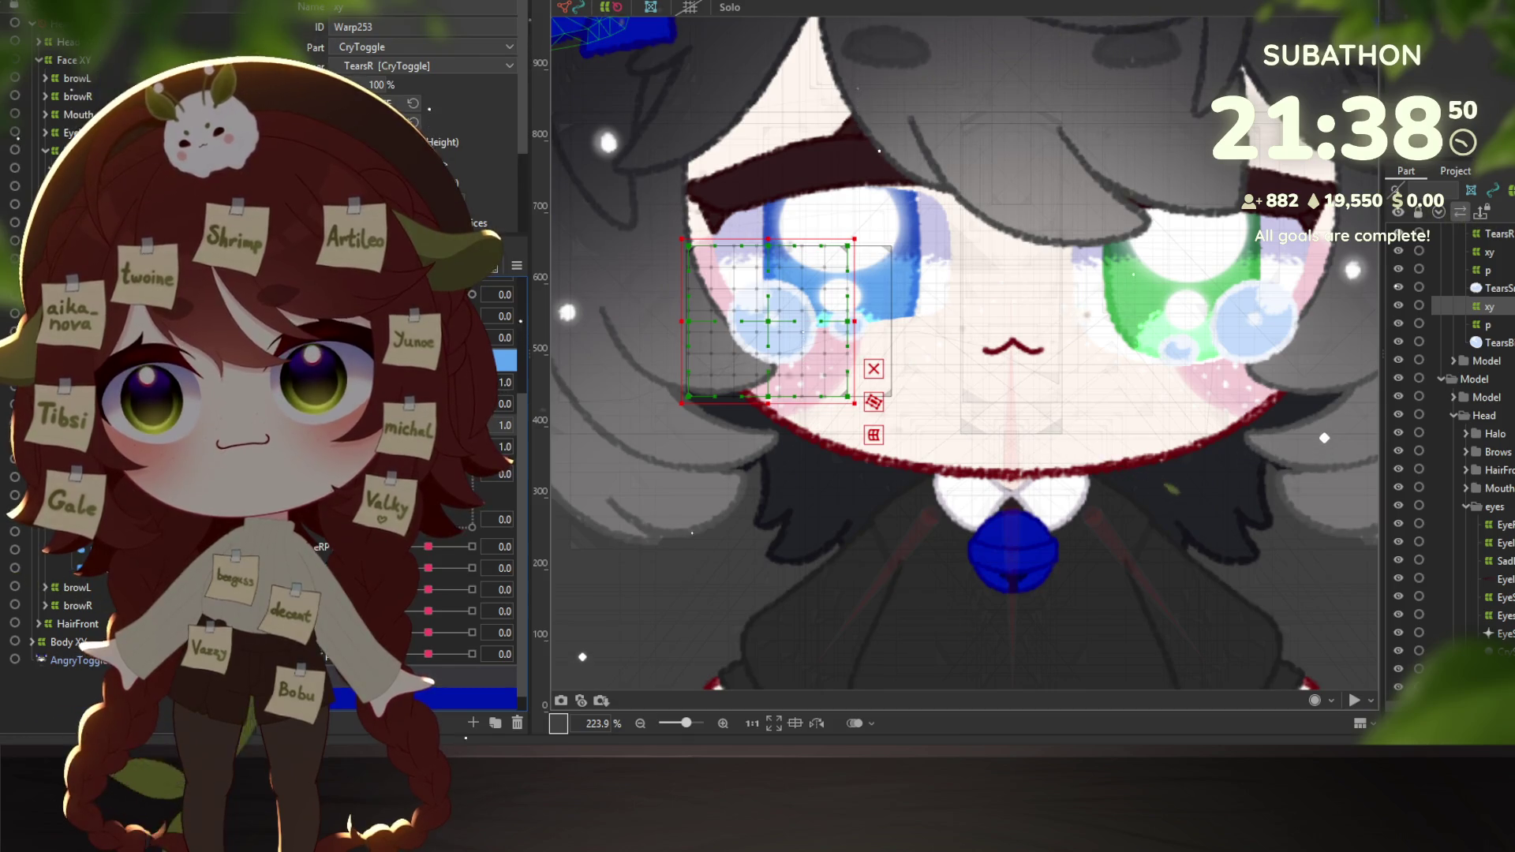
key(alt+Tab)
Zoom the physics preview and drag EyeR Open to close and reopen the eyes, checking the tears.
scroll(1035, 393, up, 5)
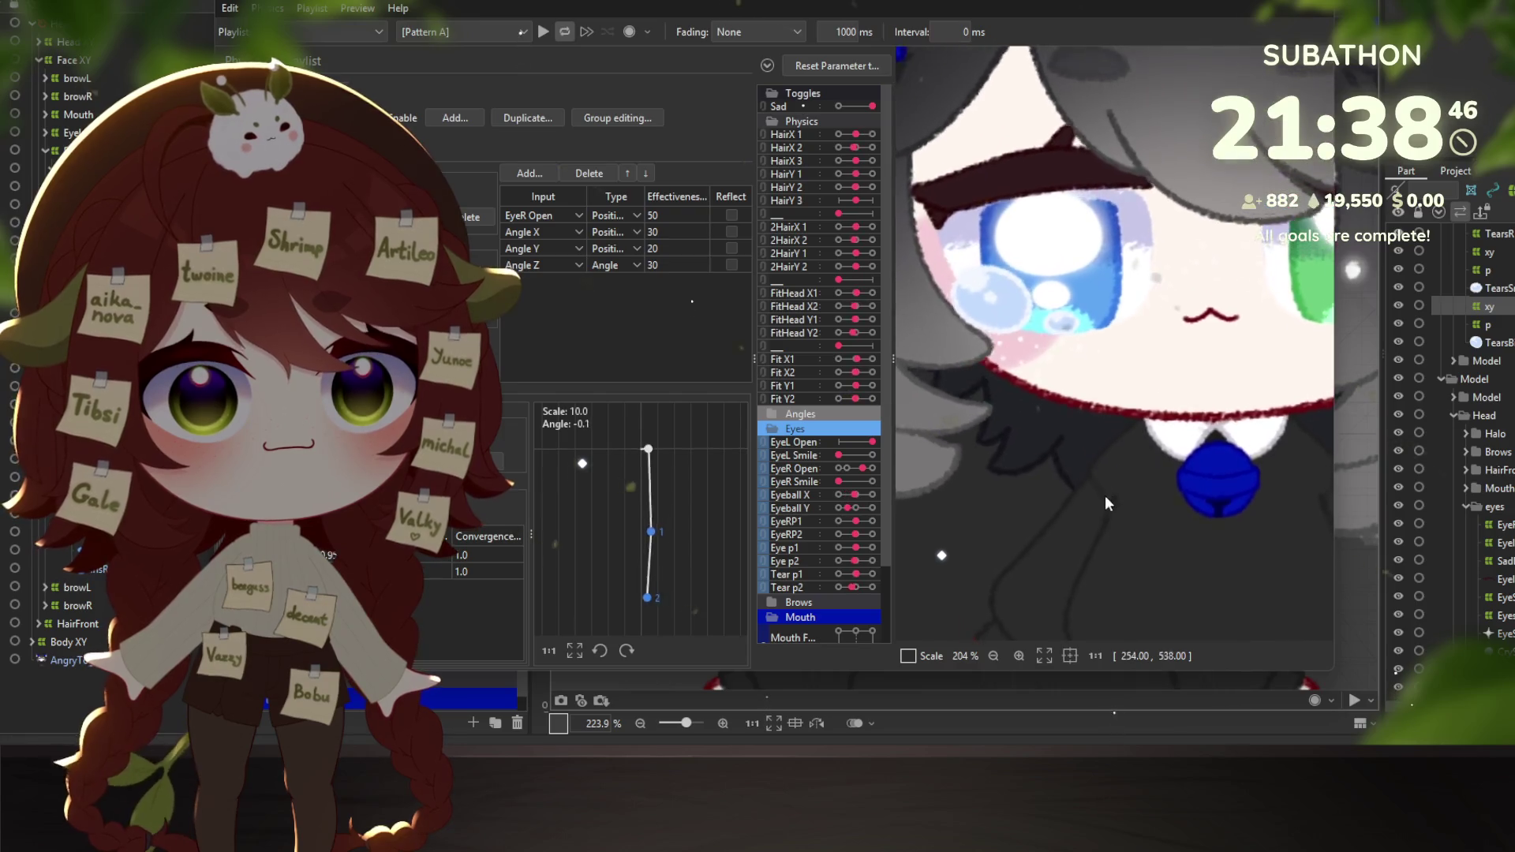
scroll(1122, 450, down, 5)
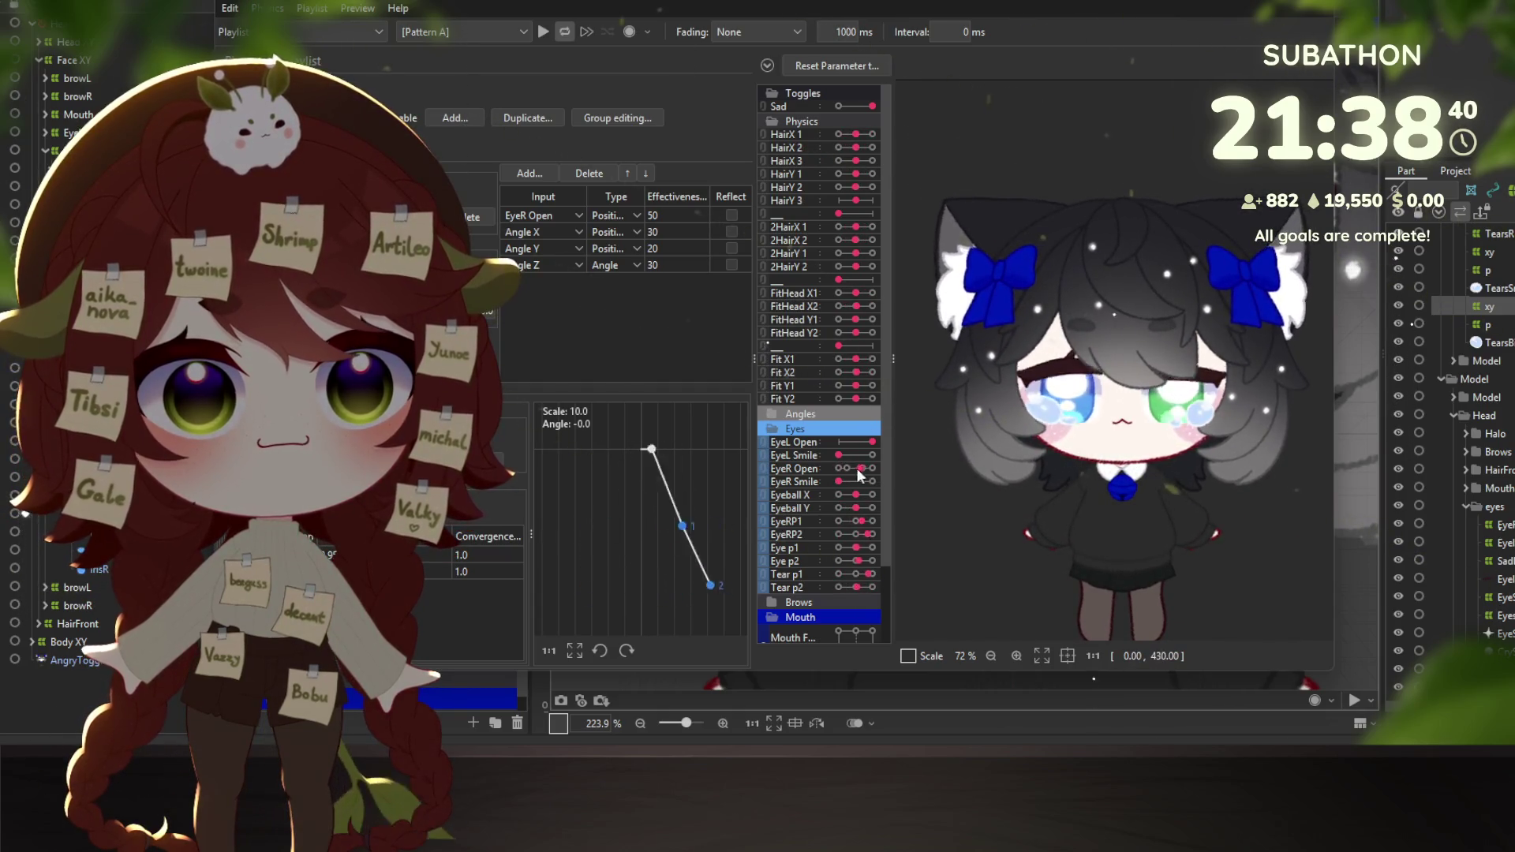
mouse_move(860, 473)
mouse_down()
mouse_move(841, 469)
mouse_move(887, 470)
mouse_move(821, 471)
mouse_up()
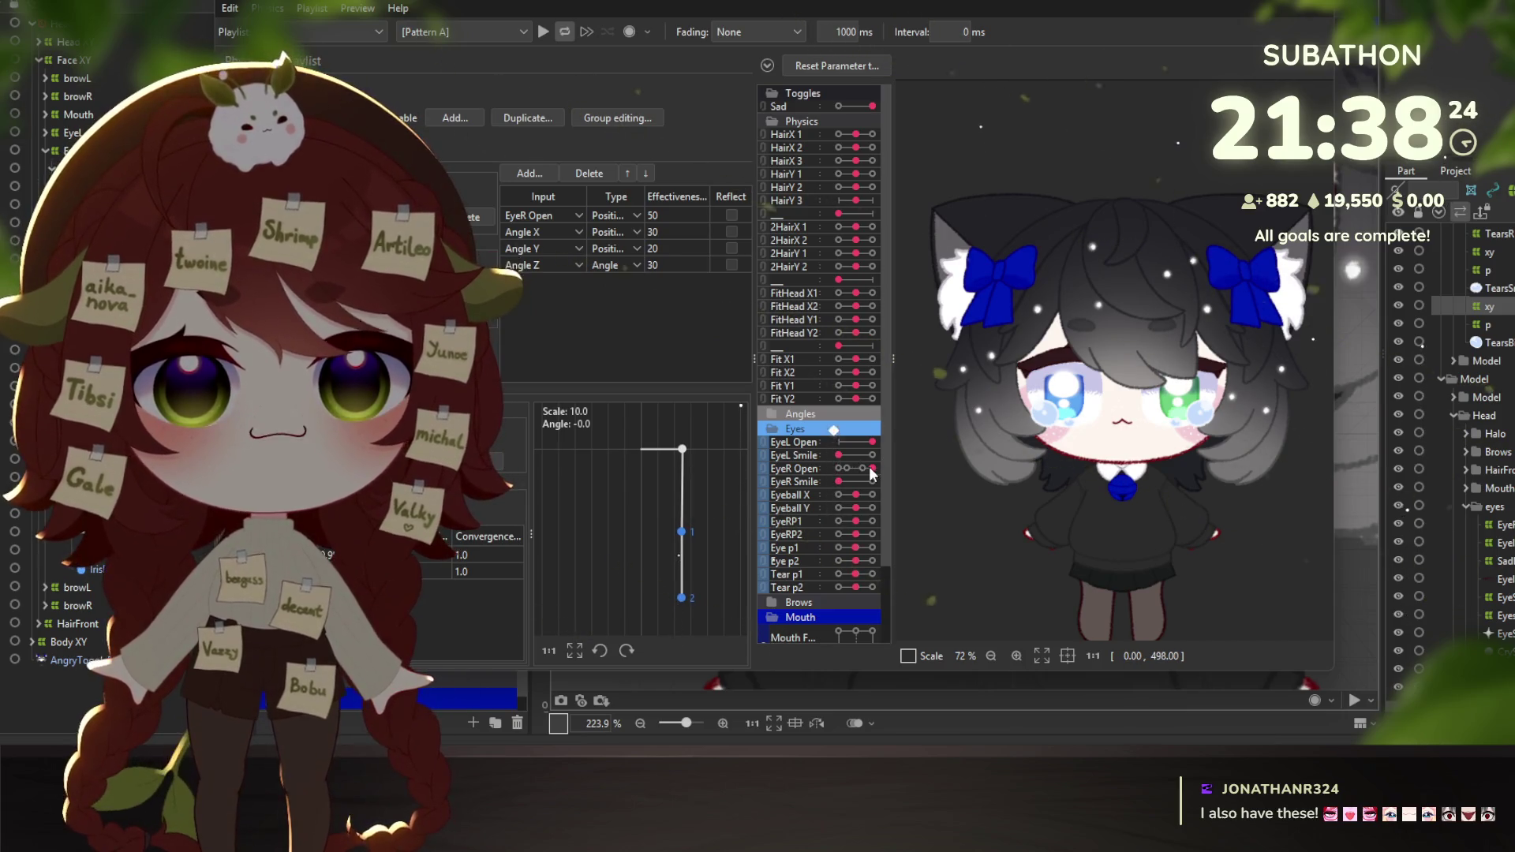
mouse_move(874, 475)
mouse_down()
mouse_move(820, 472)
mouse_move(887, 472)
mouse_move(786, 471)
mouse_move(934, 481)
mouse_move(805, 462)
mouse_move(882, 475)
mouse_up()
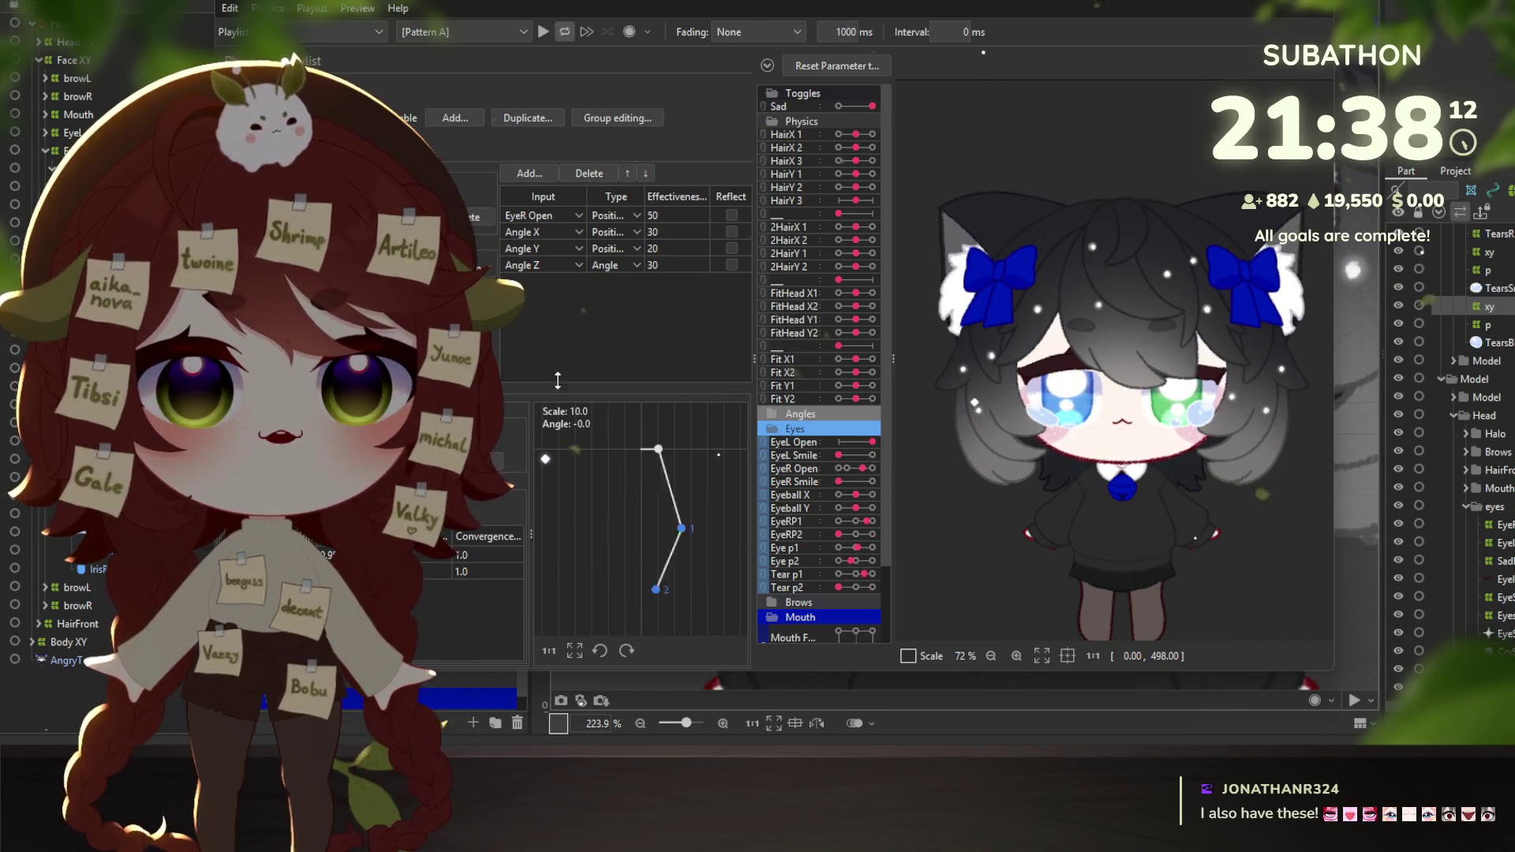
Set Scale to 40 for both eye physics outputs at once.
click(558, 254)
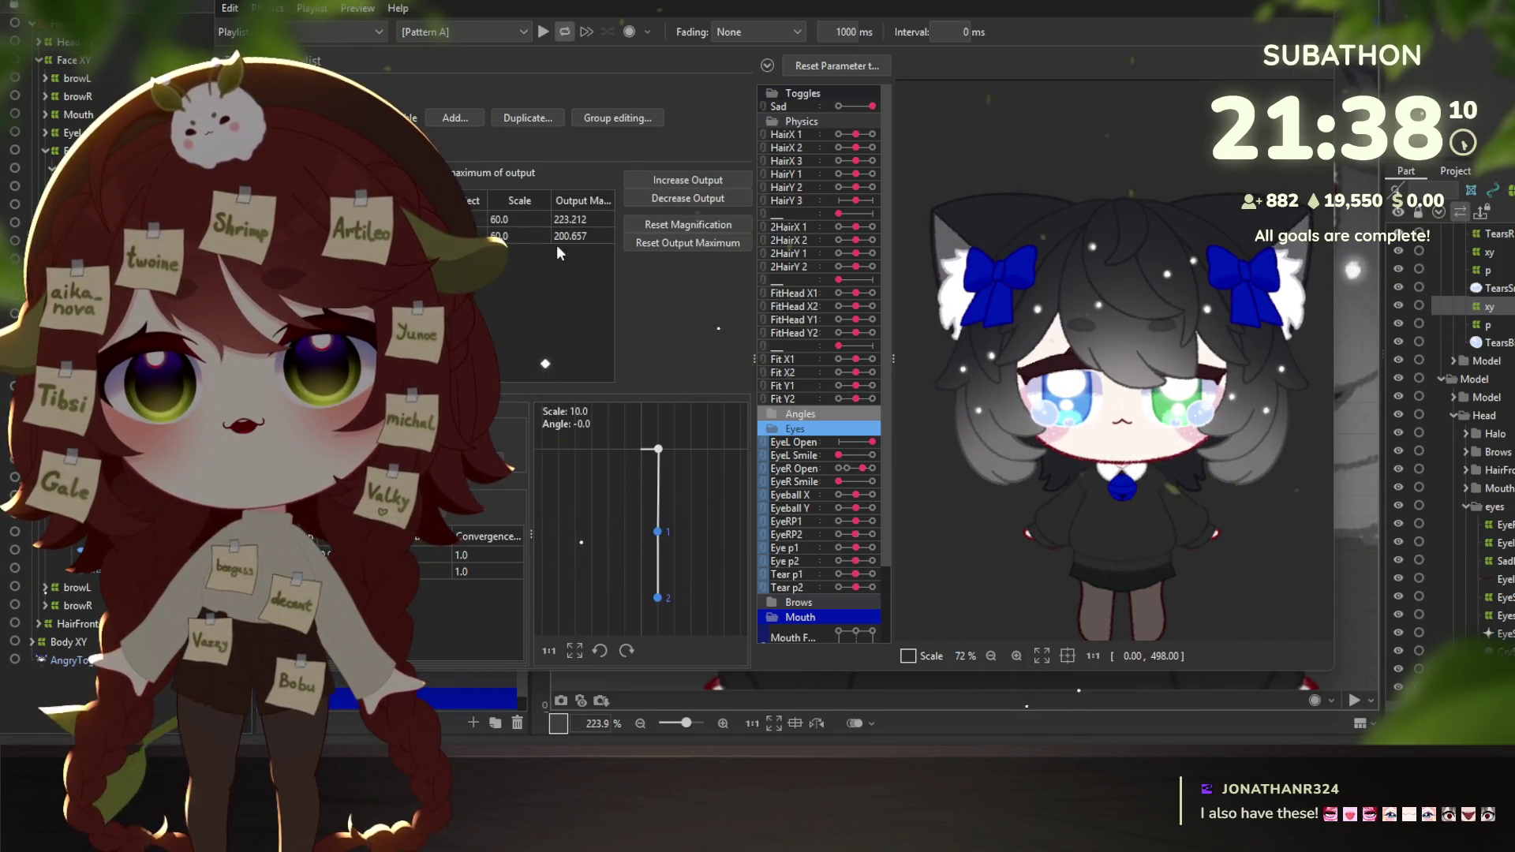
right_click(528, 201)
click(588, 203)
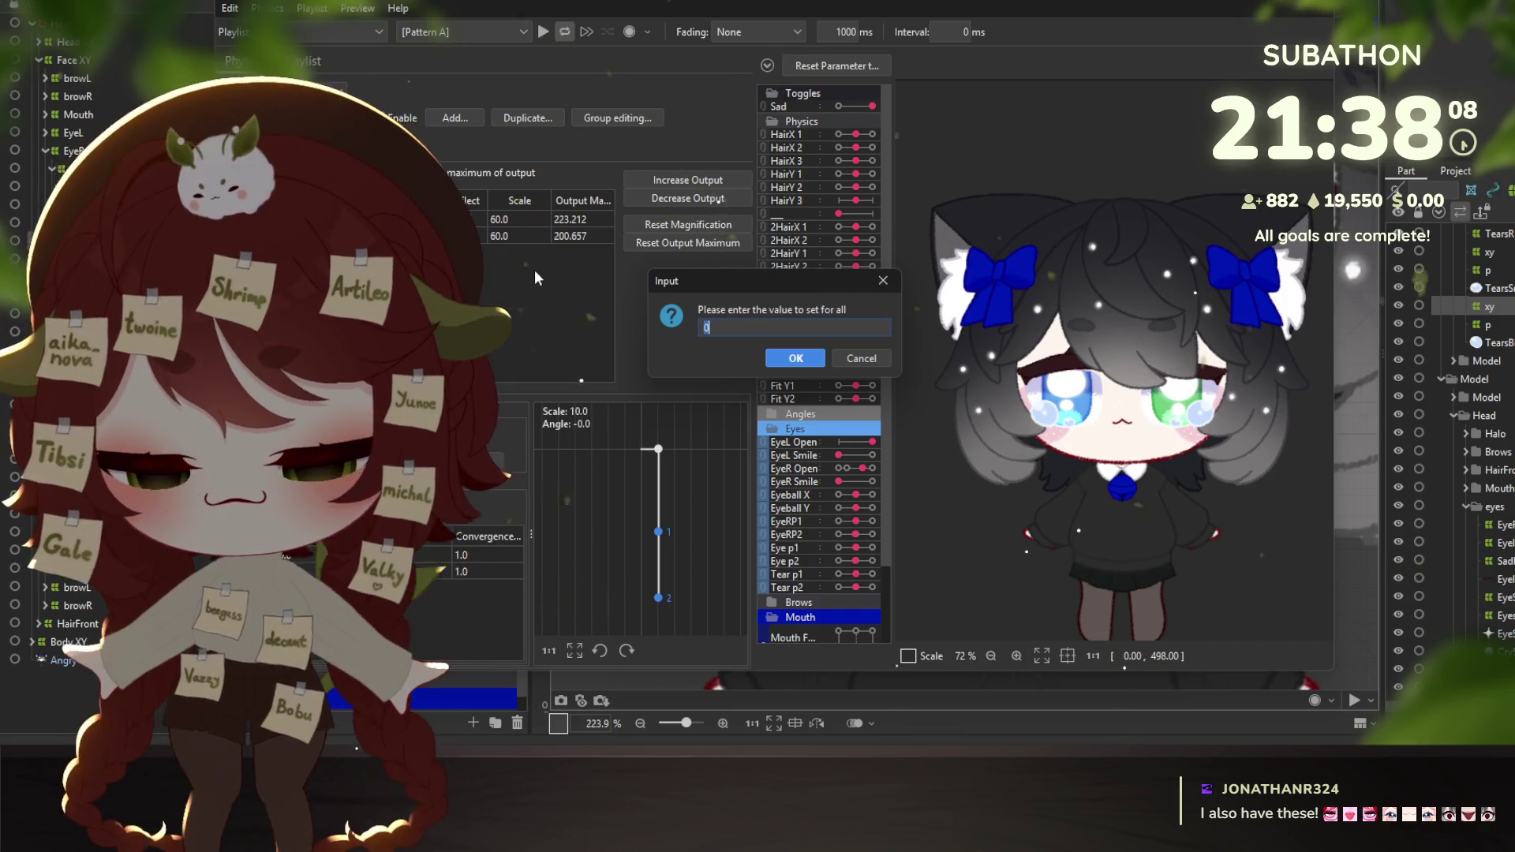
text(40)
key(Return)
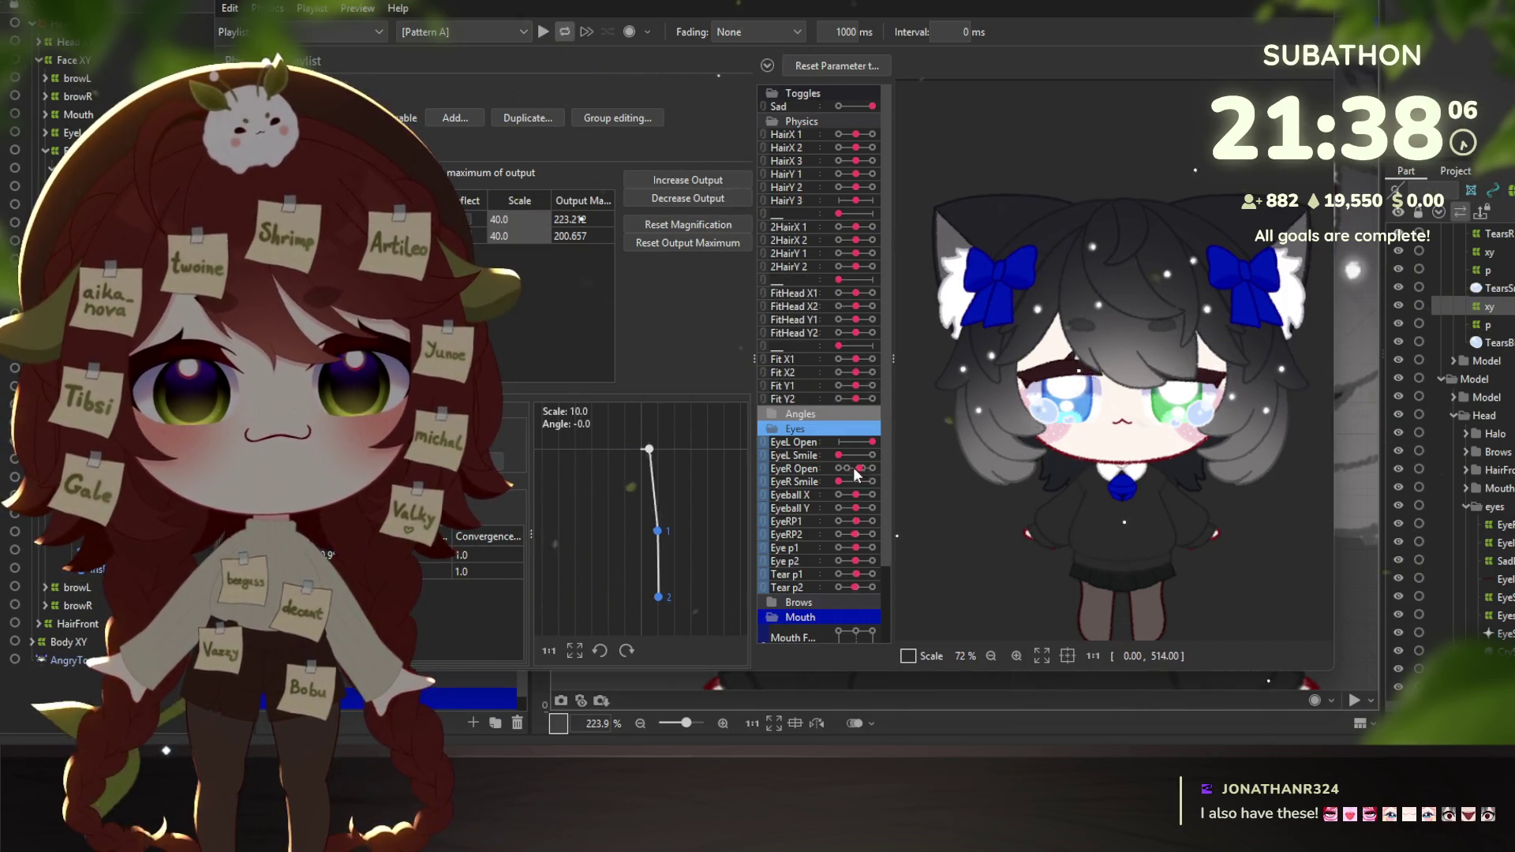
Test the softer physics by blinking the eye and moving the model's head.
mouse_move(854, 467)
mouse_down()
mouse_move(838, 467)
mouse_move(890, 466)
mouse_move(808, 460)
mouse_move(889, 461)
mouse_move(856, 469)
mouse_up()
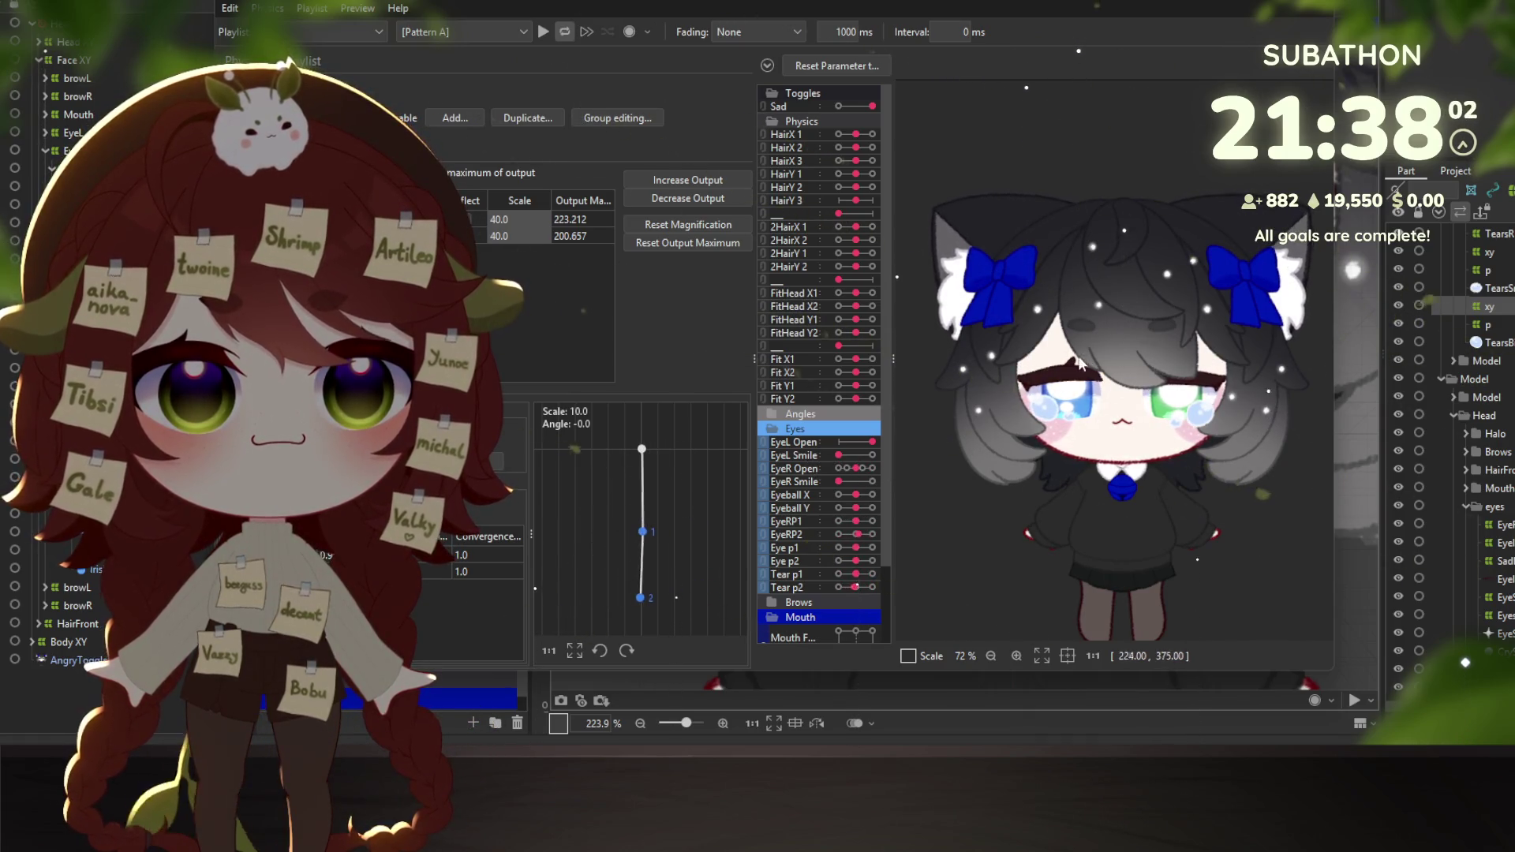
mouse_move(1080, 365)
mouse_down()
mouse_move(1139, 343)
mouse_move(1047, 453)
mouse_move(1030, 353)
mouse_move(1071, 581)
mouse_move(1116, 226)
mouse_up()
scroll(1054, 429, up, 3)
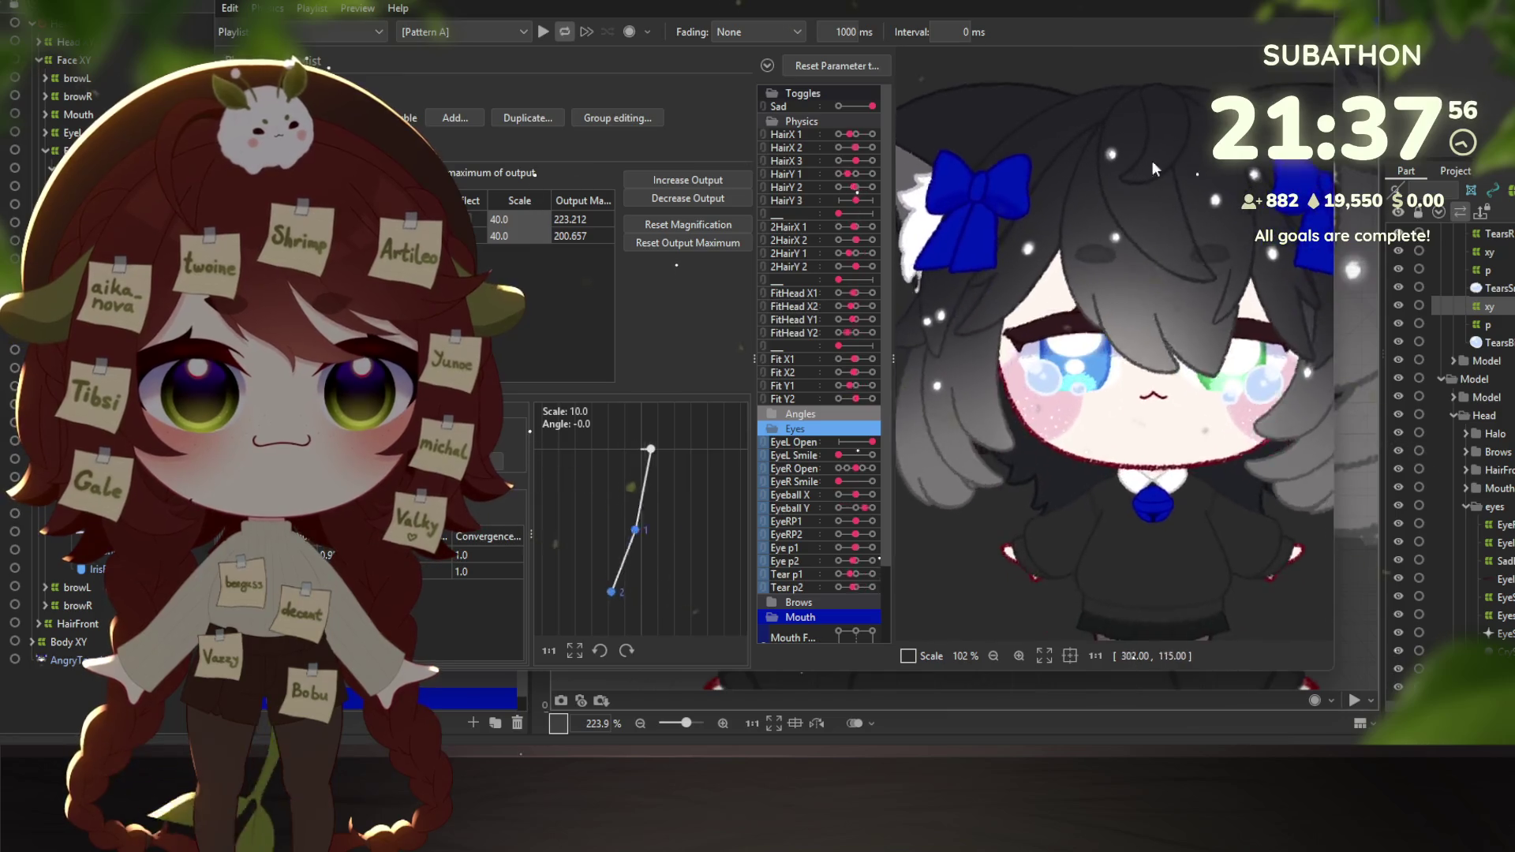
scroll(1184, 316, down, 3)
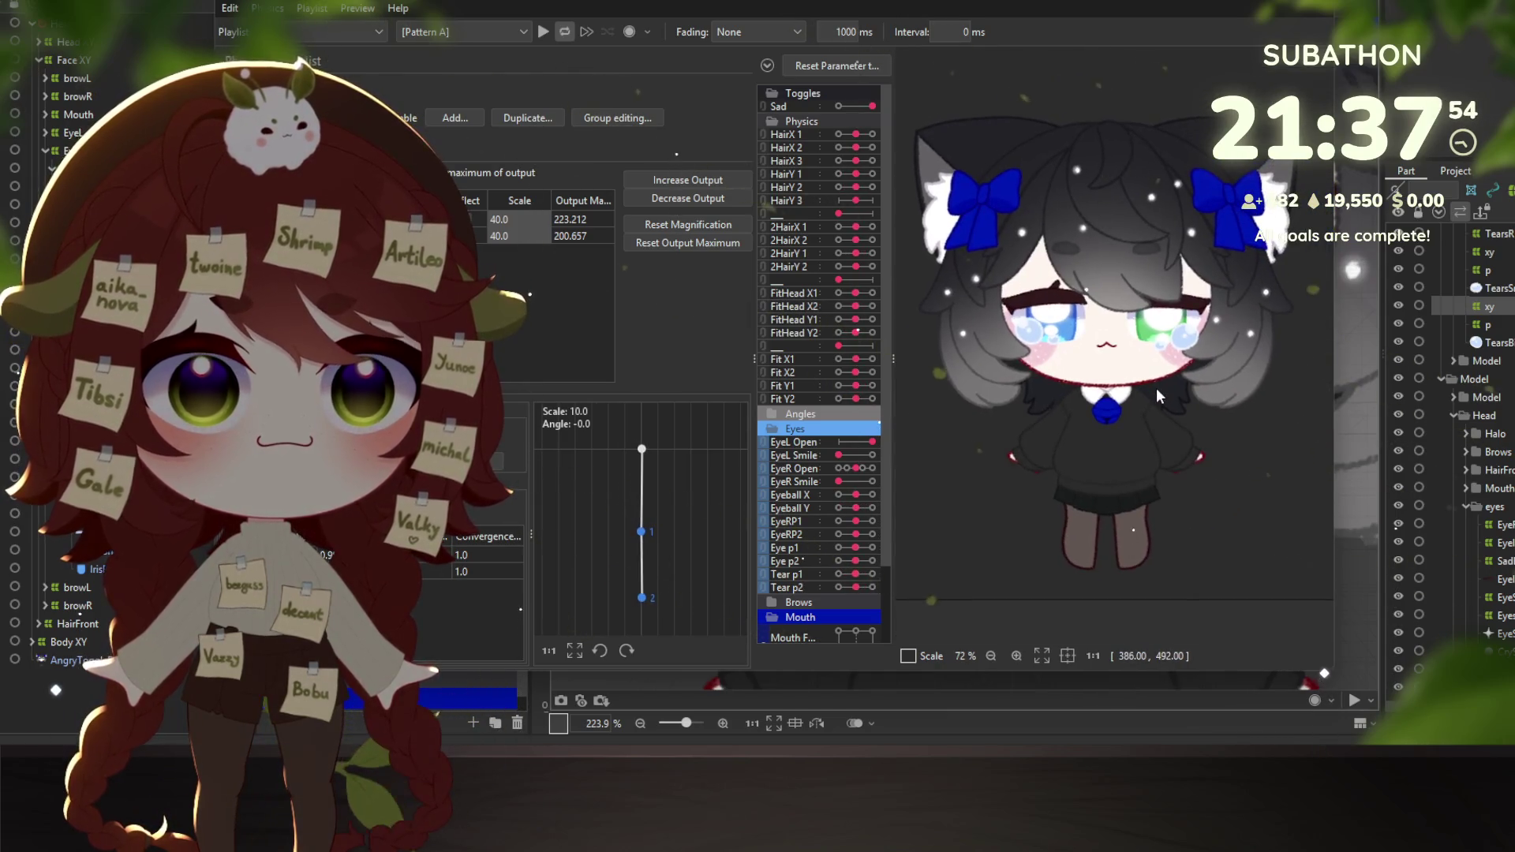
Sway the model, then drag EyeR Open down until the eyes are half-closed.
mouse_move(1157, 387)
mouse_down()
mouse_move(1064, 482)
mouse_move(1180, 430)
mouse_up()
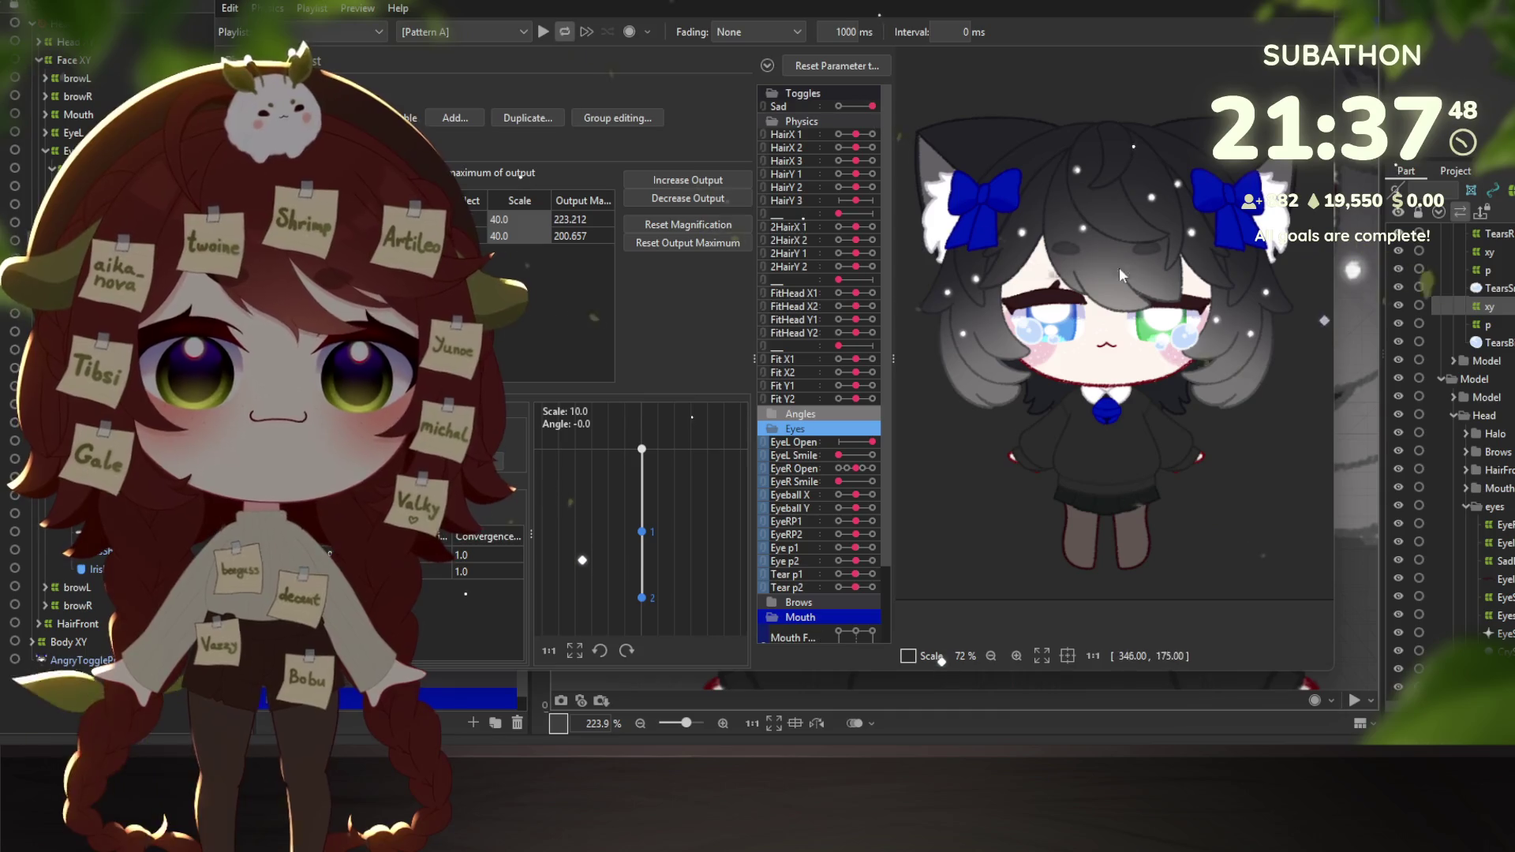
click(863, 470)
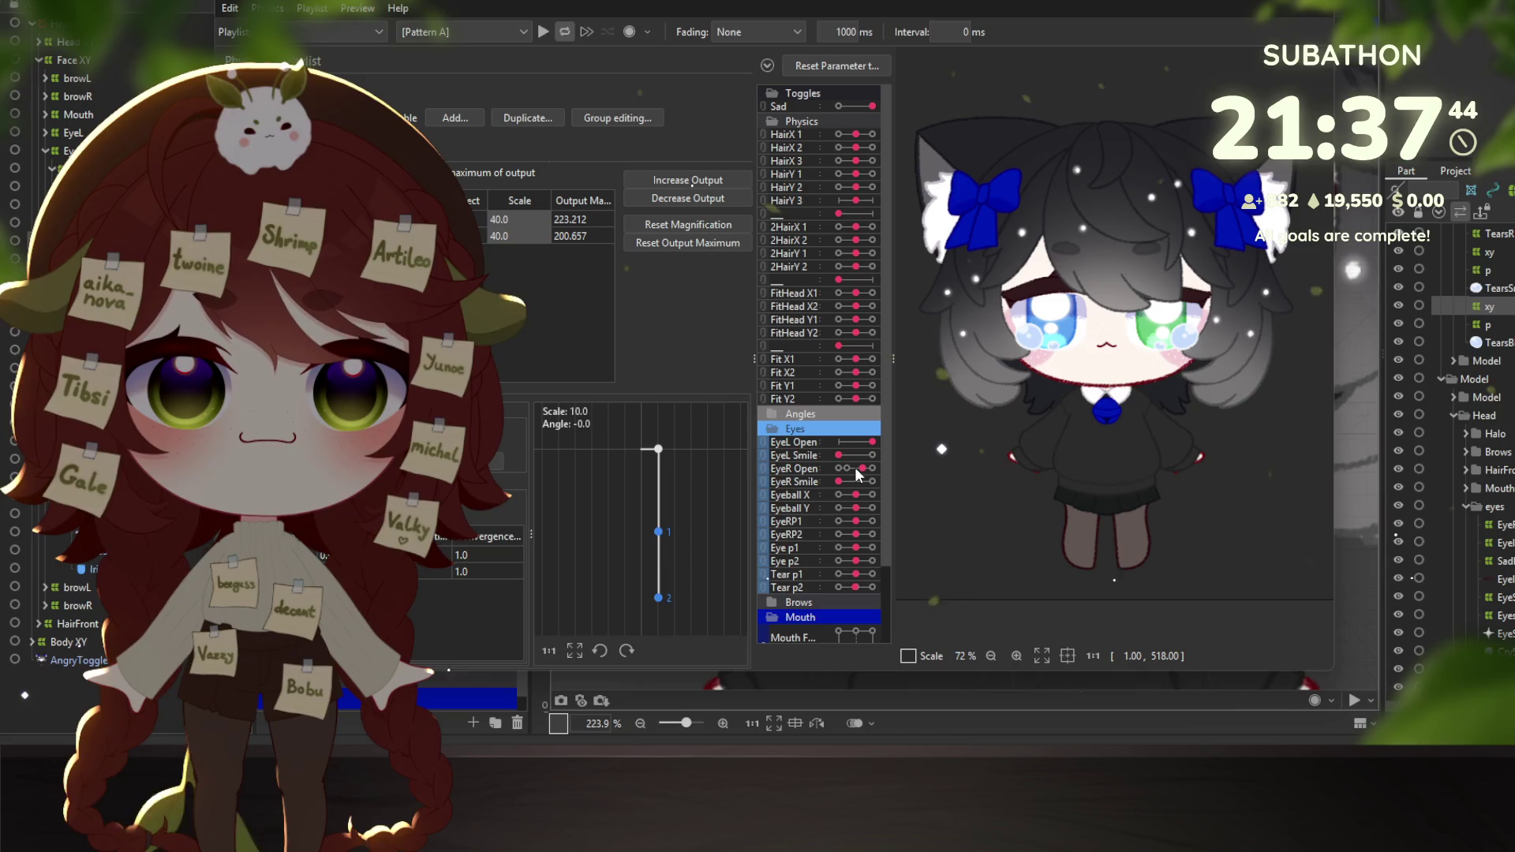
drag(854, 467, 851, 469)
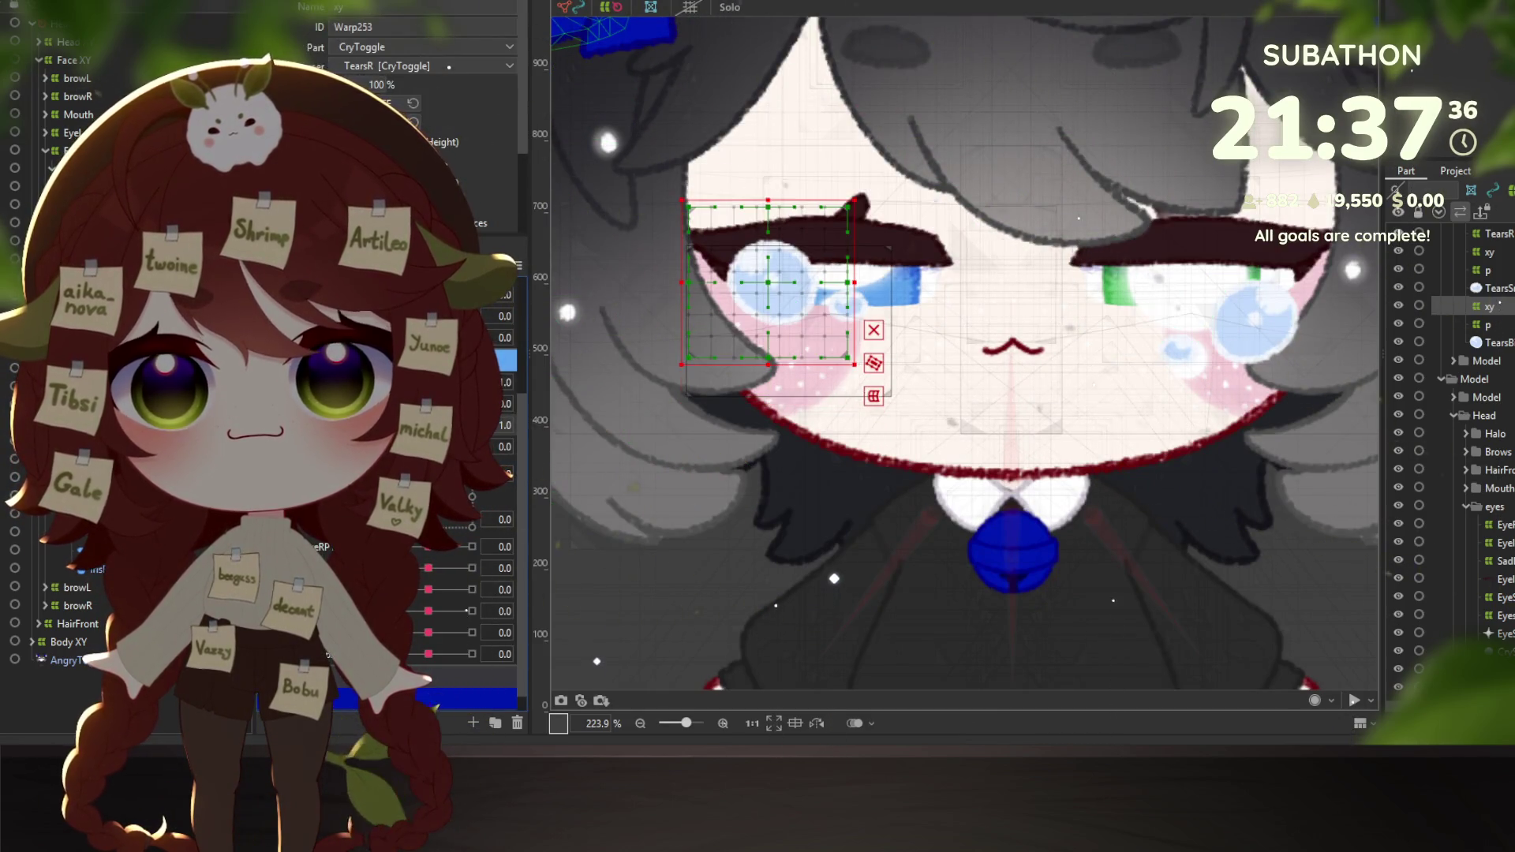
Use Object at Cursor on the eyelash to pick EyelashMainR3, then the SadEx deformer.
scroll(874, 460, down, 3)
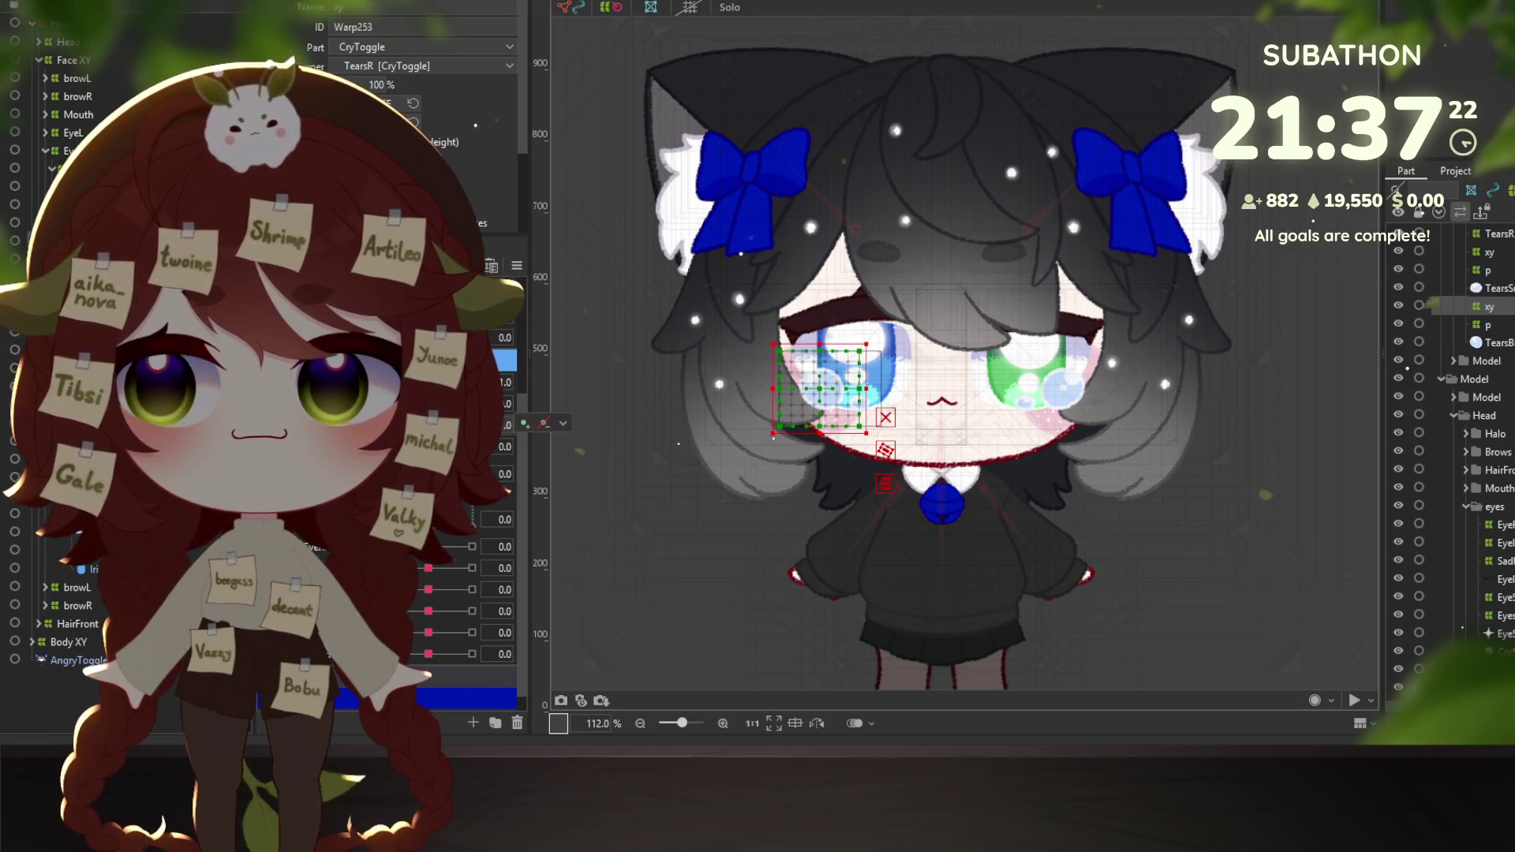
right_click(843, 320)
mouse_move(969, 361)
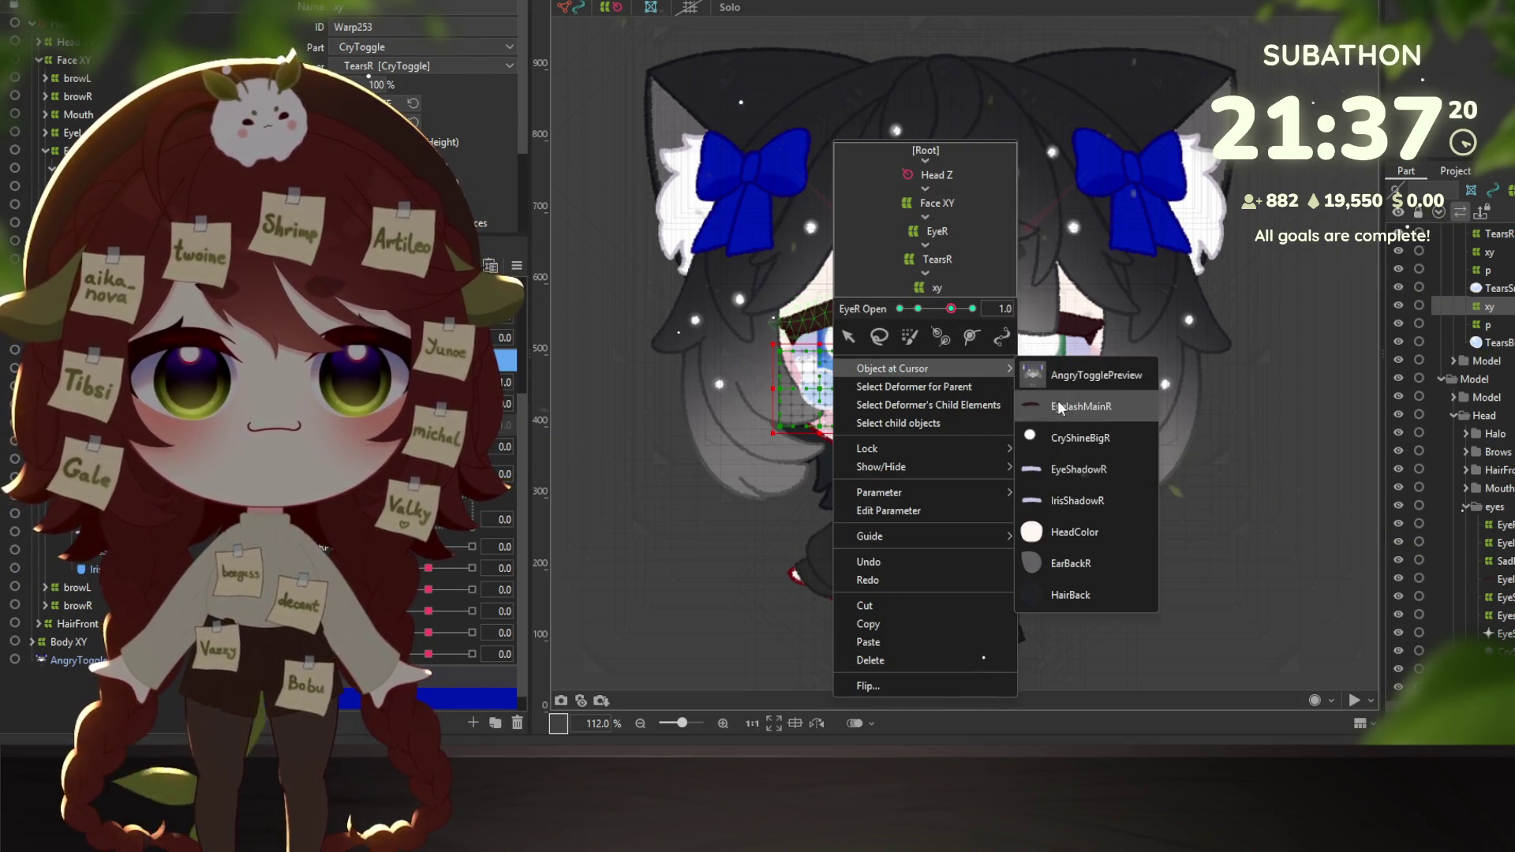
click(1057, 400)
scroll(933, 467, up, 5)
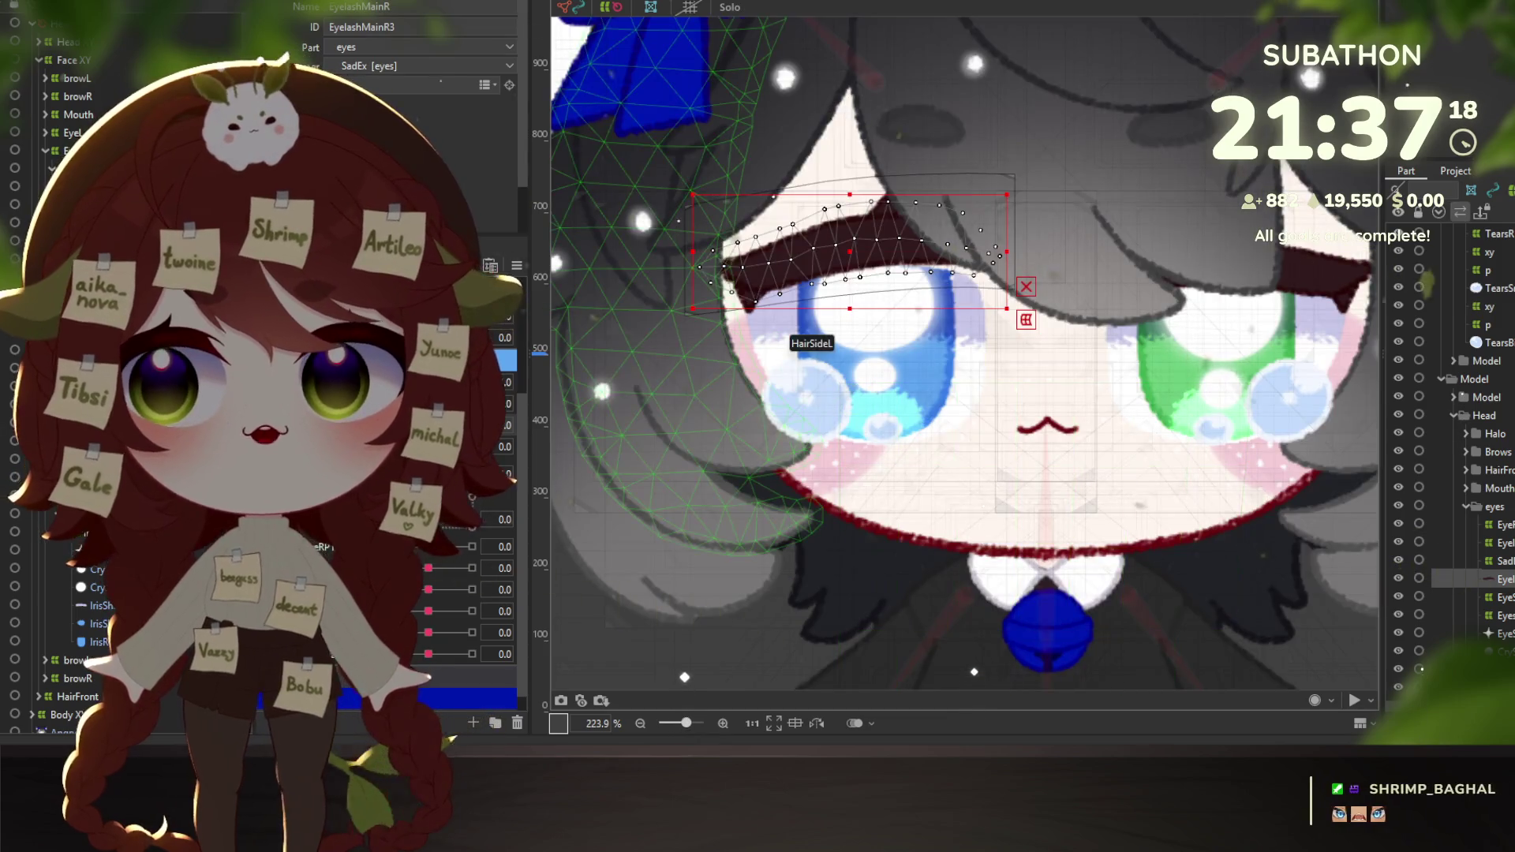
click(789, 339)
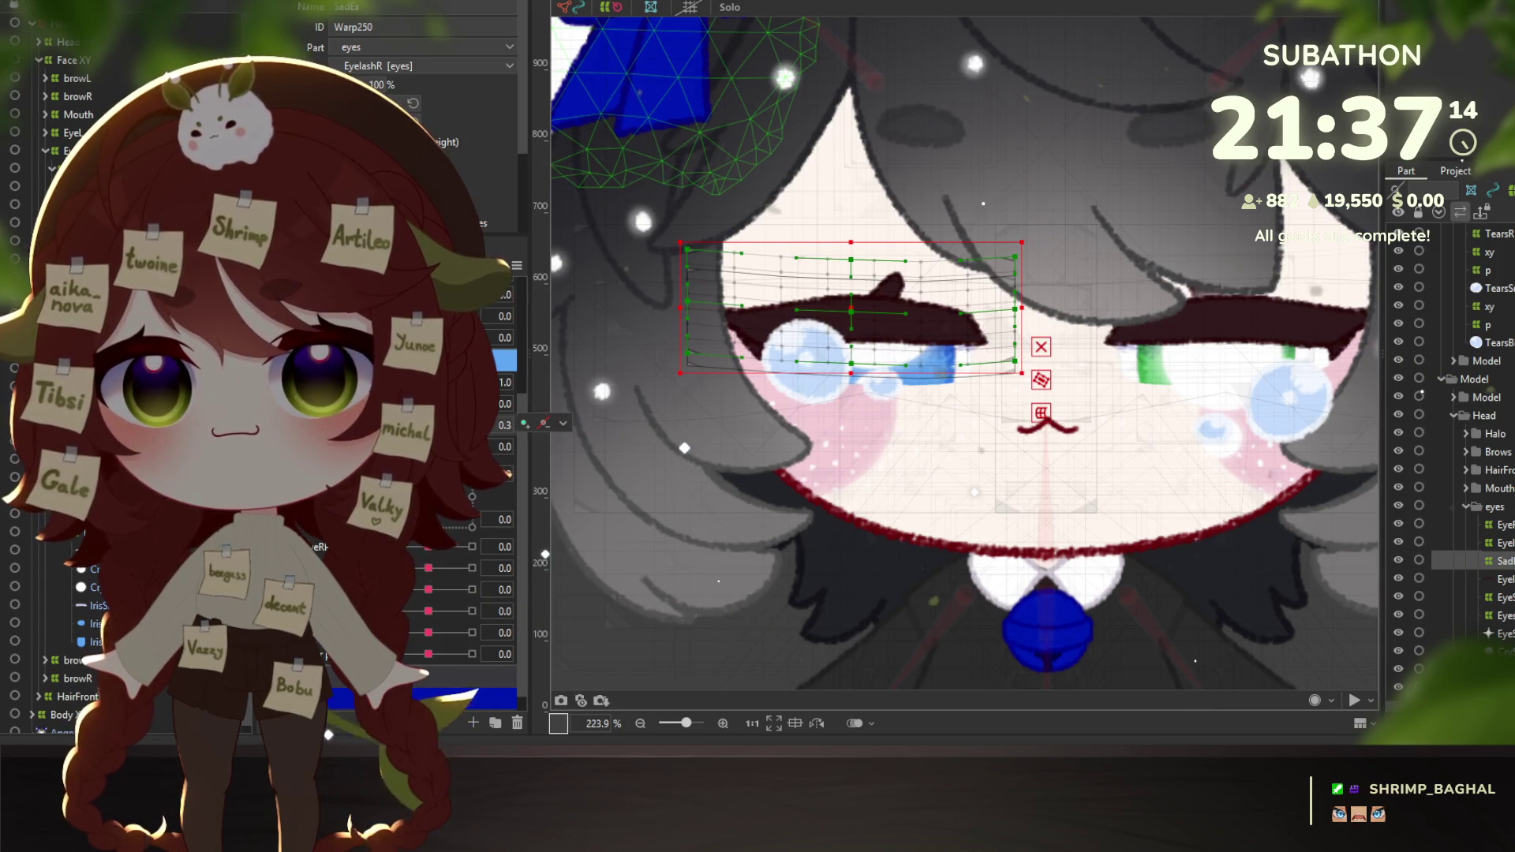
Set the eye parameter to 1.0 and select the EyelashSideR corner mesh.
click(562, 424)
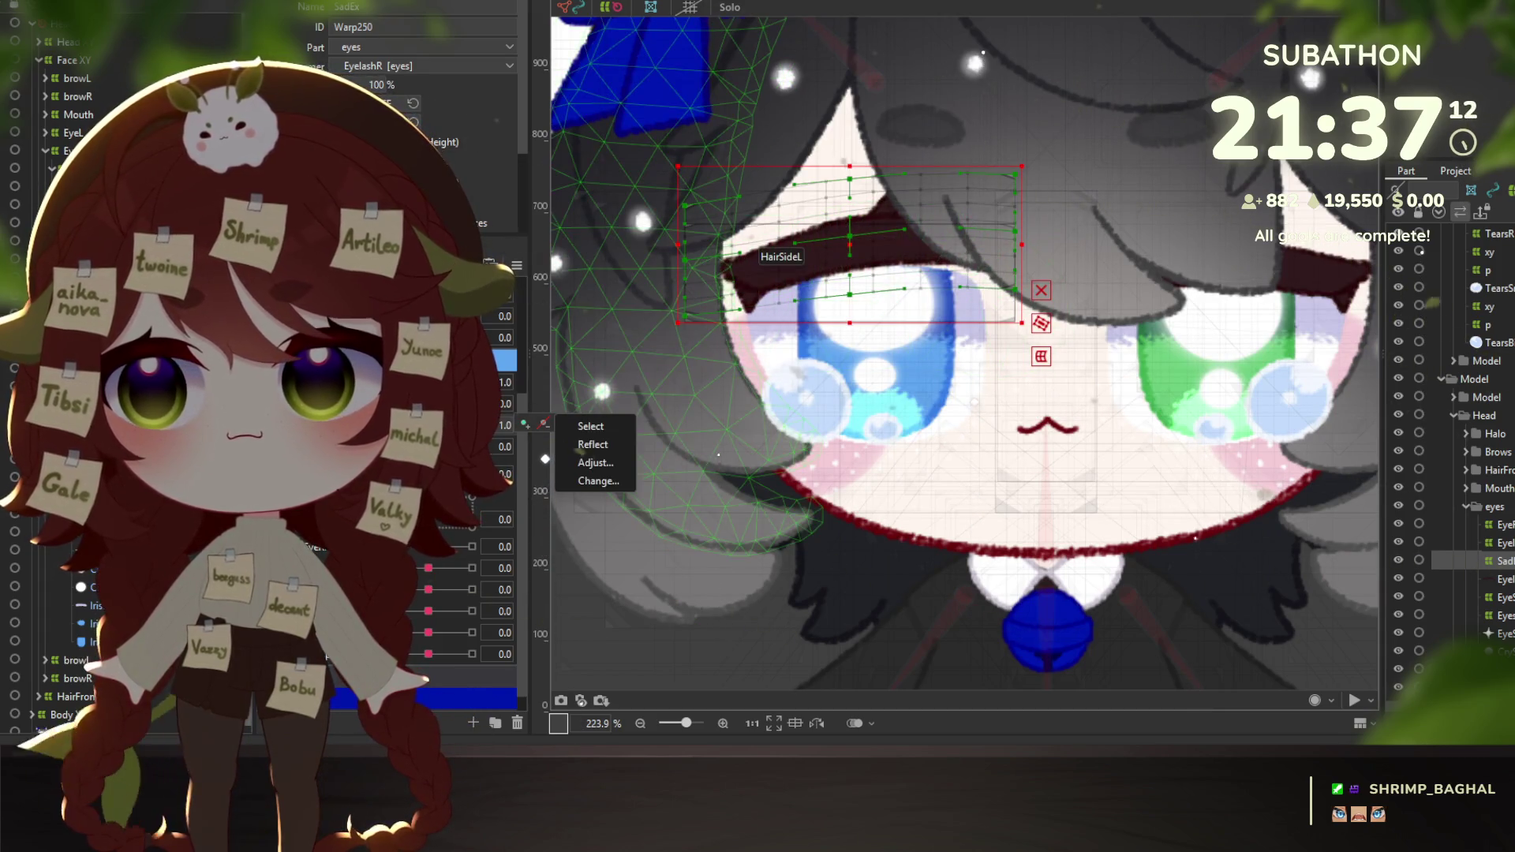
click(748, 273)
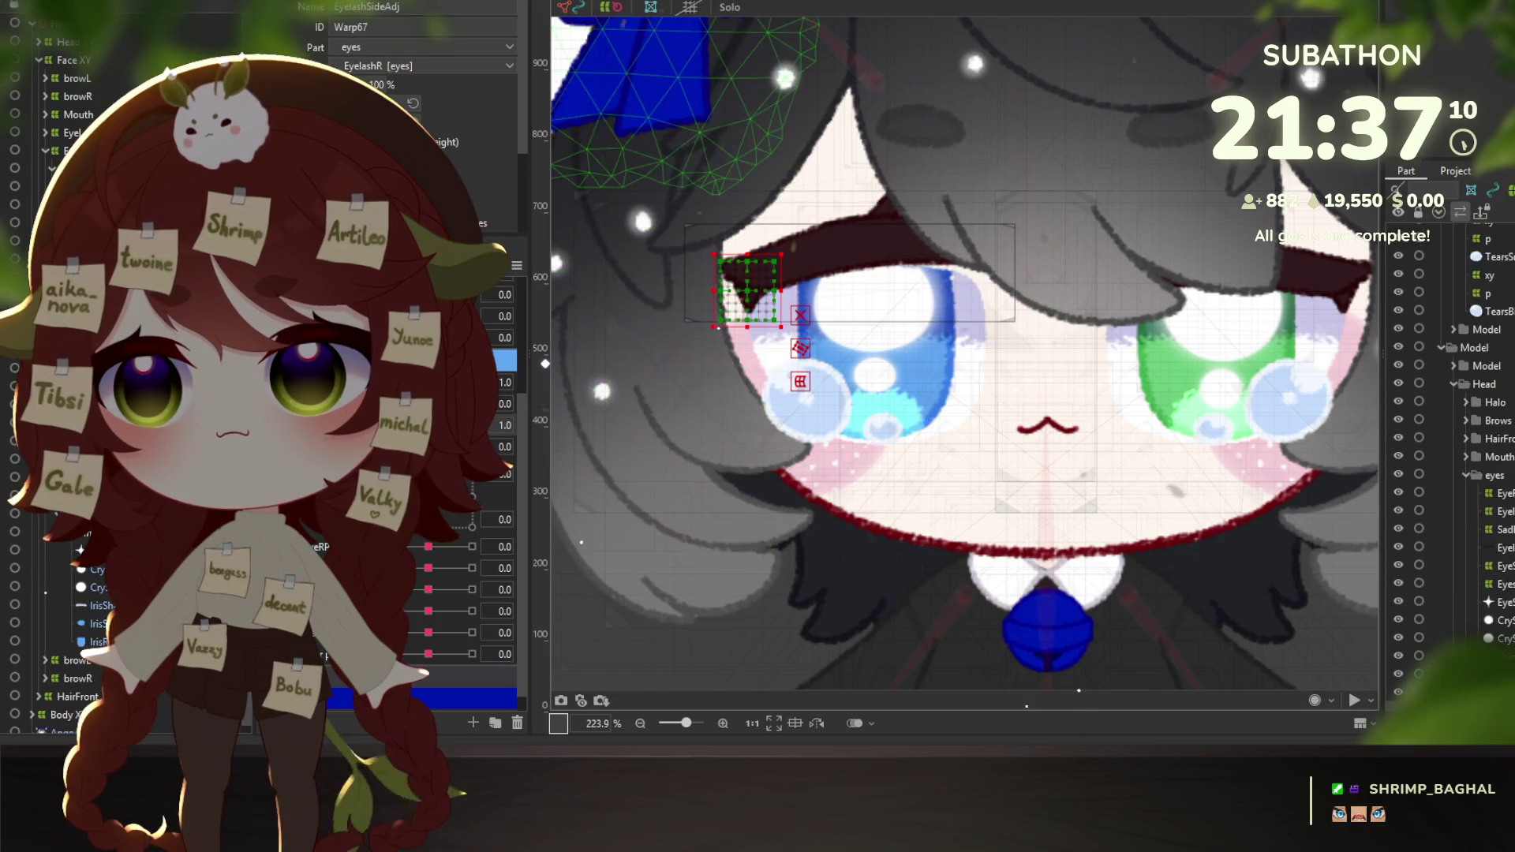
click(746, 288)
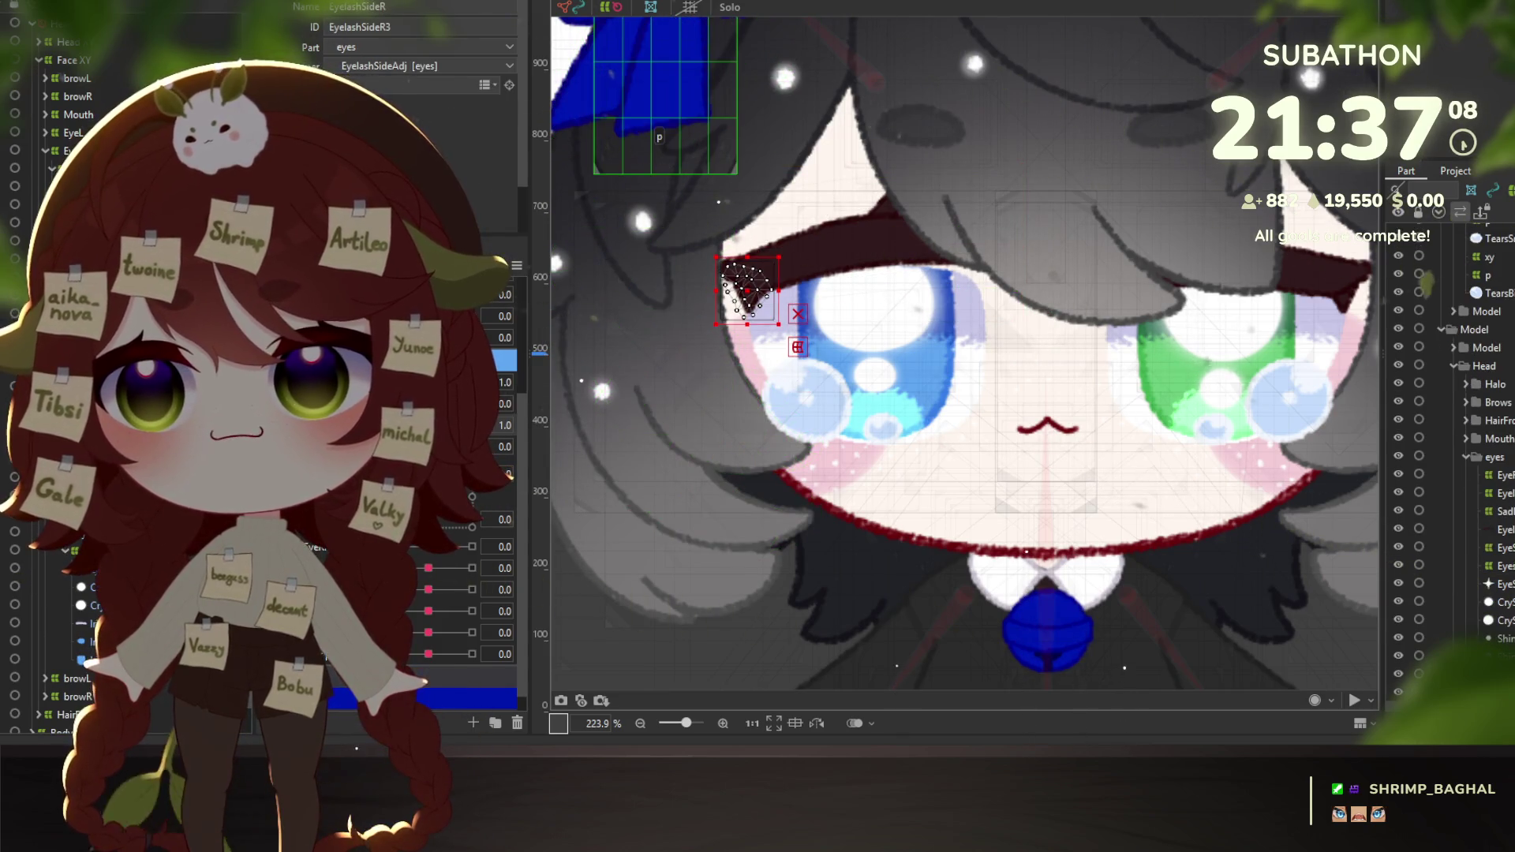
Create a warp deformer named 'Sad ex' as parent of the EyelashSideR mesh.
key(ctrl+shift+w)
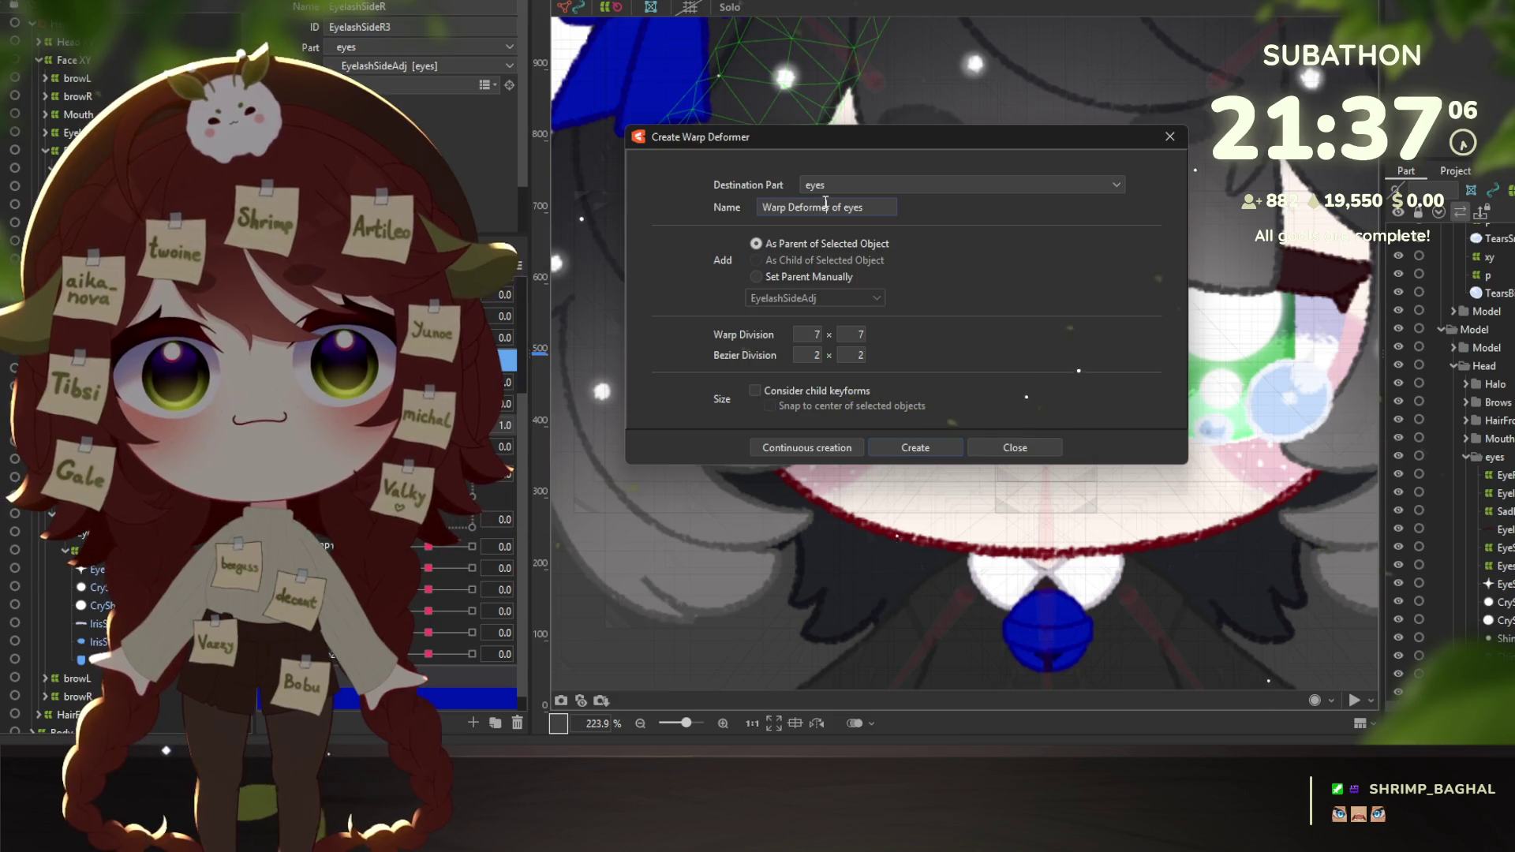
text(Sad)
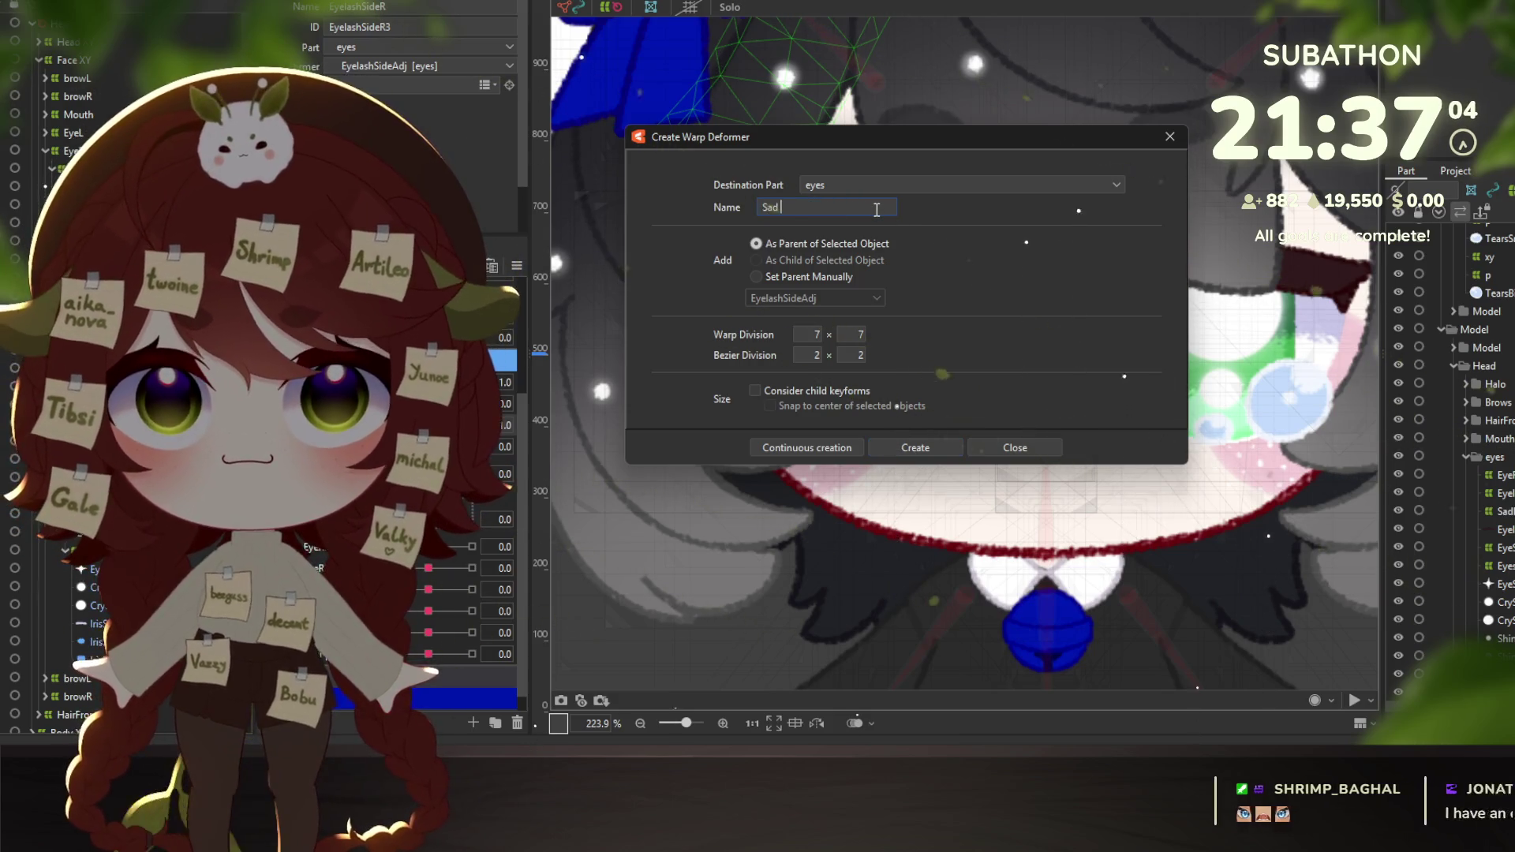
text( ex)
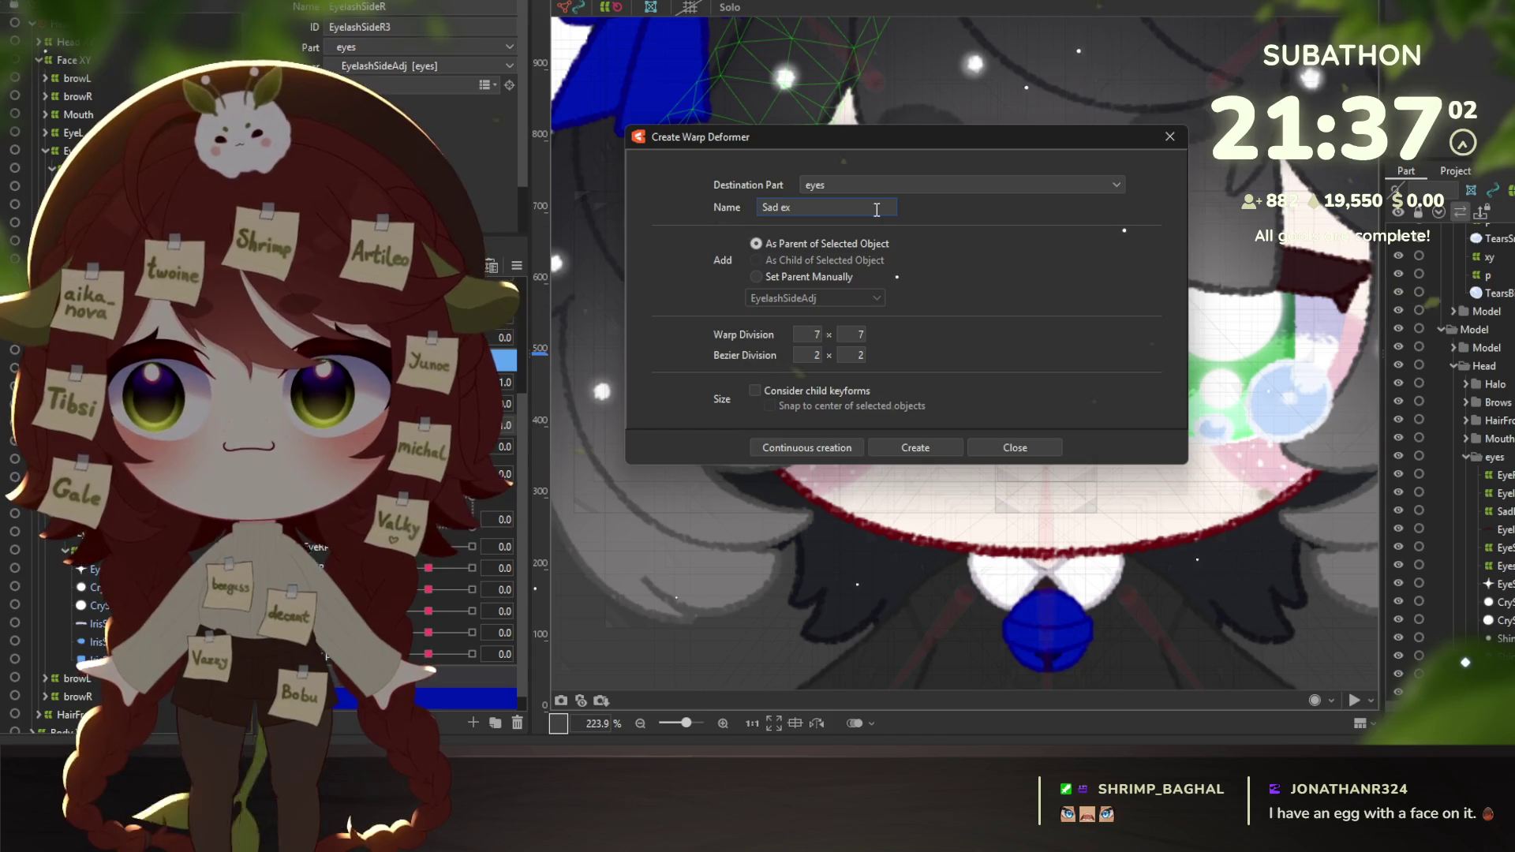
click(884, 452)
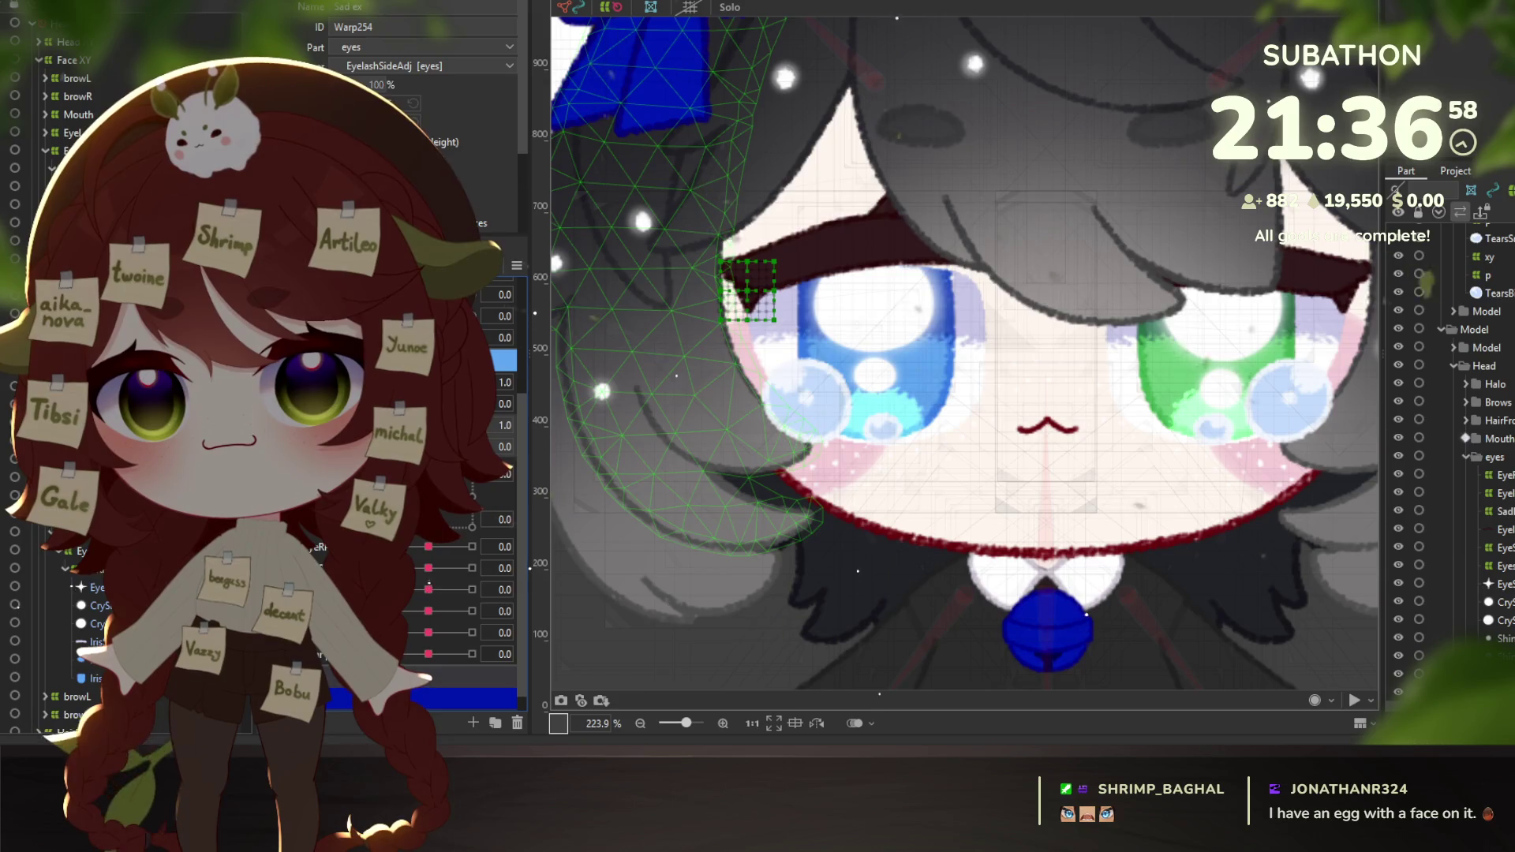
Test the eye, then lower the SadEx deformer at the default and 1.4 keys.
drag(471, 425, 422, 426)
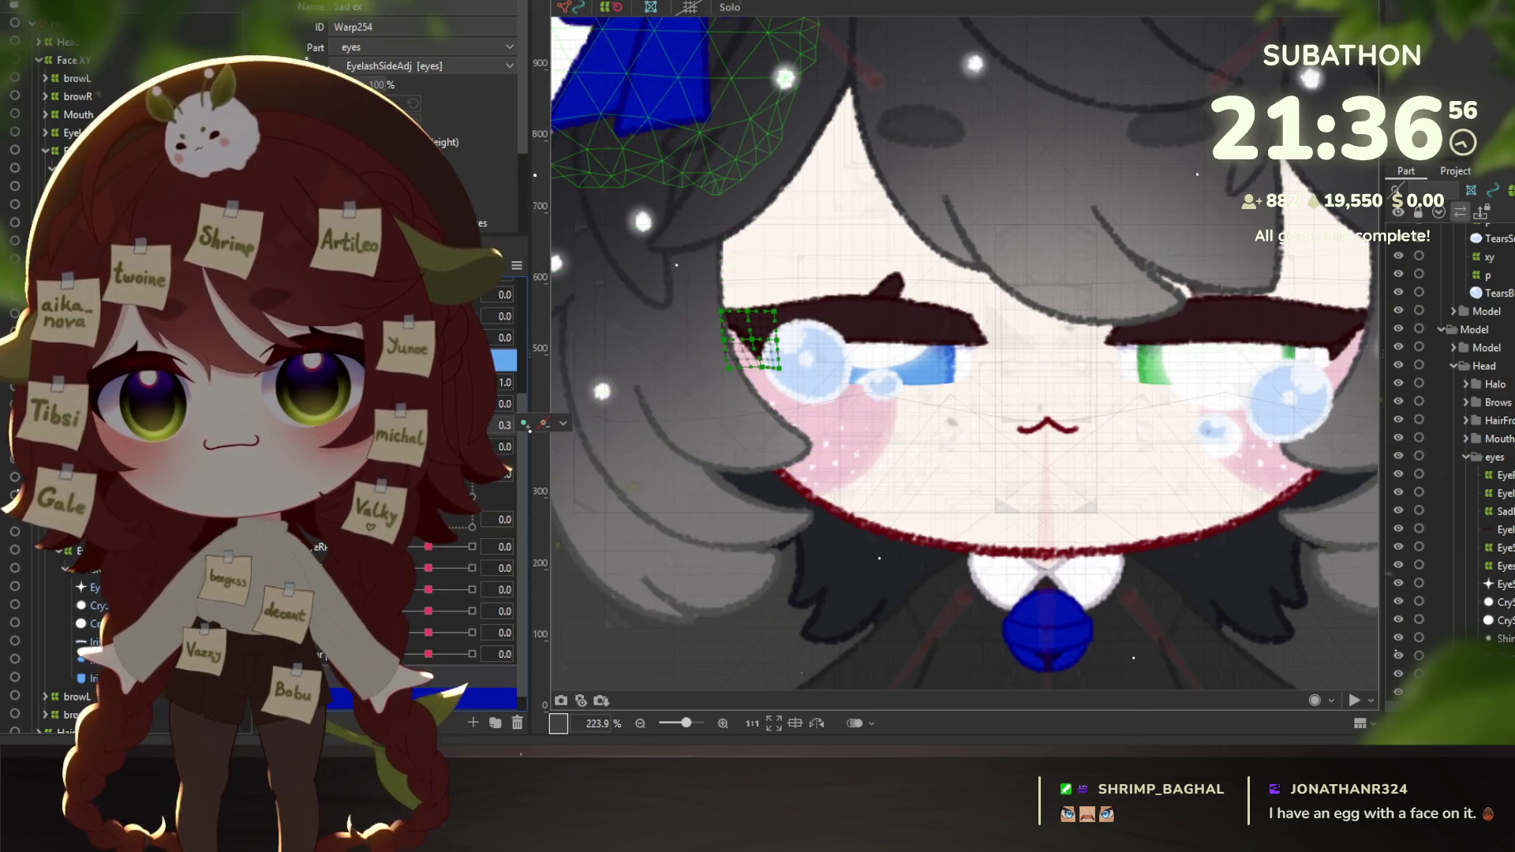
drag(423, 426, 517, 423)
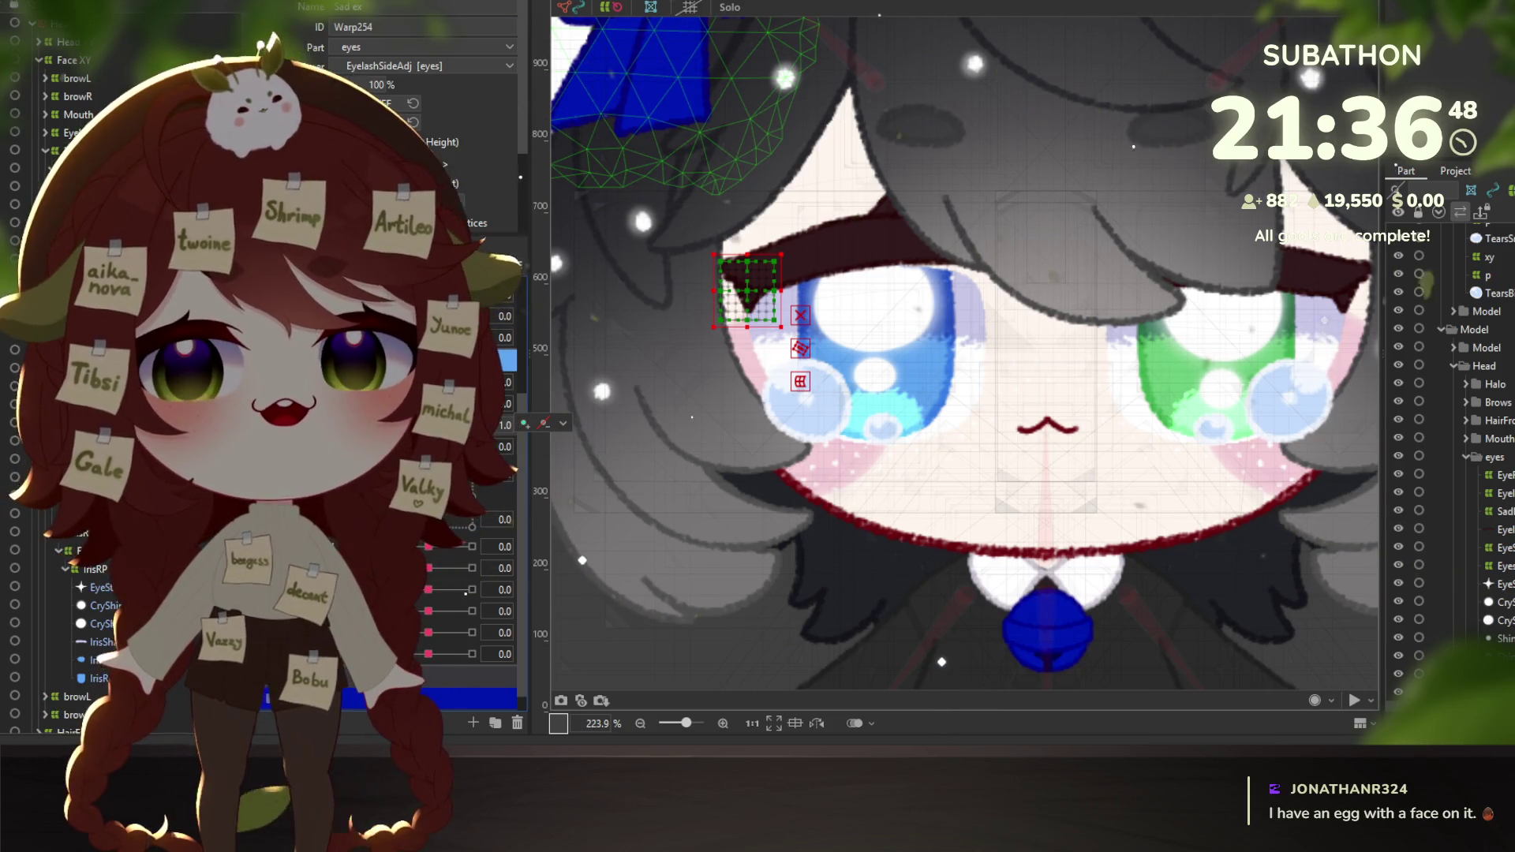
click(1483, 511)
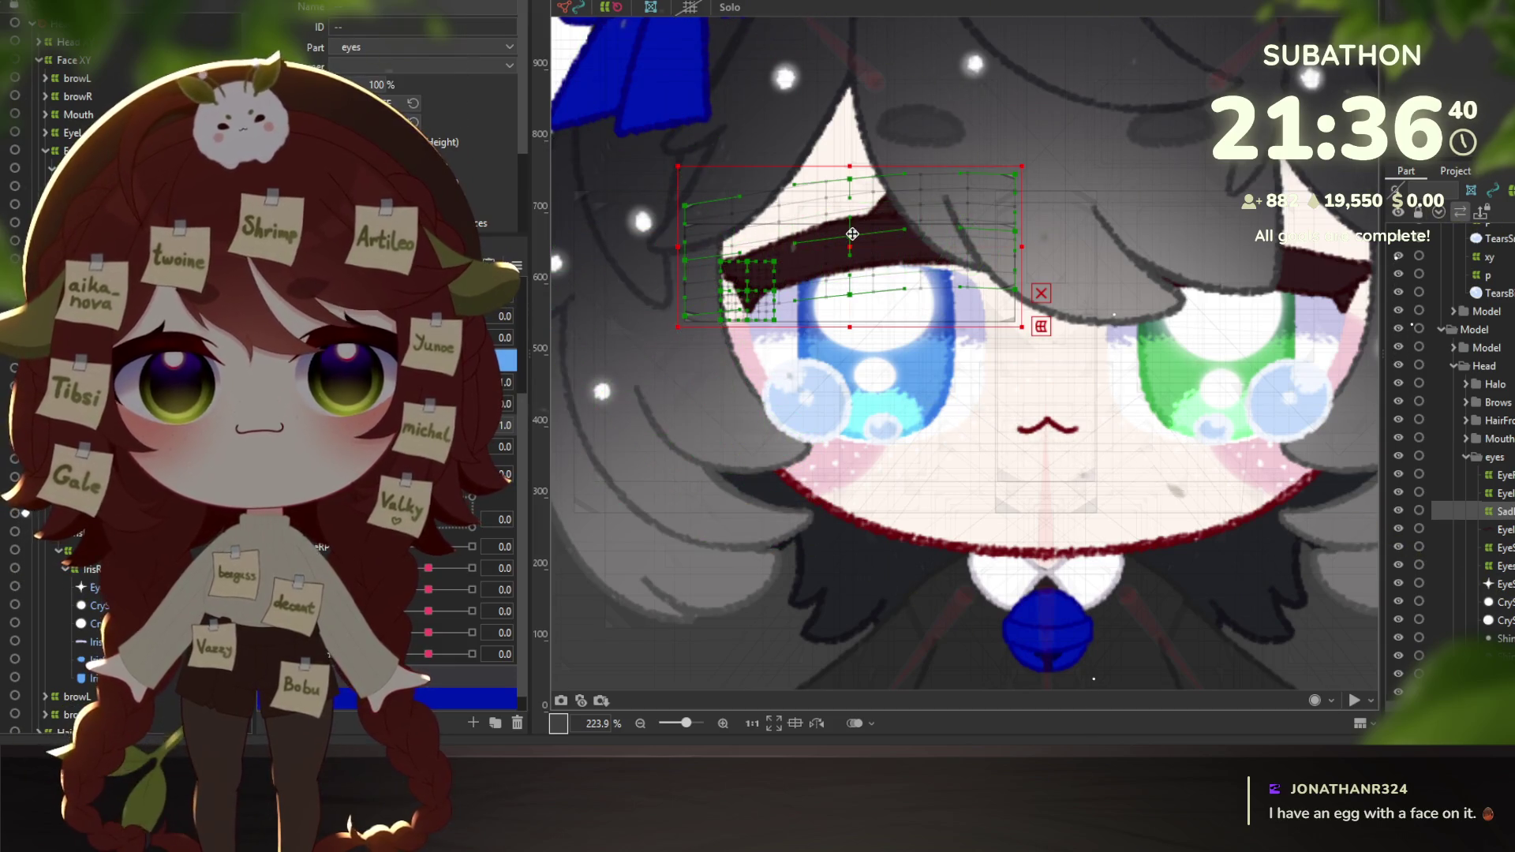
drag(850, 234, 849, 256)
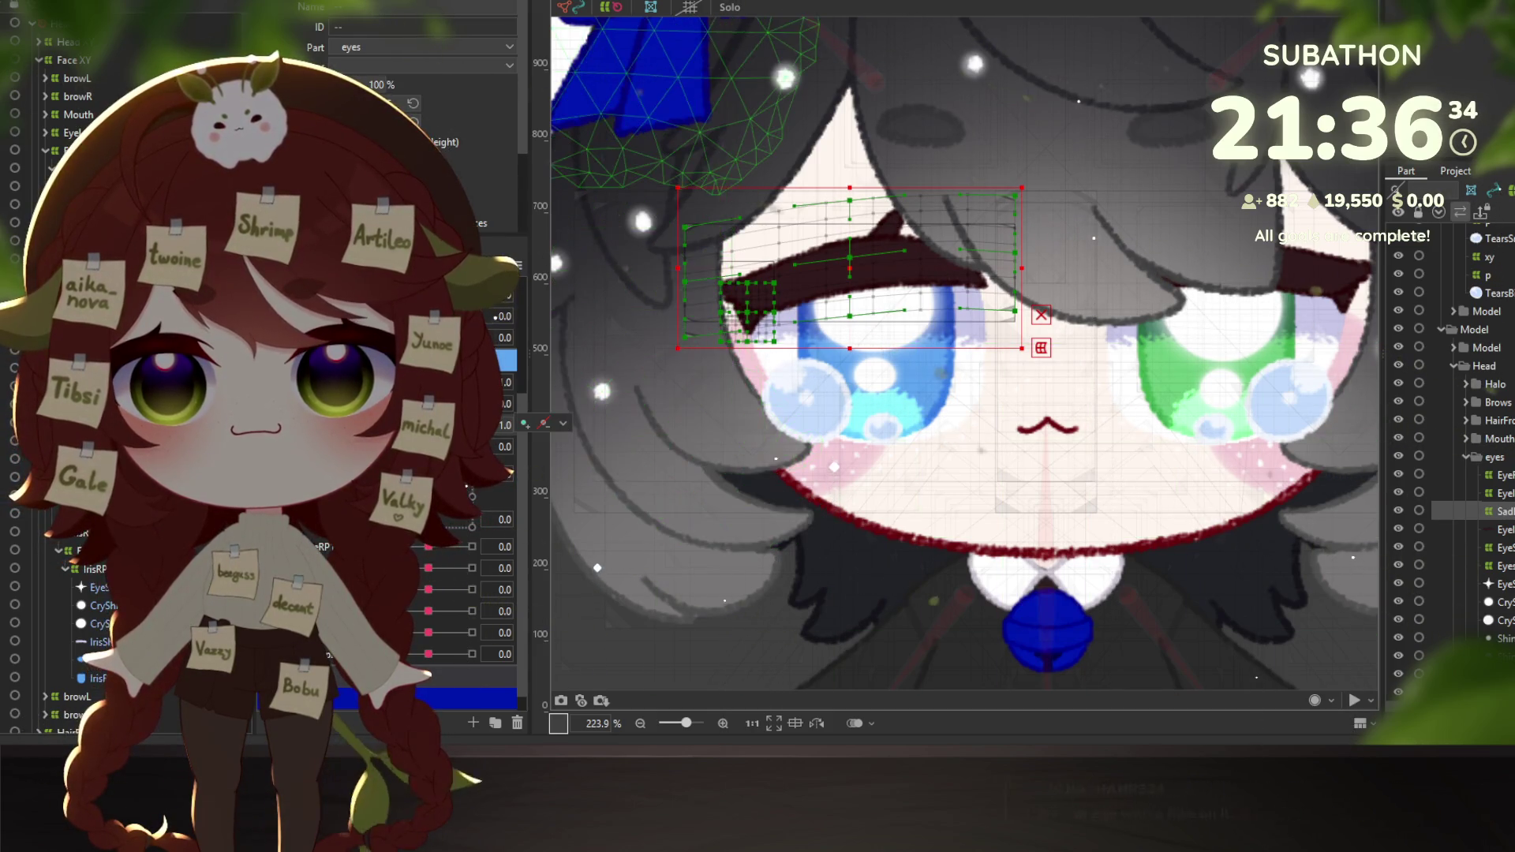
drag(449, 425, 463, 425)
click(563, 424)
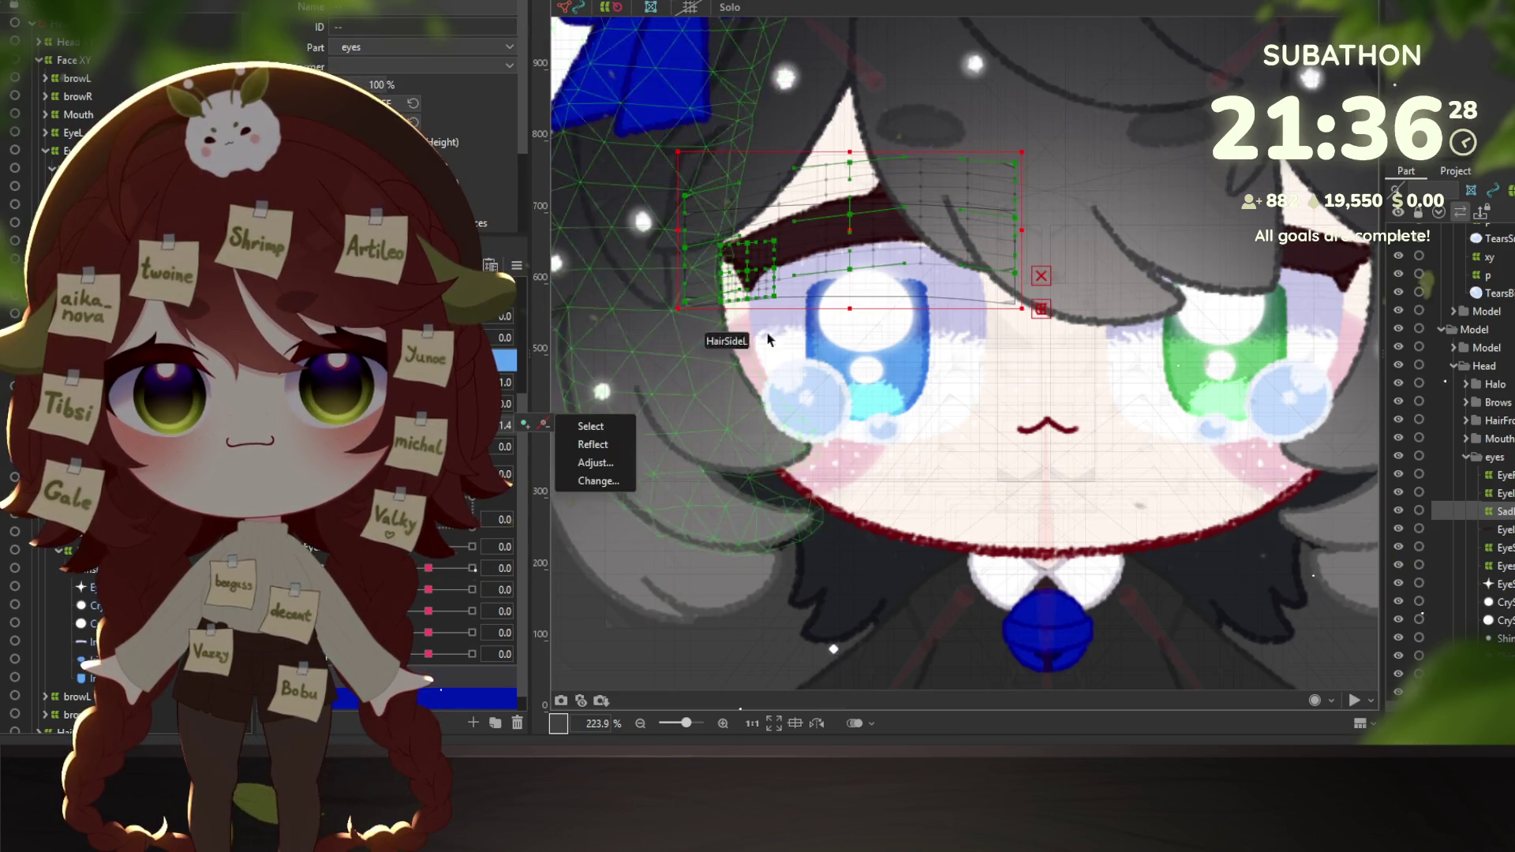
drag(849, 222, 847, 243)
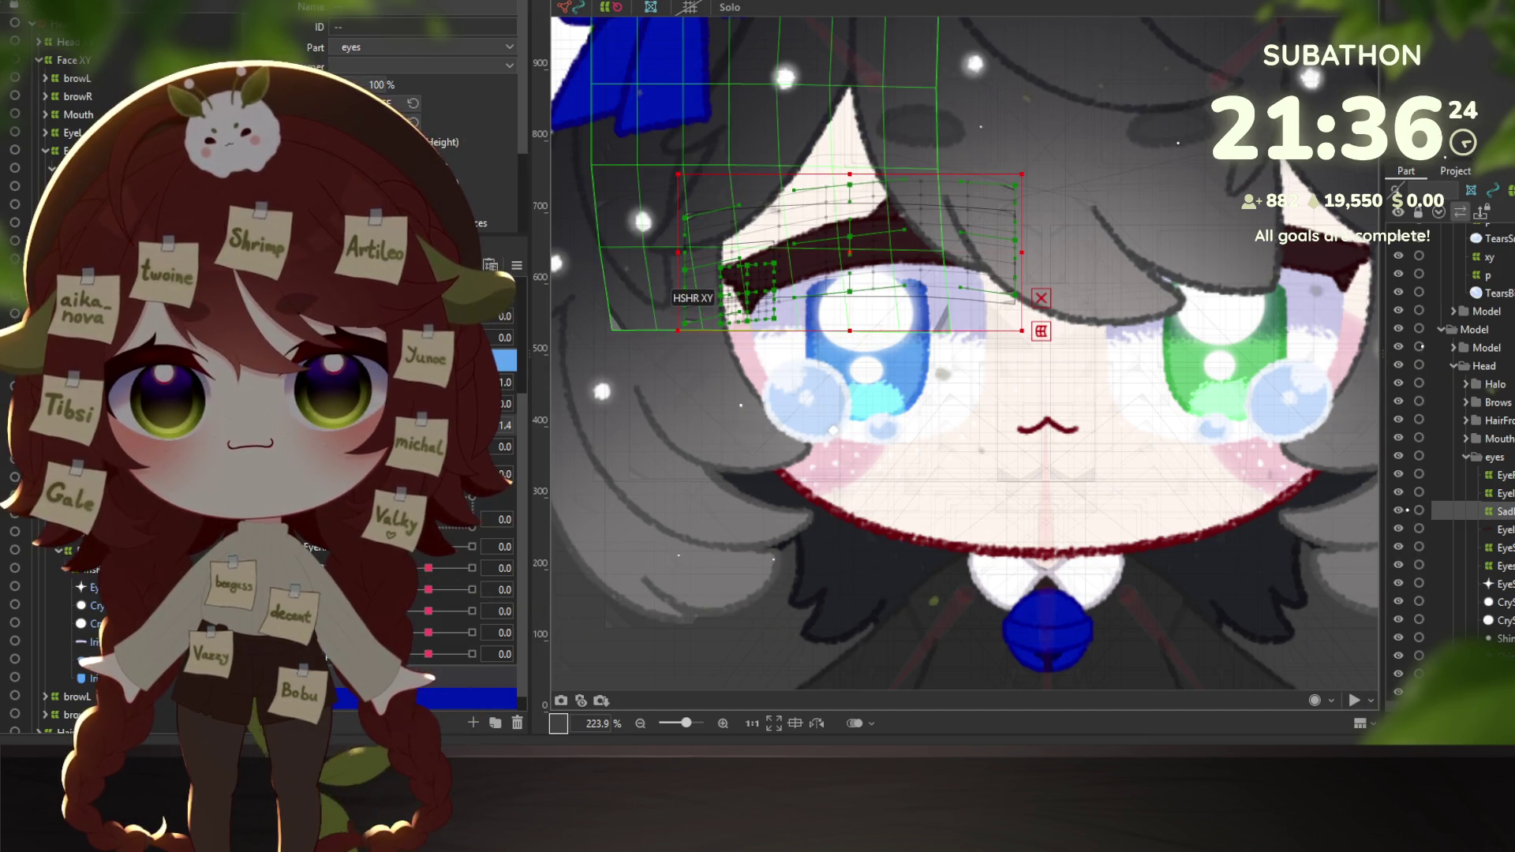
Copy the lowered deformer form, paste it onto the 1.4 key, and scrub to test.
key(Escape)
key(ctrl+y)
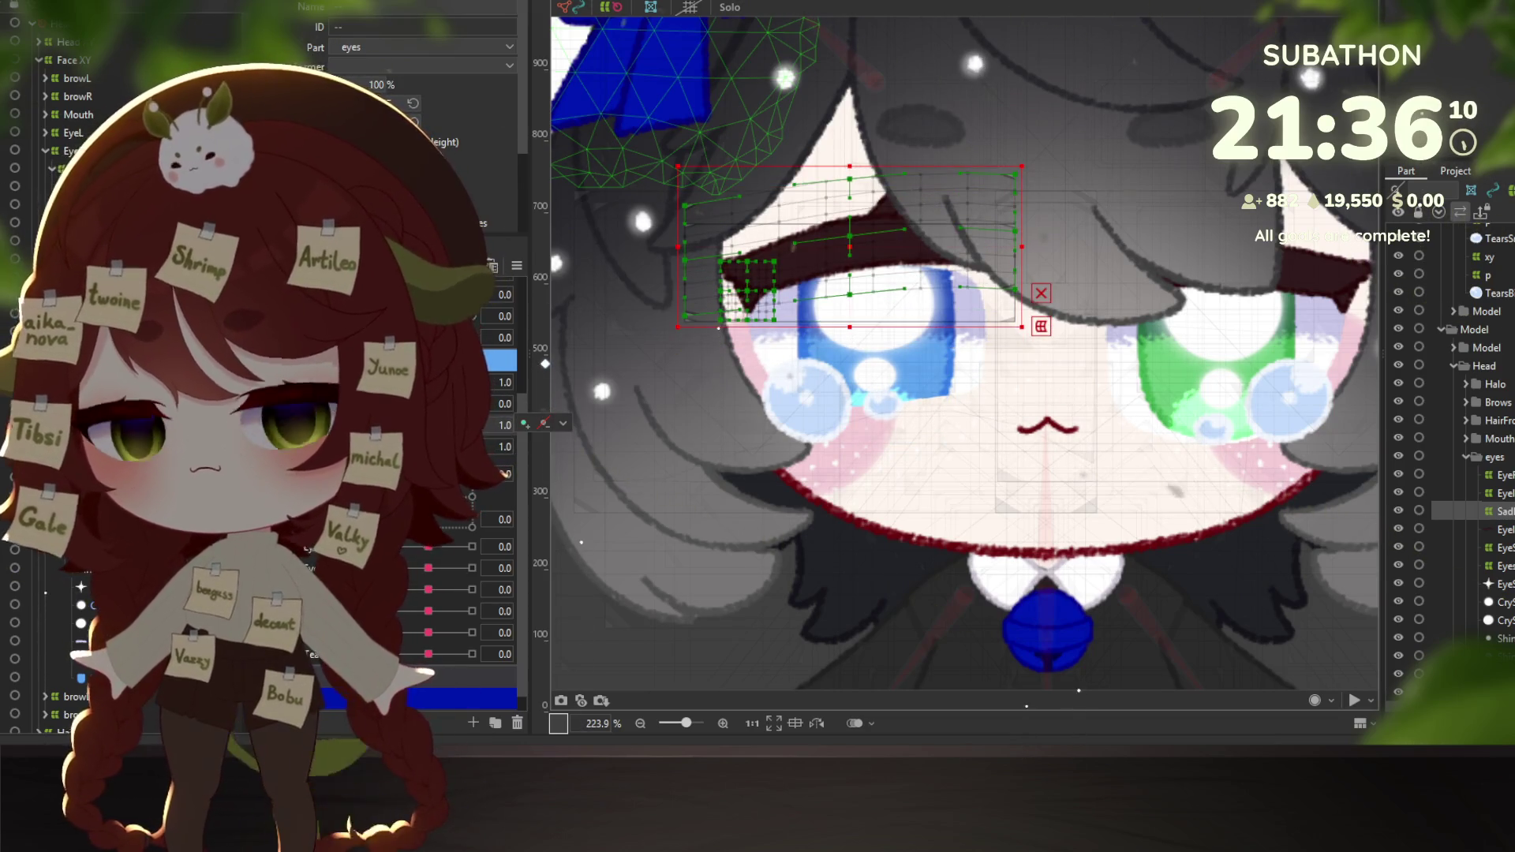
key(ctrl+v)
key(Return)
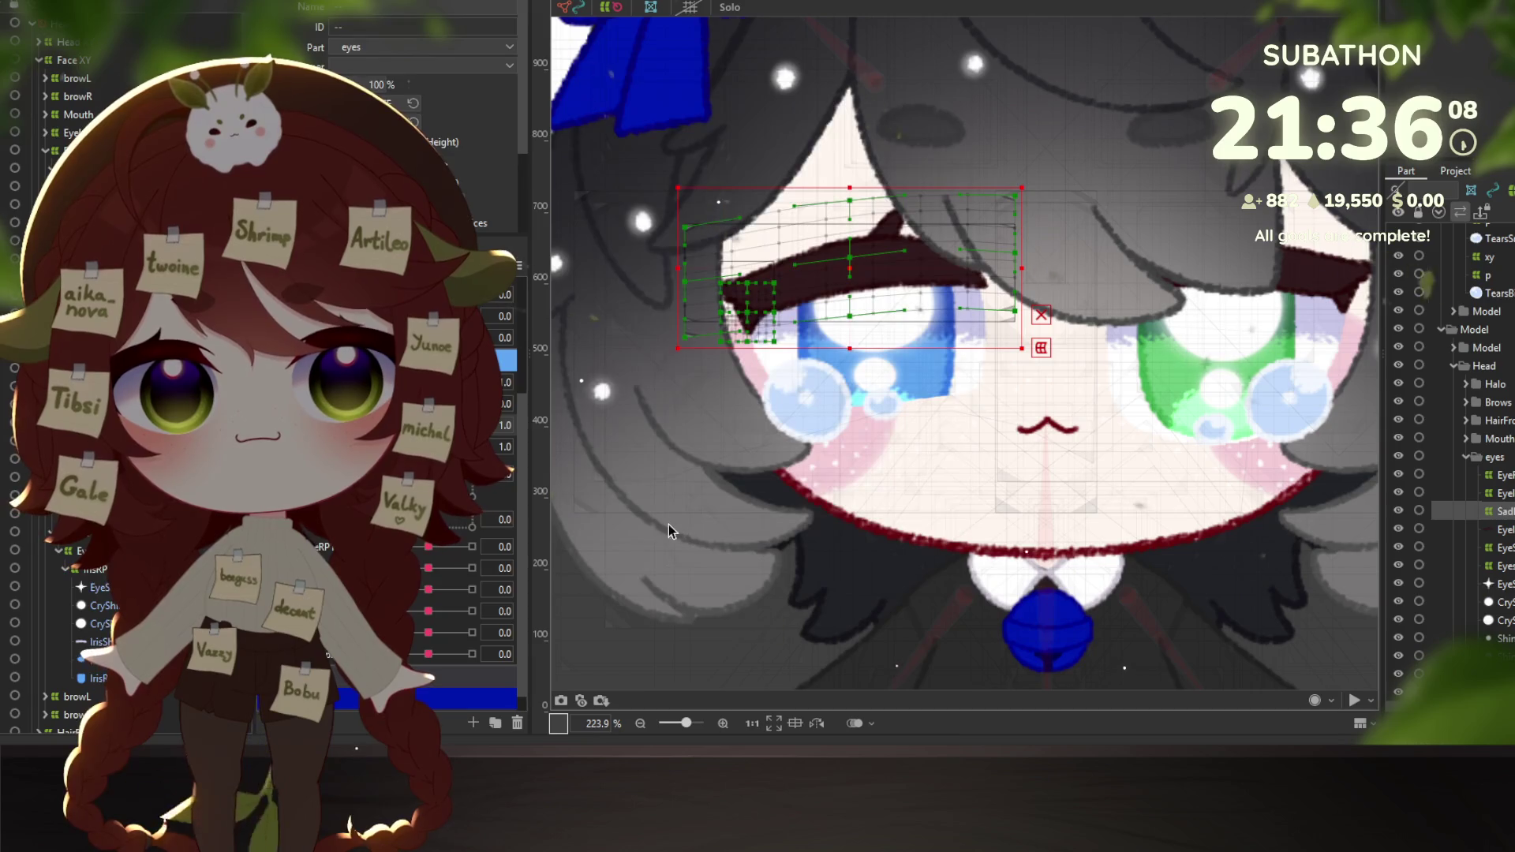
mouse_move(449, 425)
mouse_down()
mouse_move(471, 446)
mouse_move(462, 425)
mouse_up()
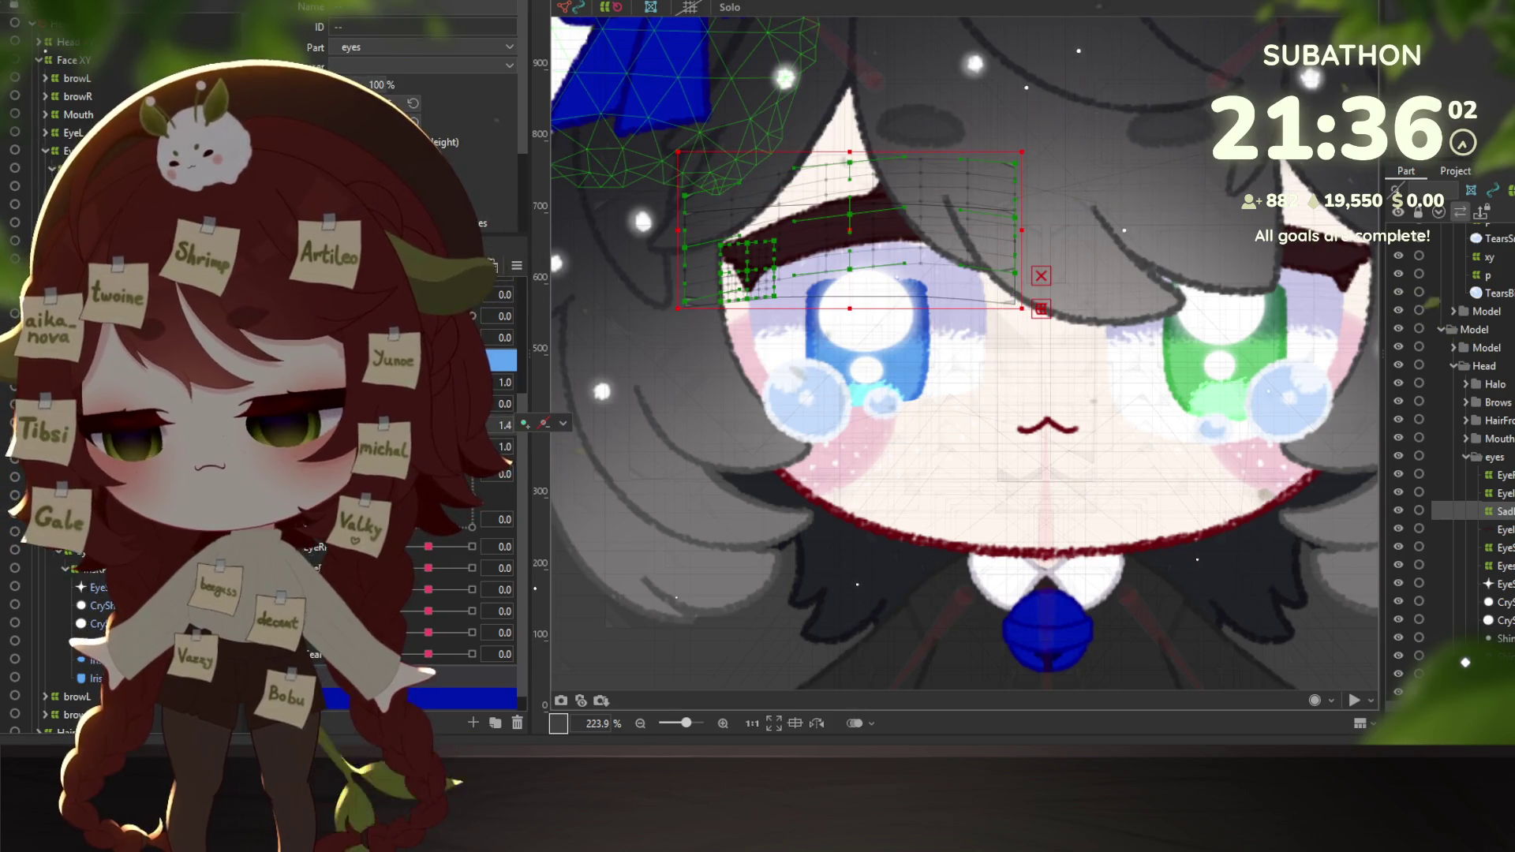
key(ctrl+v)
click(734, 543)
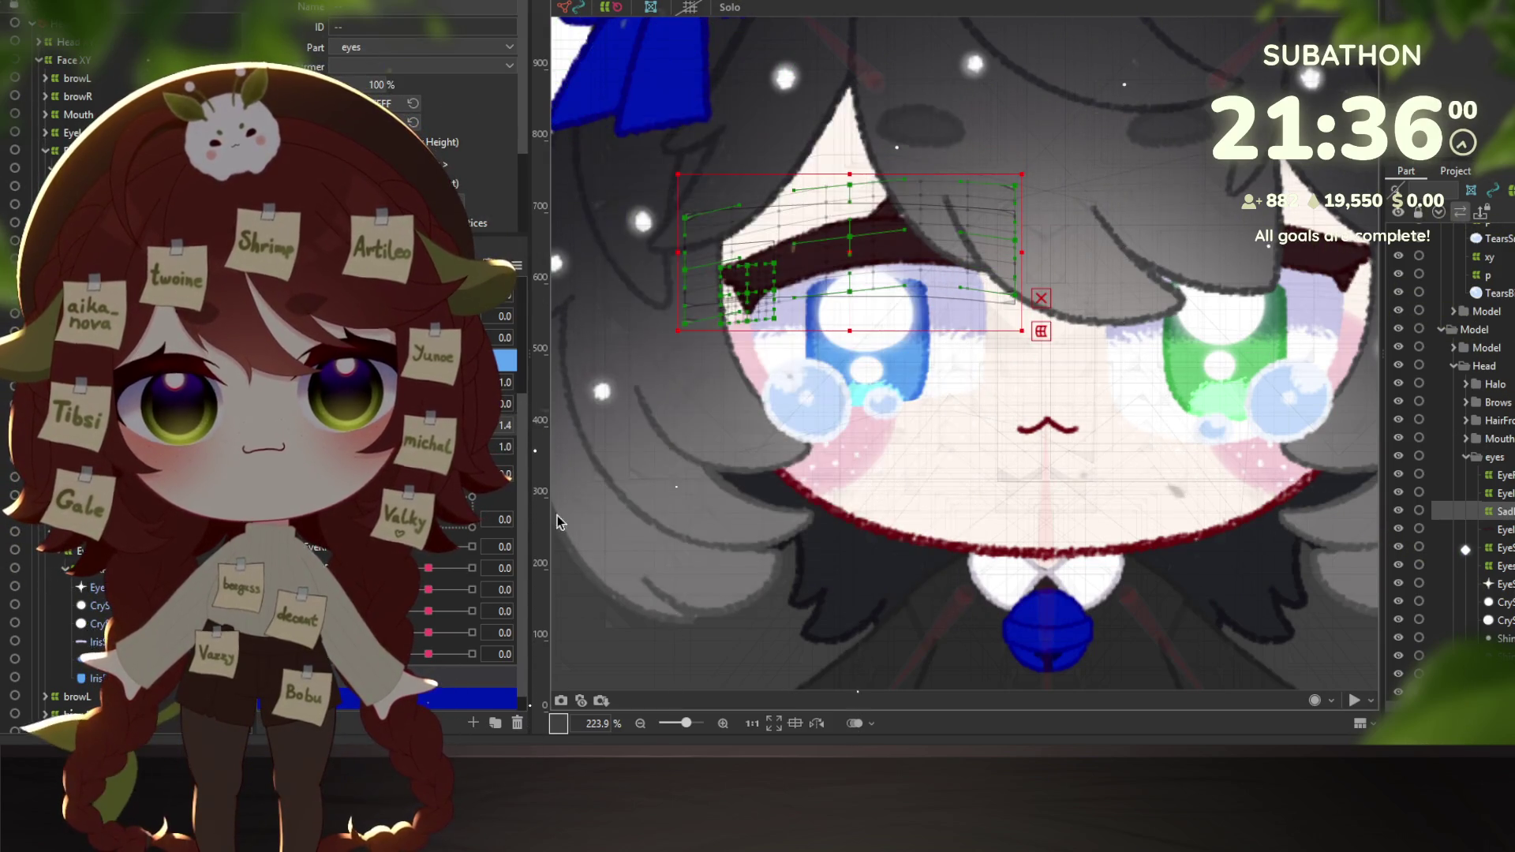
mouse_move(450, 473)
mouse_down()
mouse_move(490, 454)
mouse_move(442, 442)
mouse_move(490, 442)
mouse_up()
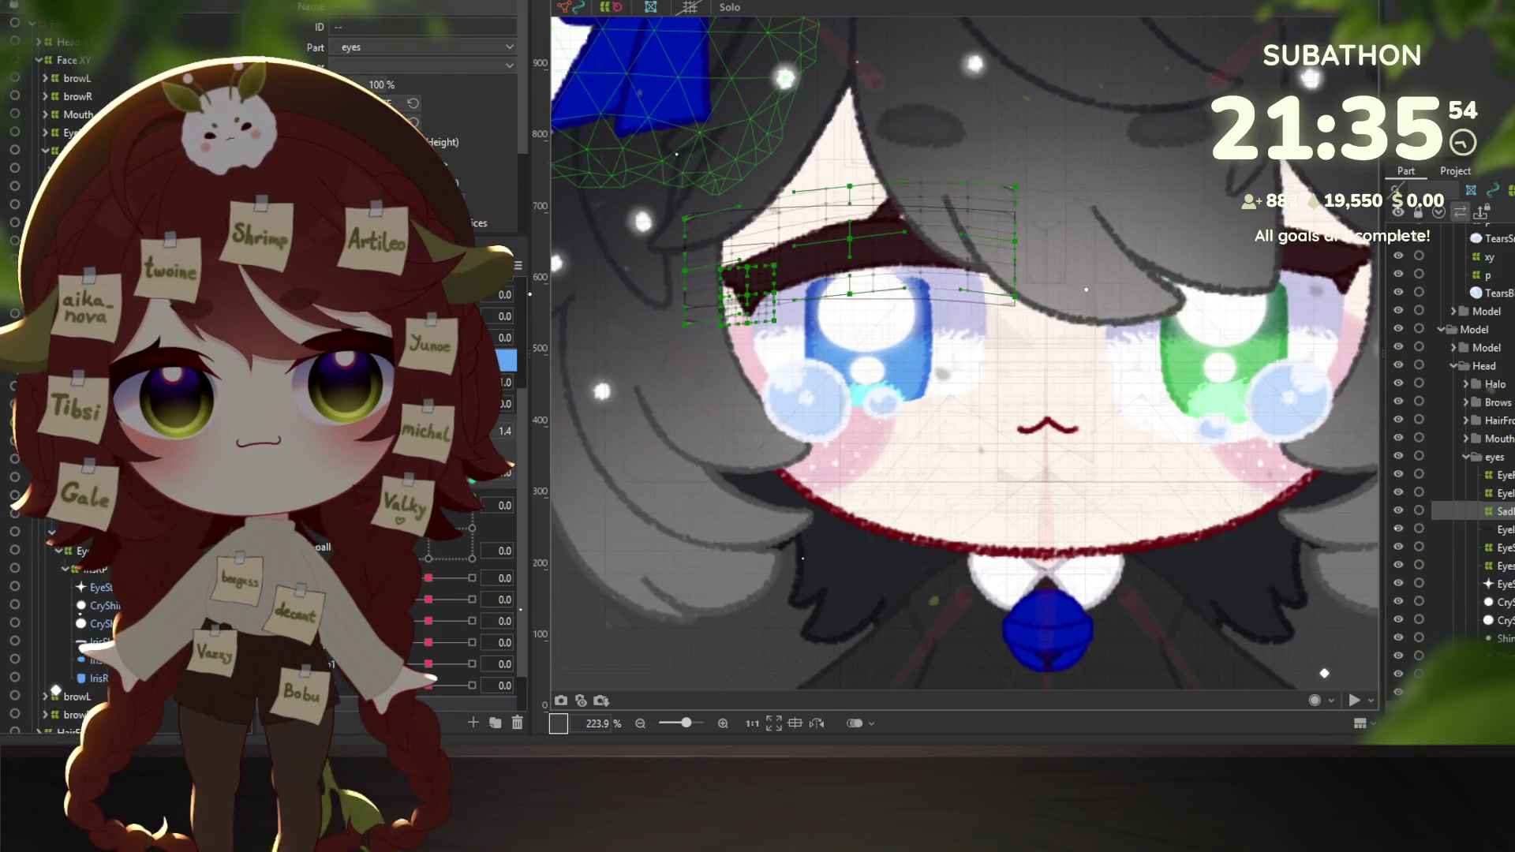
click(858, 269)
scroll(722, 456, down, 5)
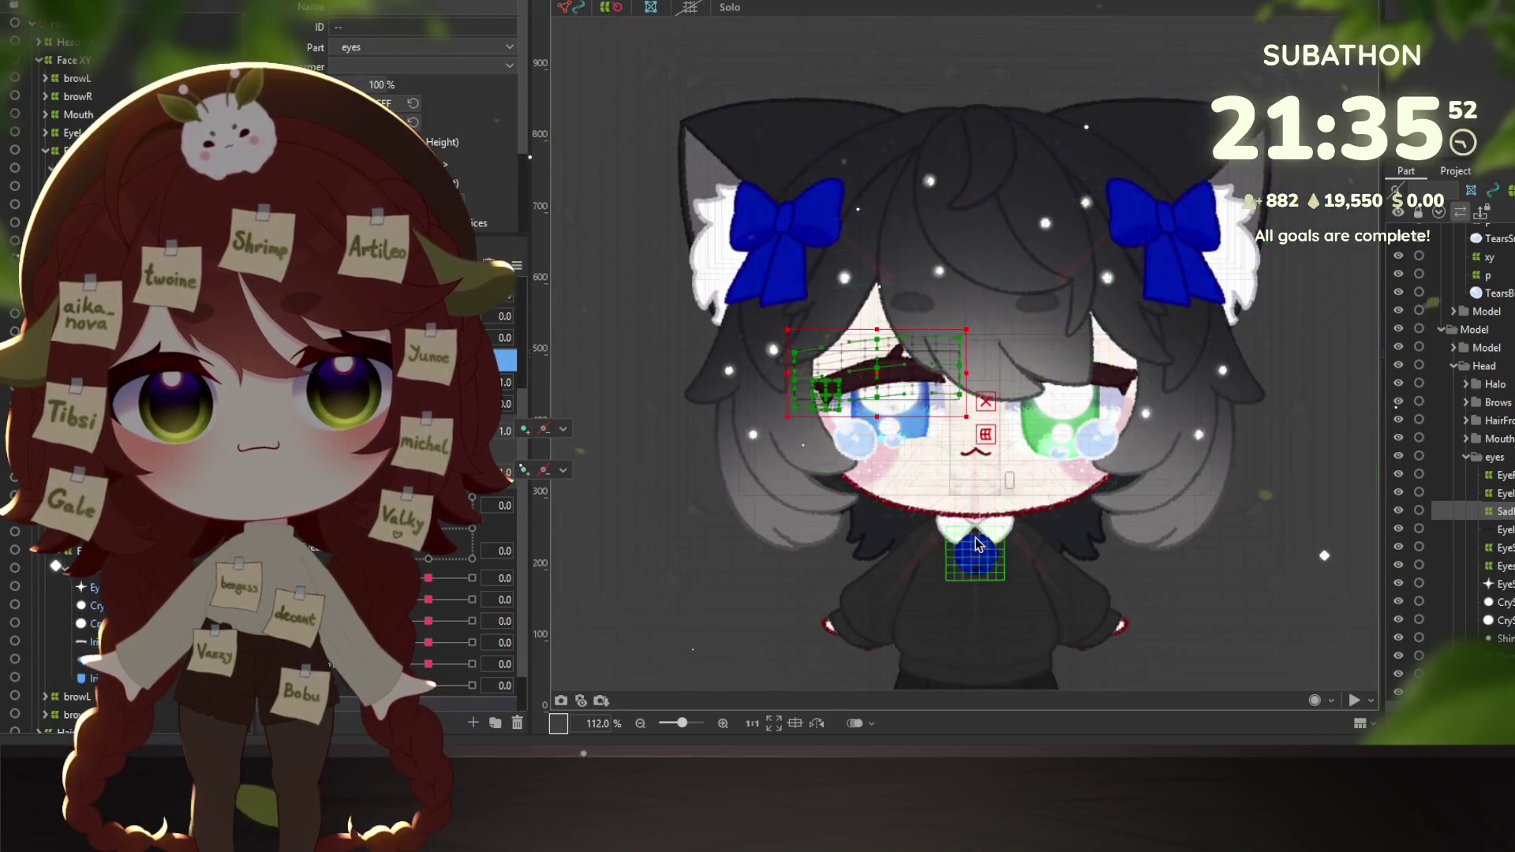
scroll(878, 442, up, 3)
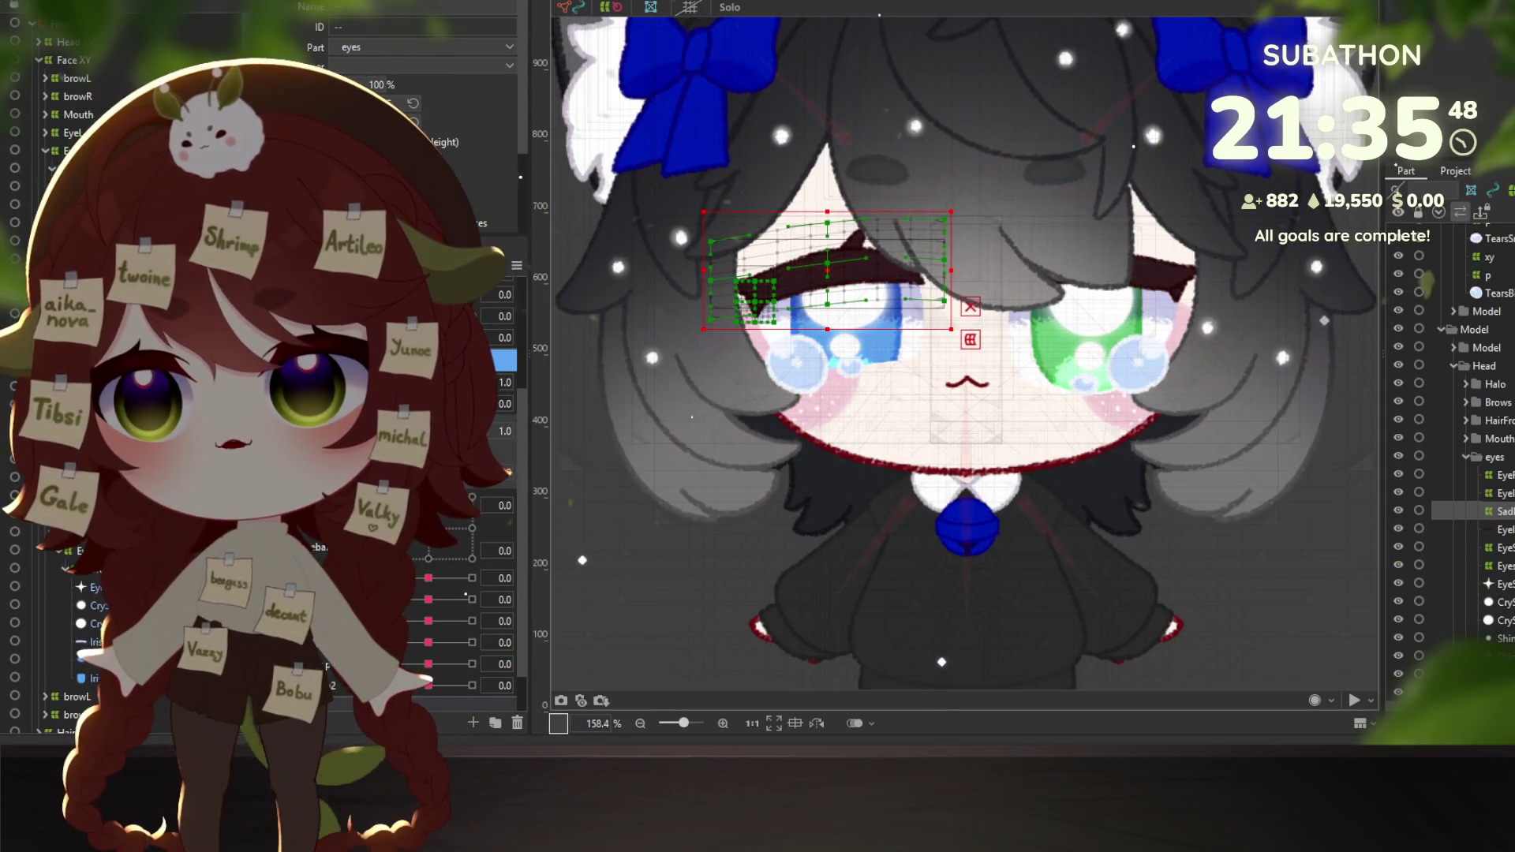
scroll(801, 381, up, 3)
right_click(801, 382)
mouse_move(959, 428)
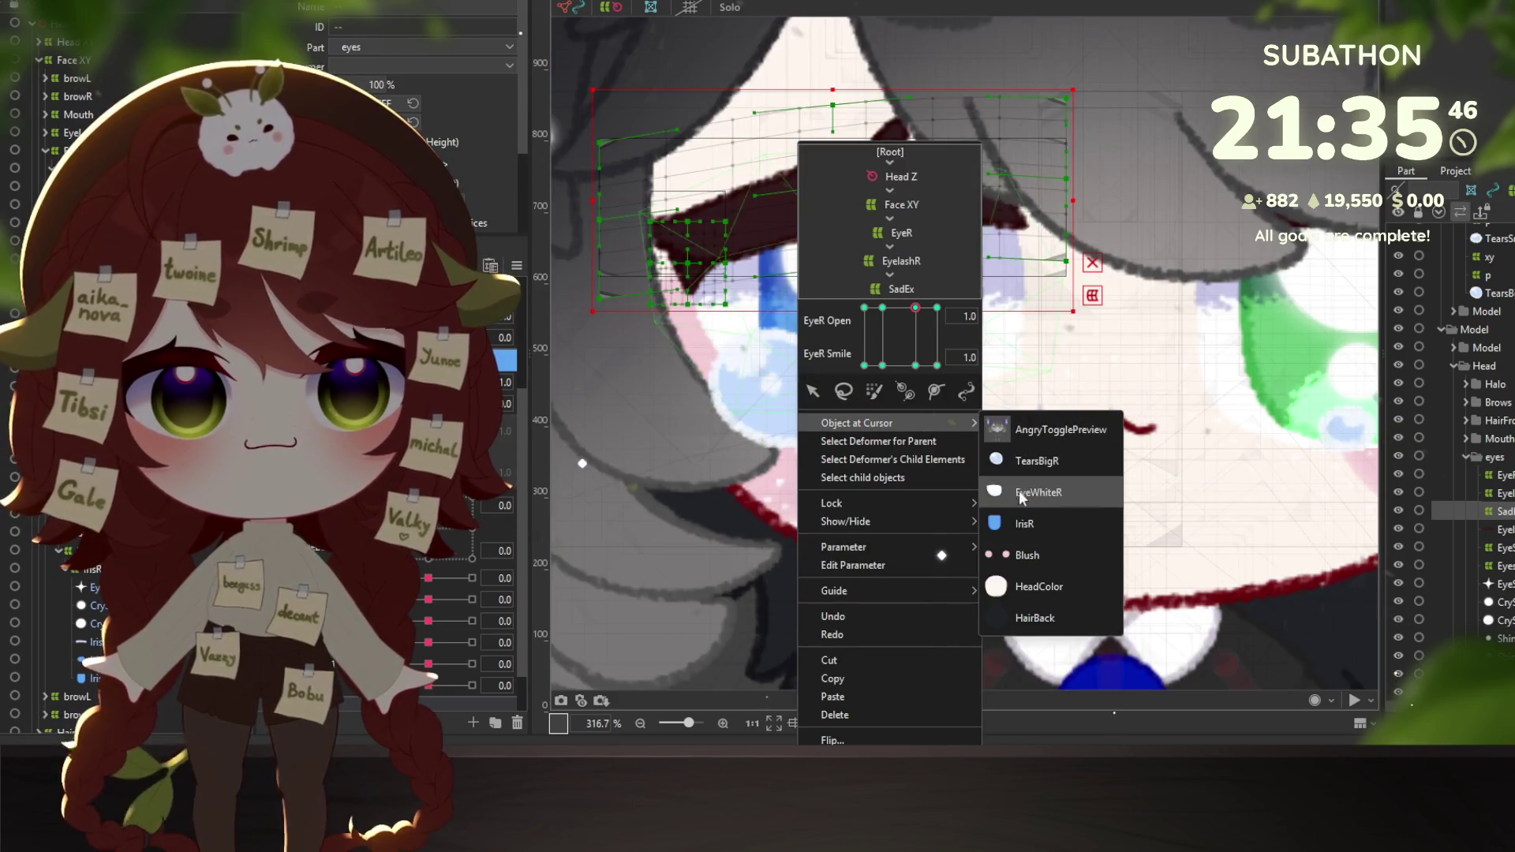
click(1033, 462)
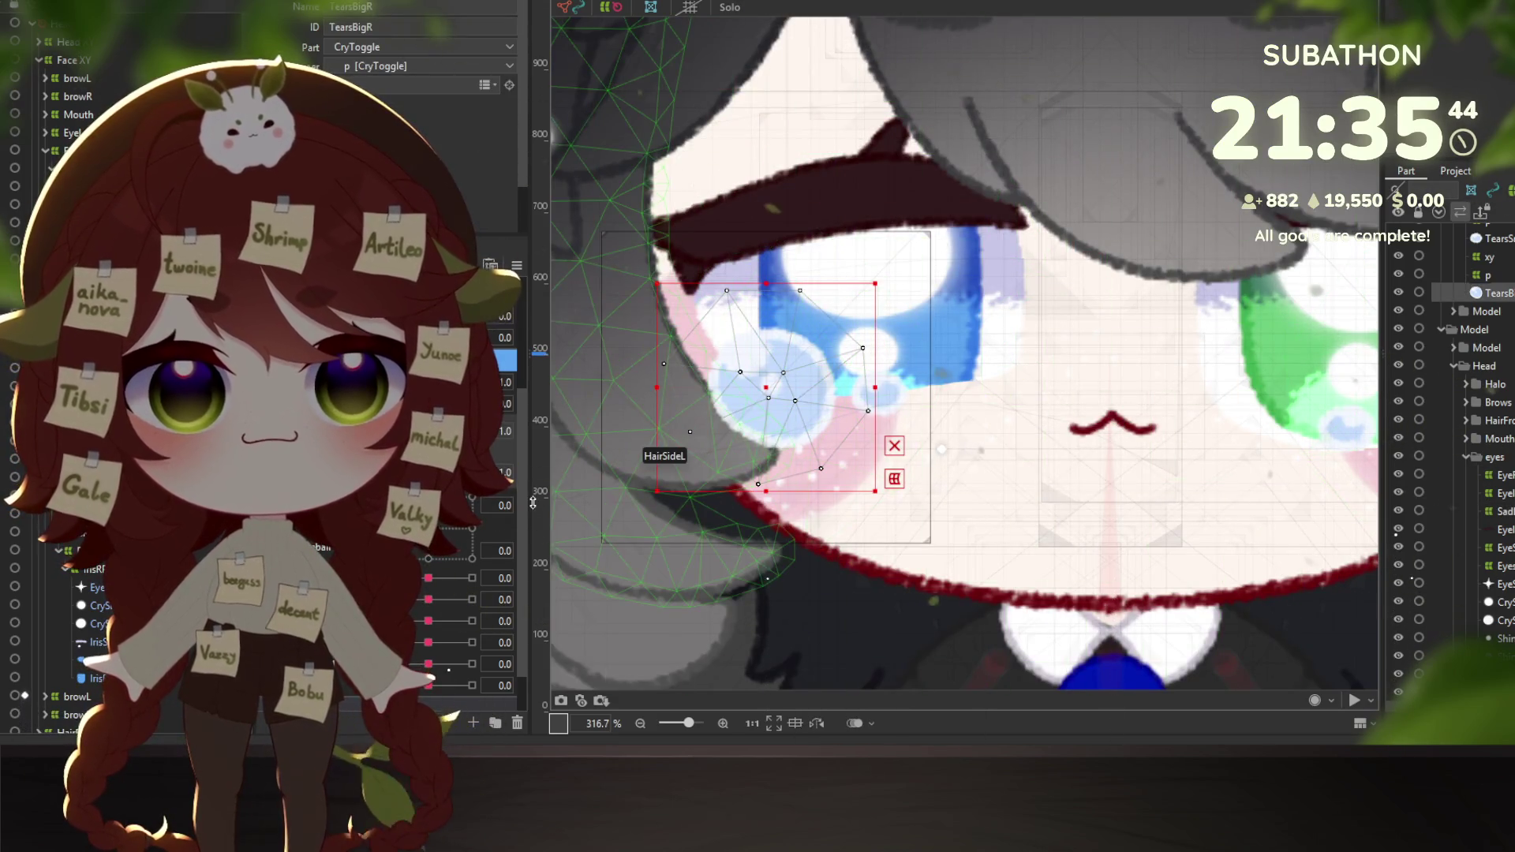
mouse_move(473, 431)
mouse_down()
mouse_move(497, 438)
mouse_move(474, 431)
mouse_up()
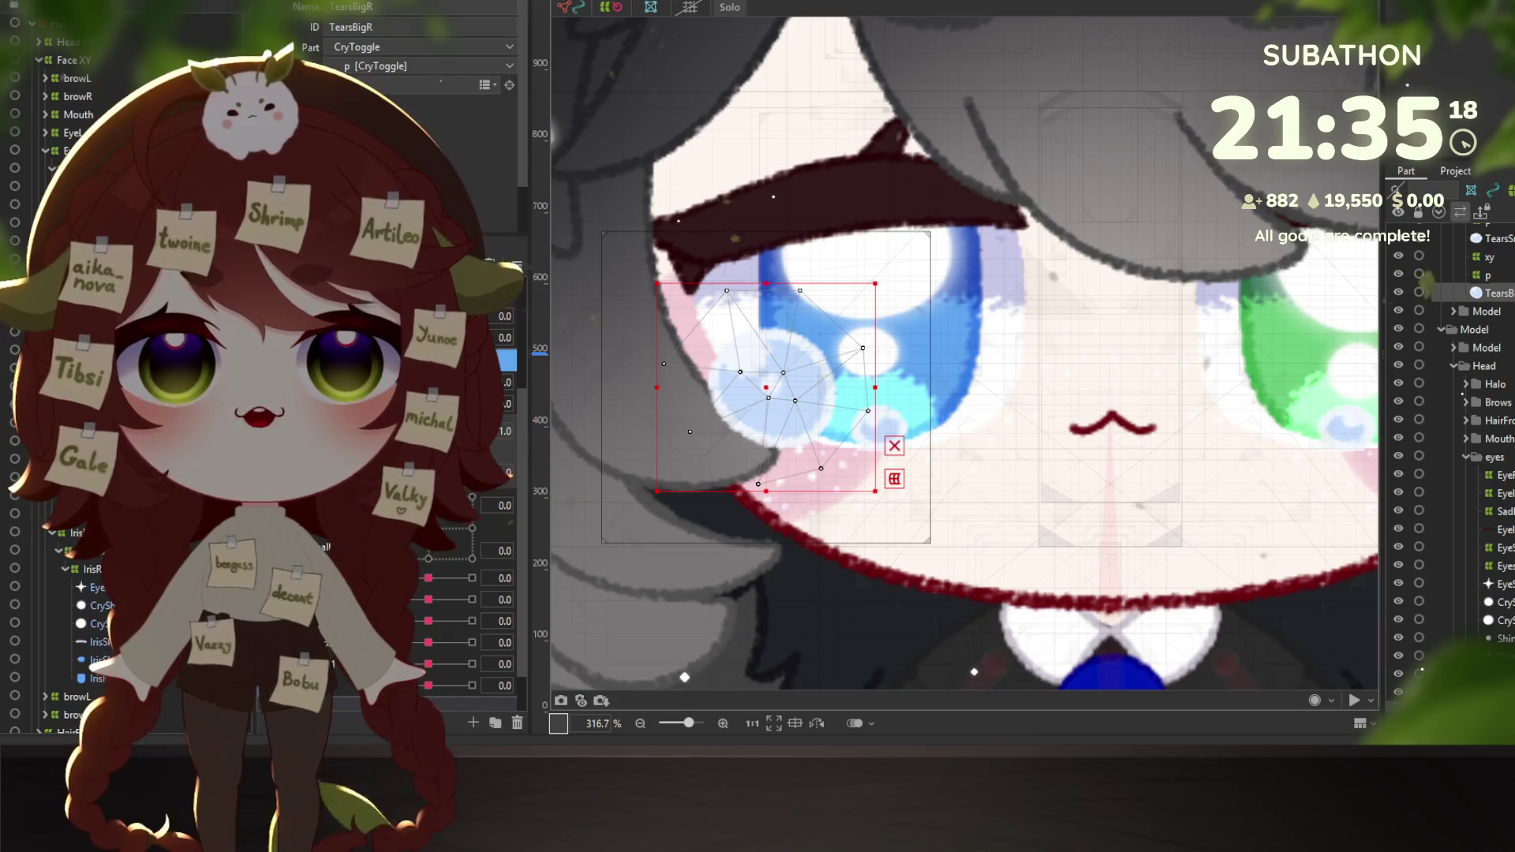
scroll(767, 268, down, 2)
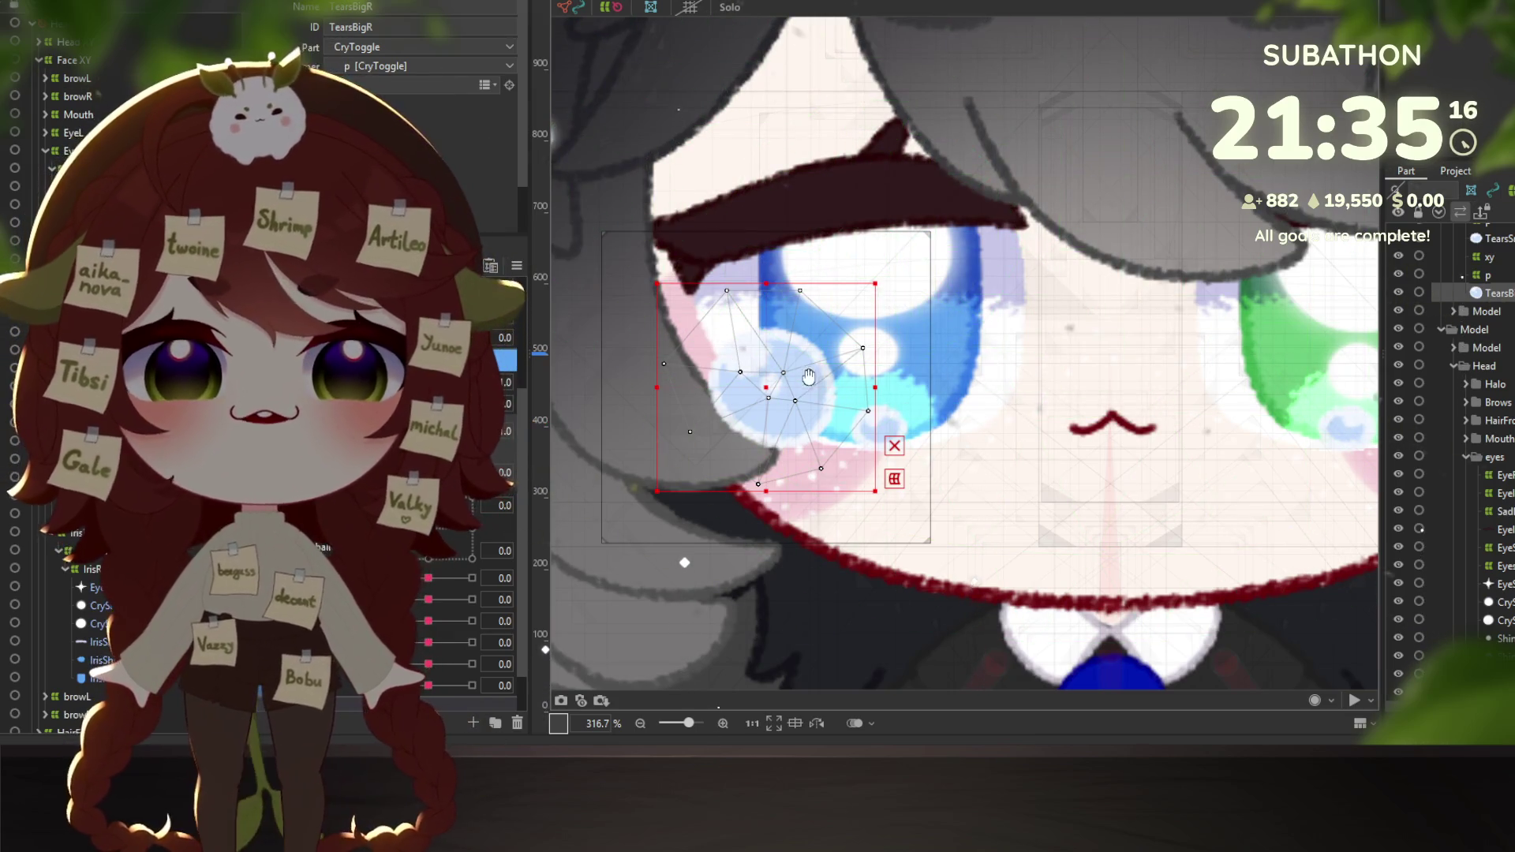
scroll(884, 422, down, 1)
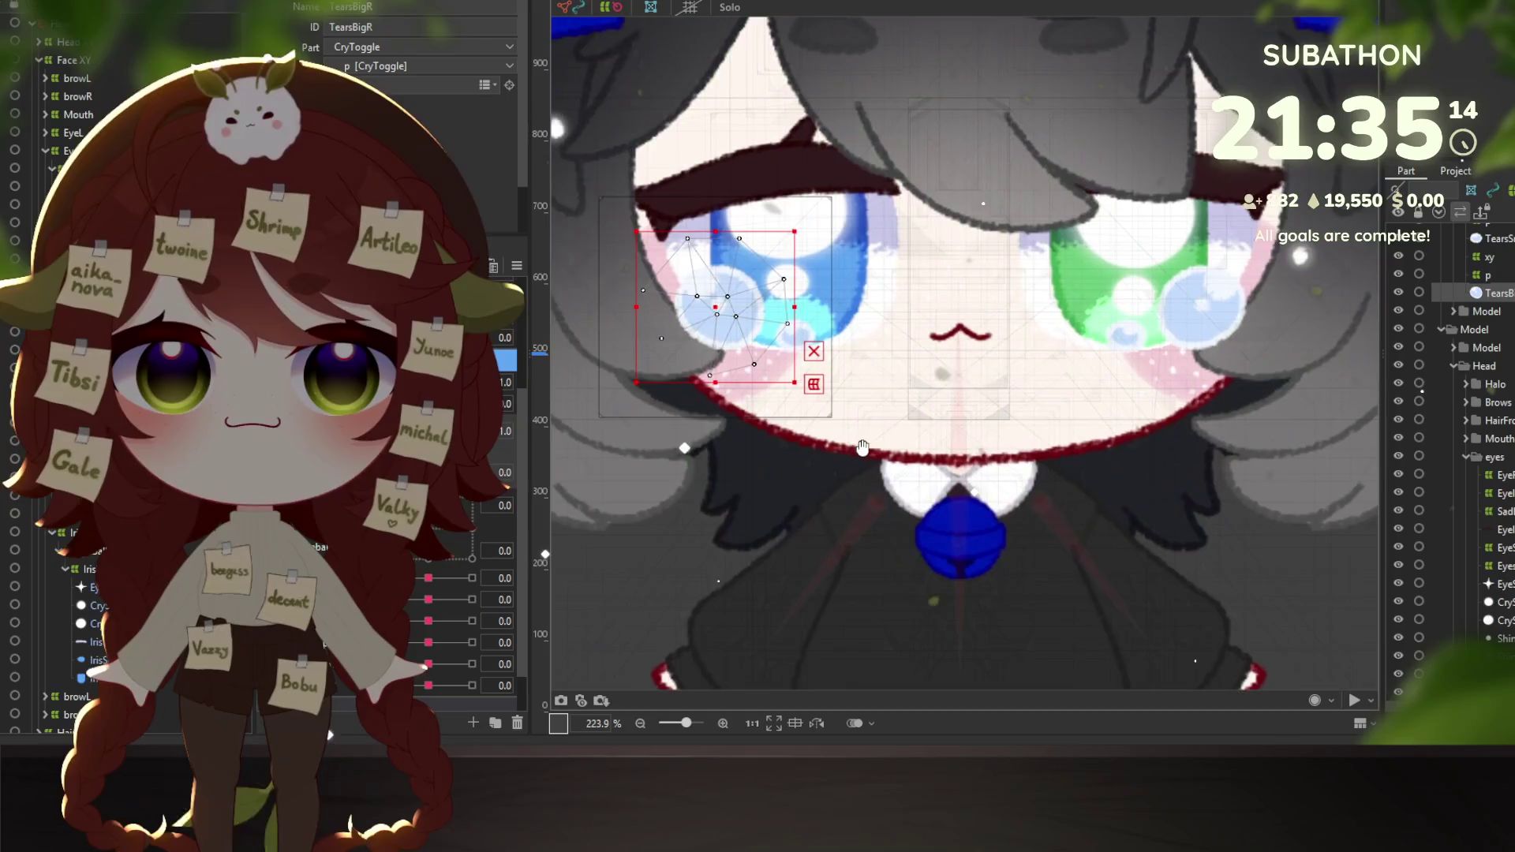
scroll(872, 424, down, 2)
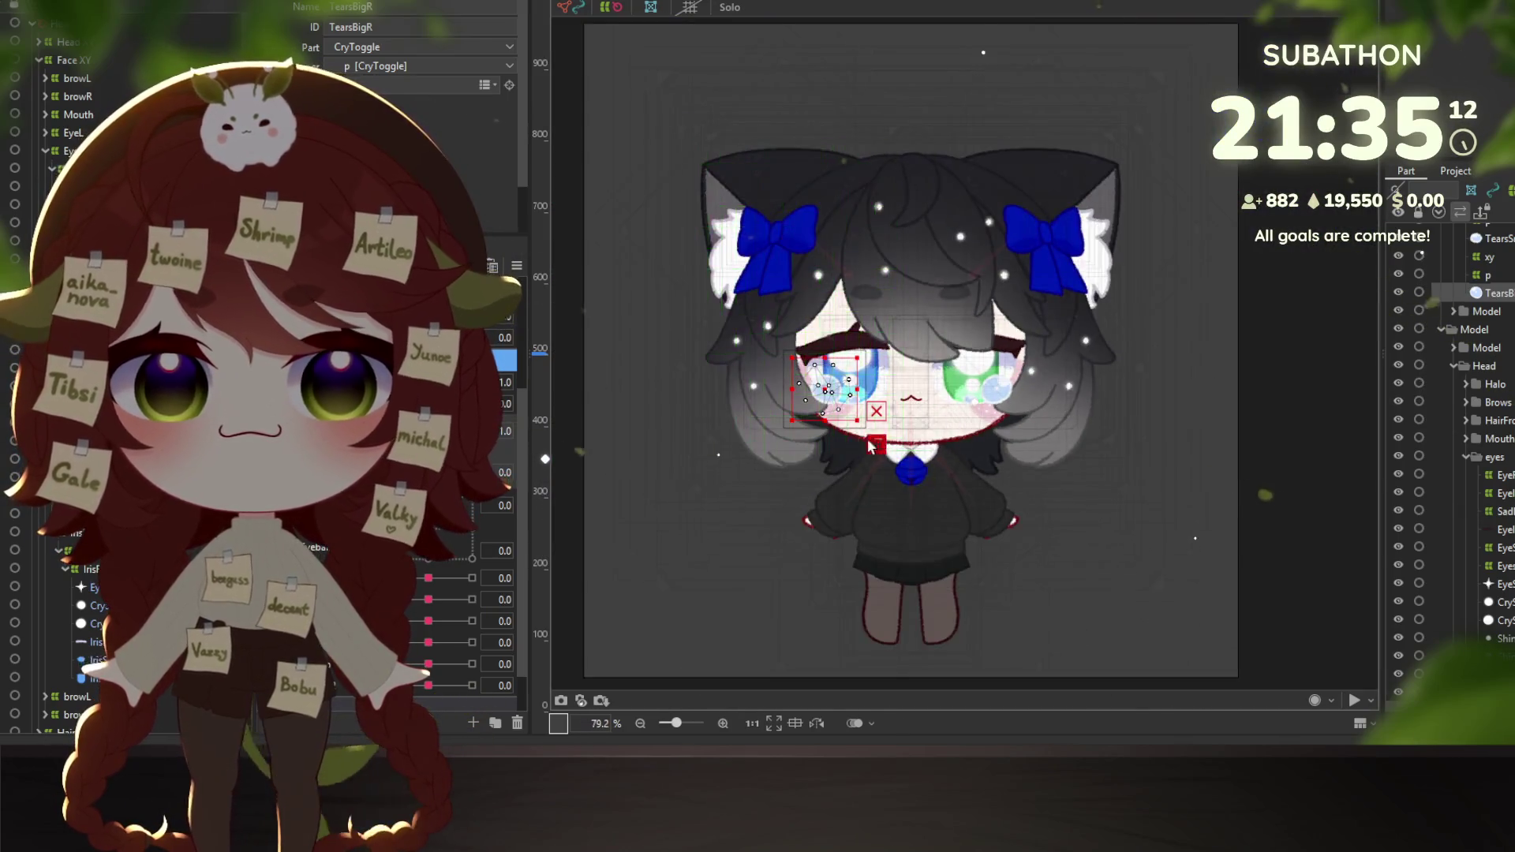
scroll(798, 426, up, 1)
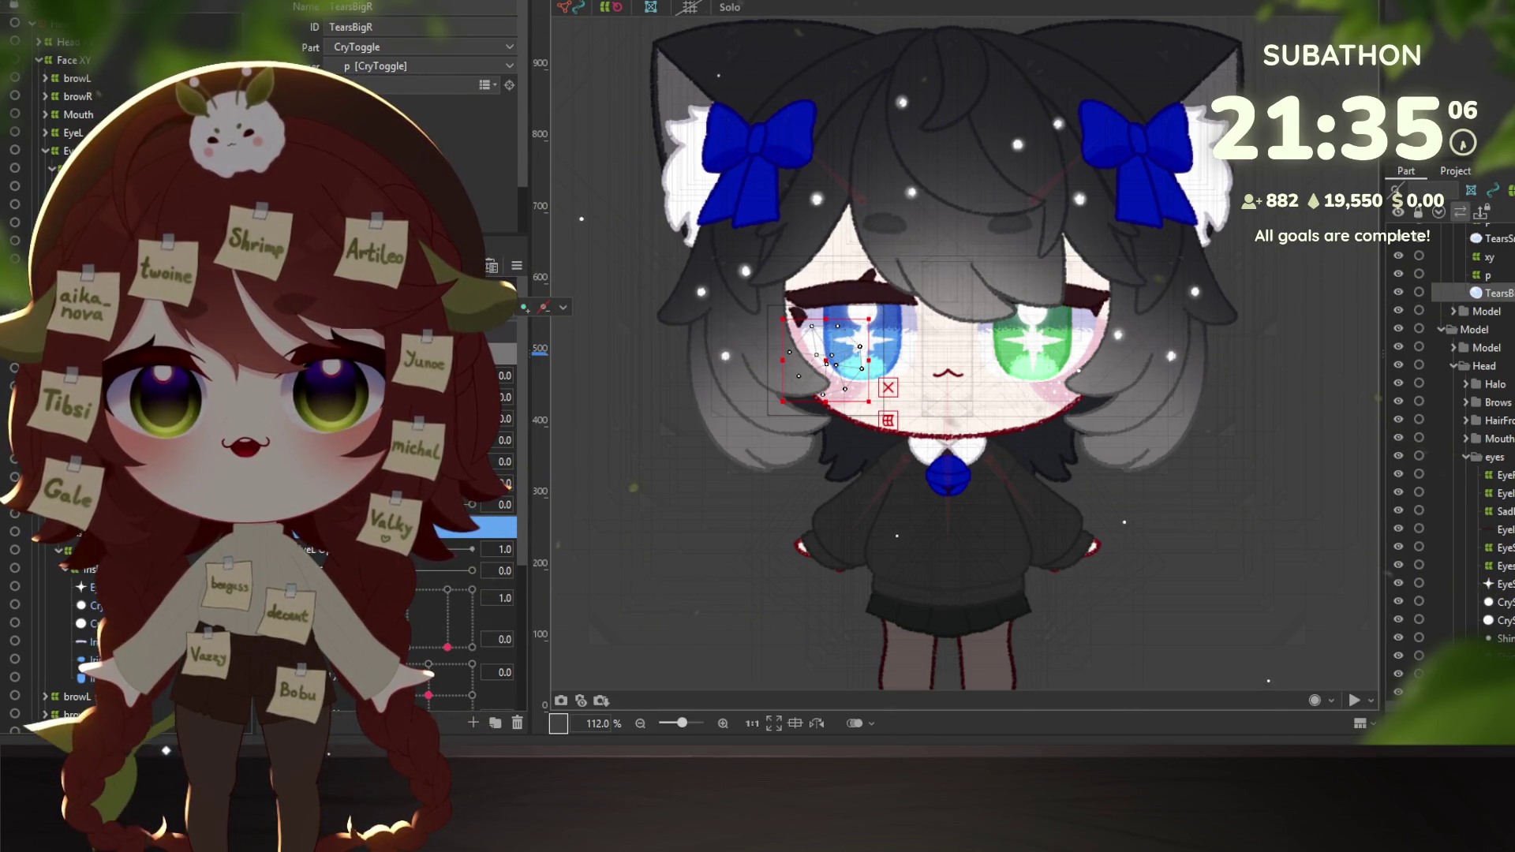
scroll(972, 410, up, 1)
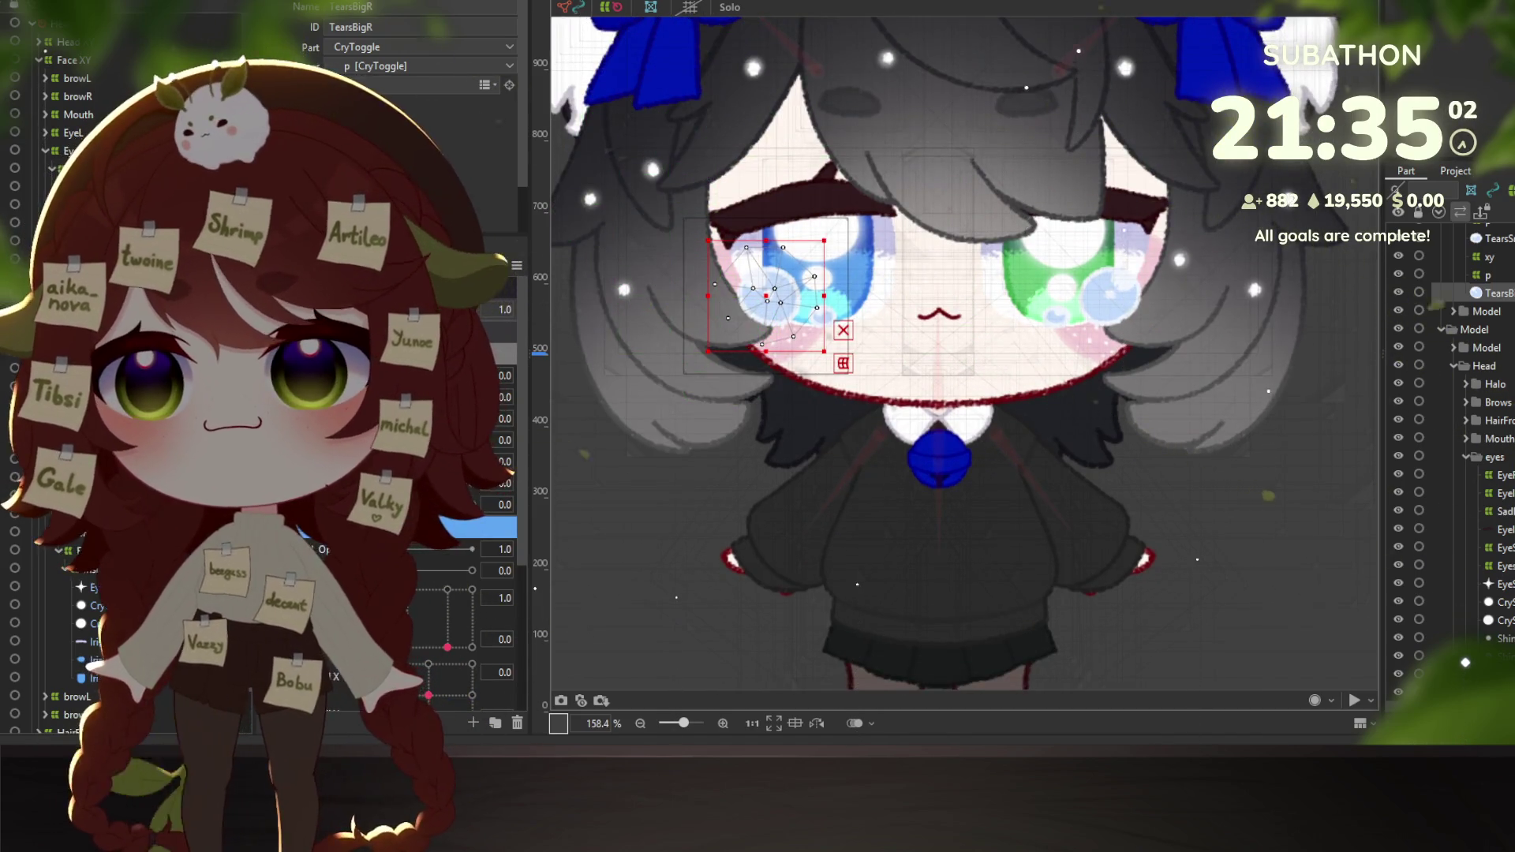
Select Warp254 EyelashSideAdj, raise the lash corner, and step through the eye parameter keys.
click(1465, 583)
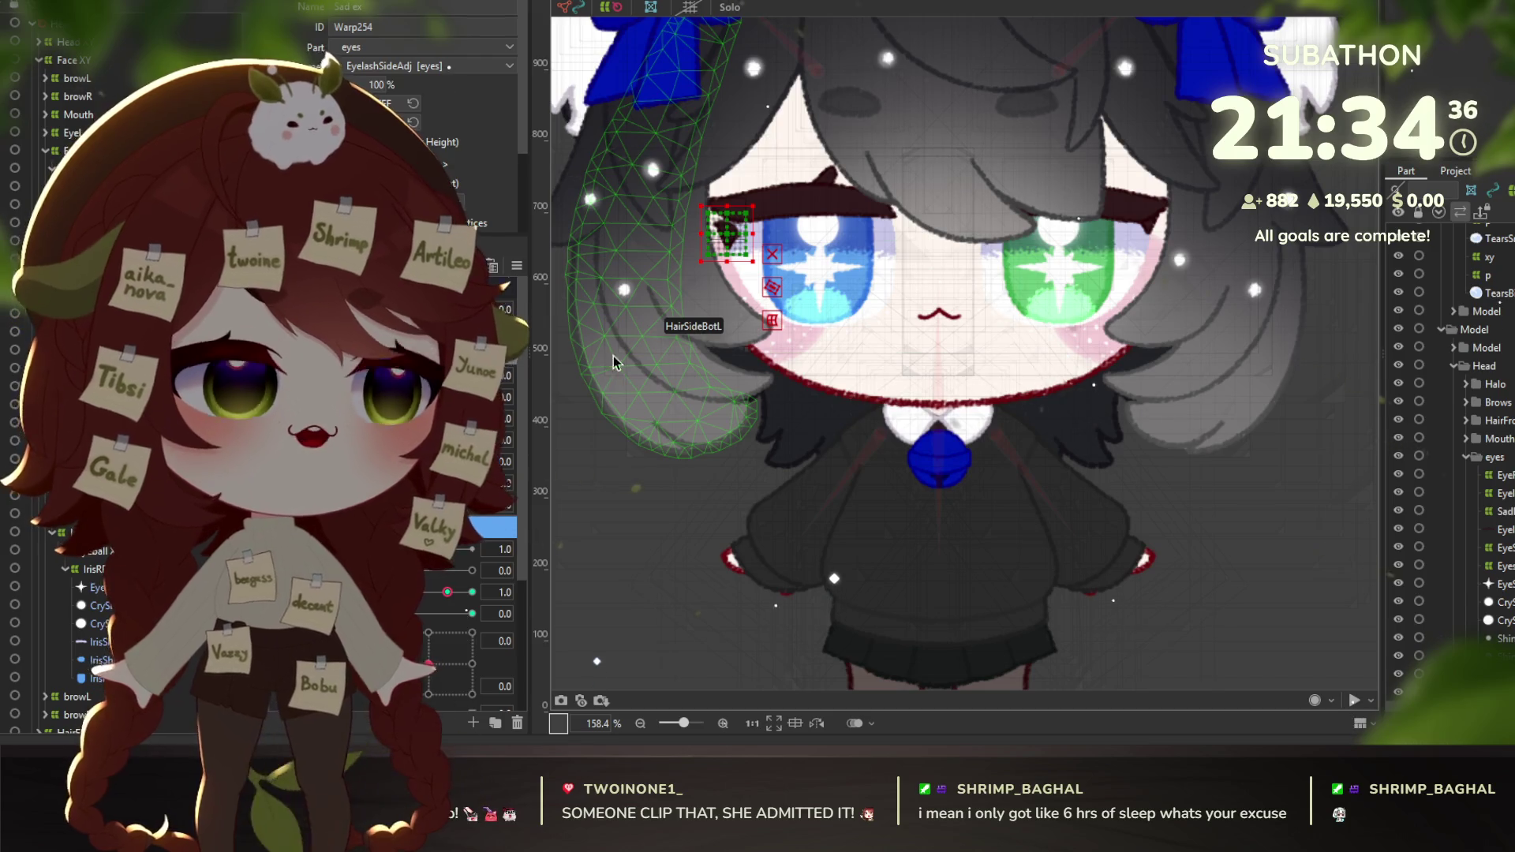
scroll(711, 225, up, 2)
drag(707, 221, 714, 195)
scroll(714, 195, down, 1)
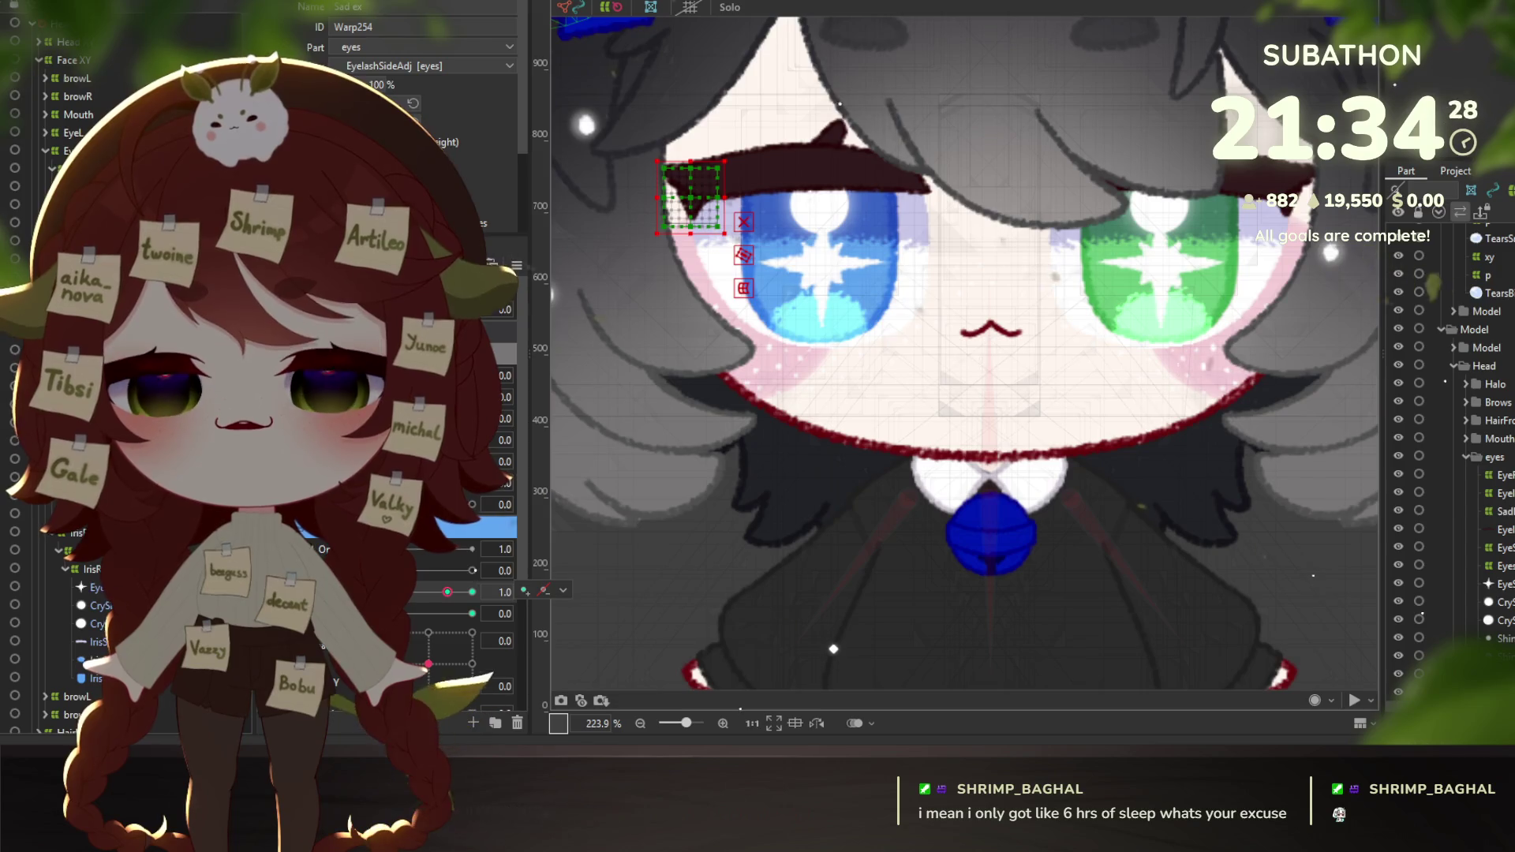
click(456, 613)
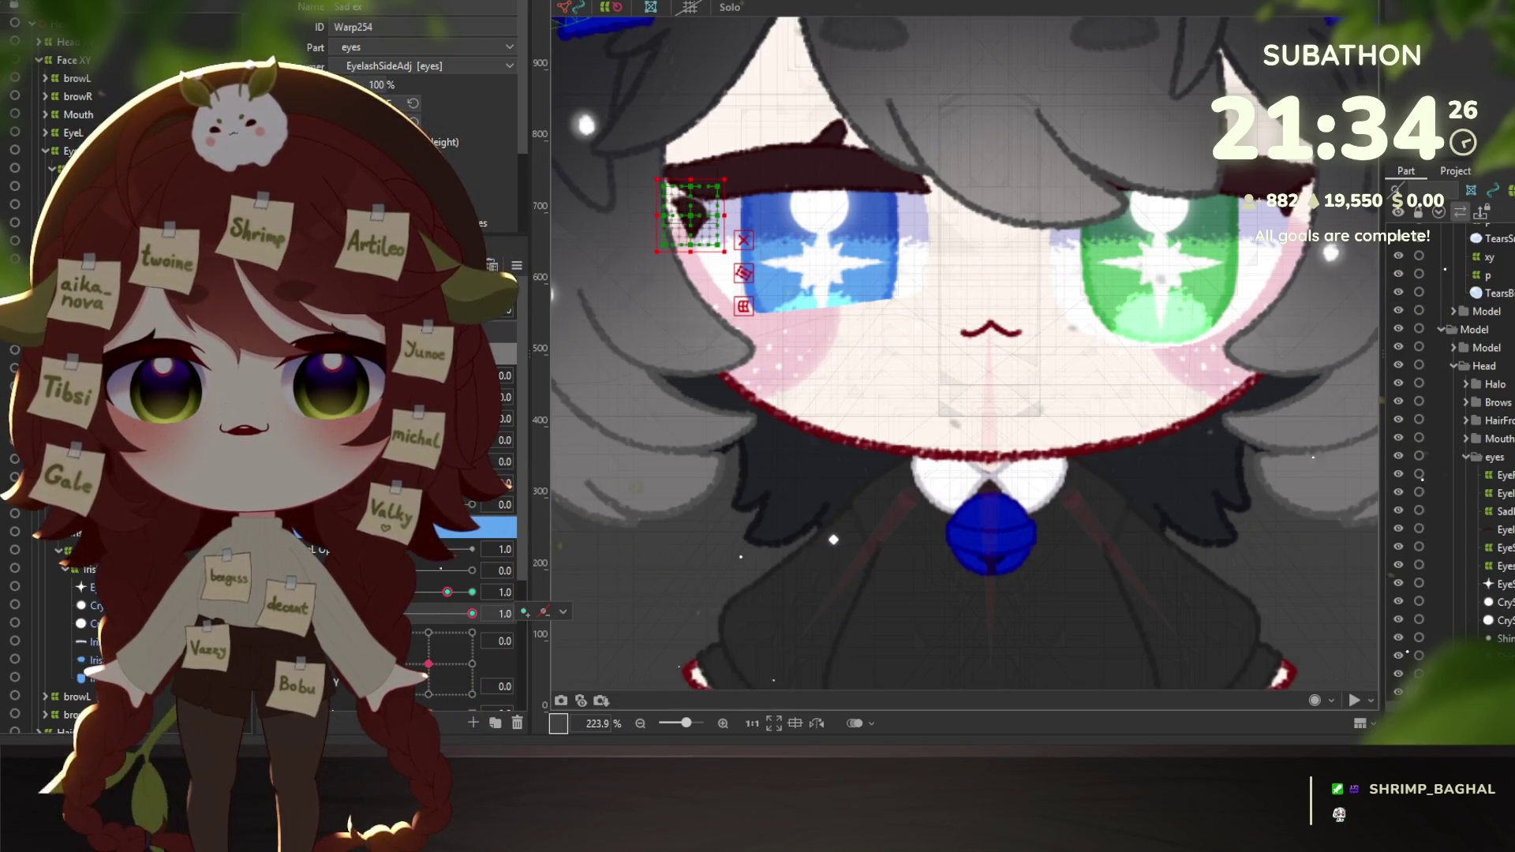
click(447, 592)
click(464, 613)
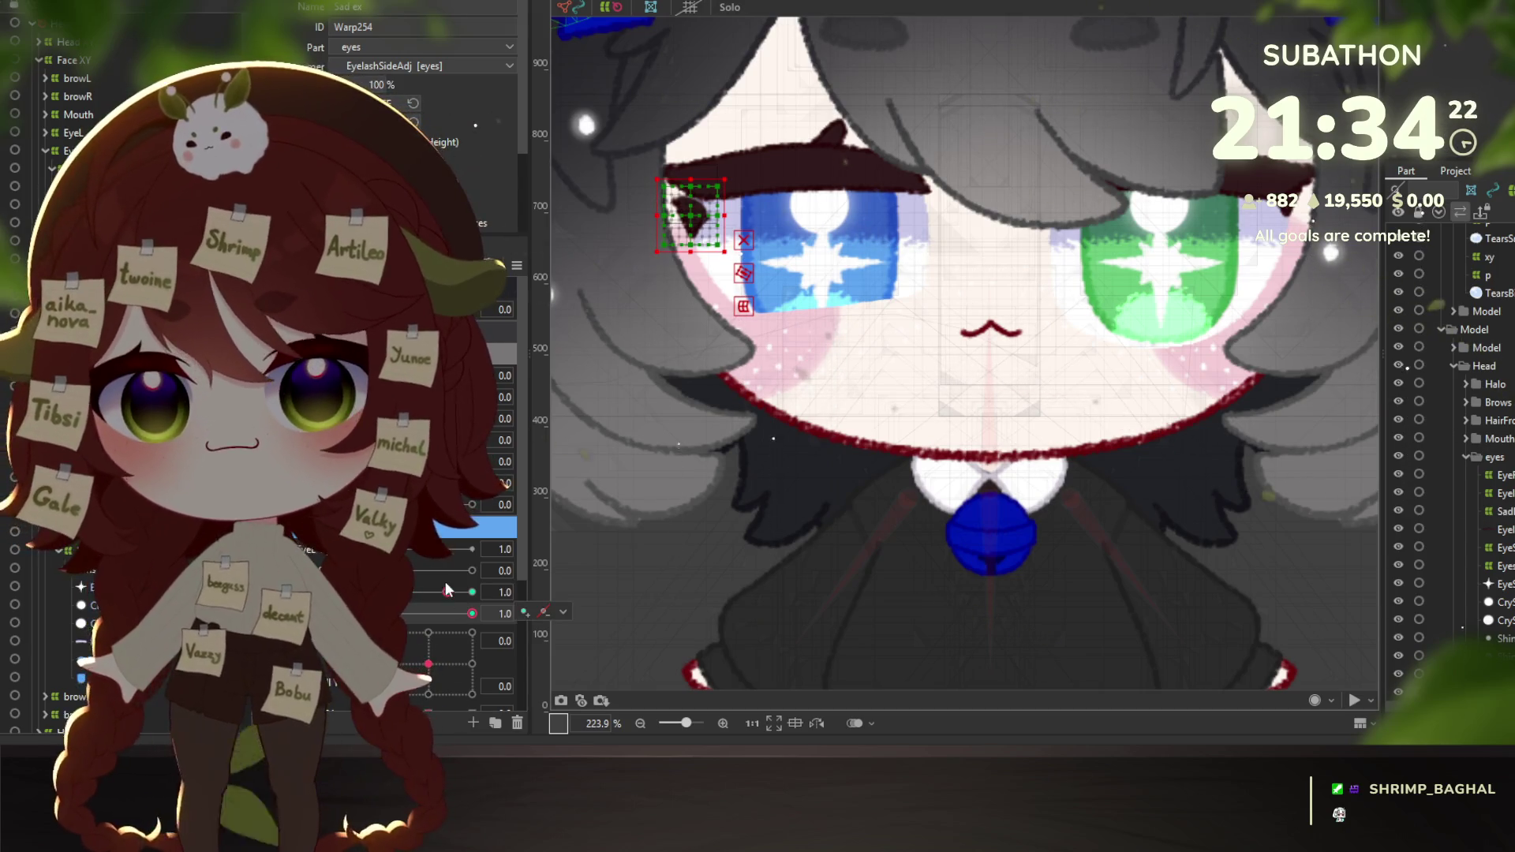
click(446, 592)
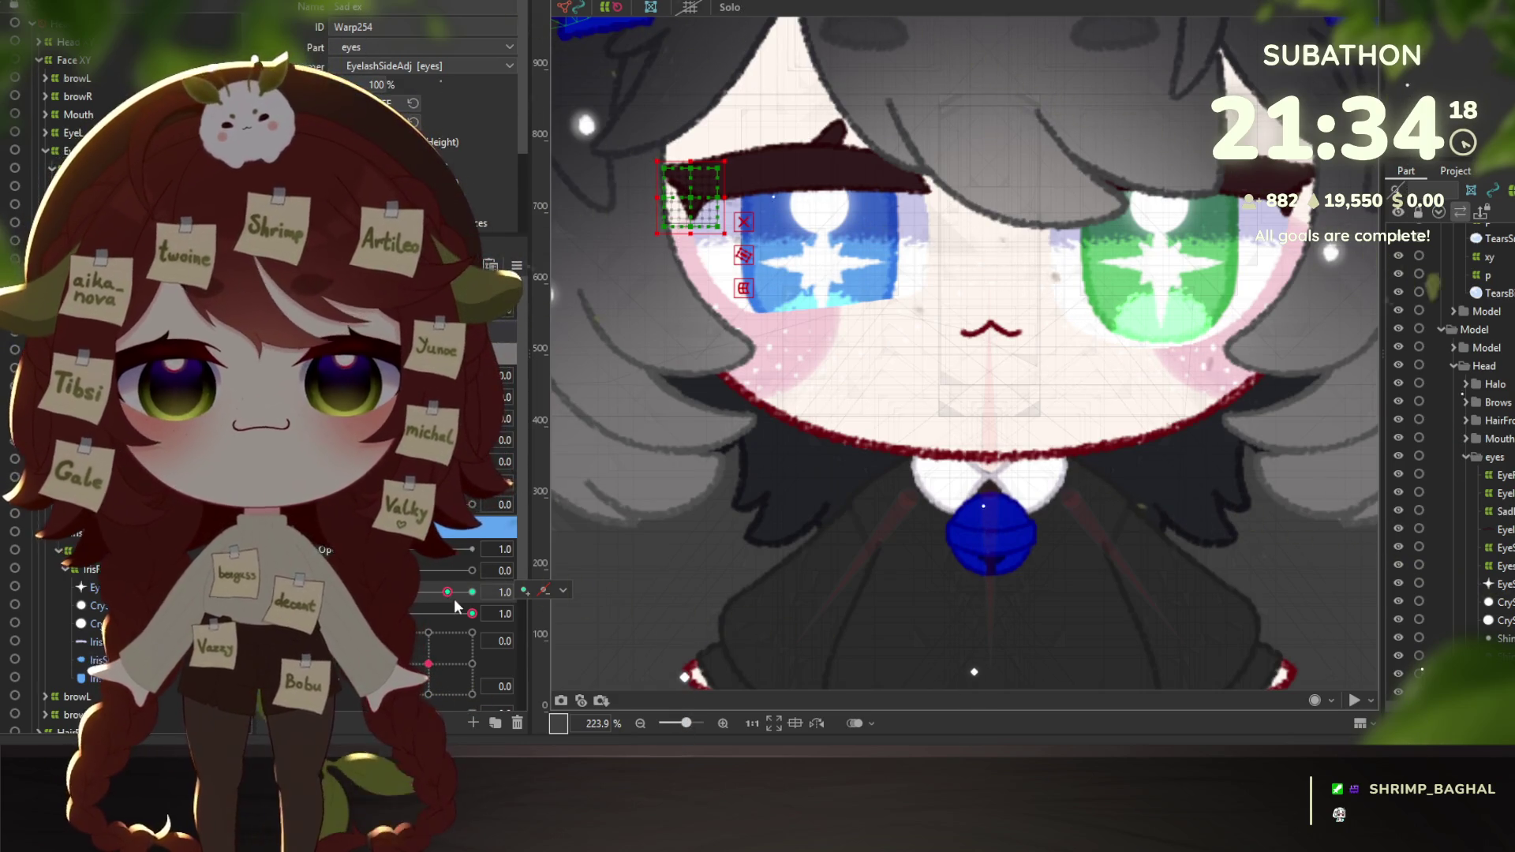
Raise the lash corner for the partly closed pose and add keyforms at the 1.0/1.4 and tearful keys.
mouse_move(453, 598)
mouse_down()
mouse_move(411, 604)
mouse_move(473, 594)
mouse_up()
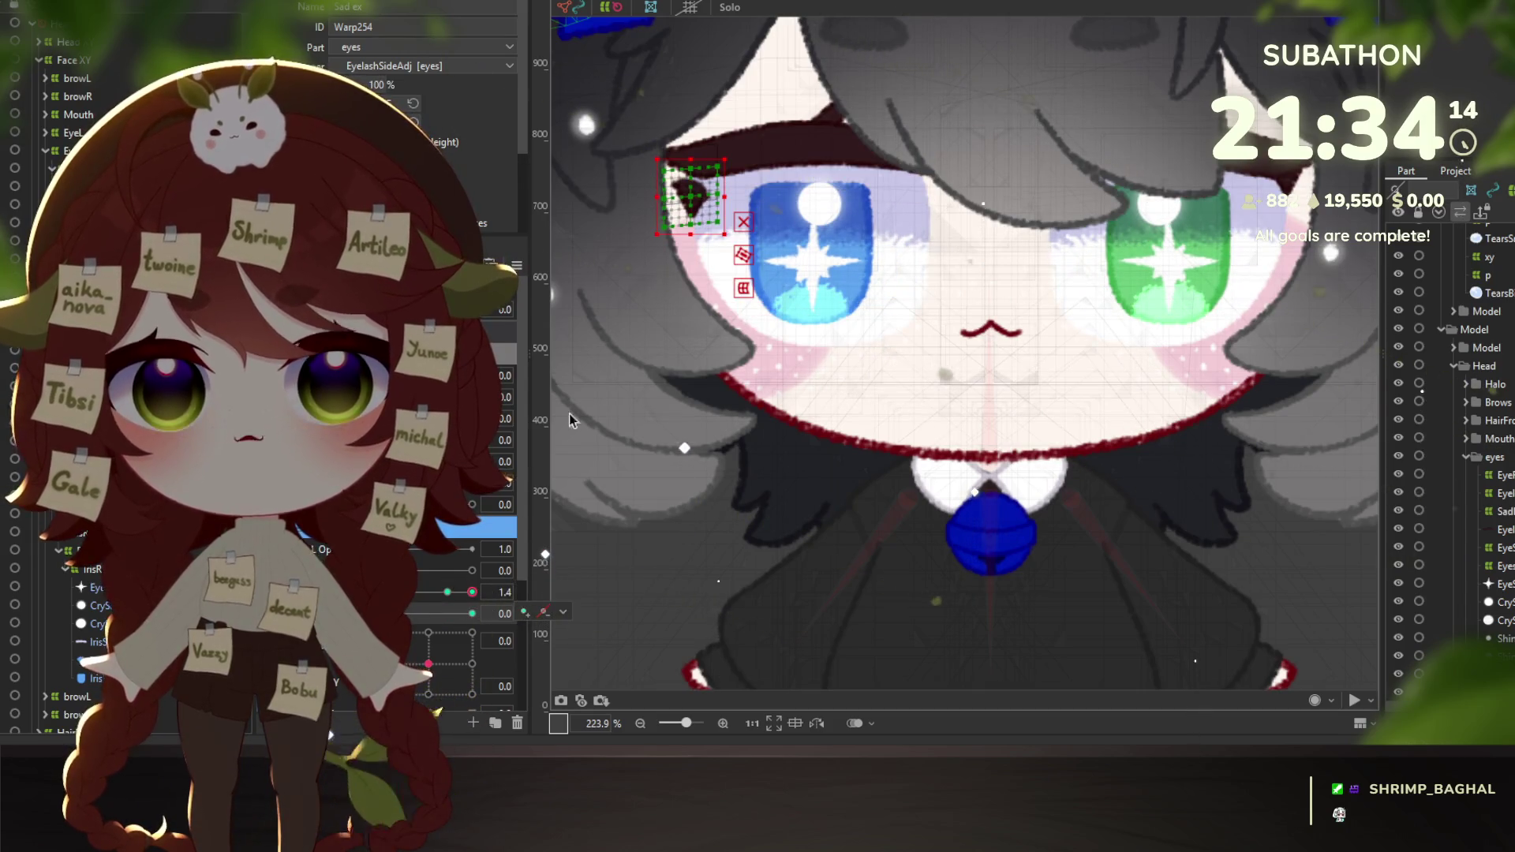
drag(692, 199, 692, 182)
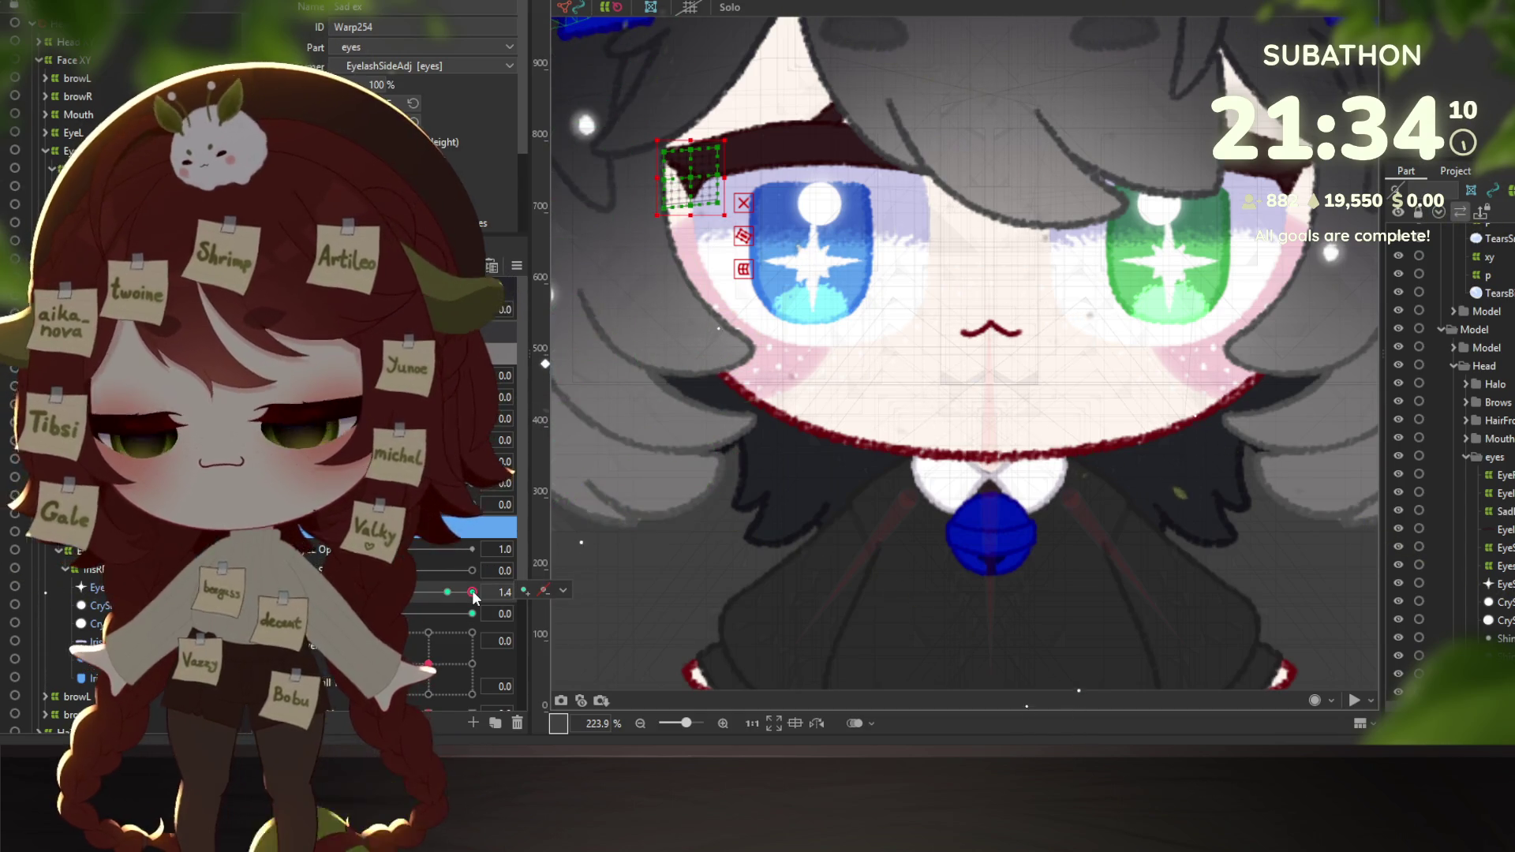
click(472, 614)
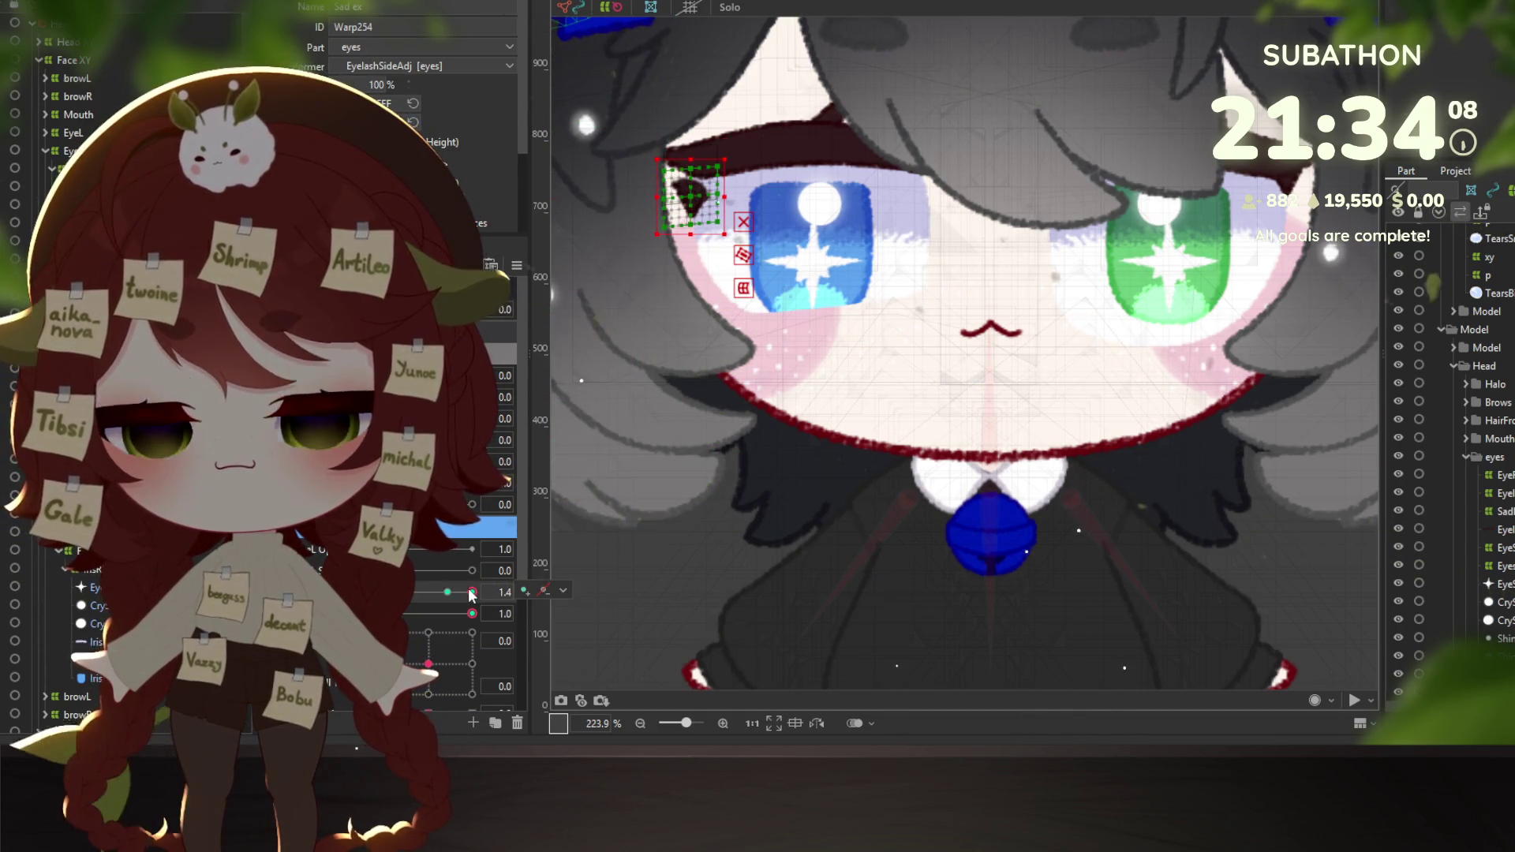
click(470, 591)
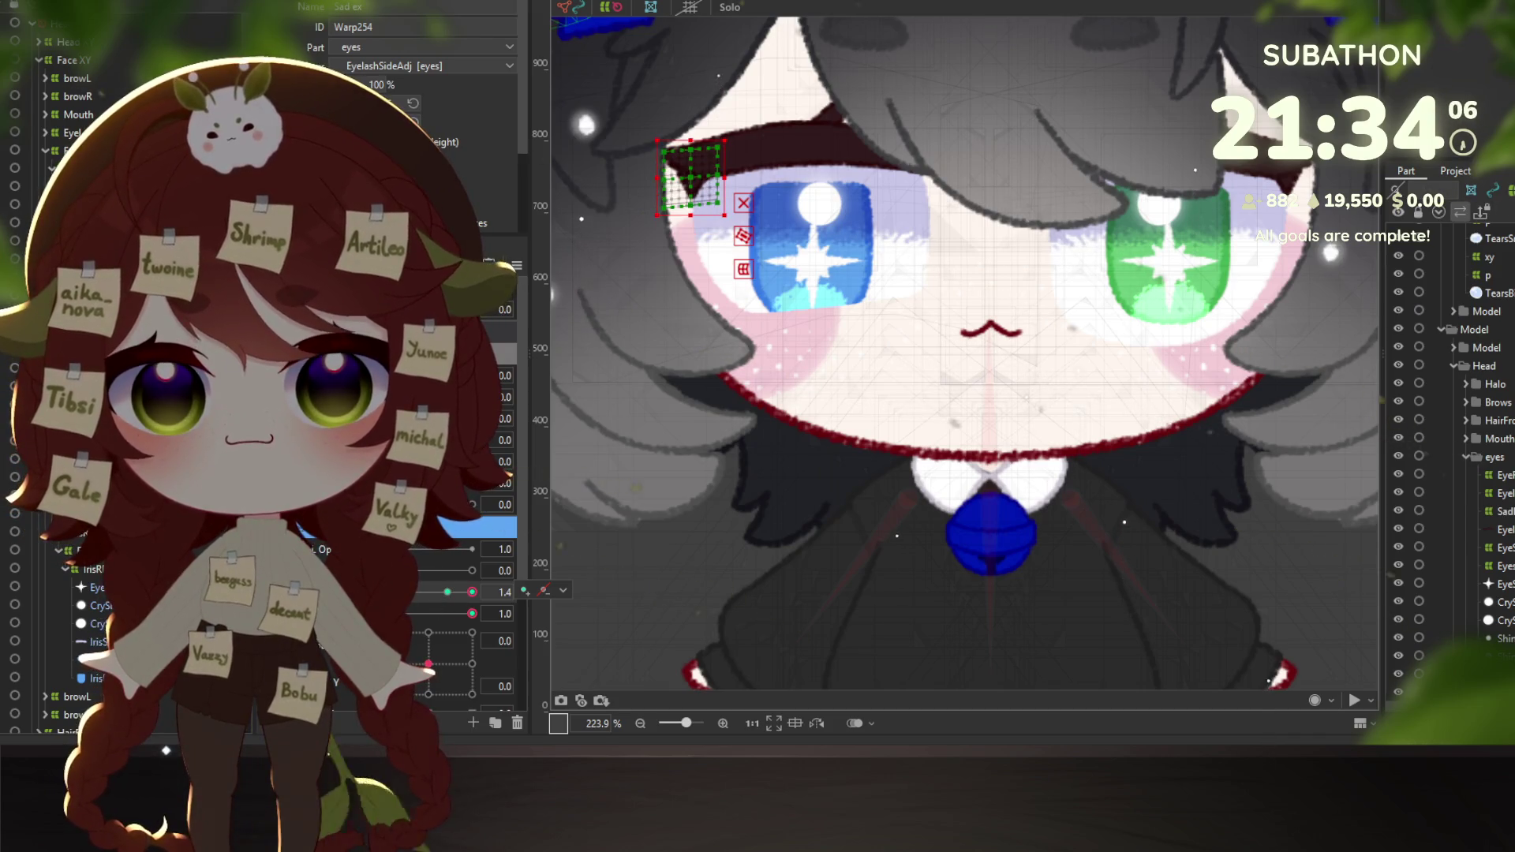
click(447, 592)
click(448, 647)
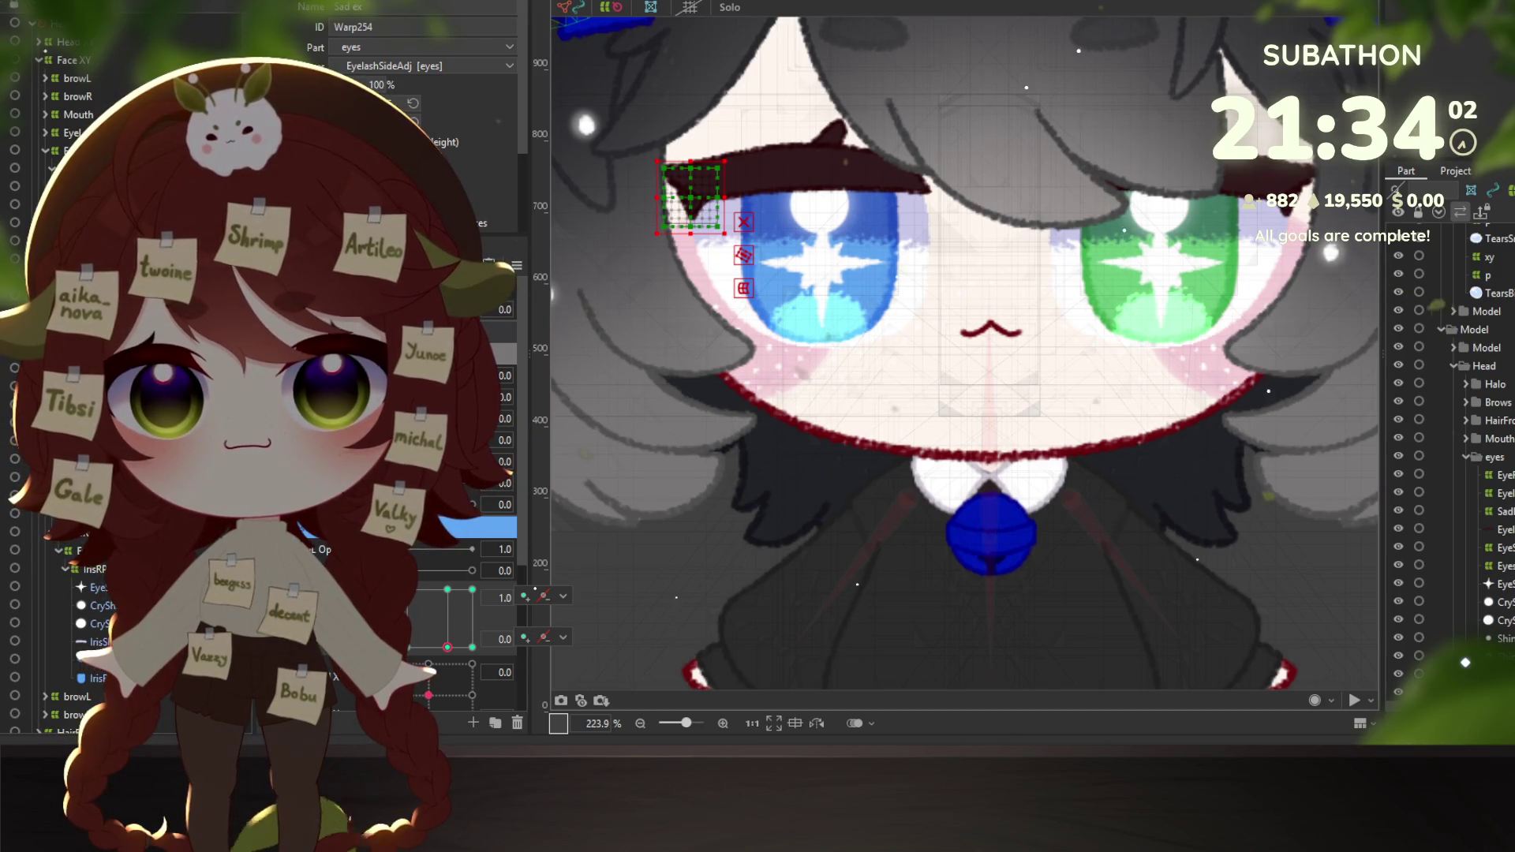
click(472, 310)
scroll(684, 397, down, 5)
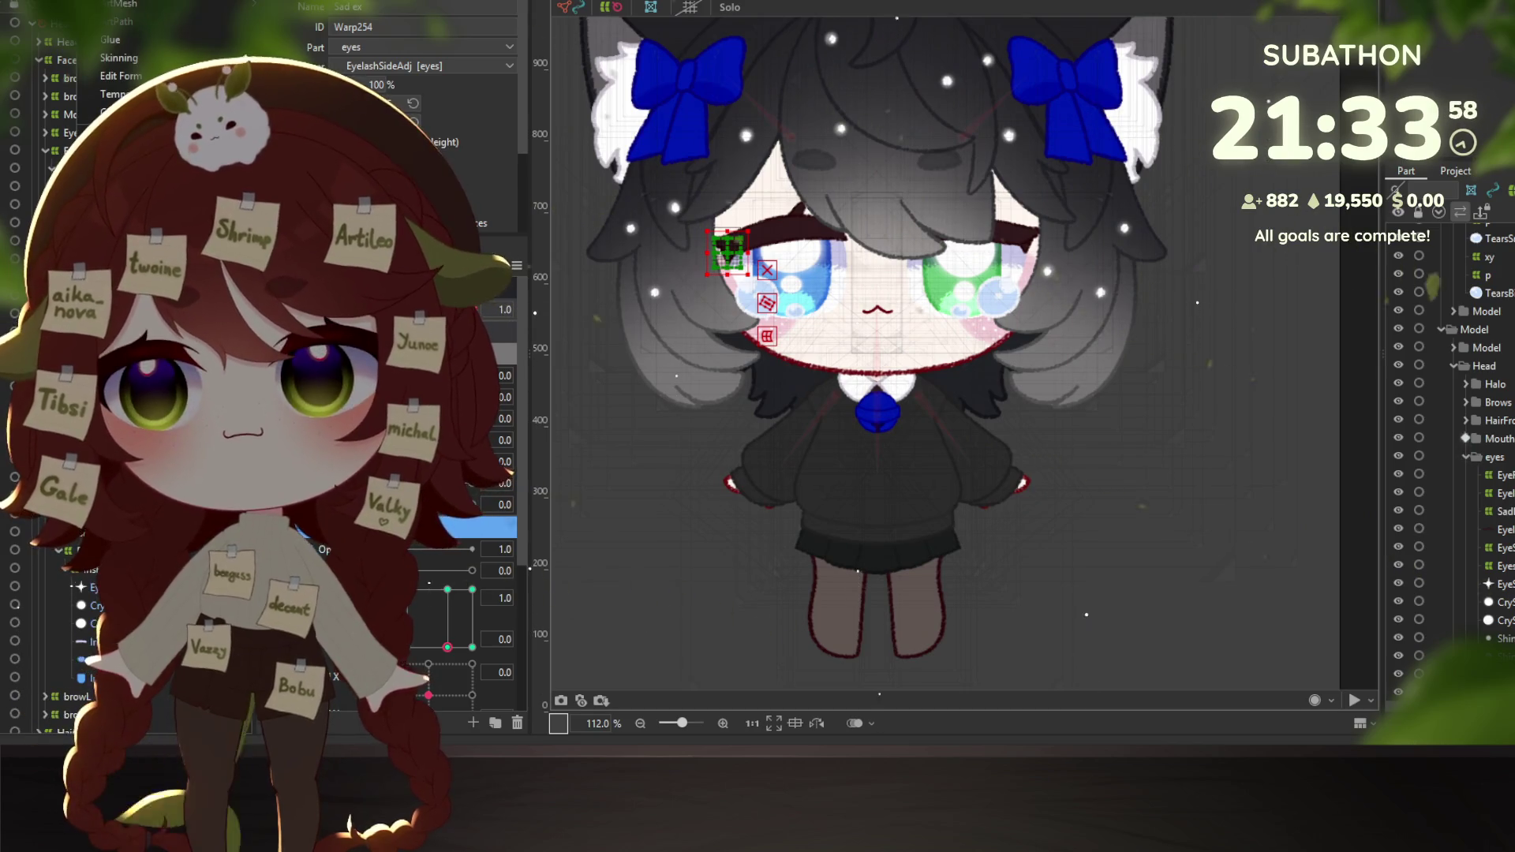
key(alt+Tab)
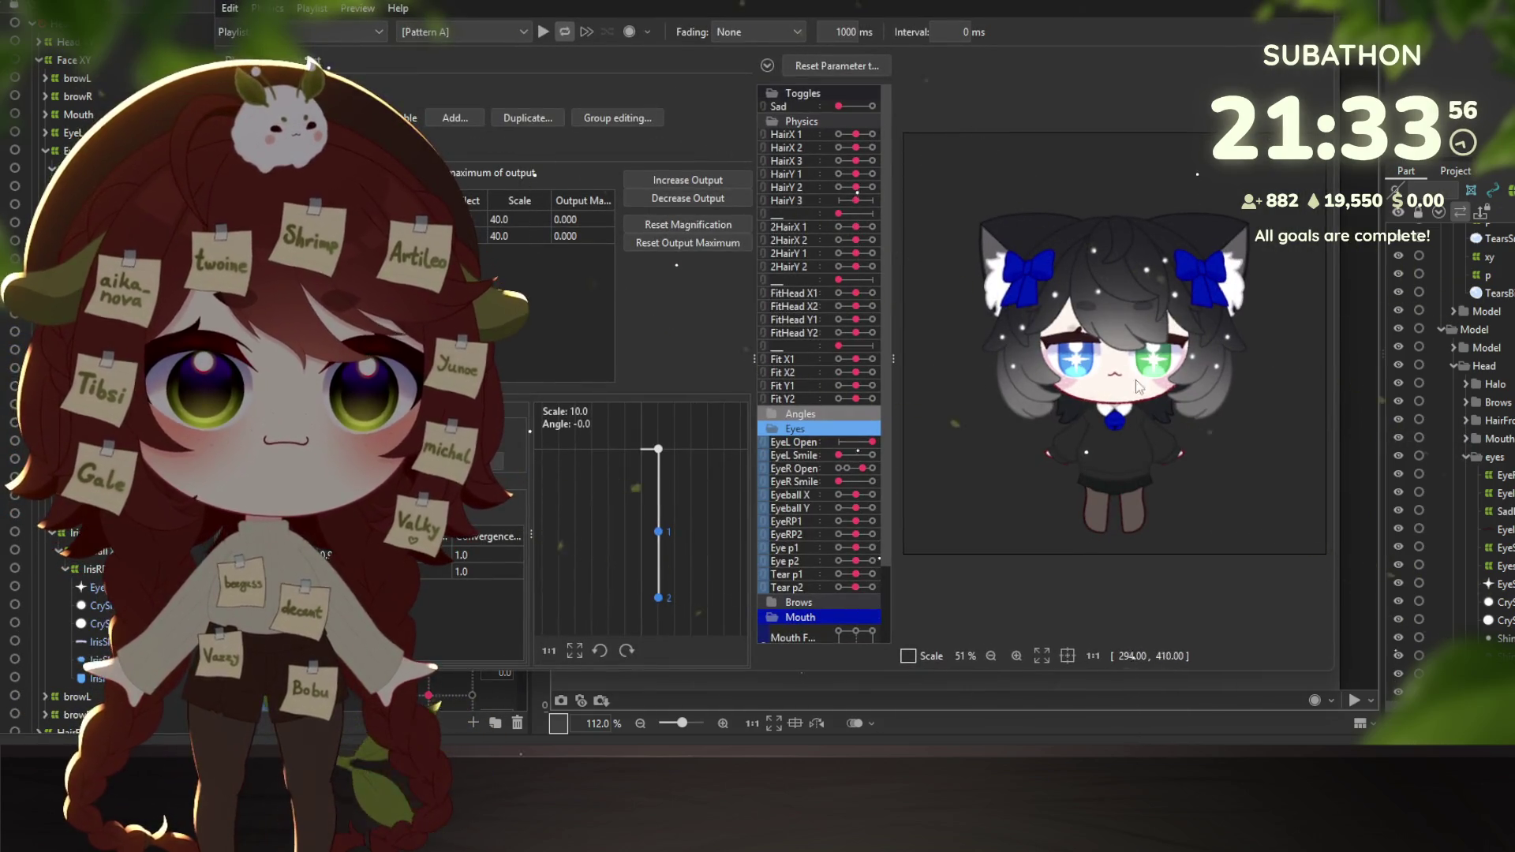
mouse_move(1089, 355)
mouse_down()
mouse_move(980, 375)
mouse_move(1211, 386)
mouse_move(936, 376)
mouse_move(872, 548)
mouse_move(878, 425)
mouse_move(901, 371)
mouse_move(939, 438)
mouse_move(988, 388)
mouse_move(925, 398)
mouse_move(1199, 434)
mouse_move(1262, 467)
mouse_move(1067, 418)
mouse_move(925, 405)
mouse_move(1135, 395)
mouse_move(1262, 467)
mouse_move(1002, 385)
mouse_move(1078, 326)
mouse_up()
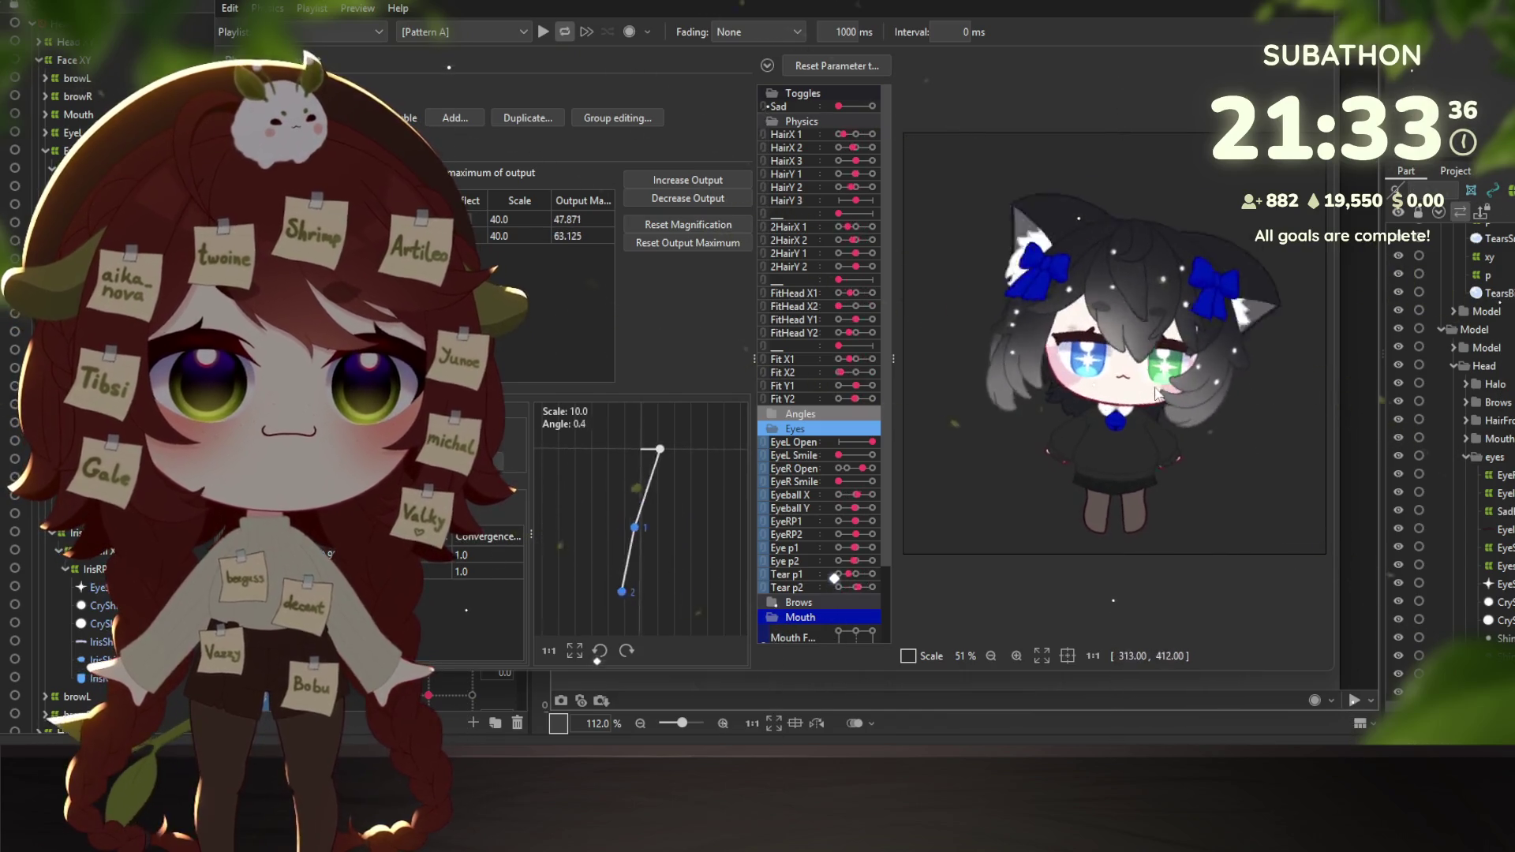
scroll(1096, 375, up, 2)
mouse_move(1095, 379)
mouse_down()
mouse_move(1010, 410)
mouse_move(1214, 429)
mouse_move(1121, 316)
mouse_move(1154, 239)
mouse_up()
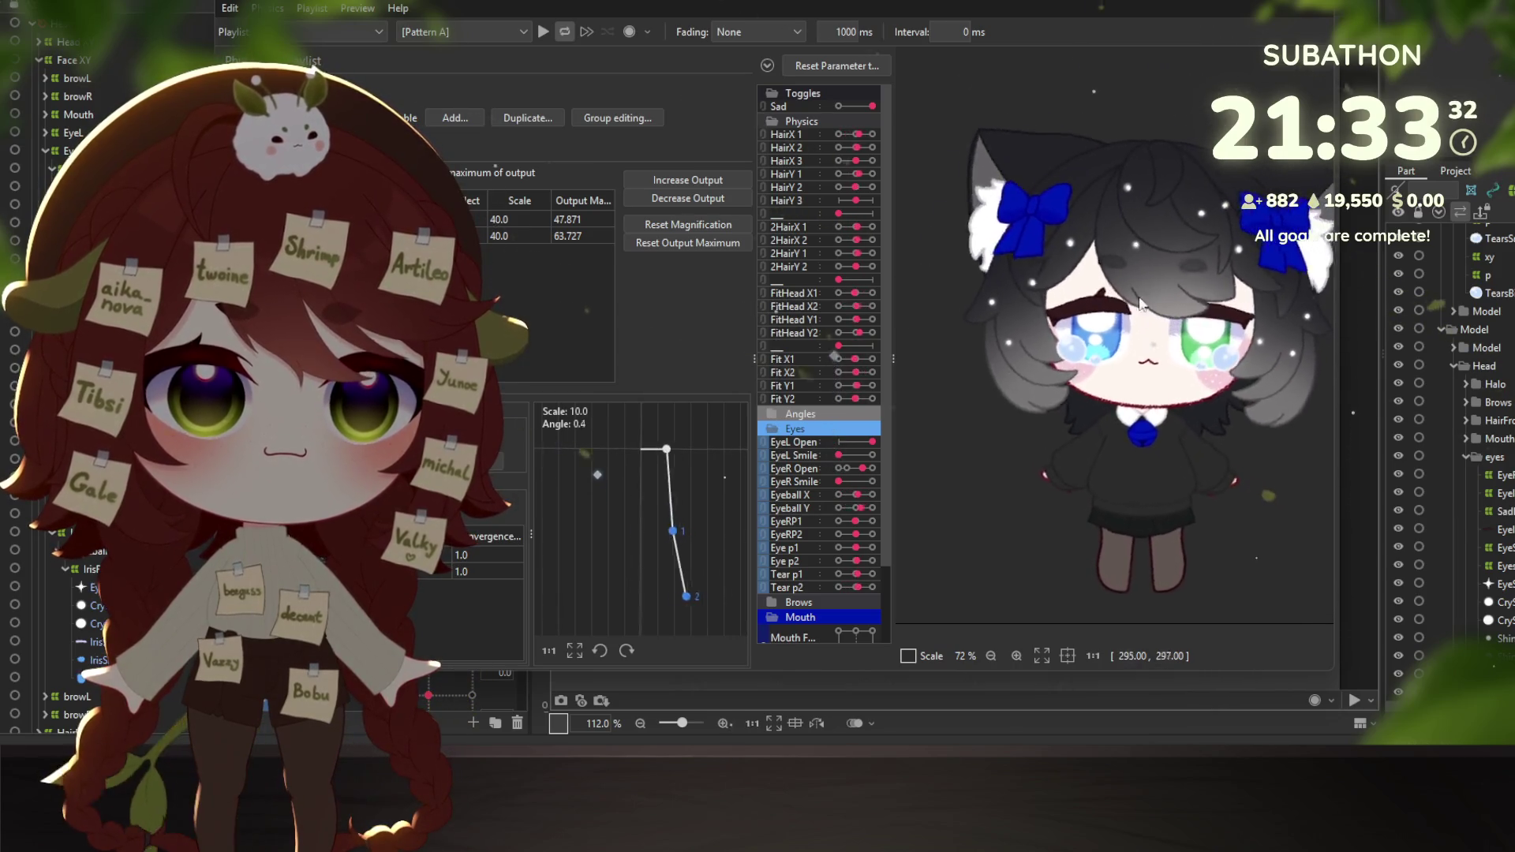
scroll(1123, 462, down, 2)
scroll(1123, 458, up, 2)
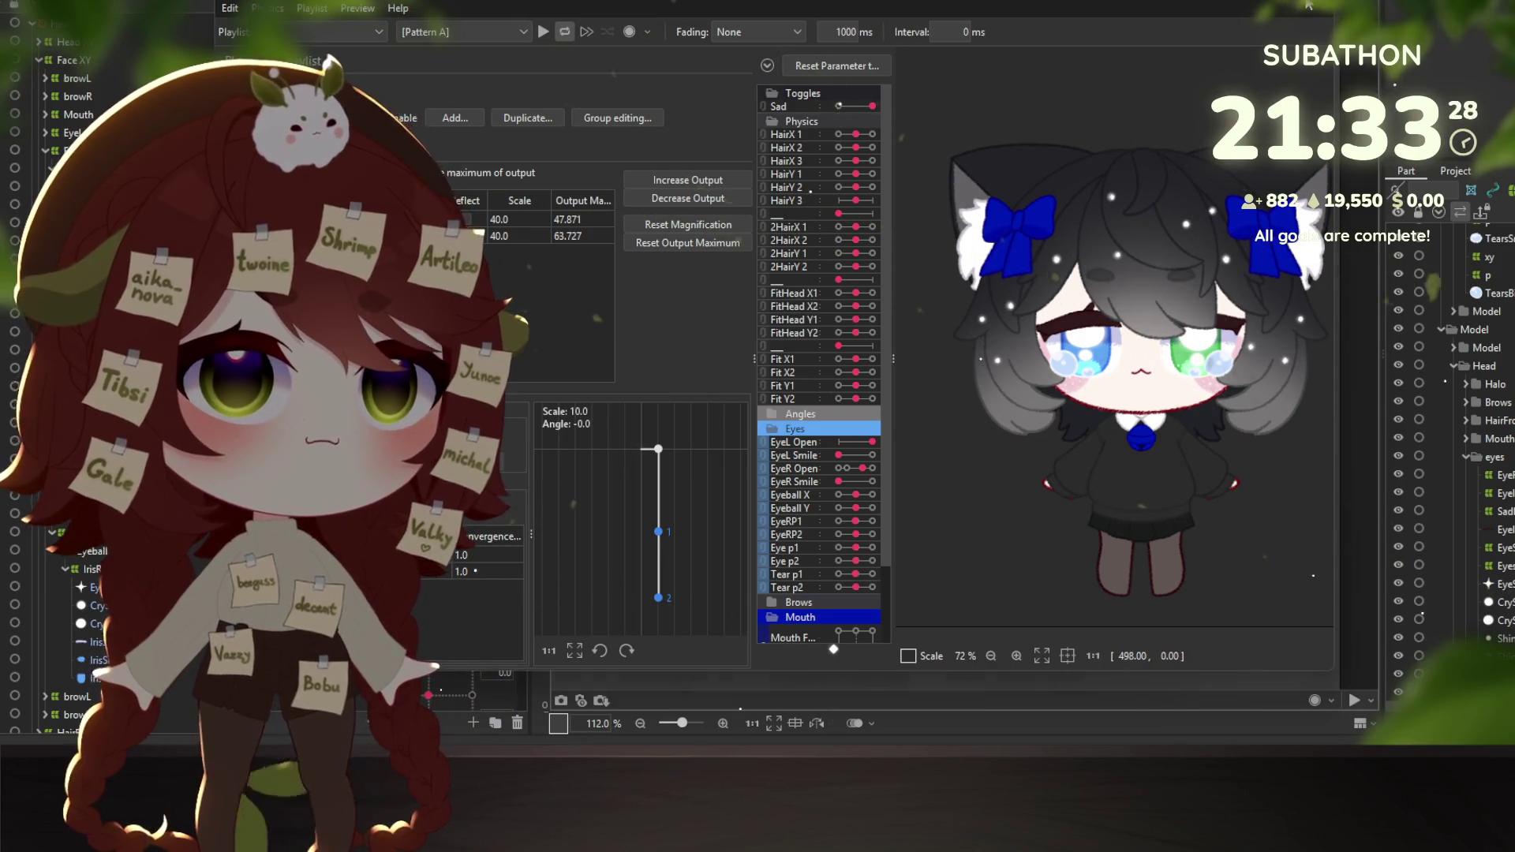
key(Escape)
scroll(1201, 310, down, 3)
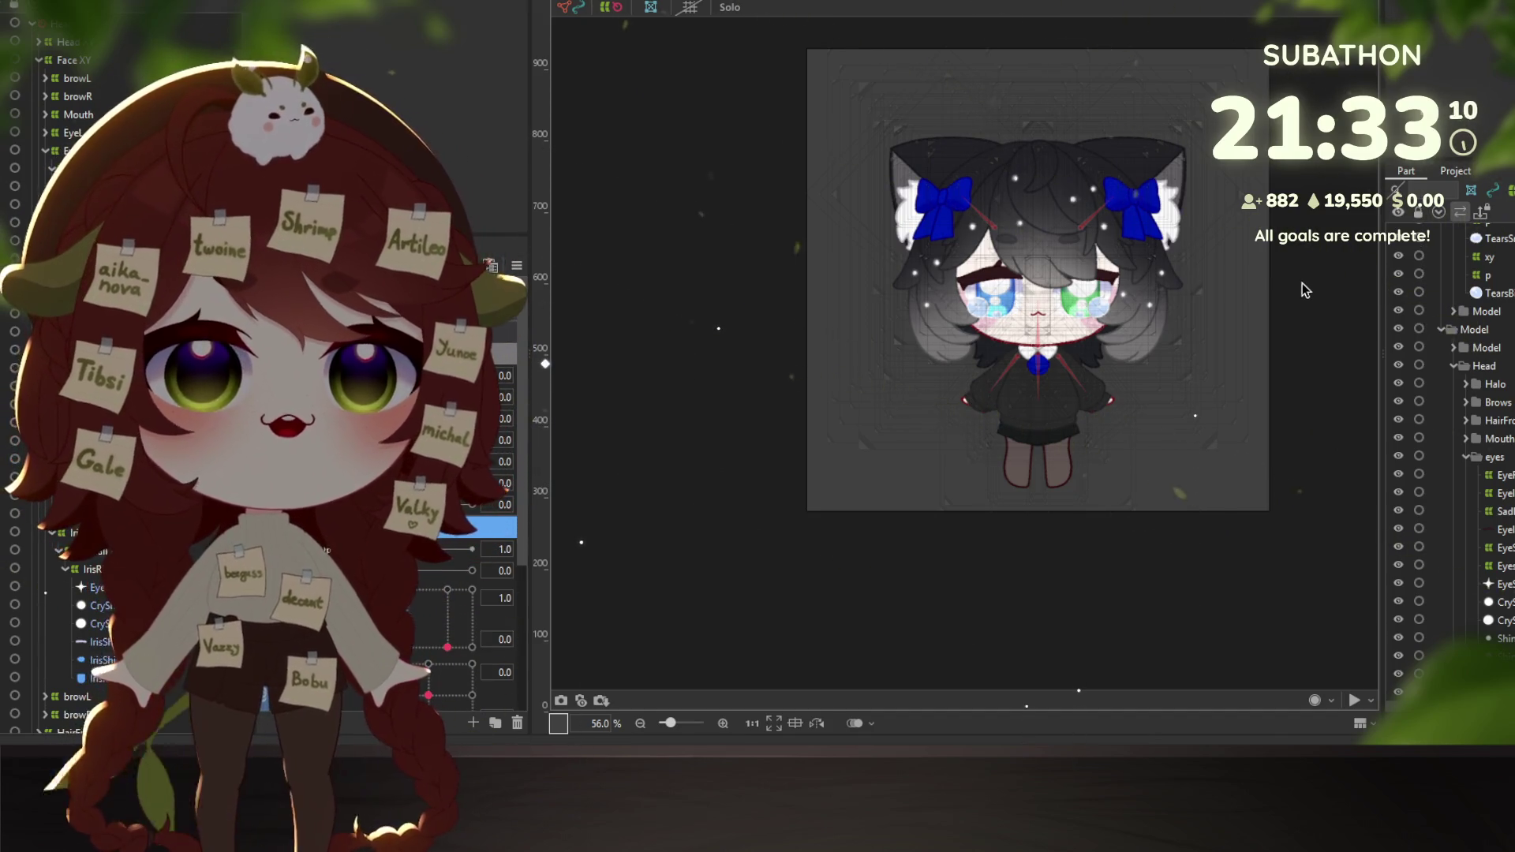
drag(997, 285, 934, 341)
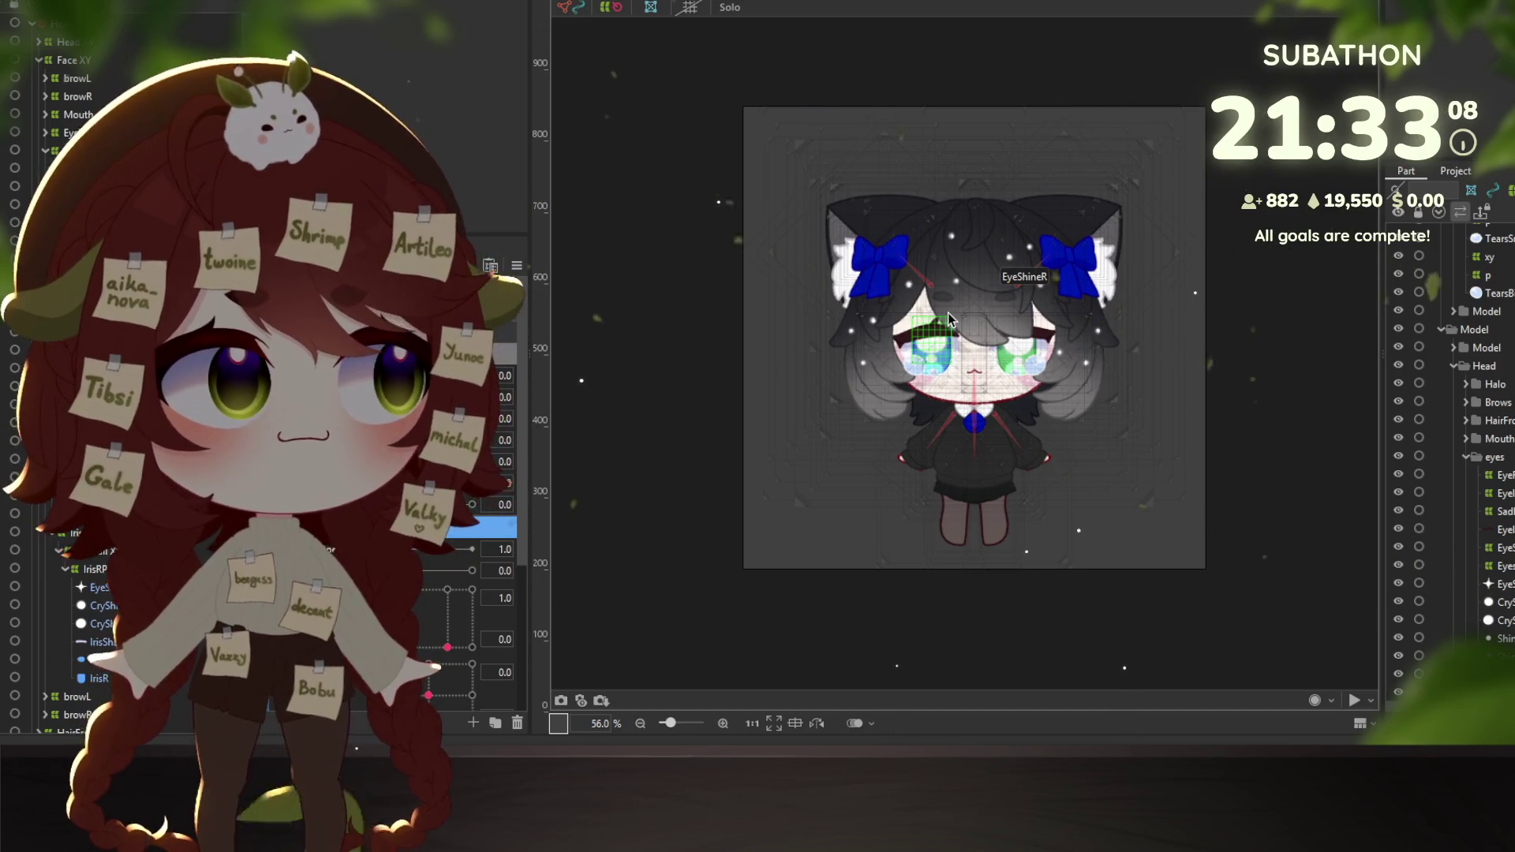
scroll(947, 312, up, 5)
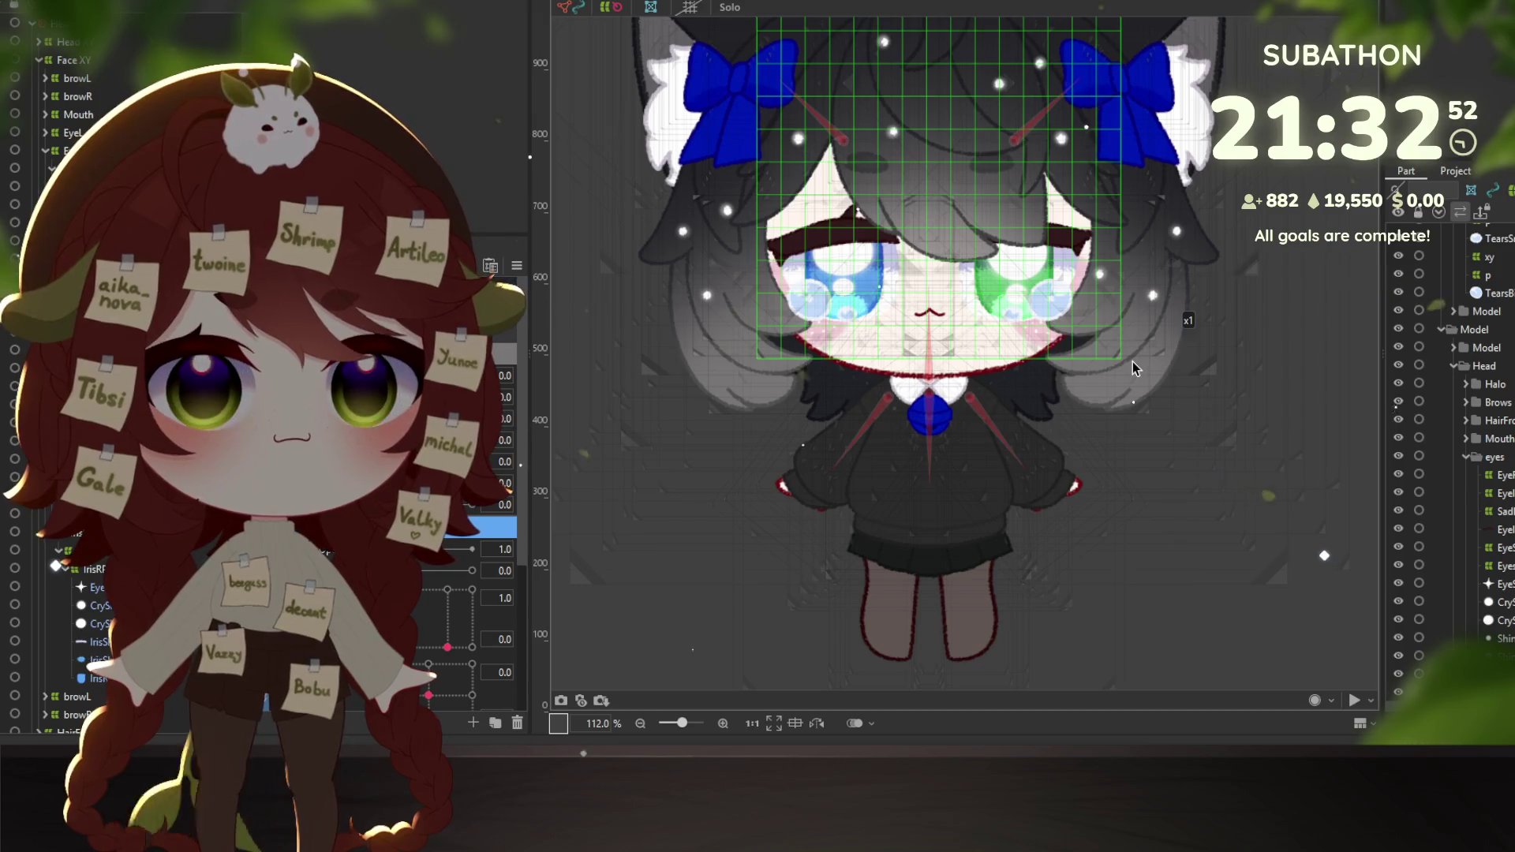
click(1148, 339)
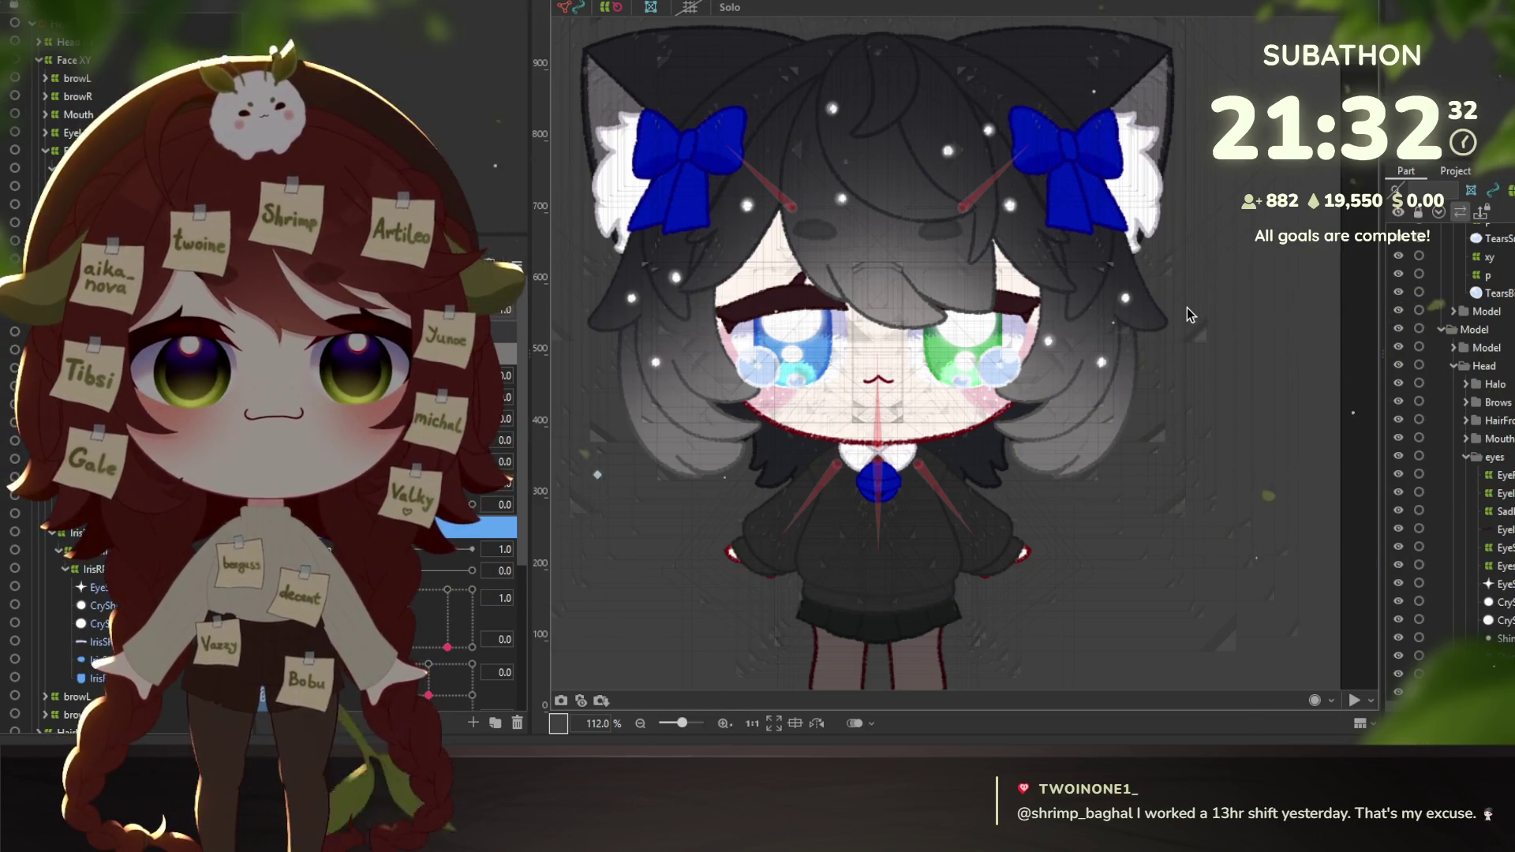
drag(866, 341, 890, 305)
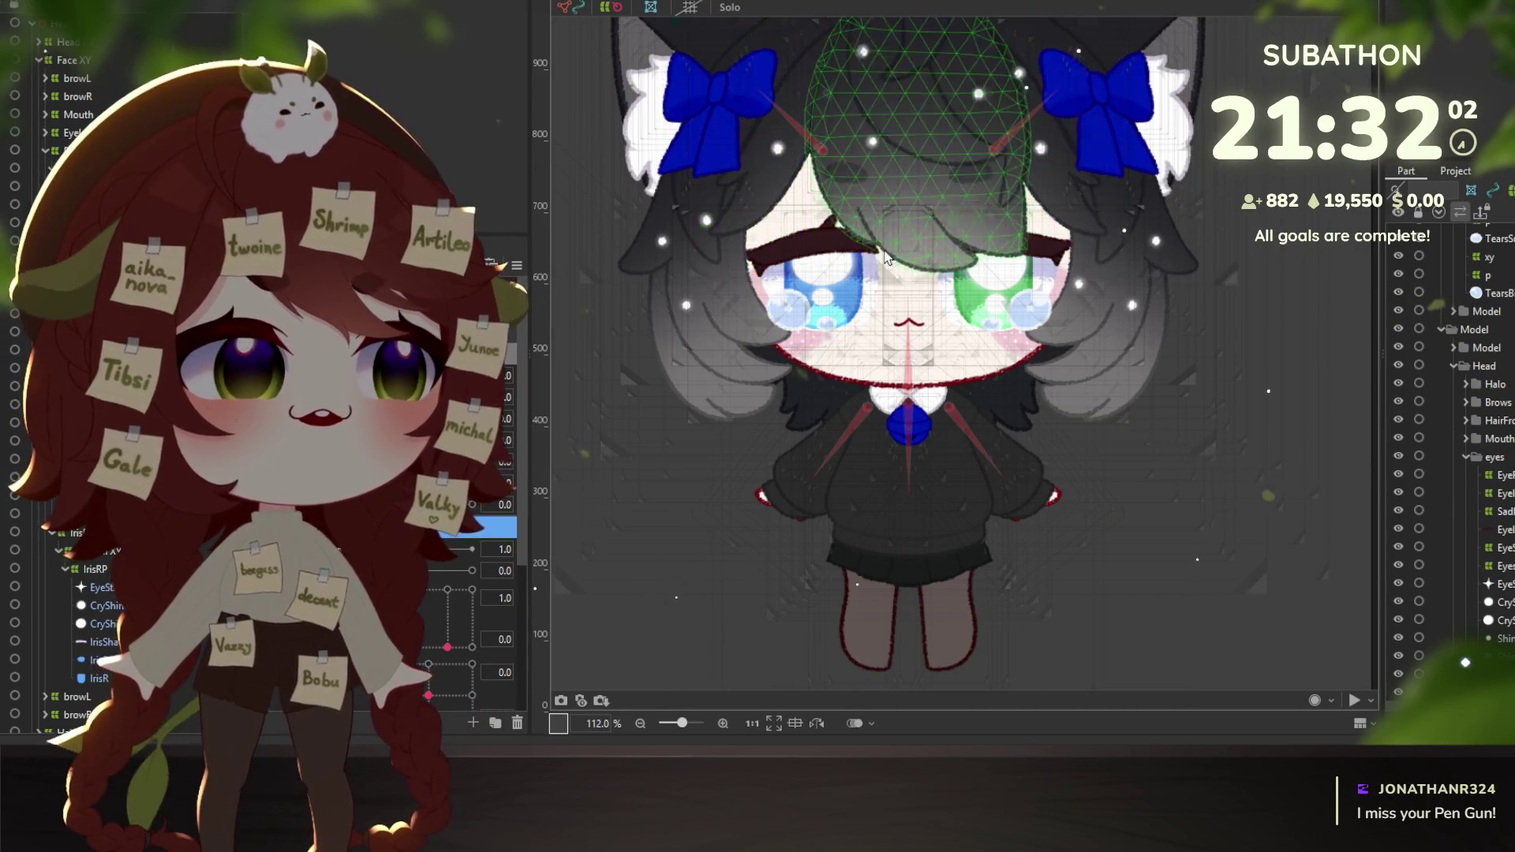
Open the Edit Parameter settings of the Sad parameter, ParamHearts3, to rename it Angry.
scroll(930, 257, up, 3)
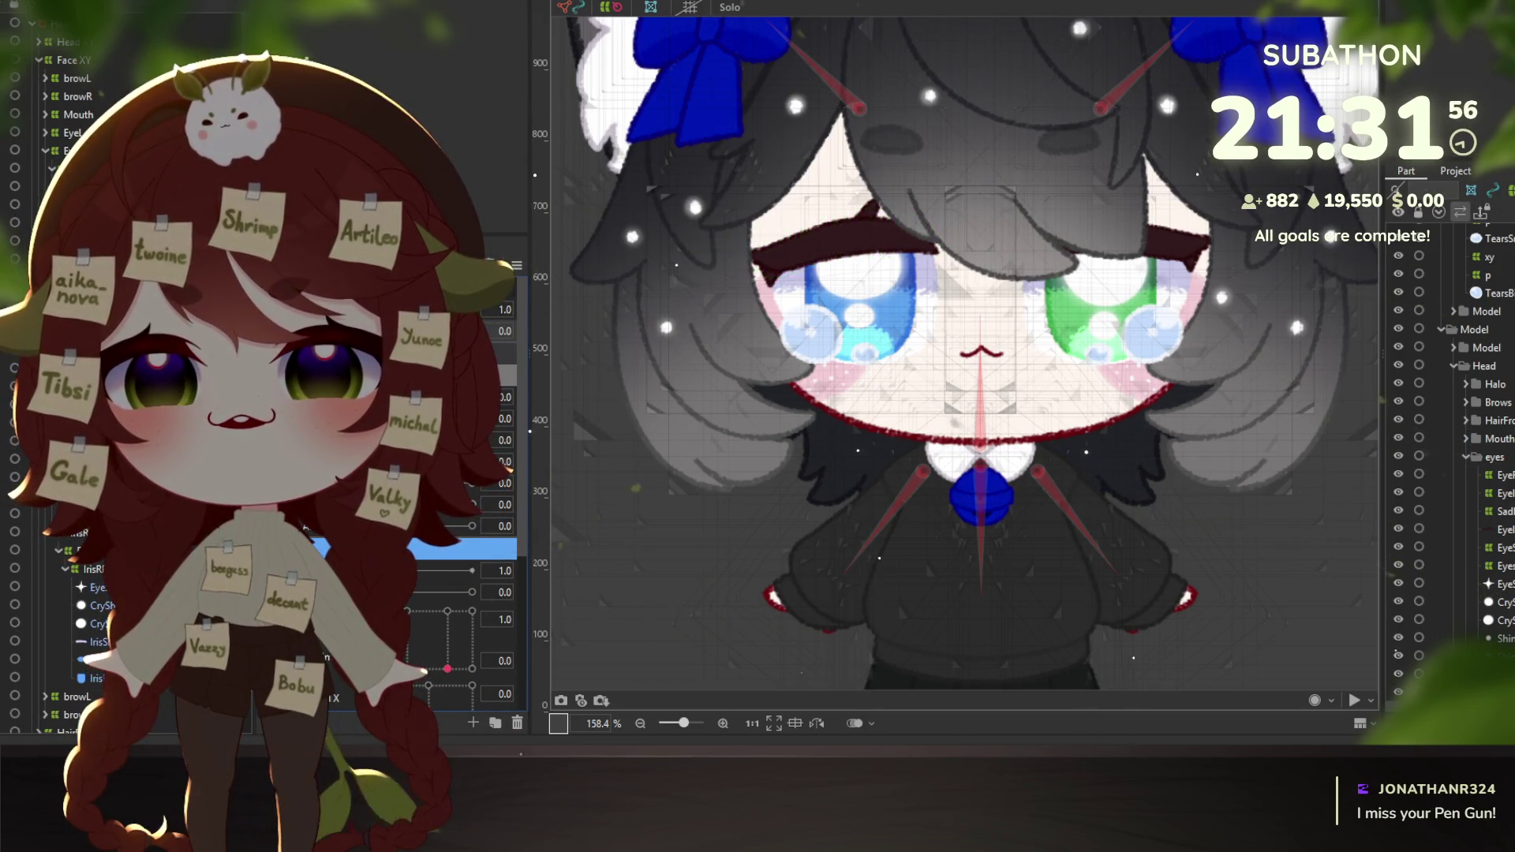
double_click(466, 548)
text(Angry)
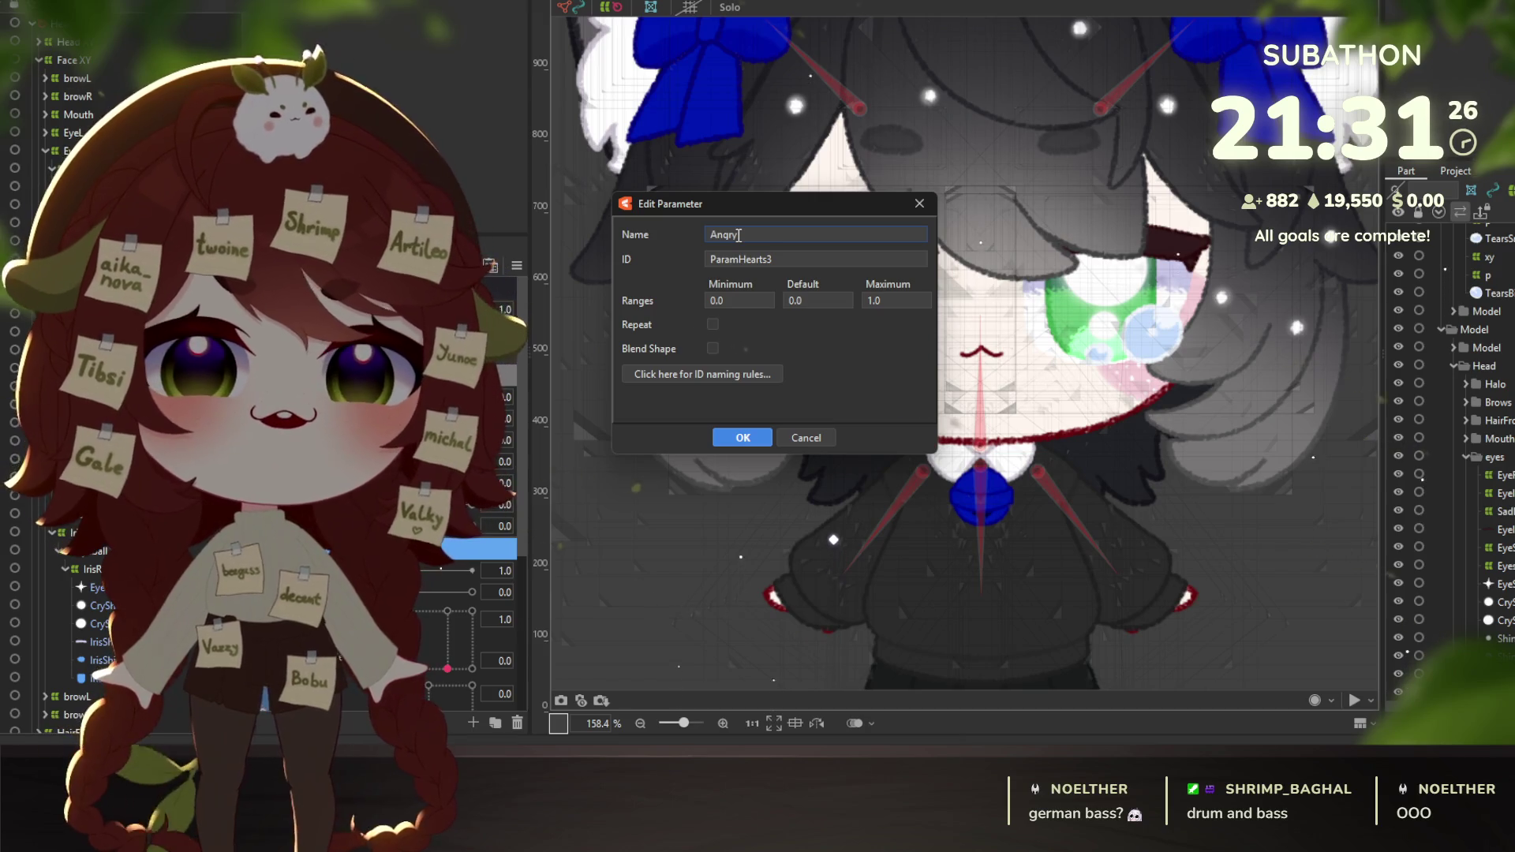
Confirm the rename to Angry, then select the face mesh and the left hair strand.
click(743, 439)
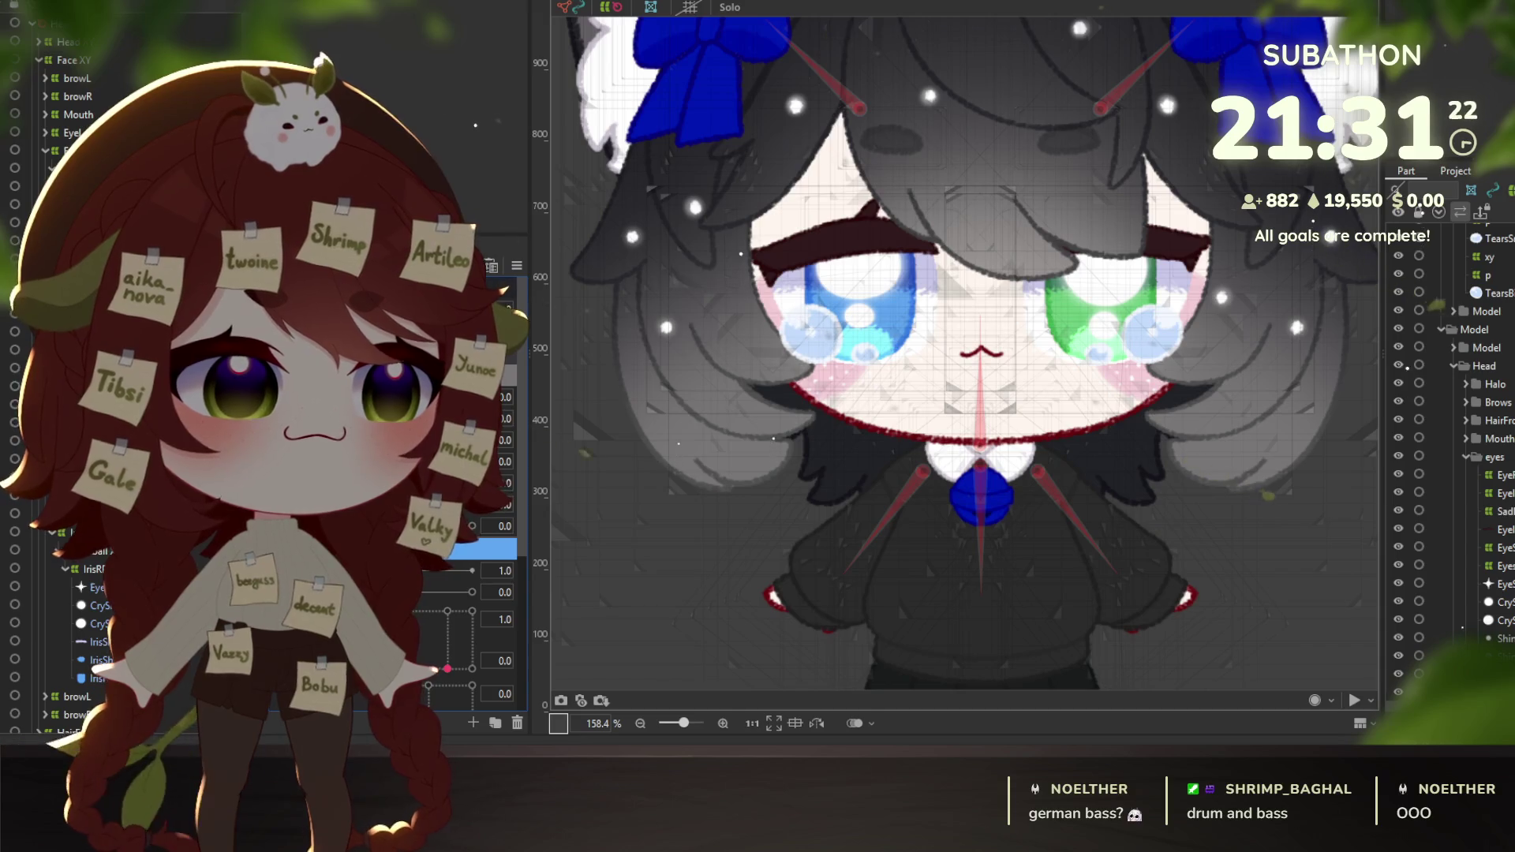
click(795, 442)
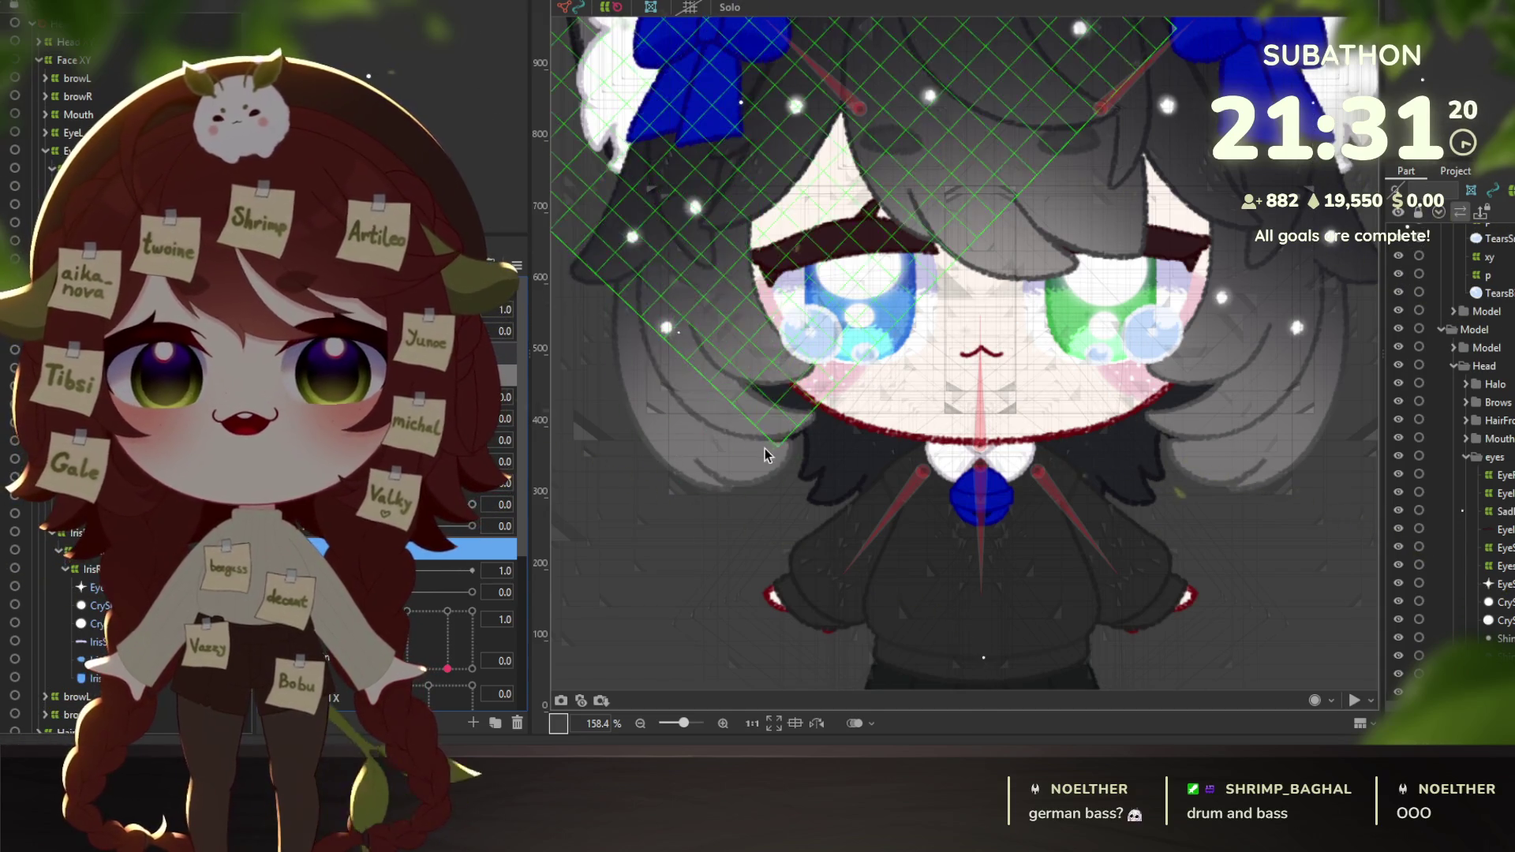
click(789, 446)
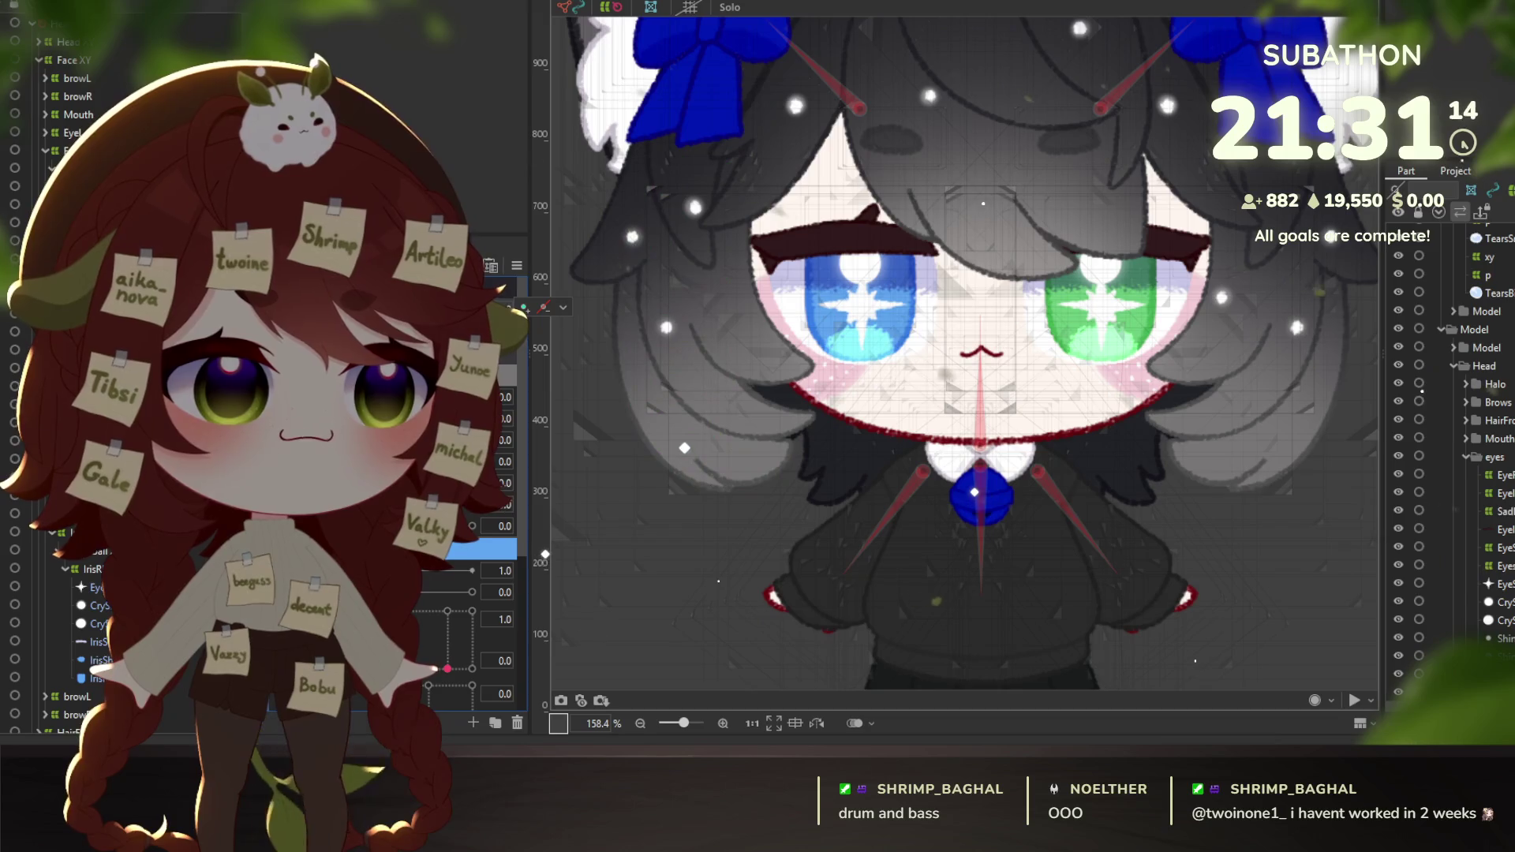
Select the AngryTogglePreview object so its triangle mesh shows over the character.
scroll(68, 730, down, 2)
click(63, 727)
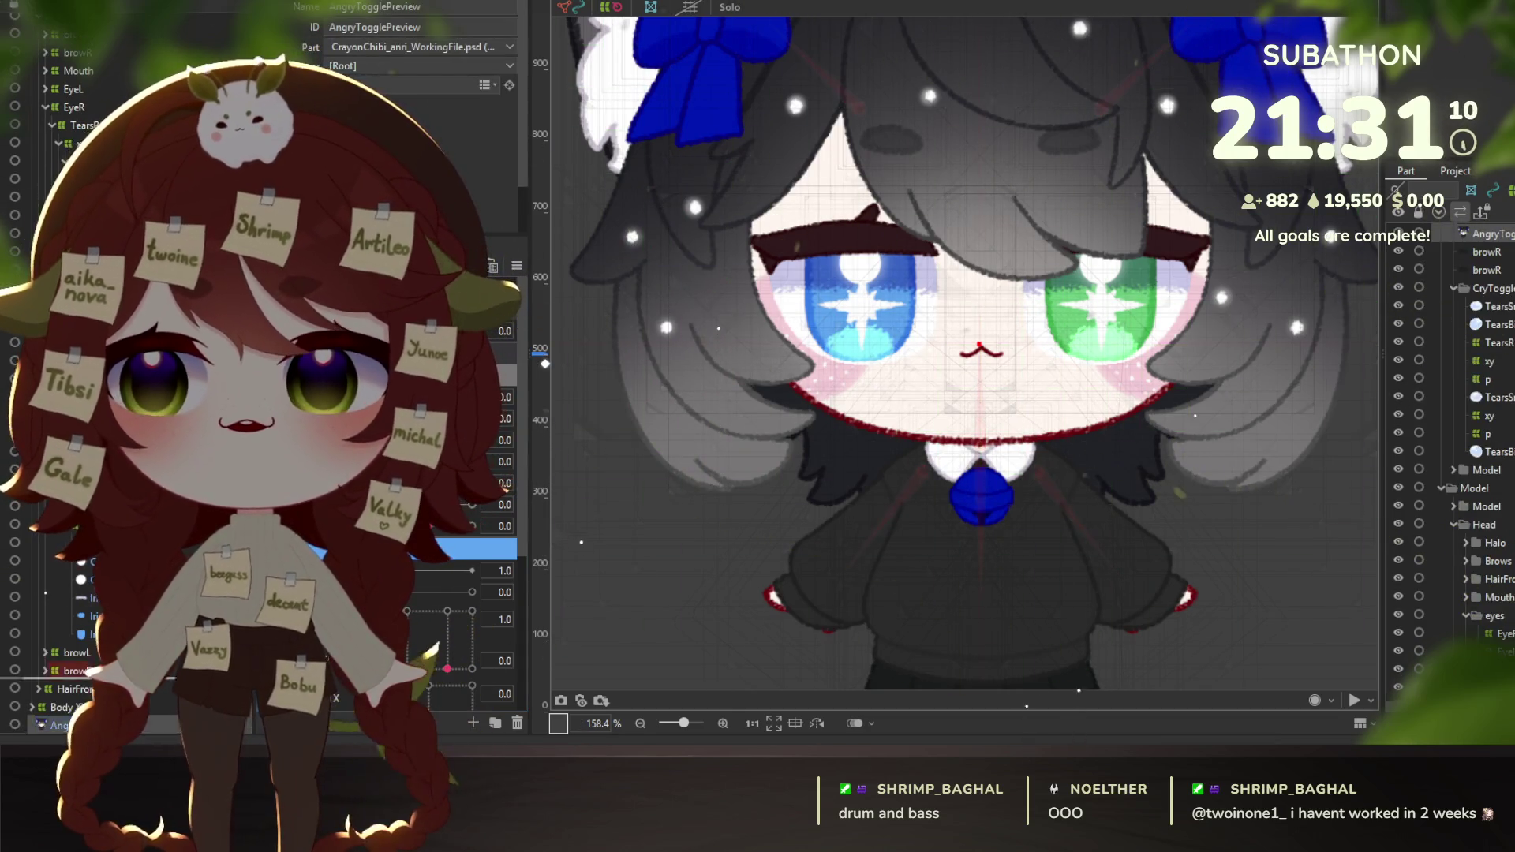
scroll(55, 27, up, 2)
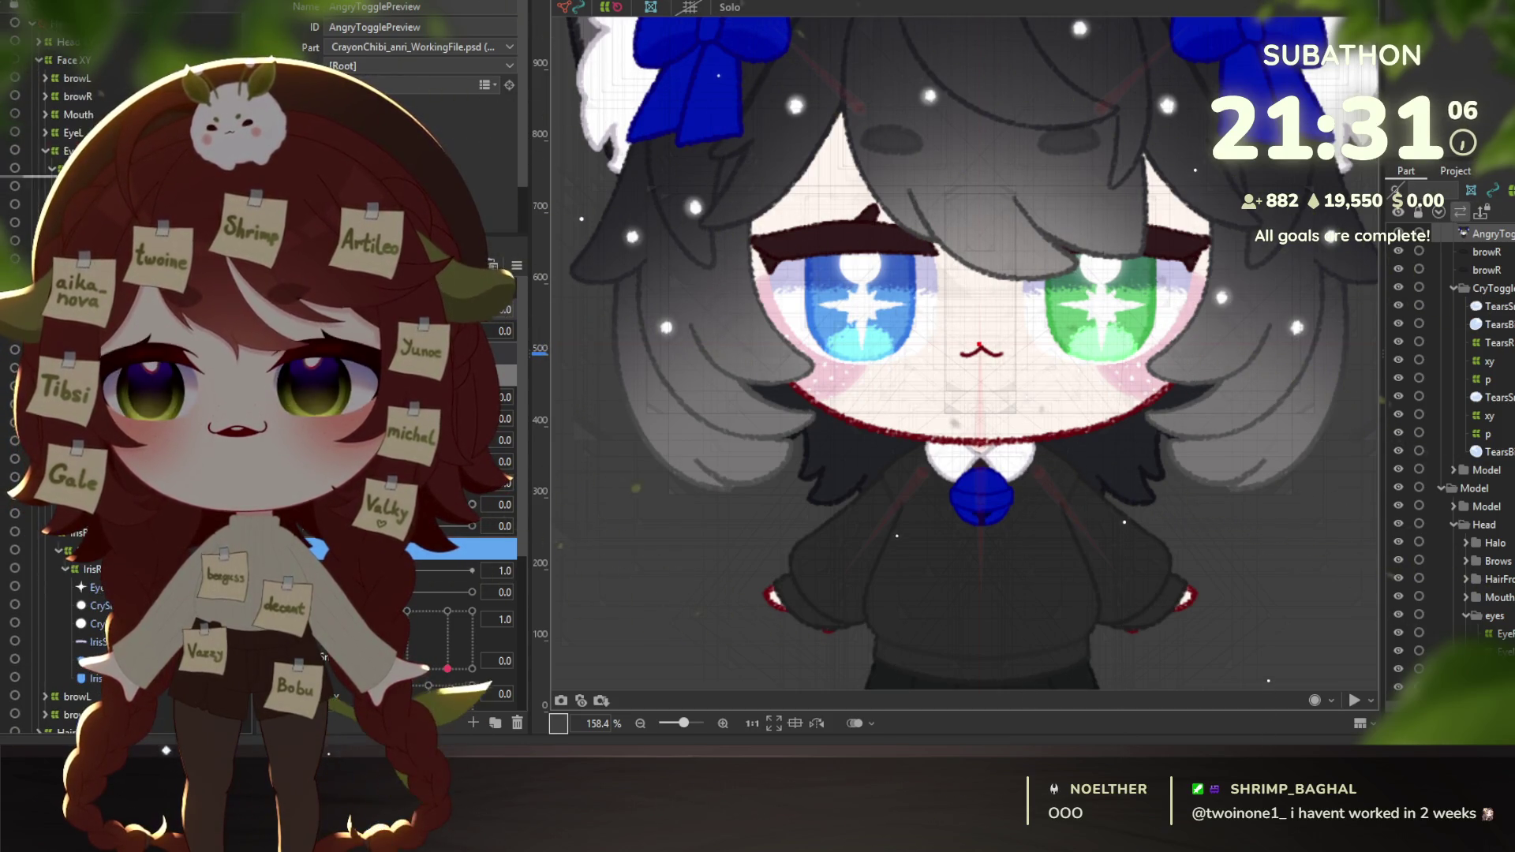
scroll(63, 36, up, 1)
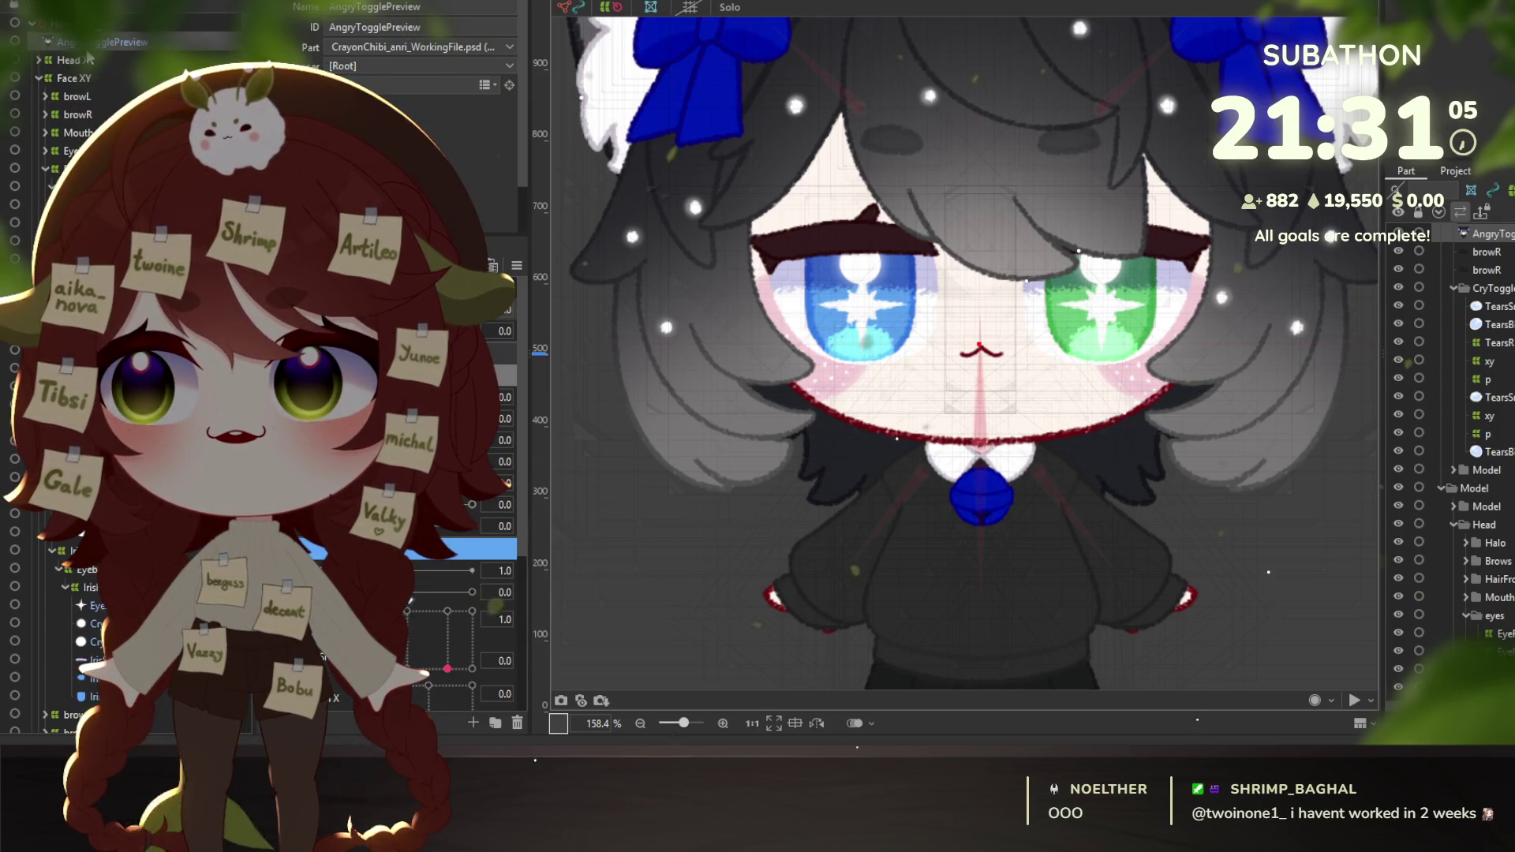
click(4, 43)
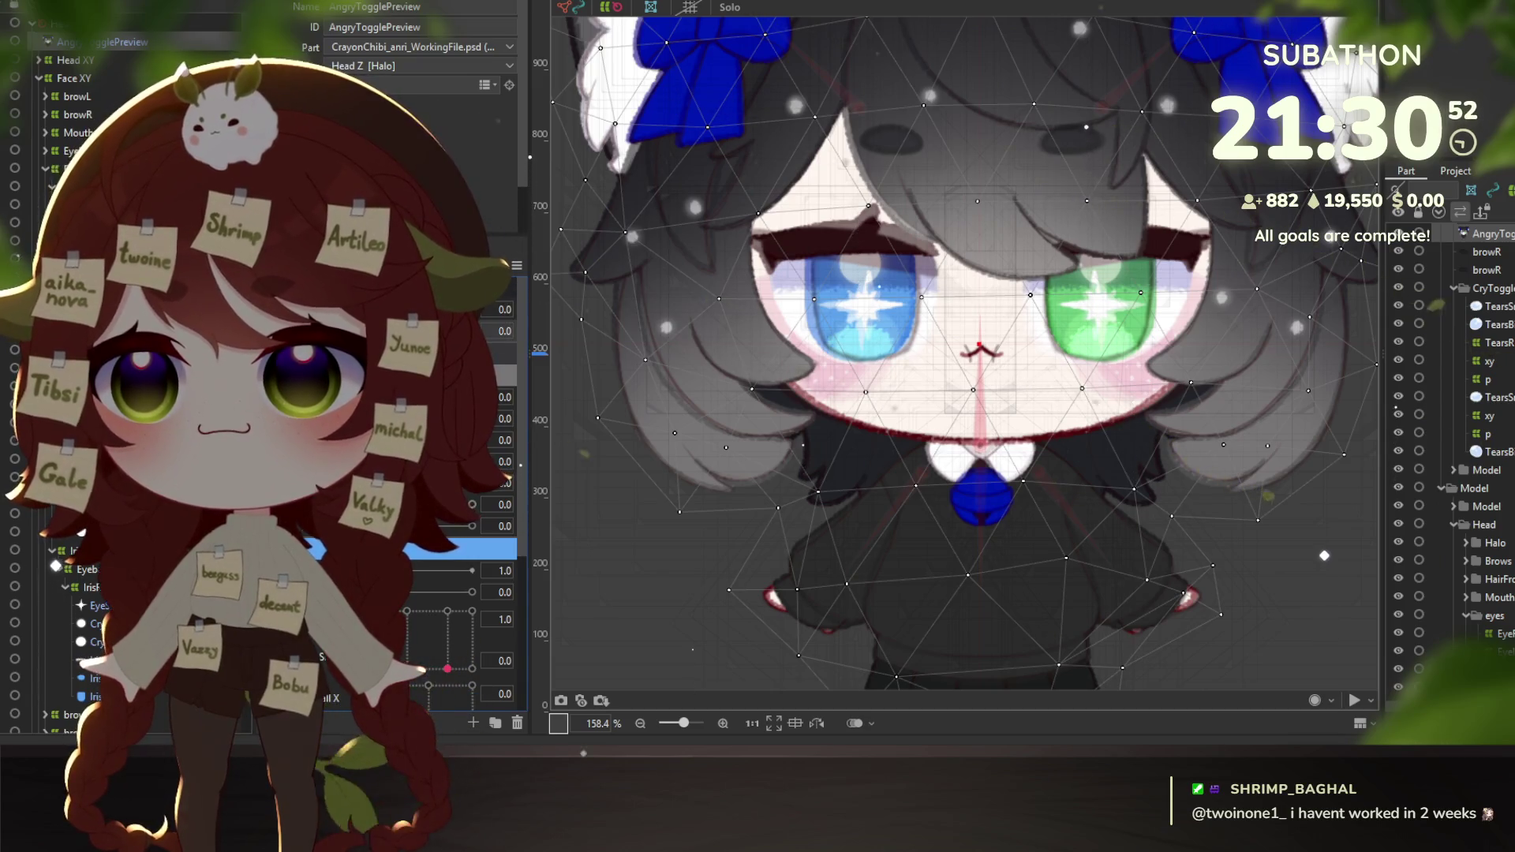
Select EyelashMainR3 and the other lash meshes and start a new warp deformer for the eyes part.
click(840, 237)
click(842, 233)
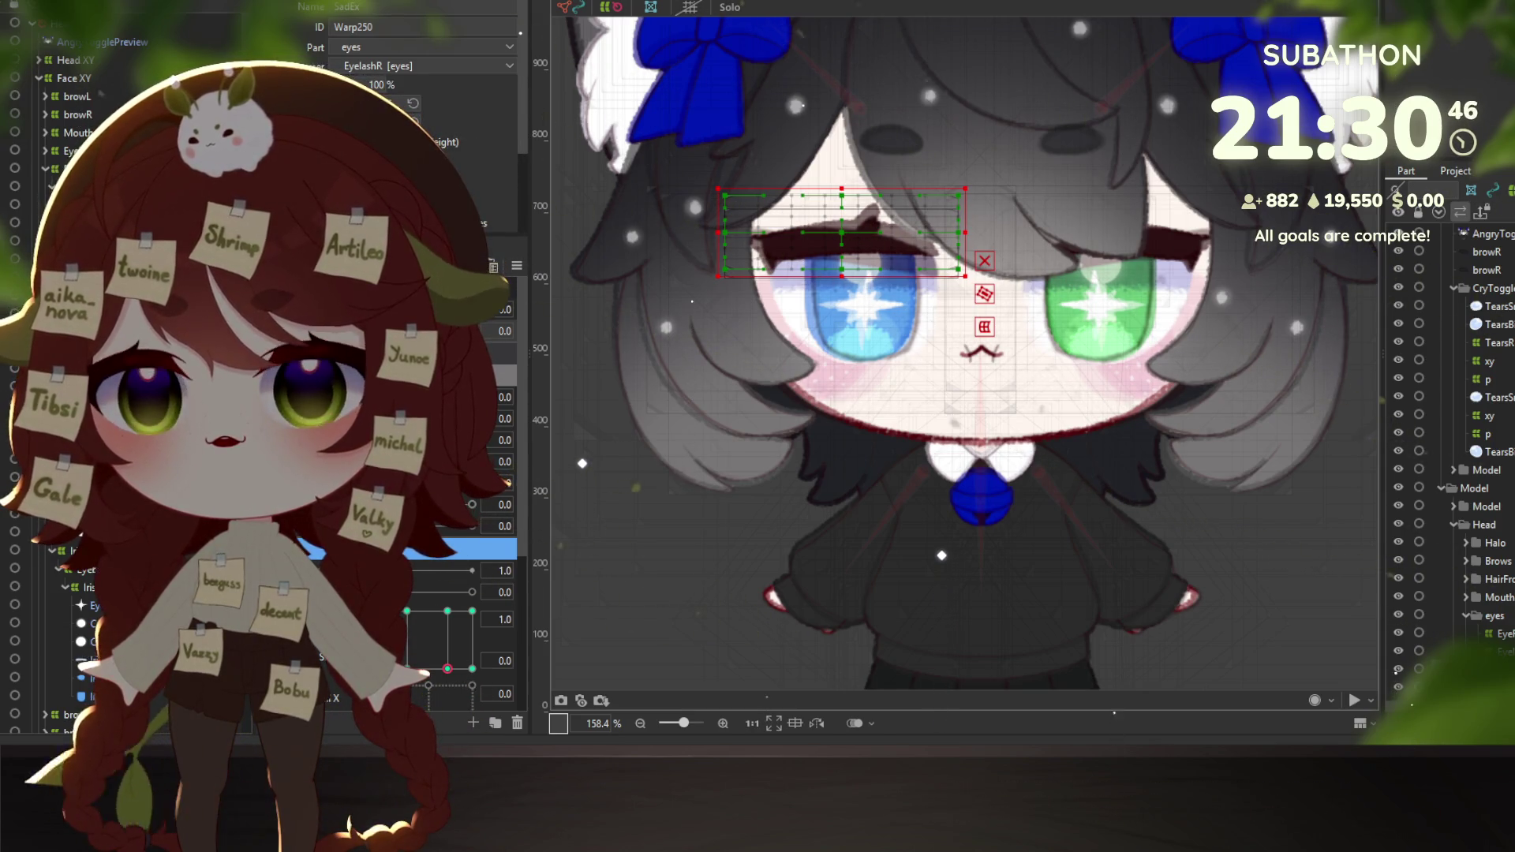
click(841, 236)
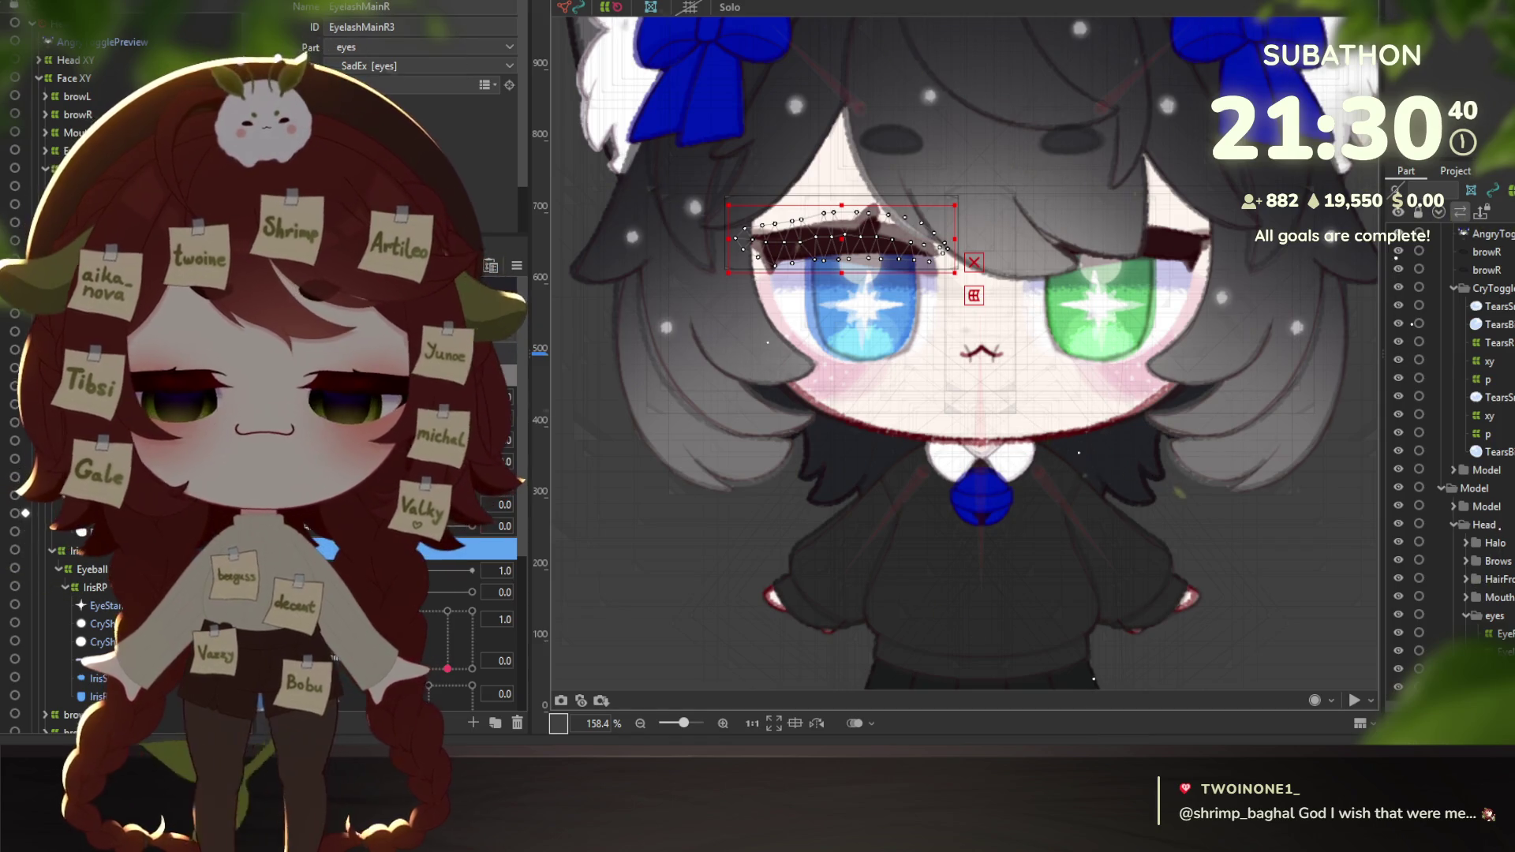
shift+click(852, 221)
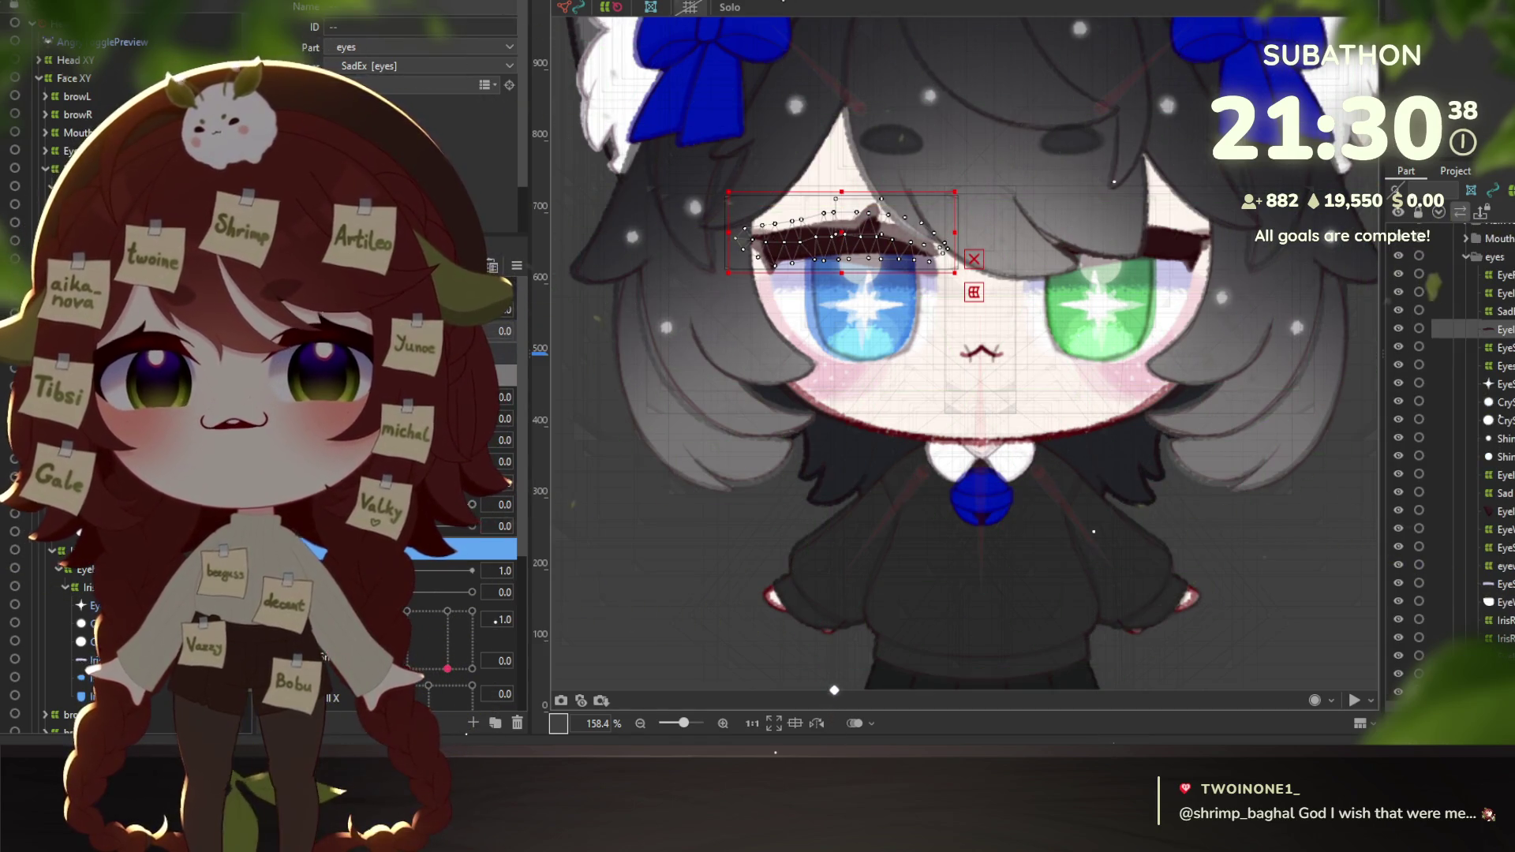
key(ctrl+shift+w)
text(AngryEx)
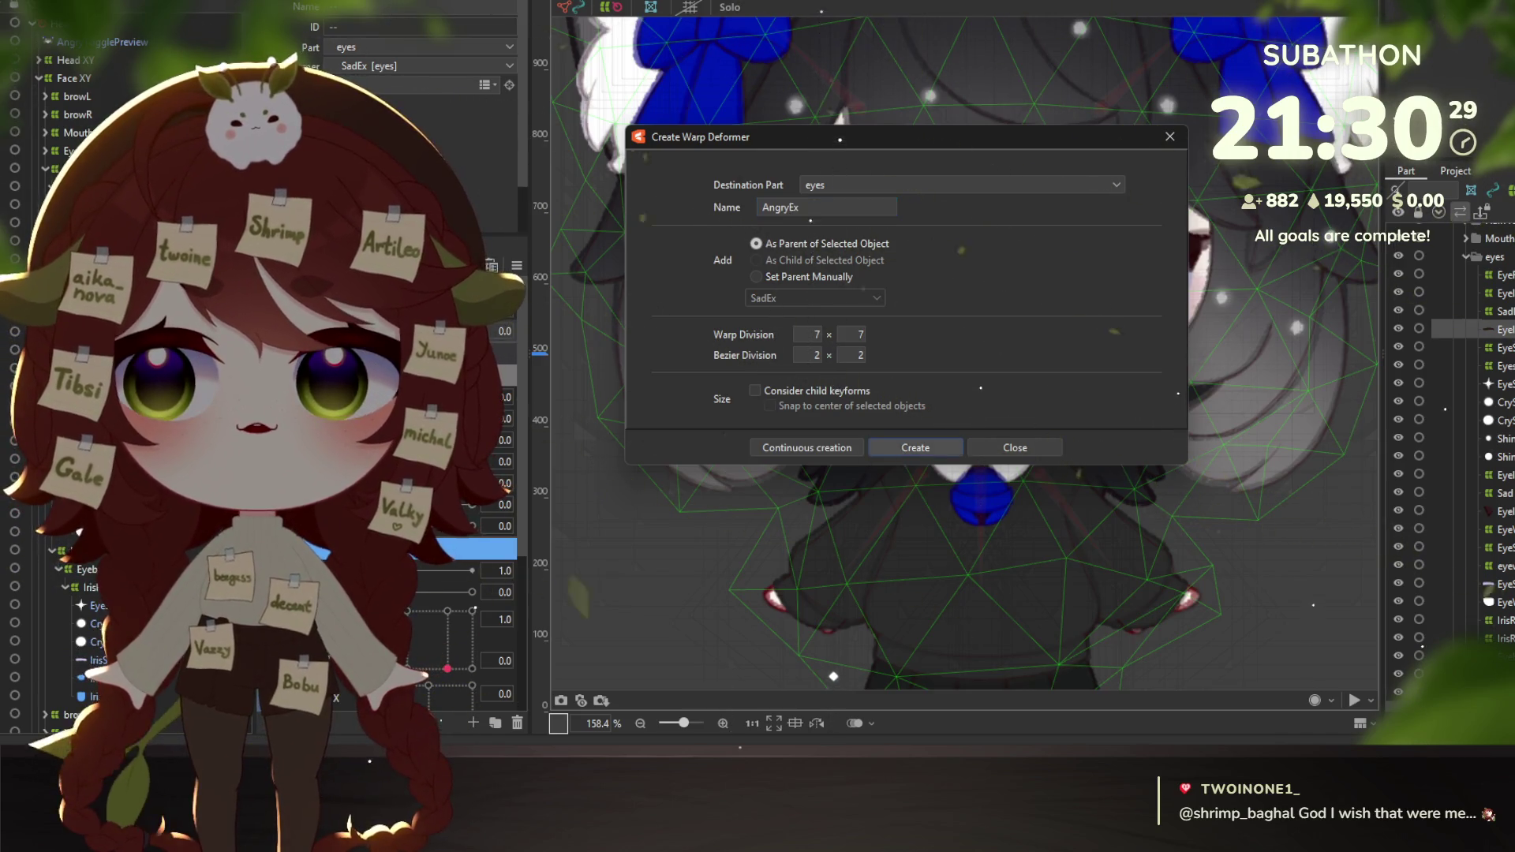
Create the AngryEx warp deformer, then wrap the next eyelash mesh in a second AngryEx deformer.
key(Return)
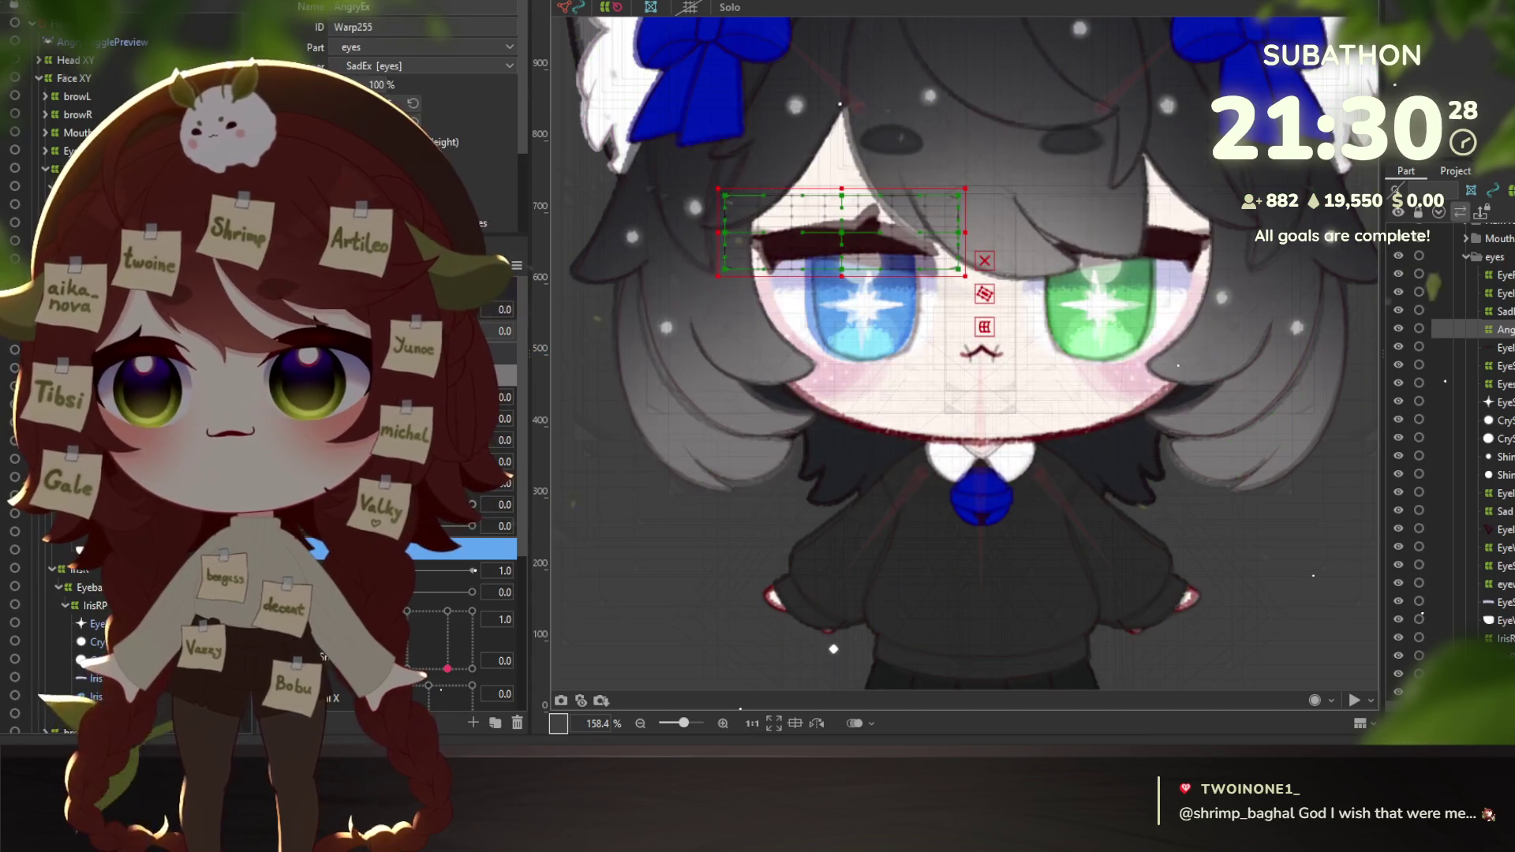
click(787, 4)
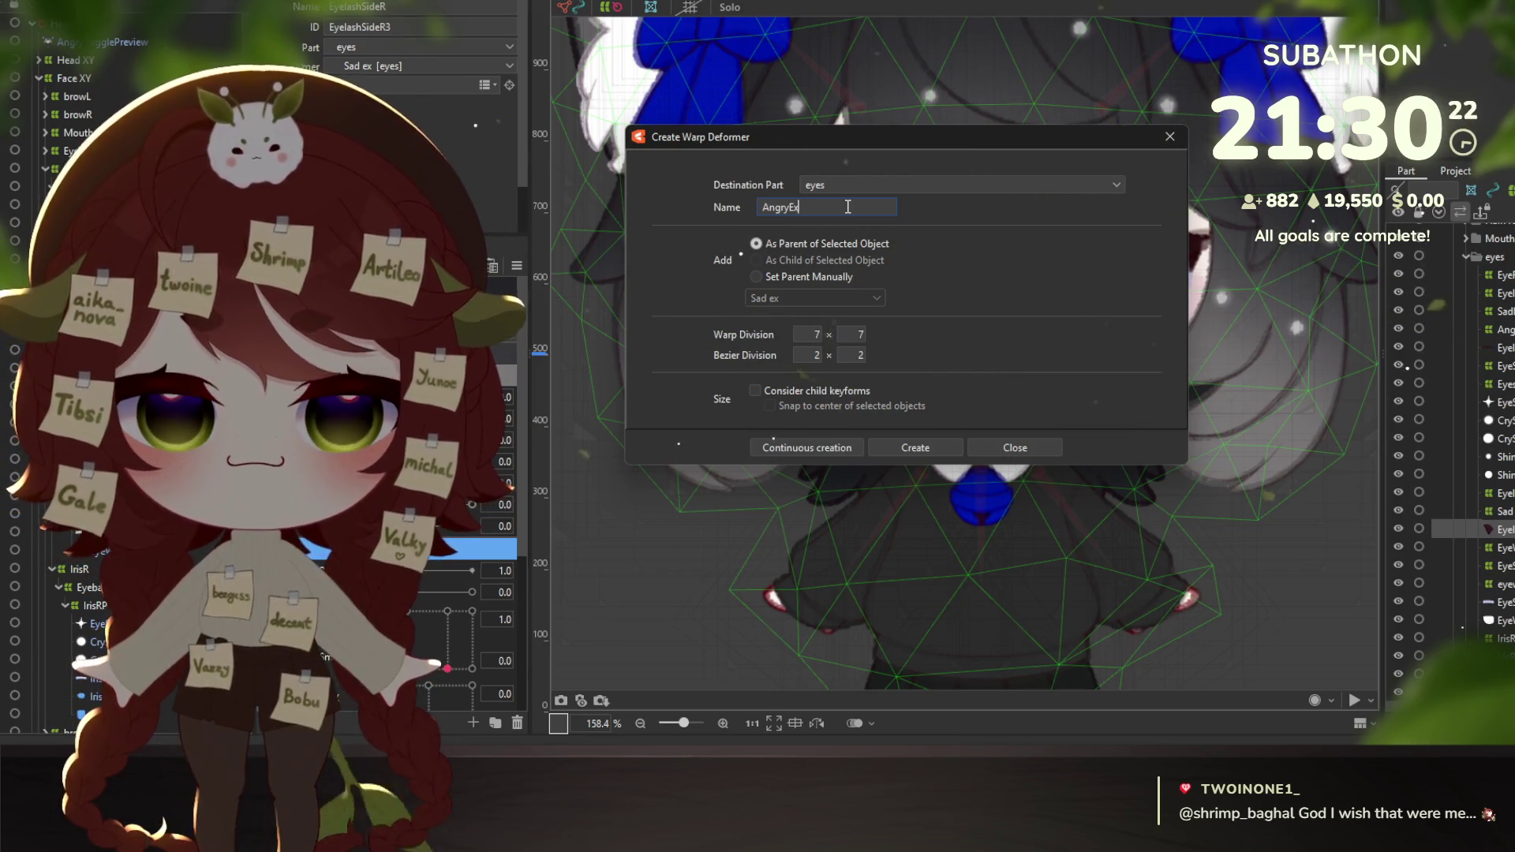
click(913, 448)
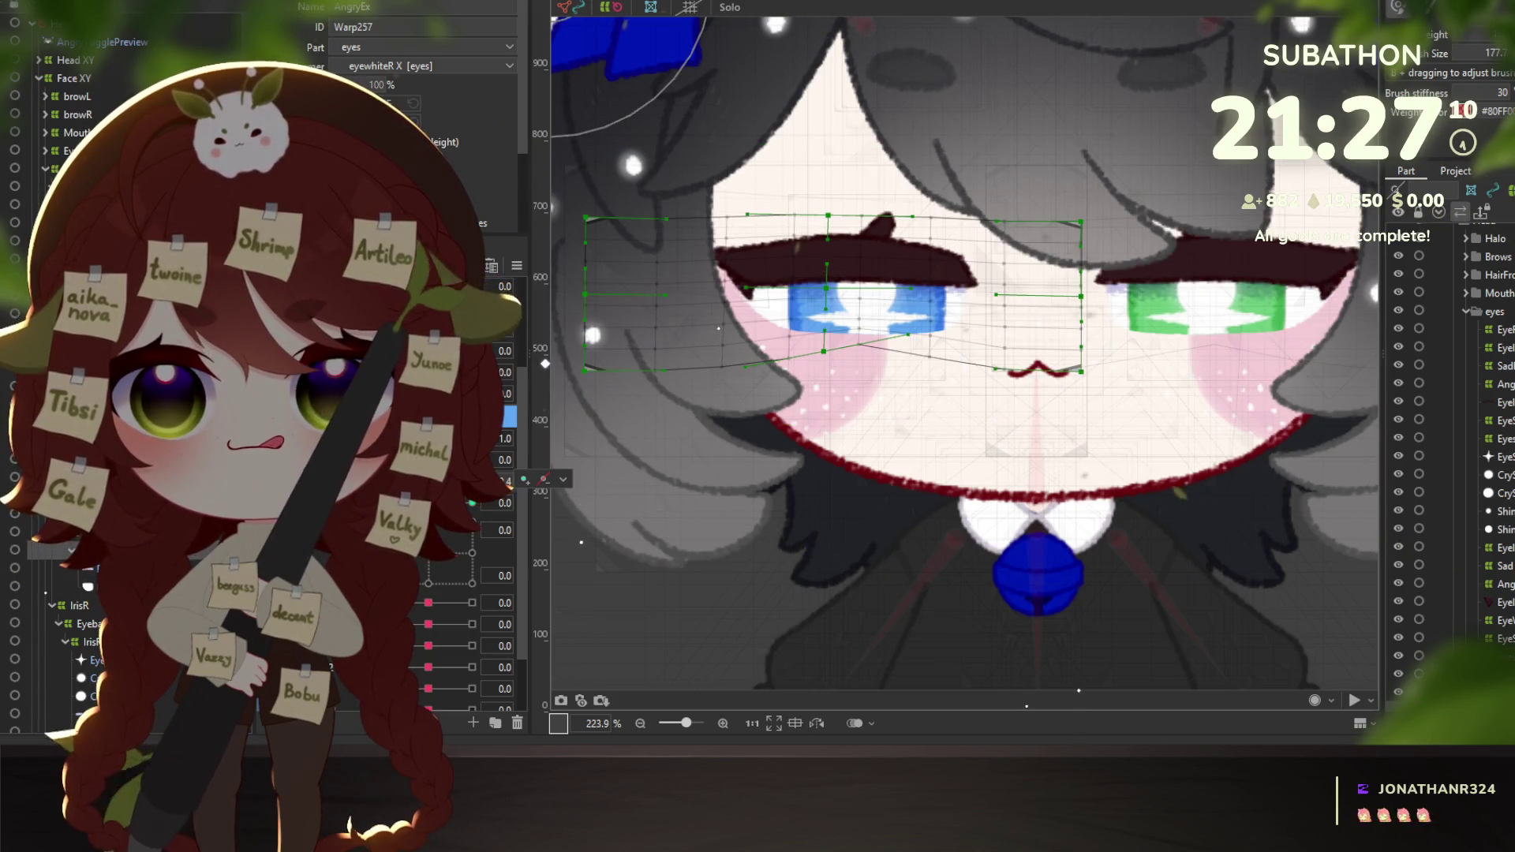
Switch the eyes between their closed and open keys, then half-close both eyes to check the warp.
click(448, 536)
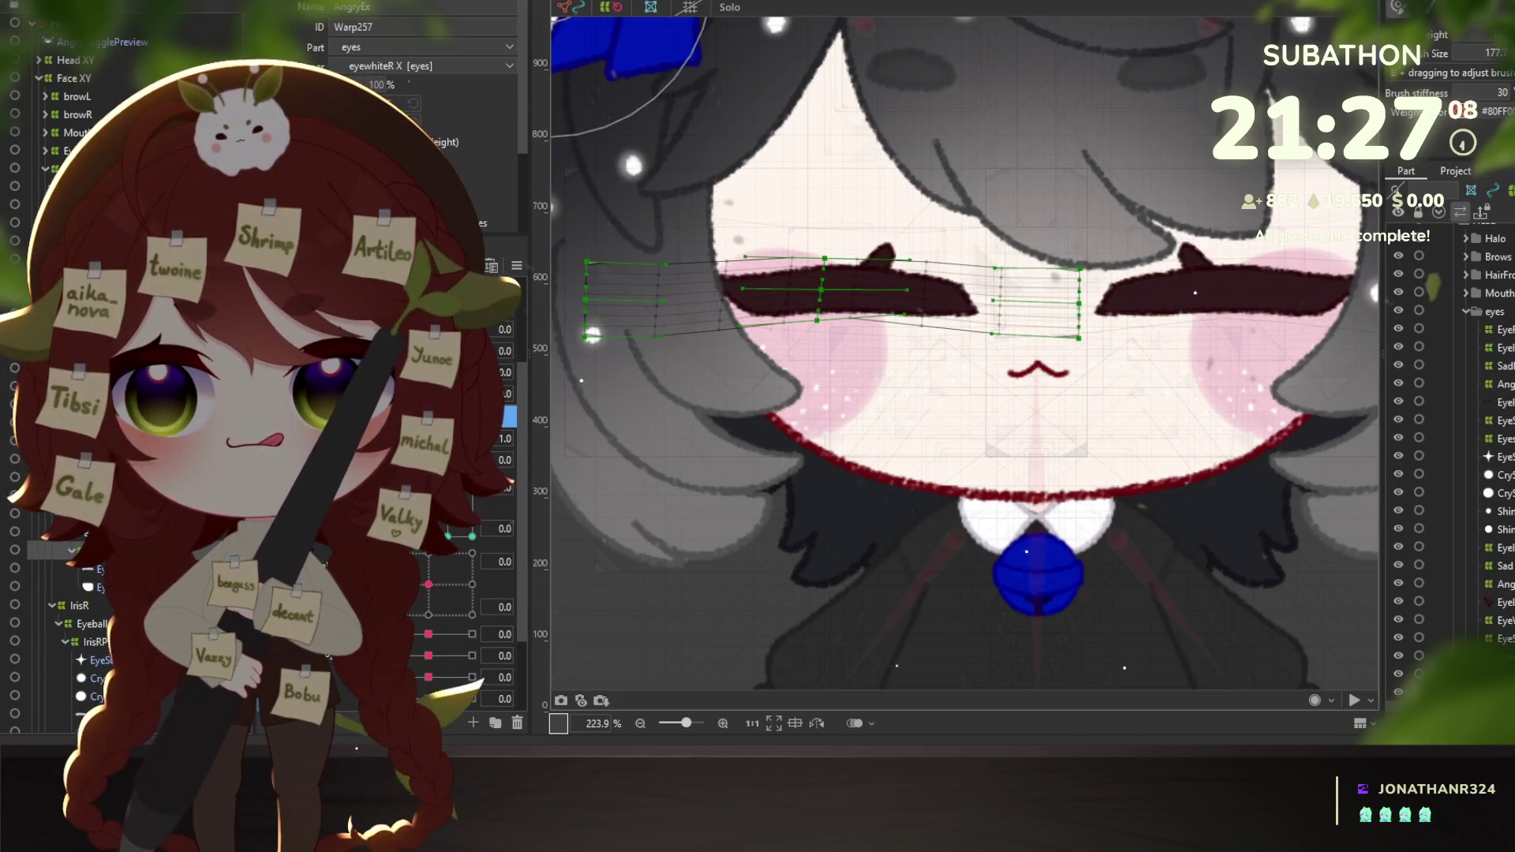
click(472, 536)
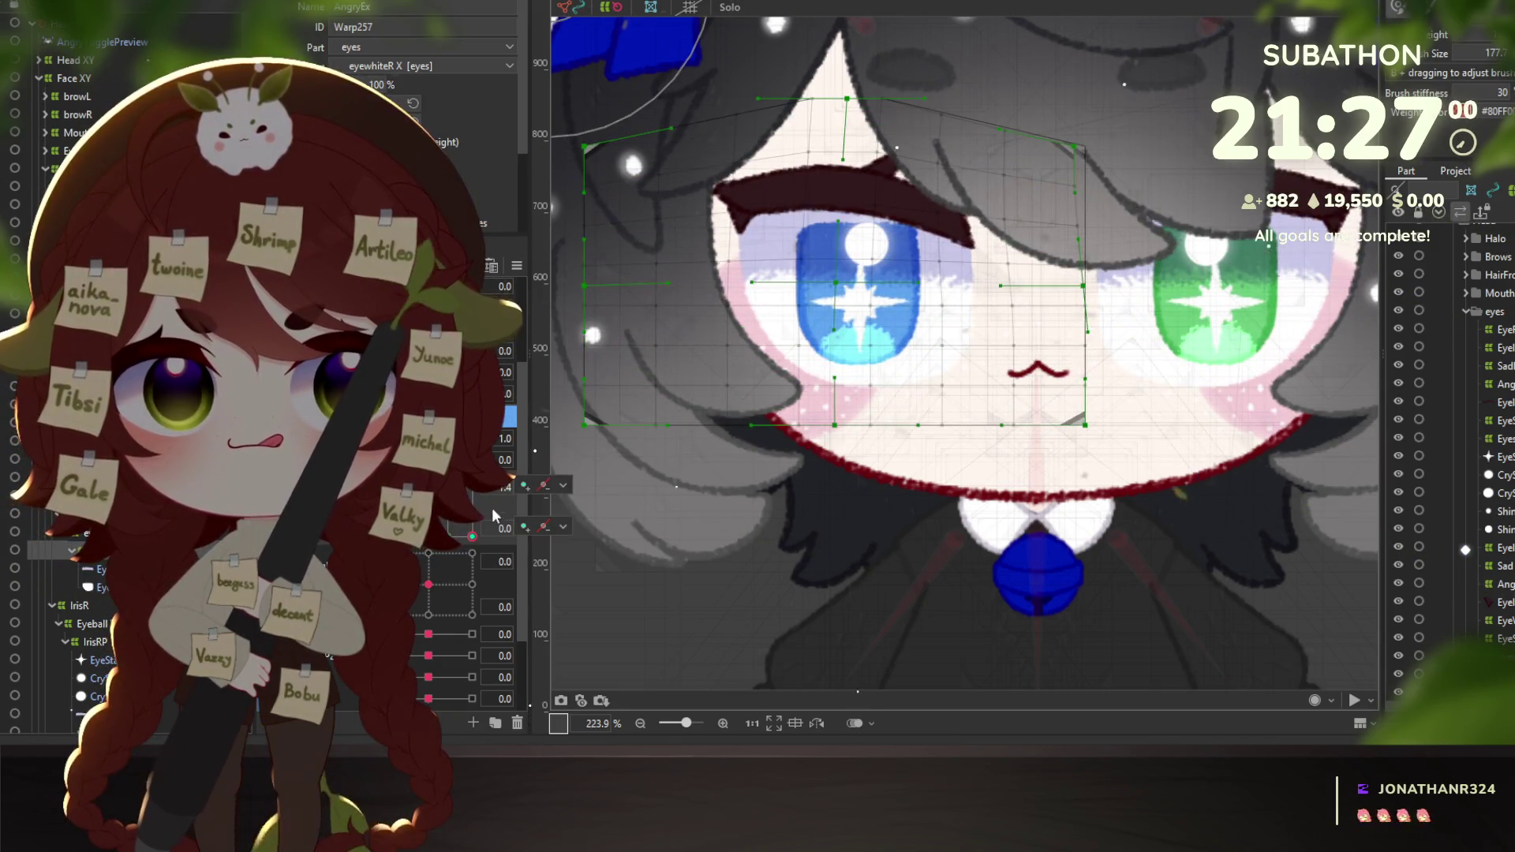
scroll(879, 507, down, 5)
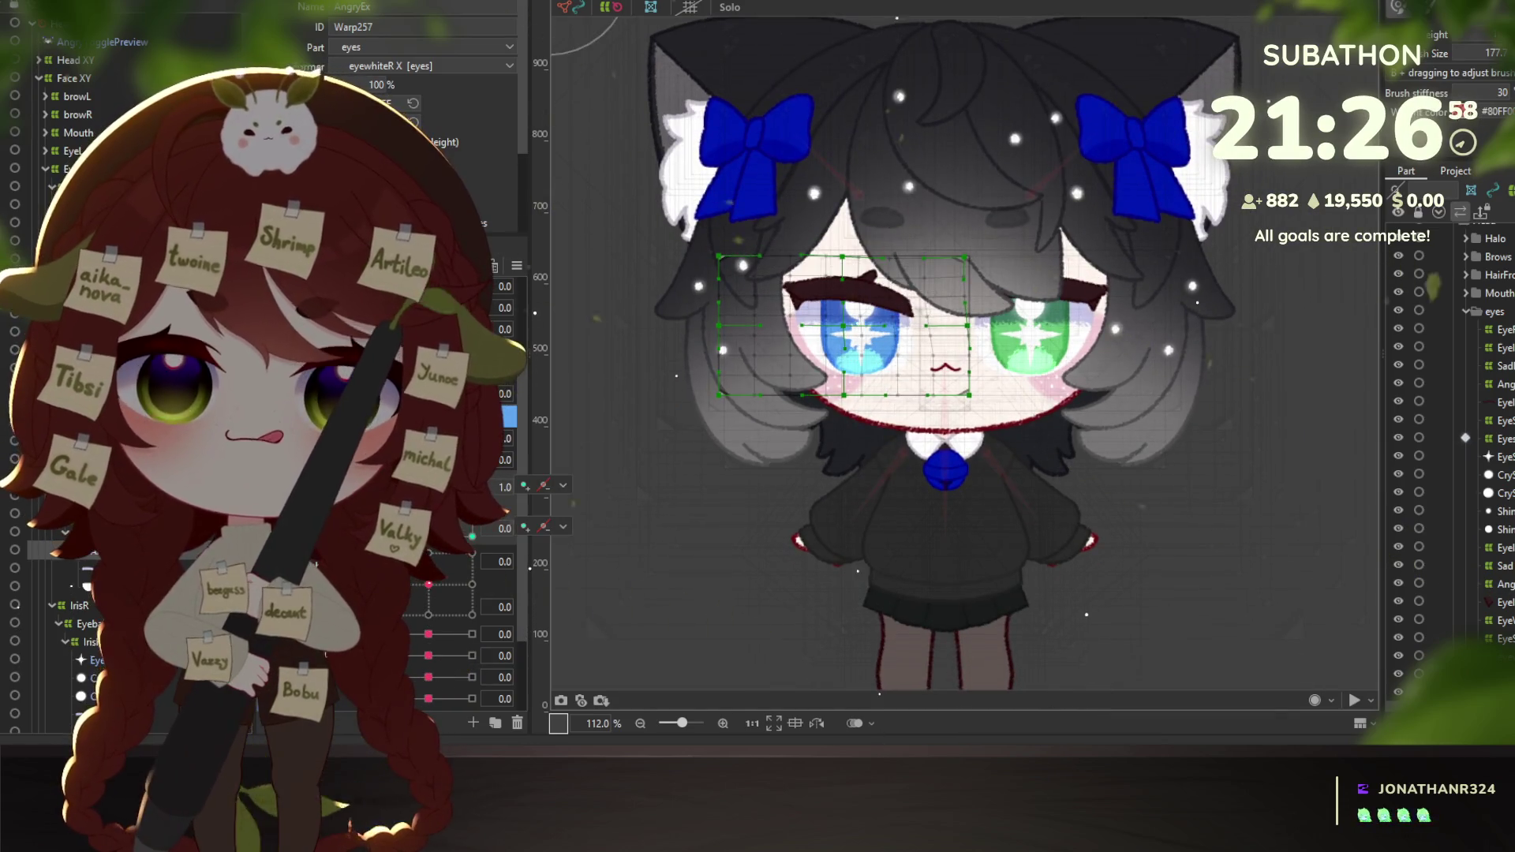
scroll(947, 418, up, 2)
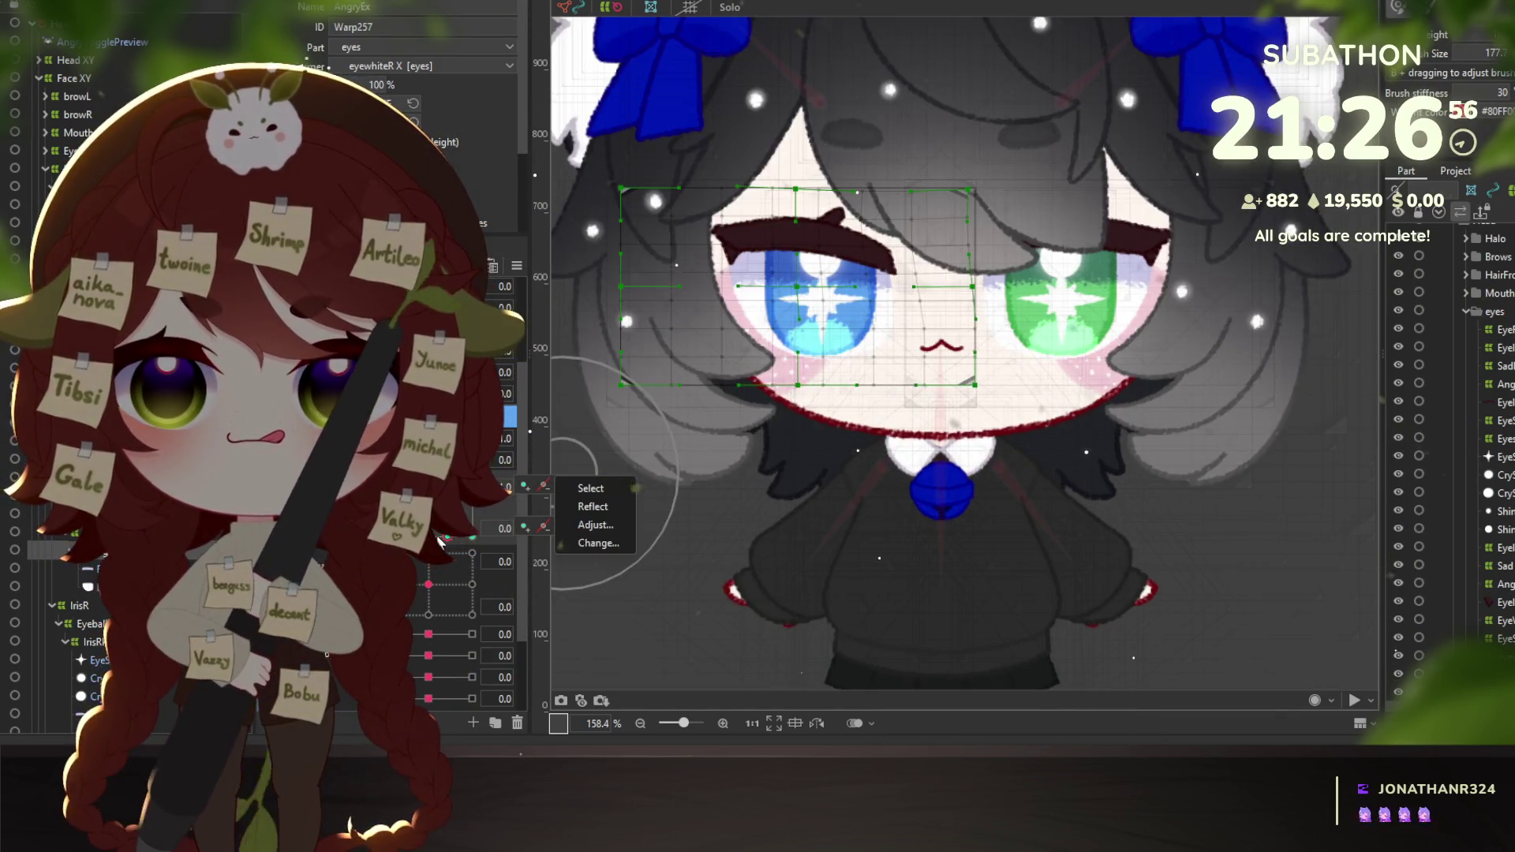
mouse_move(442, 494)
mouse_down()
mouse_move(418, 493)
mouse_move(450, 487)
mouse_up()
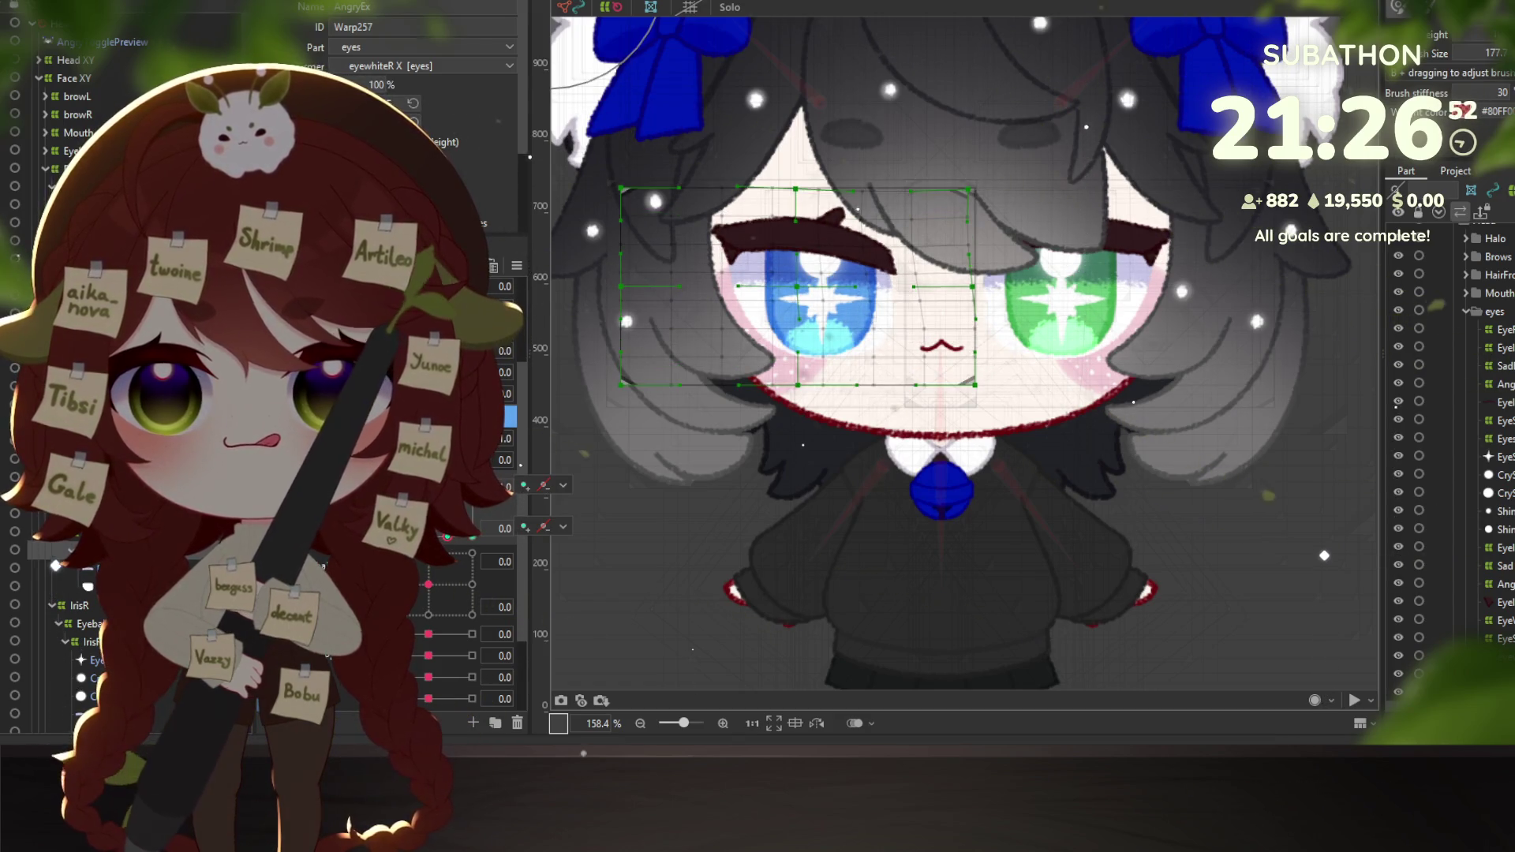
mouse_move(450, 487)
mouse_down()
mouse_move(430, 487)
mouse_move(450, 487)
mouse_up()
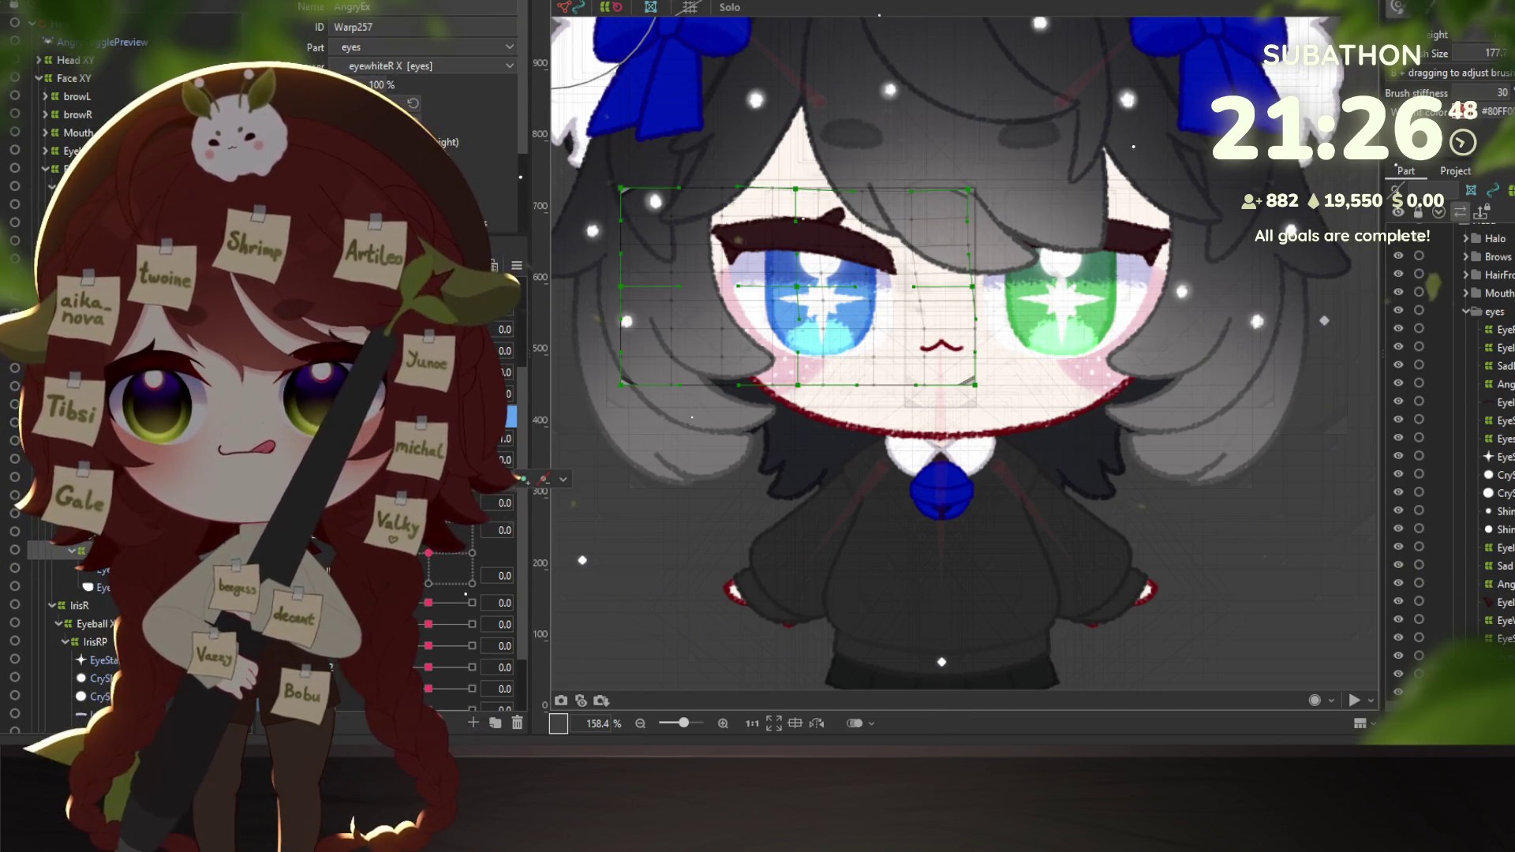
Select the lash-corner mesh, set Angry to its full value, and paste the copied AngryEx form.
click(738, 240)
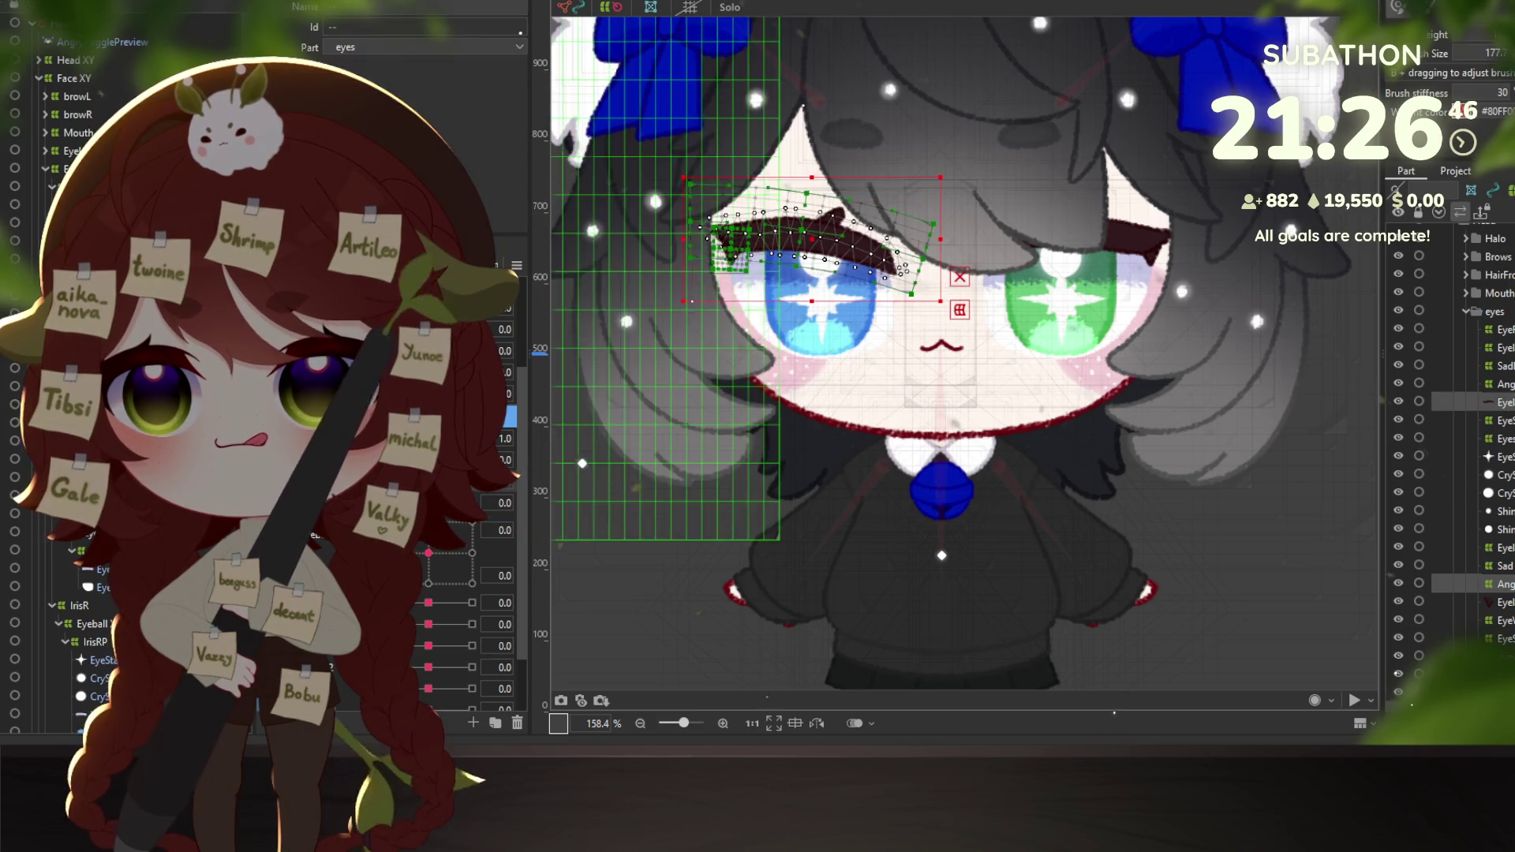
click(738, 237)
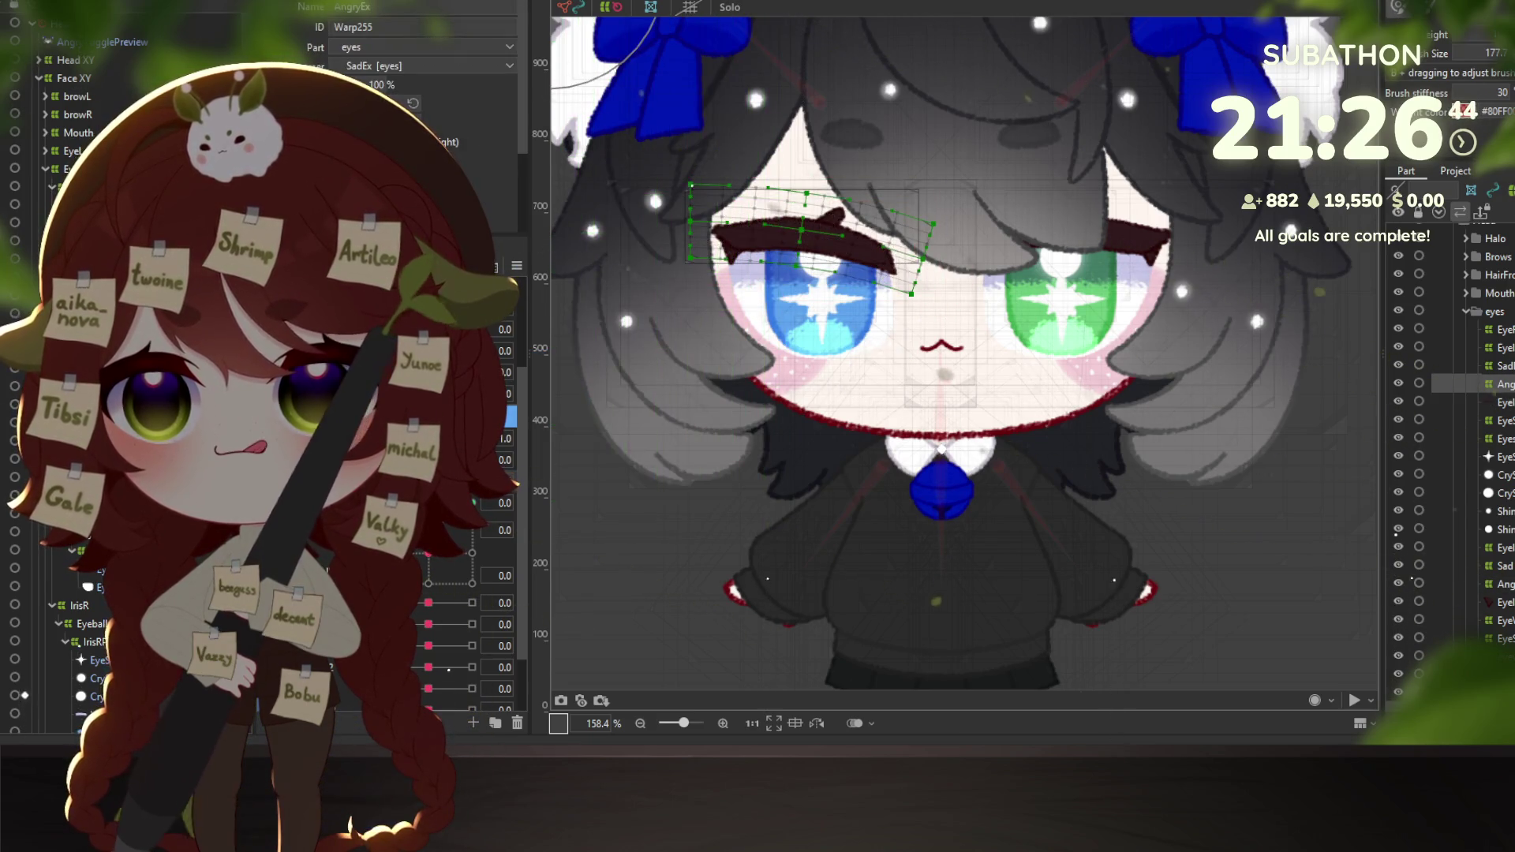
click(730, 249)
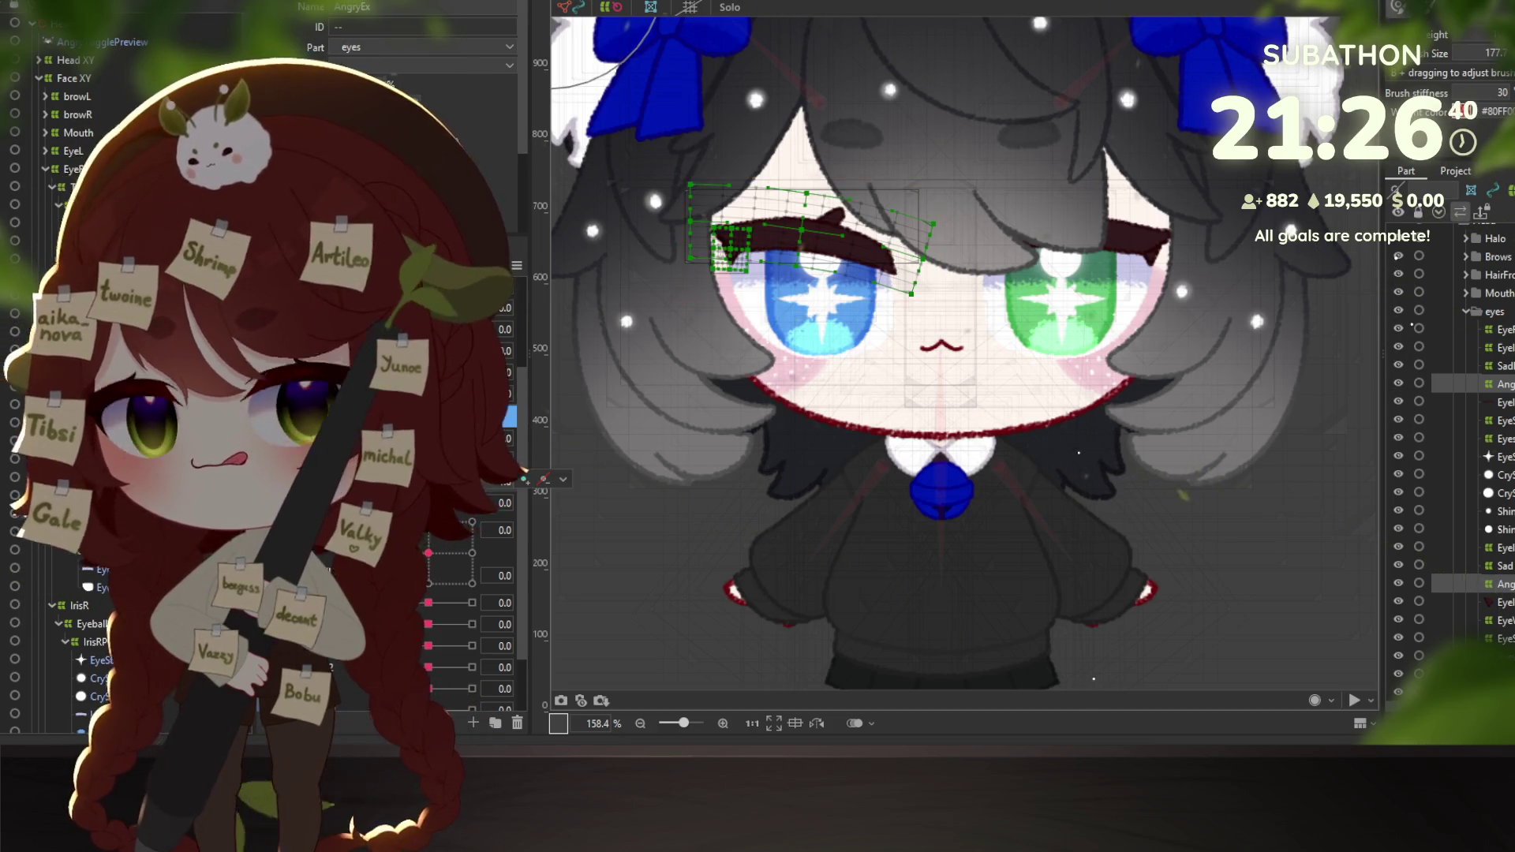
click(472, 437)
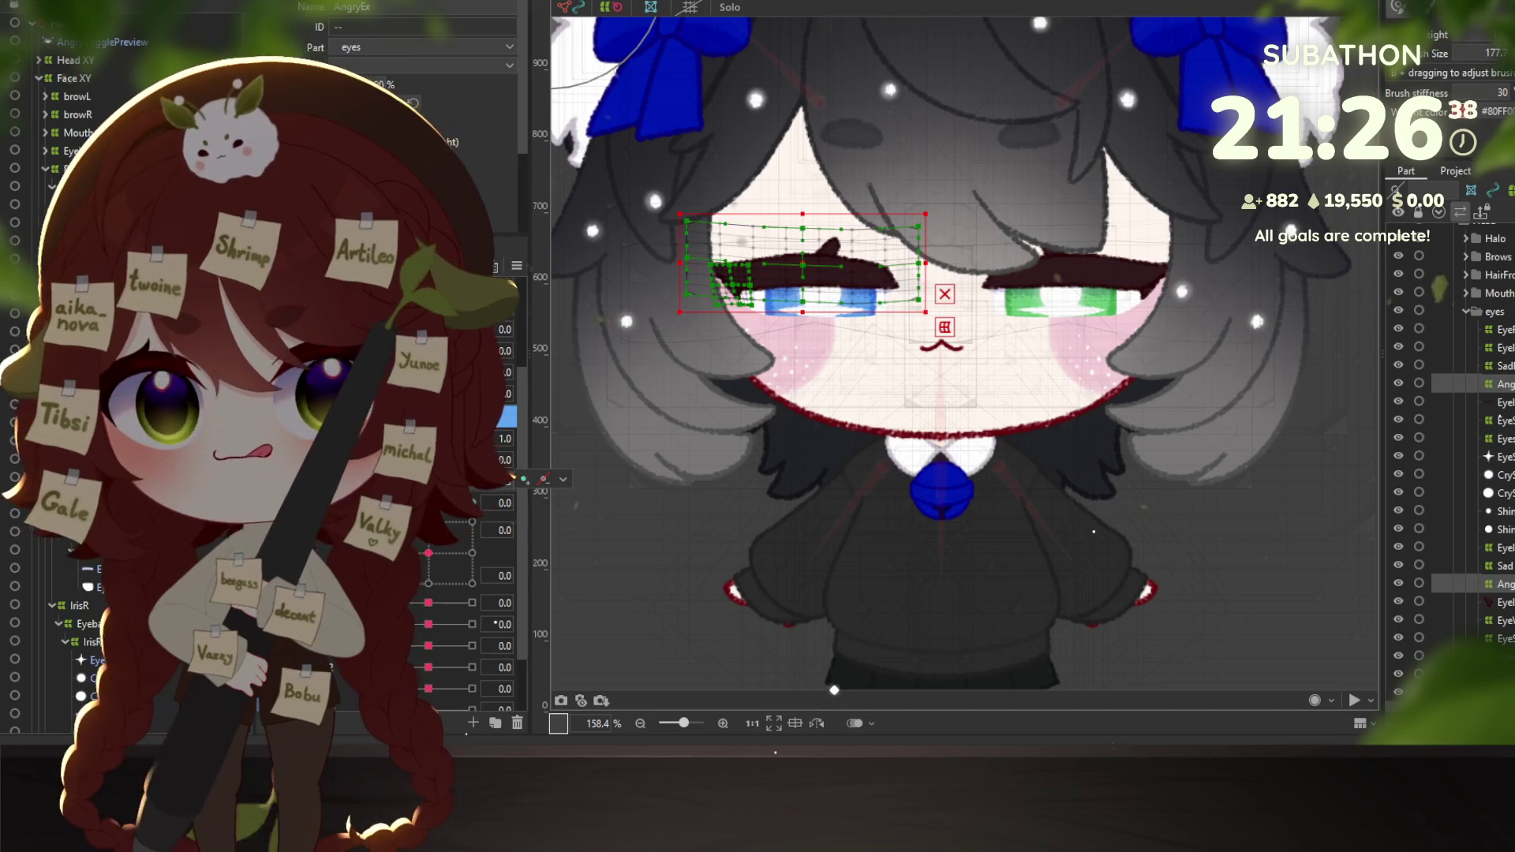
key(ctrl+v)
click(736, 540)
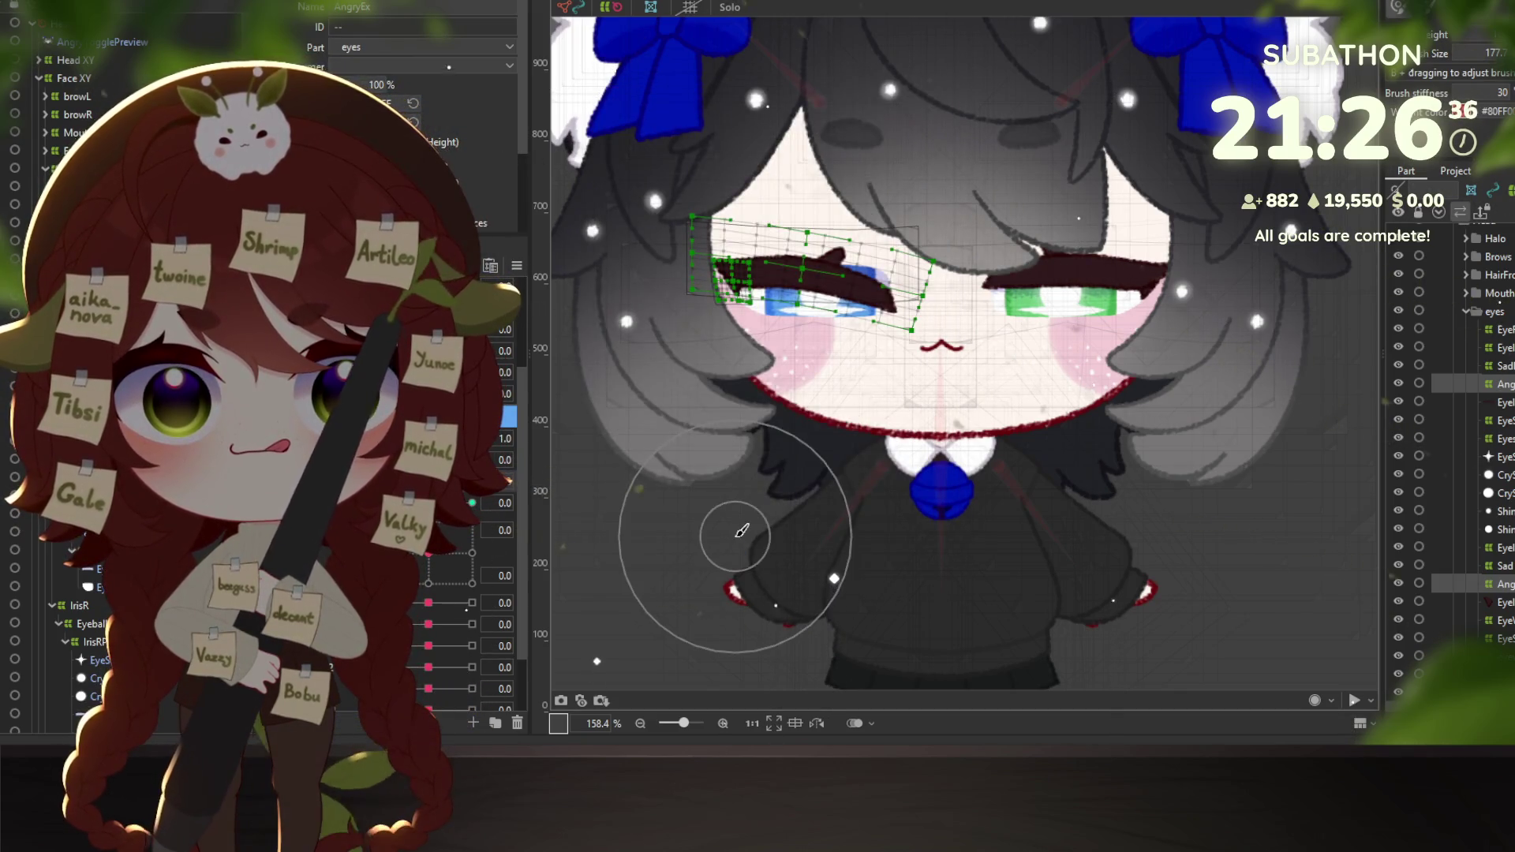
Toggle the parameter between its 0 and 1.0 keys, ending at 1.0.
scroll(855, 292, up, 3)
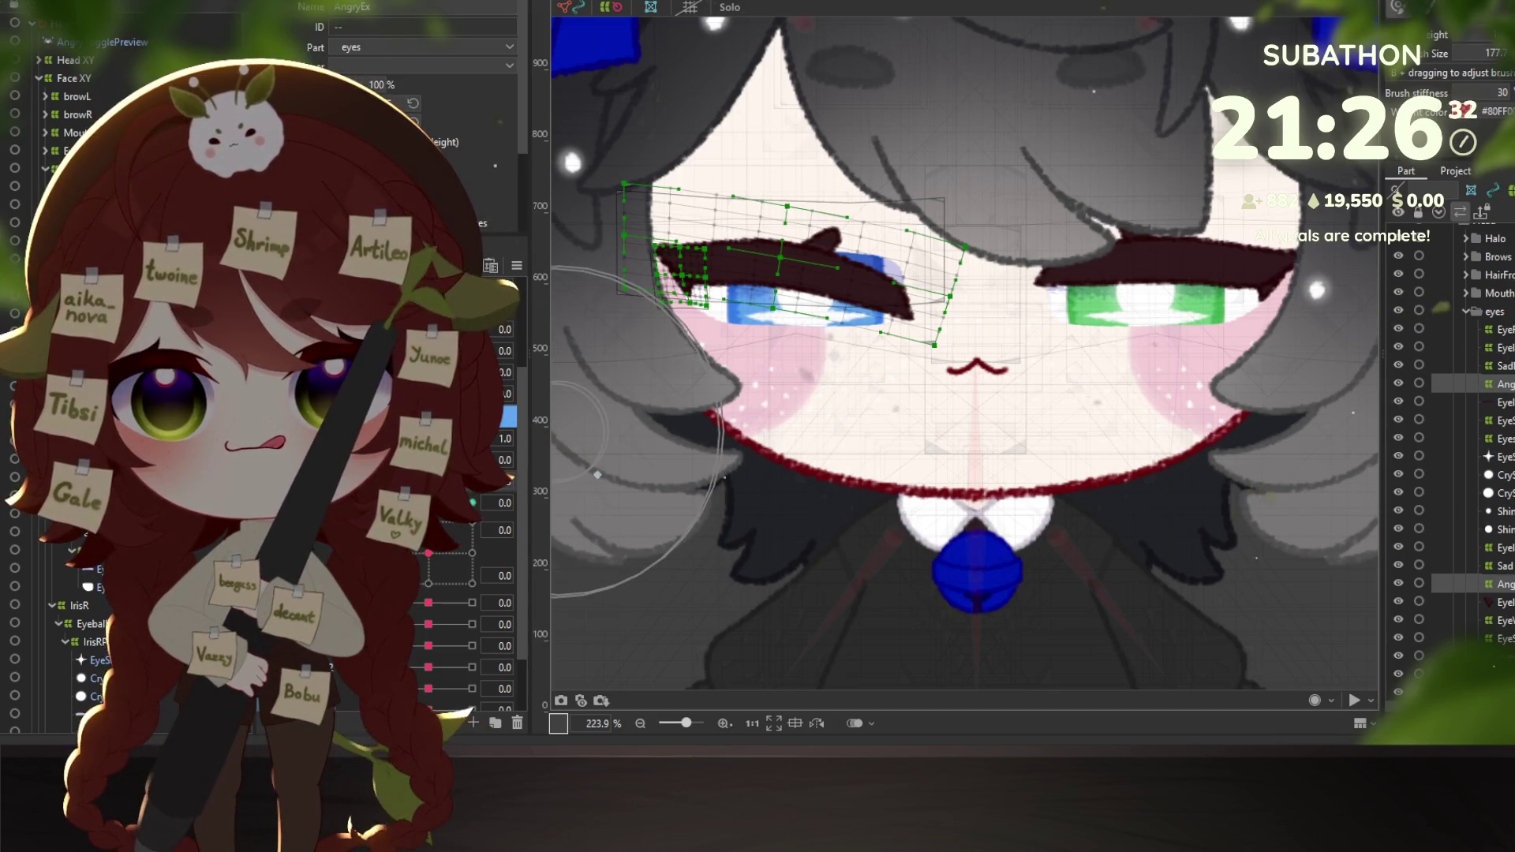
click(472, 502)
click(428, 503)
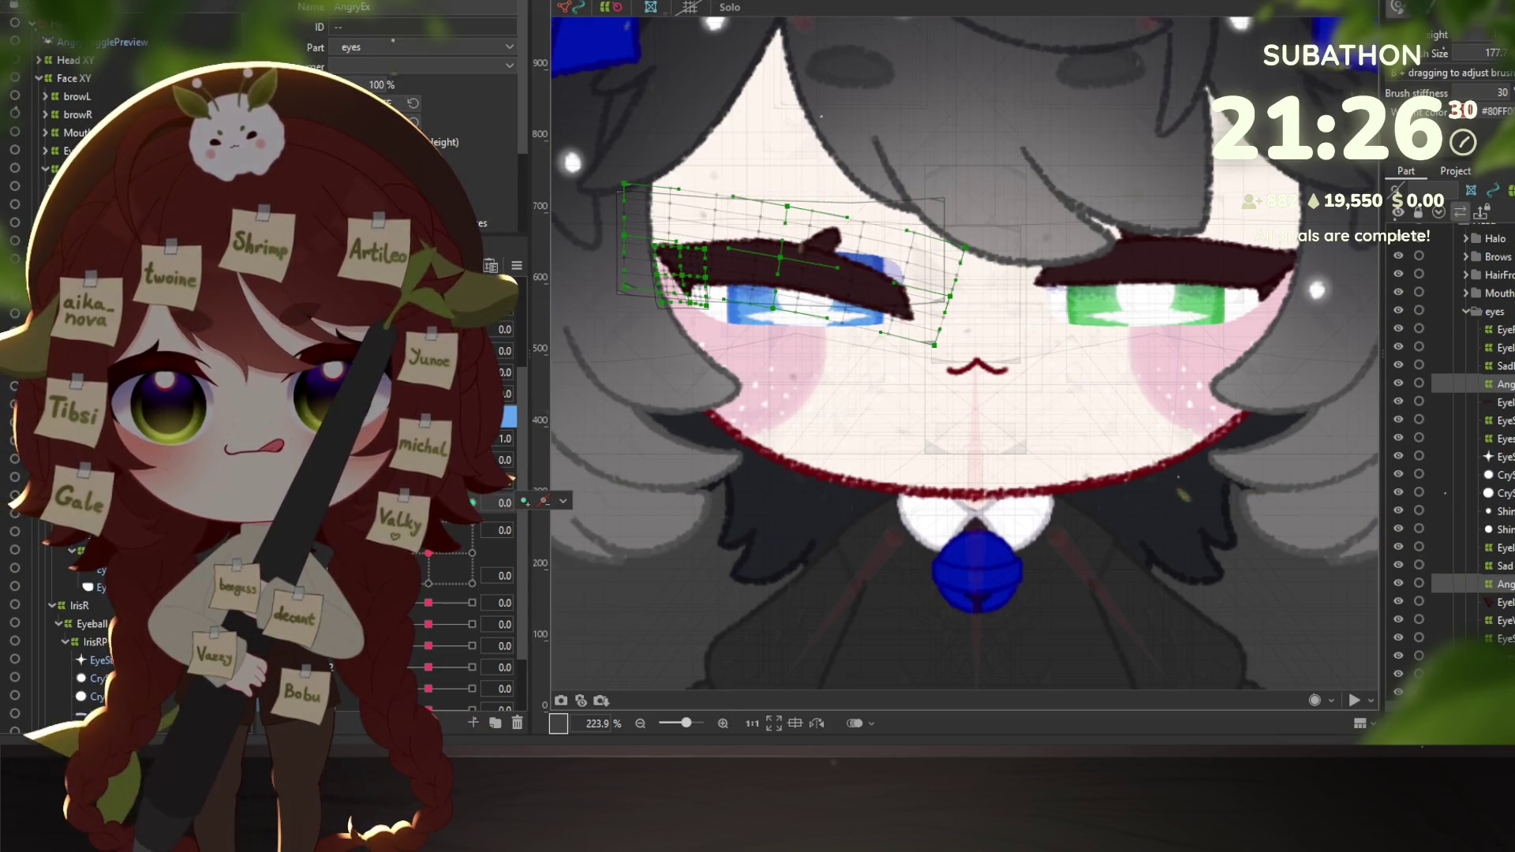
click(472, 503)
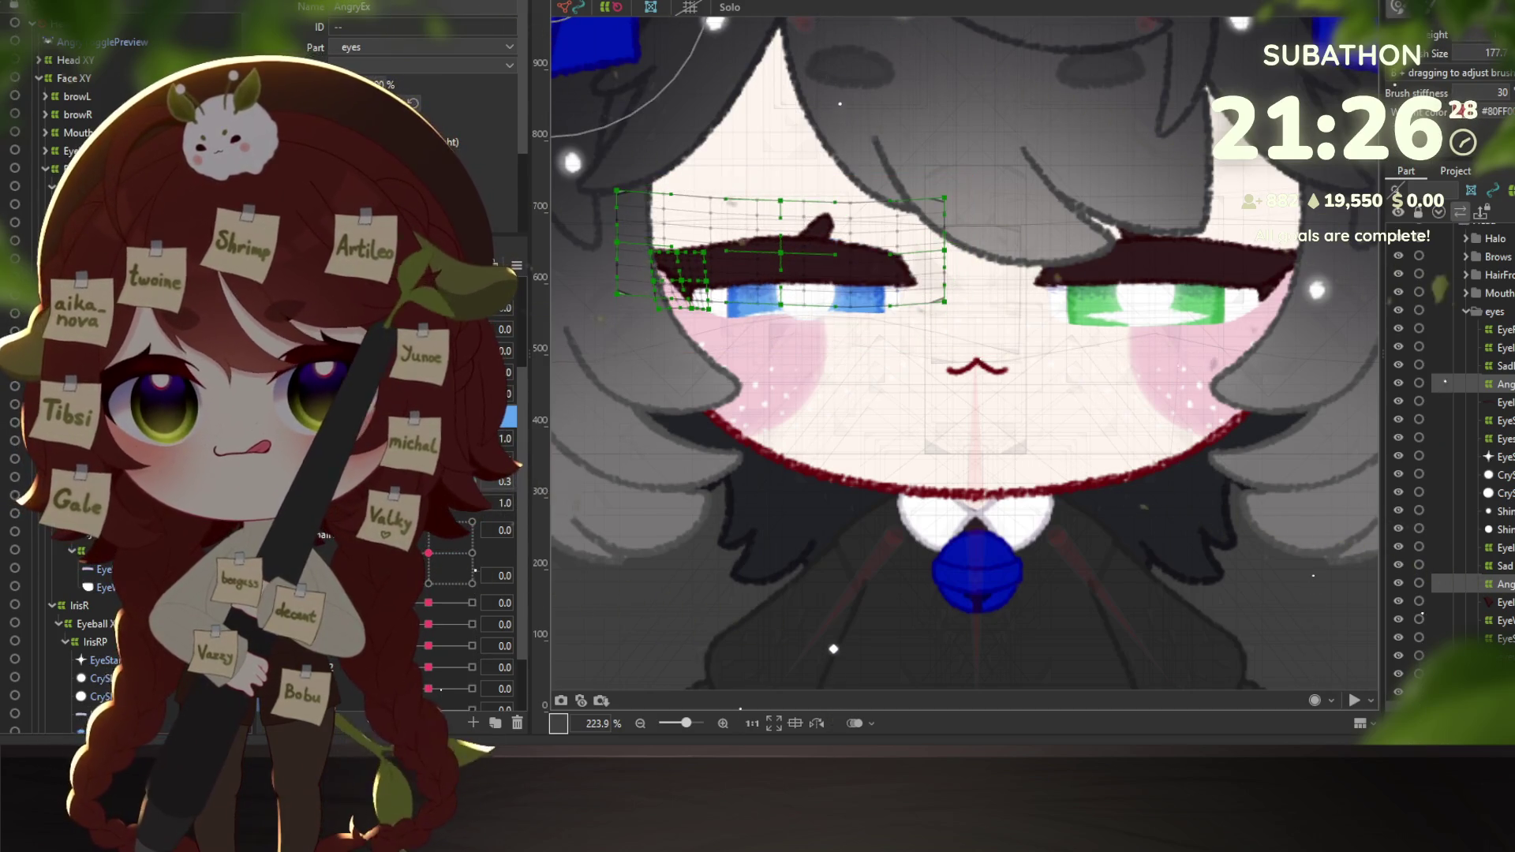
Paste the copied form onto the AngryEx lash deformer and brush-select its vertices.
key(ctrl+shift+v)
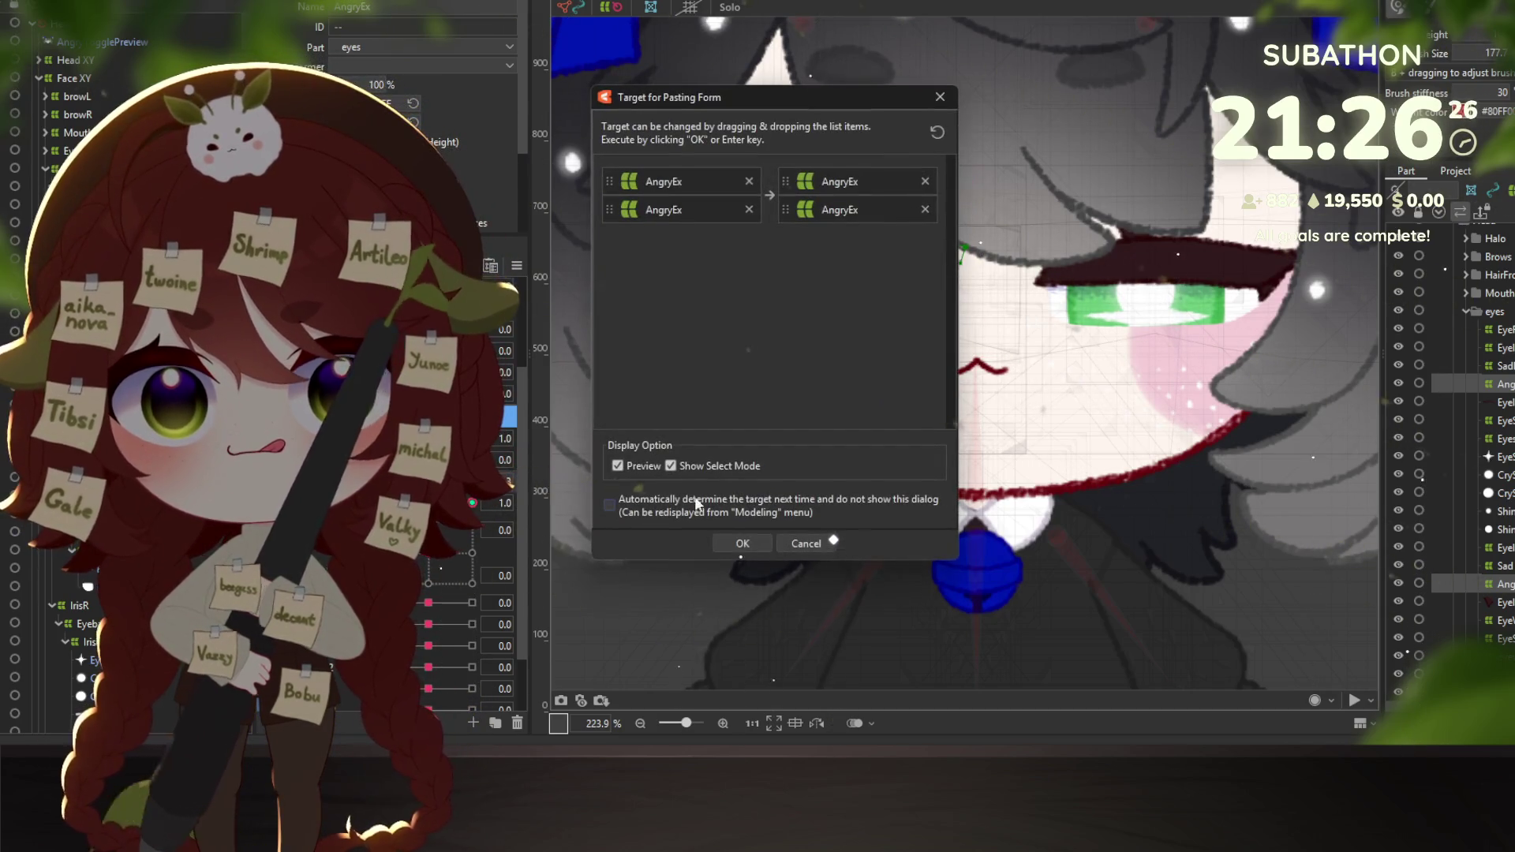
click(743, 544)
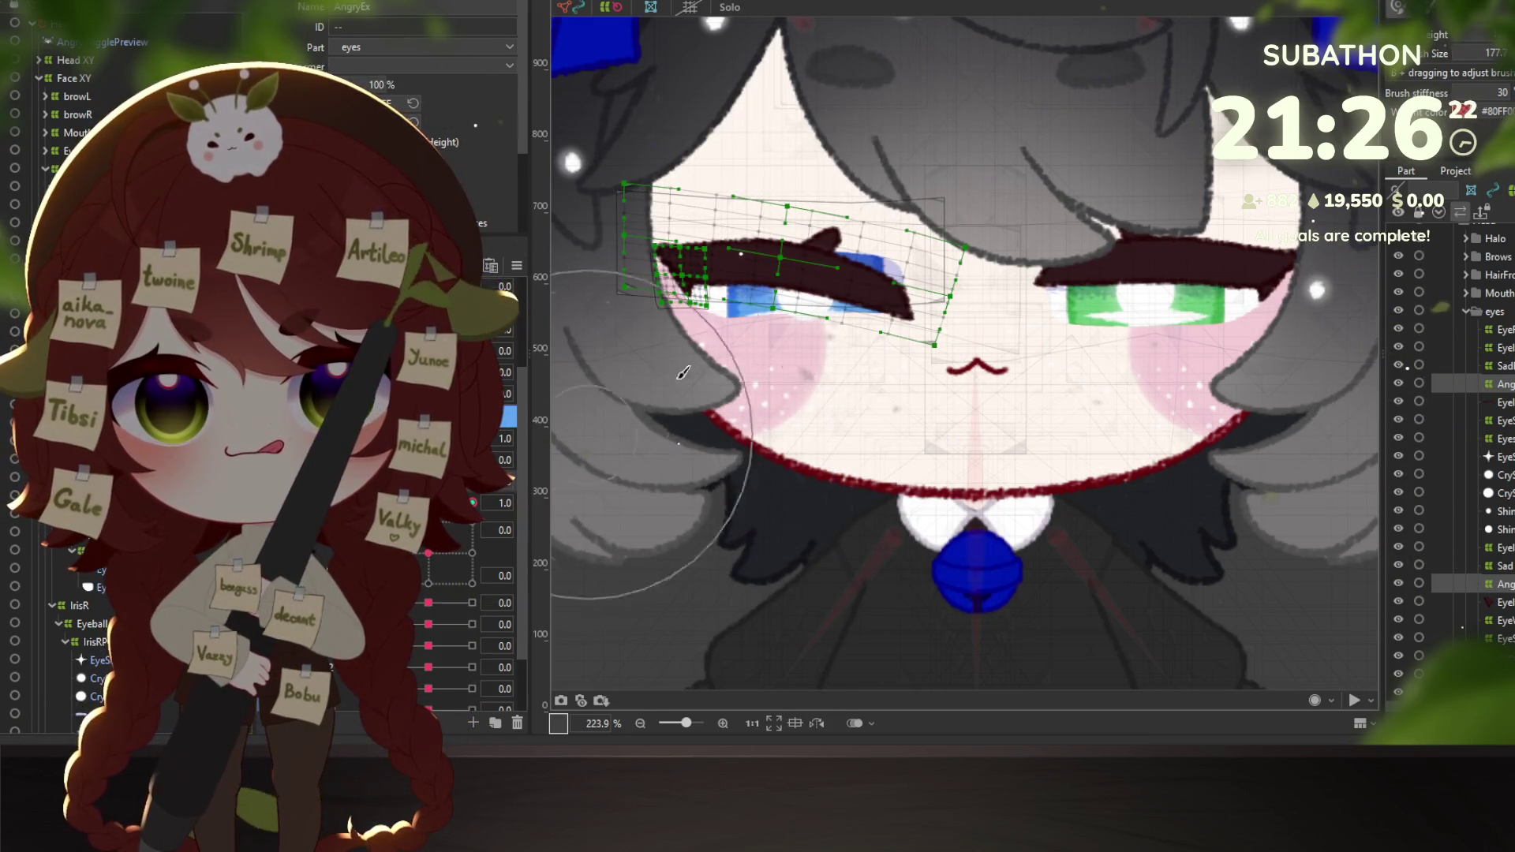
drag(832, 338, 873, 335)
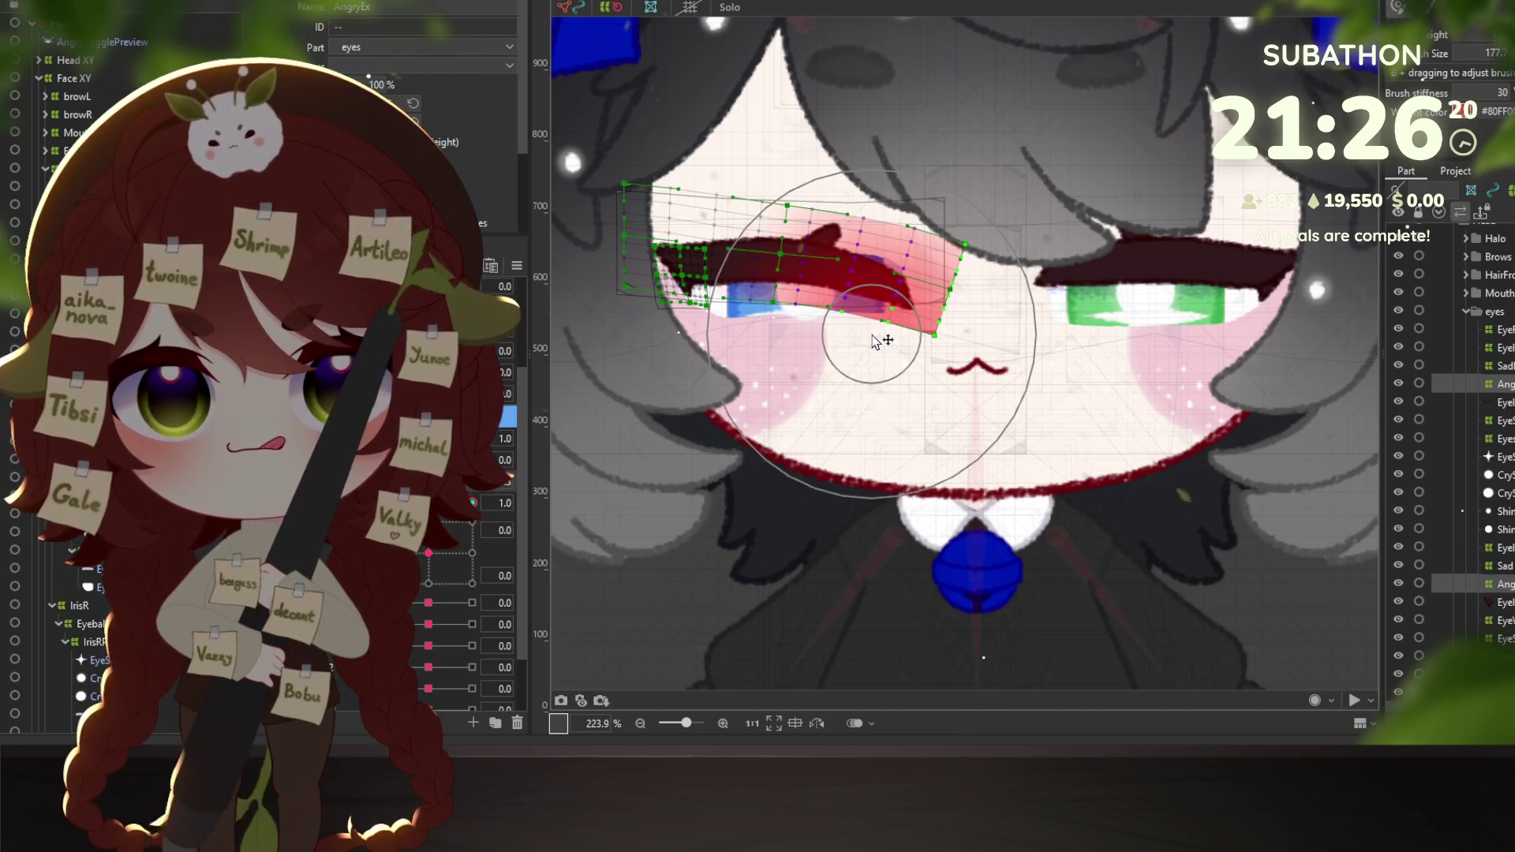
Reset the parameter to 0 and bend the eyewhiteR X warp's upper-right edge down.
click(429, 503)
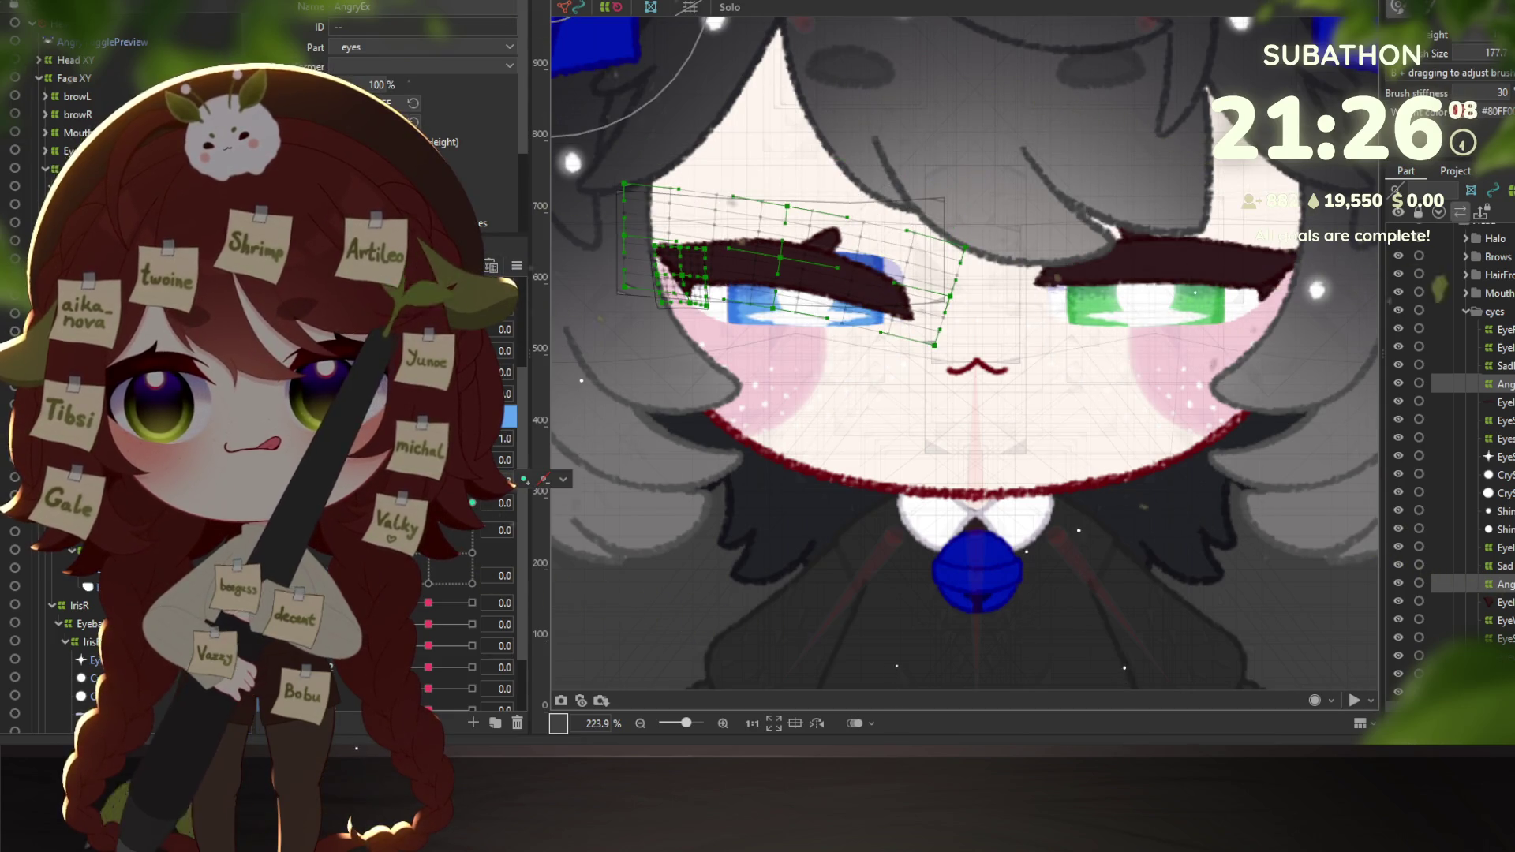
click(79, 550)
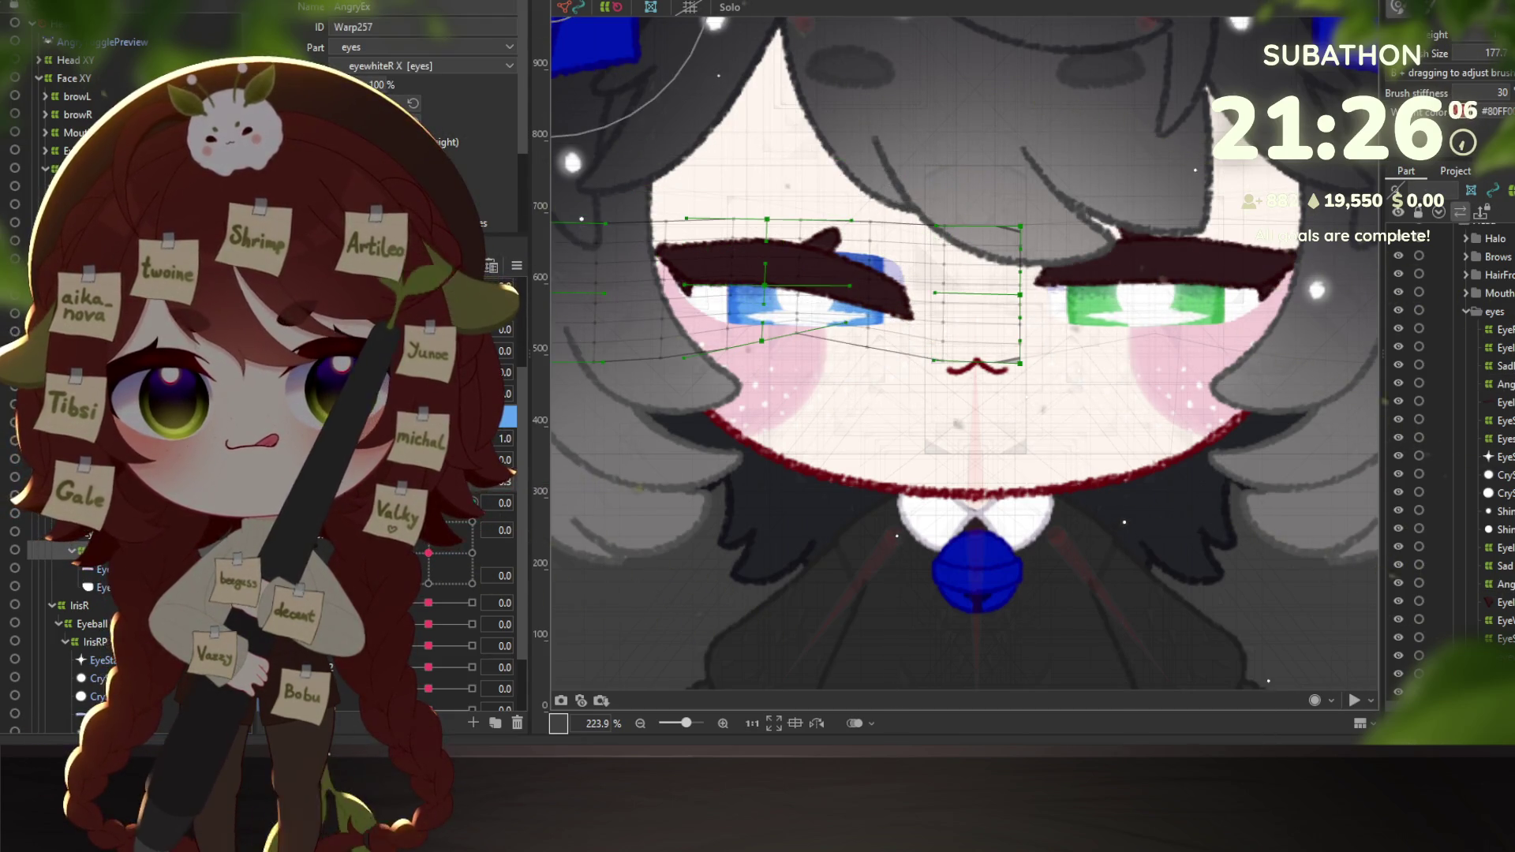
mouse_move(828, 177)
mouse_down()
mouse_move(824, 221)
mouse_move(928, 199)
mouse_move(916, 193)
mouse_move(918, 210)
mouse_move(927, 185)
mouse_move(821, 177)
mouse_up()
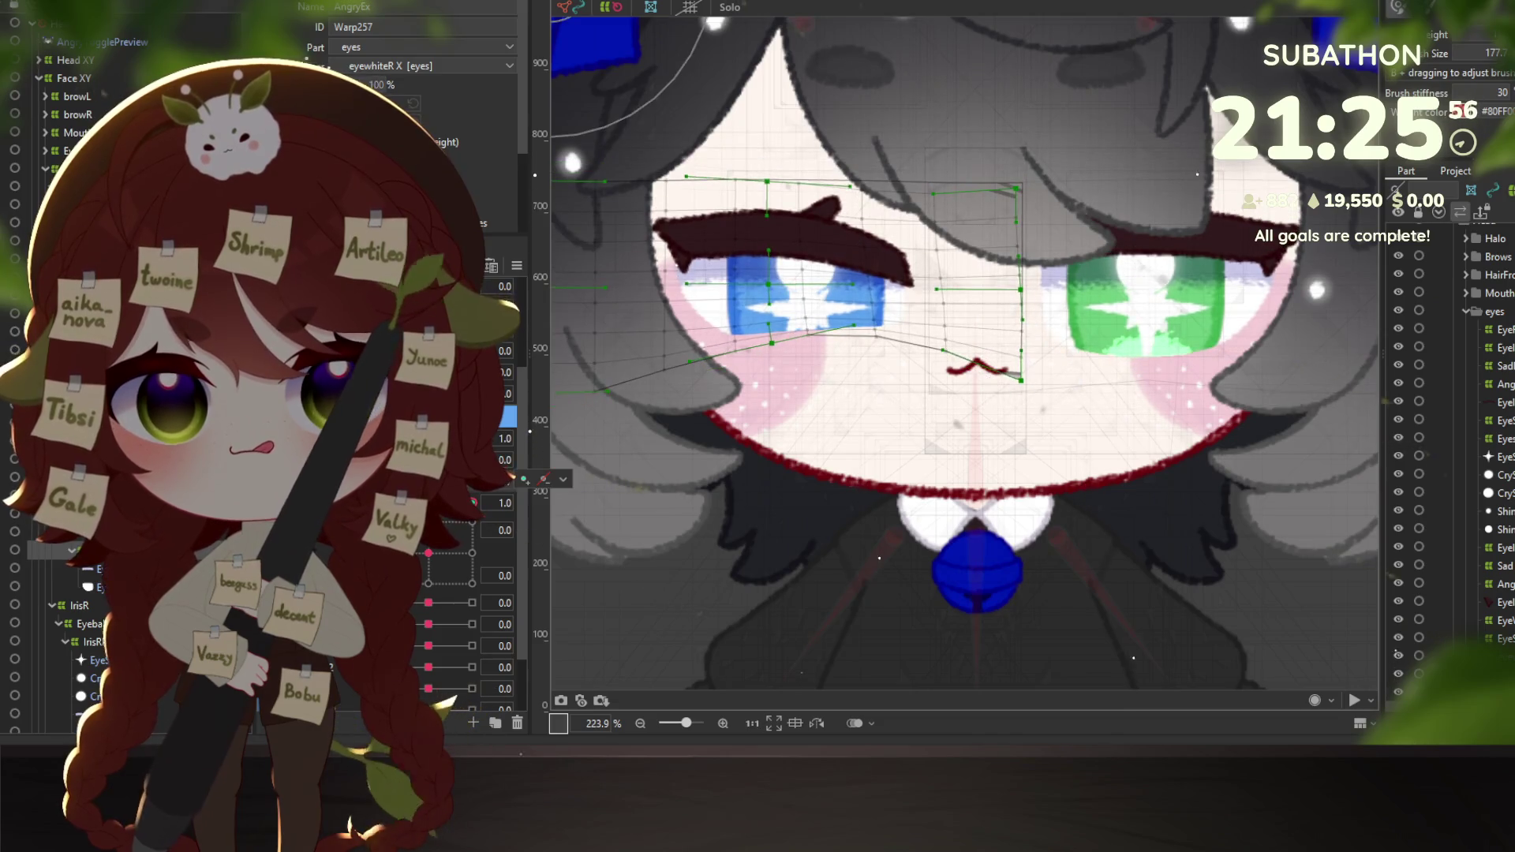
Preview the Angry toggle and the EyeR Open slider, briefly linking then unlinking EyeR Open and EyeR Smile.
key(alt+Tab)
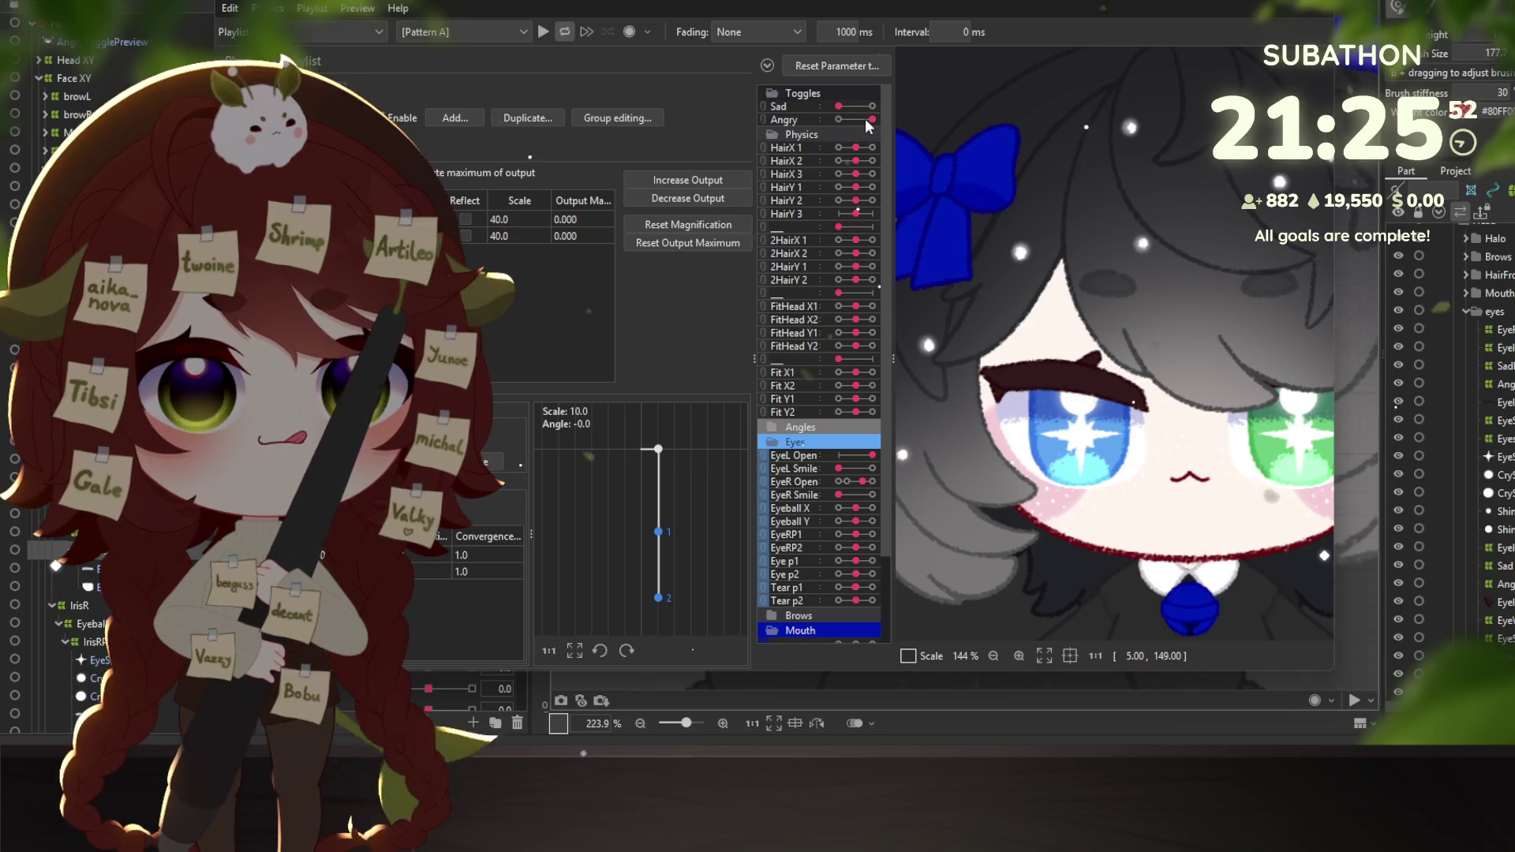
click(865, 119)
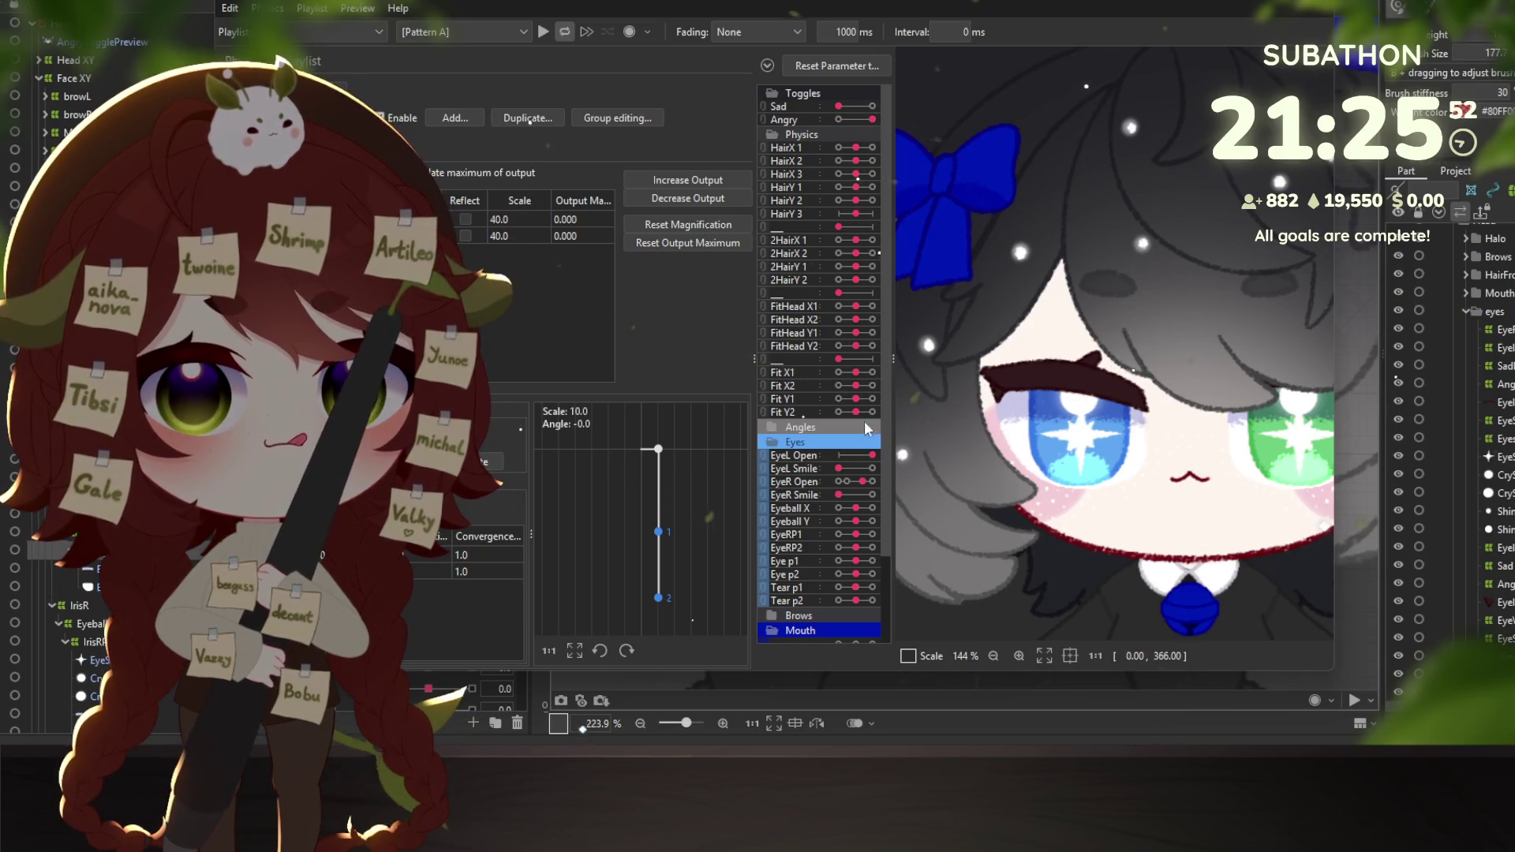
click(761, 482)
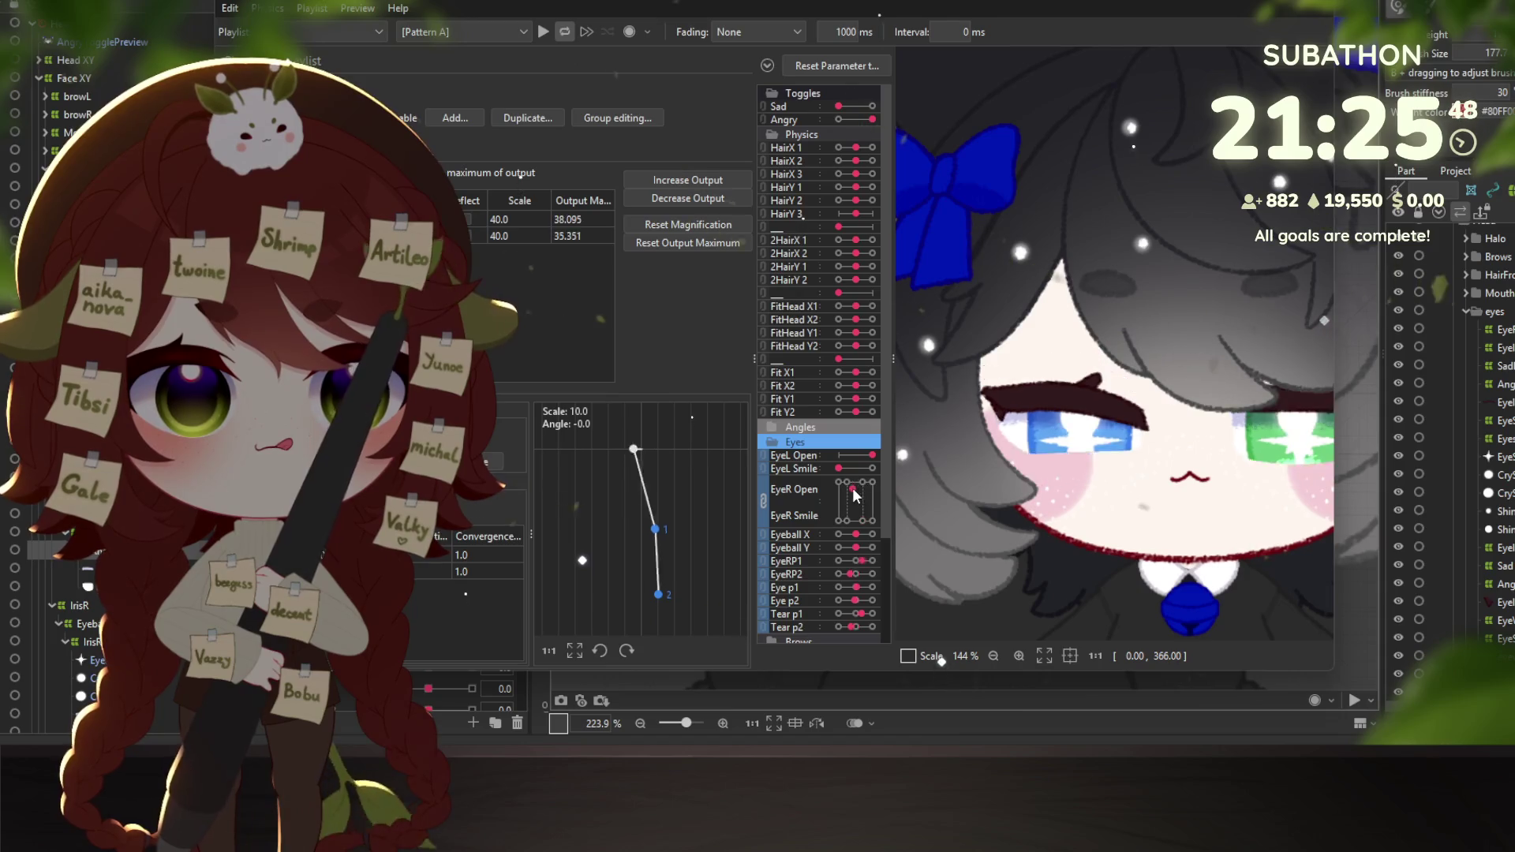
click(762, 497)
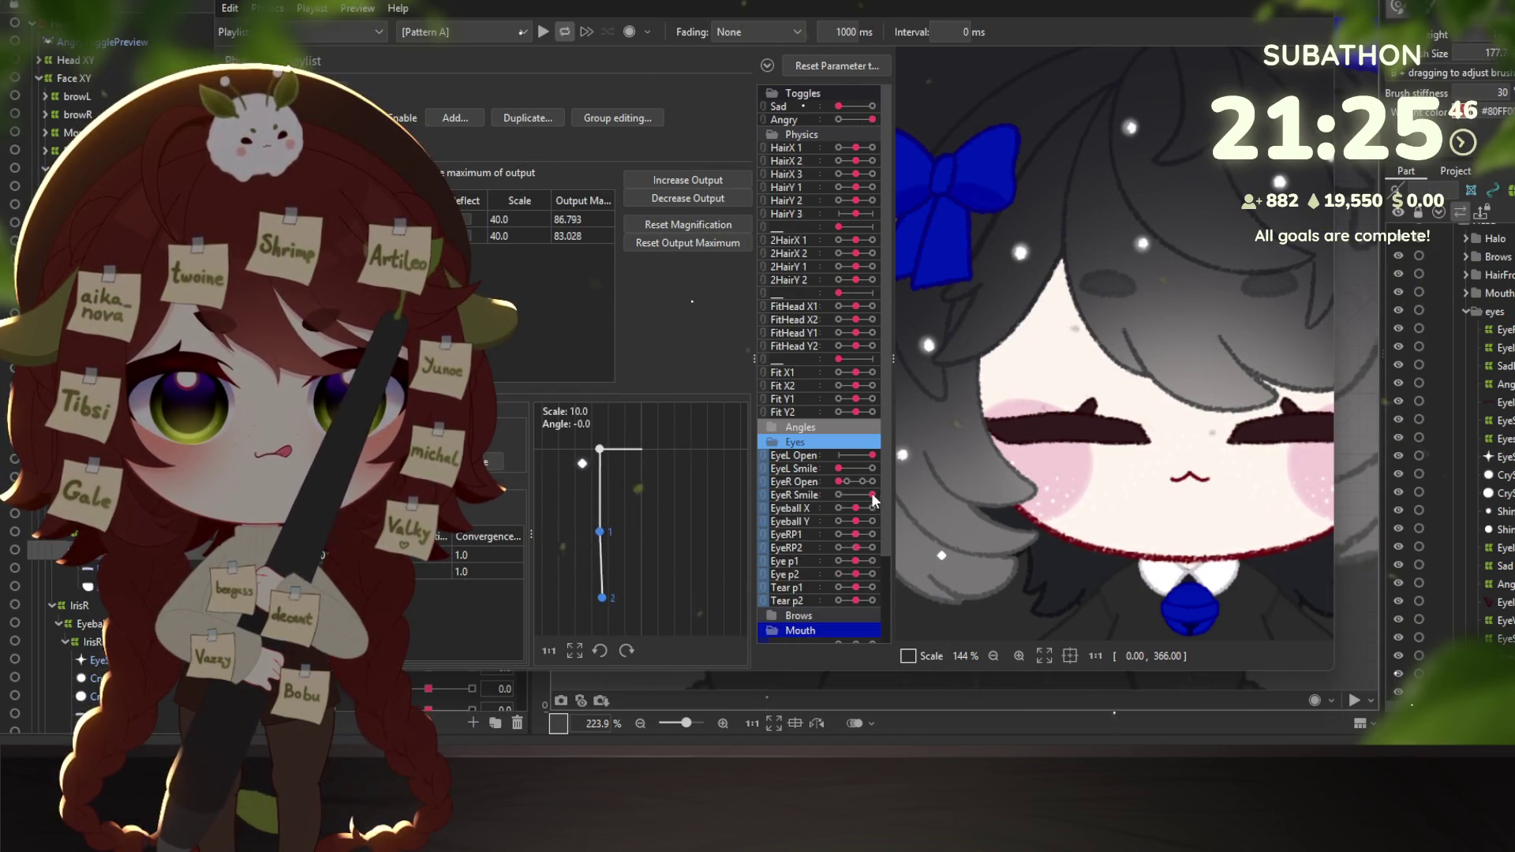
drag(838, 482, 847, 482)
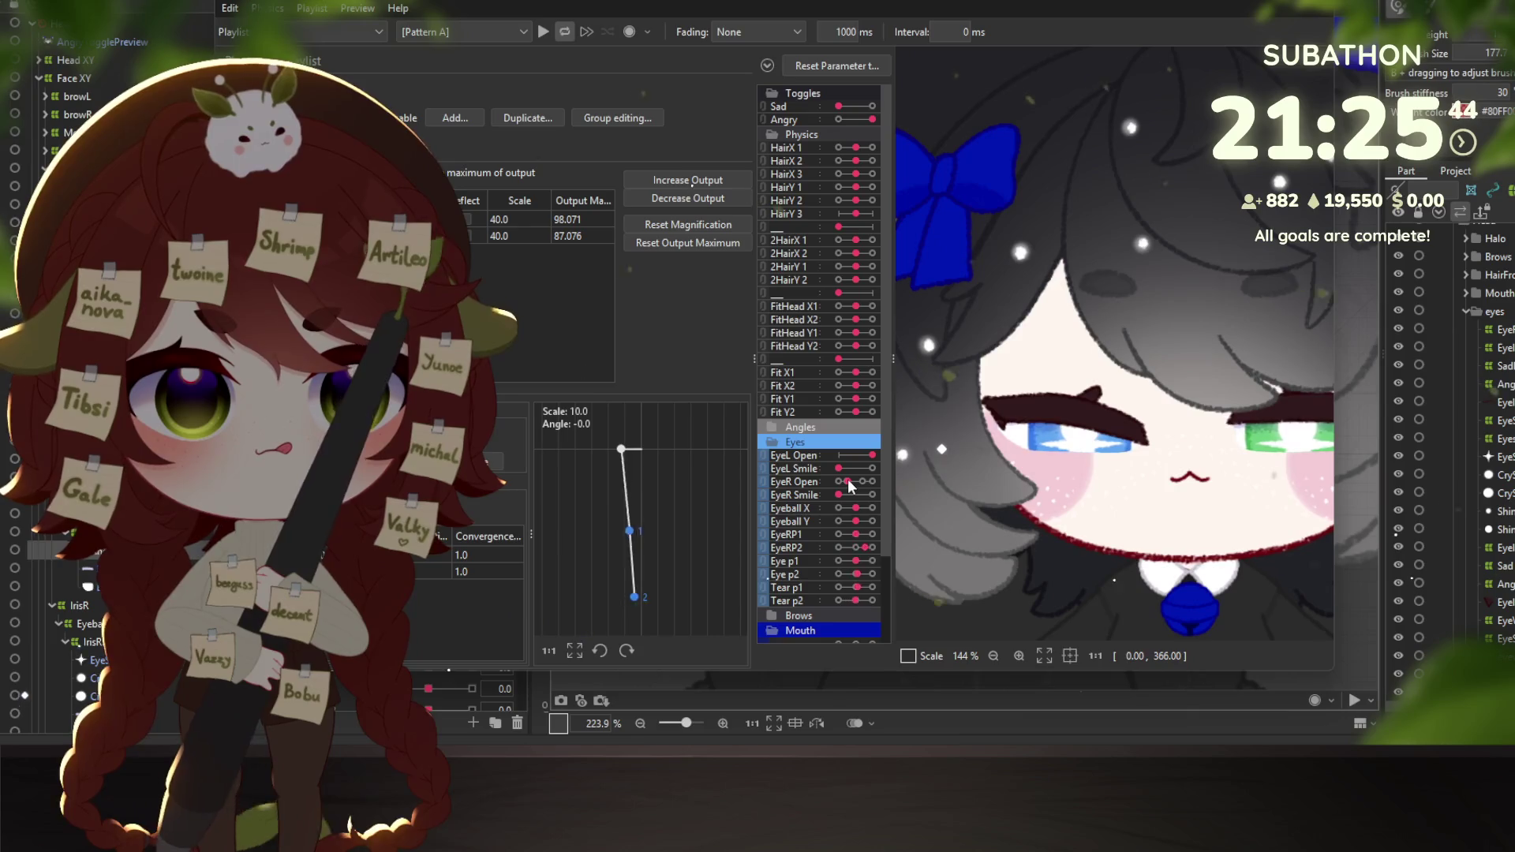
scroll(1156, 512, down, 3)
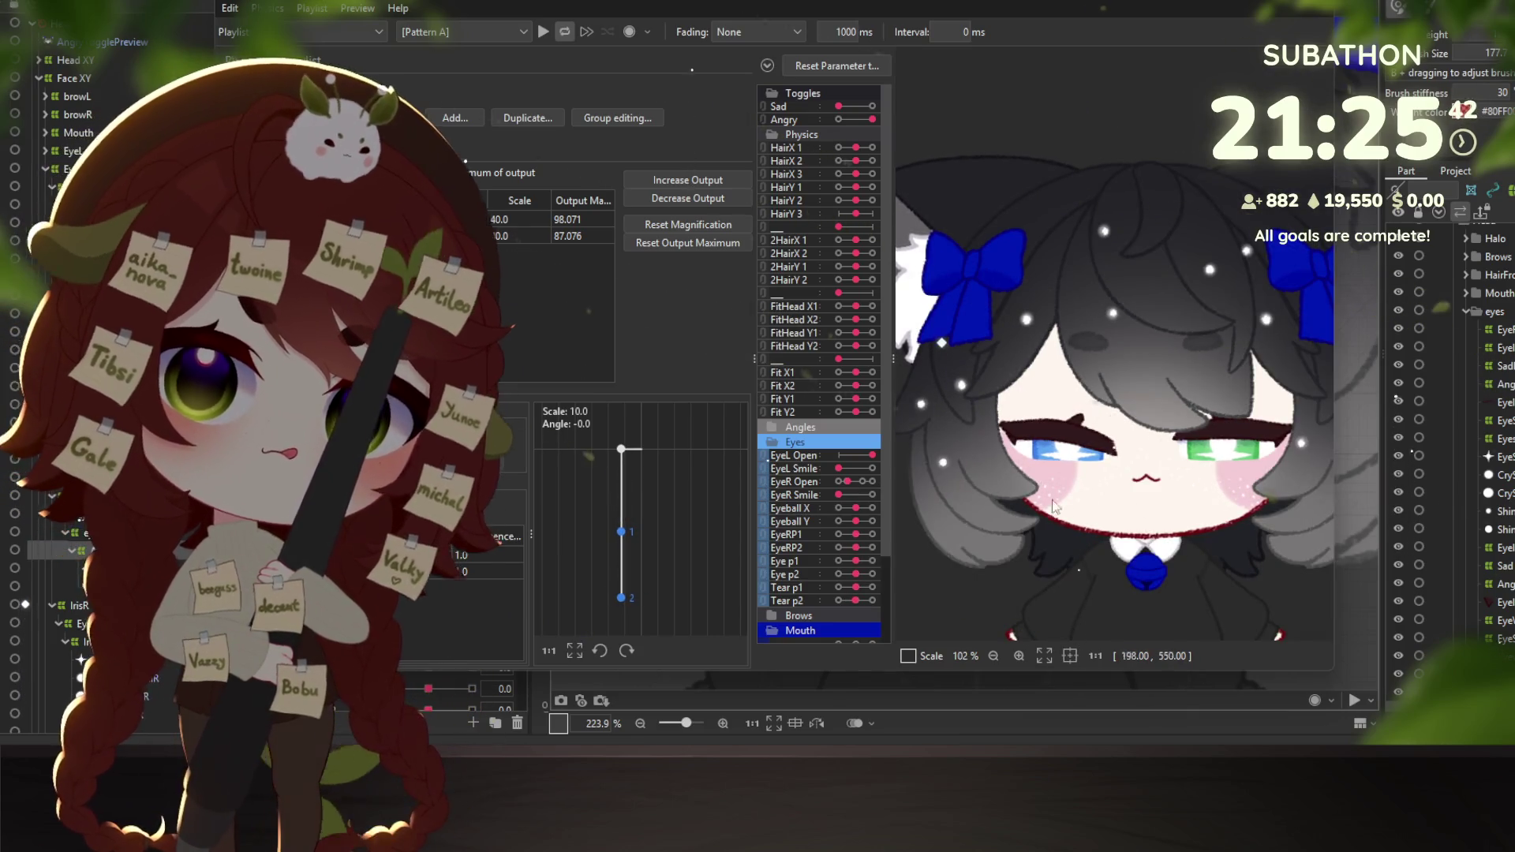
Close the physics settings window and deselect the right eye-white warp deformer.
key(Escape)
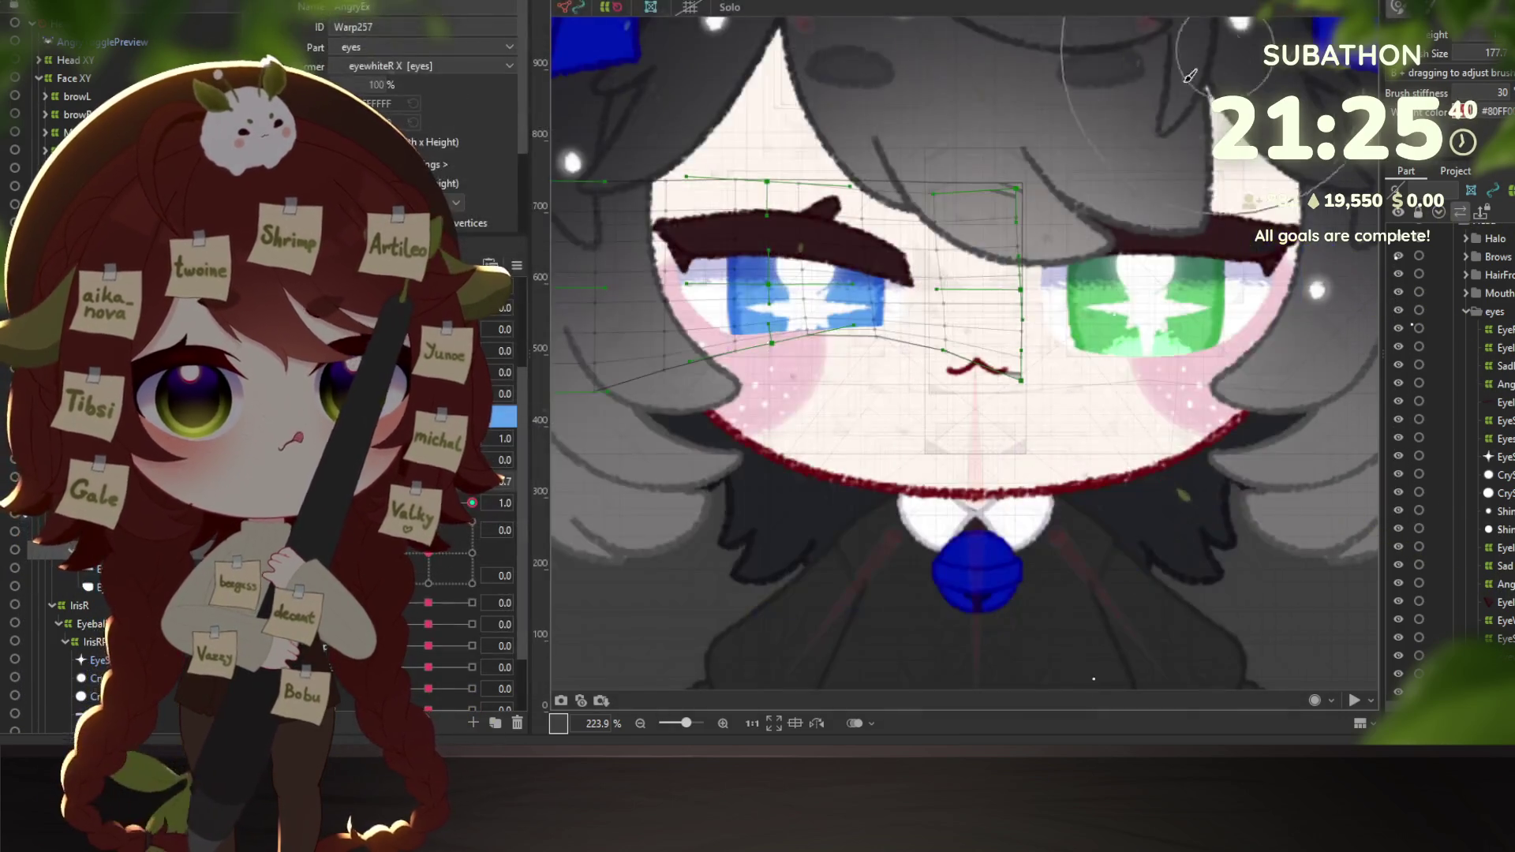
scroll(963, 355, down, 4)
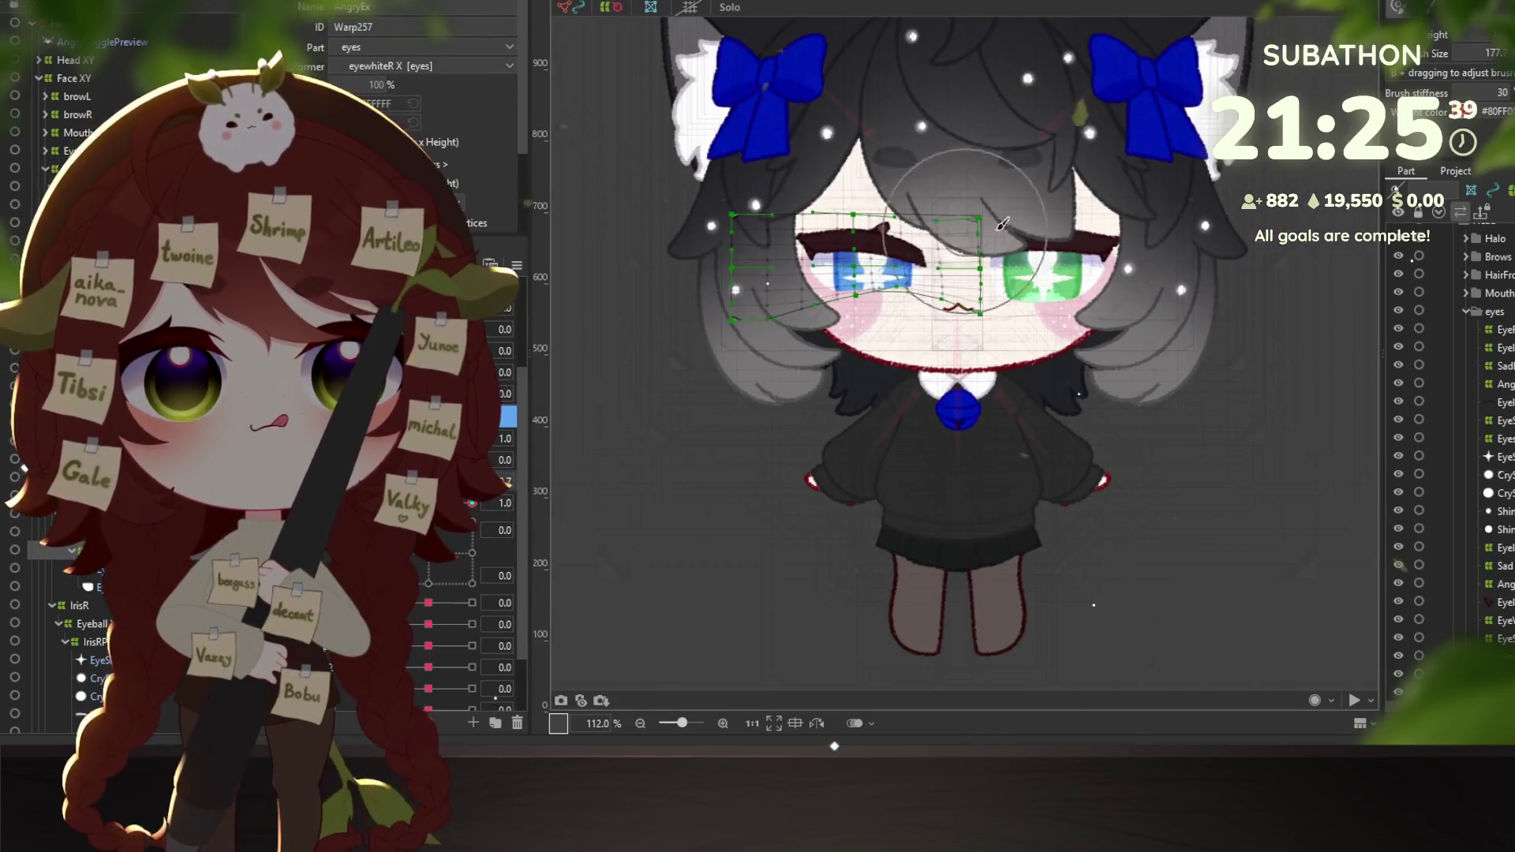
click(1292, 332)
right_click(527, 237)
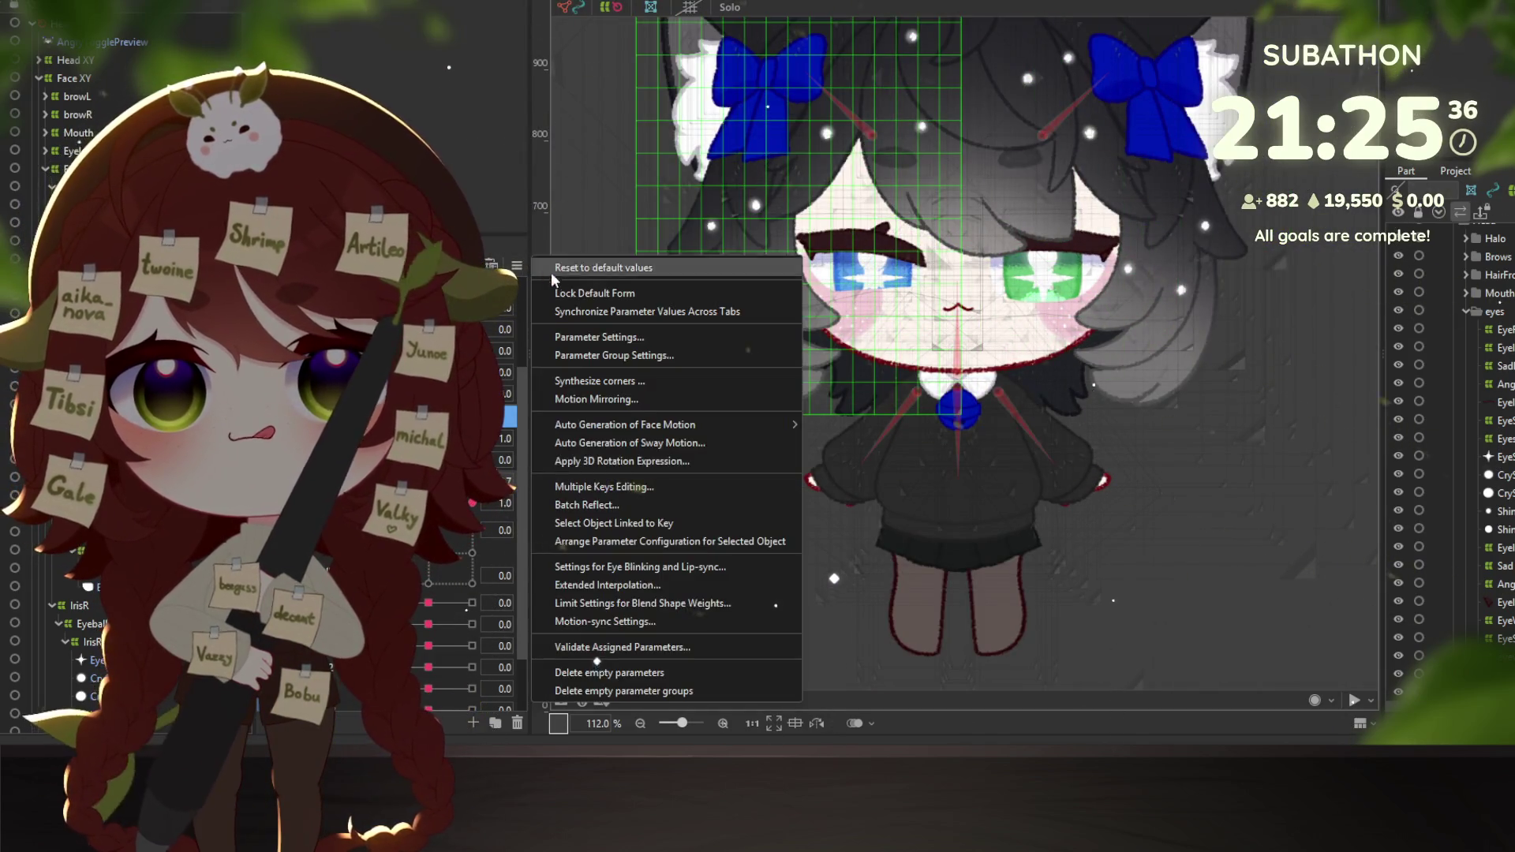
click(1153, 554)
scroll(1153, 554, down, 3)
scroll(982, 329, up, 6)
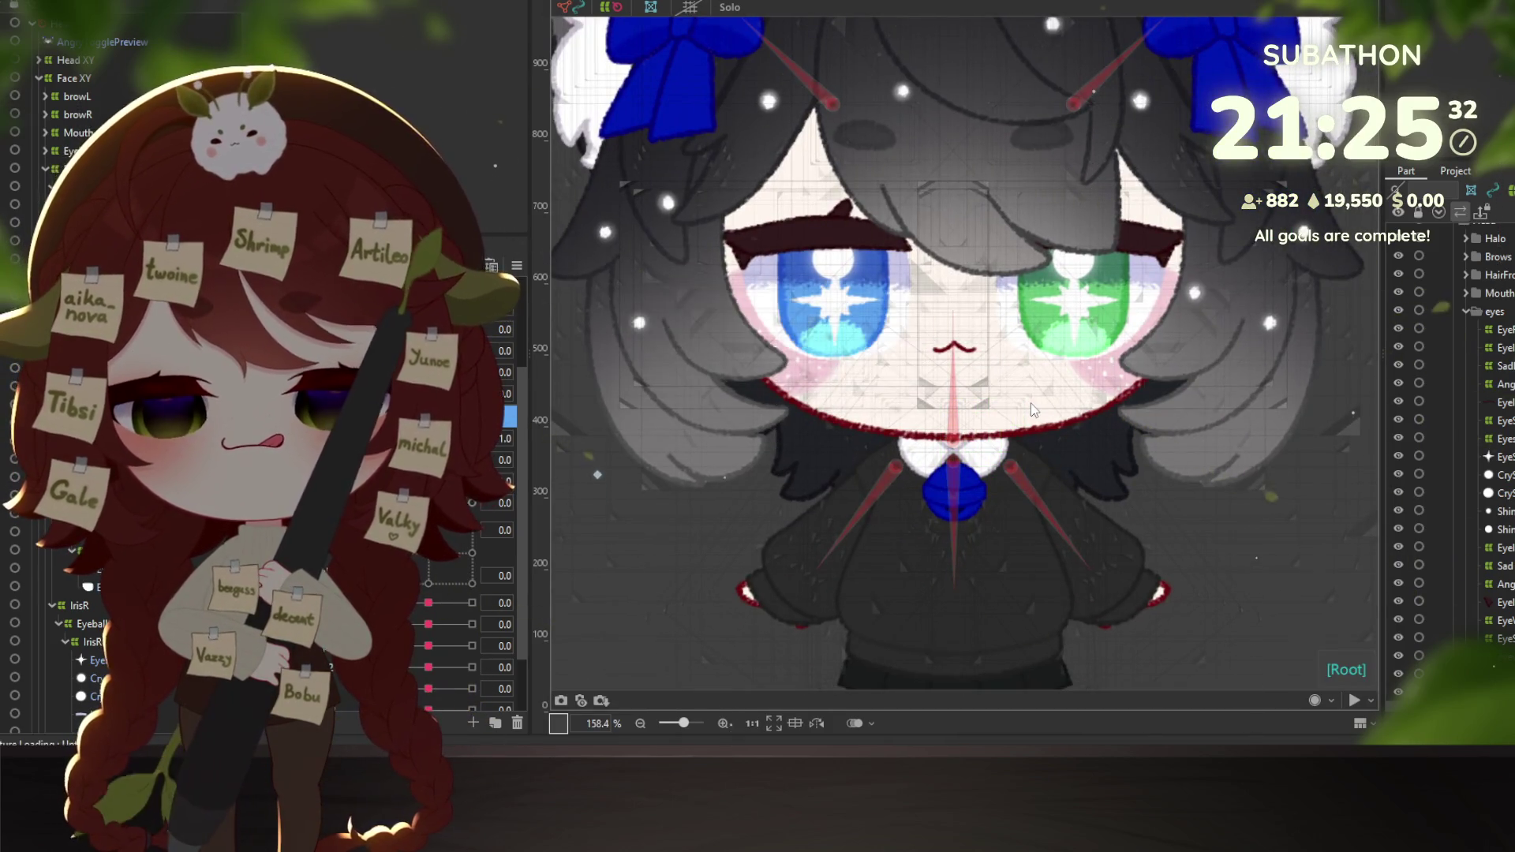
Inspect the neck warp, HairSideBotL and HairFront objects, then list the objects under the mouth.
click(1019, 395)
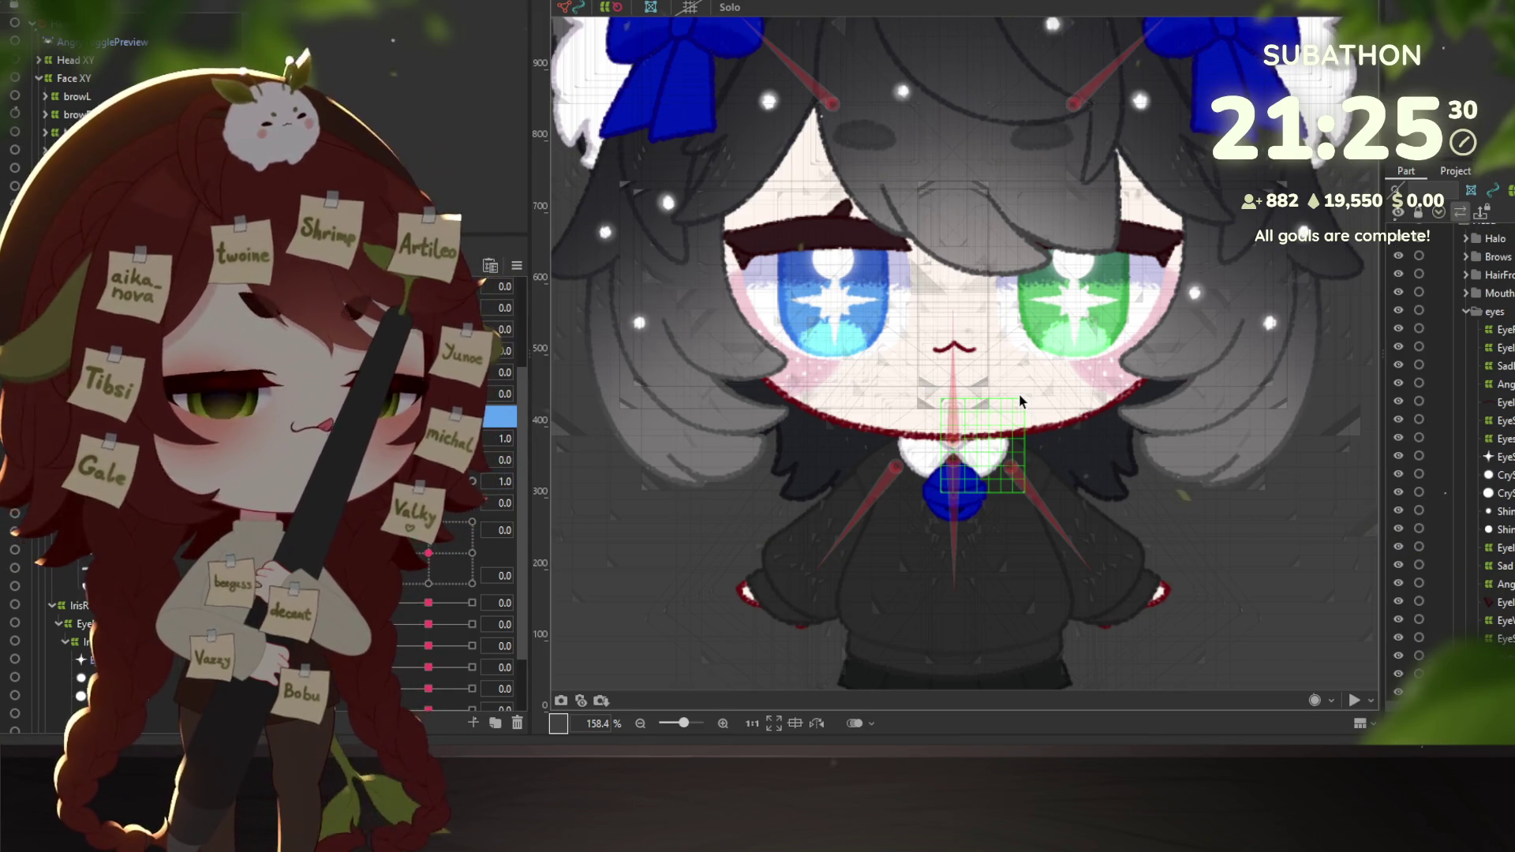
click(616, 430)
click(557, 443)
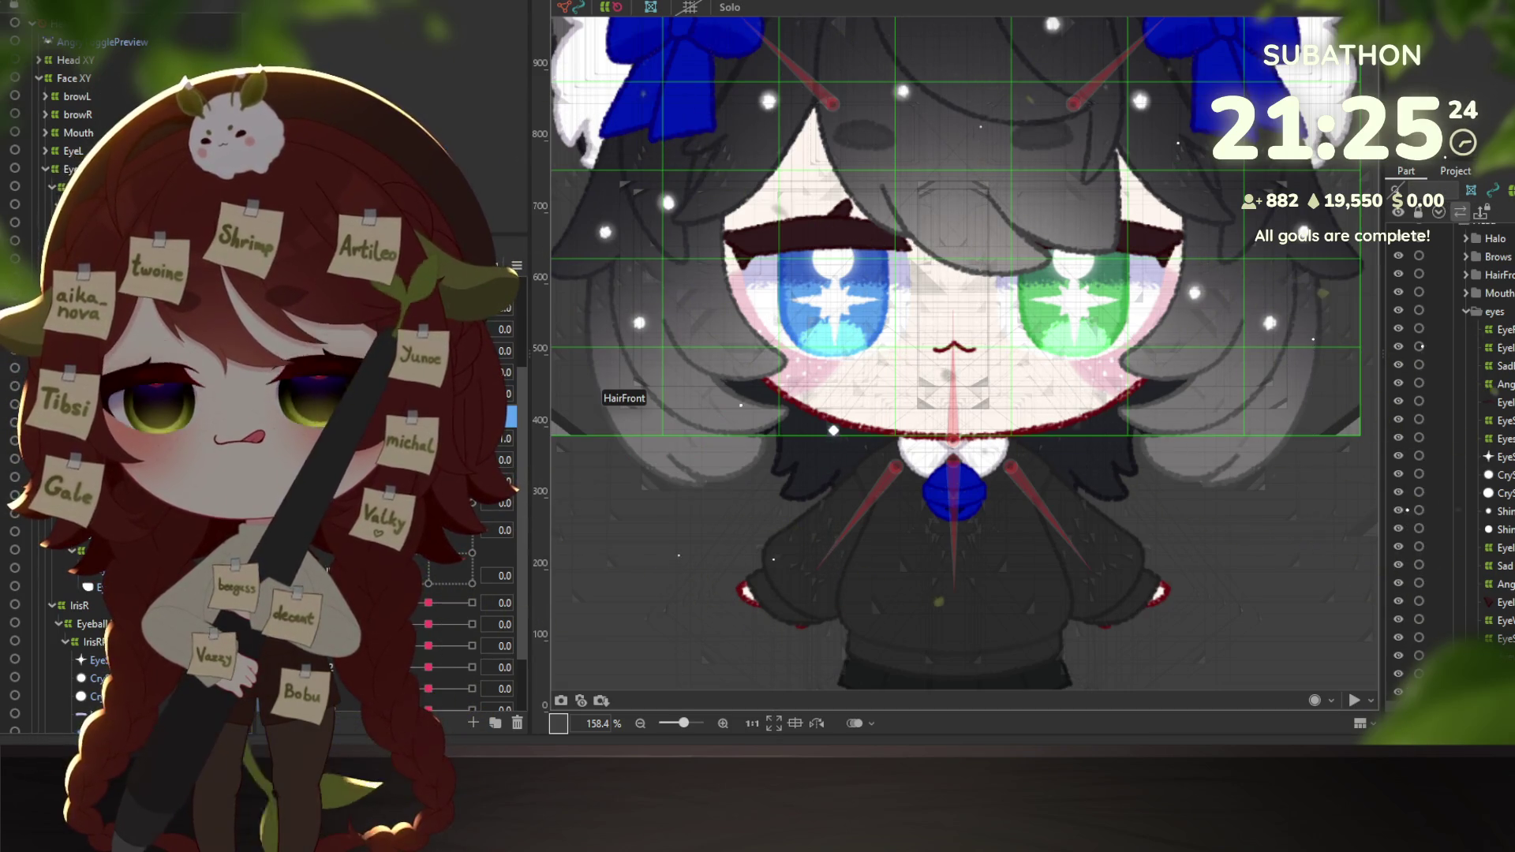
click(931, 365)
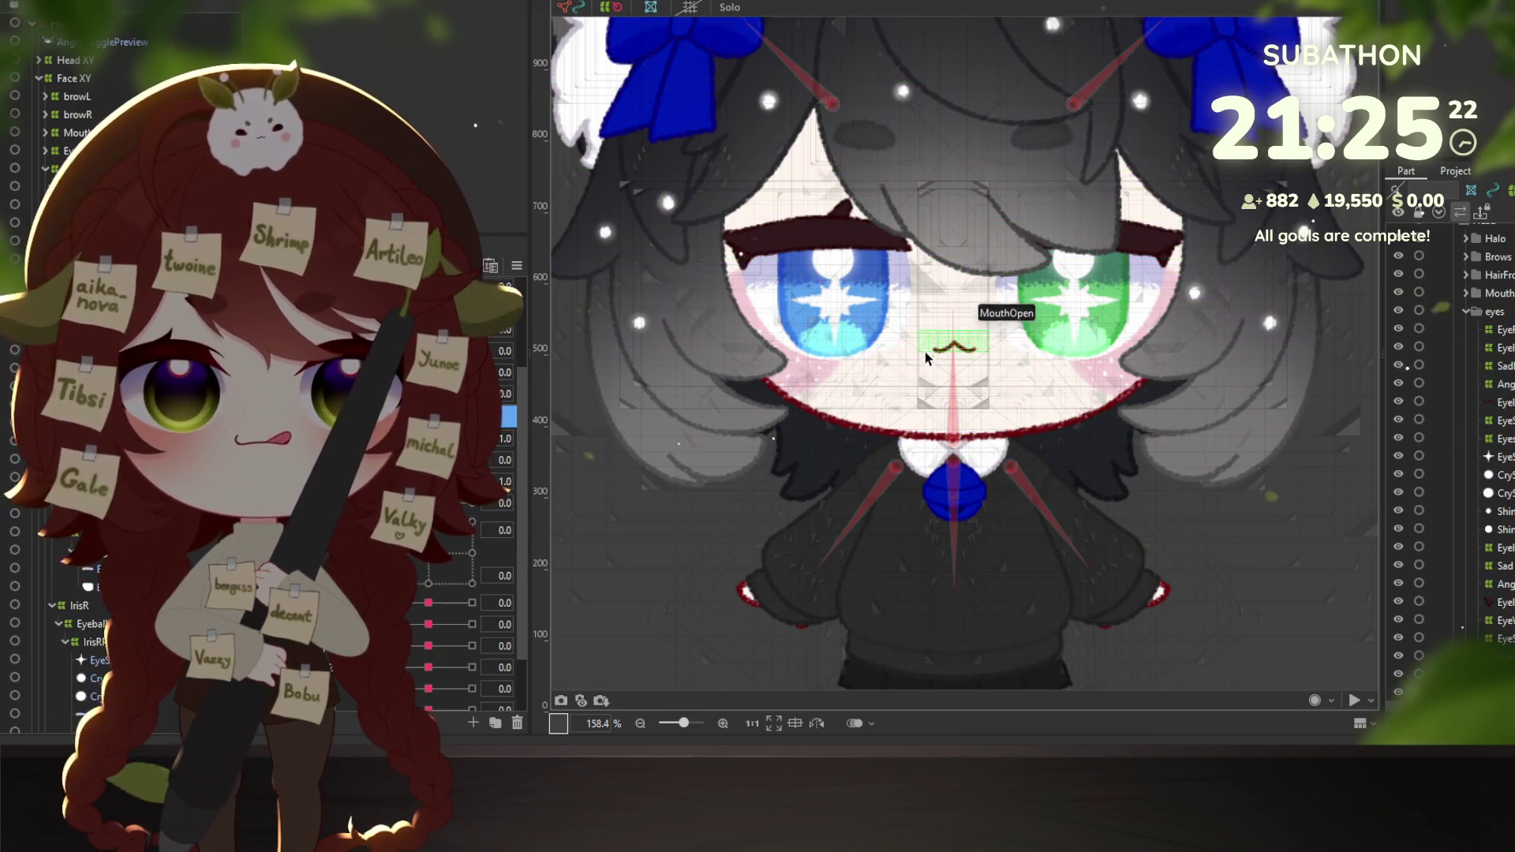
right_click(926, 358)
Accept the hidden-object prompt and reveal the hidden PoutLineR mouth mesh.
mouse_move(1029, 396)
click(1157, 477)
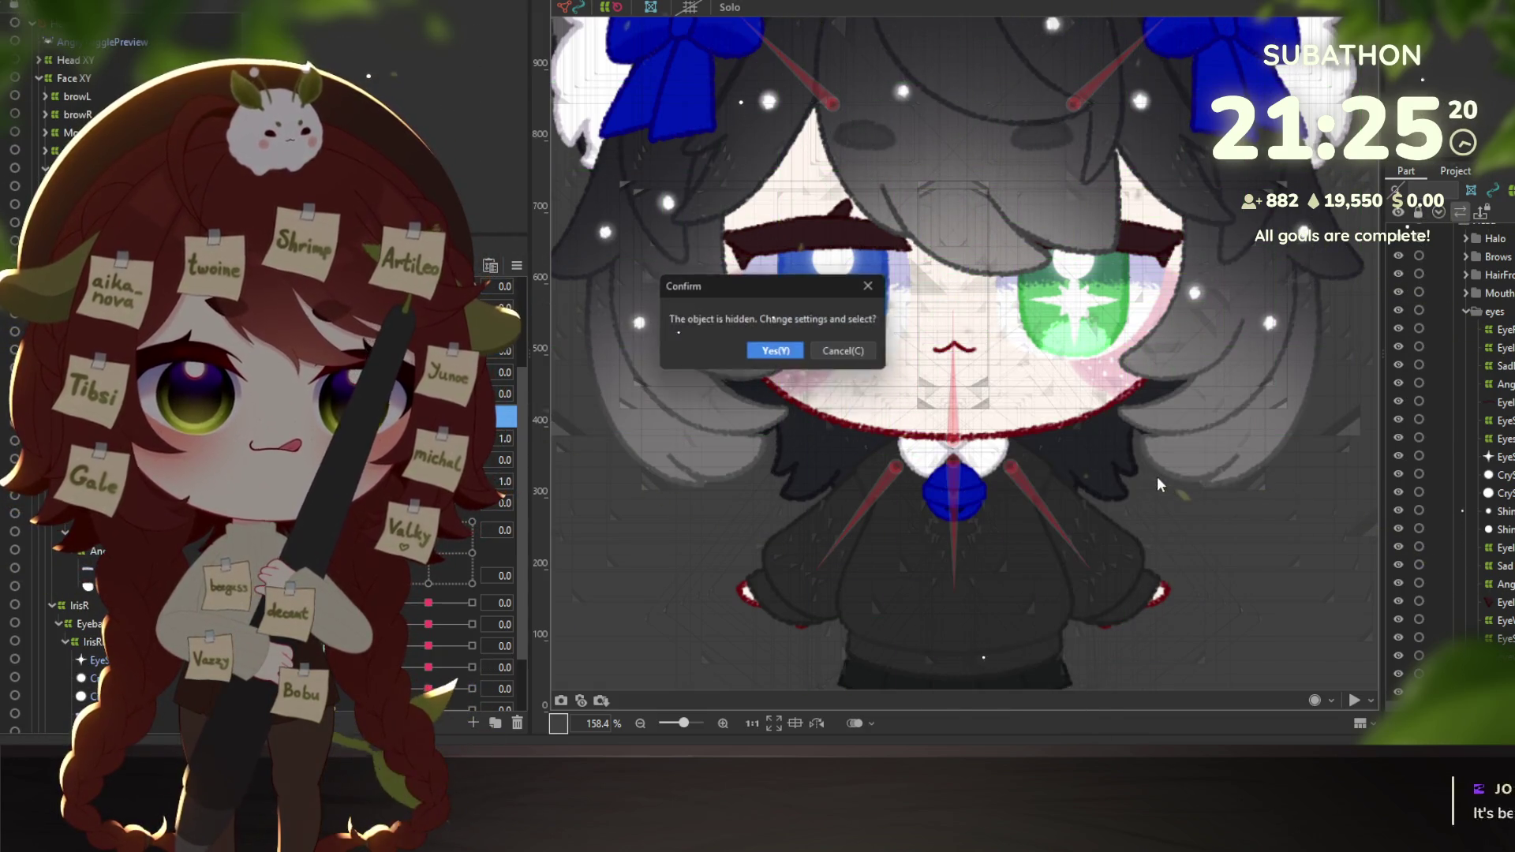
click(776, 350)
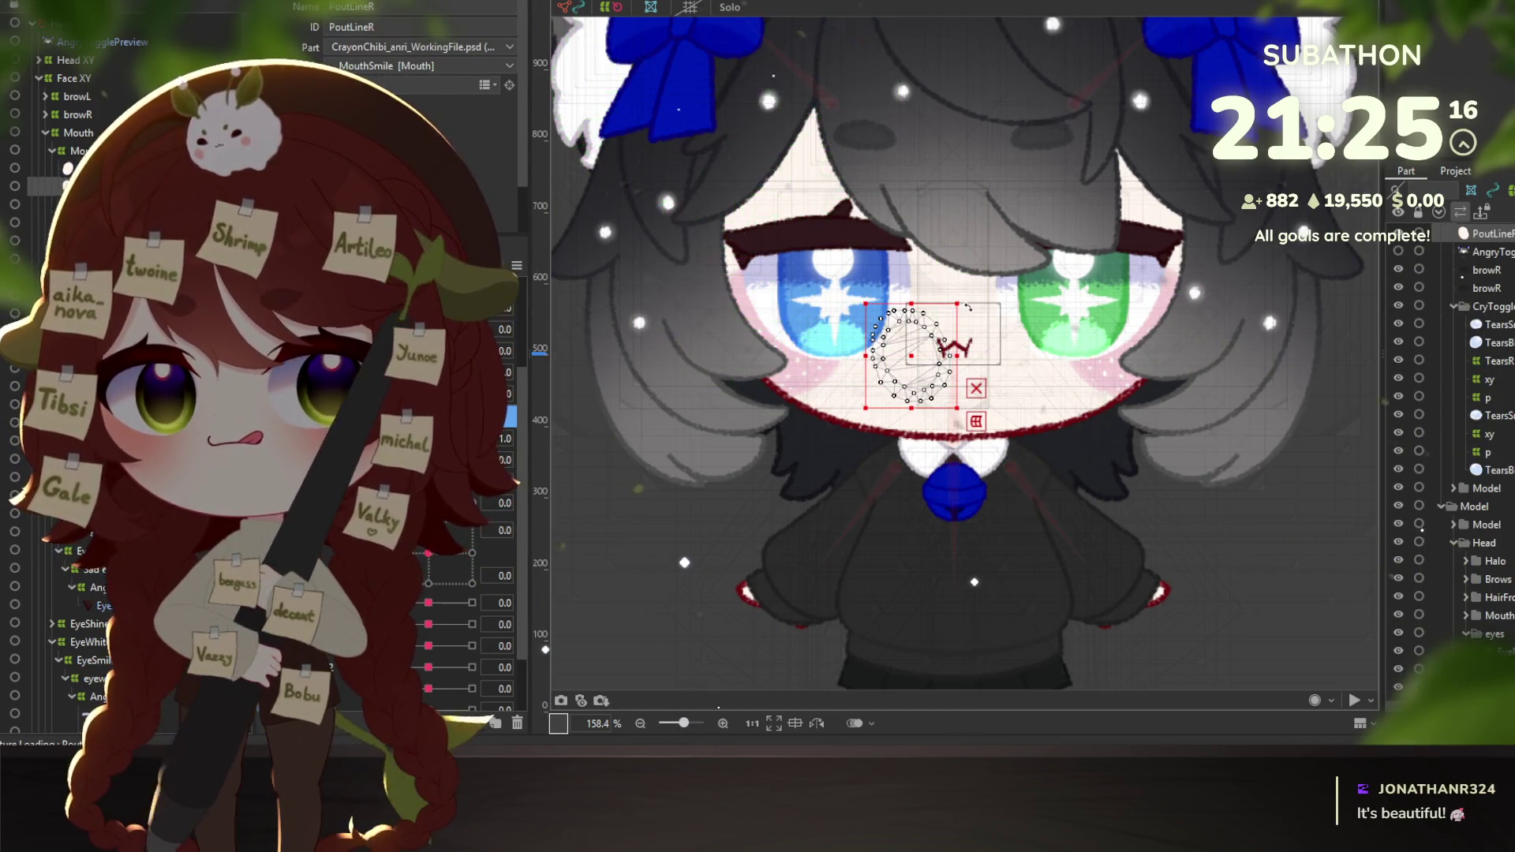
Centre the view on the mouth, add PoutLineL to the selection, and pick a toggle parameter.
scroll(980, 357, up, 3)
drag(848, 377, 815, 350)
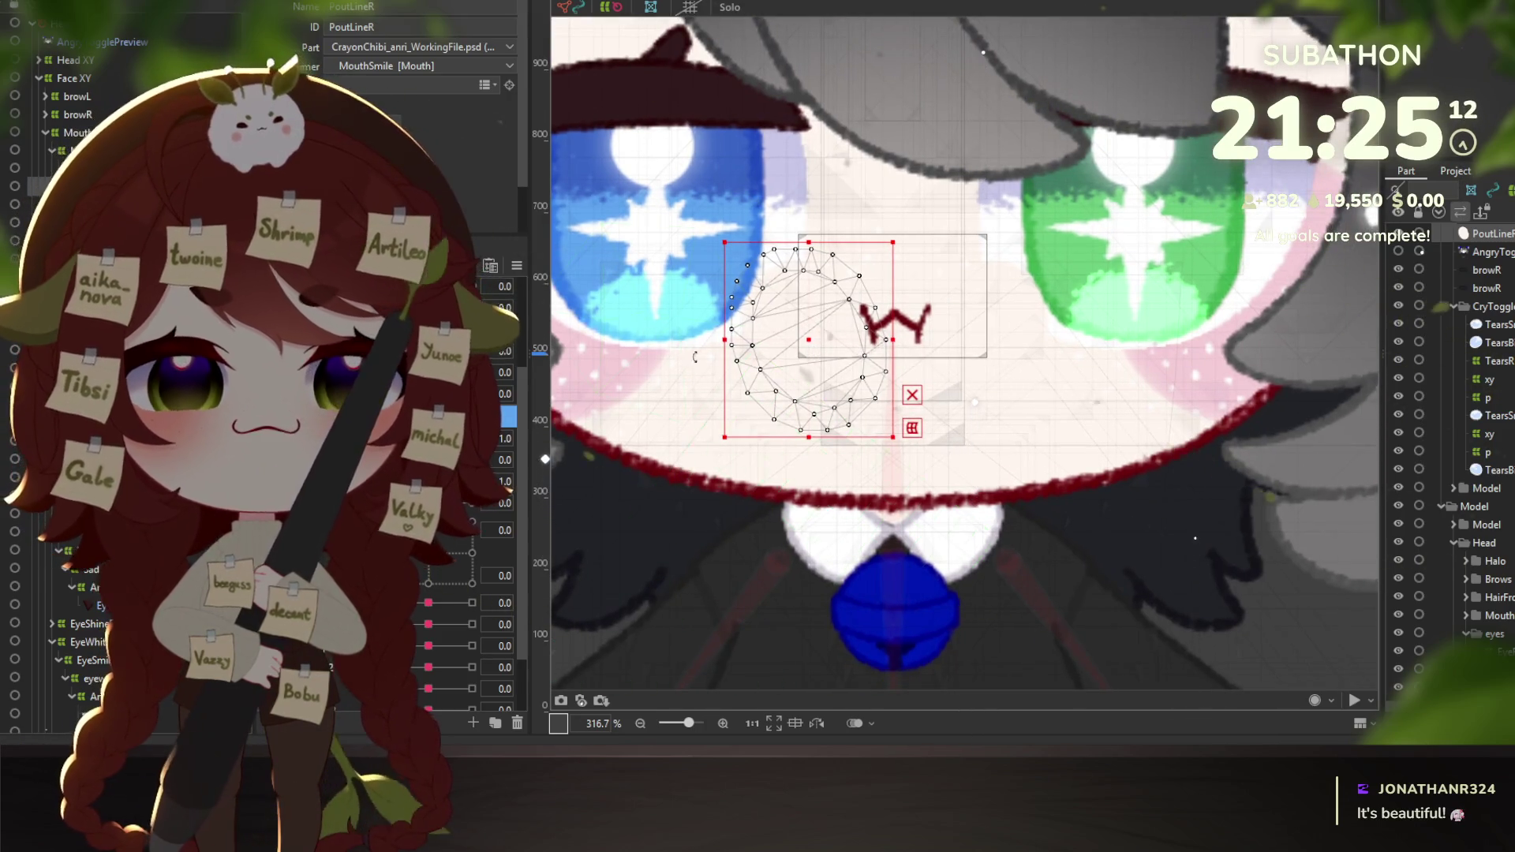
shift+click(987, 371)
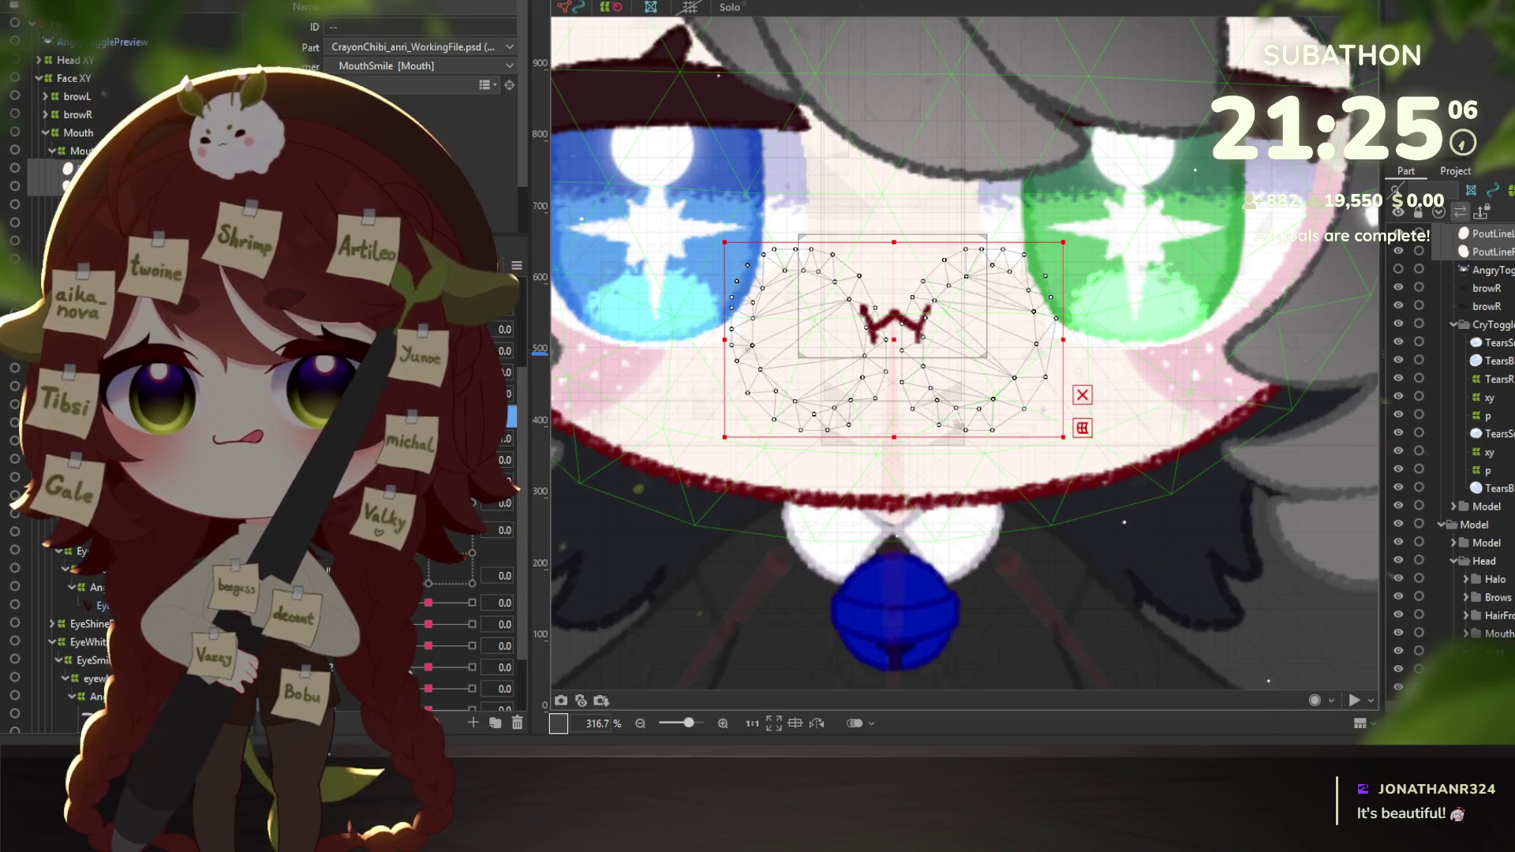
click(481, 550)
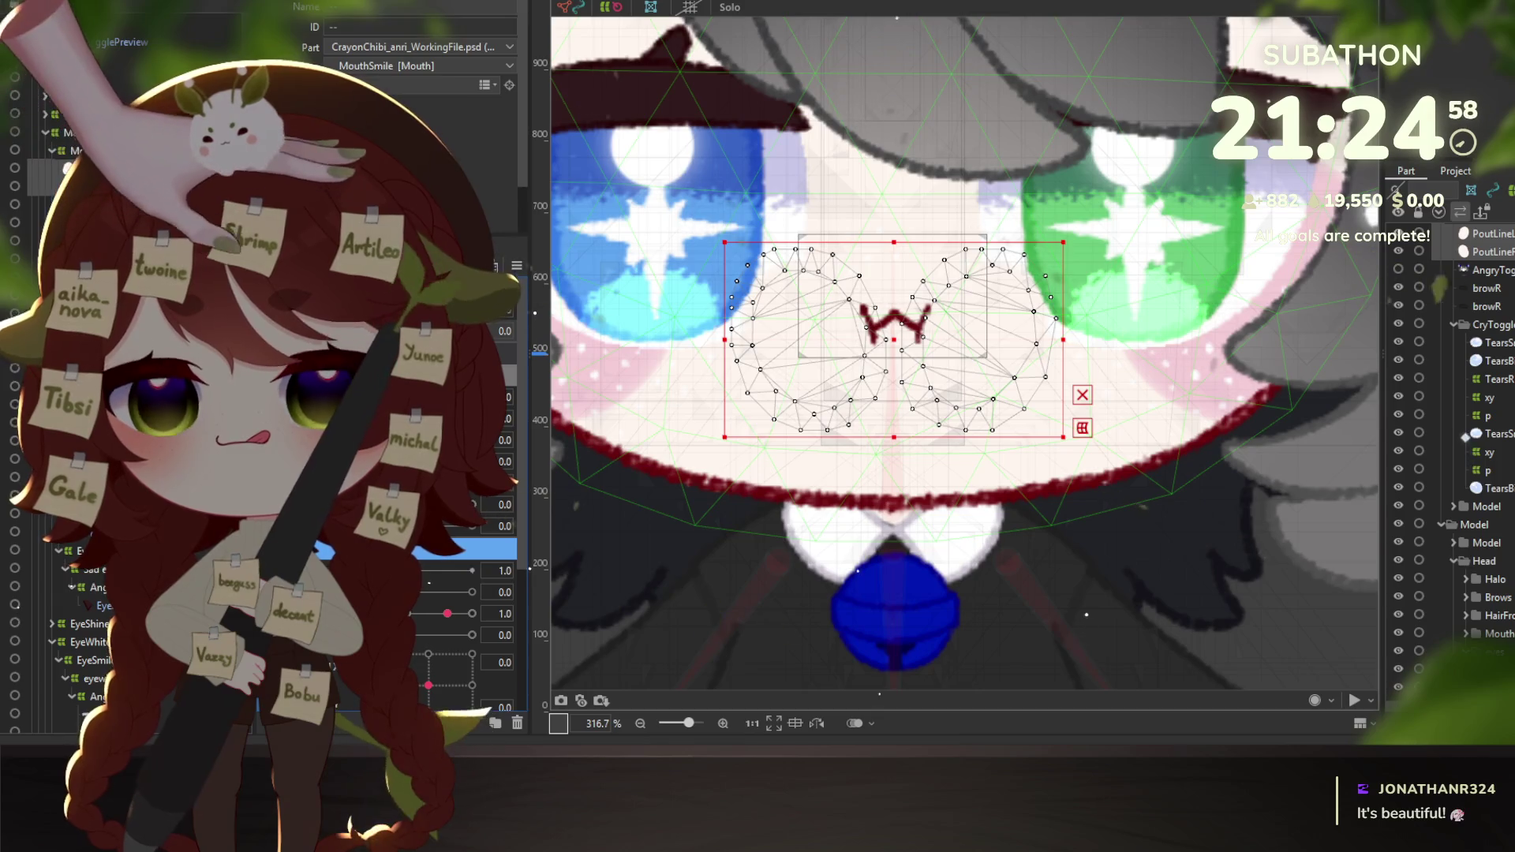
scroll(474, 568, up, 1)
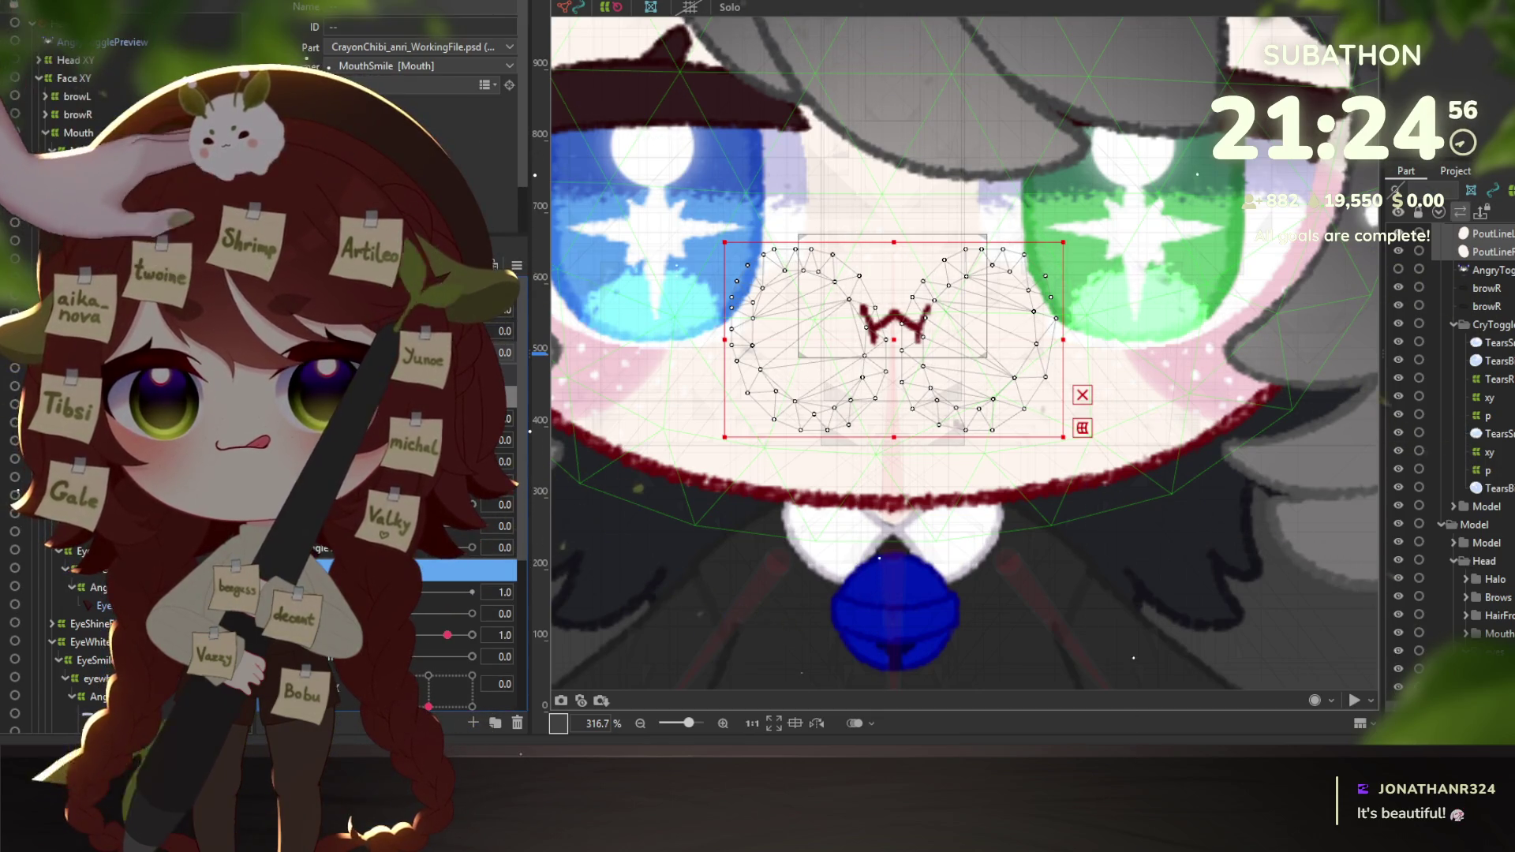
Rename the Angry parameter, ParamHearts4, to Pout.
double_click(458, 570)
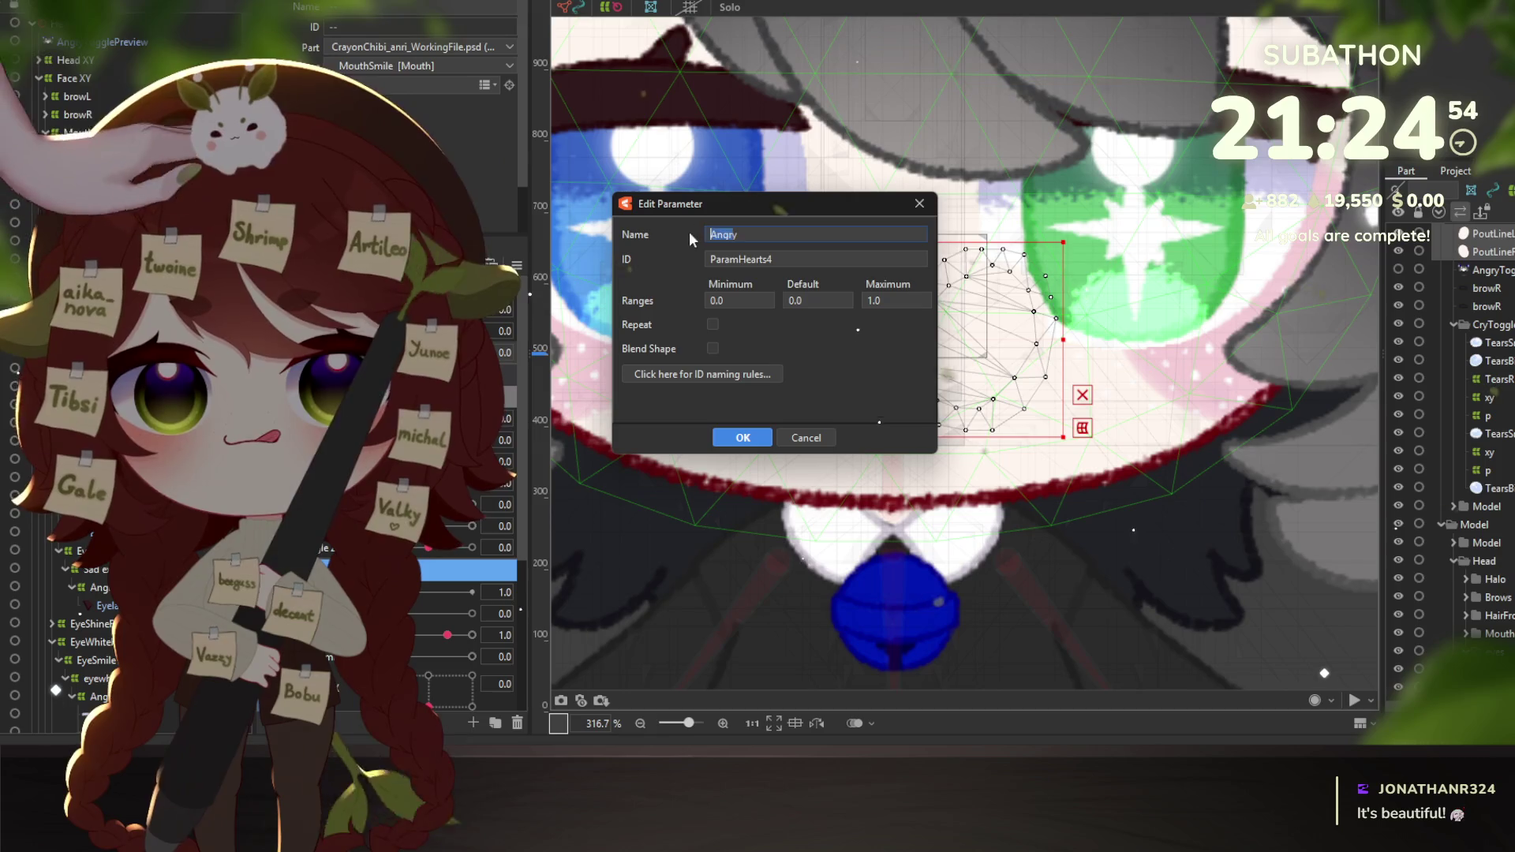
text(Pout)
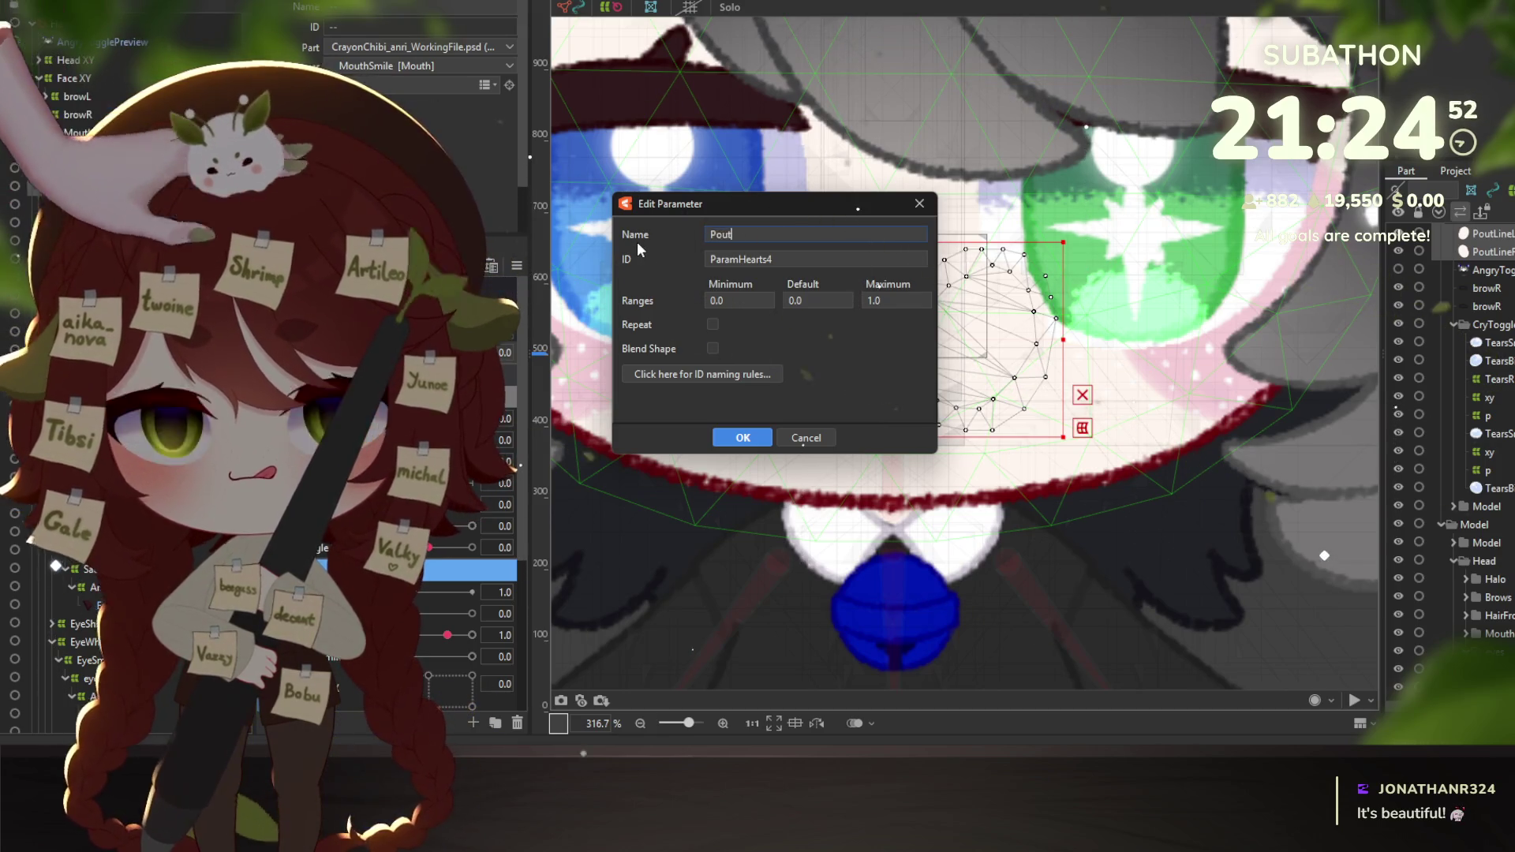
key(Return)
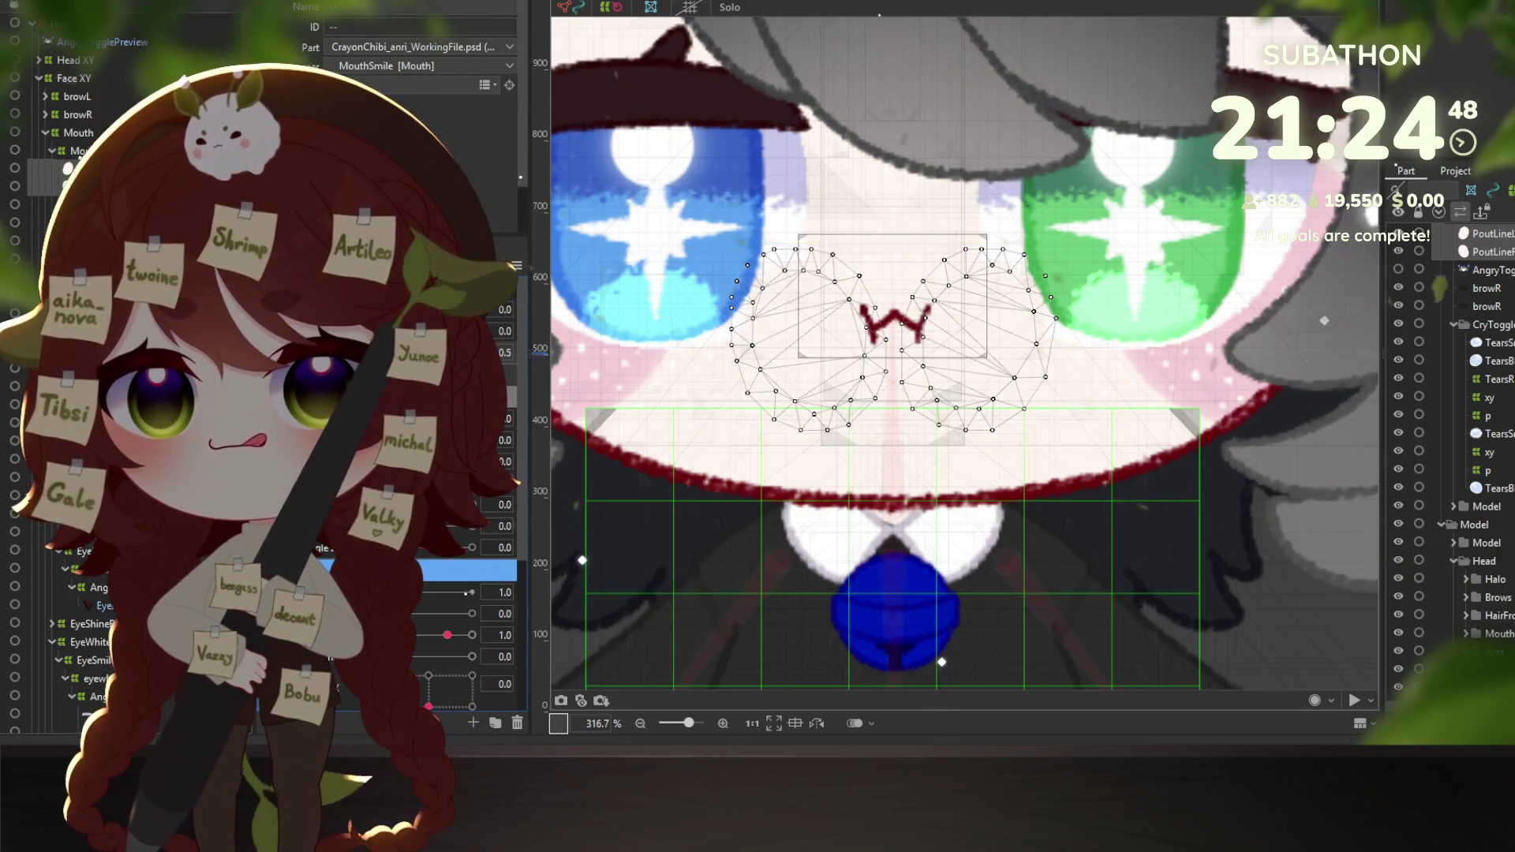
Set the Pout parameter from 0.0 to its key showing the w-shaped pouting mouth.
scroll(474, 513, down, 5)
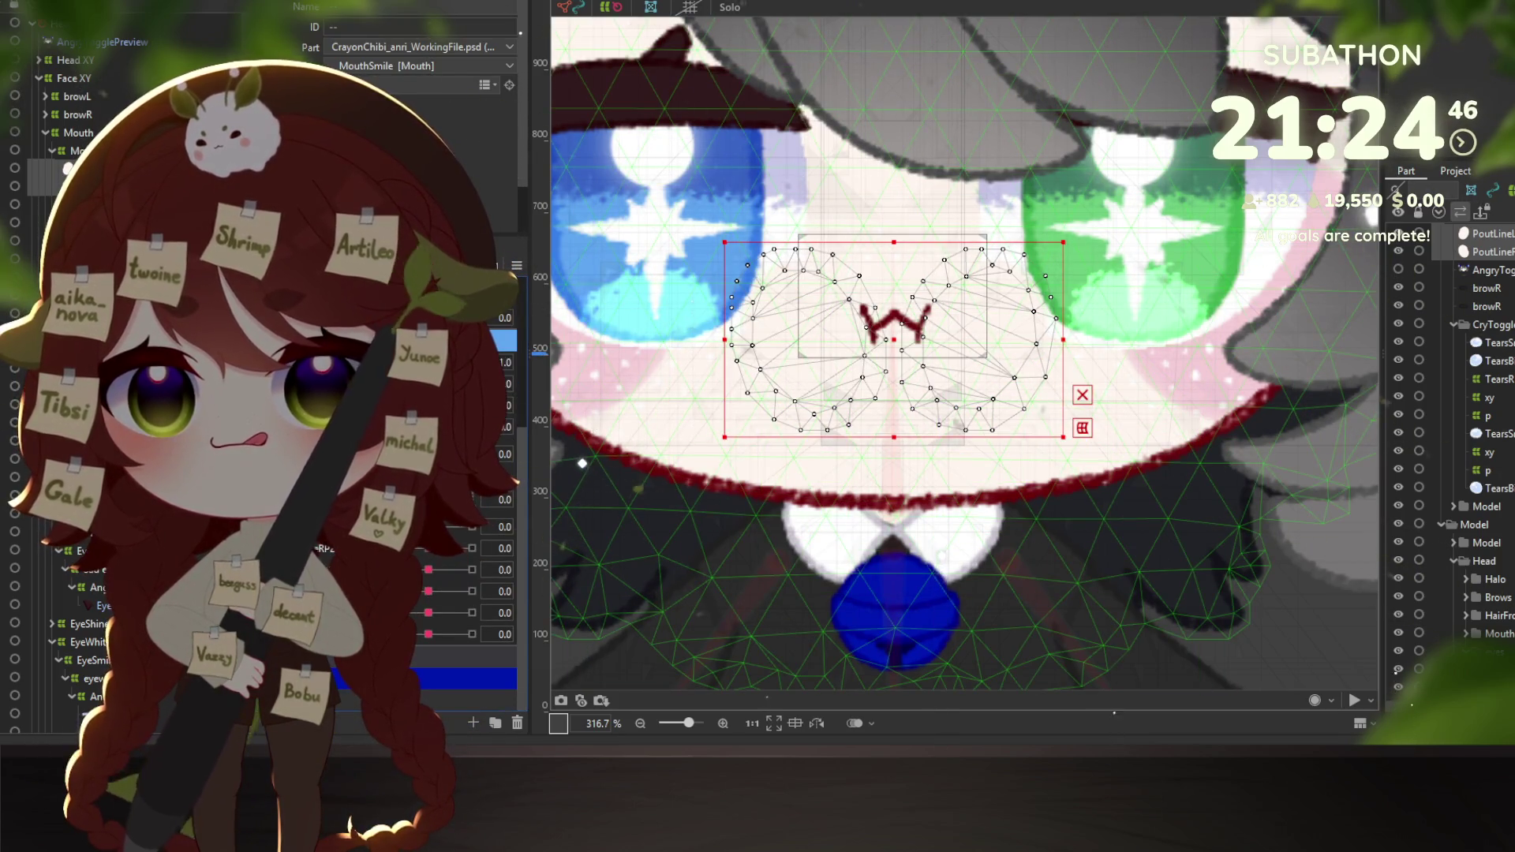
scroll(474, 631, down, 3)
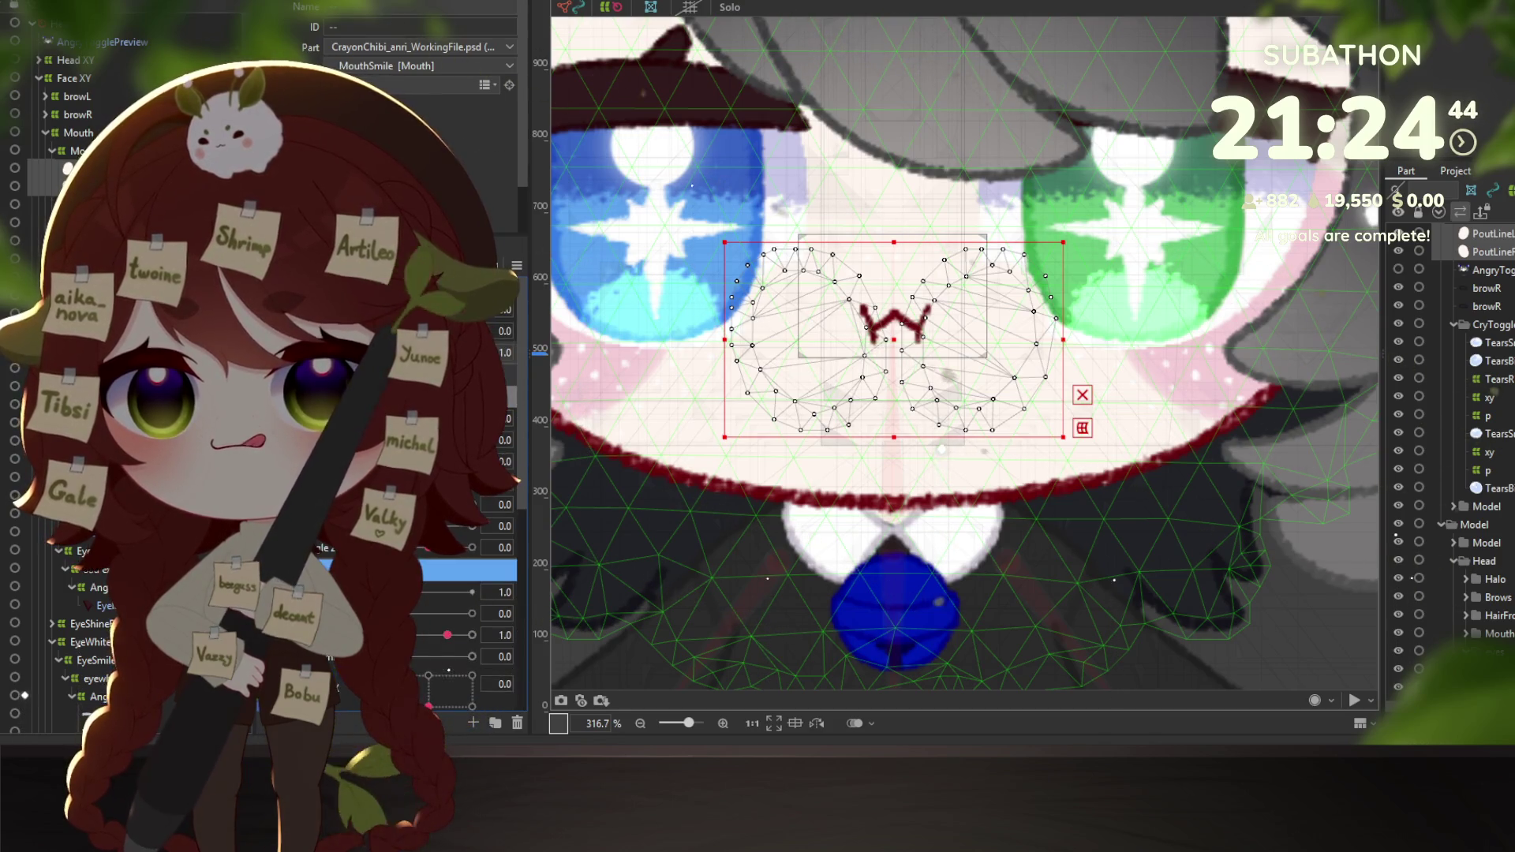
click(474, 353)
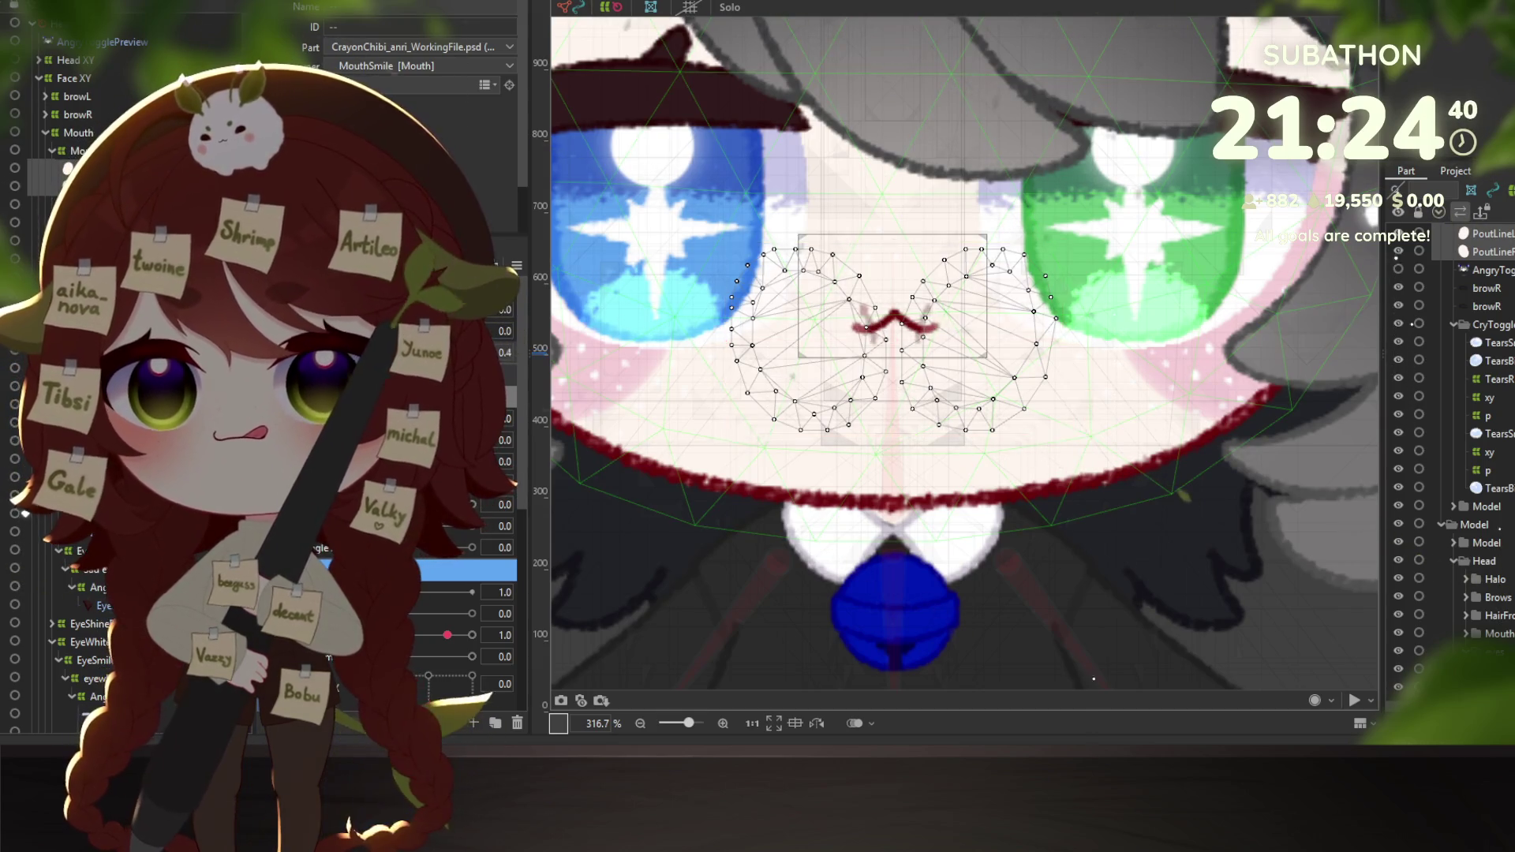
click(471, 355)
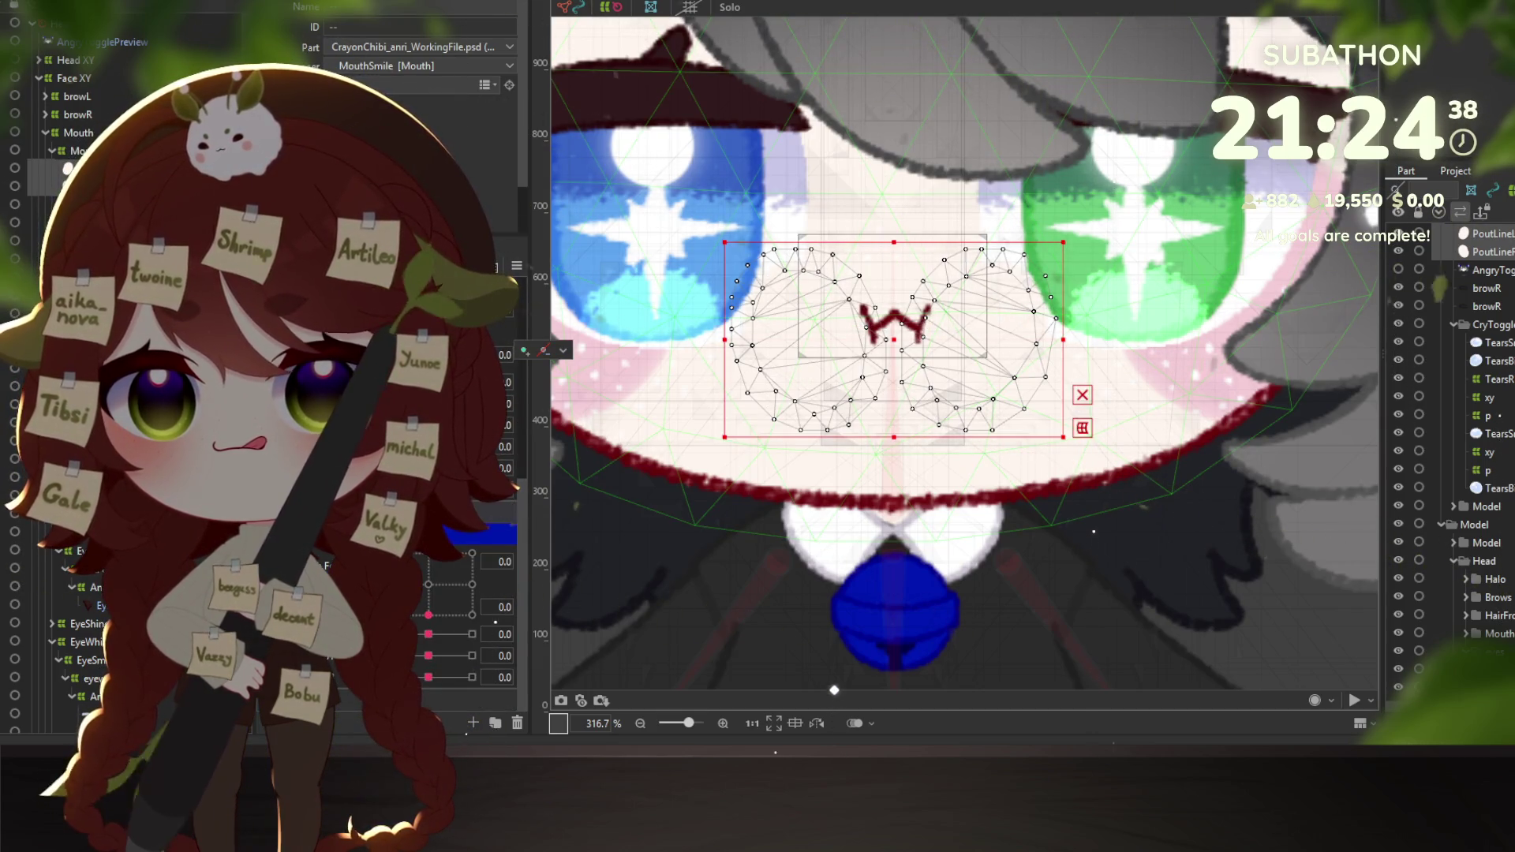
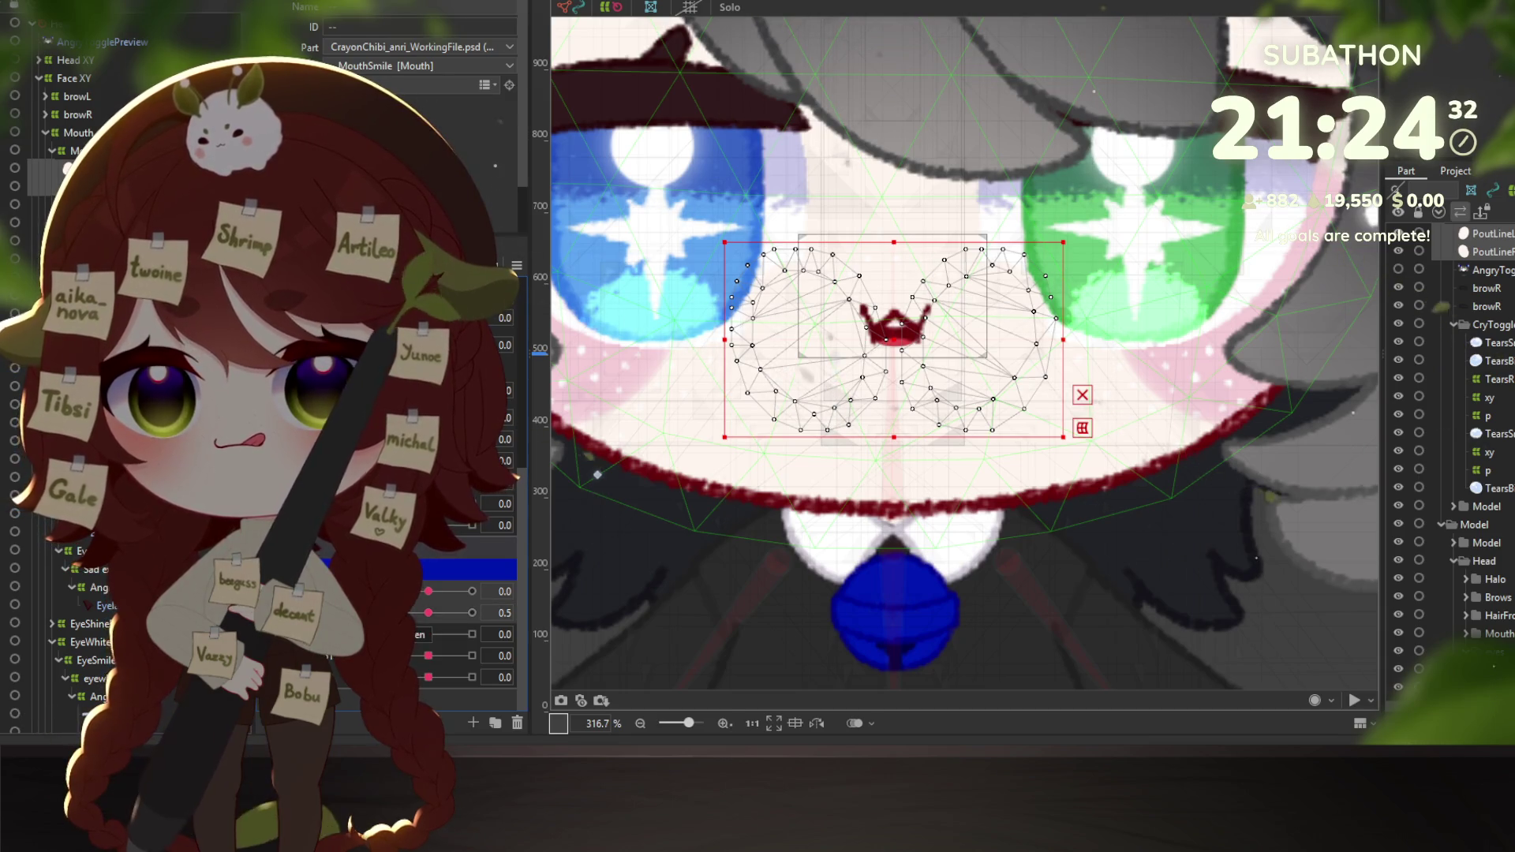
At the top mouth parameter's 1.0 maximum, stretch the MouthSmile mesh's bottom edge down to open it wider.
click(426, 592)
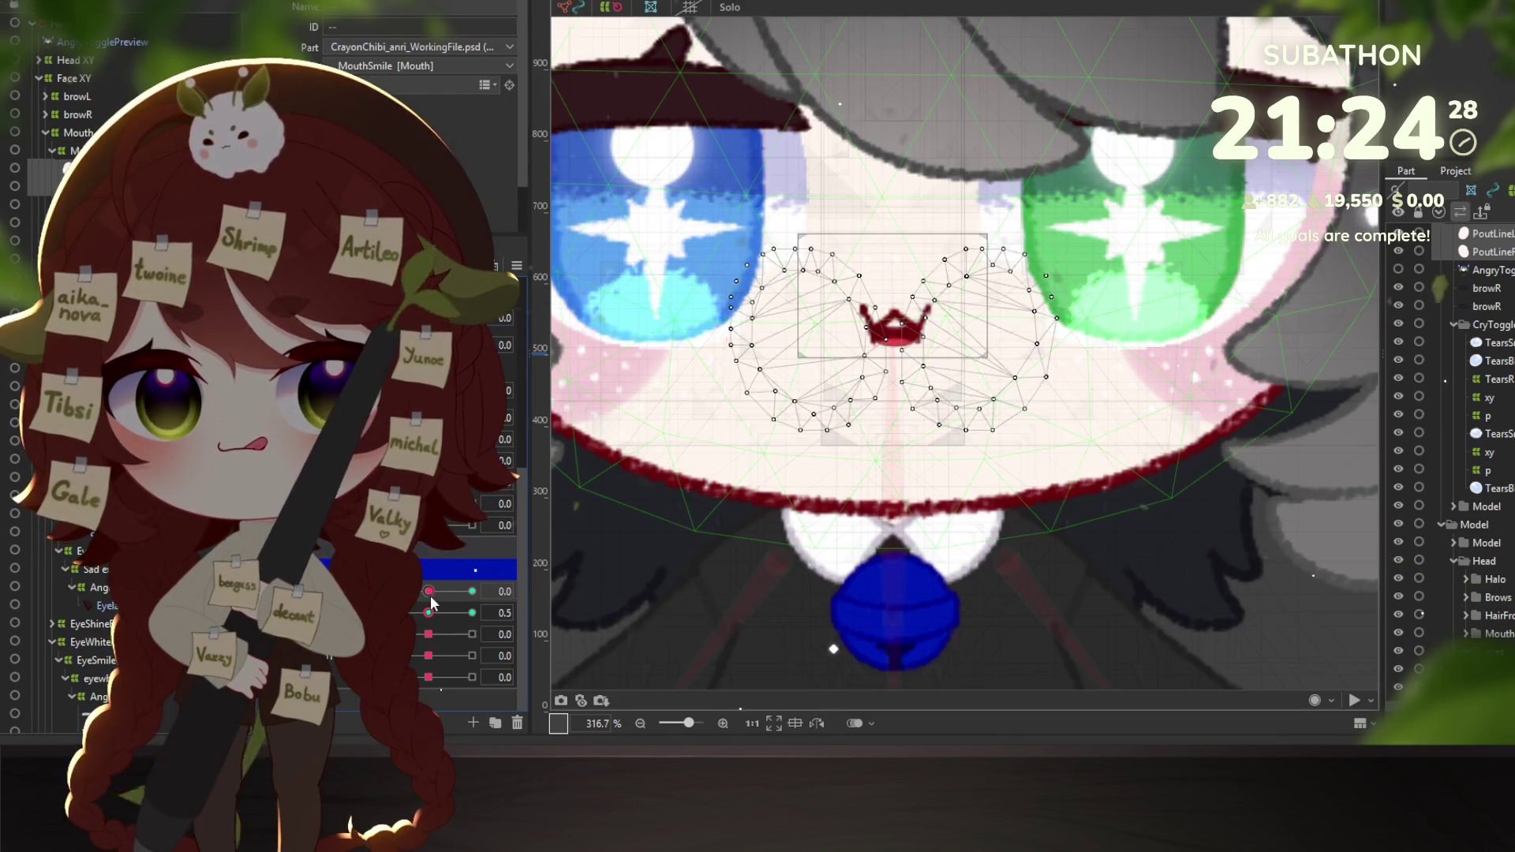
drag(431, 598, 499, 594)
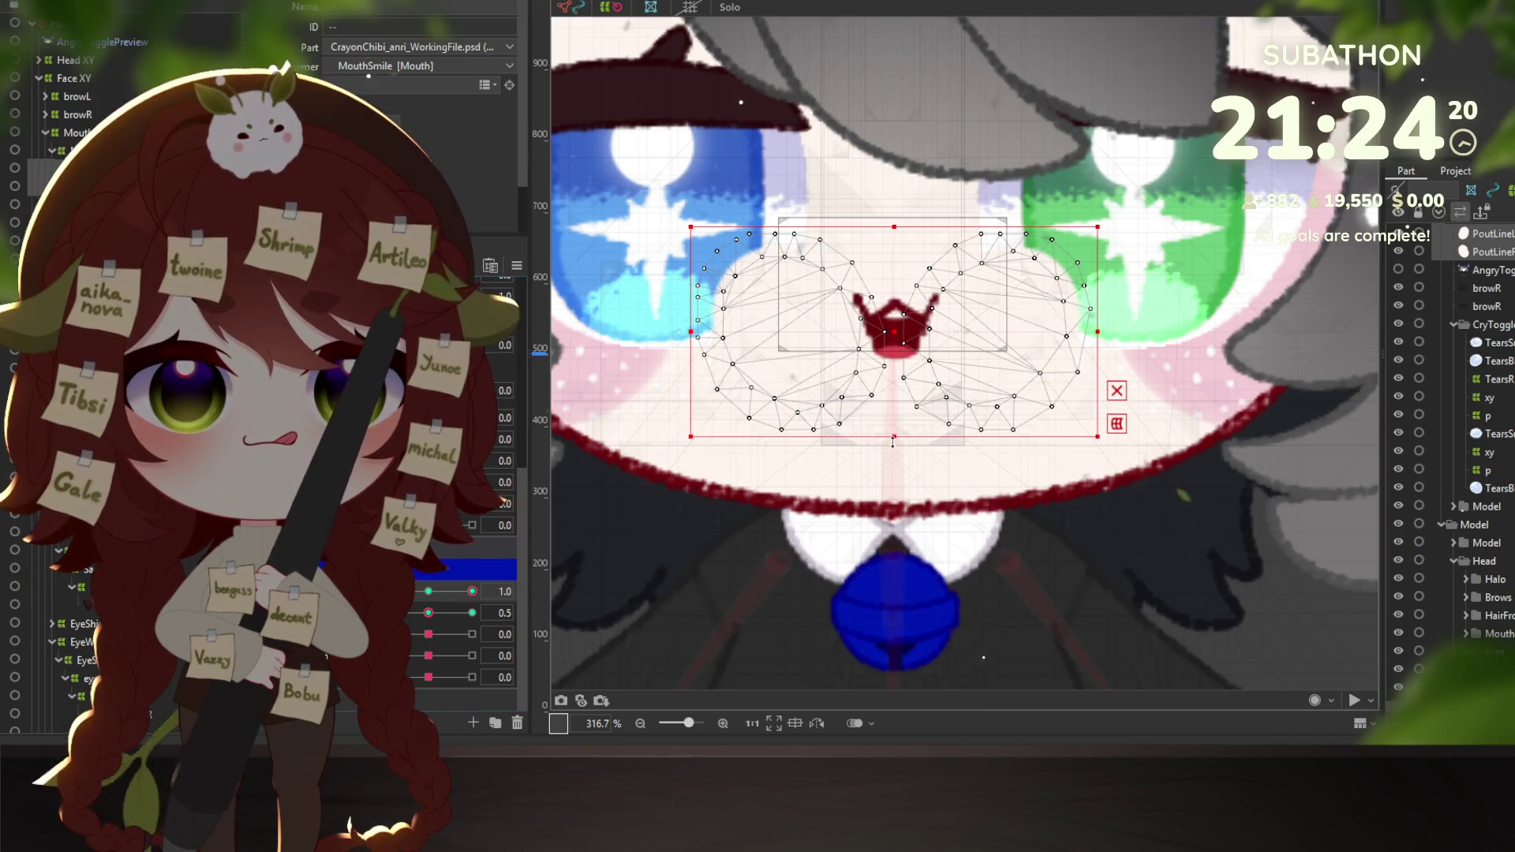
drag(894, 440, 821, 496)
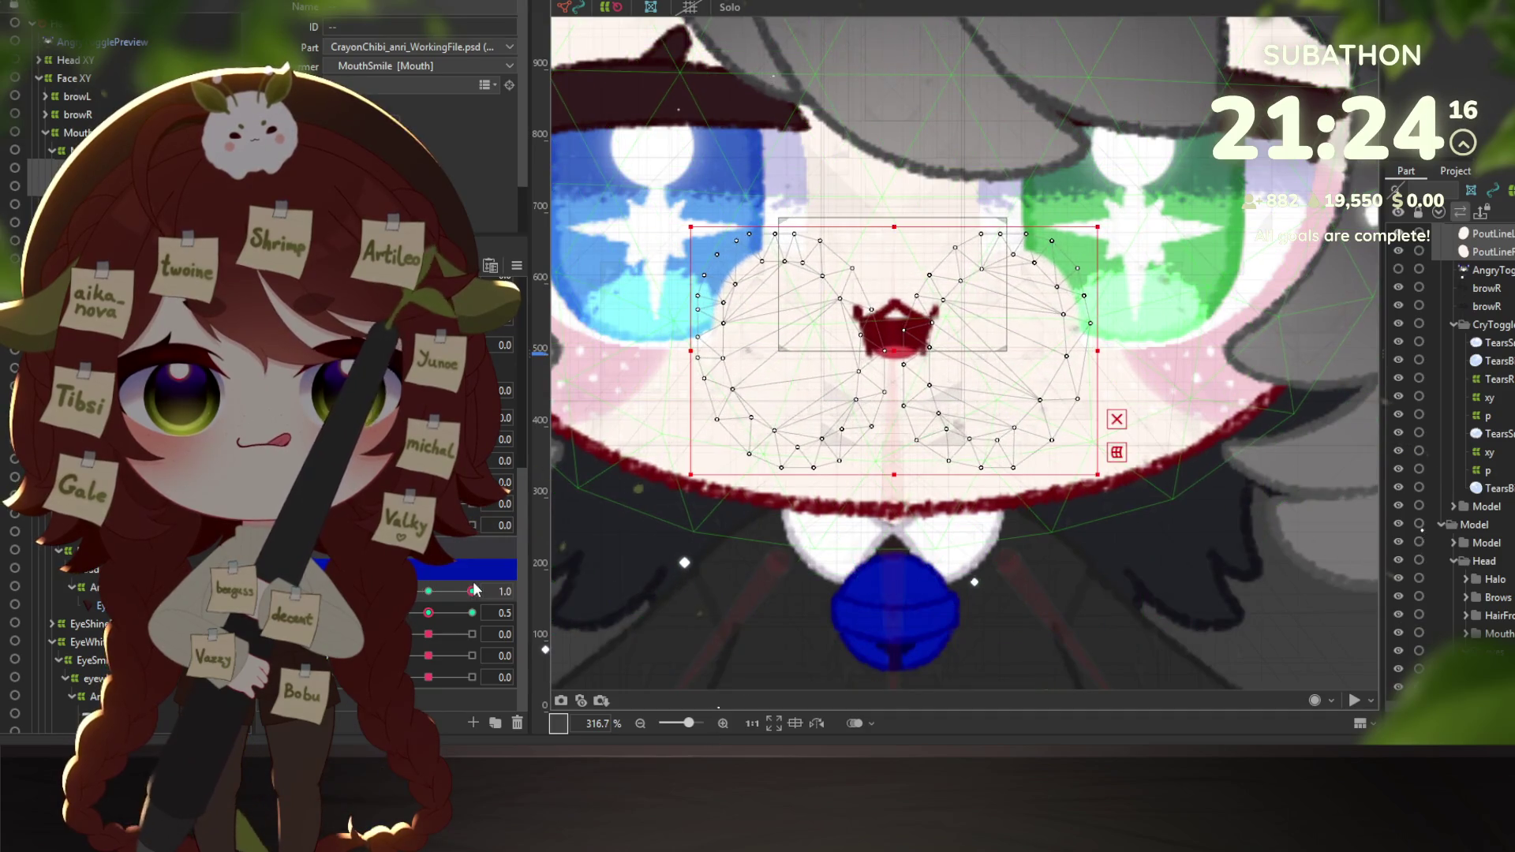
Preview the mouth at -1.0, 0 and 1.0 parameter combinations, then select the smaller Mouth object.
mouse_move(455, 593)
mouse_down()
mouse_move(429, 592)
mouse_move(472, 592)
mouse_move(385, 592)
mouse_up()
click(427, 613)
click(472, 614)
click(472, 592)
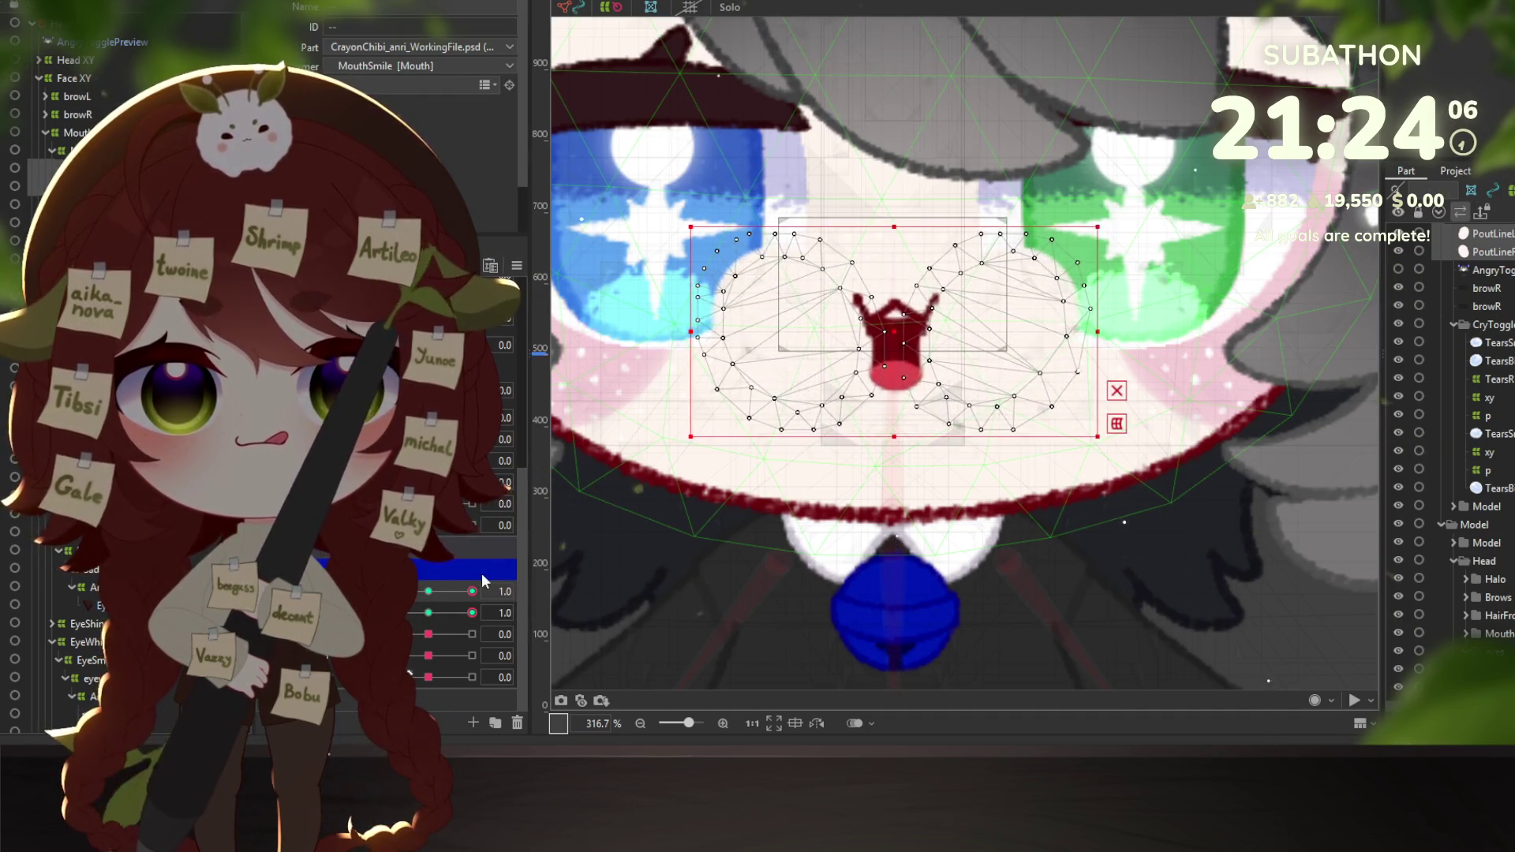
click(429, 592)
click(428, 613)
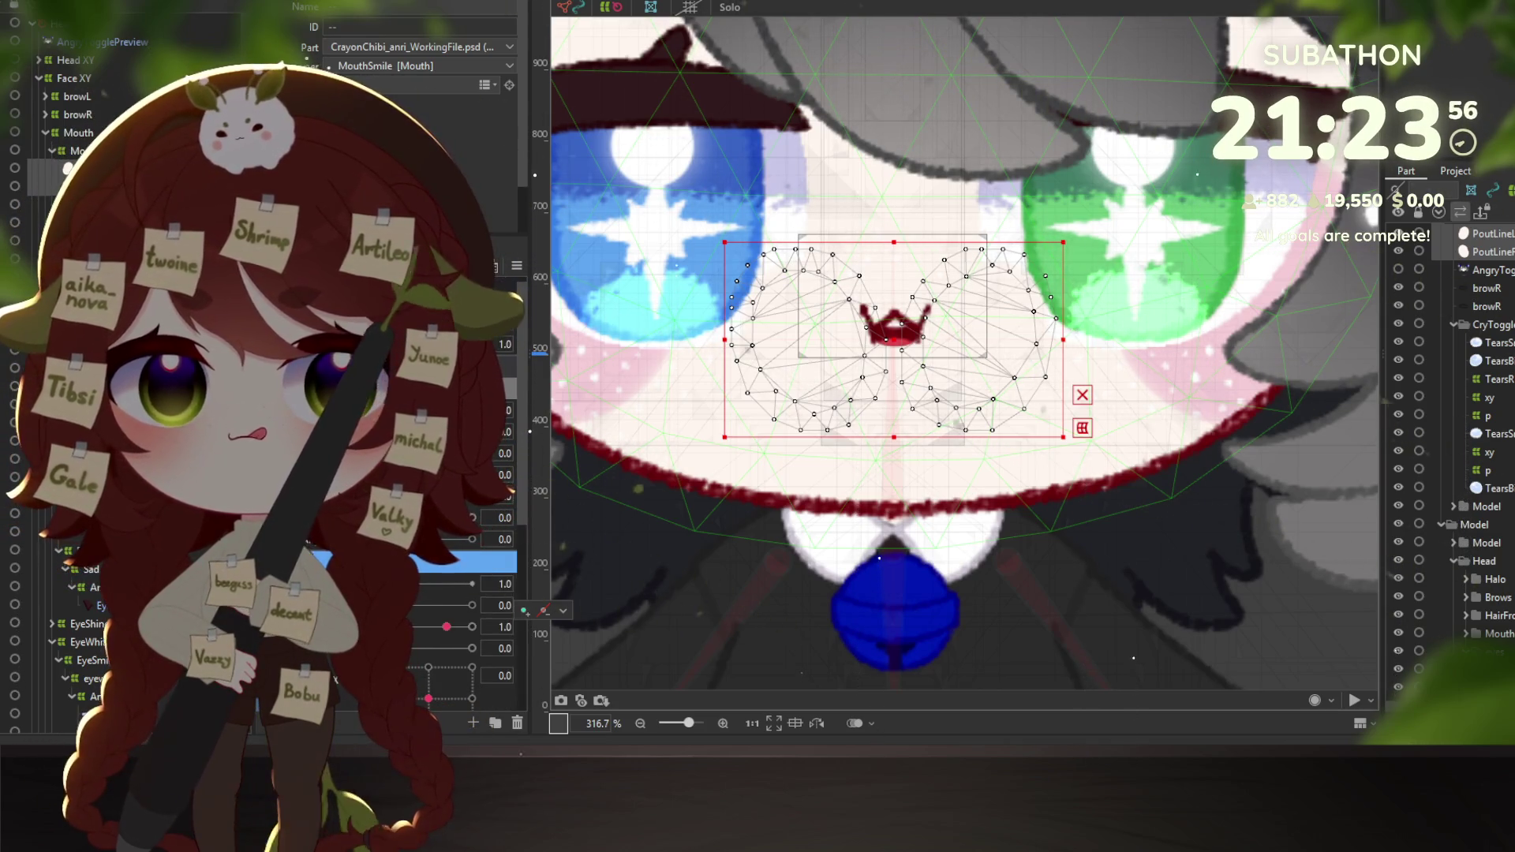
click(79, 222)
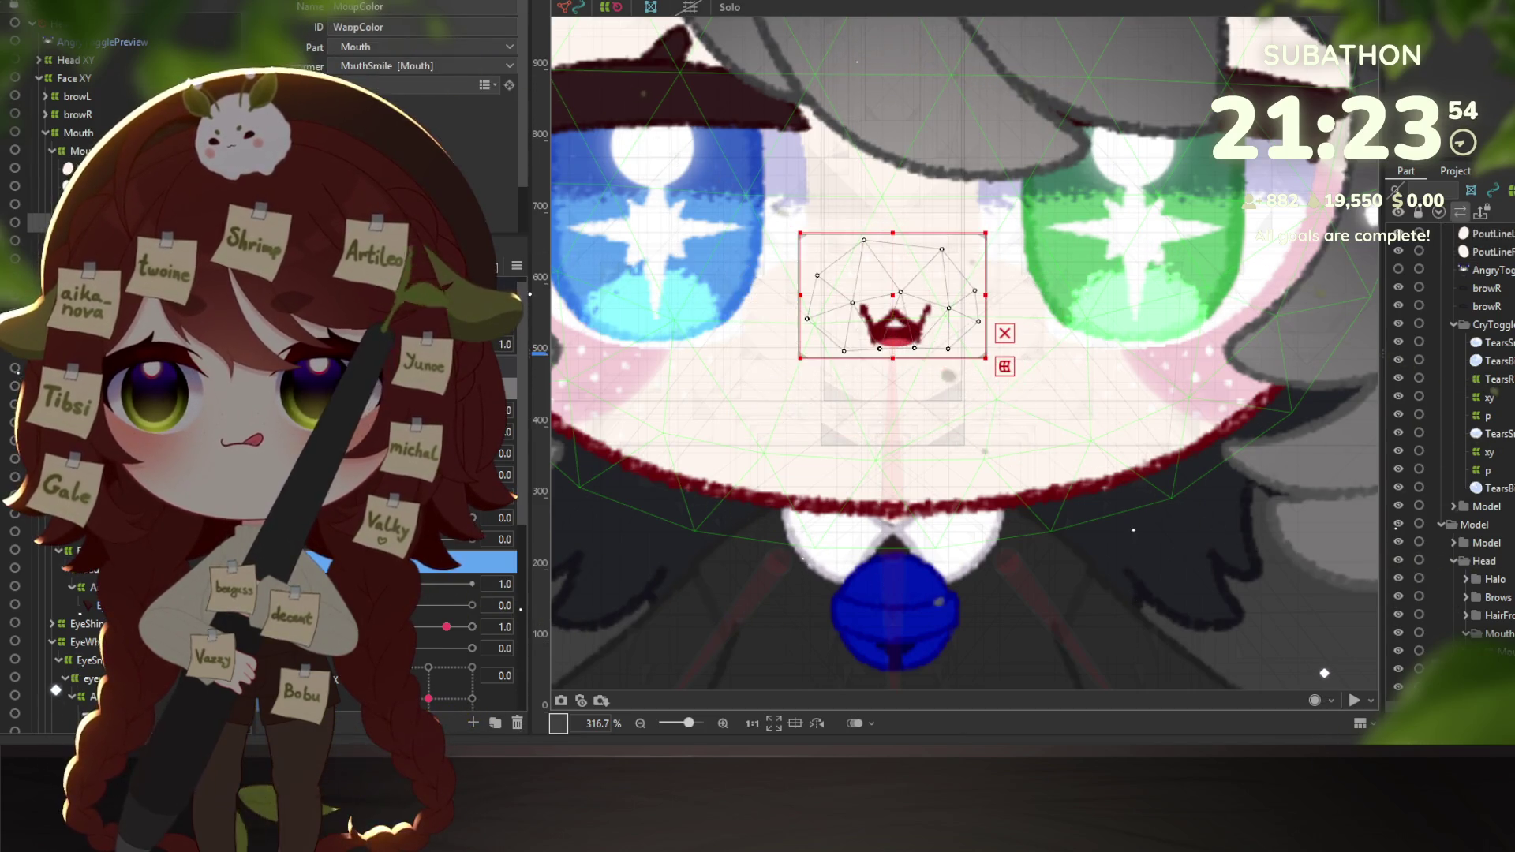
Check the Mouth, MouthSmile, LipTopColor and LipTopLine objects, ending on the MouthSmile warp deformer.
click(87, 135)
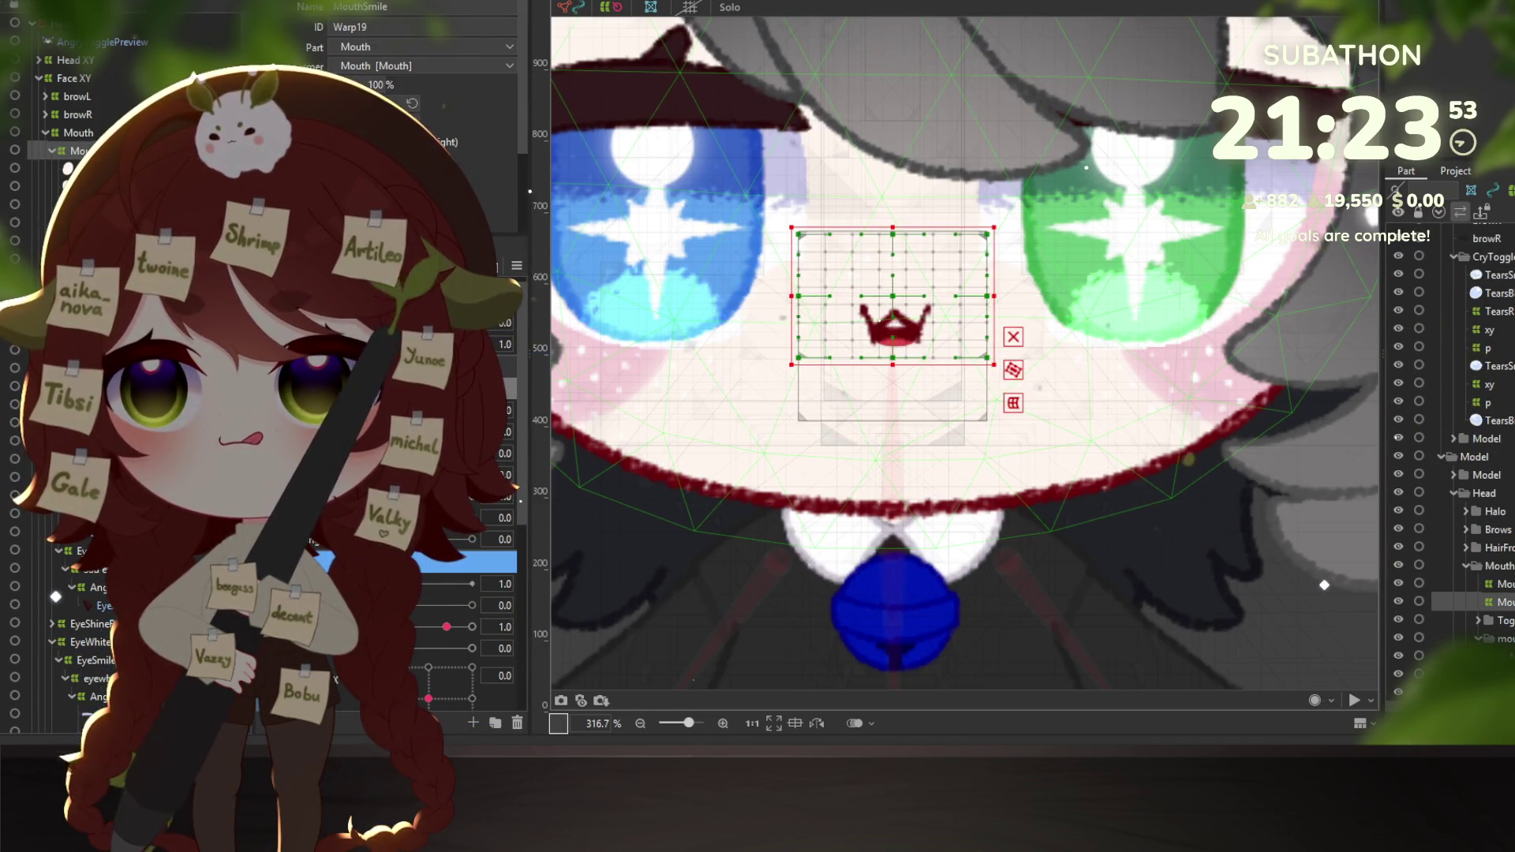
click(79, 150)
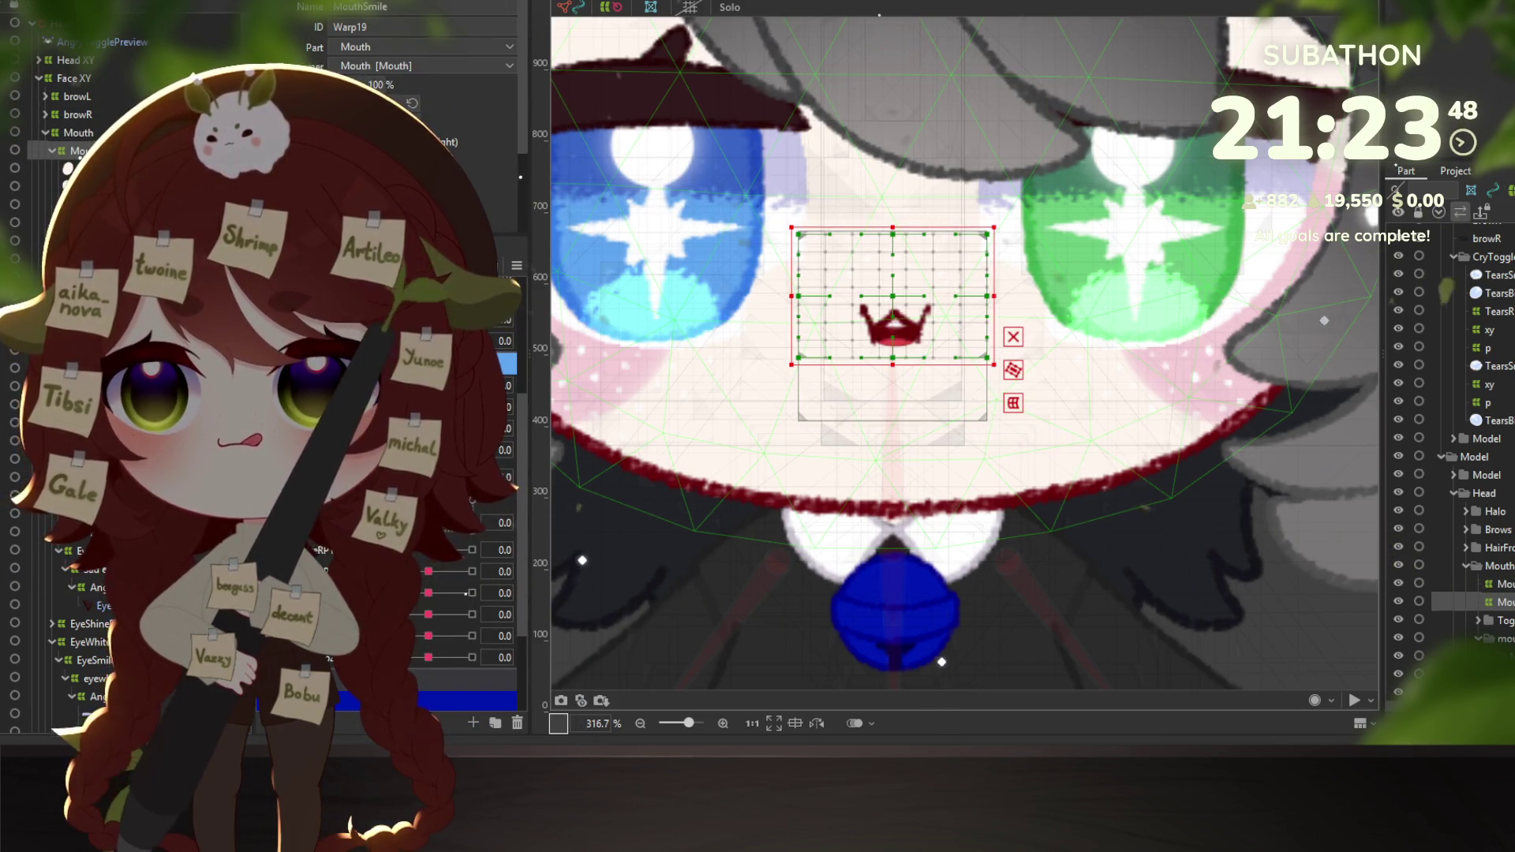
click(79, 222)
click(79, 204)
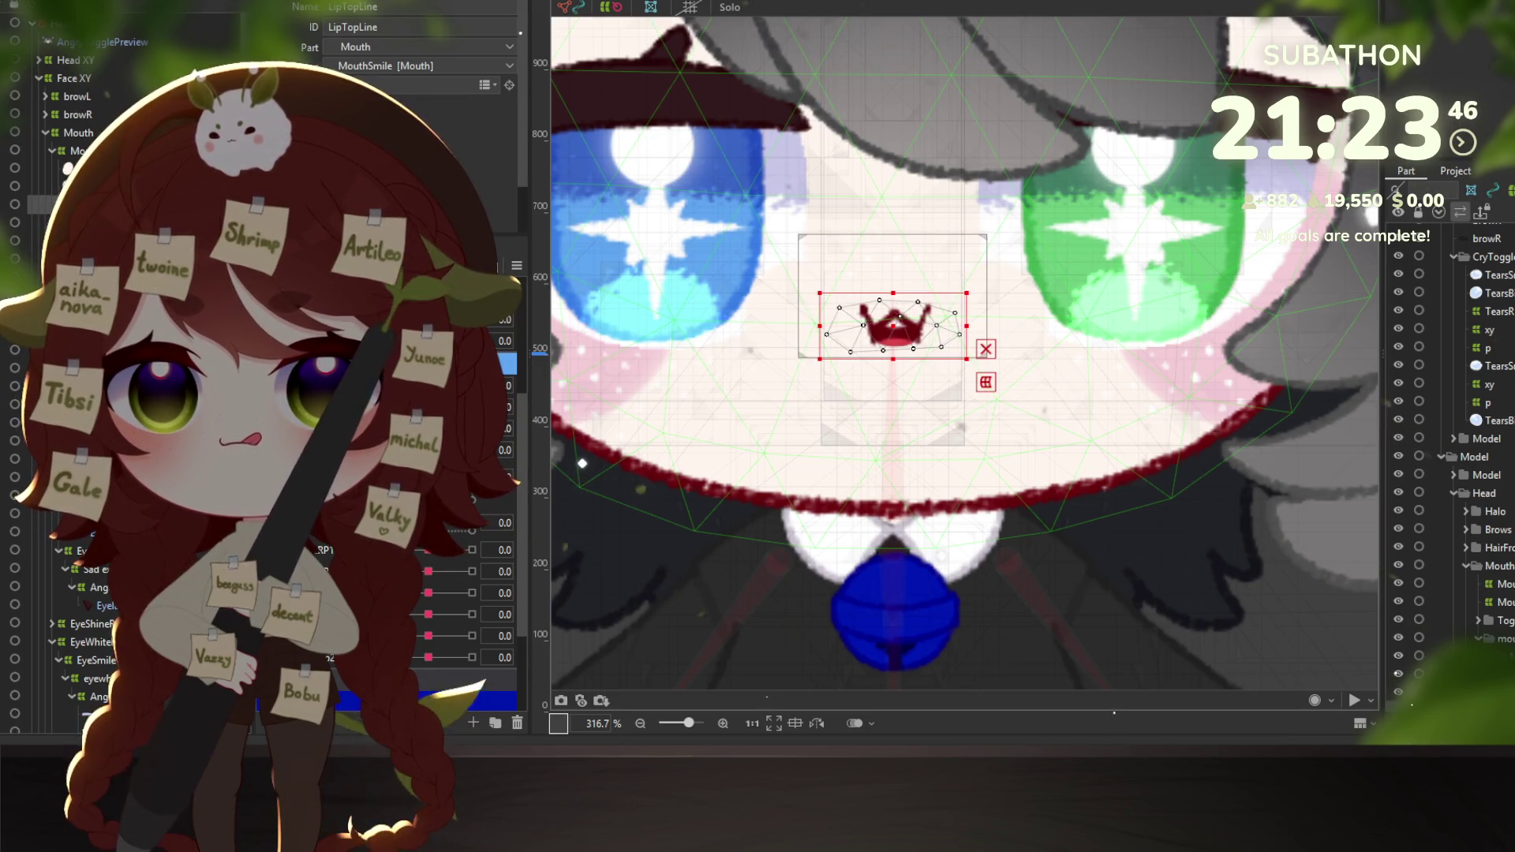
scroll(387, 600, down, 3)
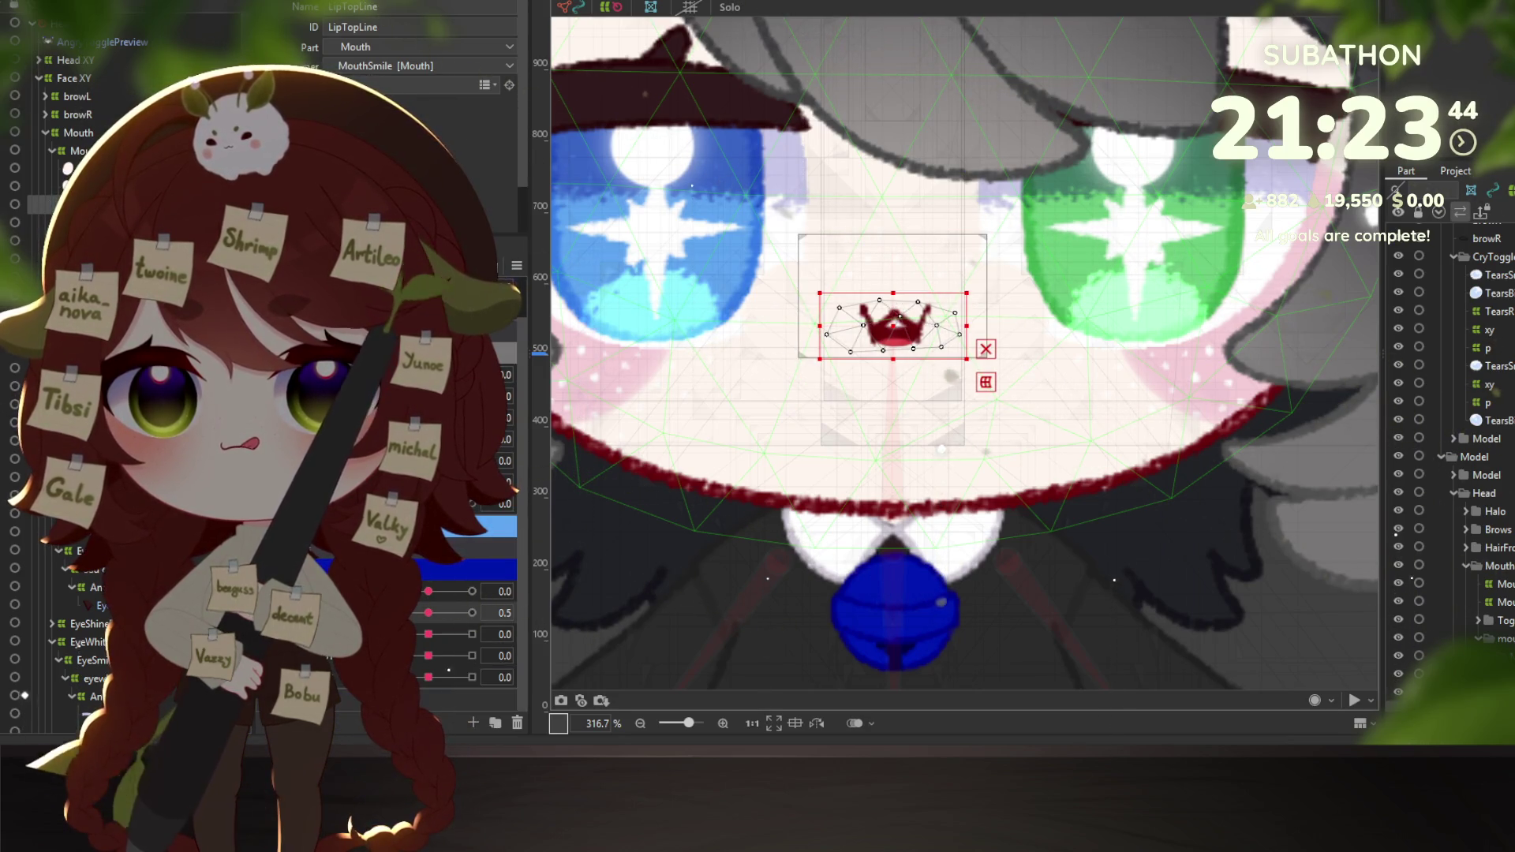
click(79, 151)
Preview MouthSmile at -1.0 and 1.0, then combine its two parameters into a 2D keyform grid.
drag(428, 591, 495, 592)
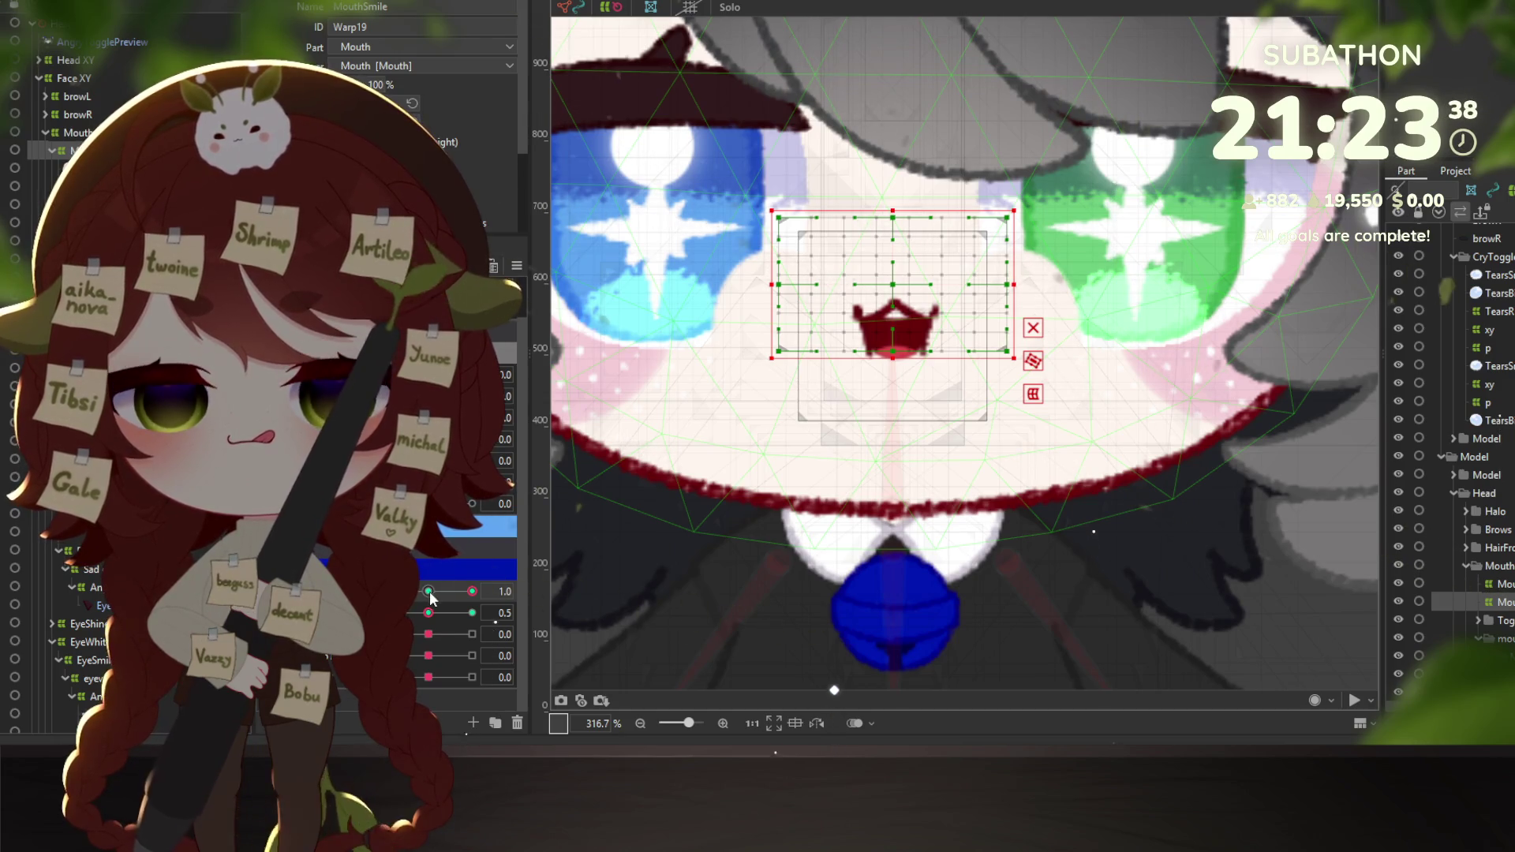
drag(432, 598, 384, 592)
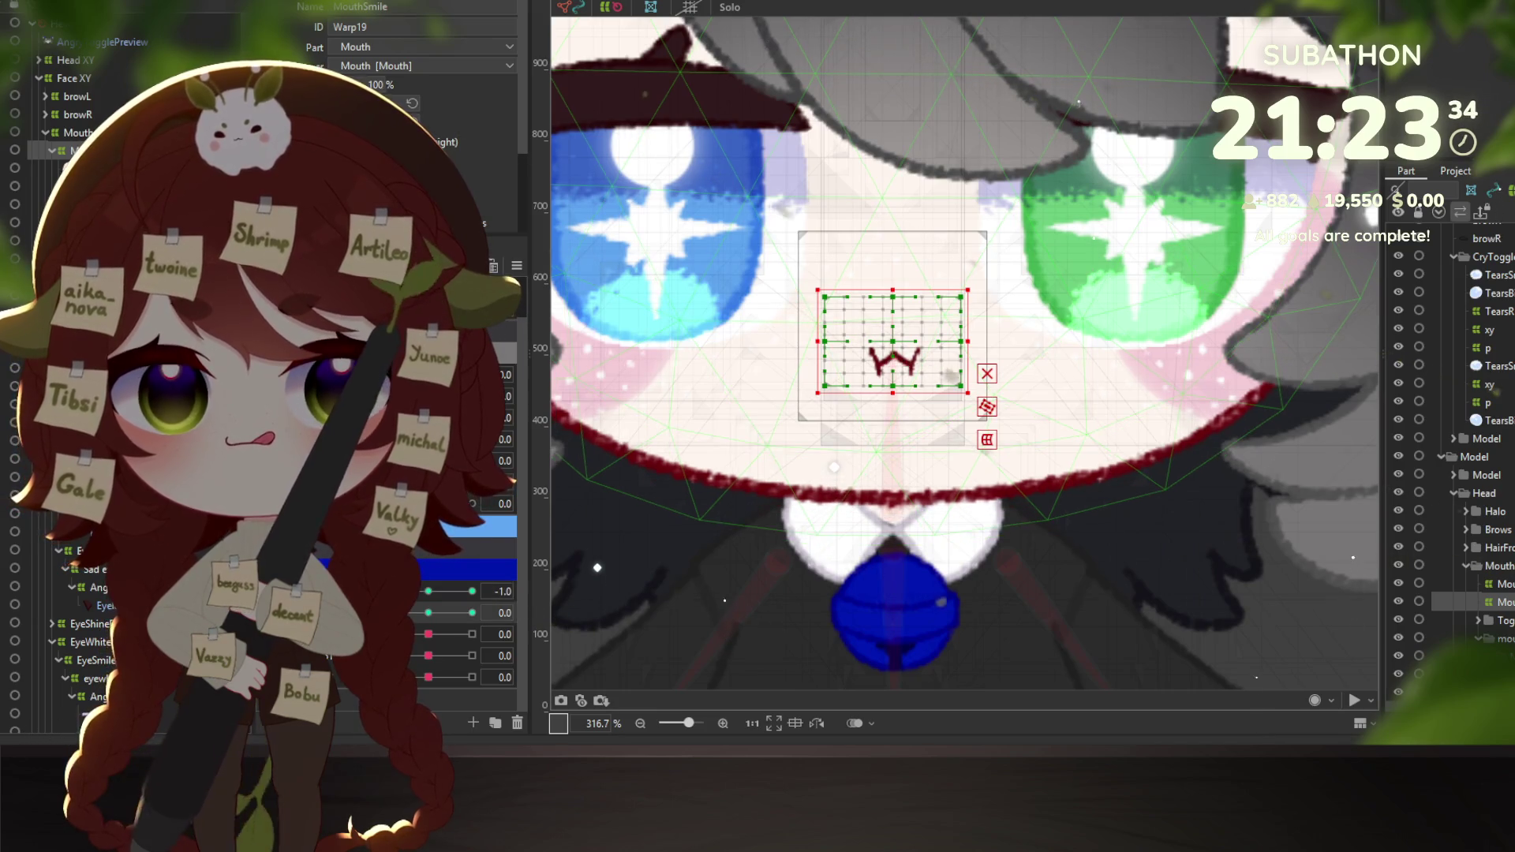
click(472, 612)
click(472, 591)
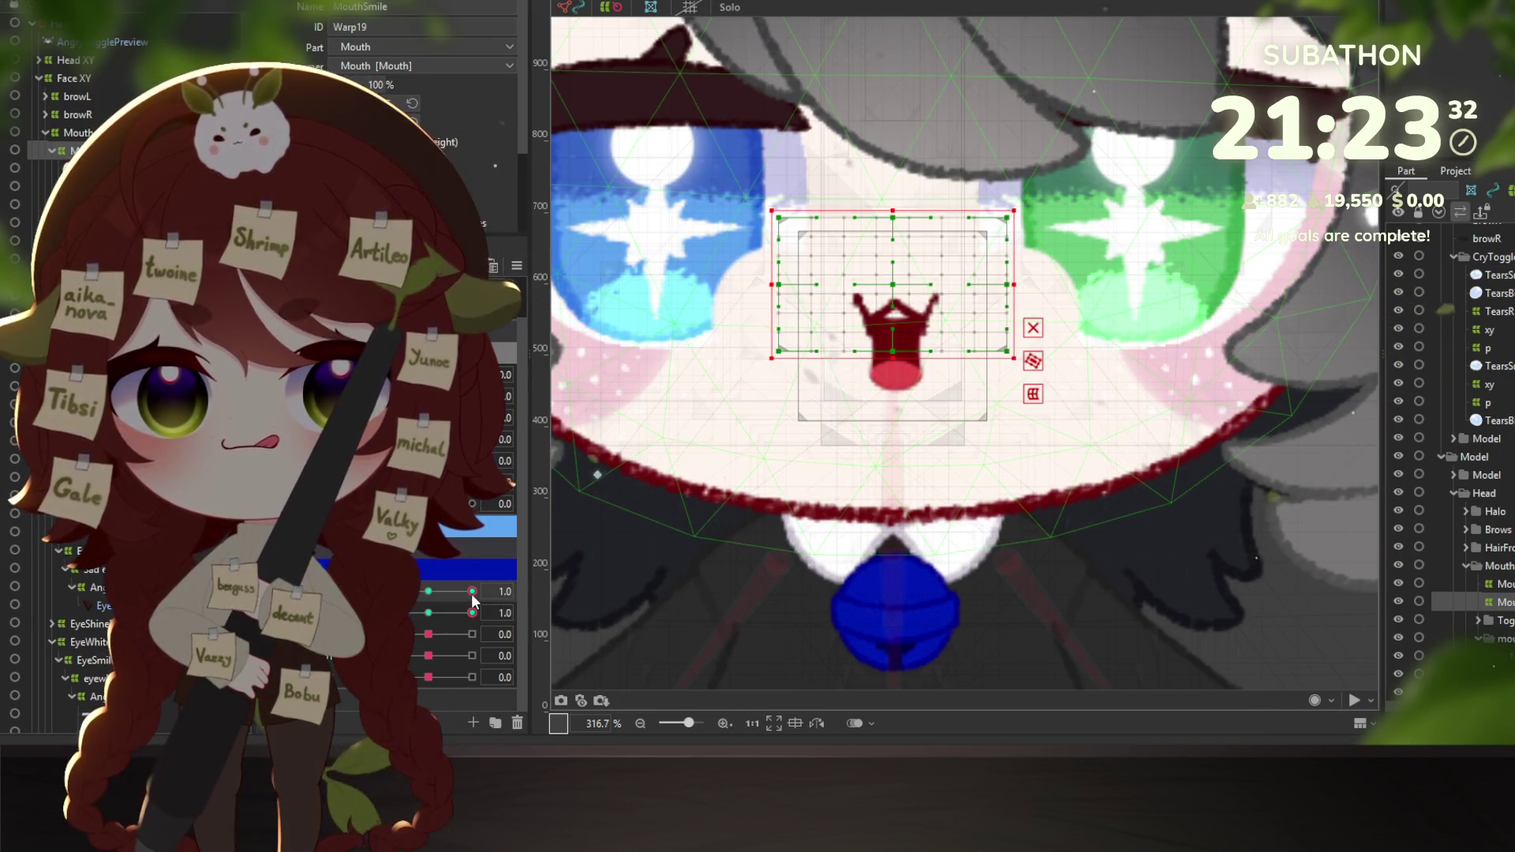
click(421, 571)
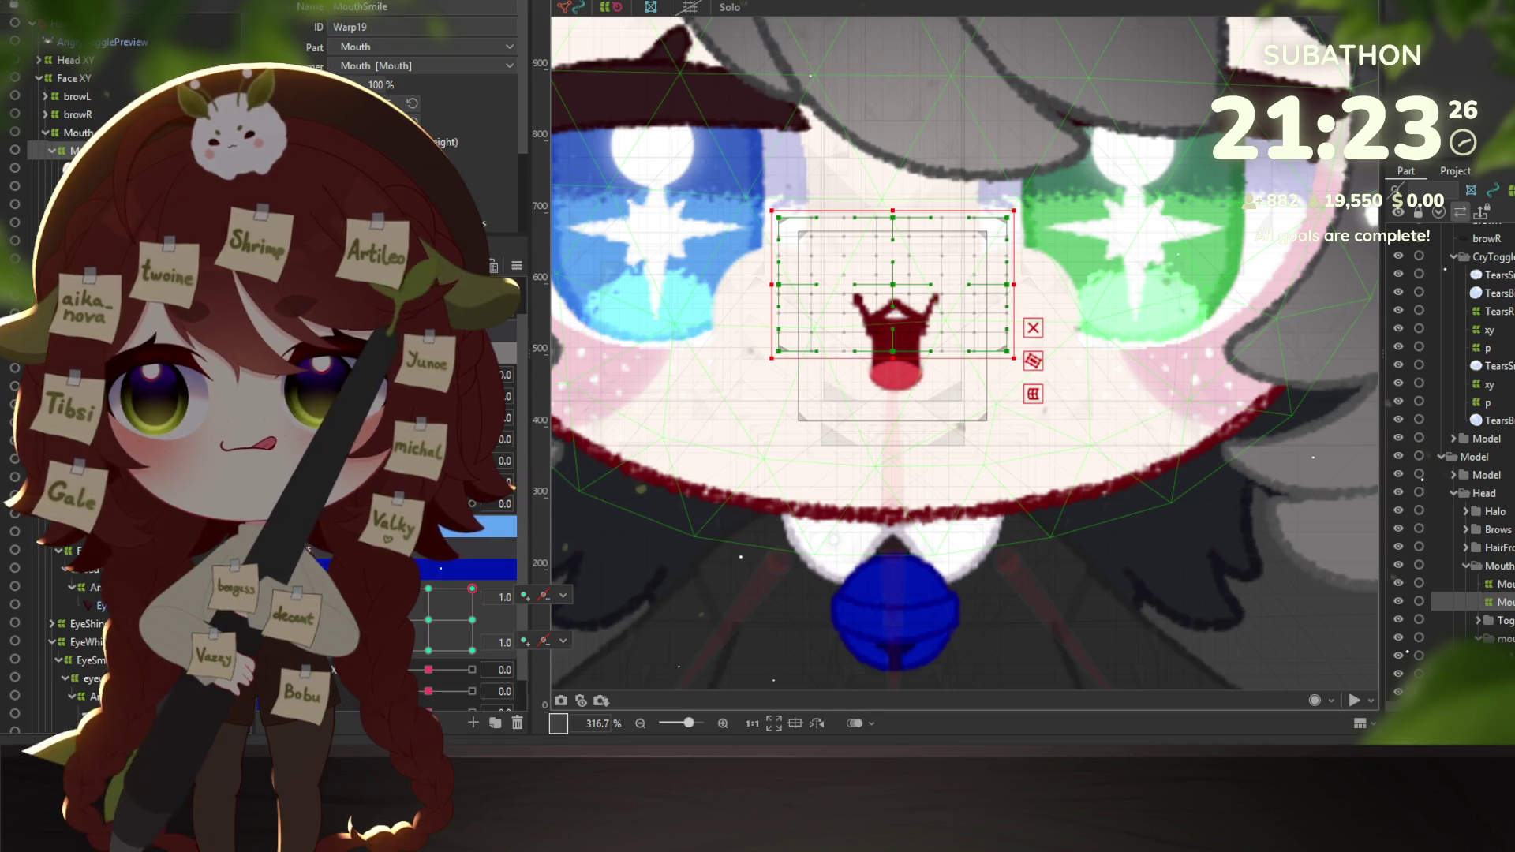
Raise the MouthOpen warp deformer's bottom edge to squash the mouth.
click(1500, 656)
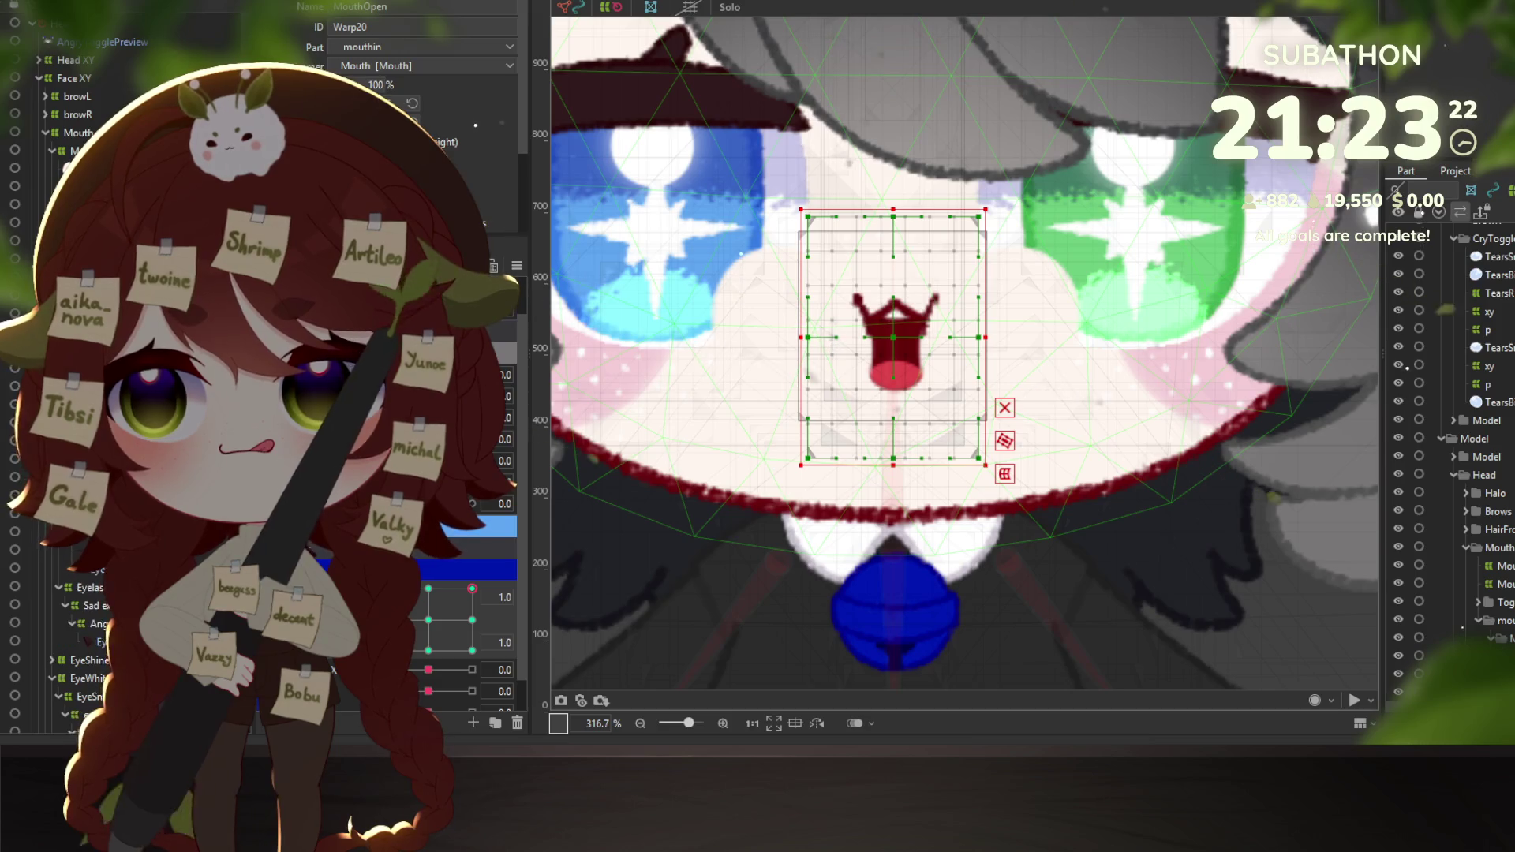
scroll(1452, 474, down, 2)
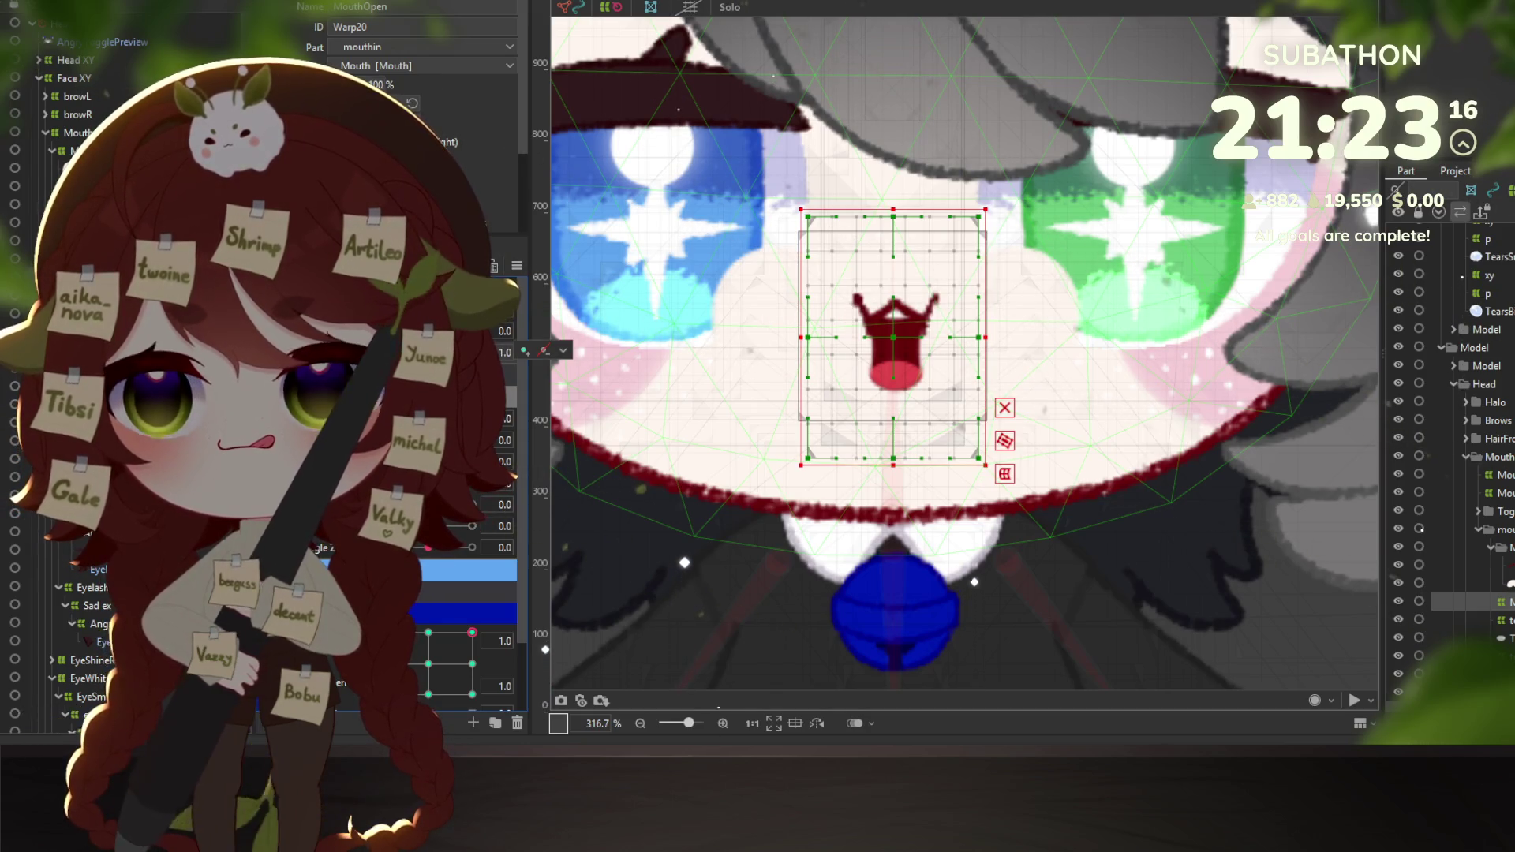
scroll(473, 591, down, 2)
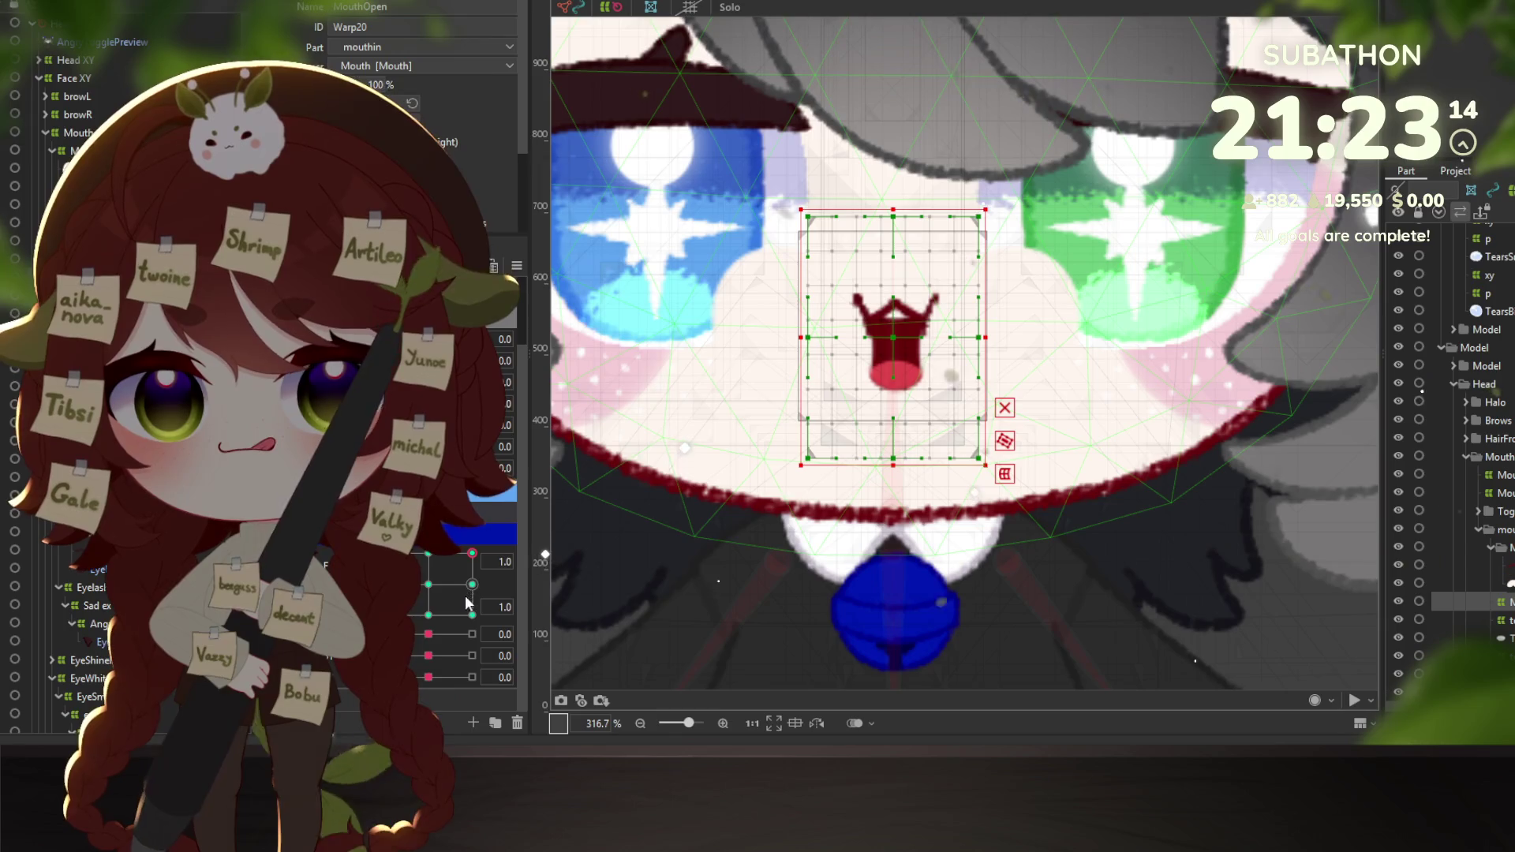
mouse_move(897, 467)
mouse_down()
mouse_move(897, 400)
mouse_move(893, 440)
mouse_up()
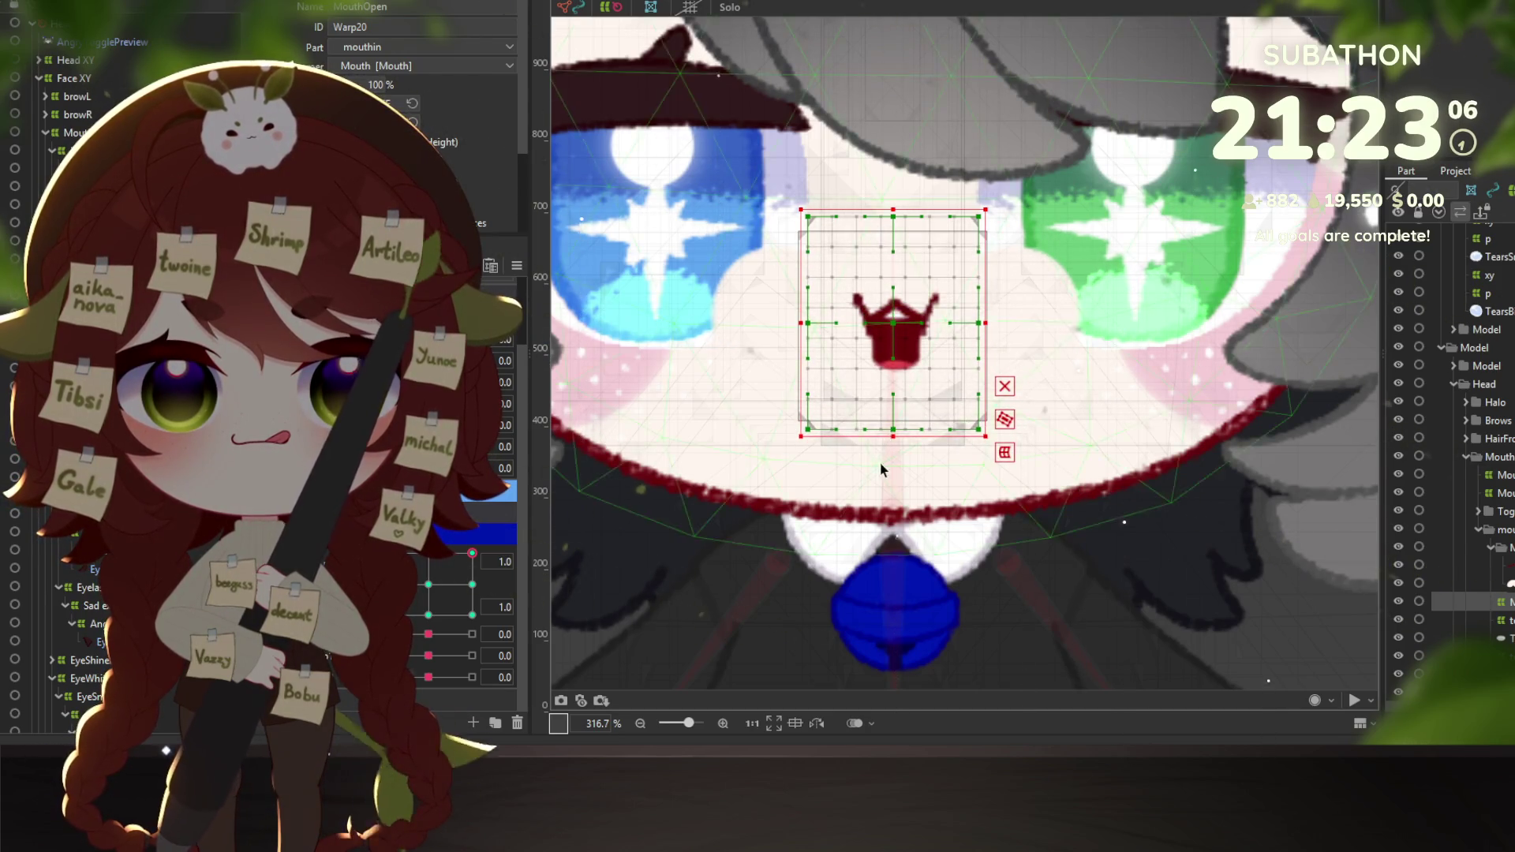
scroll(882, 460, down, 3)
scroll(882, 458, up, 2)
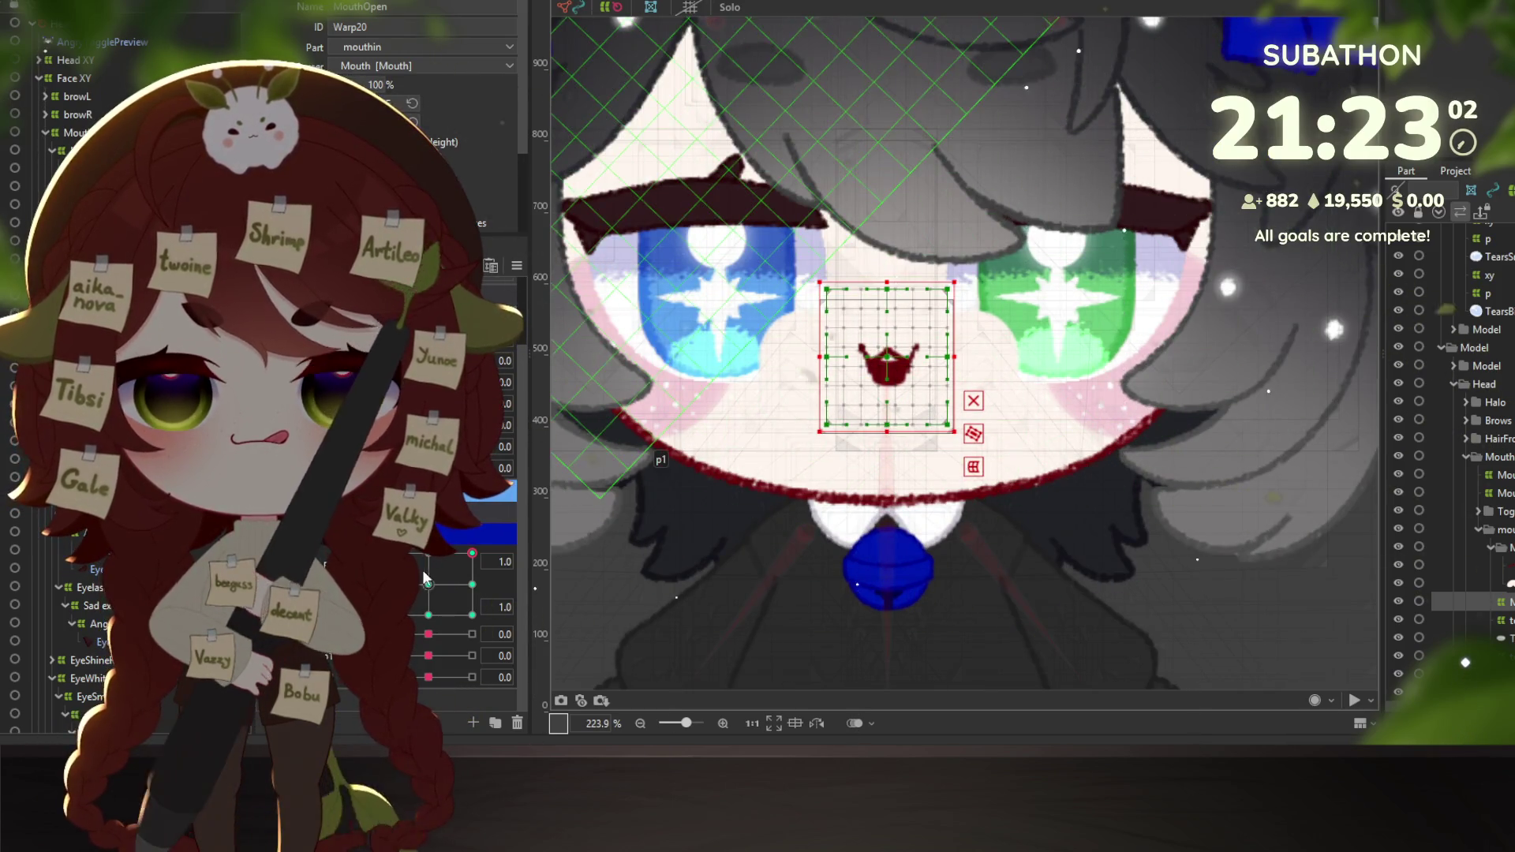
Nudge the 0.5 keyform point to 0.4 and select all mouth meshes at the 1.0/1.0 keyform.
click(472, 585)
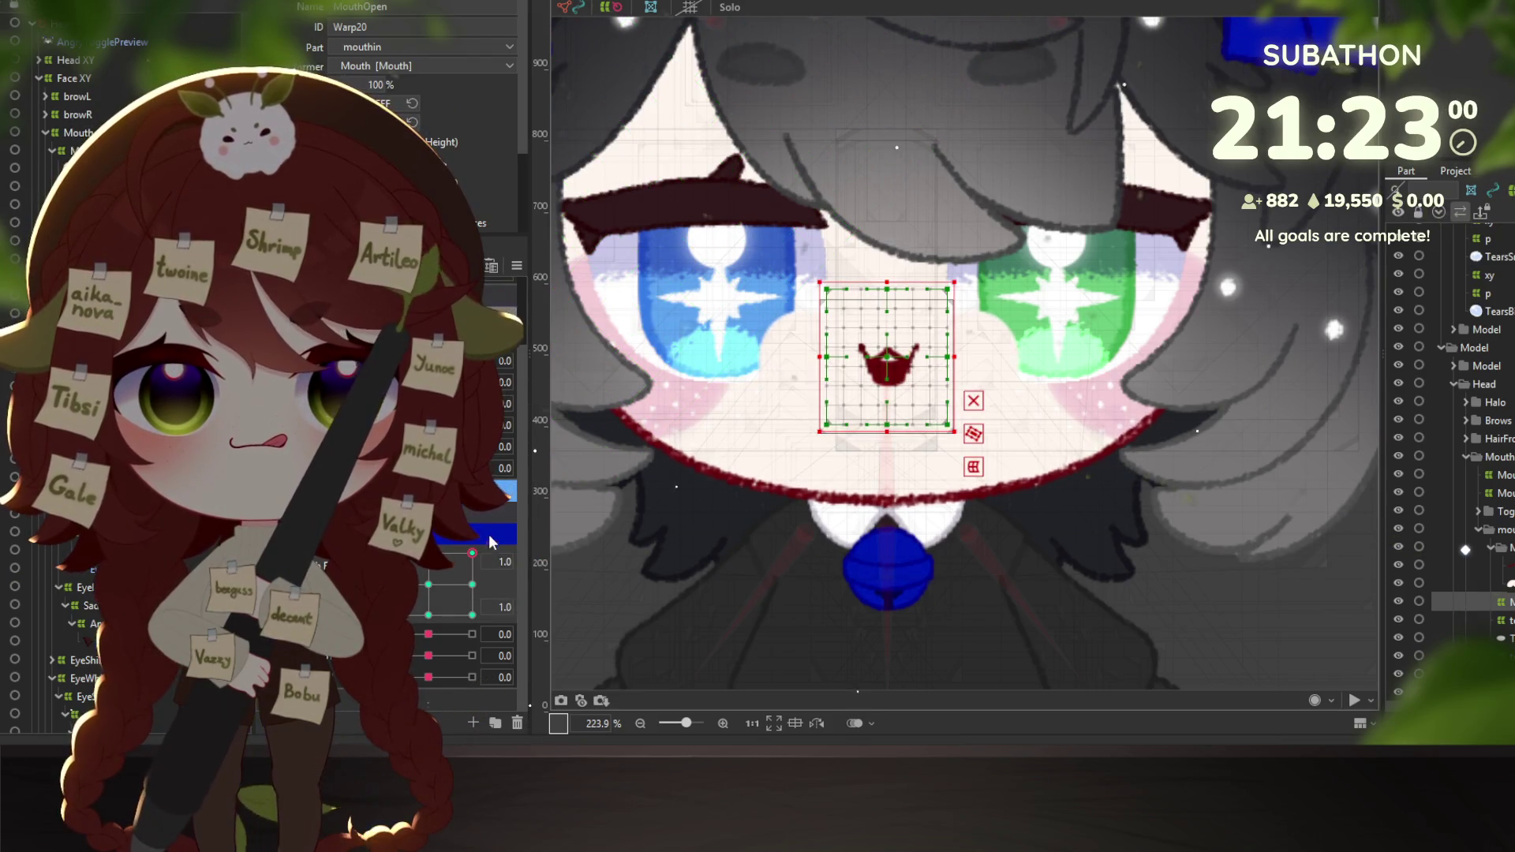
drag(472, 585, 472, 589)
click(472, 552)
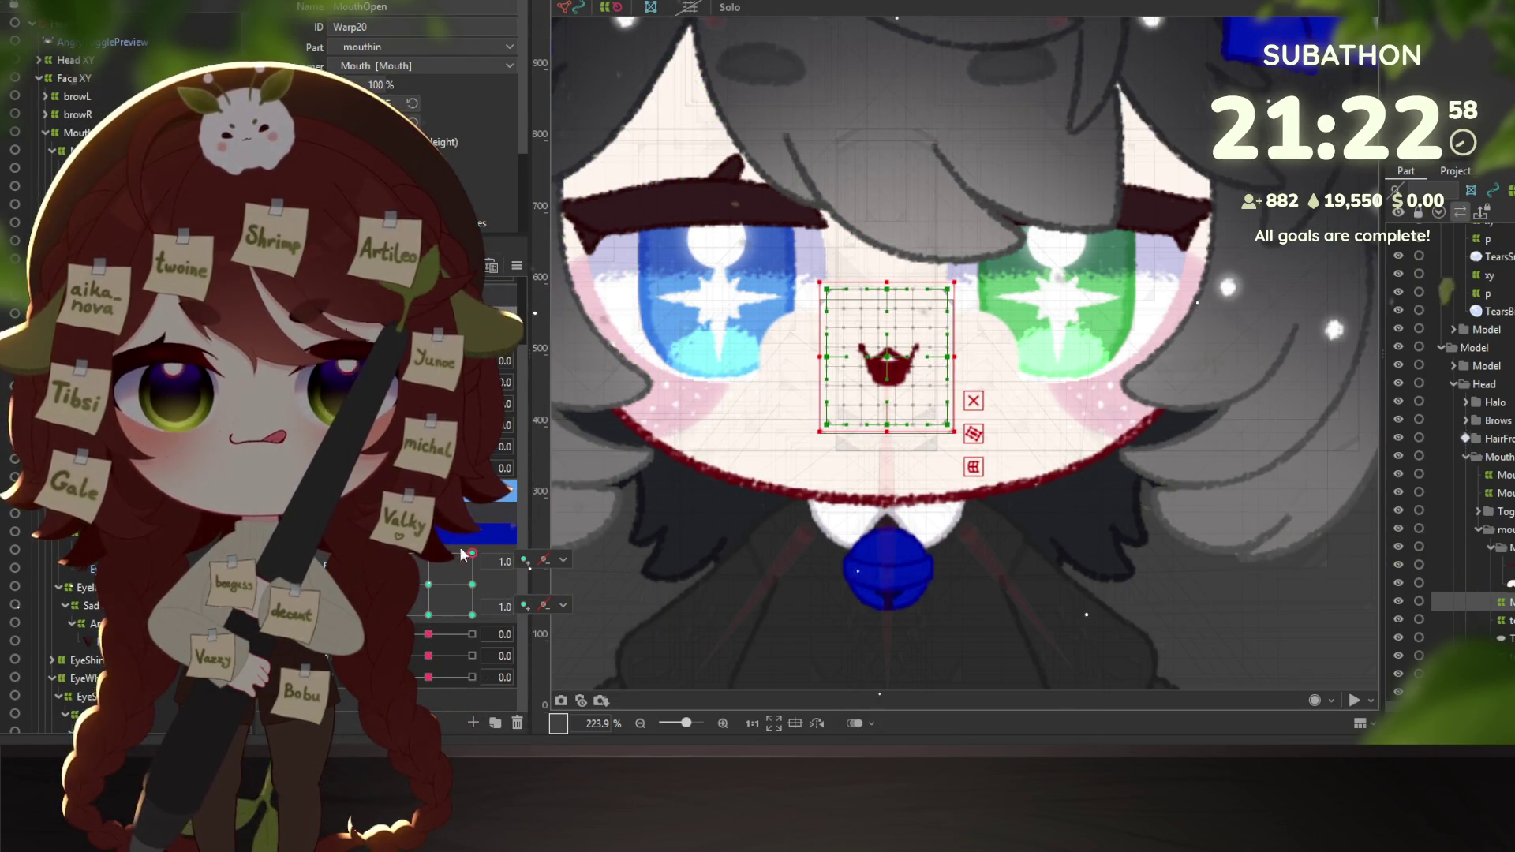
double_click(472, 556)
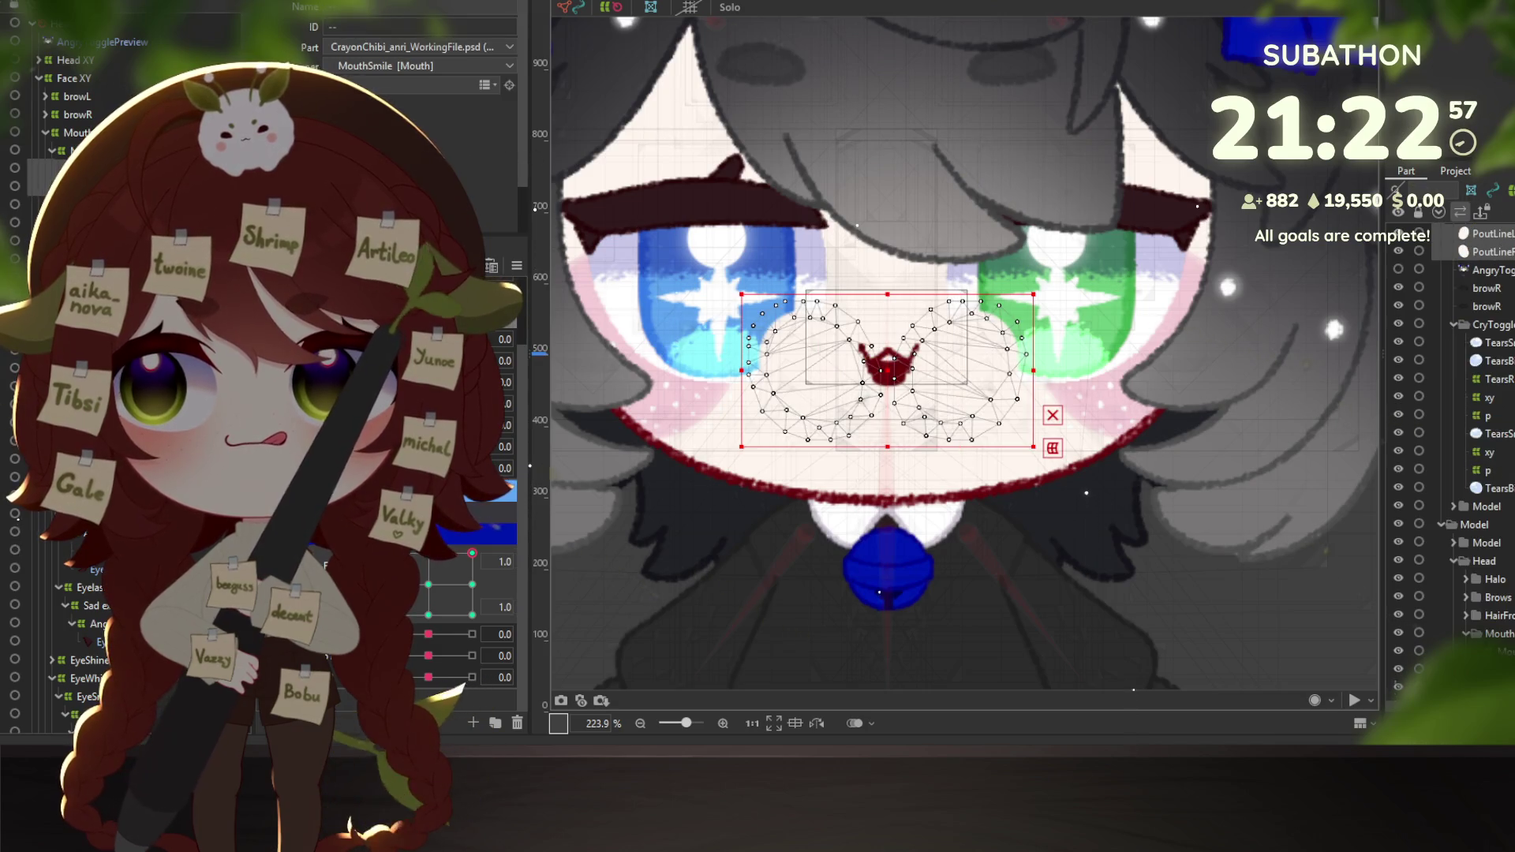
Paste the copied mouth shape into the 1.0/1.0 keyform and onto the pout lines.
click(471, 585)
click(472, 553)
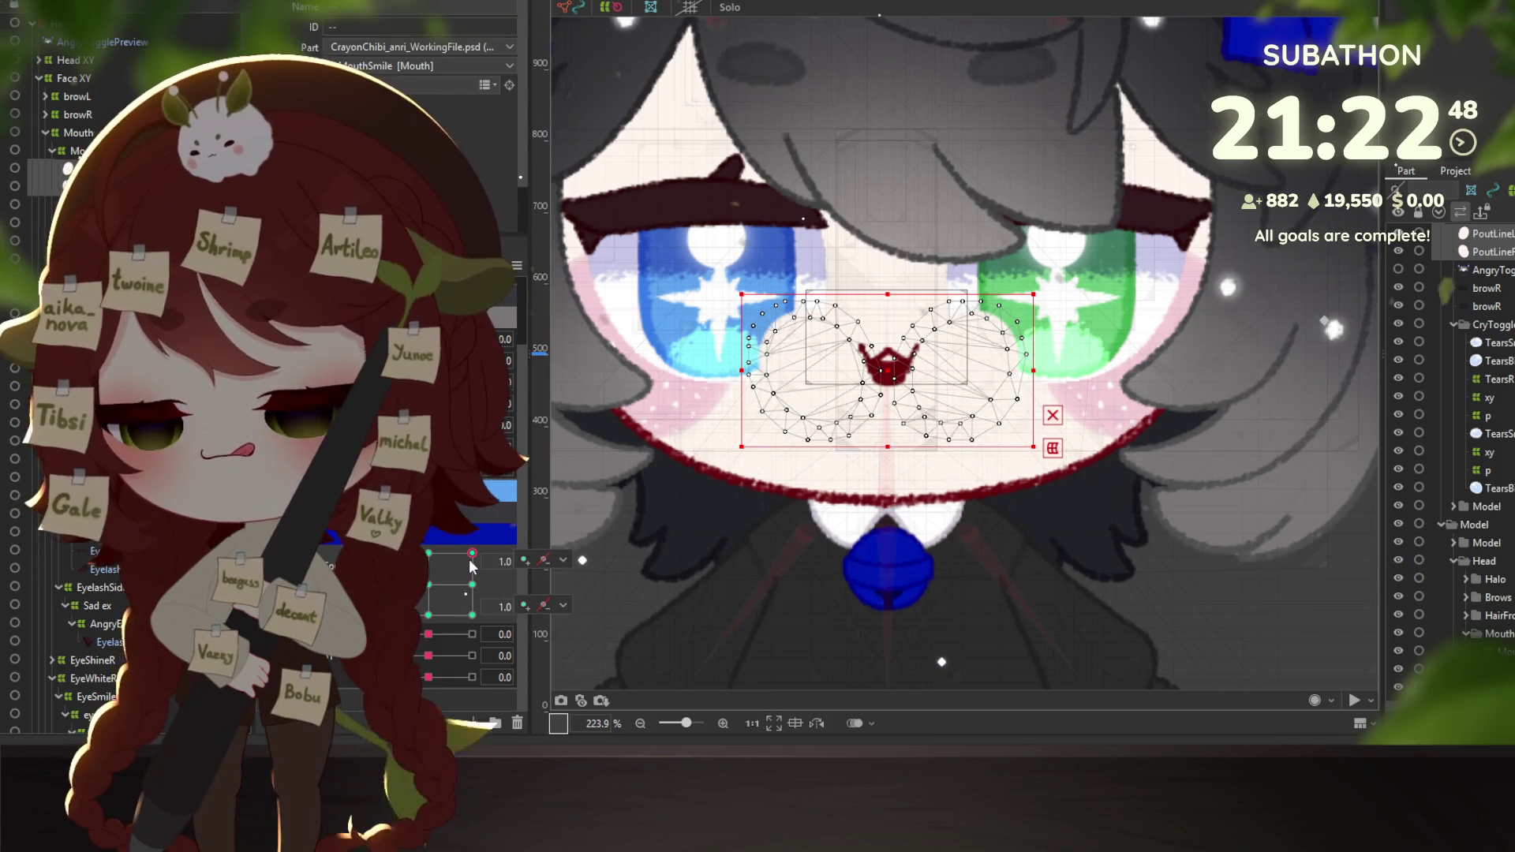
key(ctrl+v)
click(742, 544)
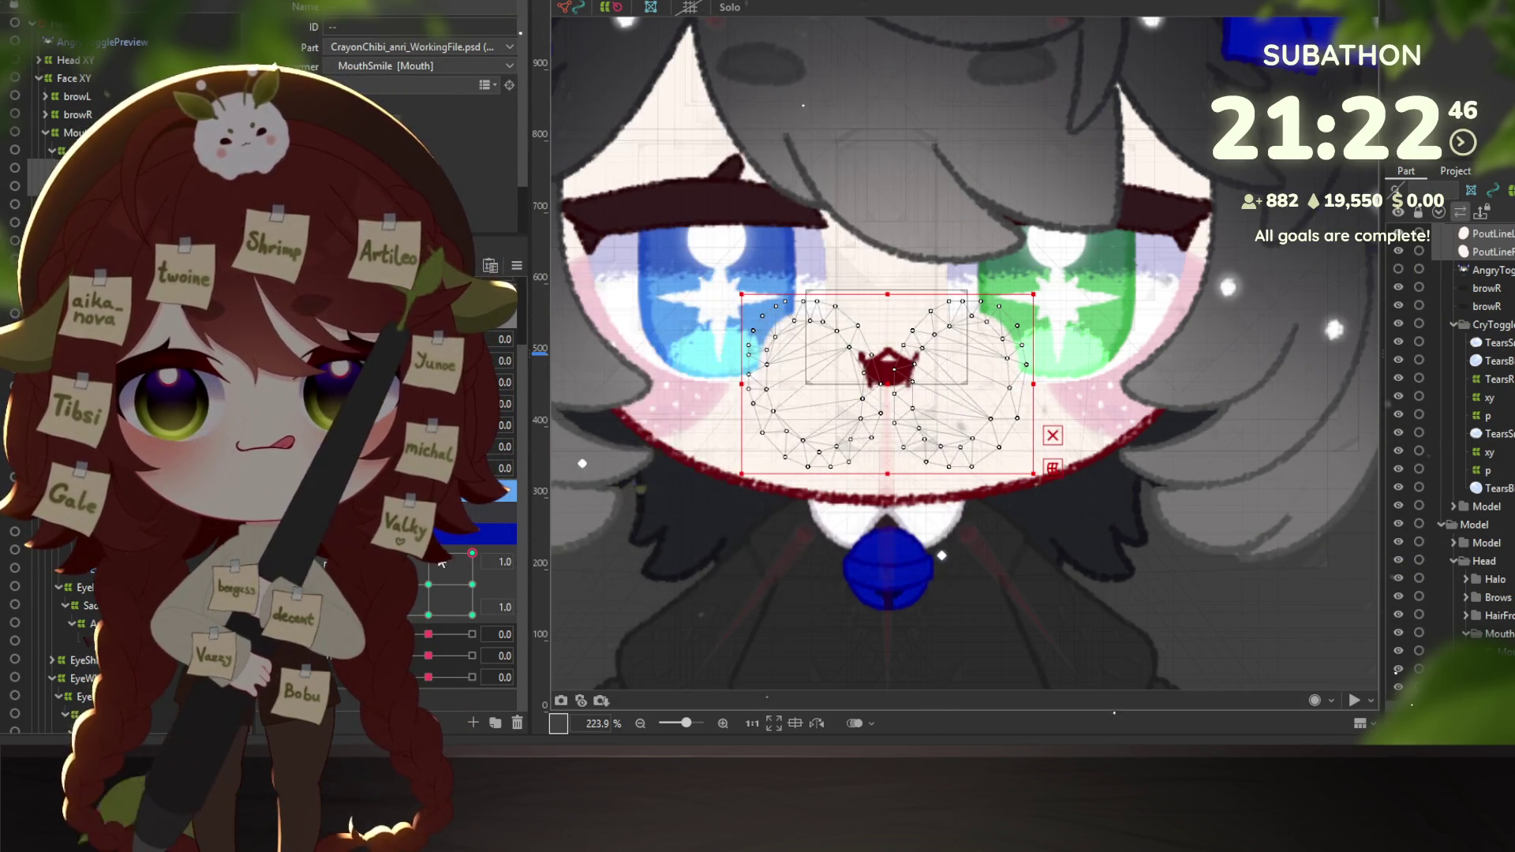
drag(472, 554, 431, 552)
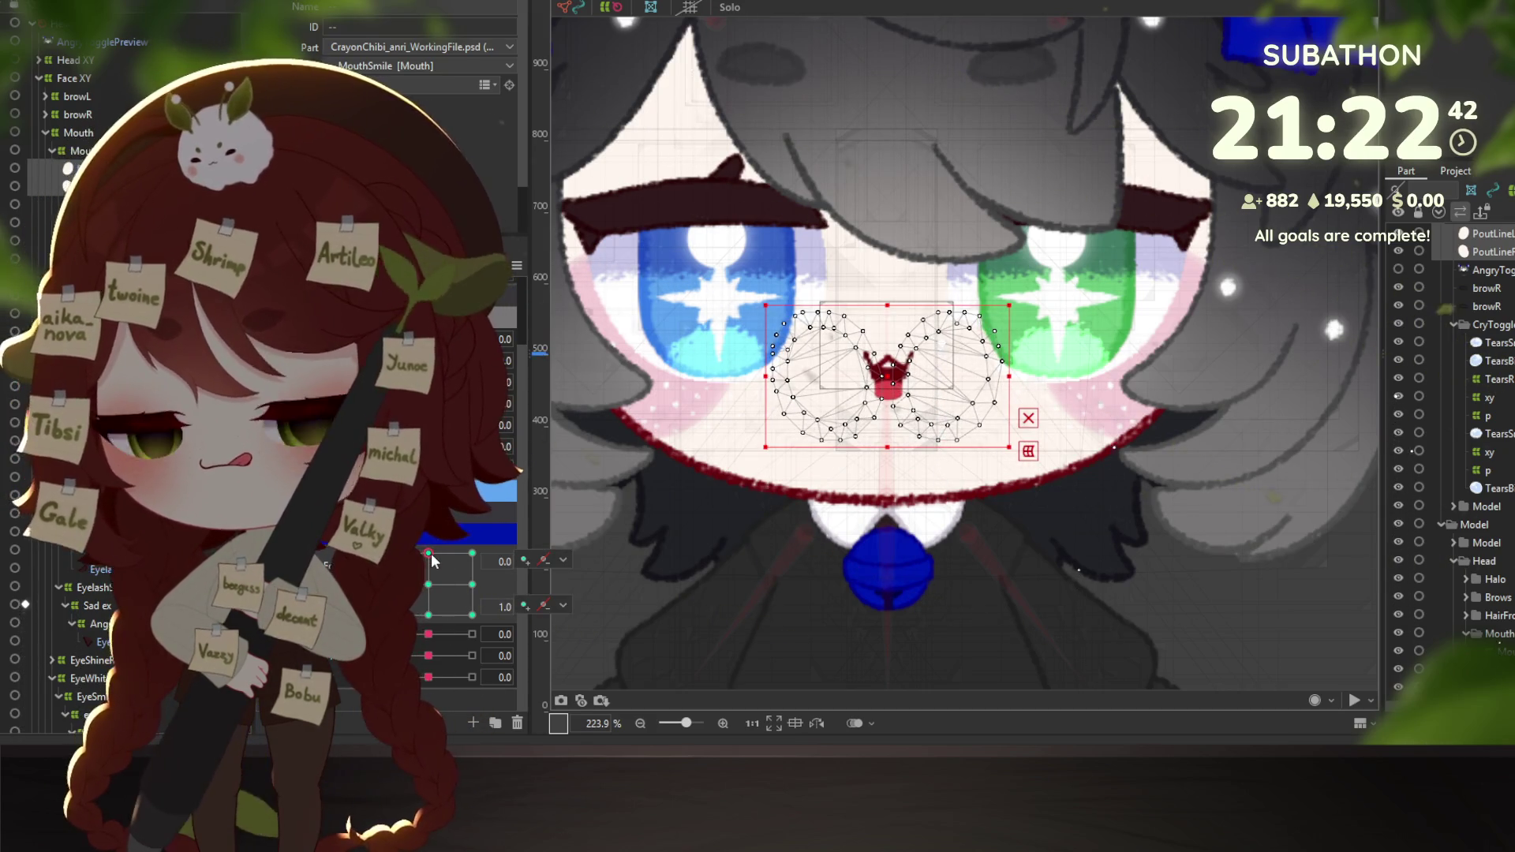
key(ctrl+v)
click(741, 544)
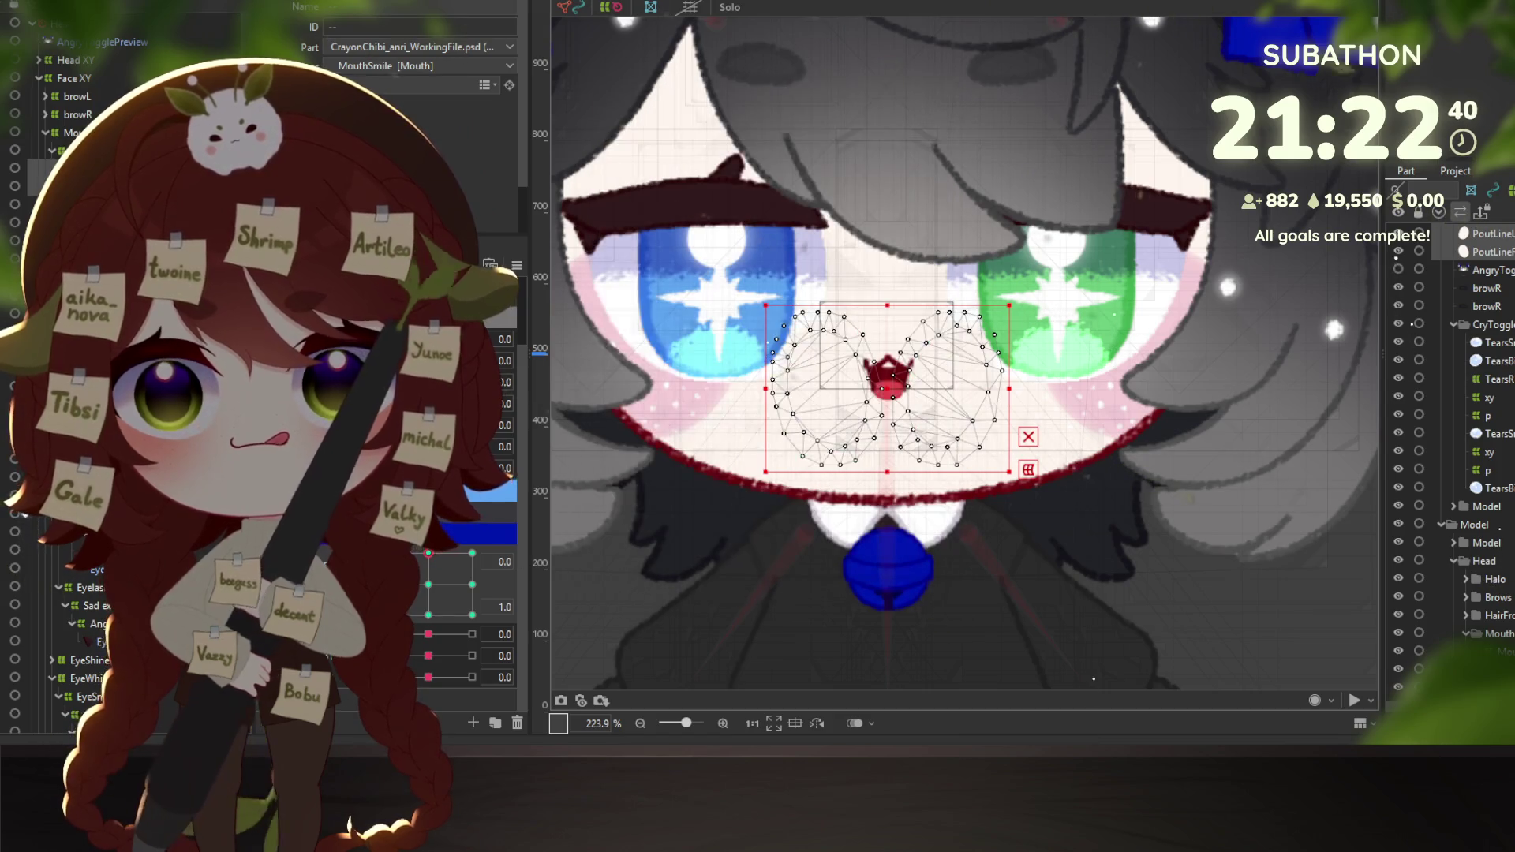
Preview the pout at -1.0 and the 'w' mouth, ending at the 1.0/0.5 keyform on MouthOpen.
drag(431, 562, 383, 562)
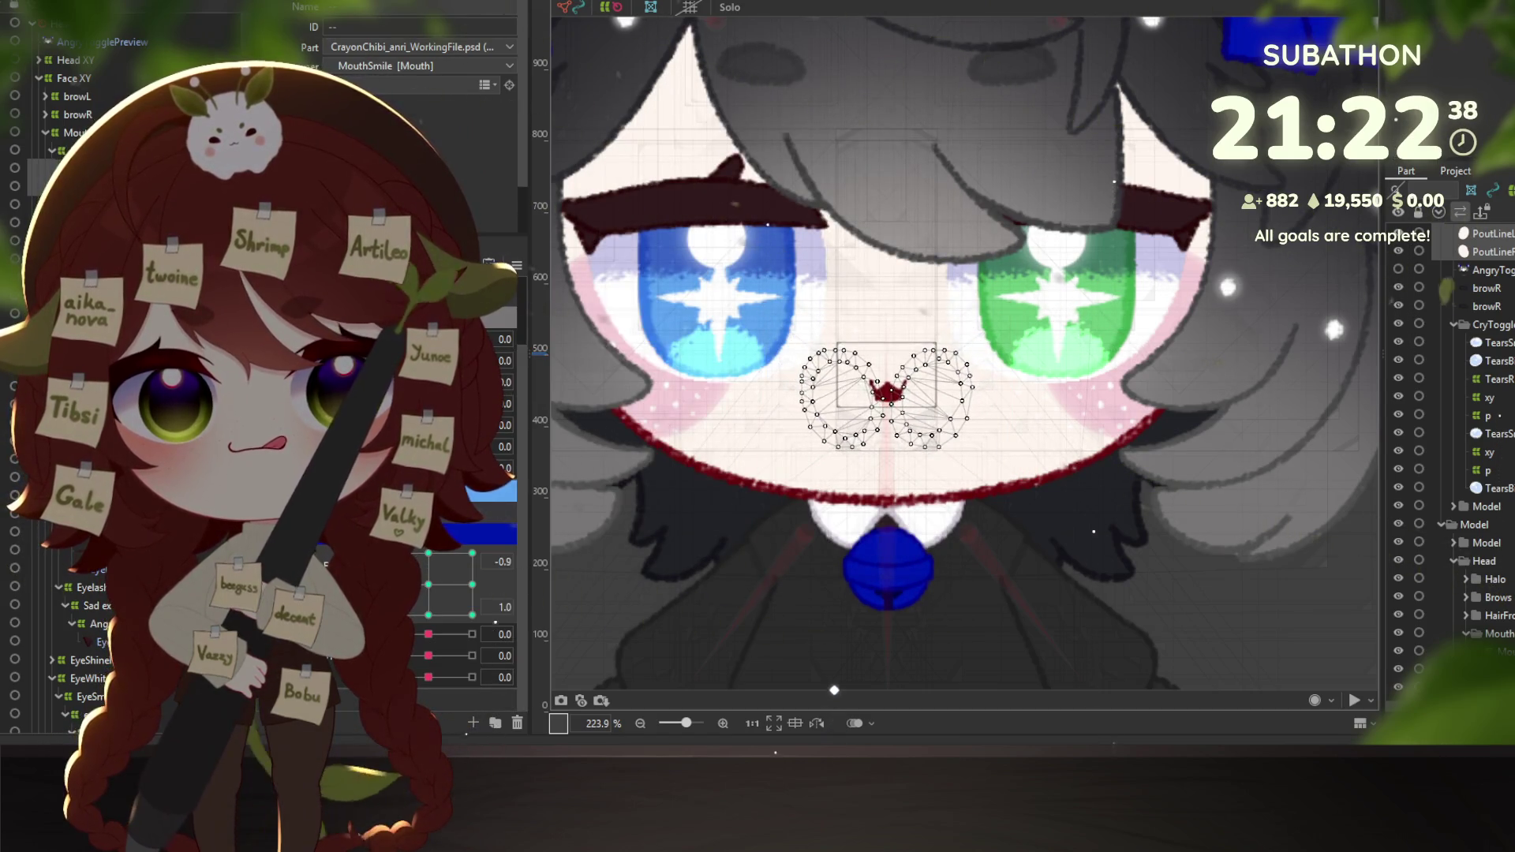
click(428, 584)
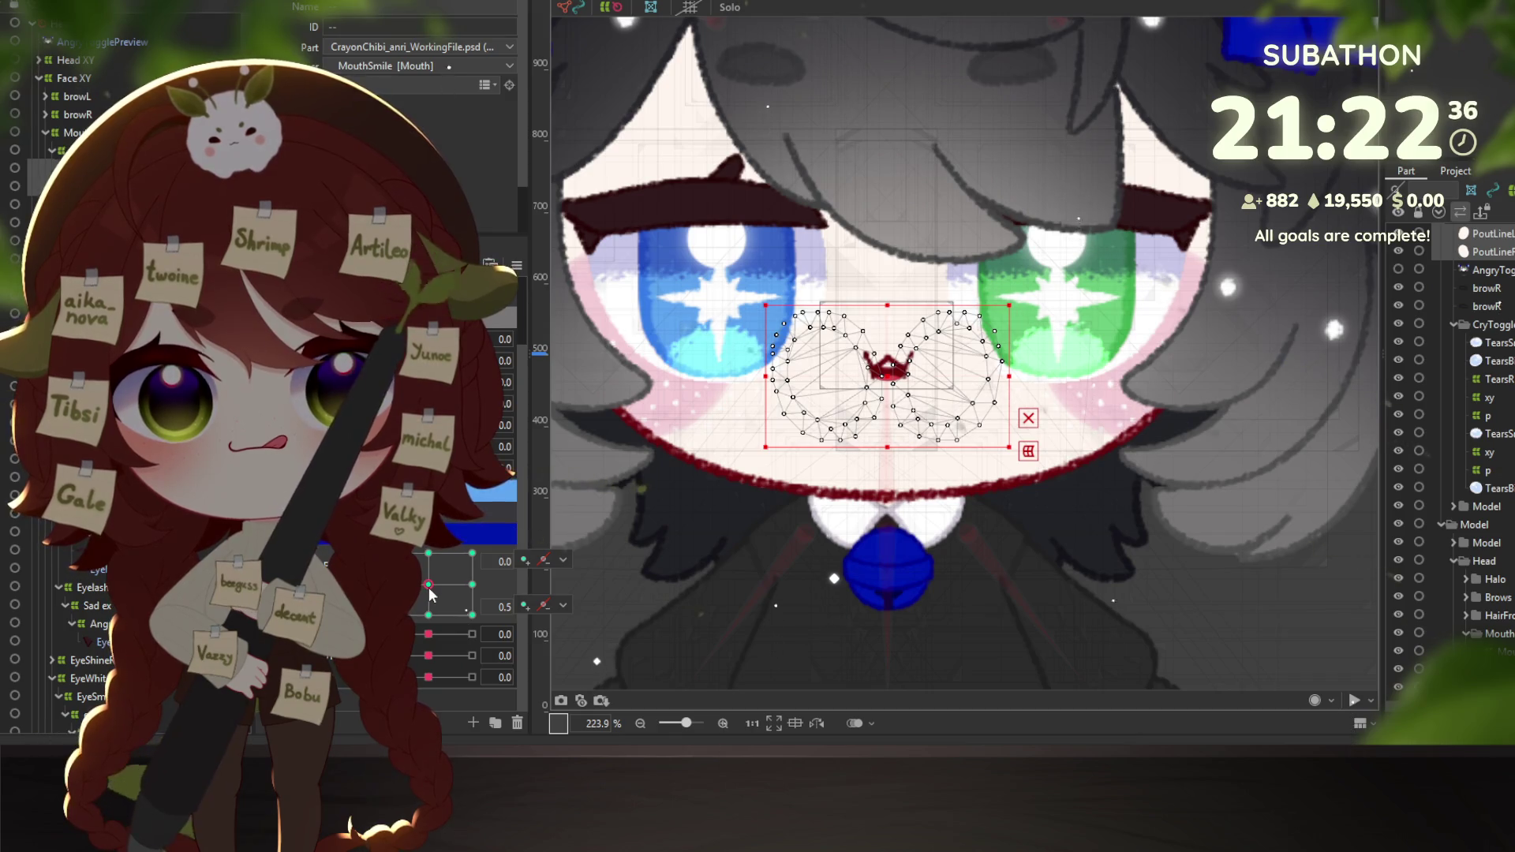
mouse_move(429, 588)
mouse_down()
mouse_move(457, 590)
mouse_move(438, 611)
mouse_move(389, 612)
mouse_up()
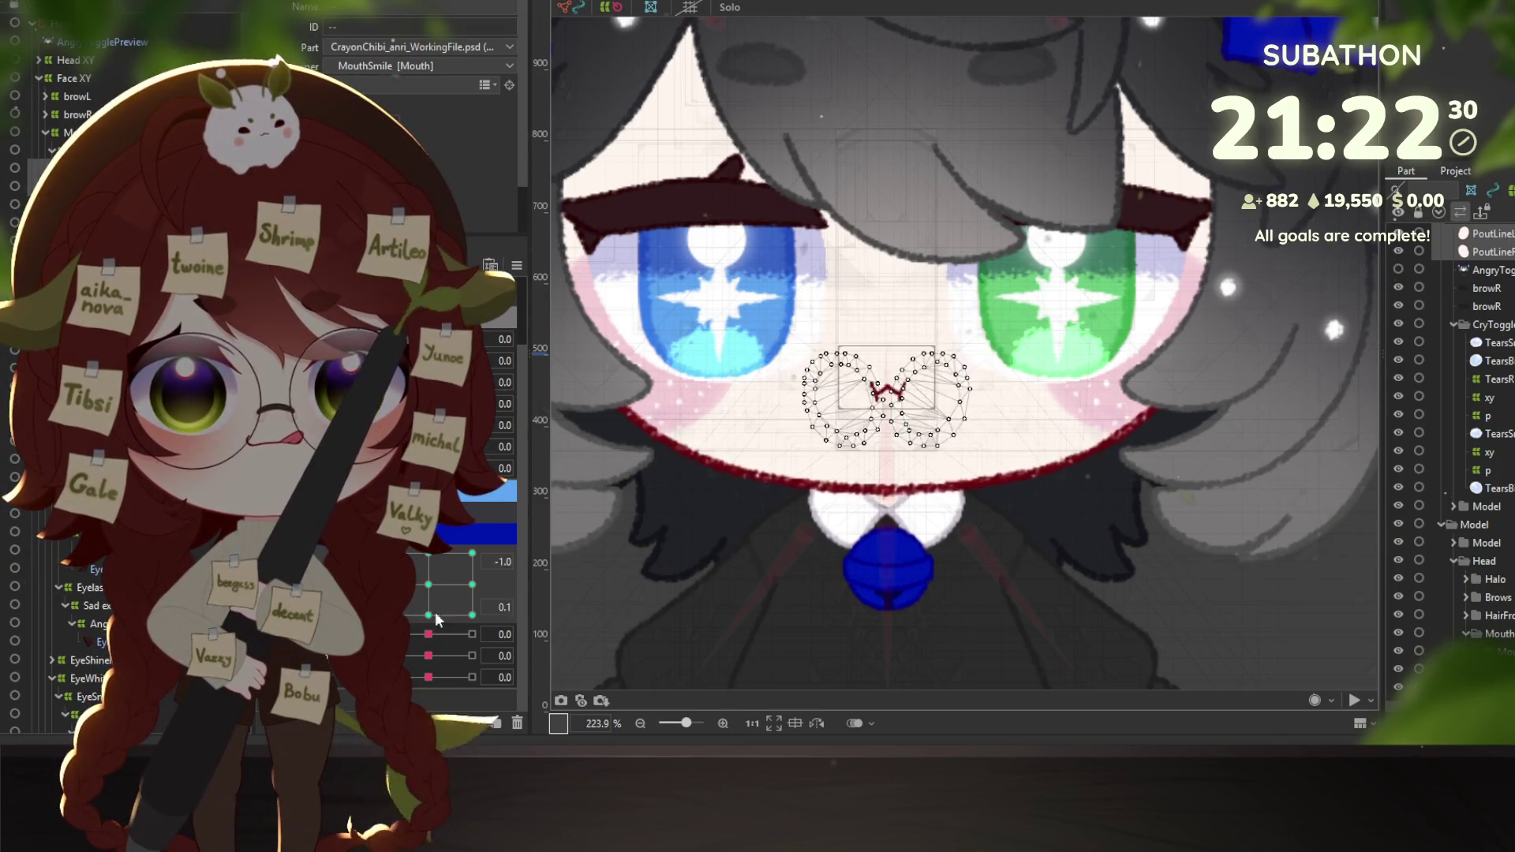
click(428, 615)
click(472, 584)
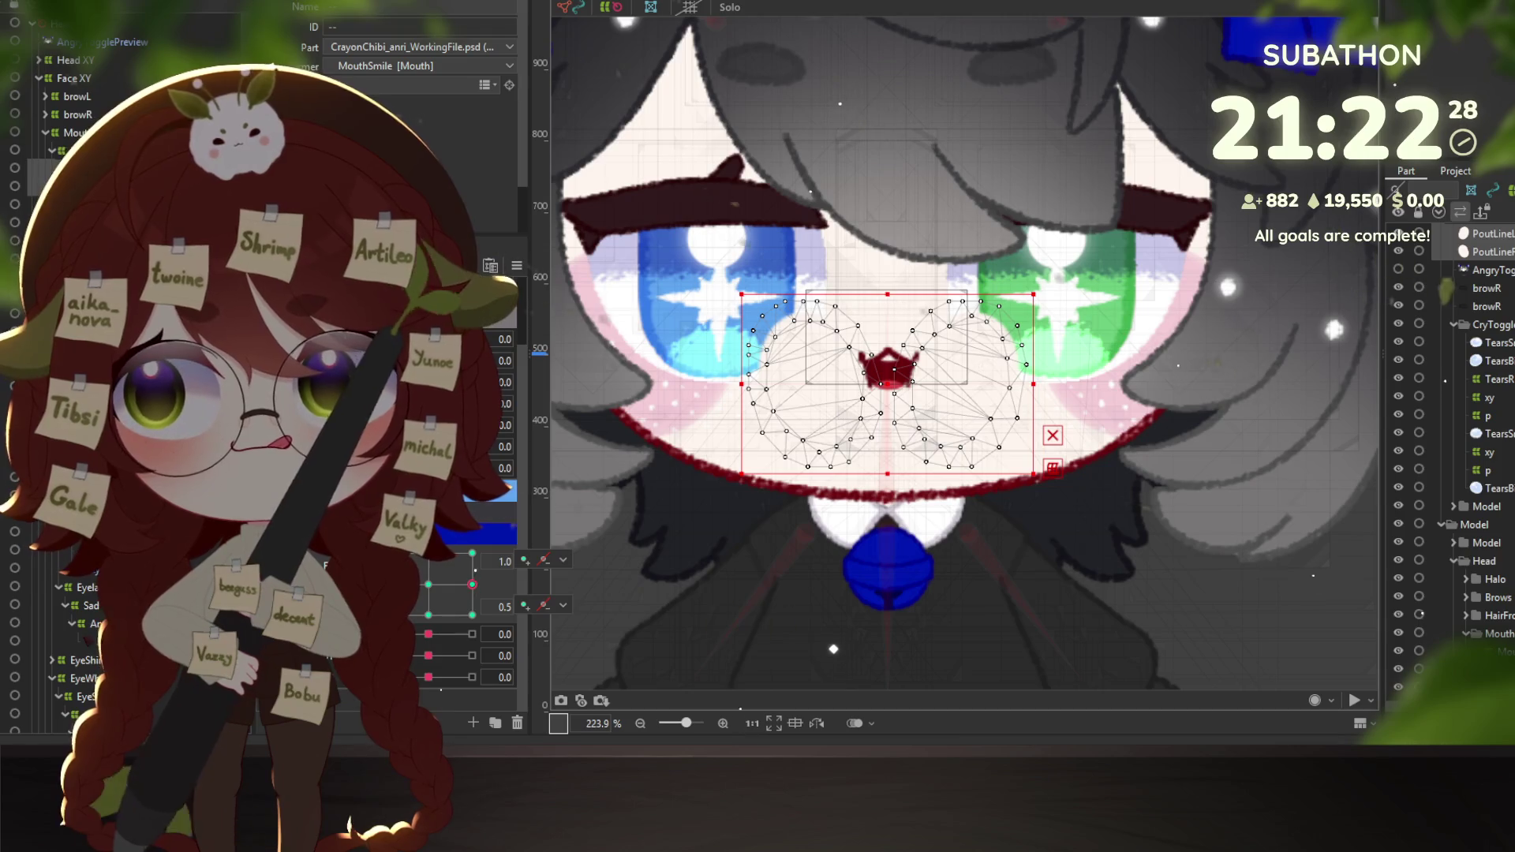
click(887, 359)
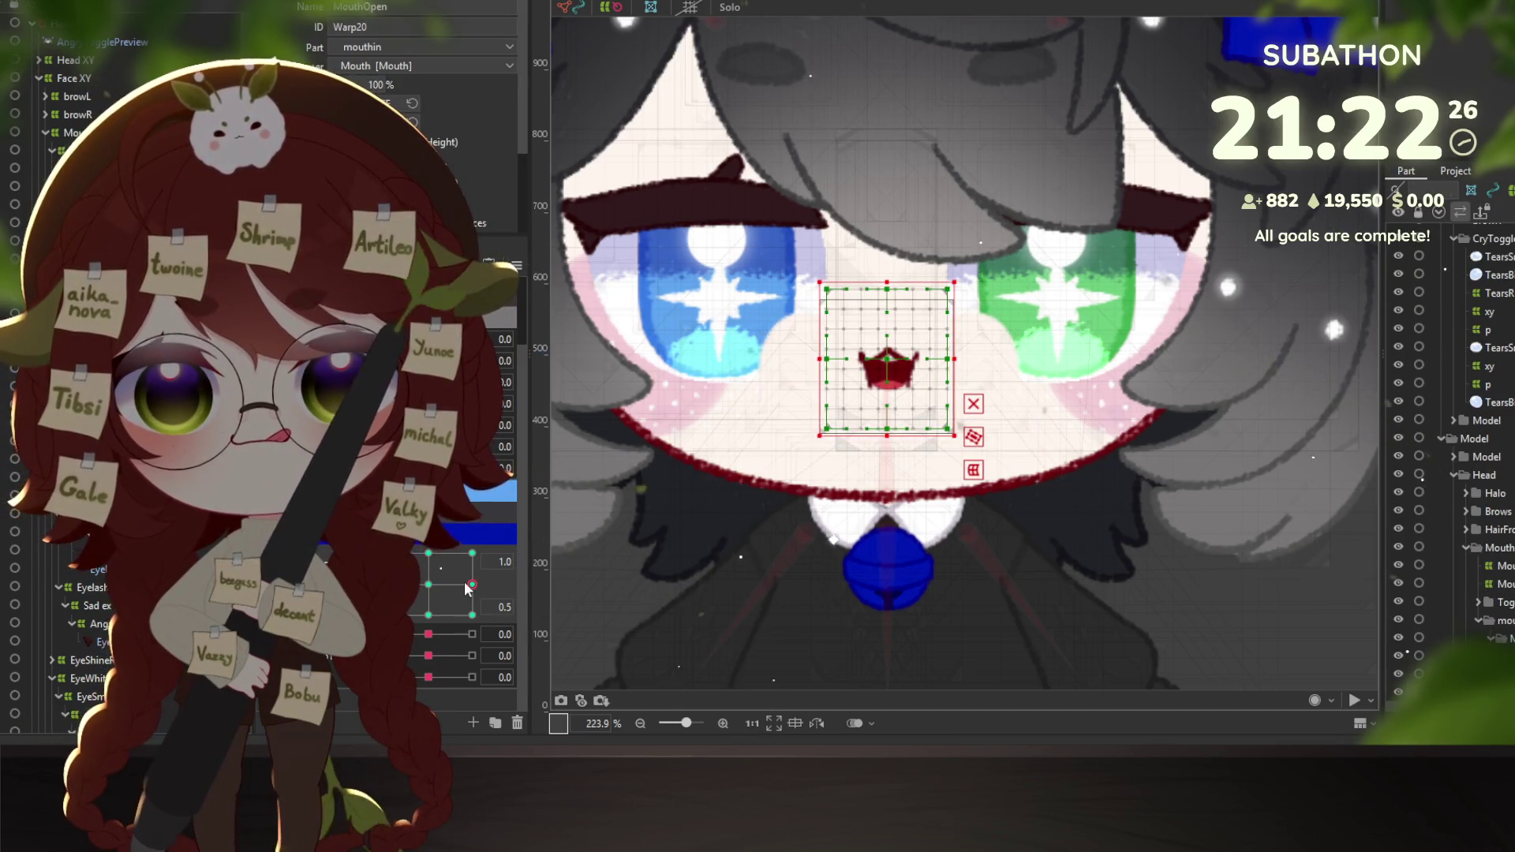
Squash the mouth at the 0.0 keyform by raising the warp's bottom edge.
mouse_move(465, 585)
mouse_down()
mouse_move(473, 595)
mouse_move(414, 553)
mouse_up()
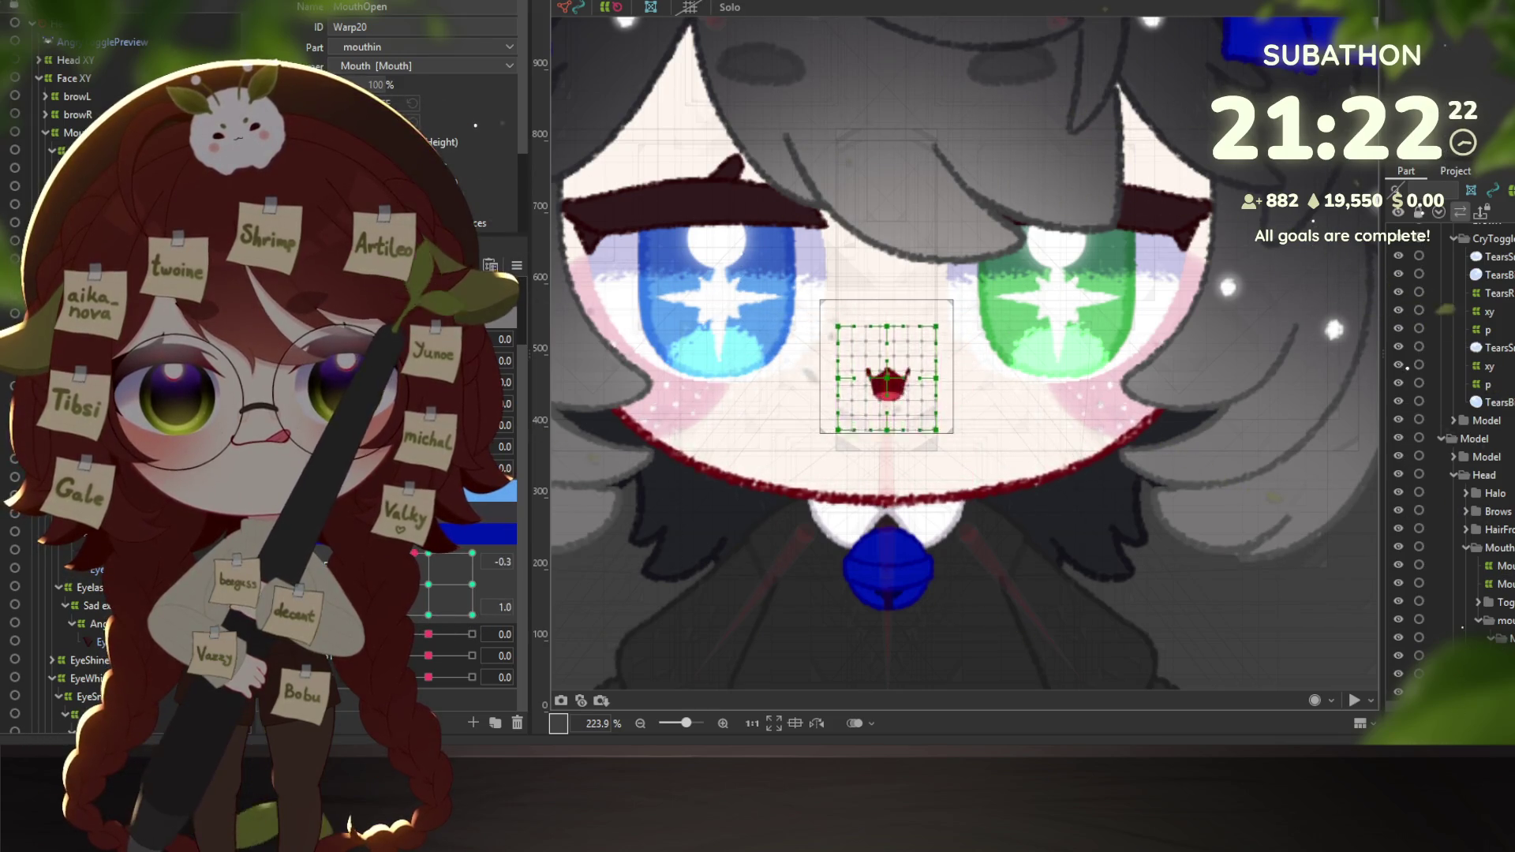
click(426, 563)
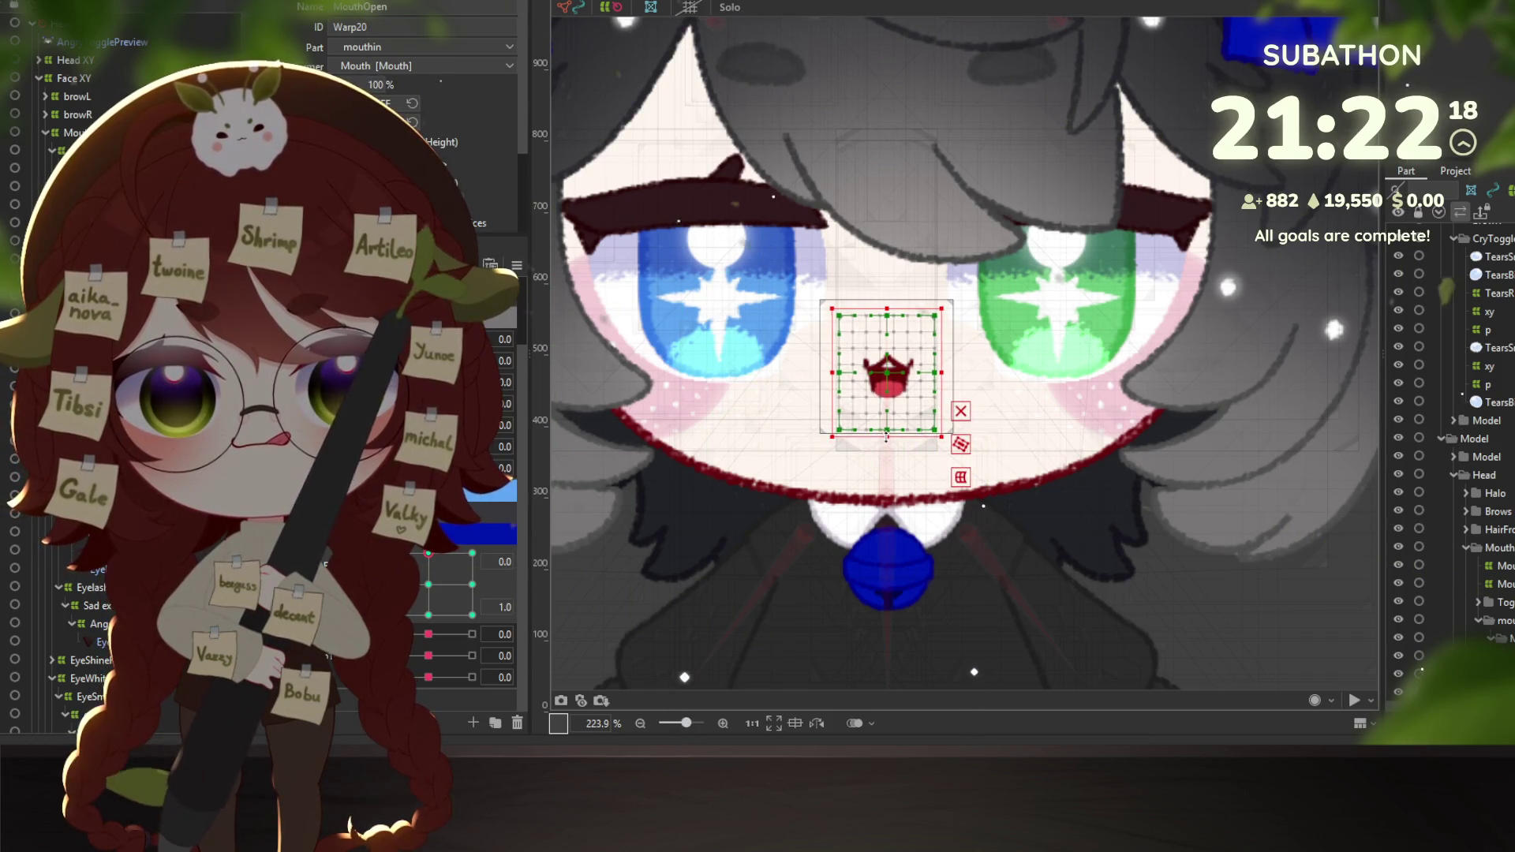
drag(887, 440, 887, 430)
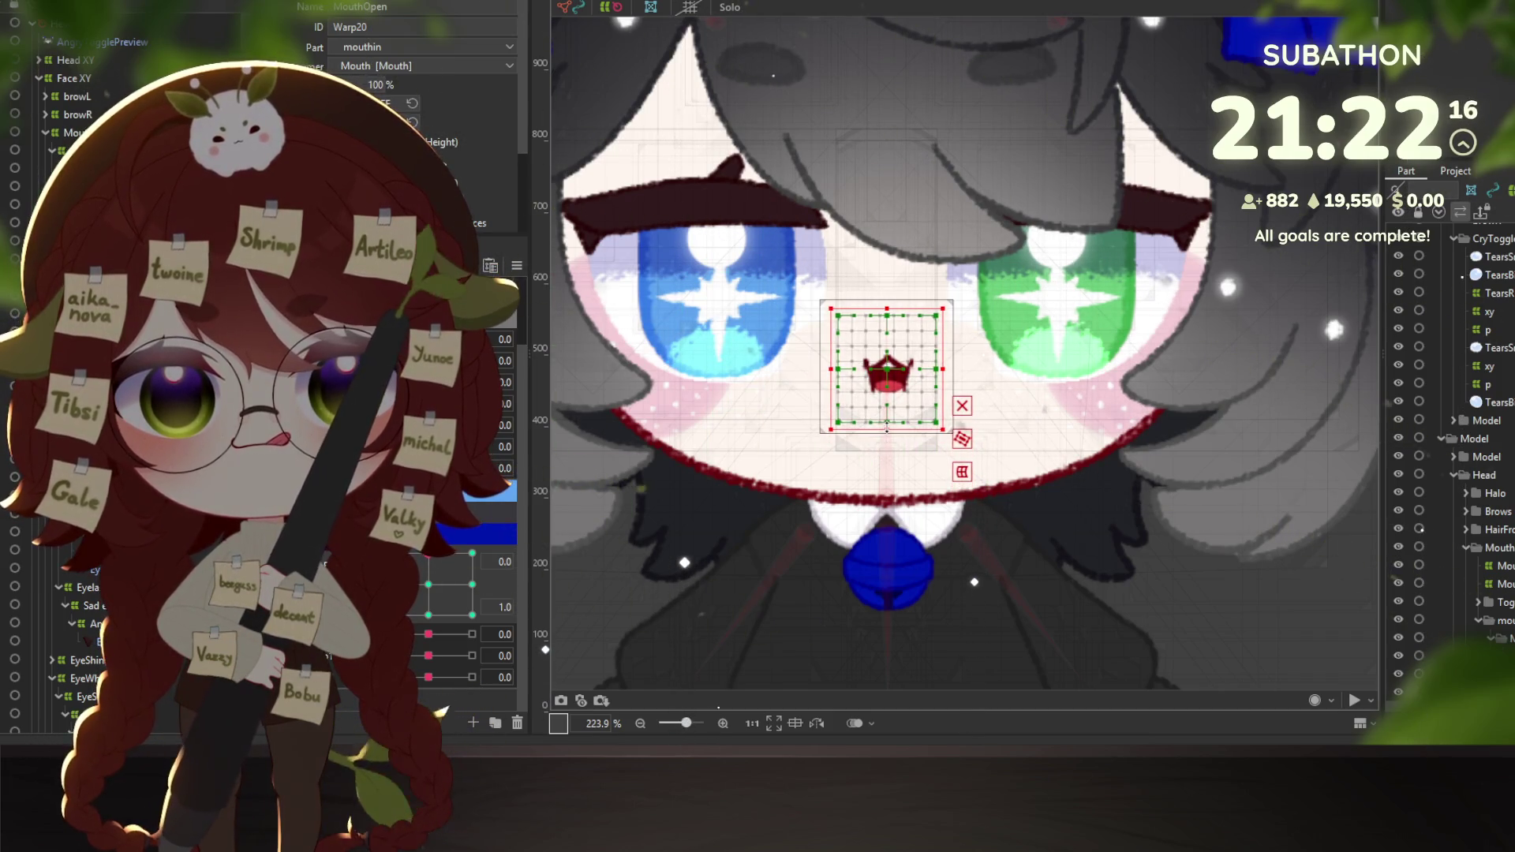
Compare the 'w' and crown mouth keyforms, then skew and rotate the warp for the -1.0 keyform.
click(472, 553)
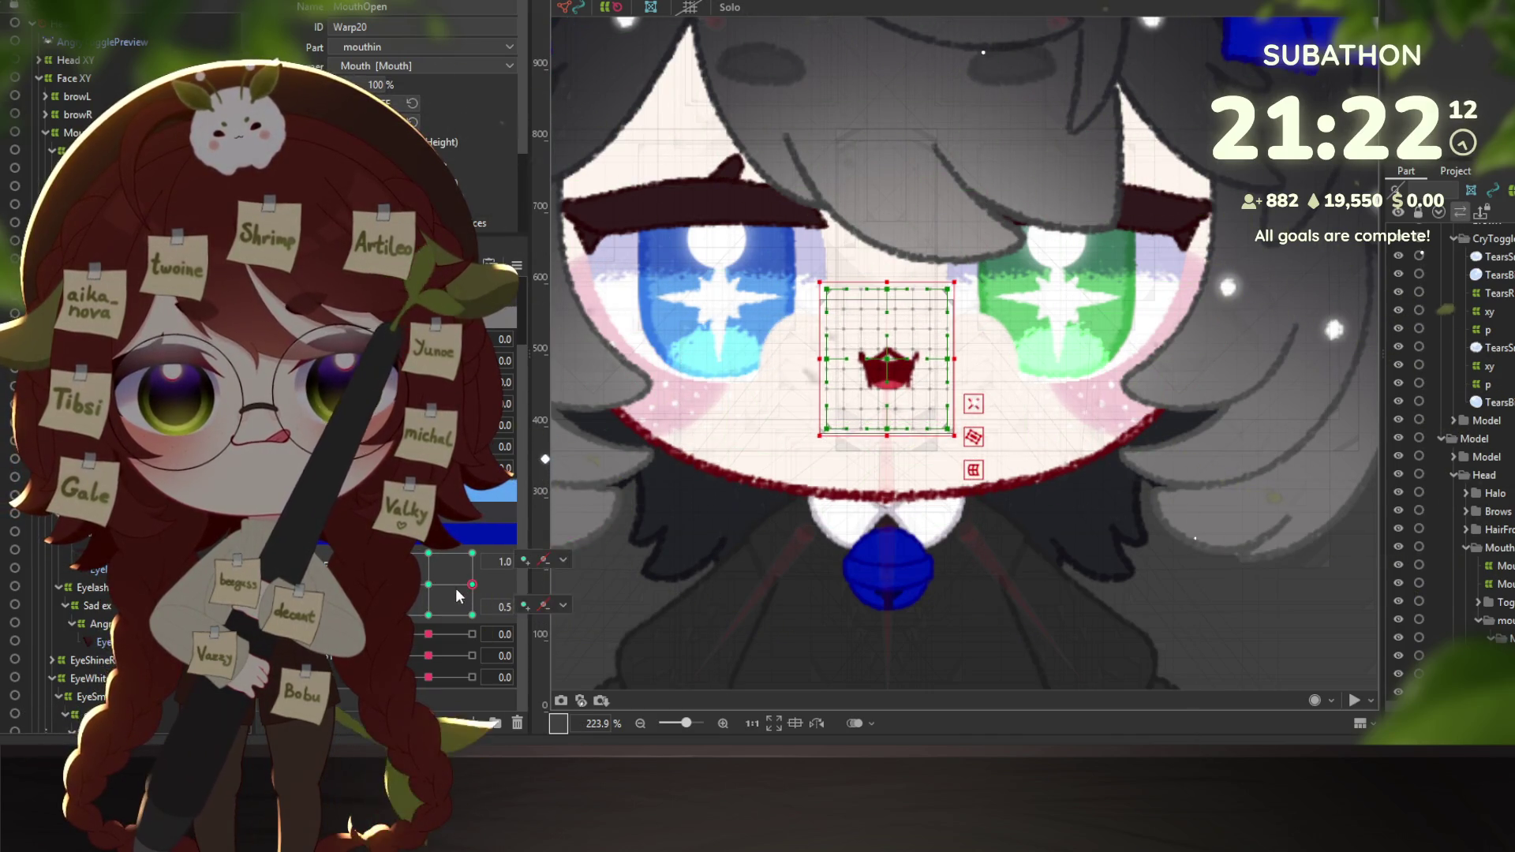
click(429, 614)
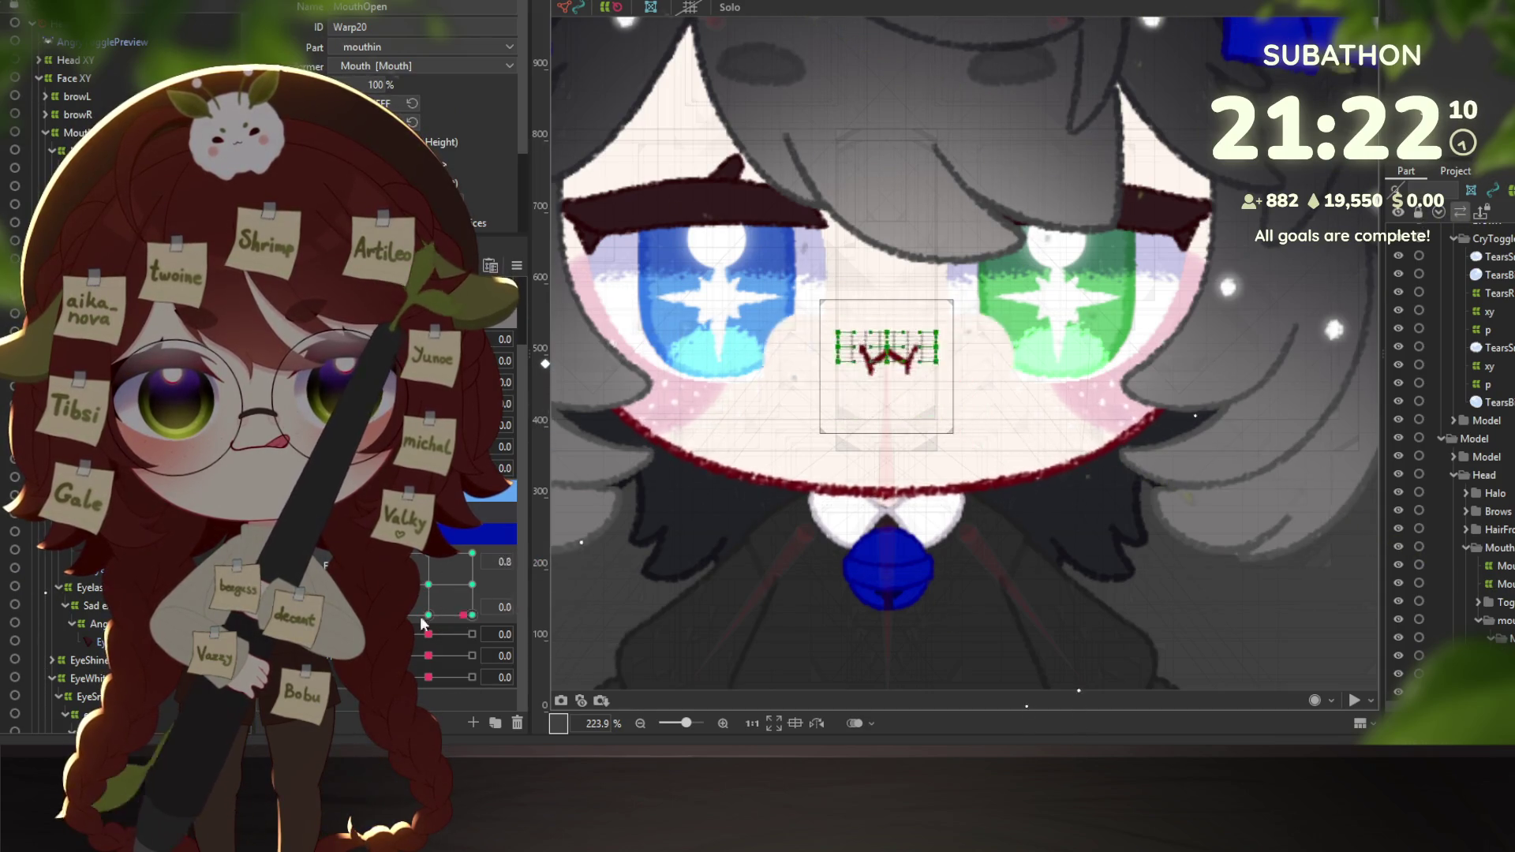
click(442, 584)
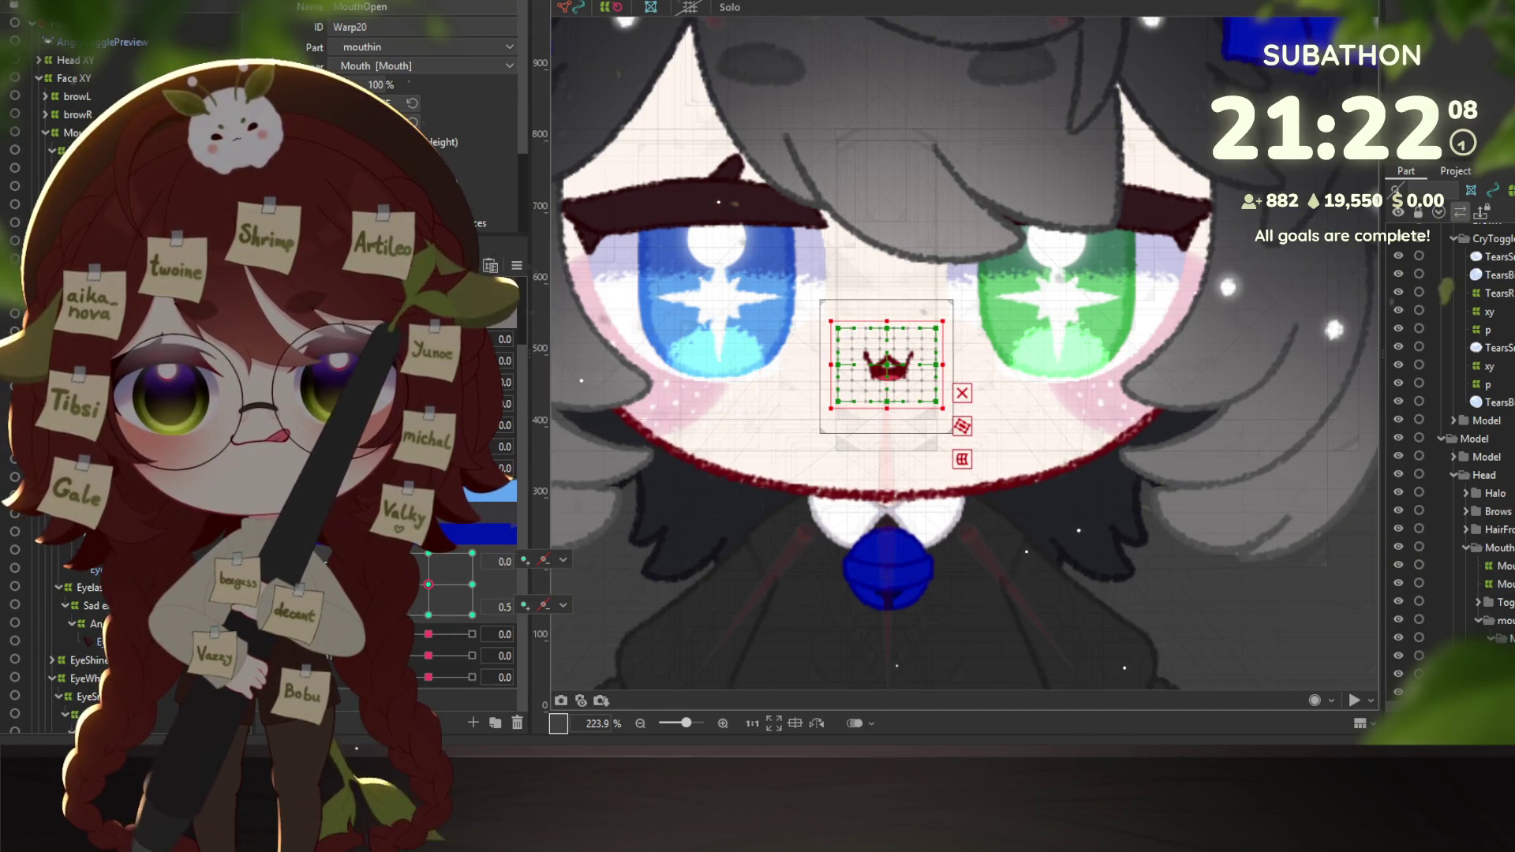
click(442, 620)
click(442, 584)
click(442, 620)
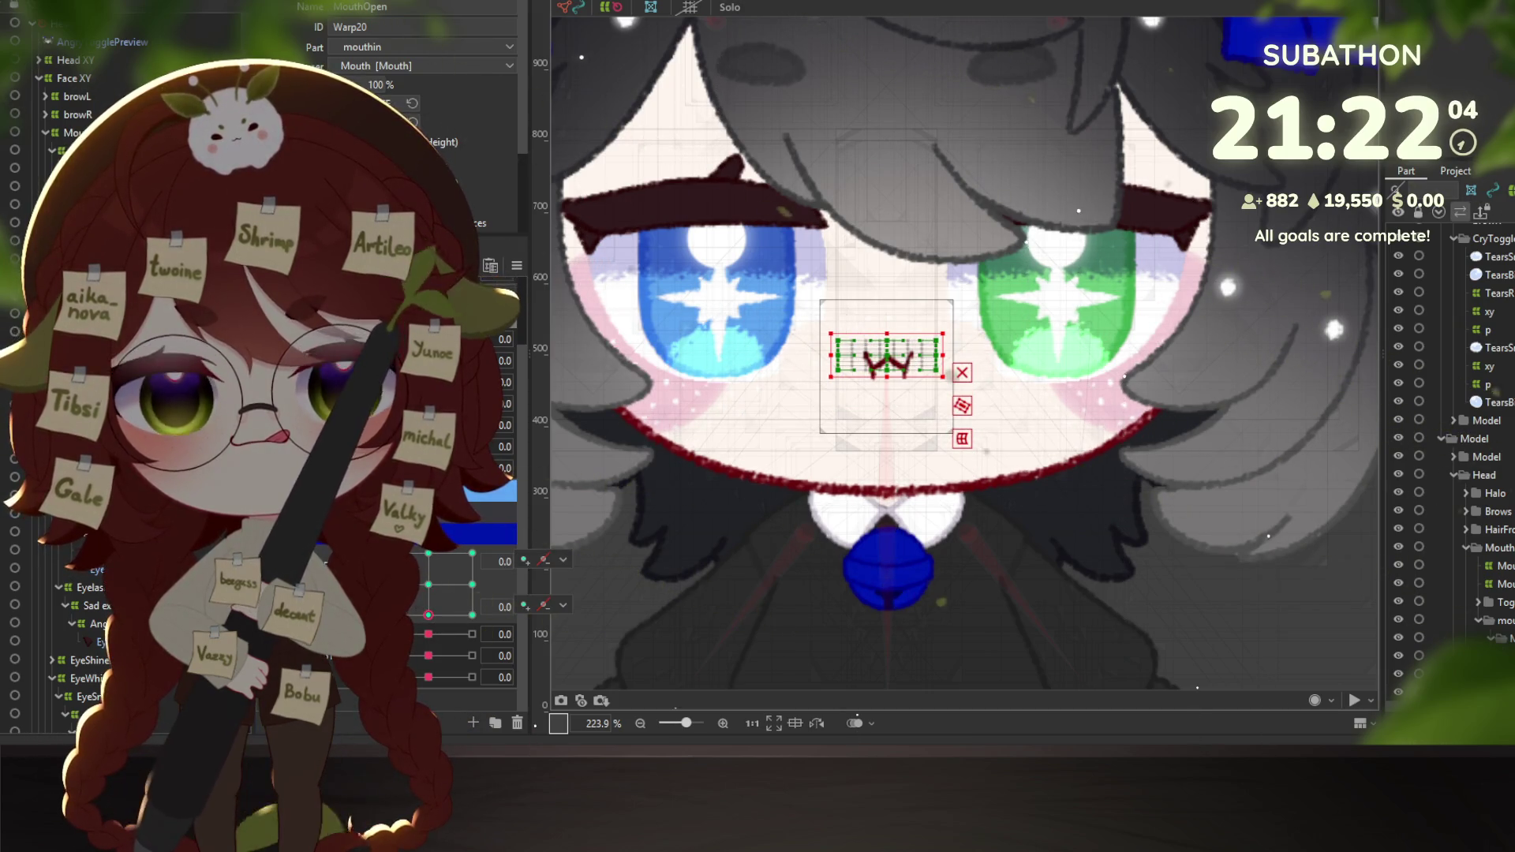
scroll(442, 622, up, 2)
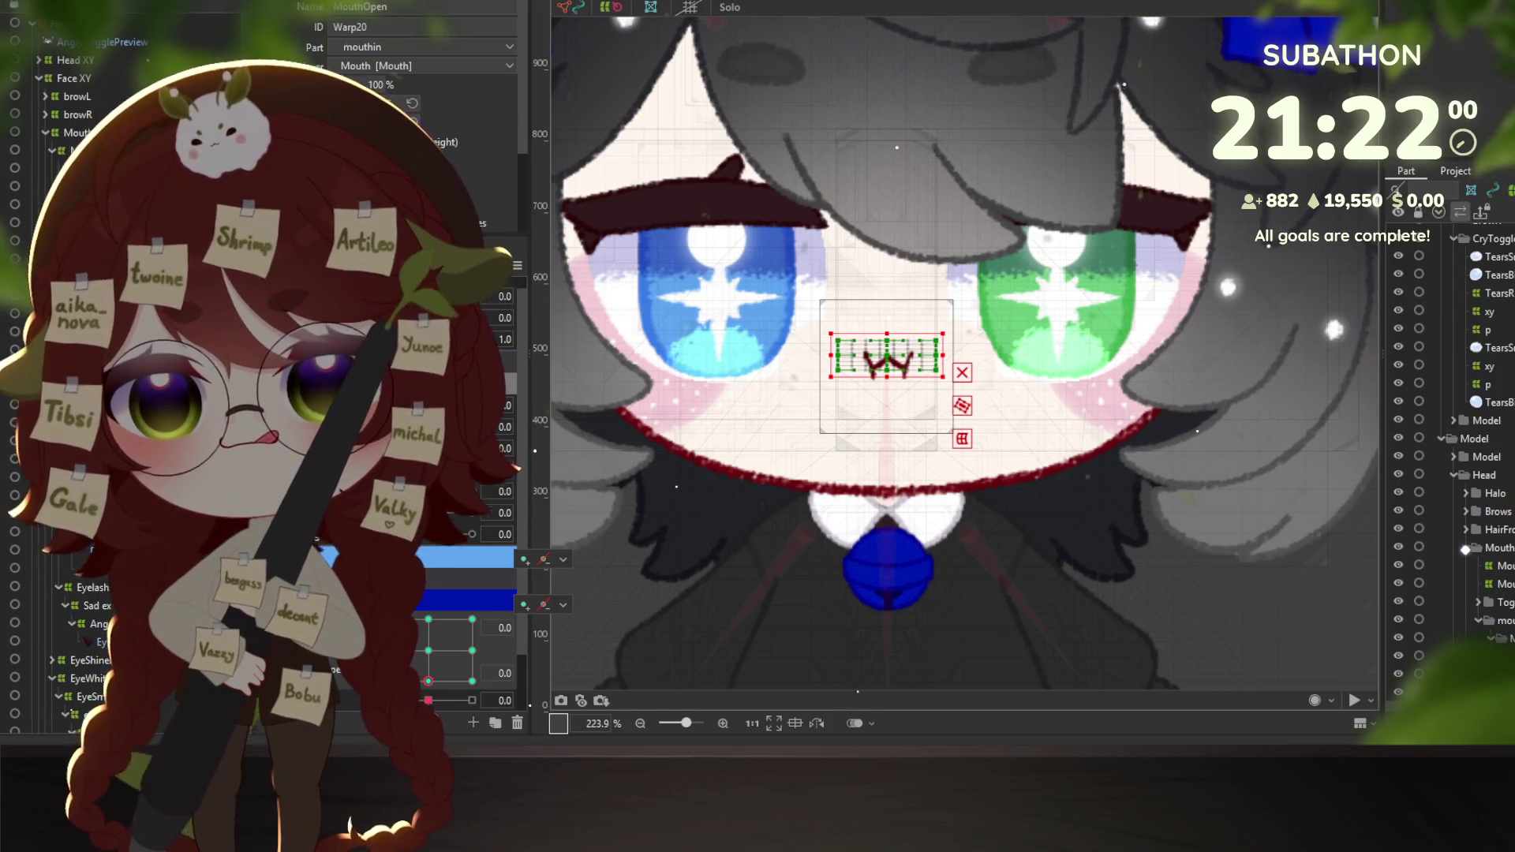
mouse_move(428, 700)
mouse_down()
mouse_move(385, 700)
mouse_move(442, 699)
mouse_move(428, 700)
mouse_up()
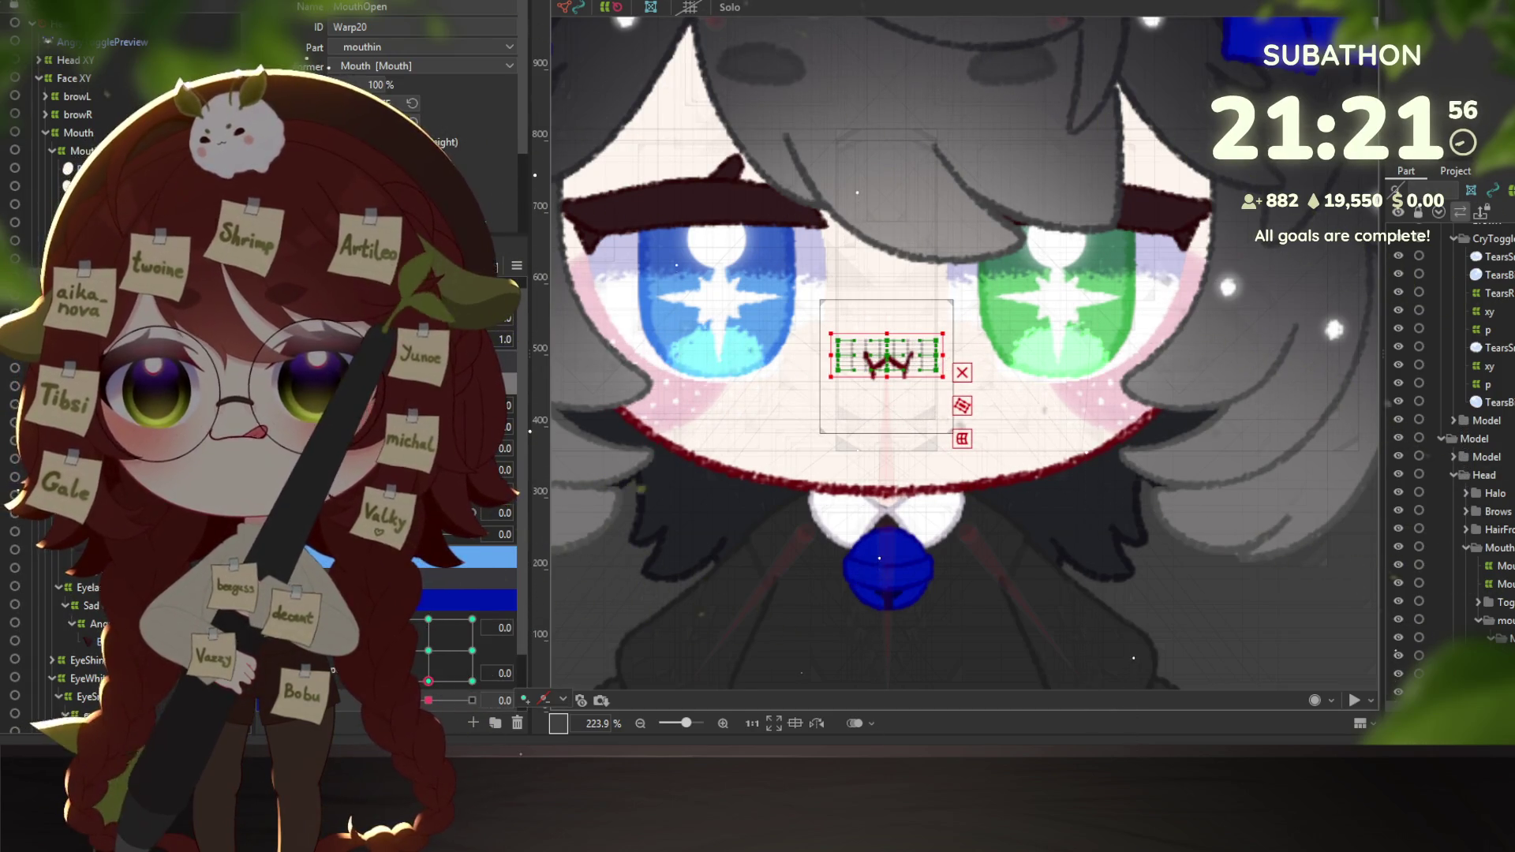
Reselect the MouthSmile and PoutLineR meshes, set the 0.5 keyform, and select the mouthin warp.
click(986, 410)
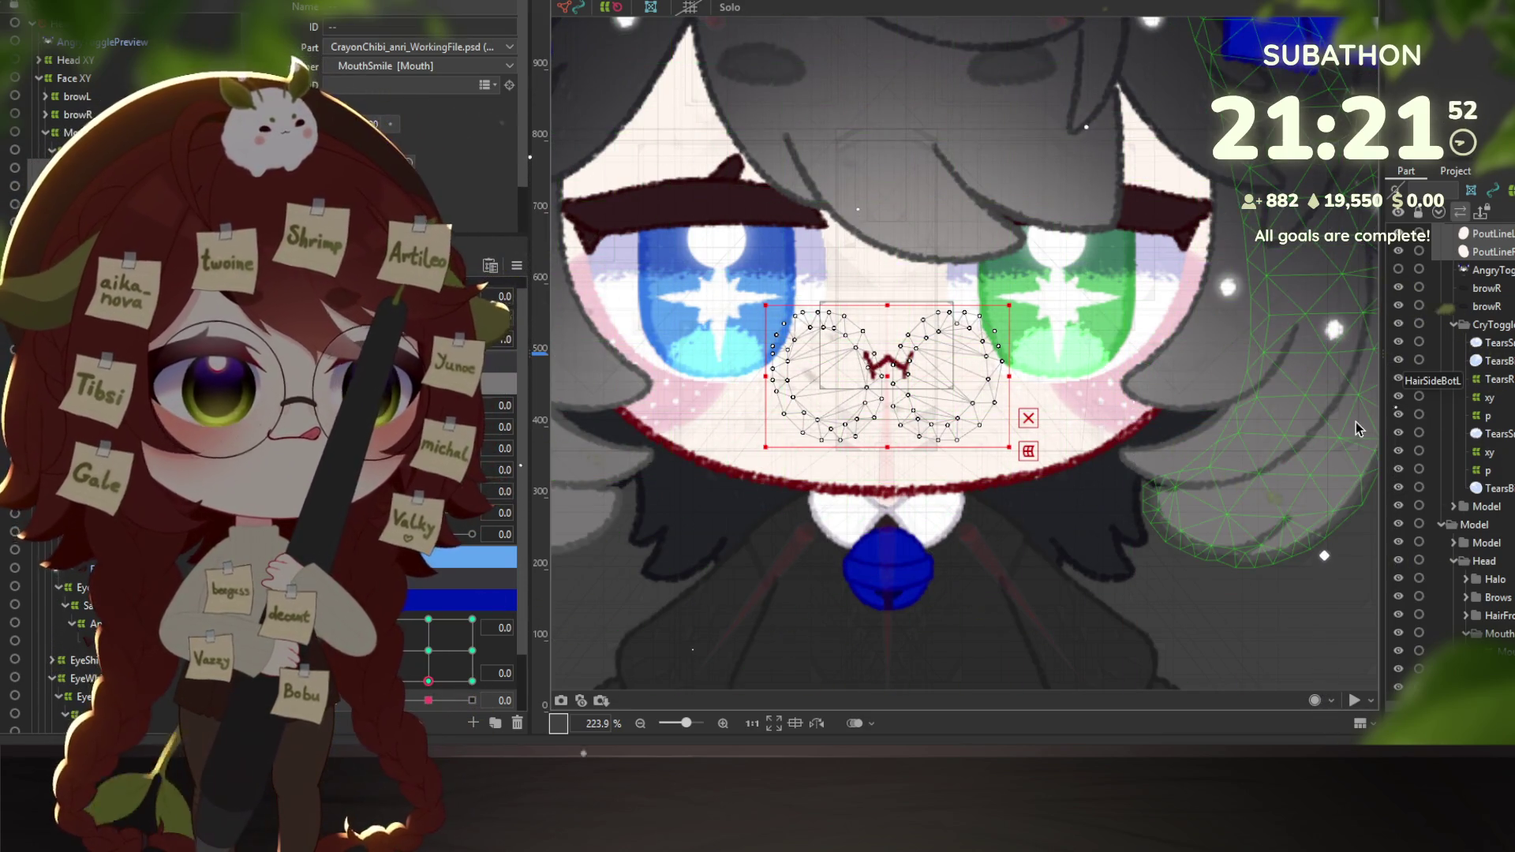
click(1492, 251)
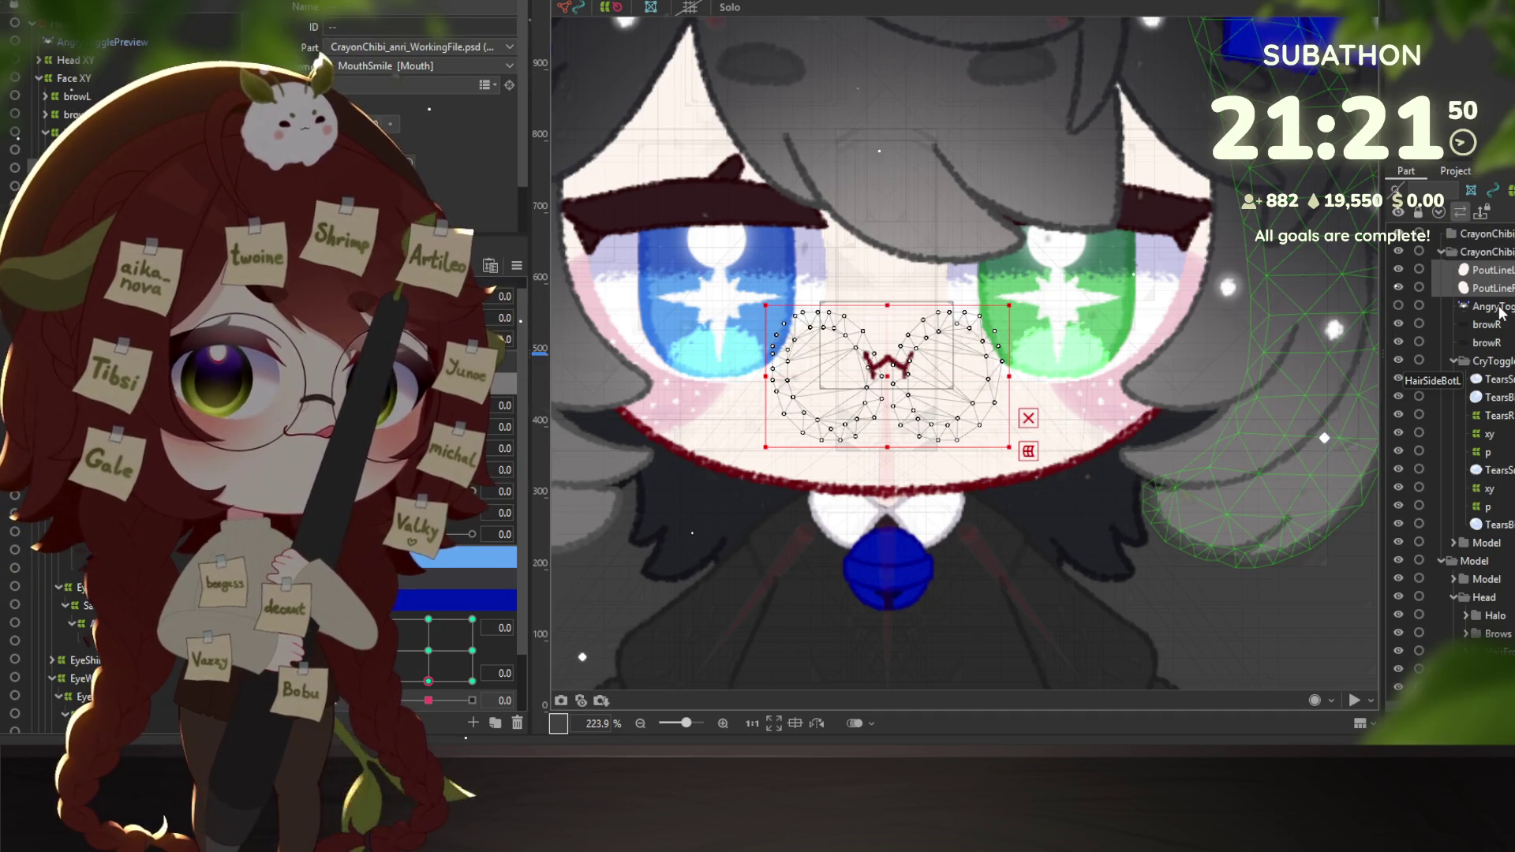
scroll(1460, 395, down, 1)
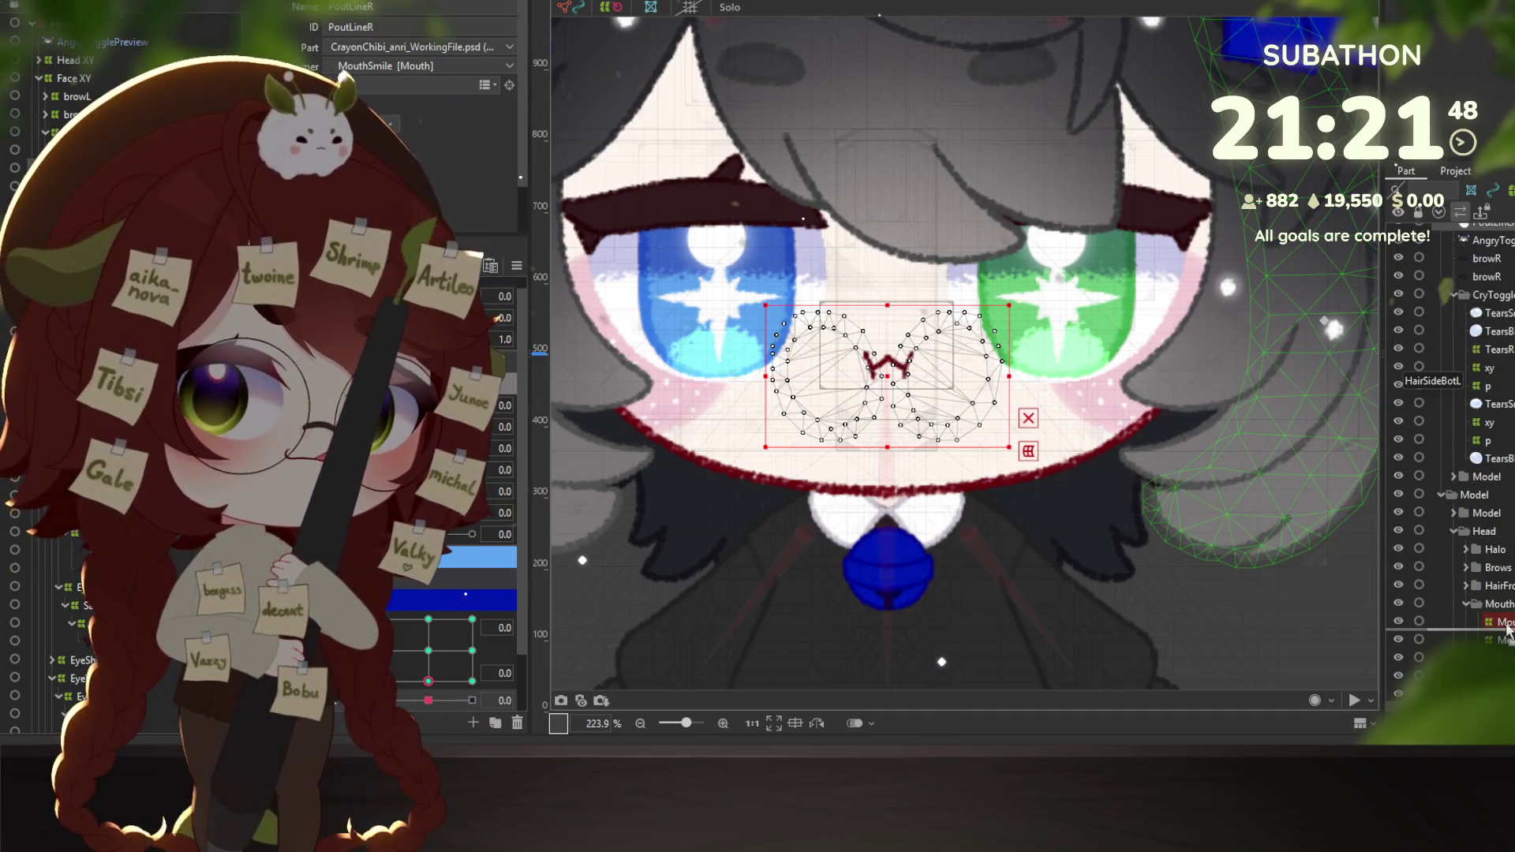
scroll(1398, 383, down, 4)
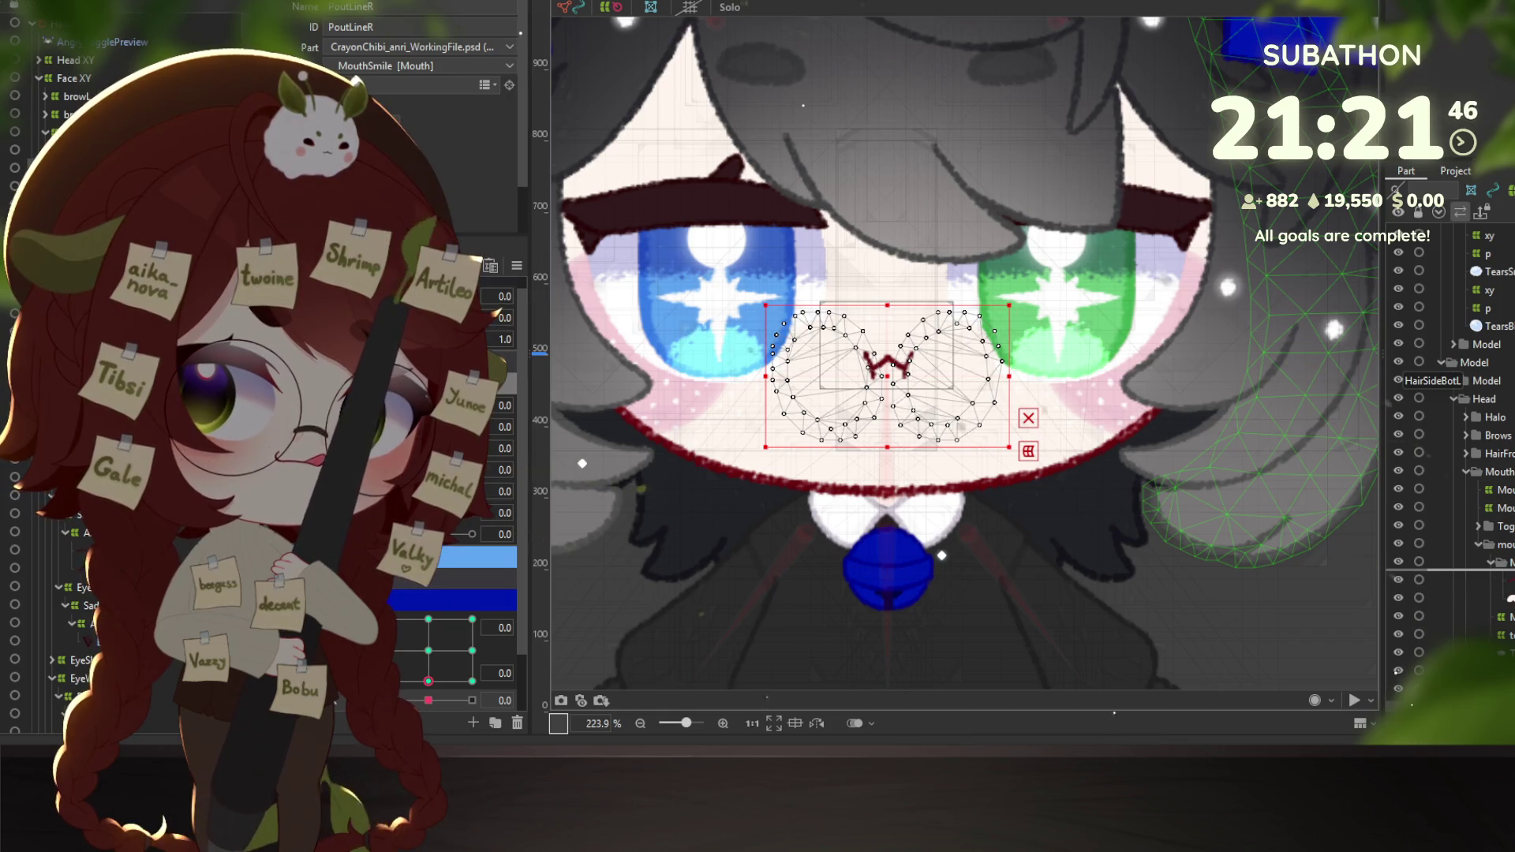
click(1412, 552)
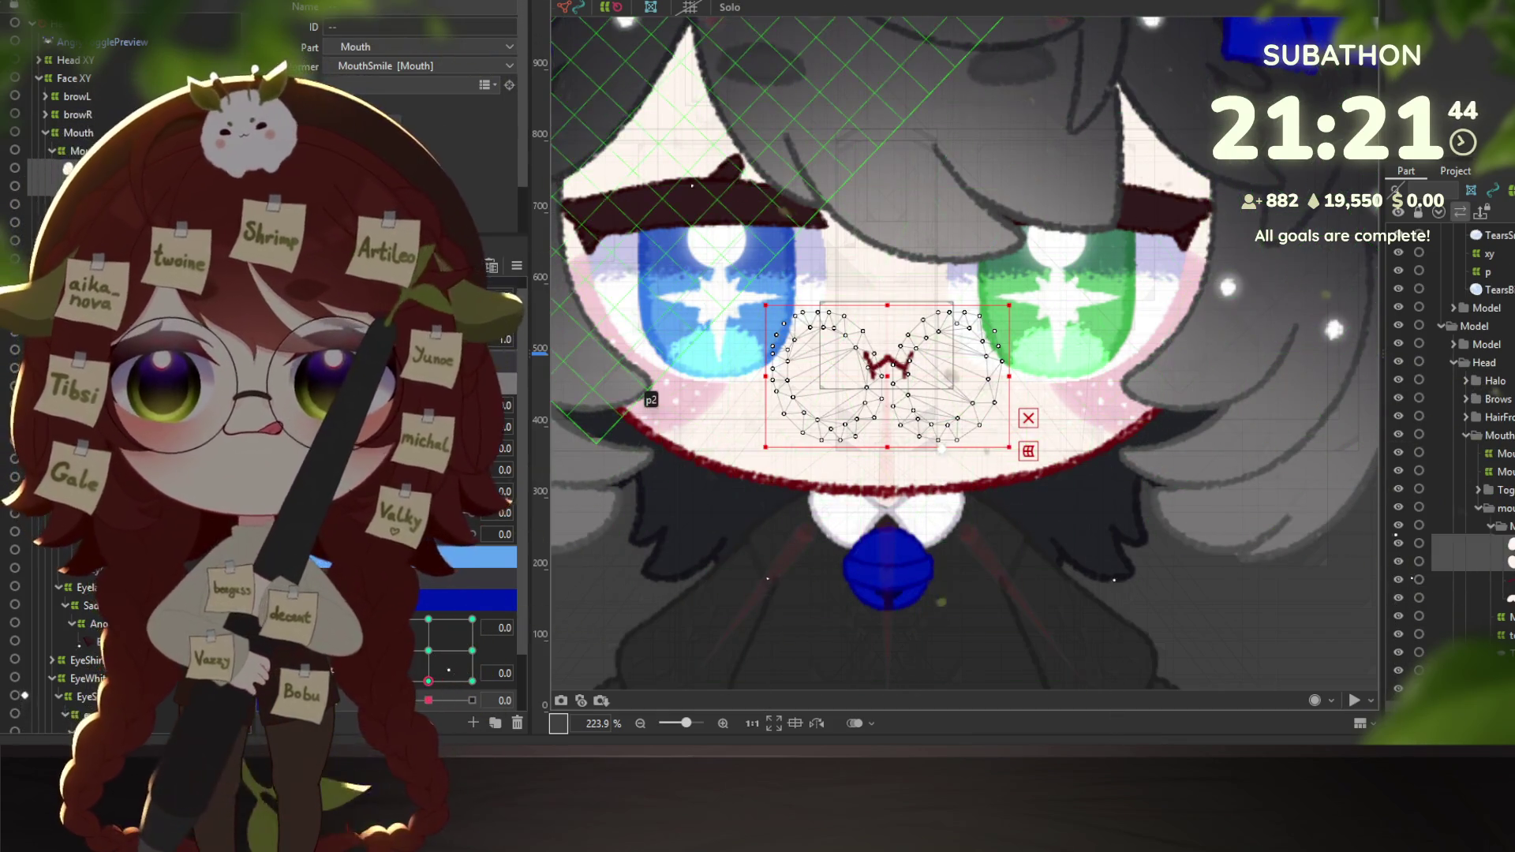
click(427, 650)
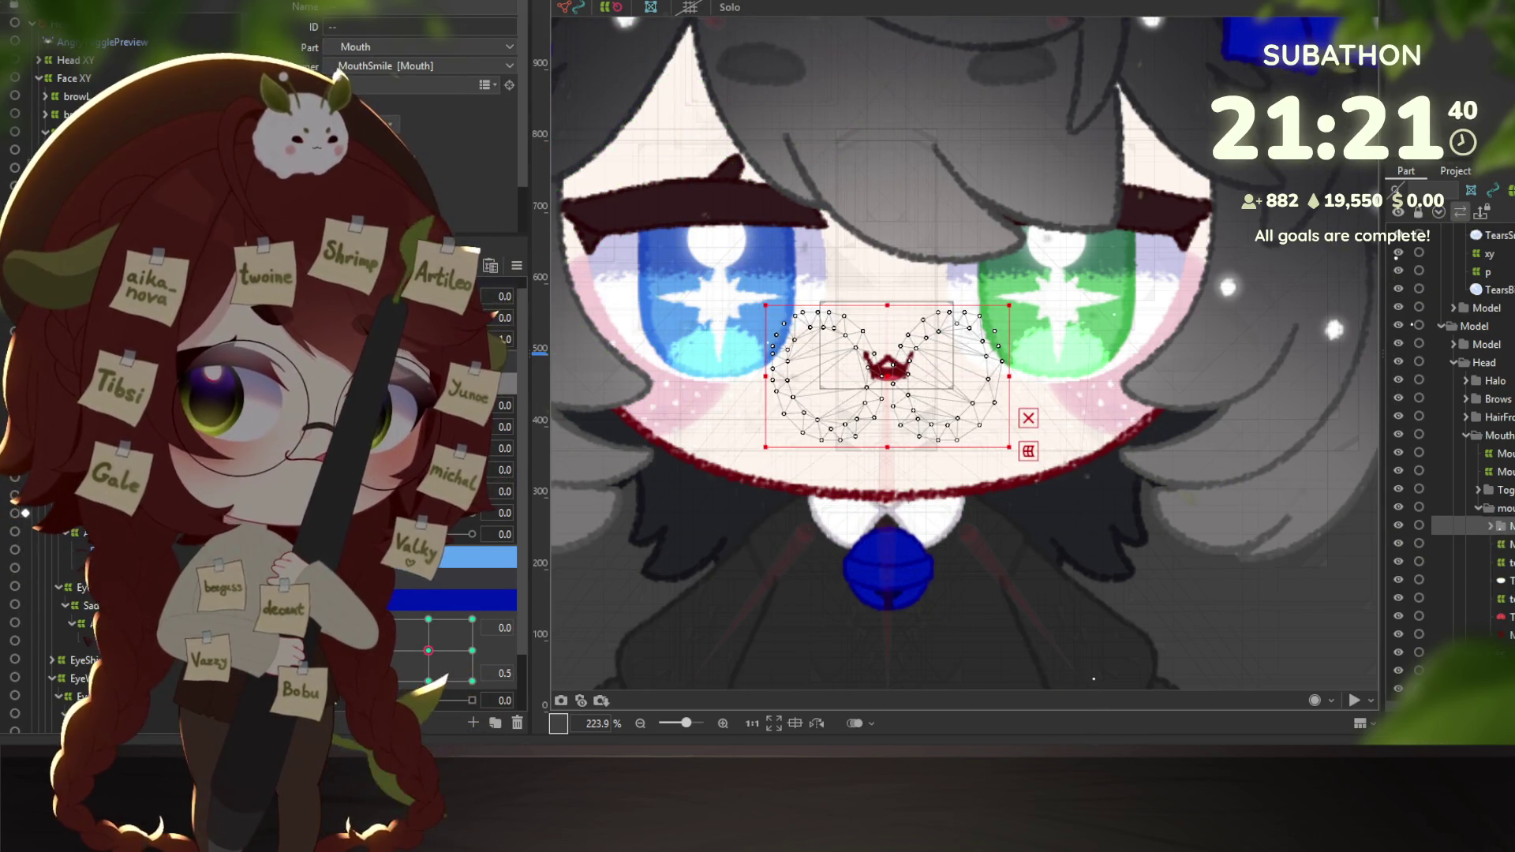
click(1483, 523)
Collapse the mouth folder, move mouthin into the Head part, test the mouth pad, and open Cubism Viewer.
click(1477, 508)
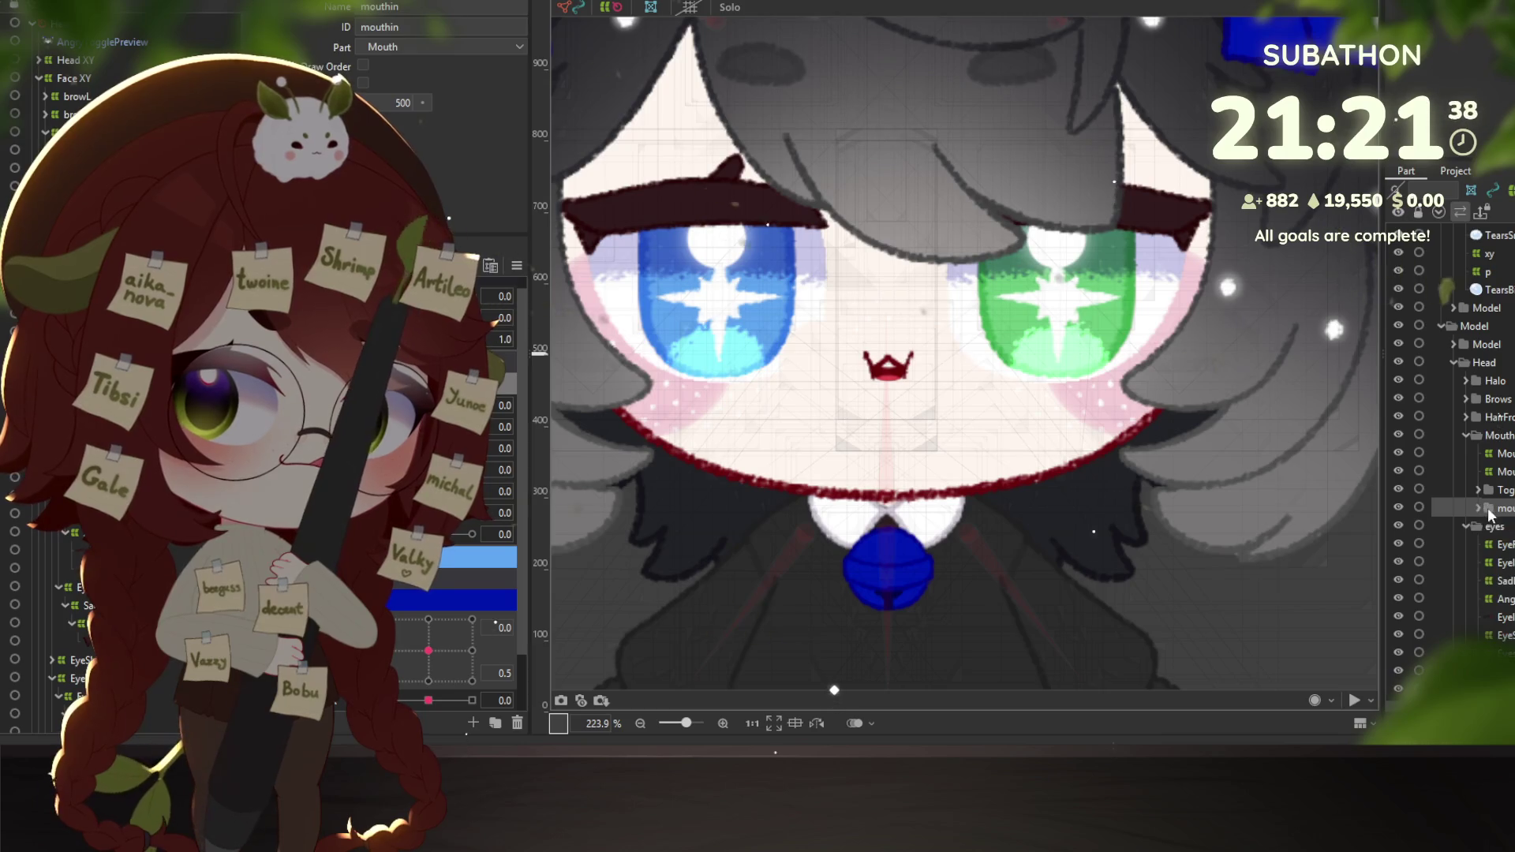
drag(1495, 507, 1509, 618)
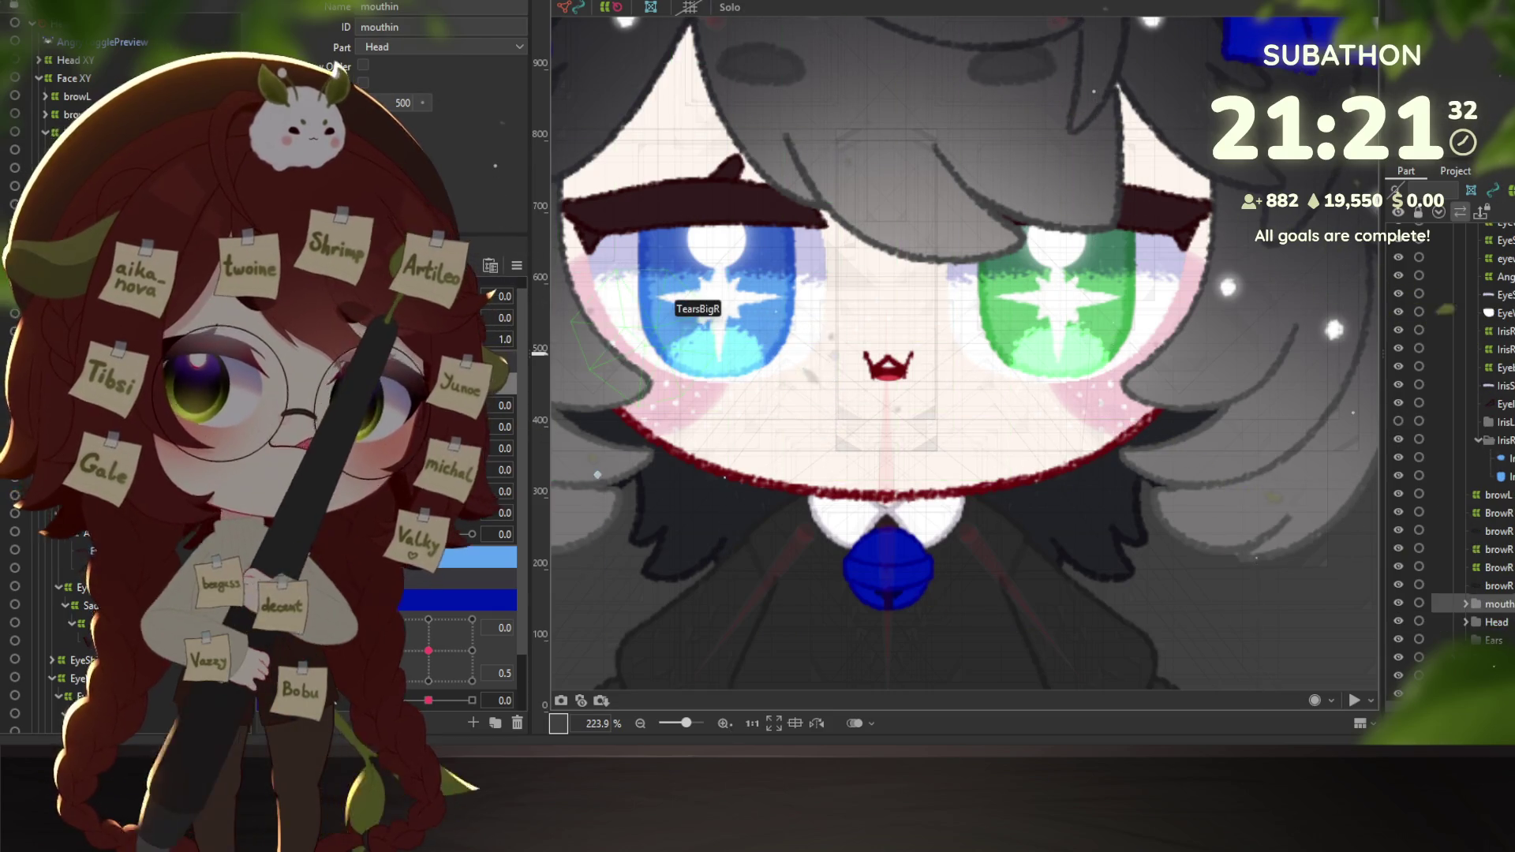
mouse_move(465, 599)
mouse_down()
mouse_move(453, 635)
mouse_move(474, 647)
mouse_move(447, 636)
mouse_move(429, 650)
mouse_up()
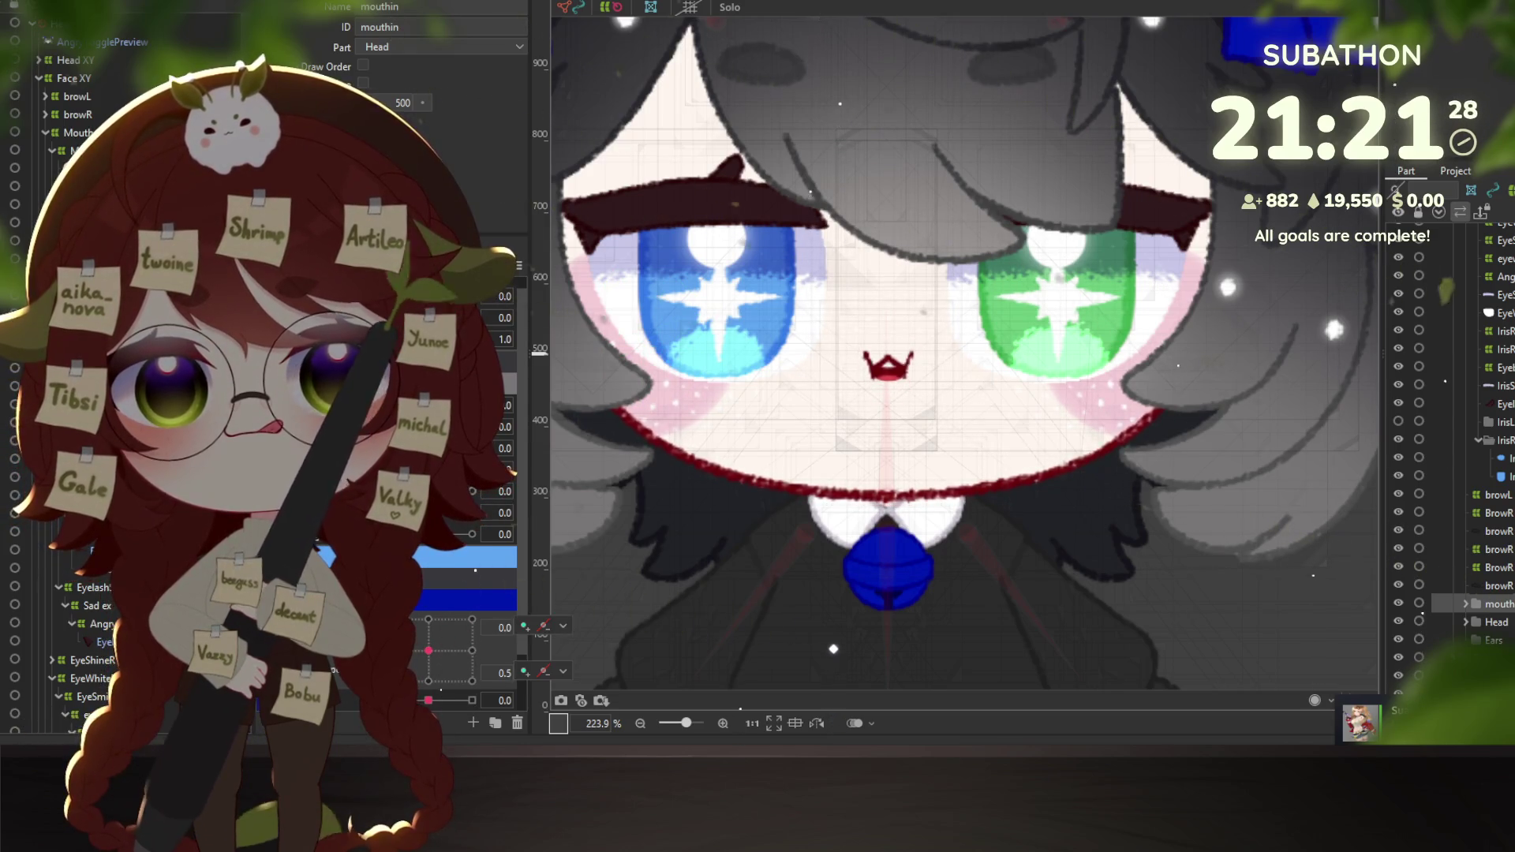
key(alt+Tab)
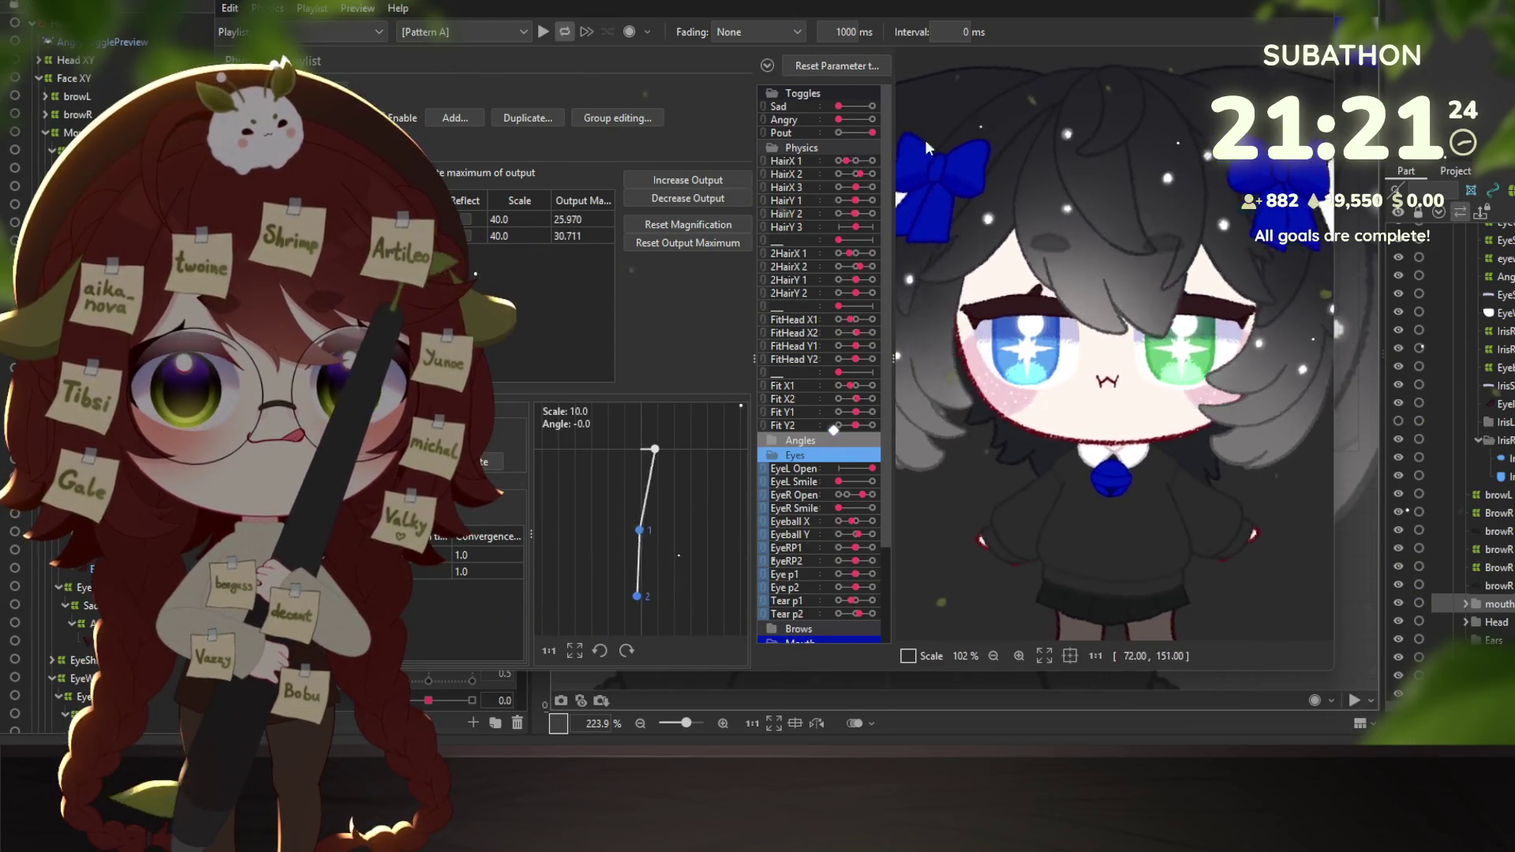
Max the Angry slider and swing the head until the eye physics maximums read 123.660 and 119.212.
click(867, 119)
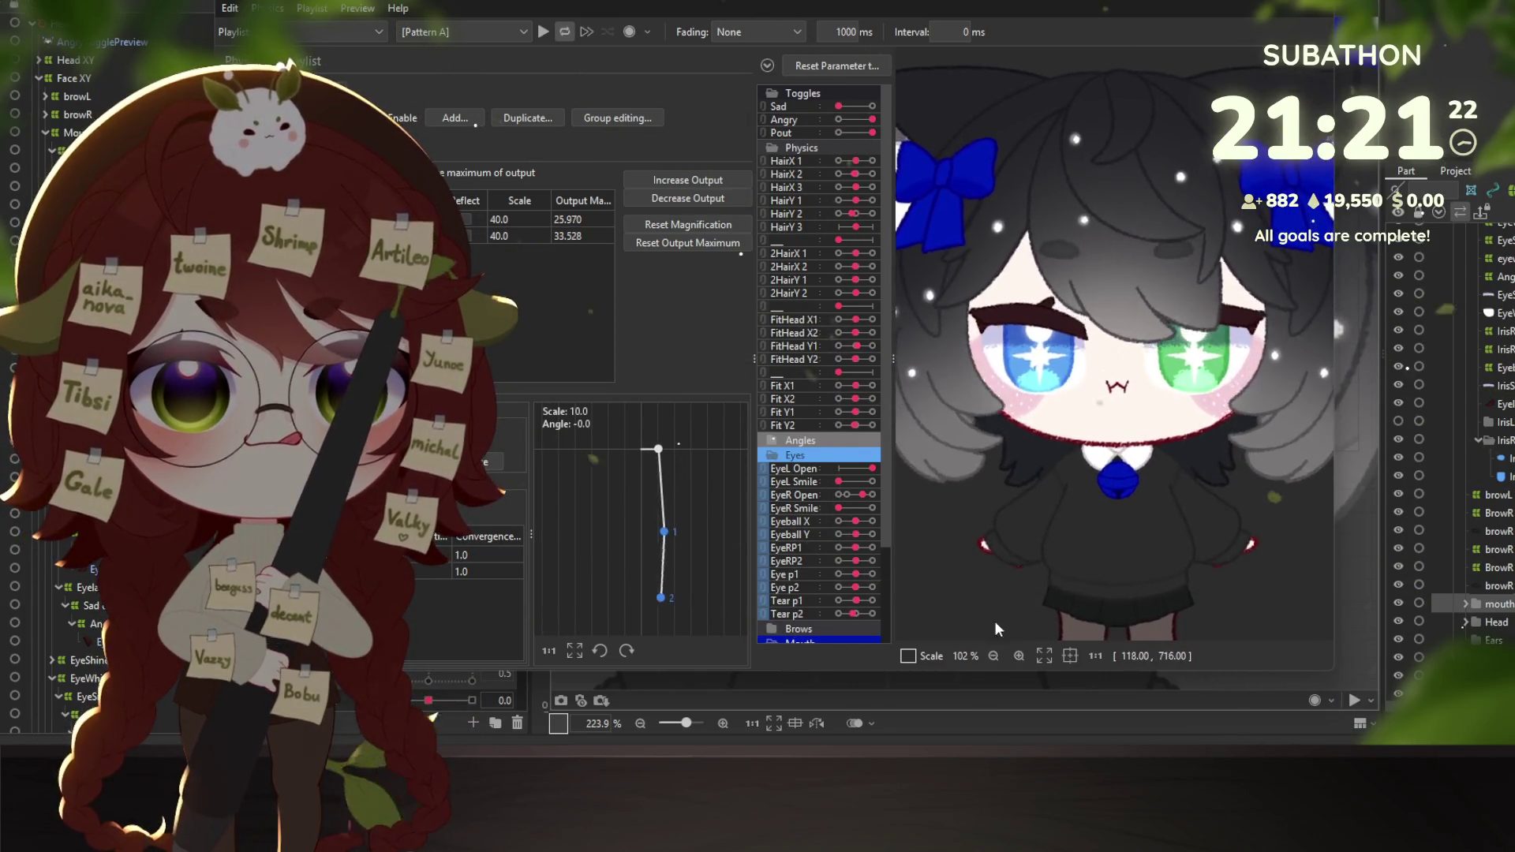
mouse_move(1211, 565)
mouse_down()
mouse_move(1032, 472)
mouse_move(1192, 352)
mouse_up()
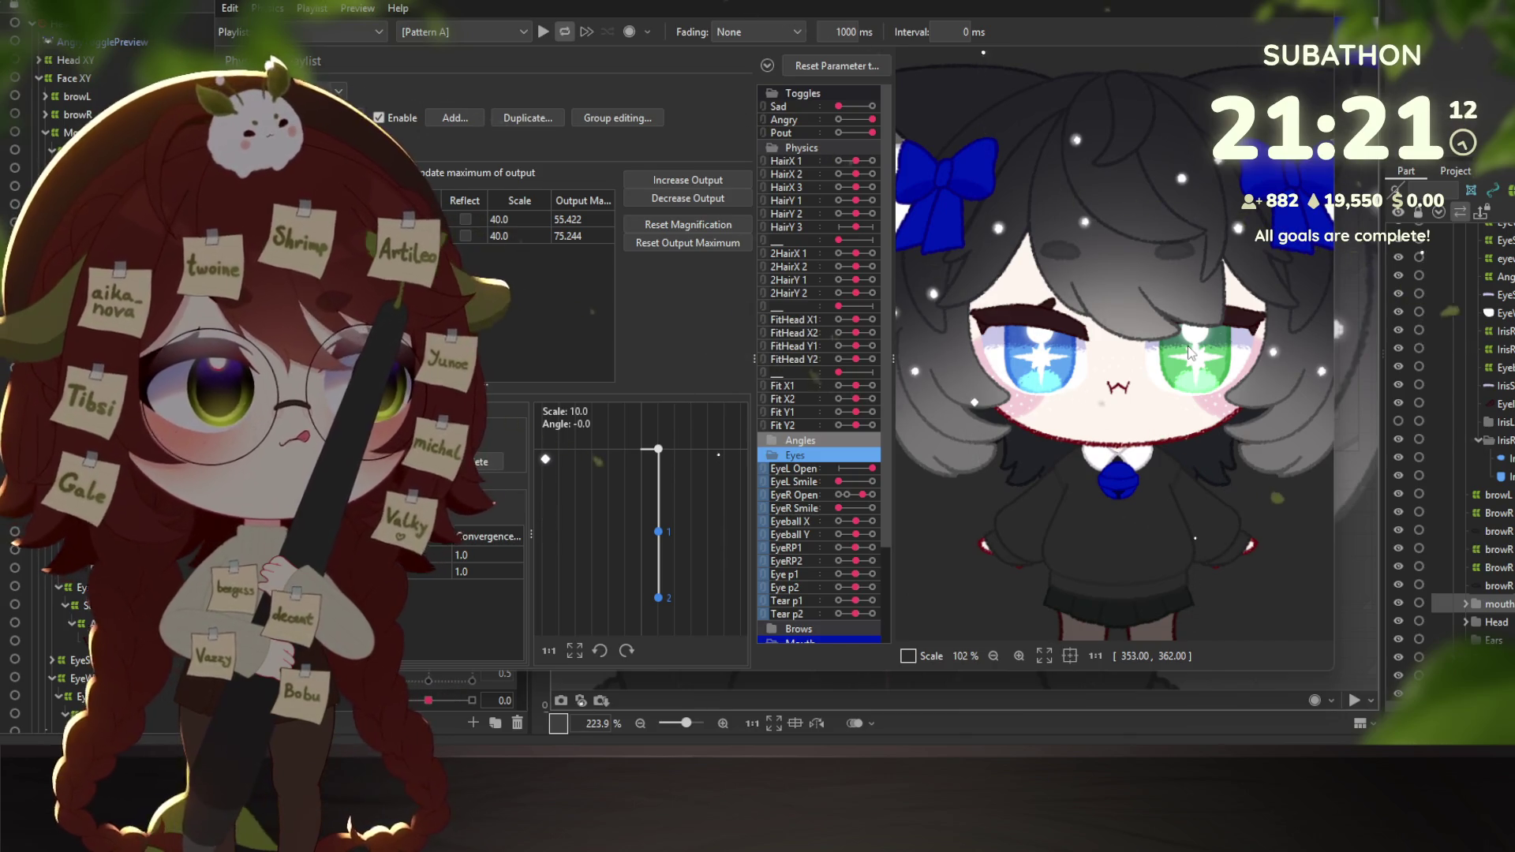
mouse_move(1188, 353)
mouse_down()
mouse_move(1134, 307)
mouse_move(1048, 179)
mouse_move(1235, 227)
mouse_move(1168, 260)
mouse_up()
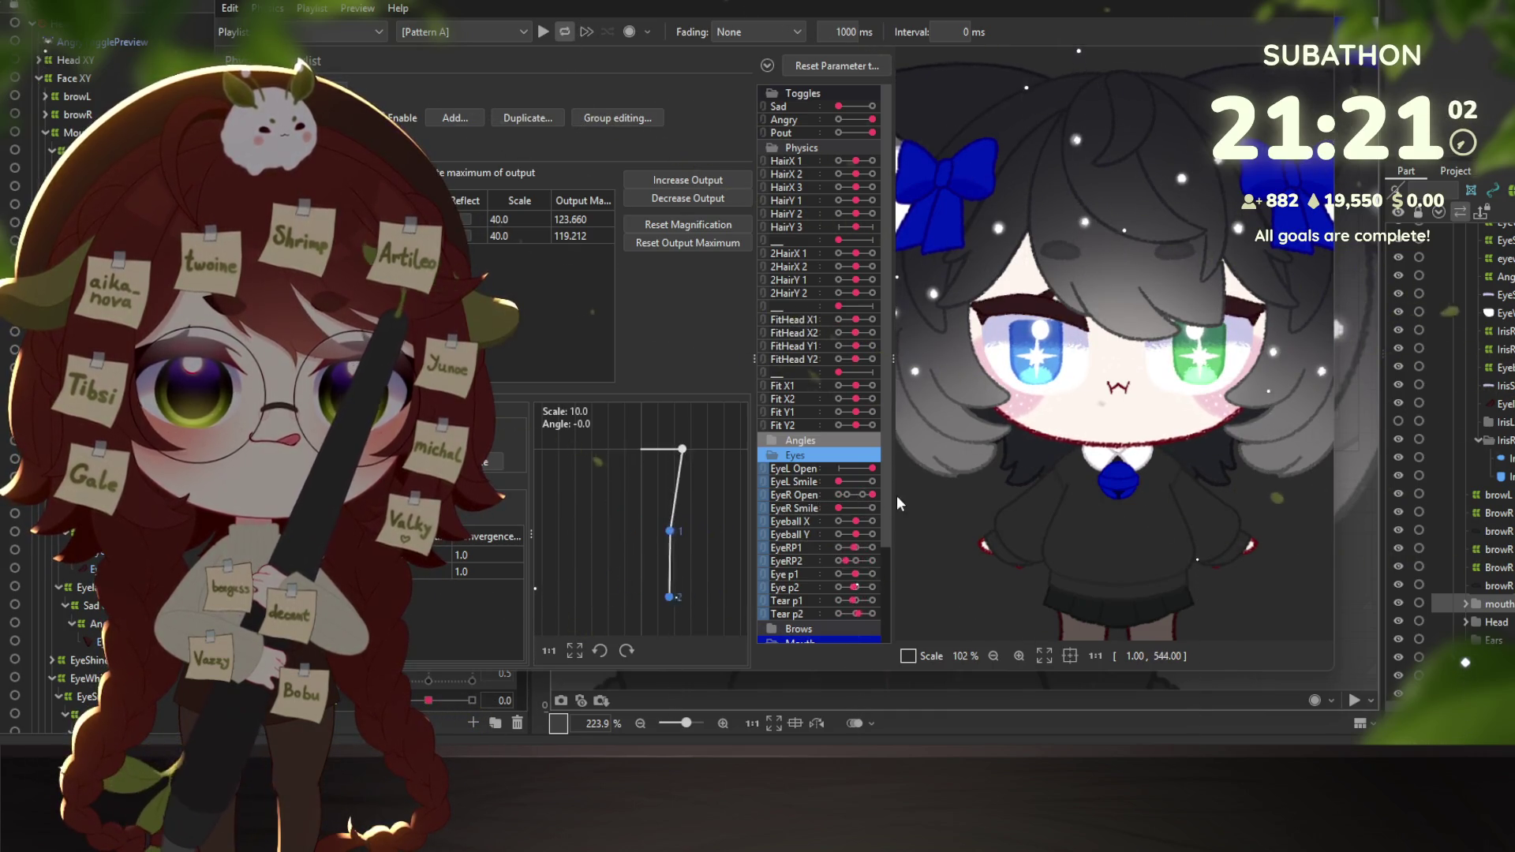
Close the viewer and reset all parameters to their default values.
key(Escape)
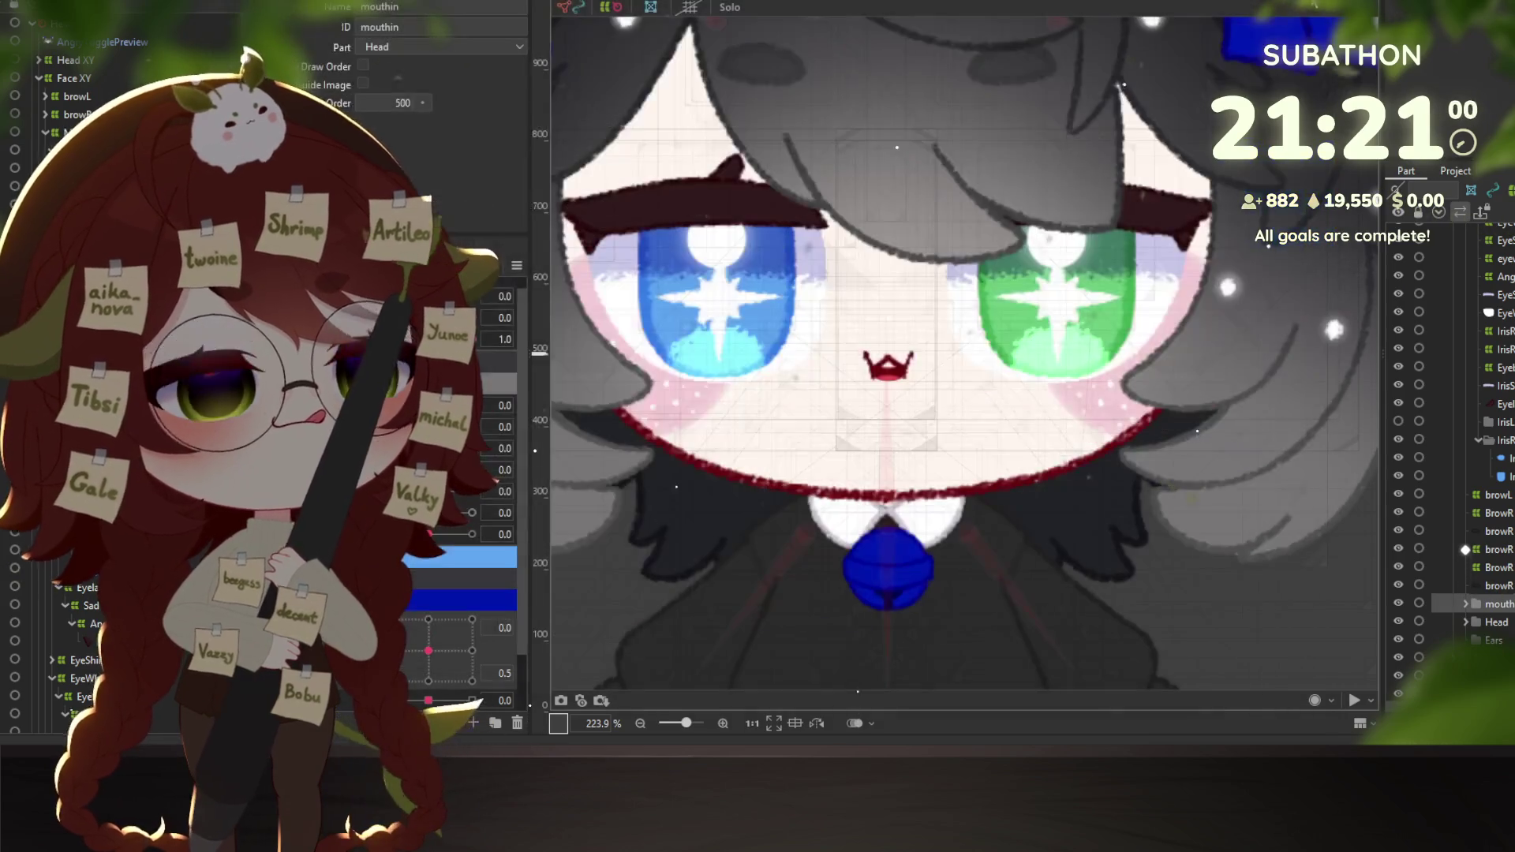
click(698, 380)
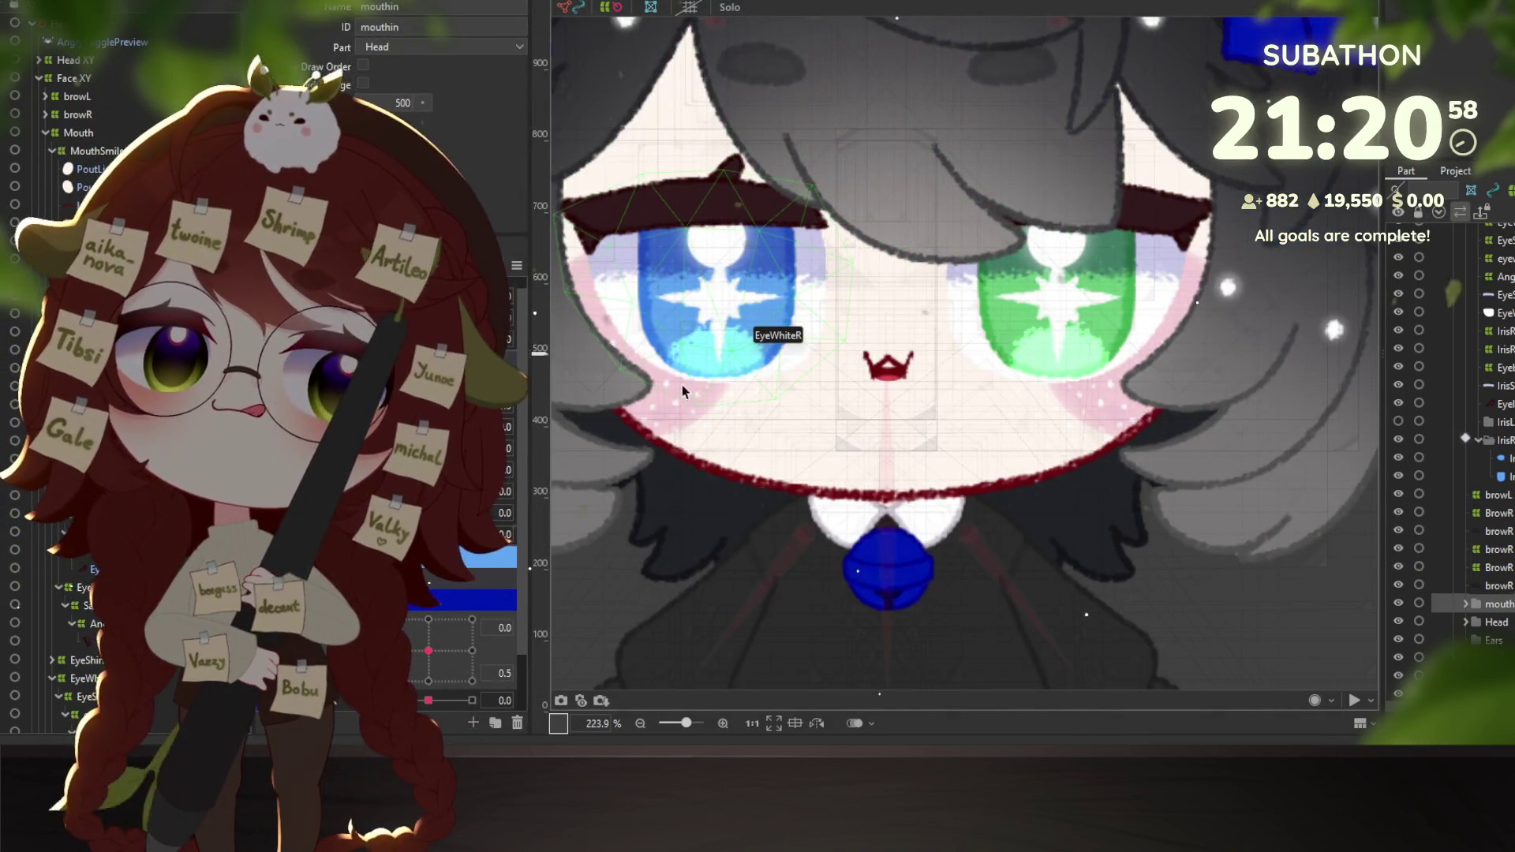
click(481, 318)
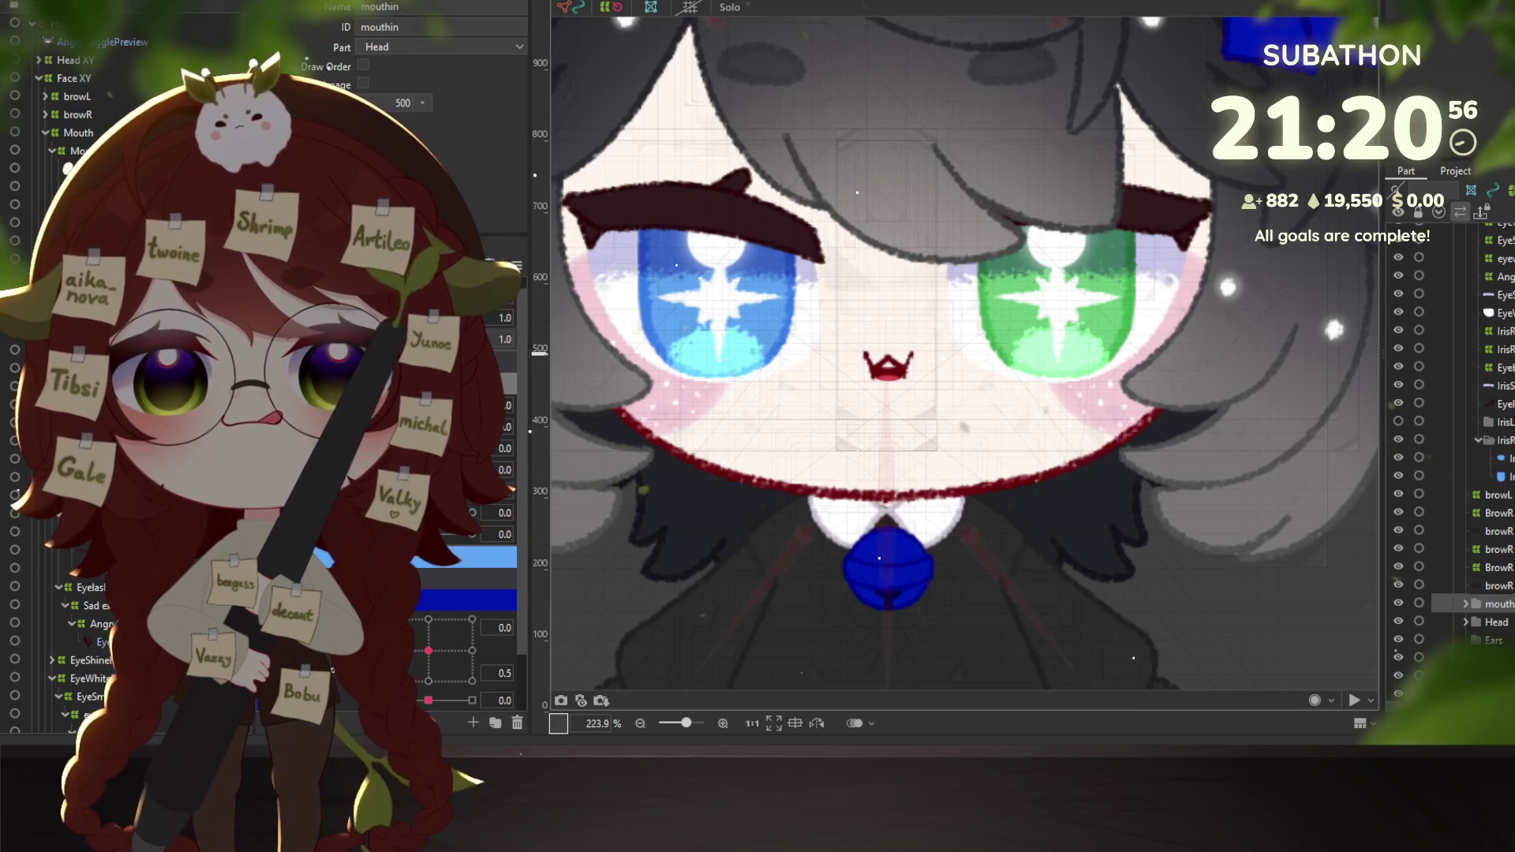
right_click(519, 263)
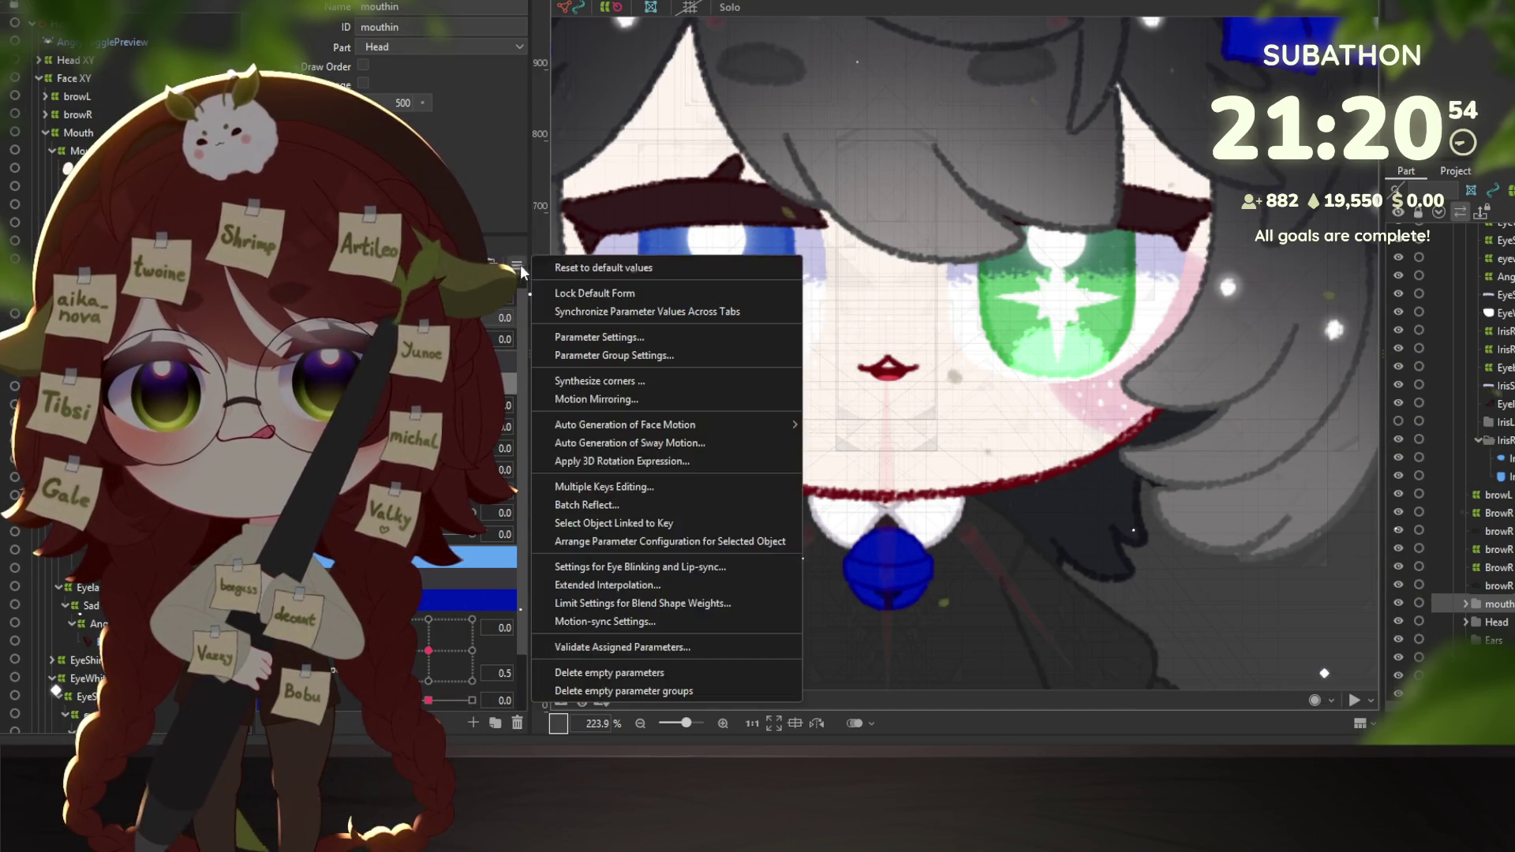
click(655, 268)
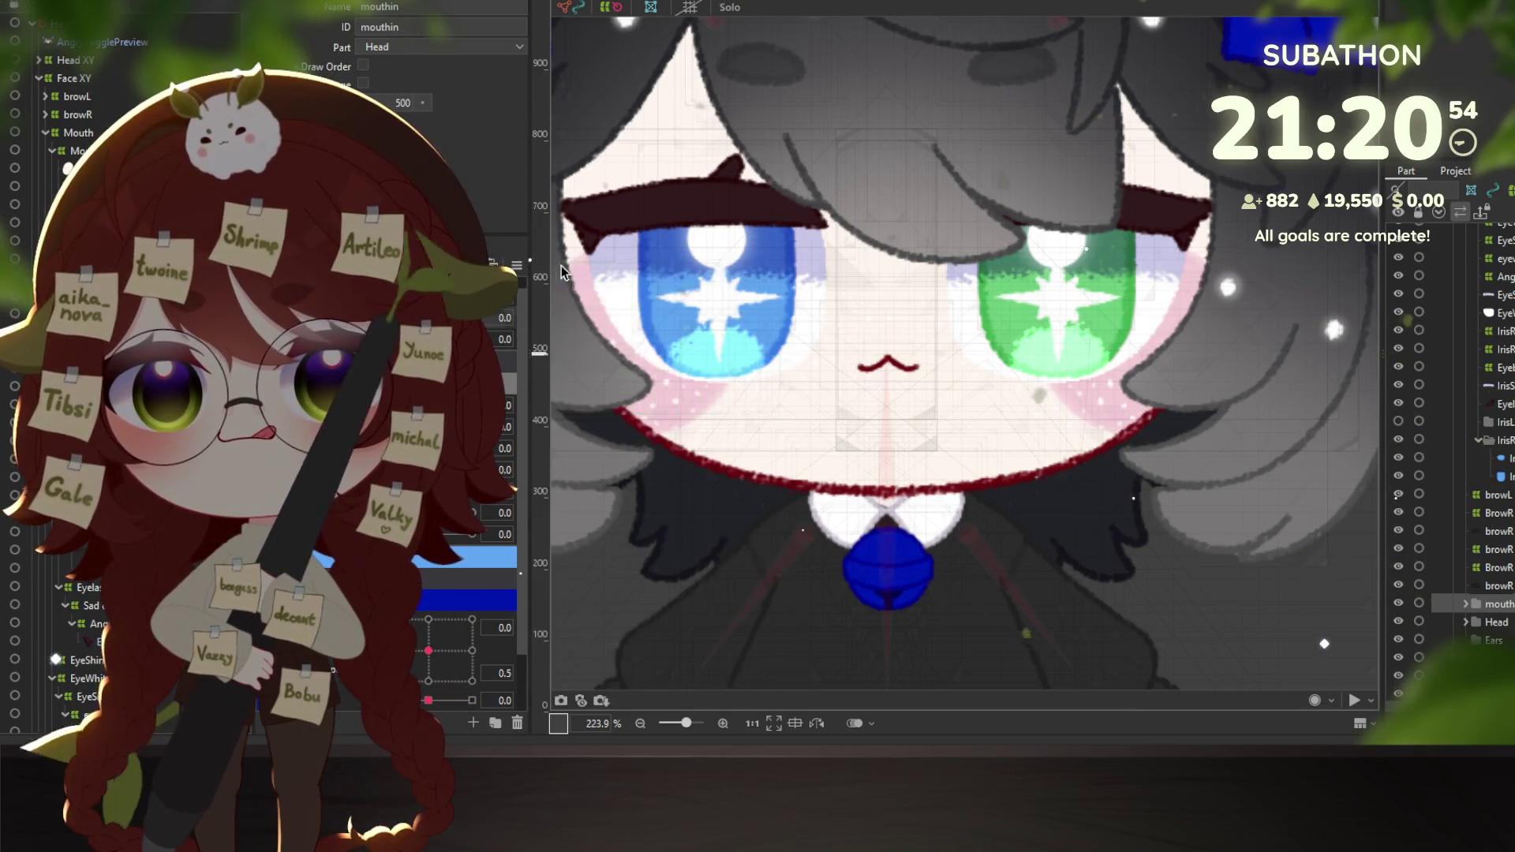
Collapse the Mouth groups in the parts tree and select the eye group's deformer.
click(50, 151)
click(38, 135)
click(45, 132)
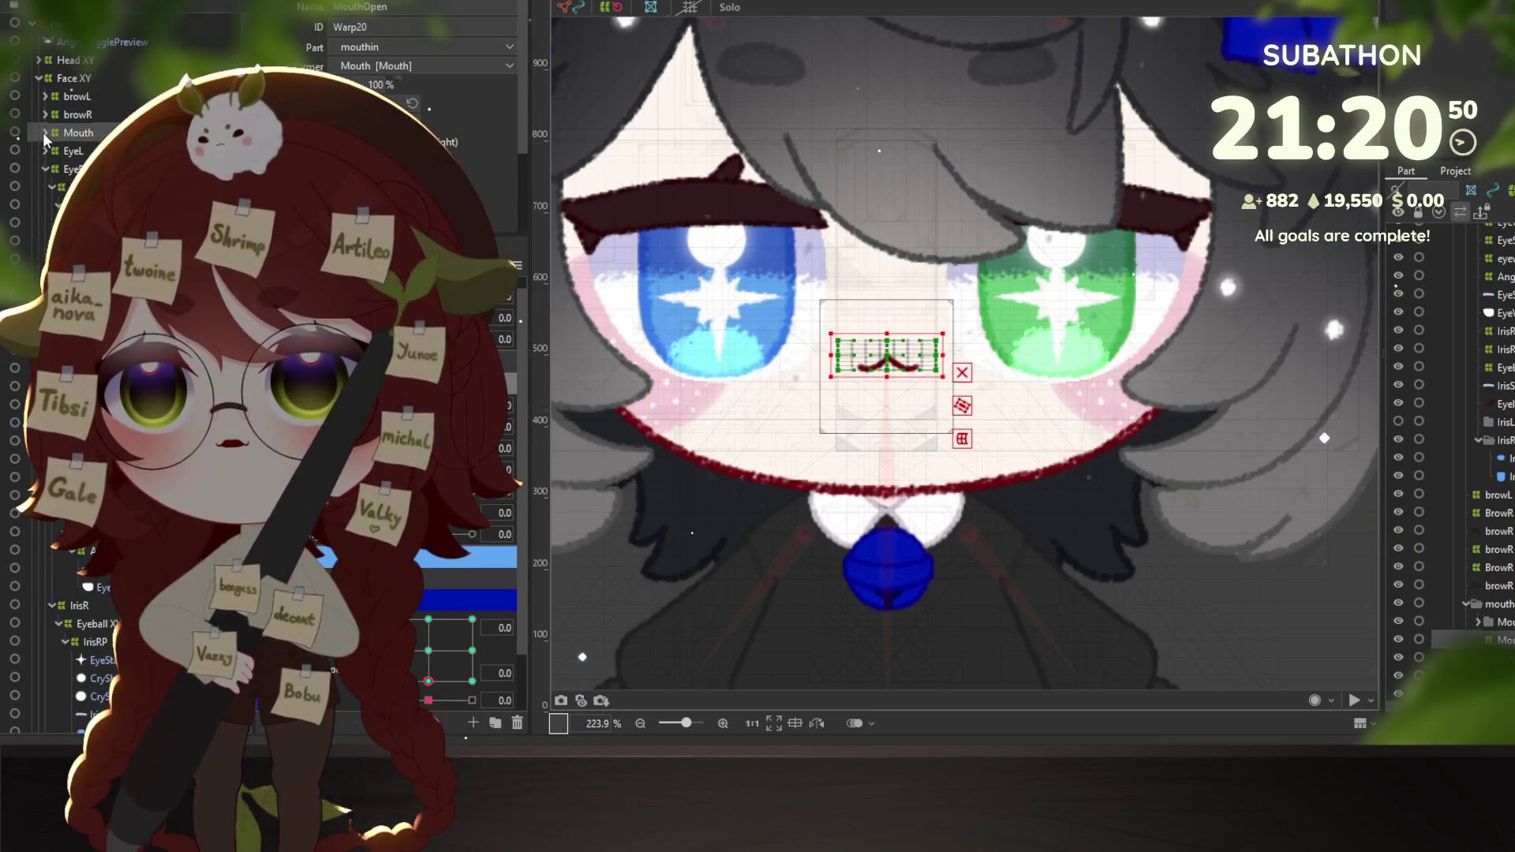
click(49, 167)
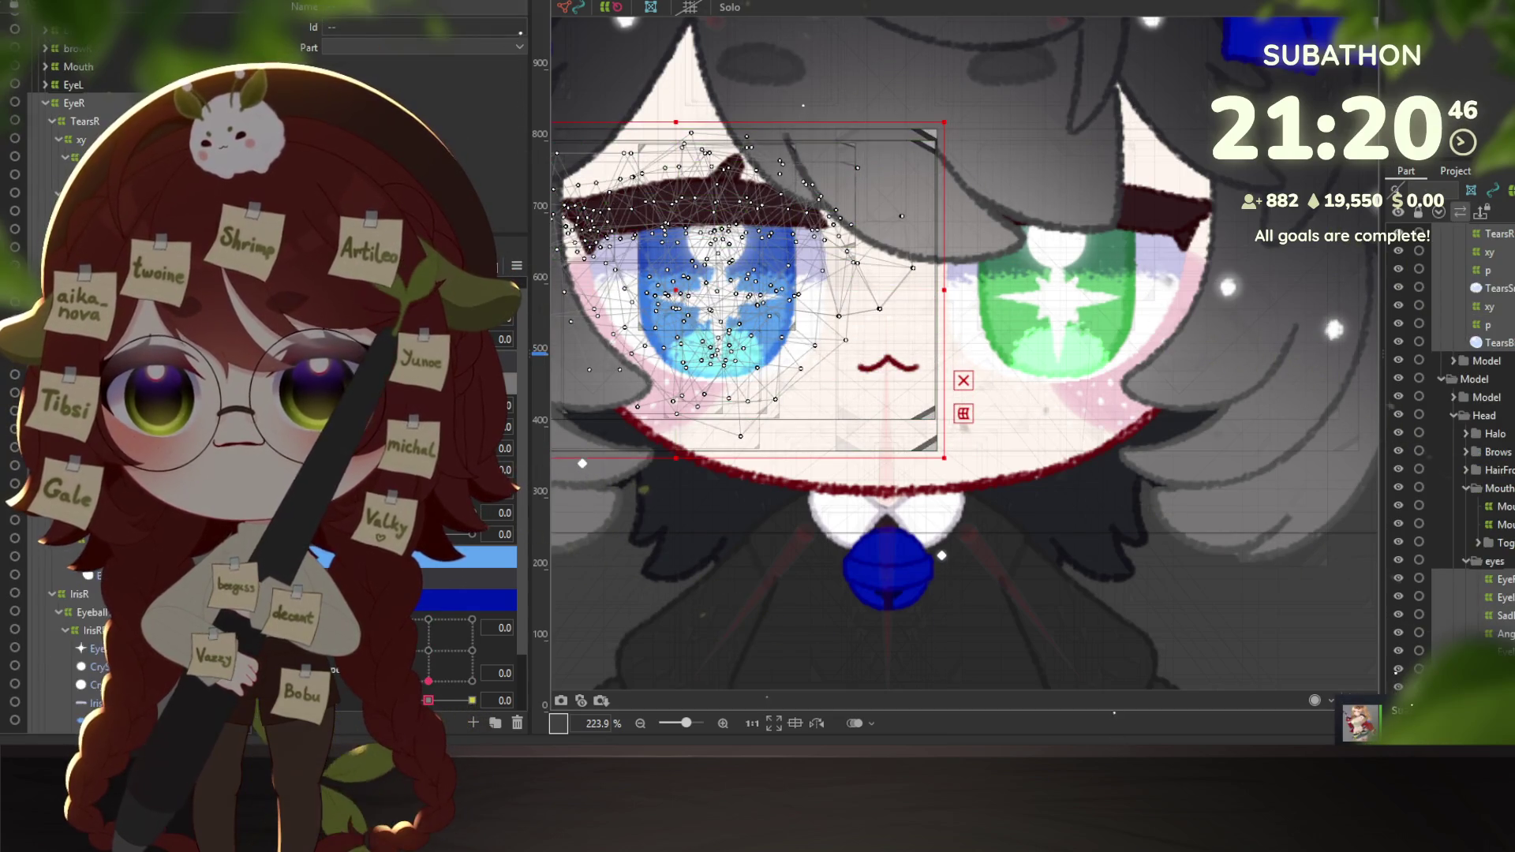
Select the AngryEx brow mesh over the eye and launch Create Warp Deformer (Ctrl+W).
click(695, 198)
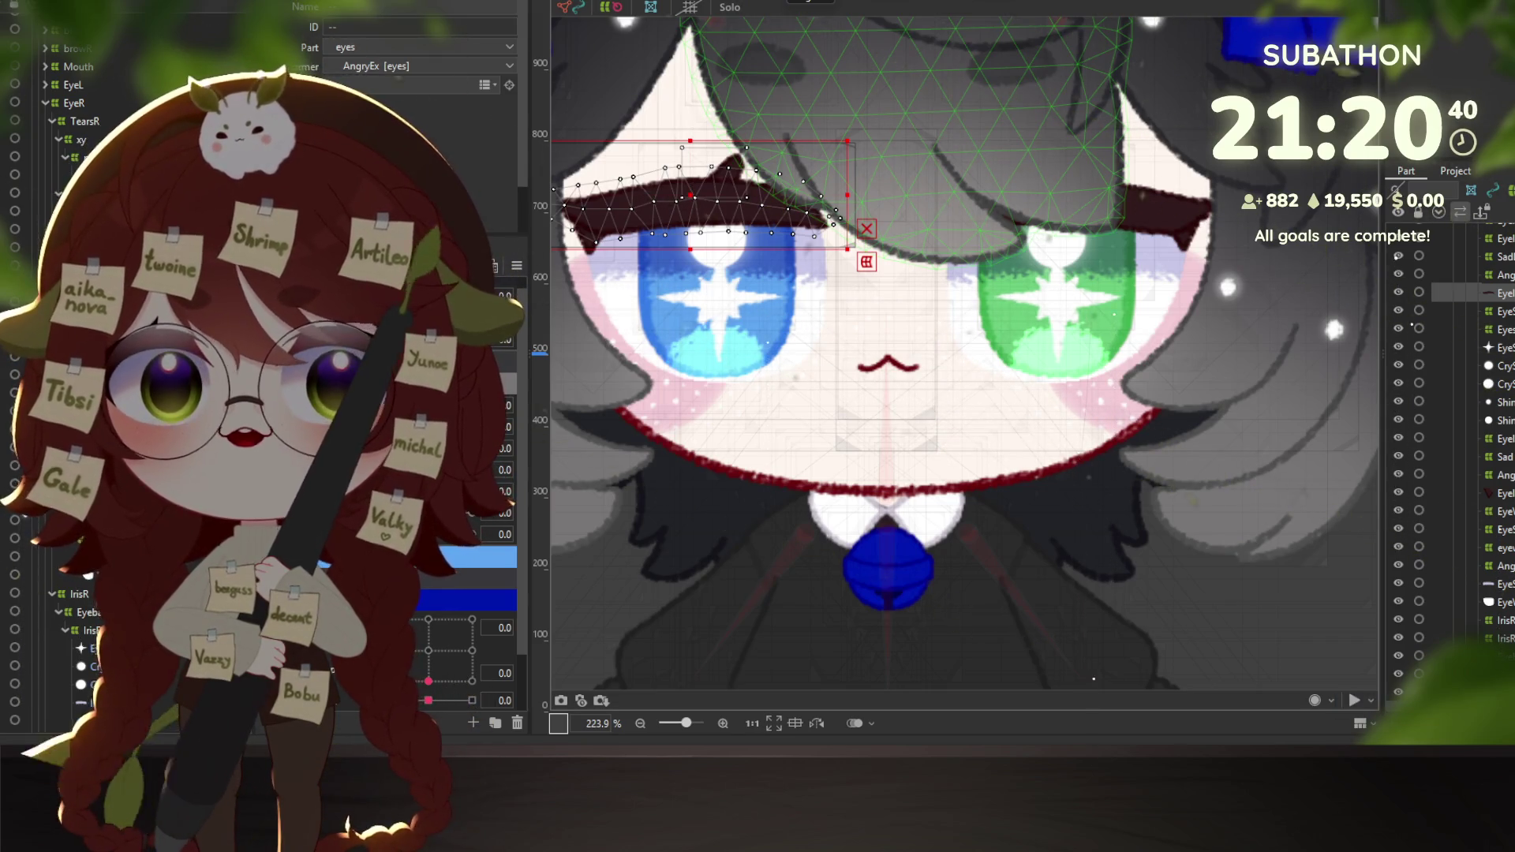
key(ctrl+w)
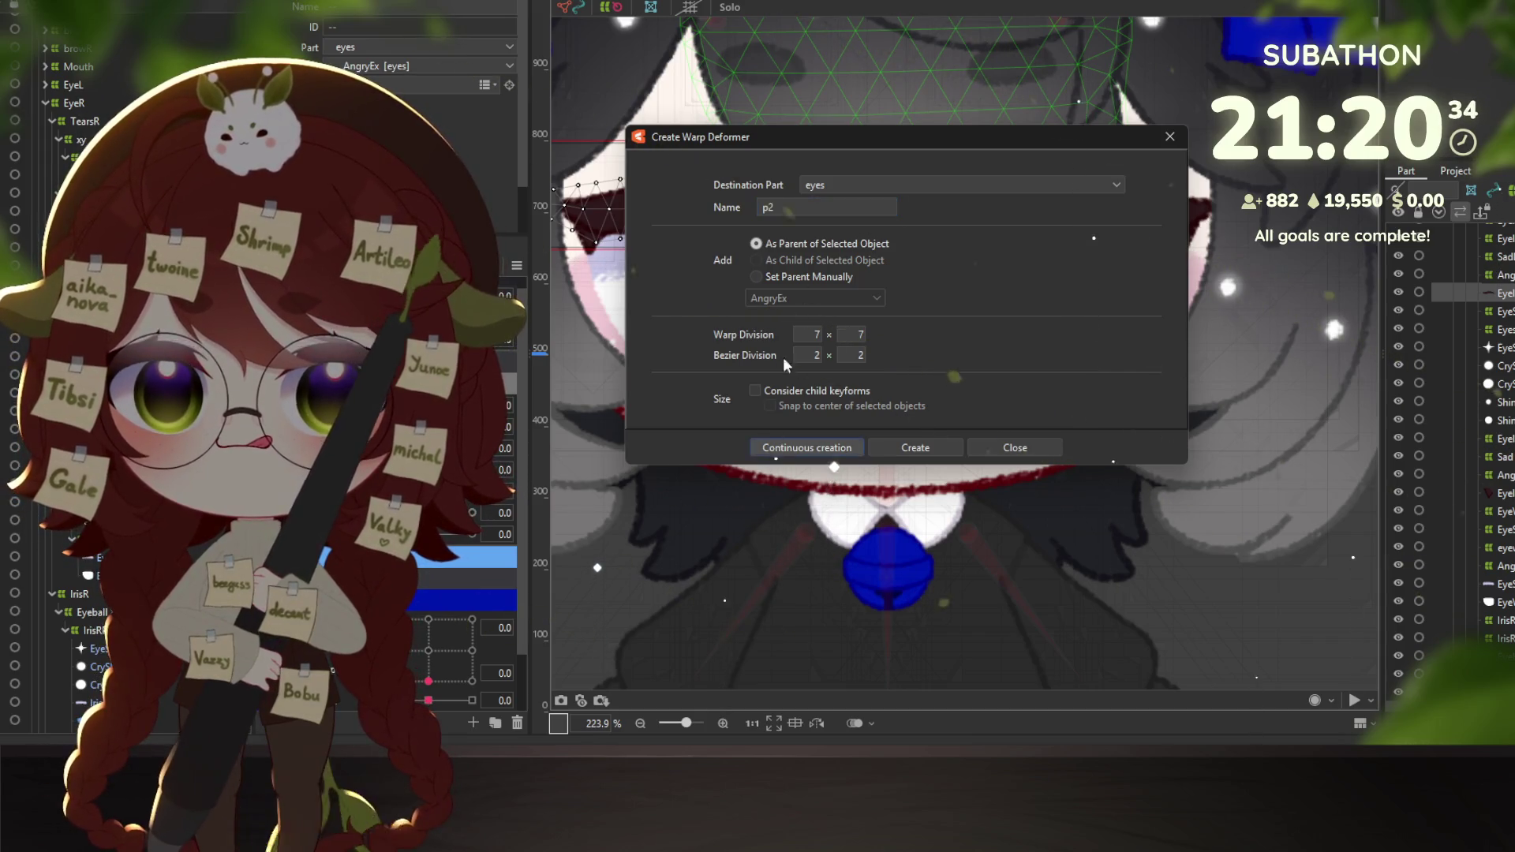
Create nested p2 and p1 warp deformers around the AngryEx brow and test-deform the new warp.
key(Return)
text(p1)
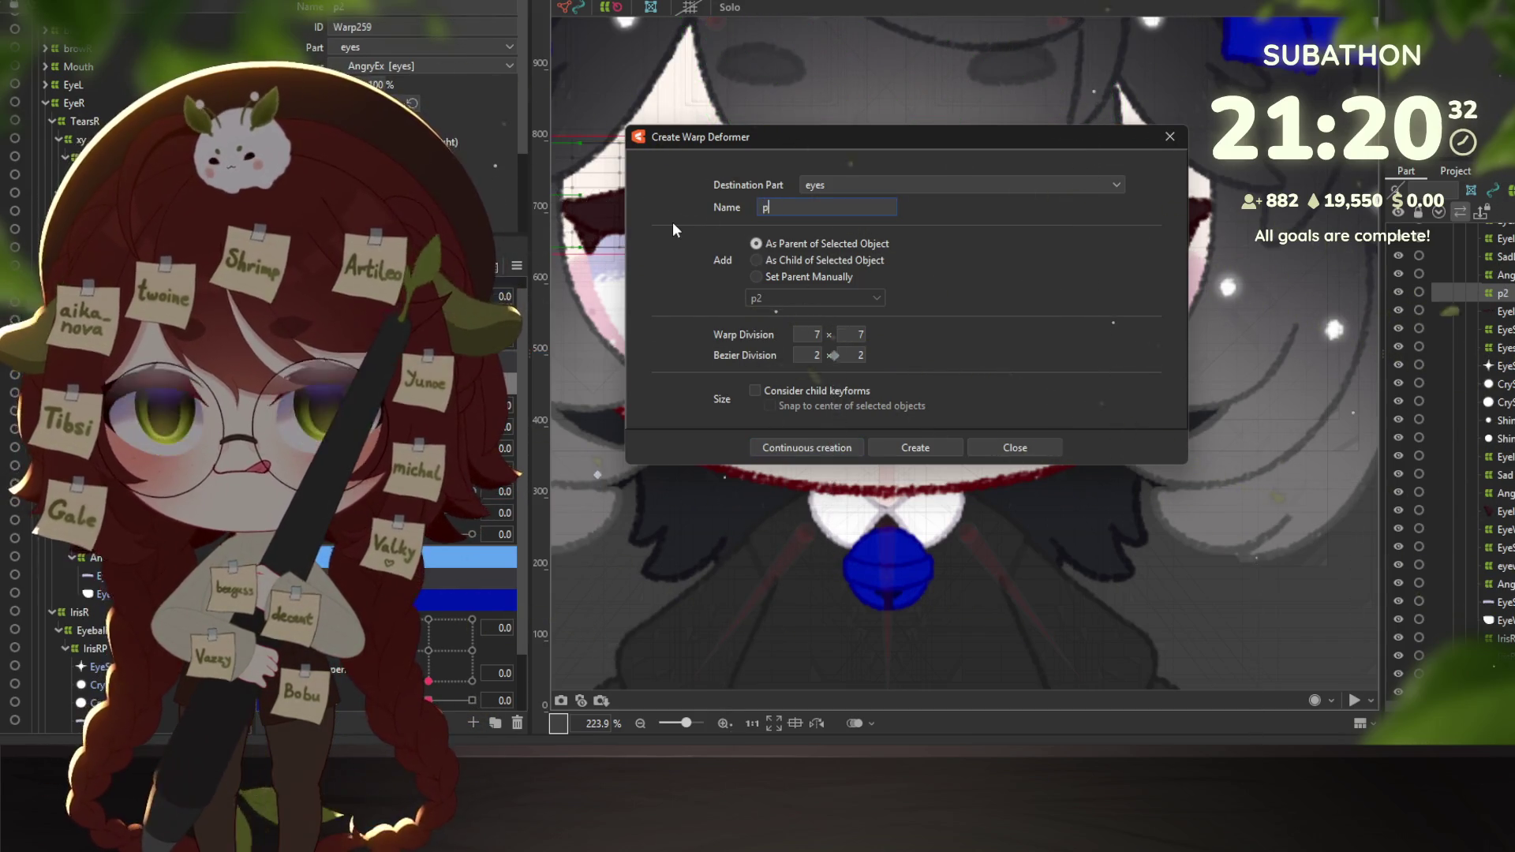
click(936, 448)
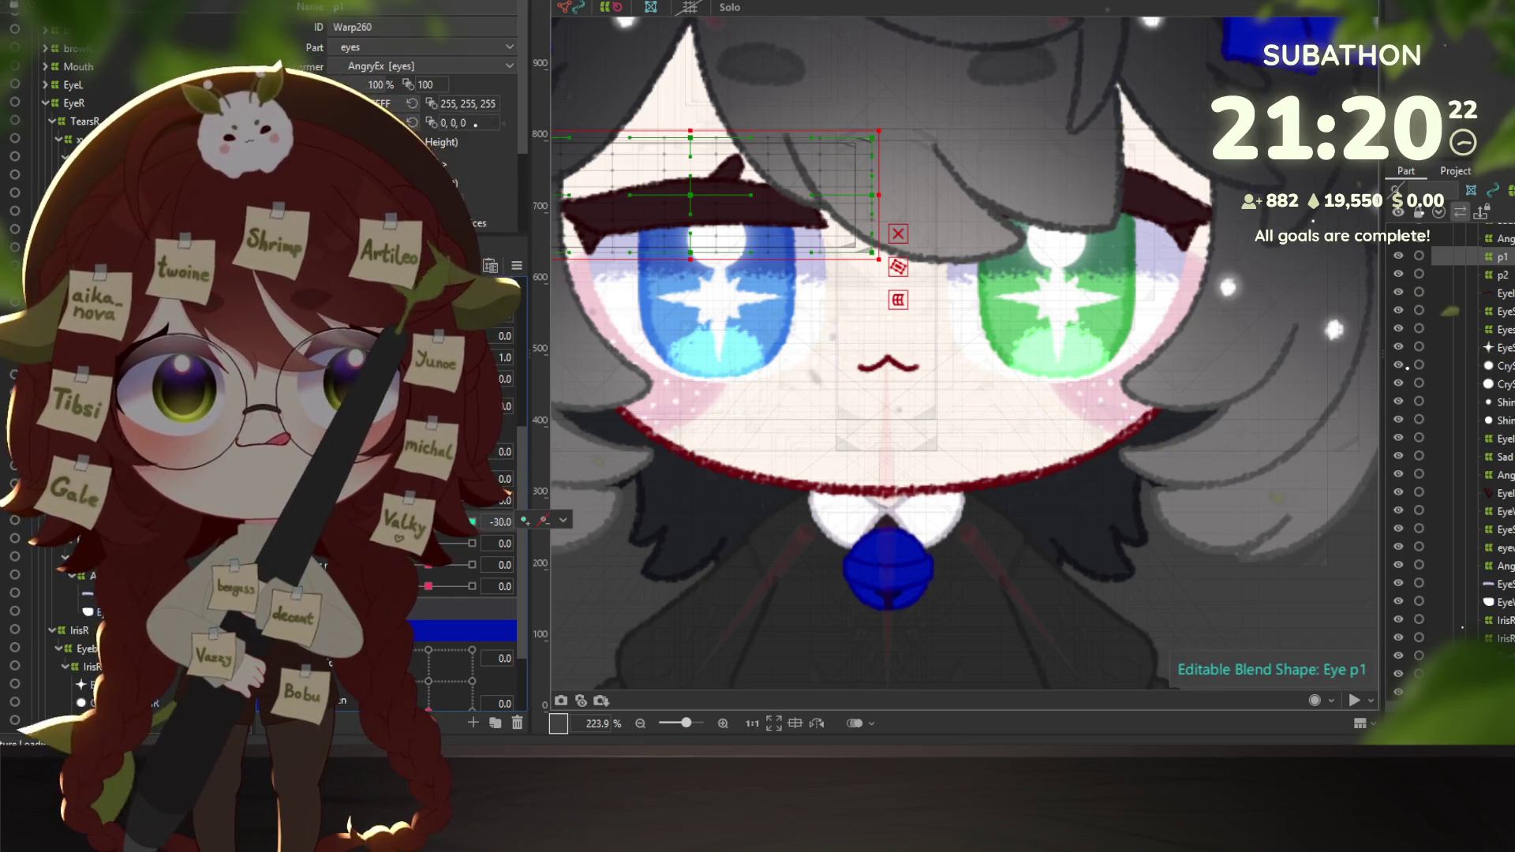
drag(791, 55, 897, 58)
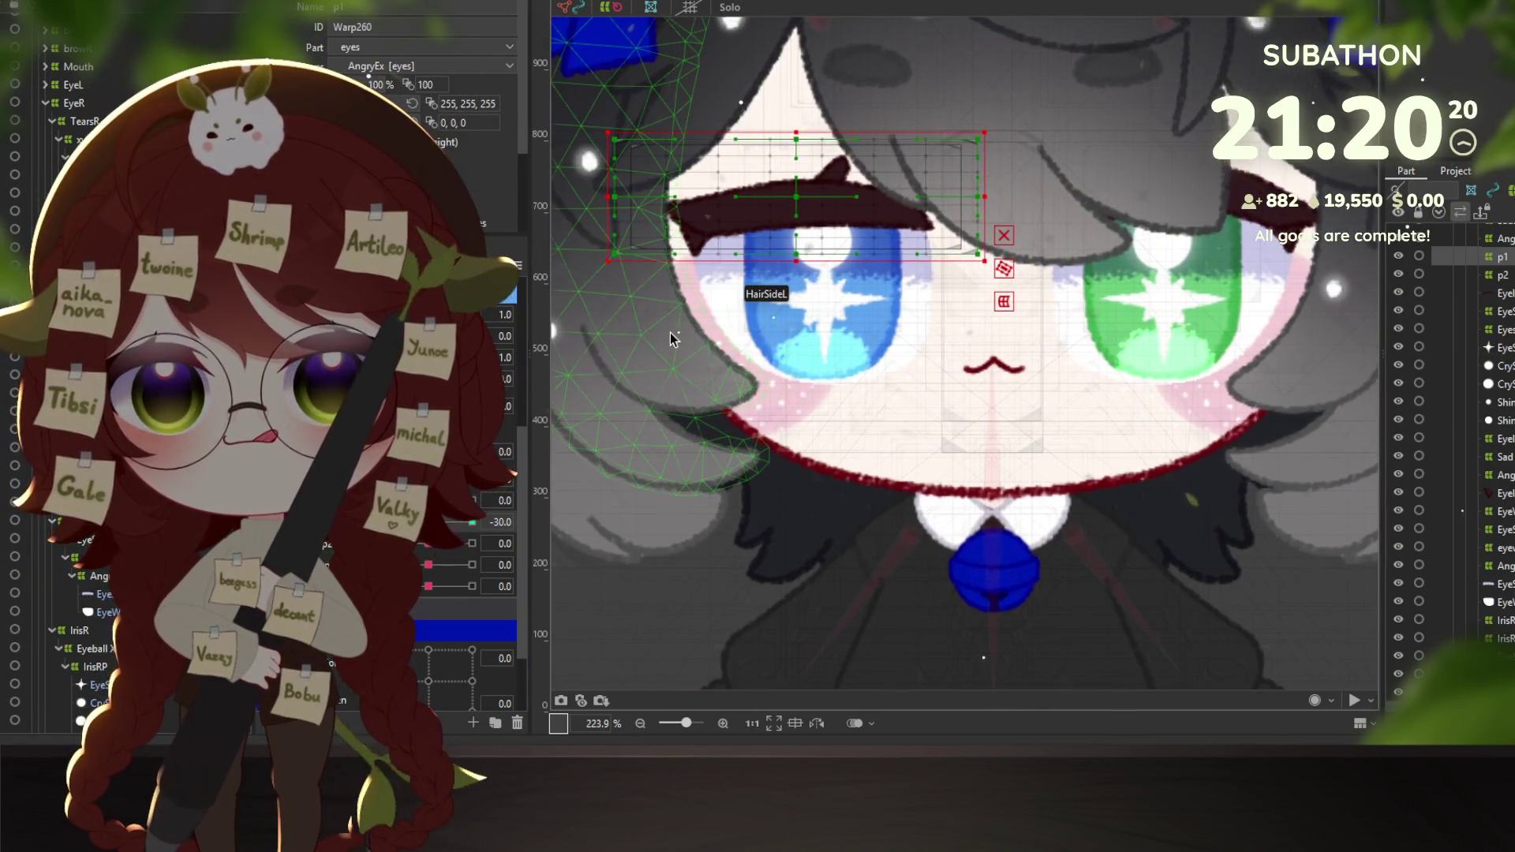
click(1003, 303)
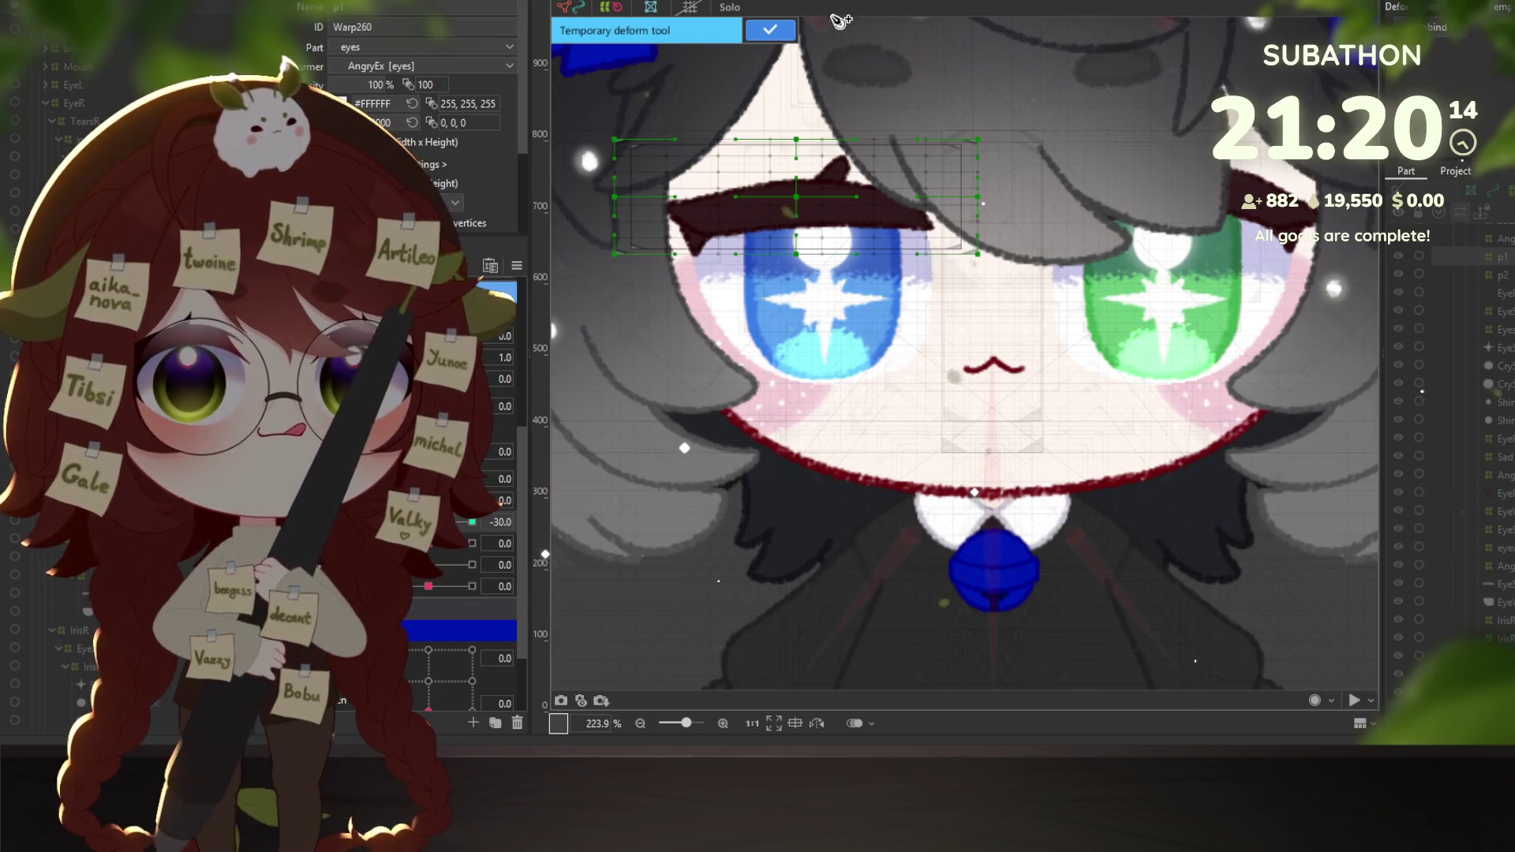
click(630, 157)
Wrap the side eyelash EyelashSideR3 in new p2 and p1 warp deformers, then select the brow's p1.
click(1483, 475)
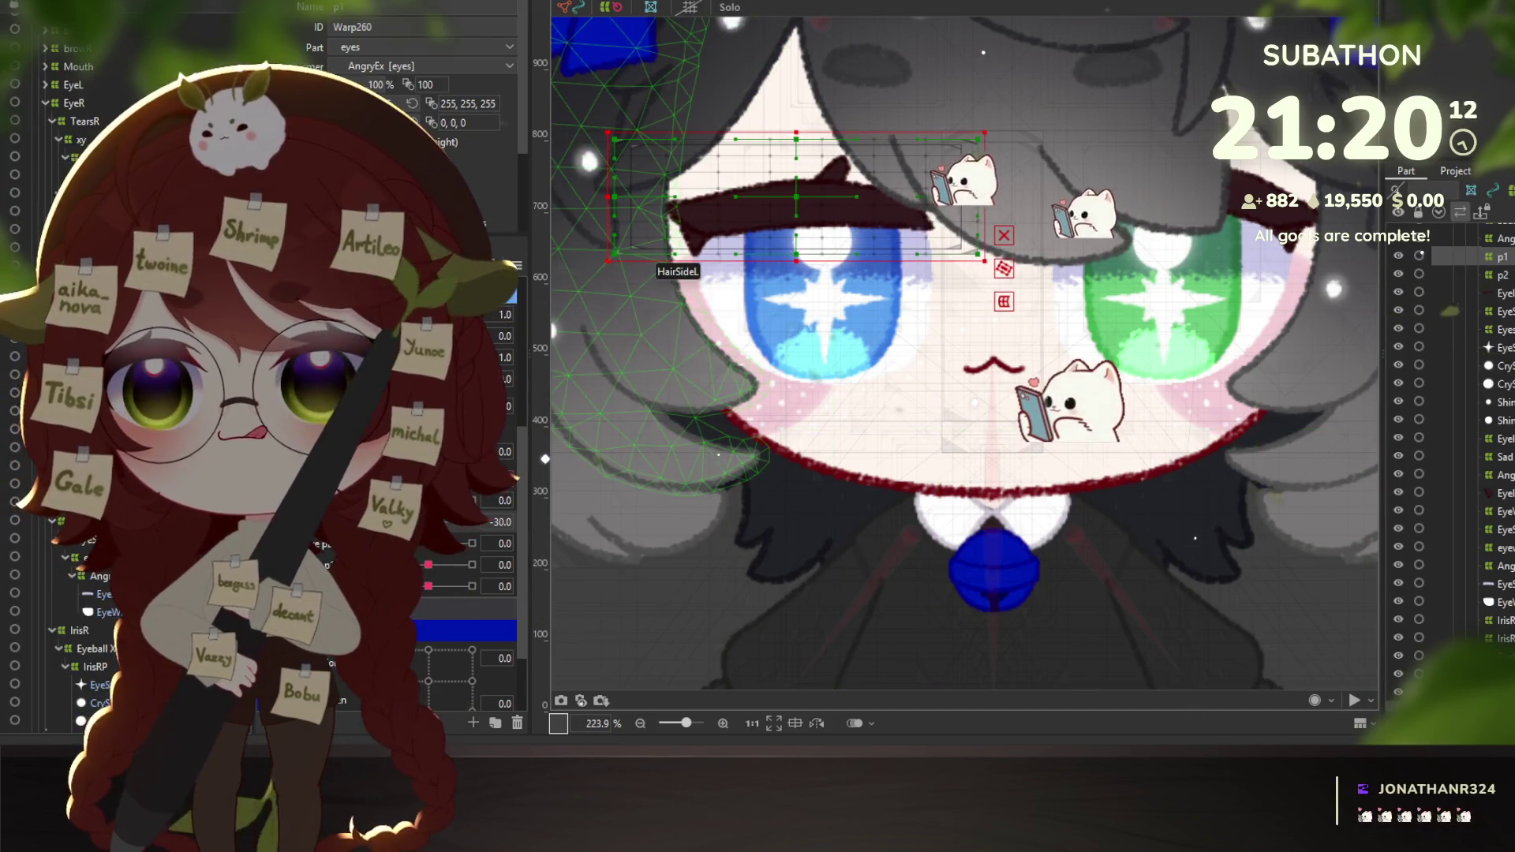
click(1483, 494)
click(1471, 190)
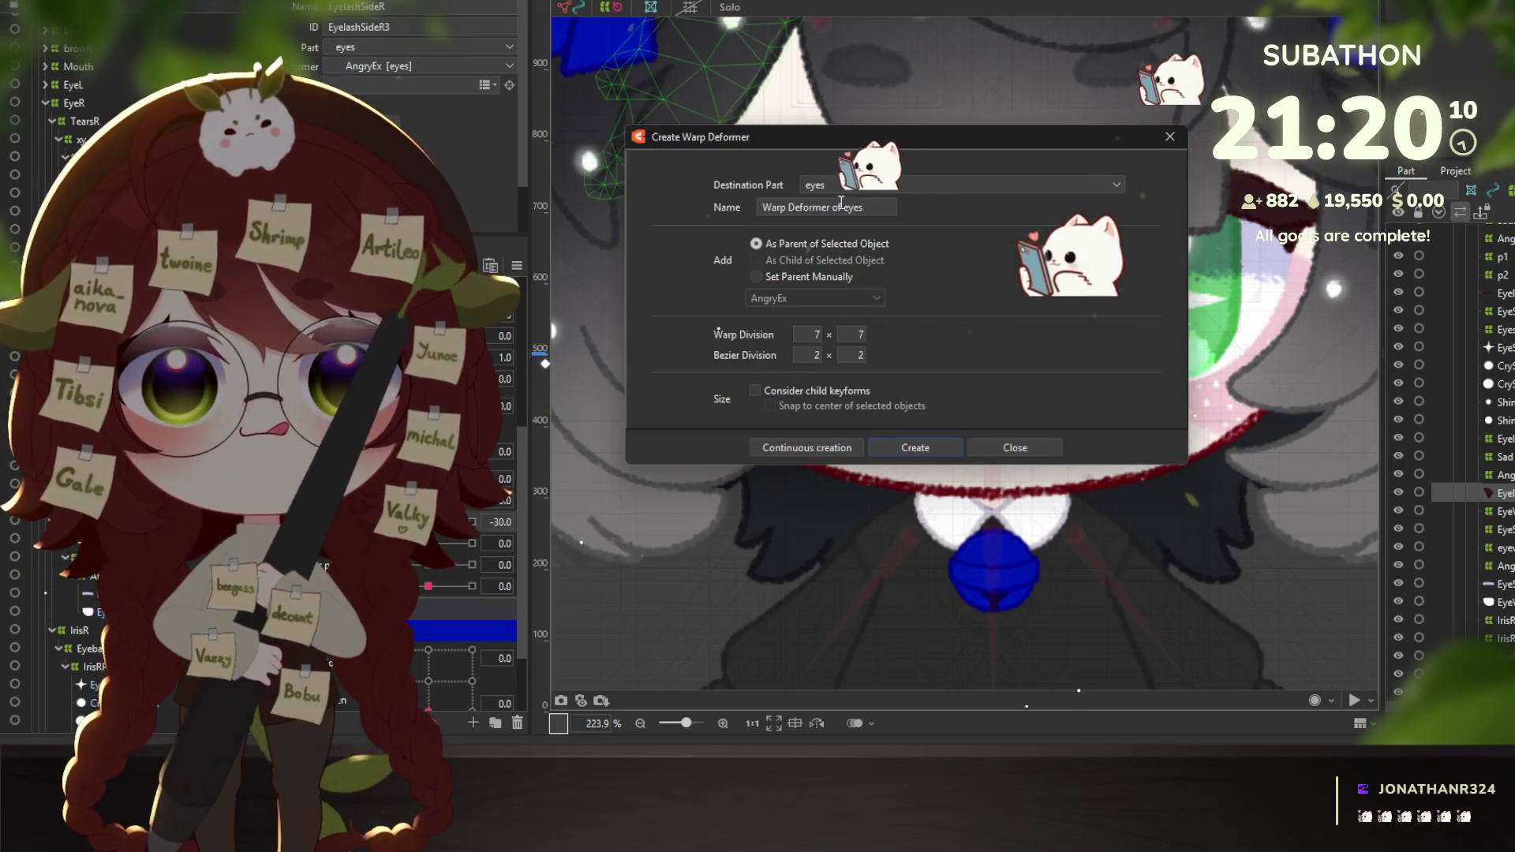
text(p2)
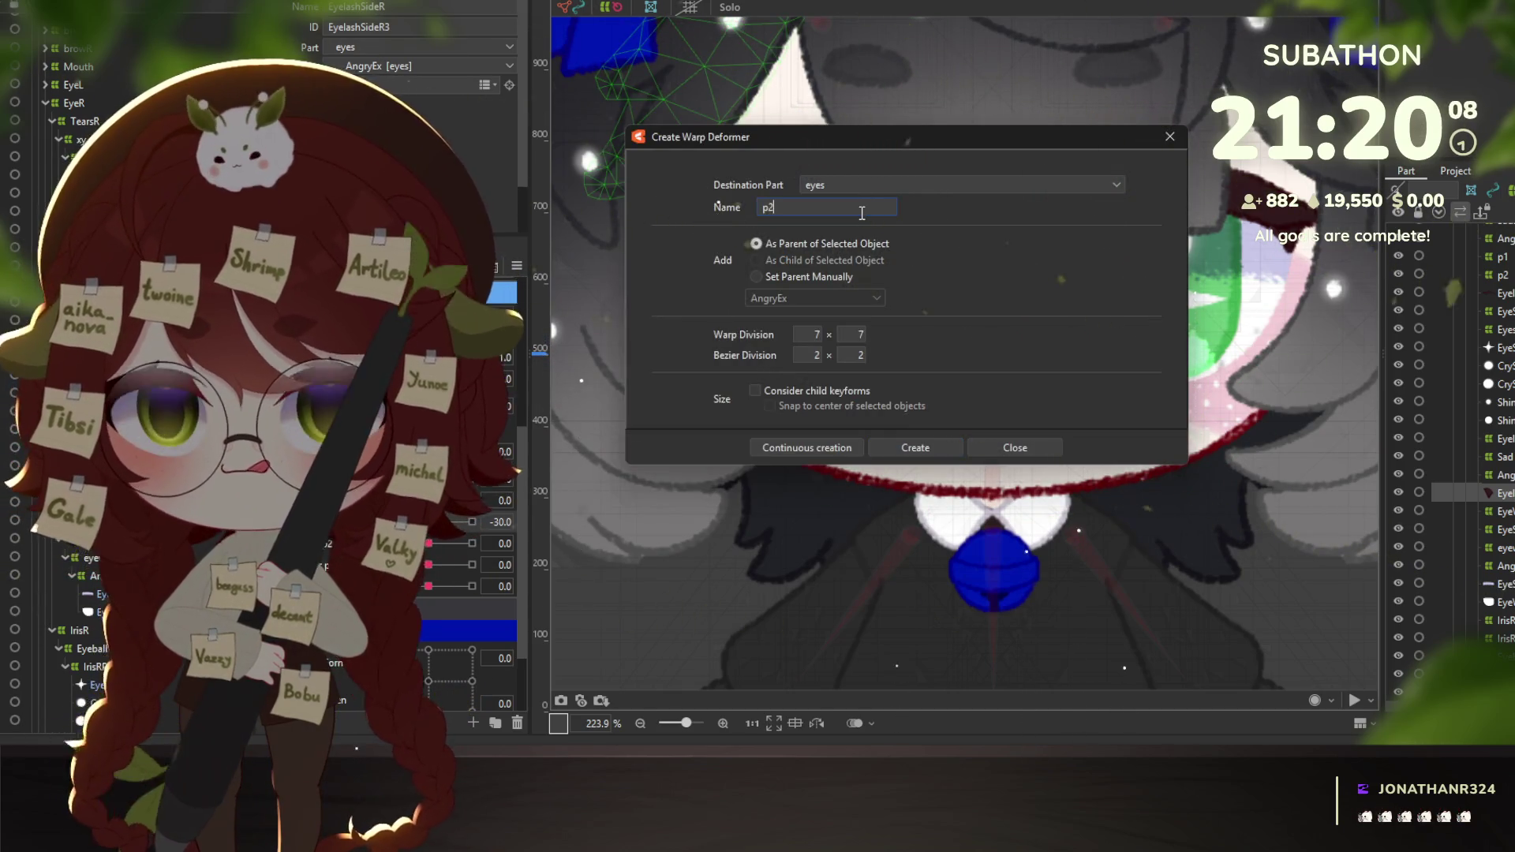
click(808, 448)
text(p1)
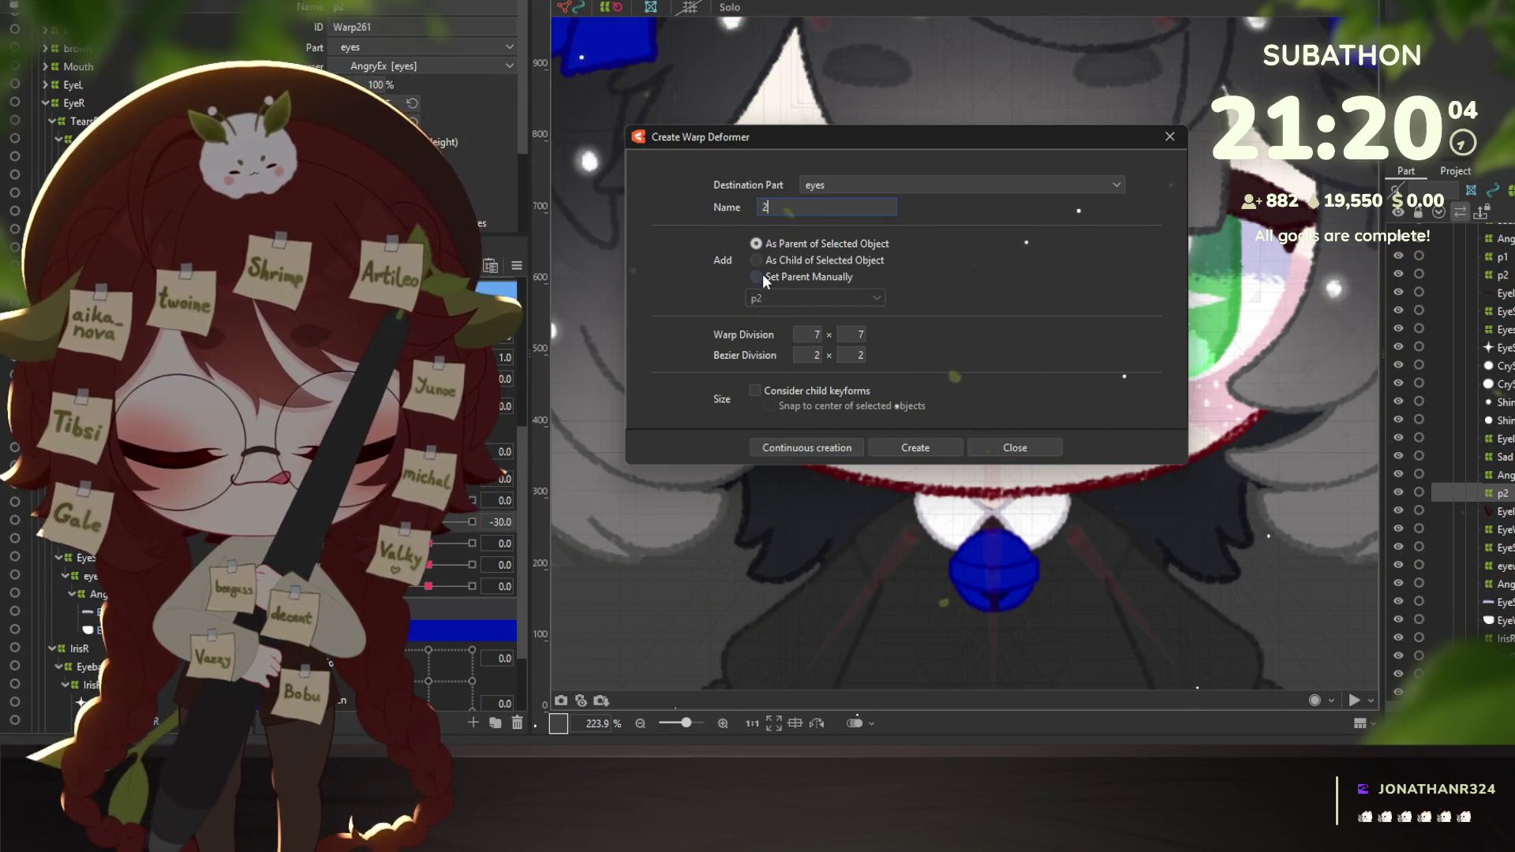
click(916, 447)
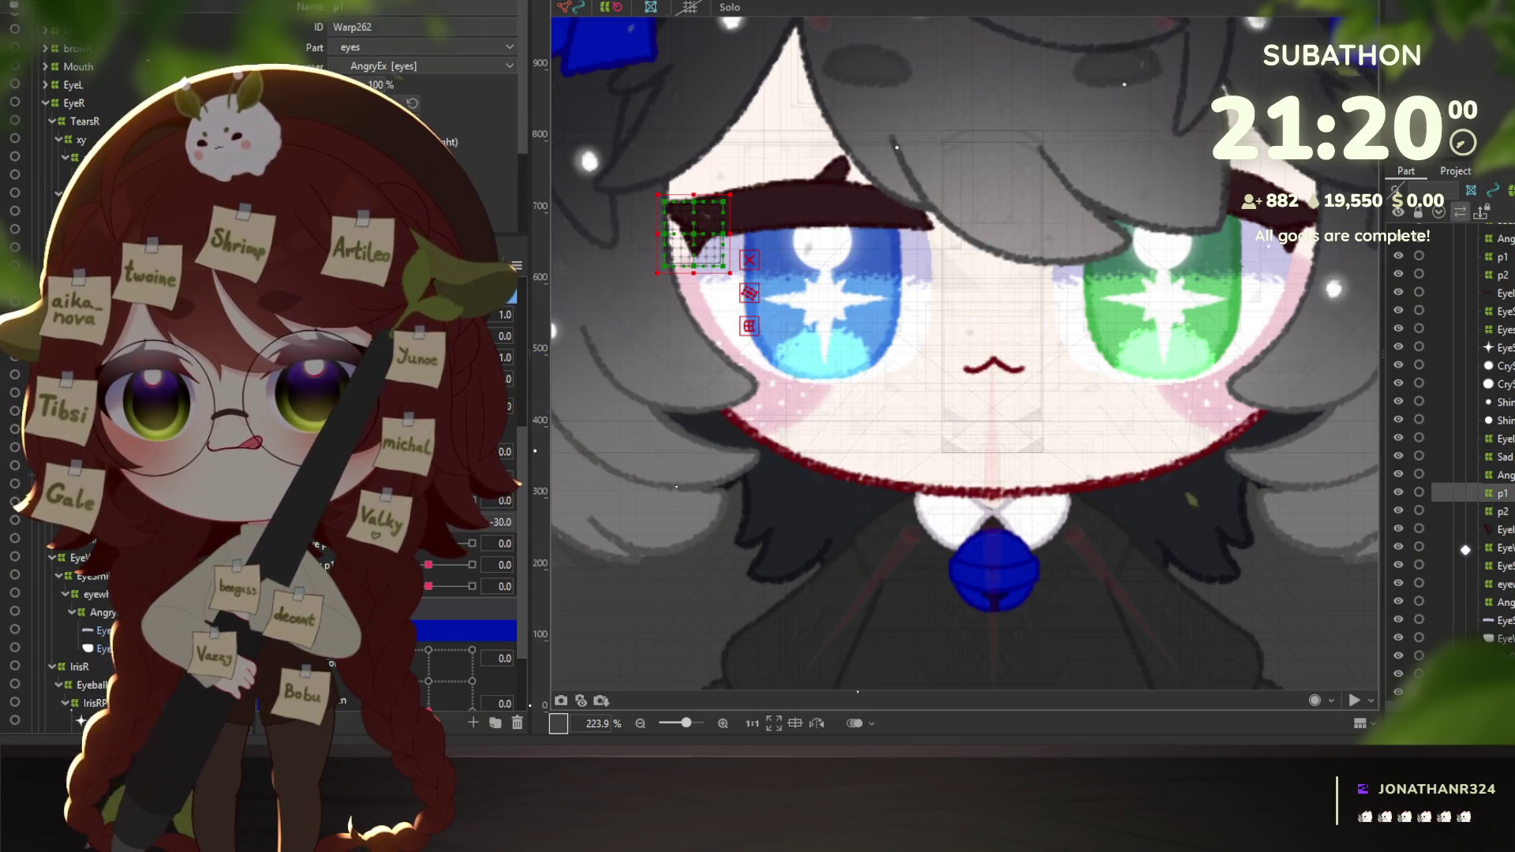
click(1499, 257)
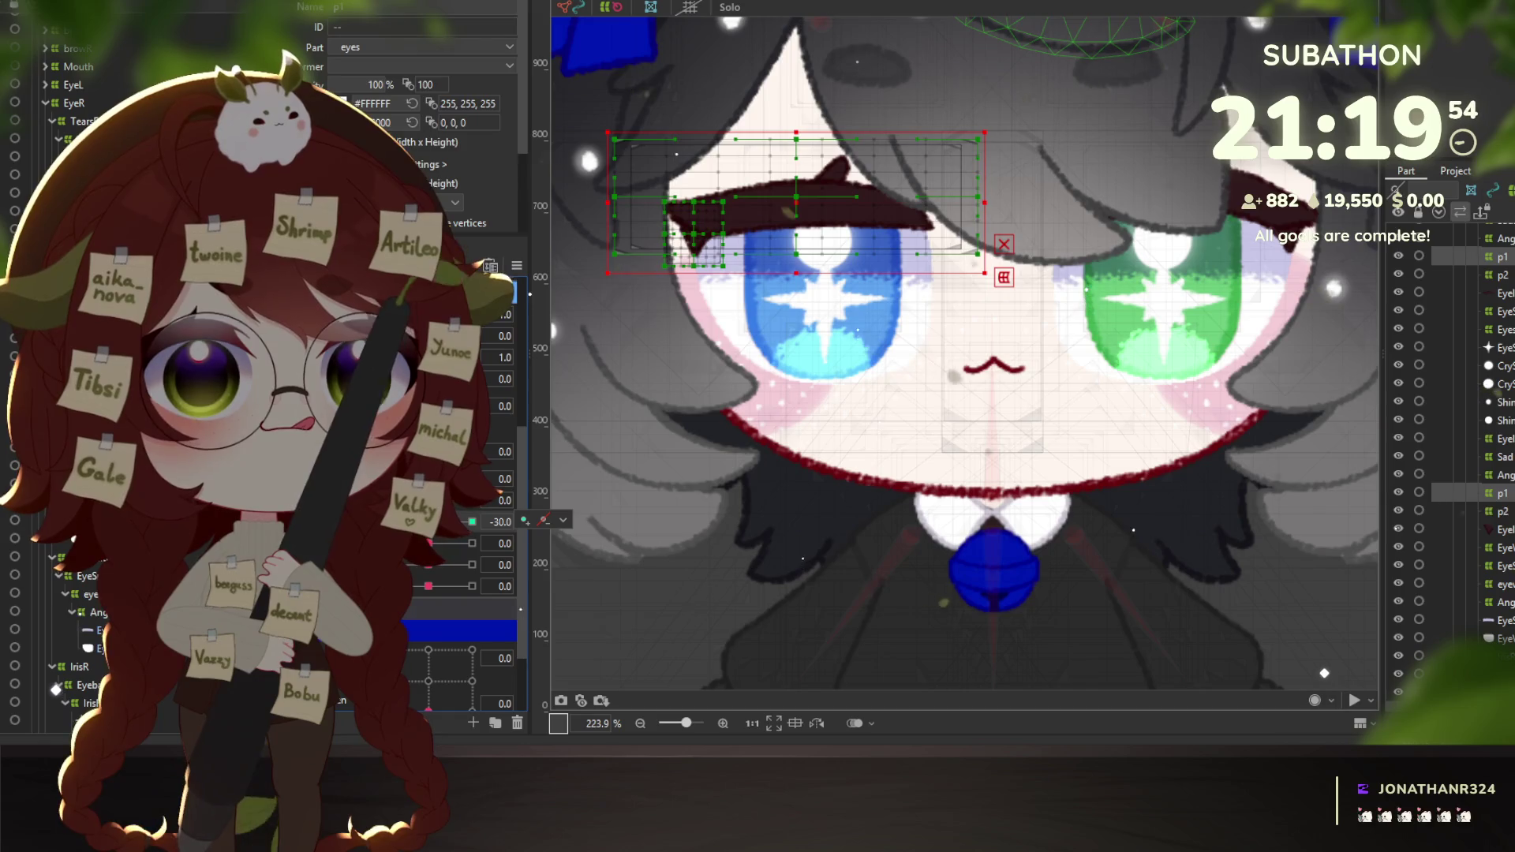
click(1004, 277)
click(1057, 189)
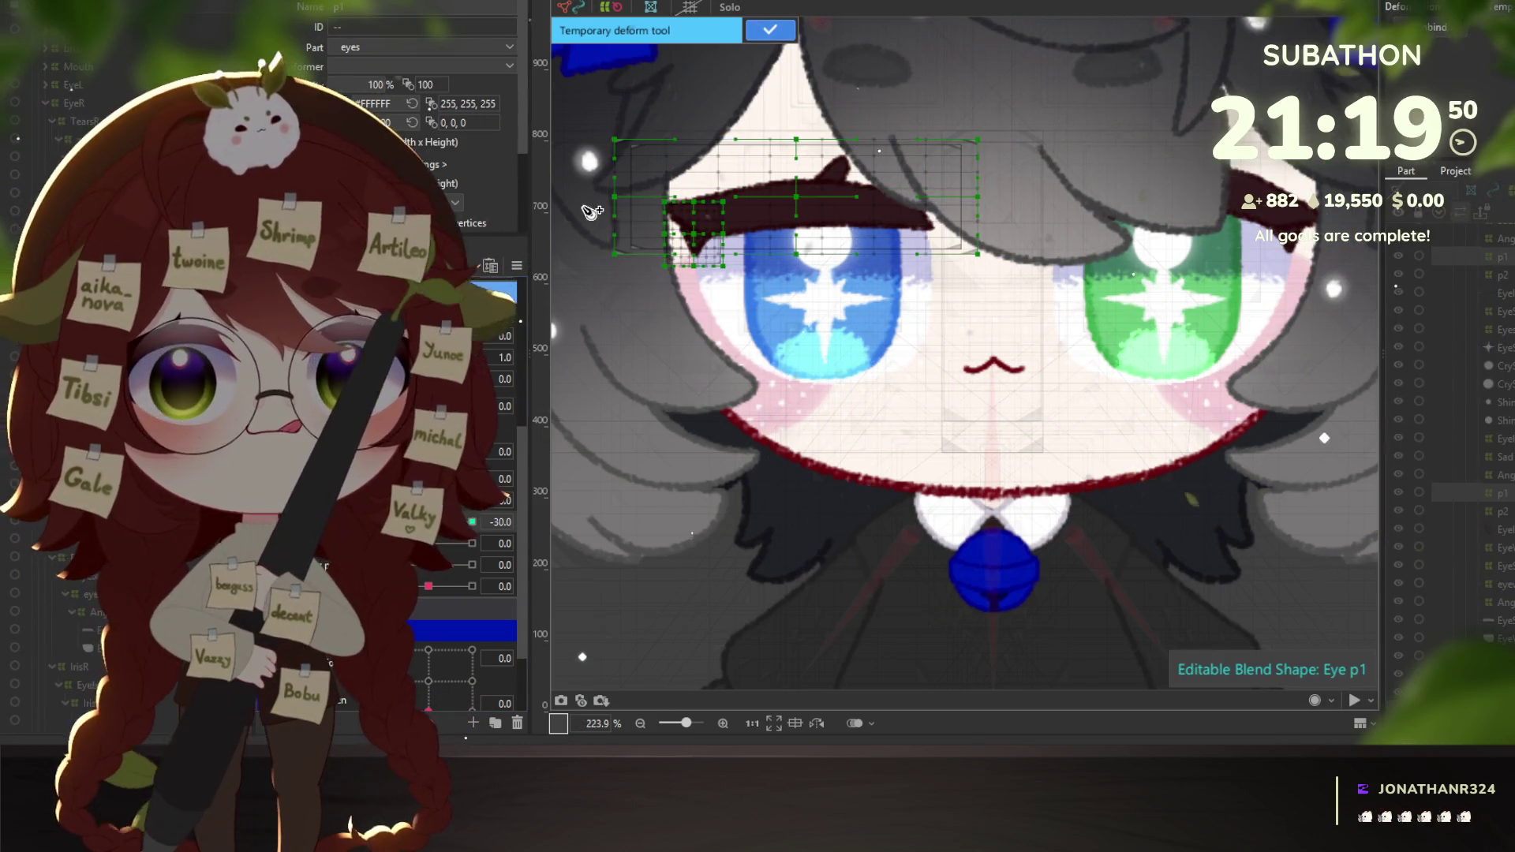
click(846, 202)
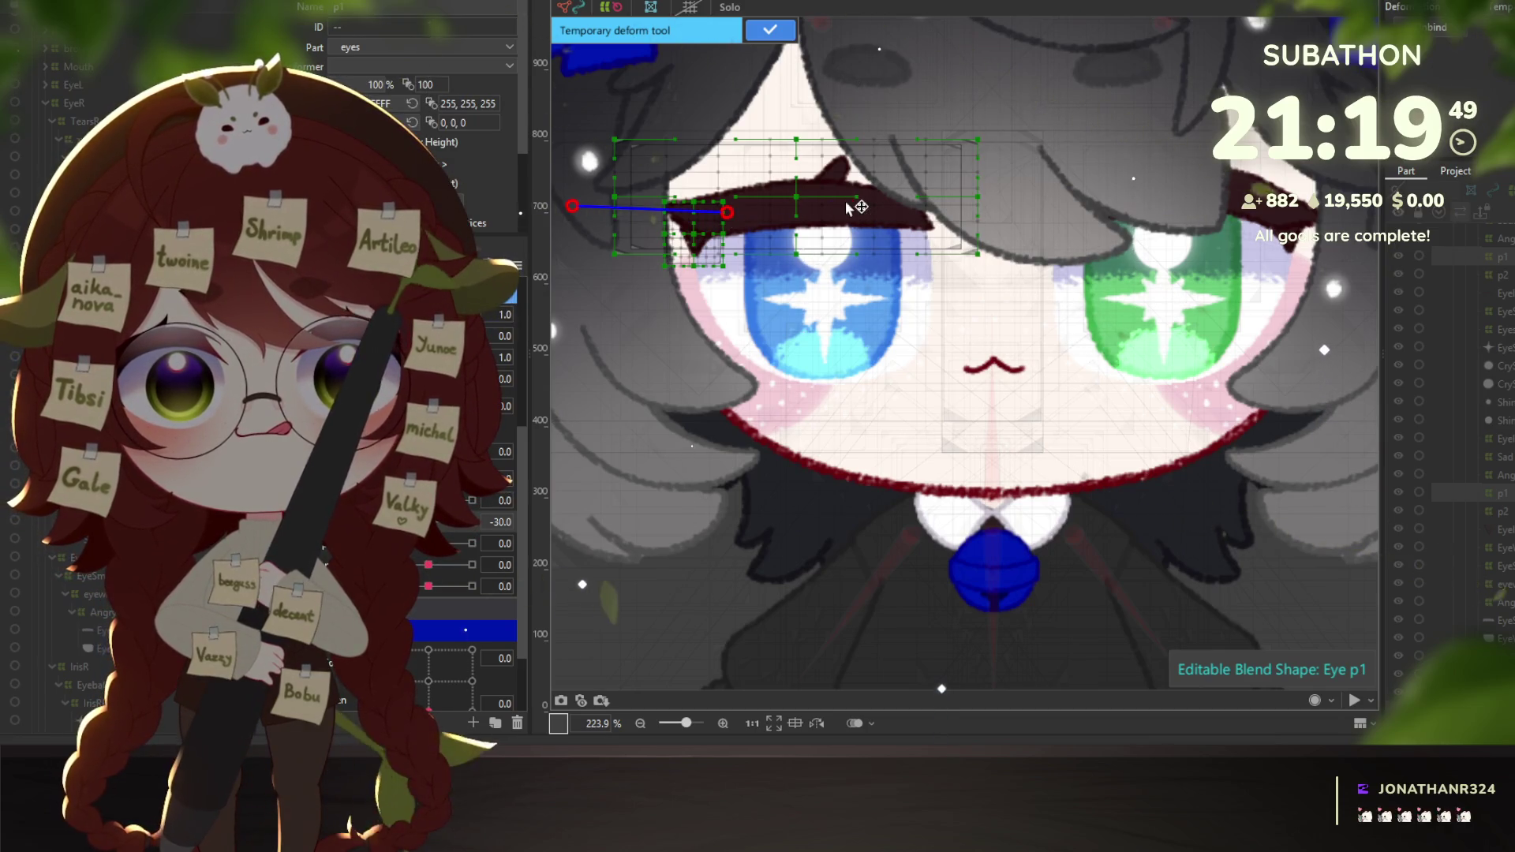
click(1111, 237)
drag(1111, 237, 1100, 351)
key(ctrl+z)
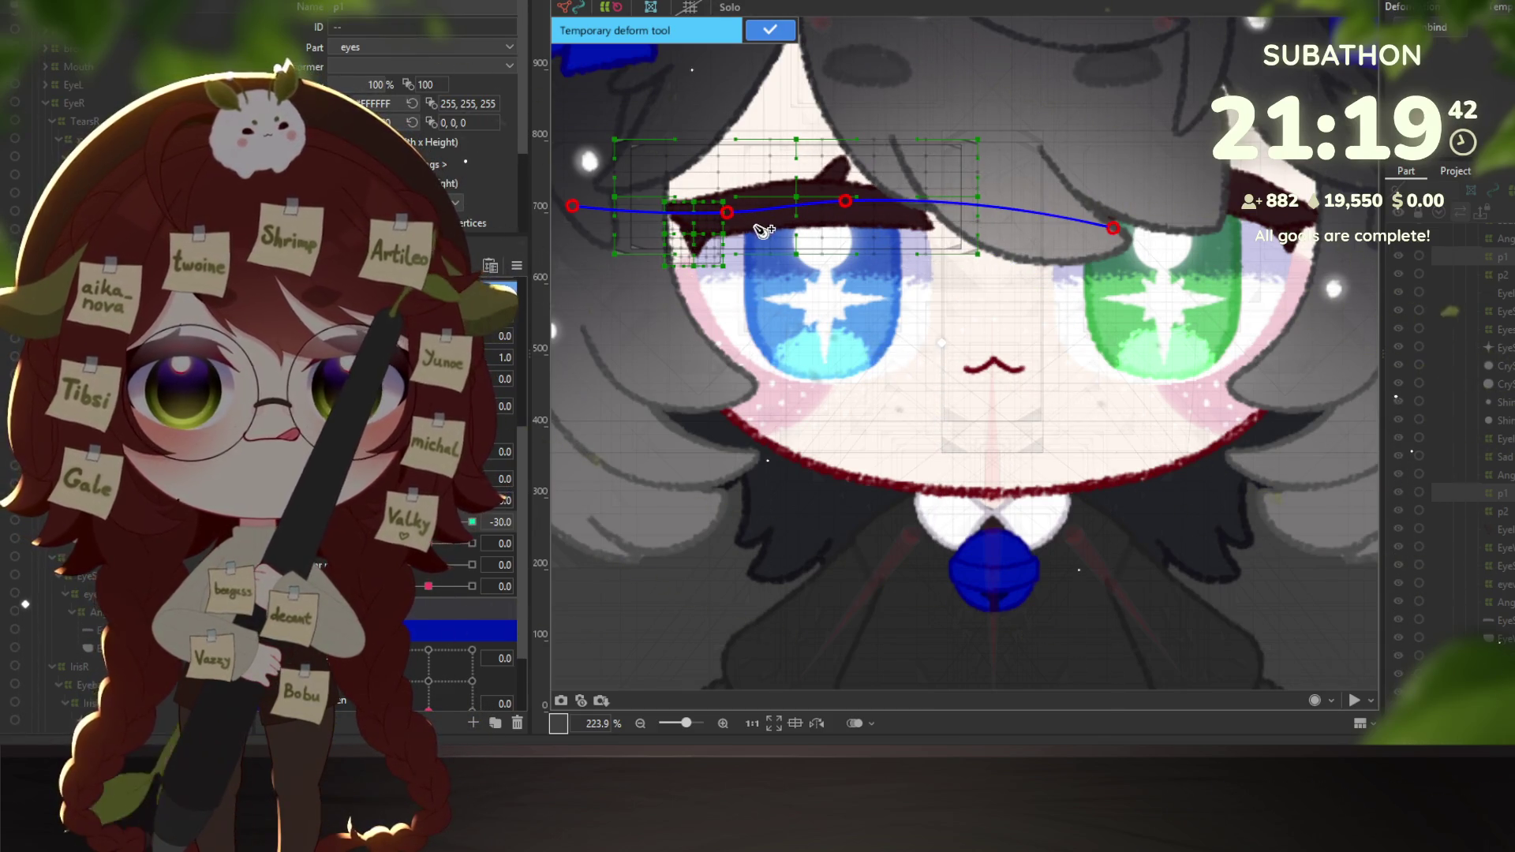
key(ctrl+z)
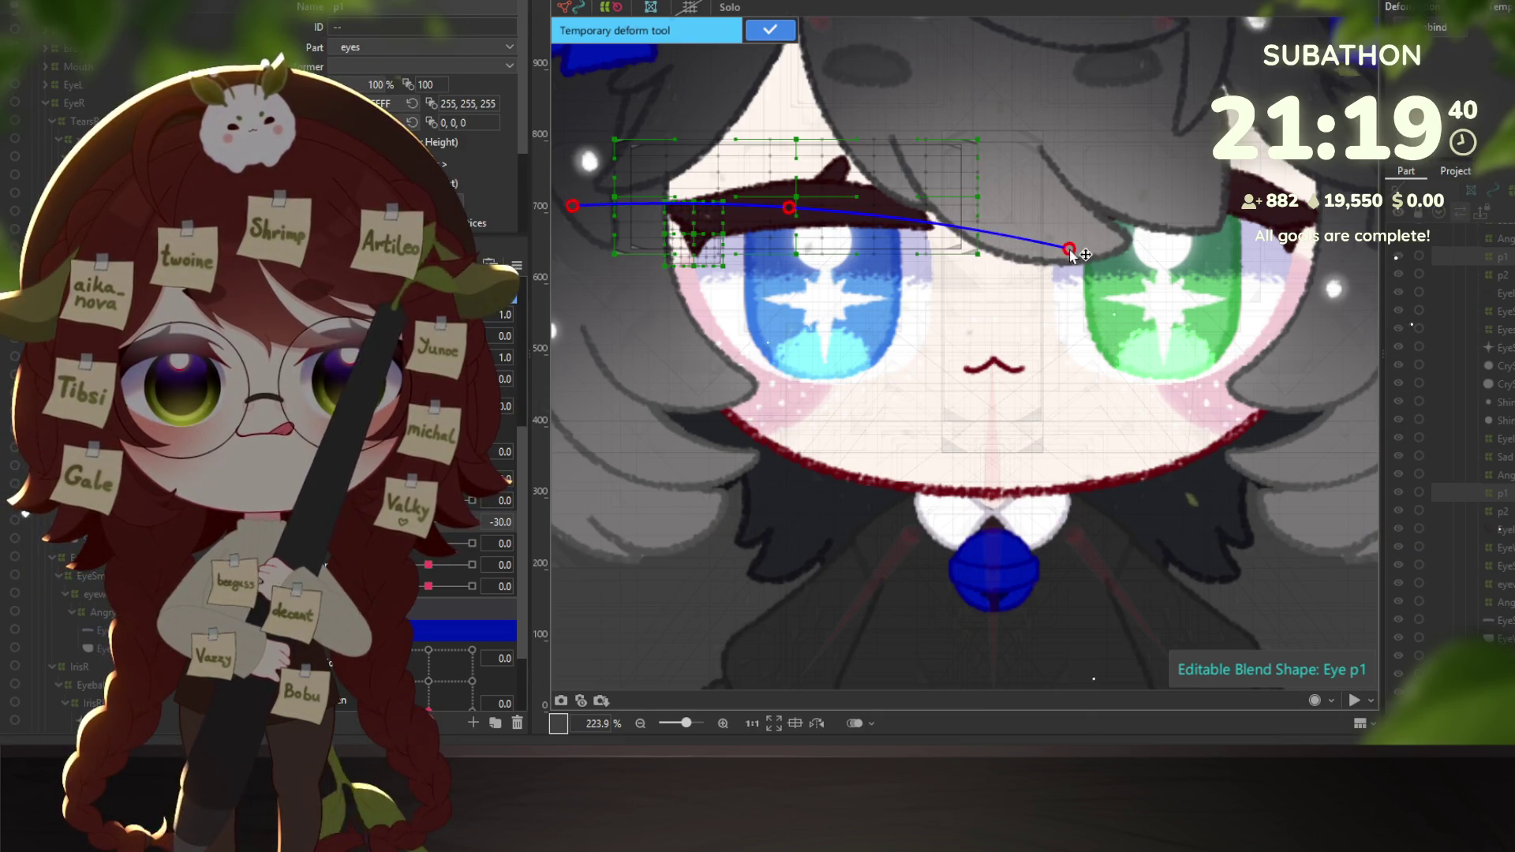
drag(573, 206, 582, 233)
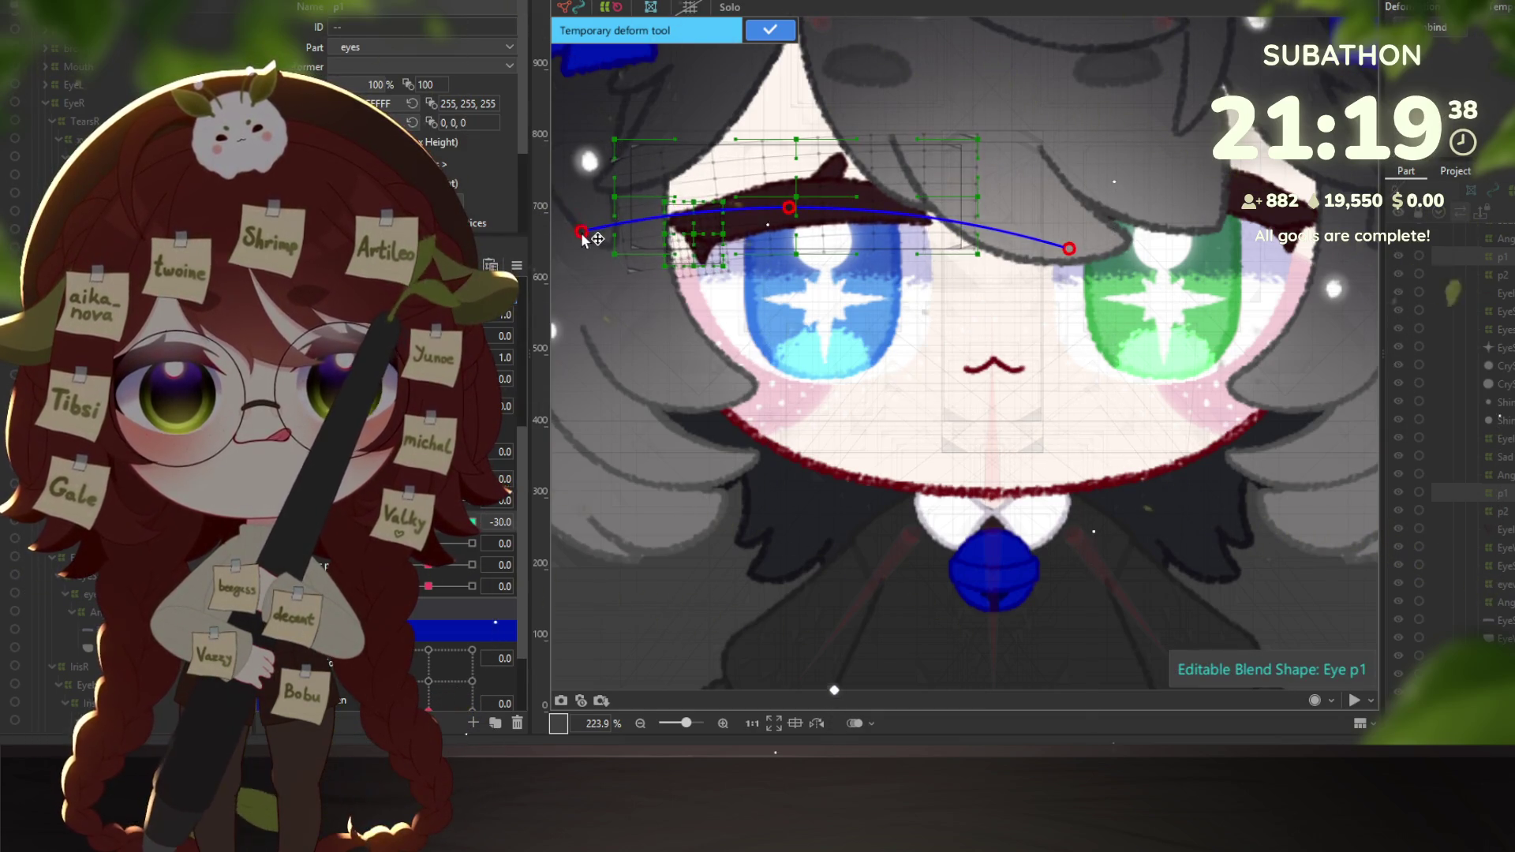
key(ctrl+z)
click(760, 38)
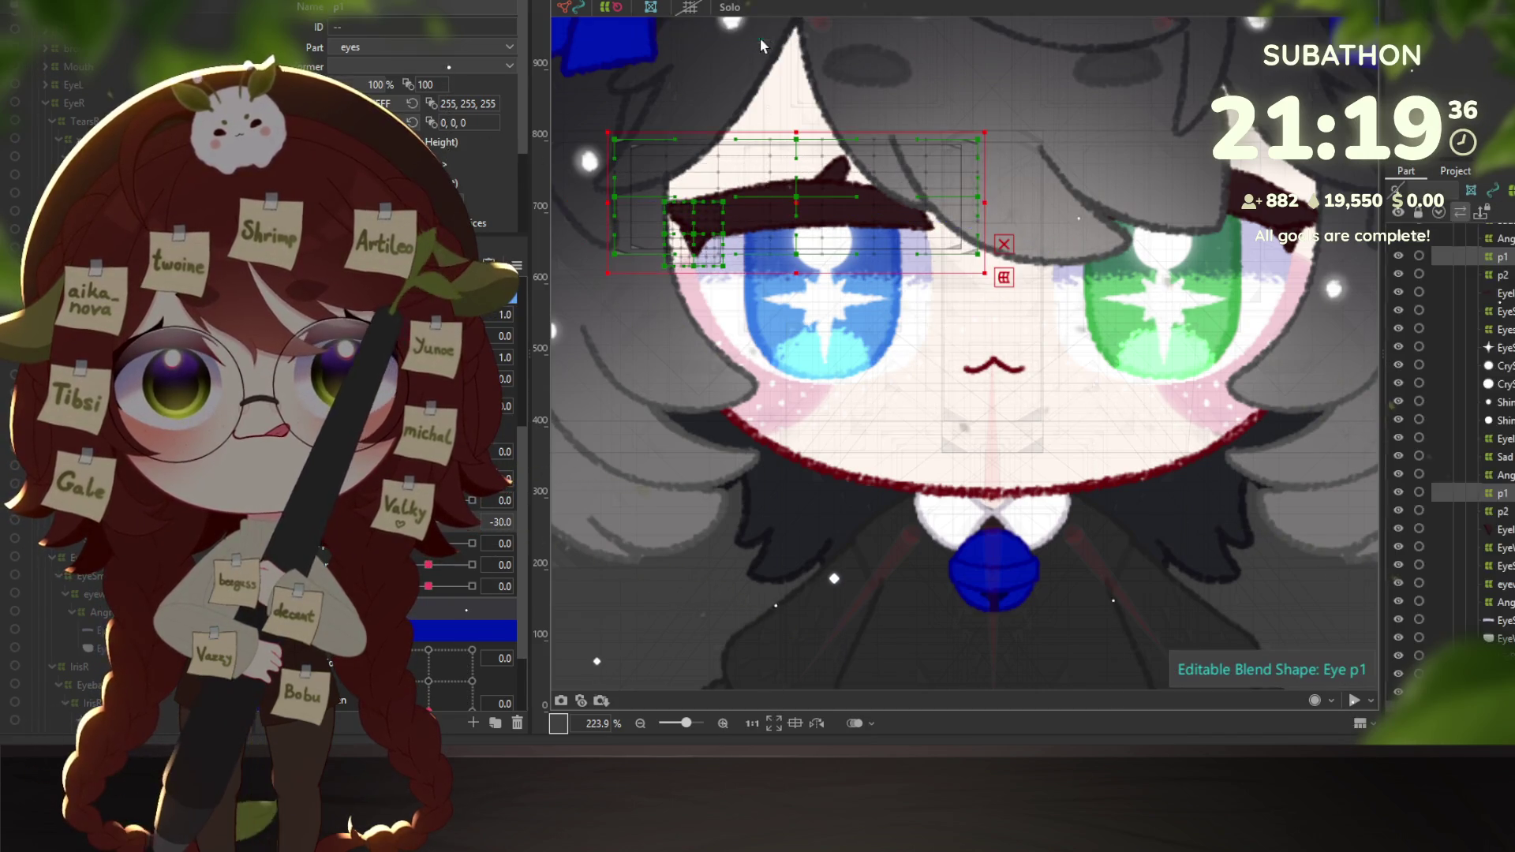
click(796, 196)
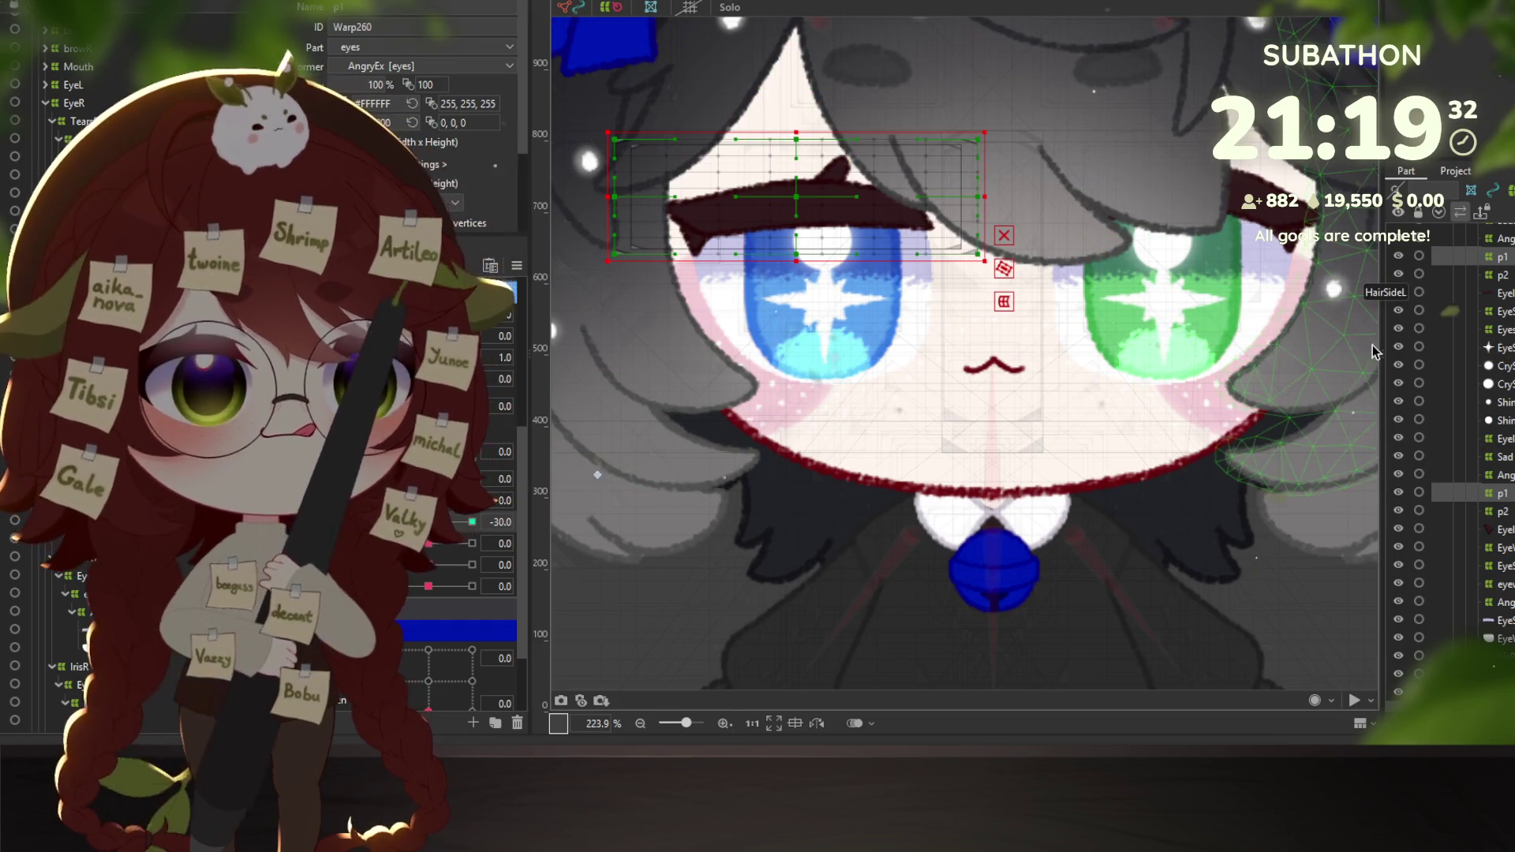
Hide the BangsMid2 front bangs and start temporary deform on the brow's p1 warp.
right_click(1004, 130)
click(1183, 79)
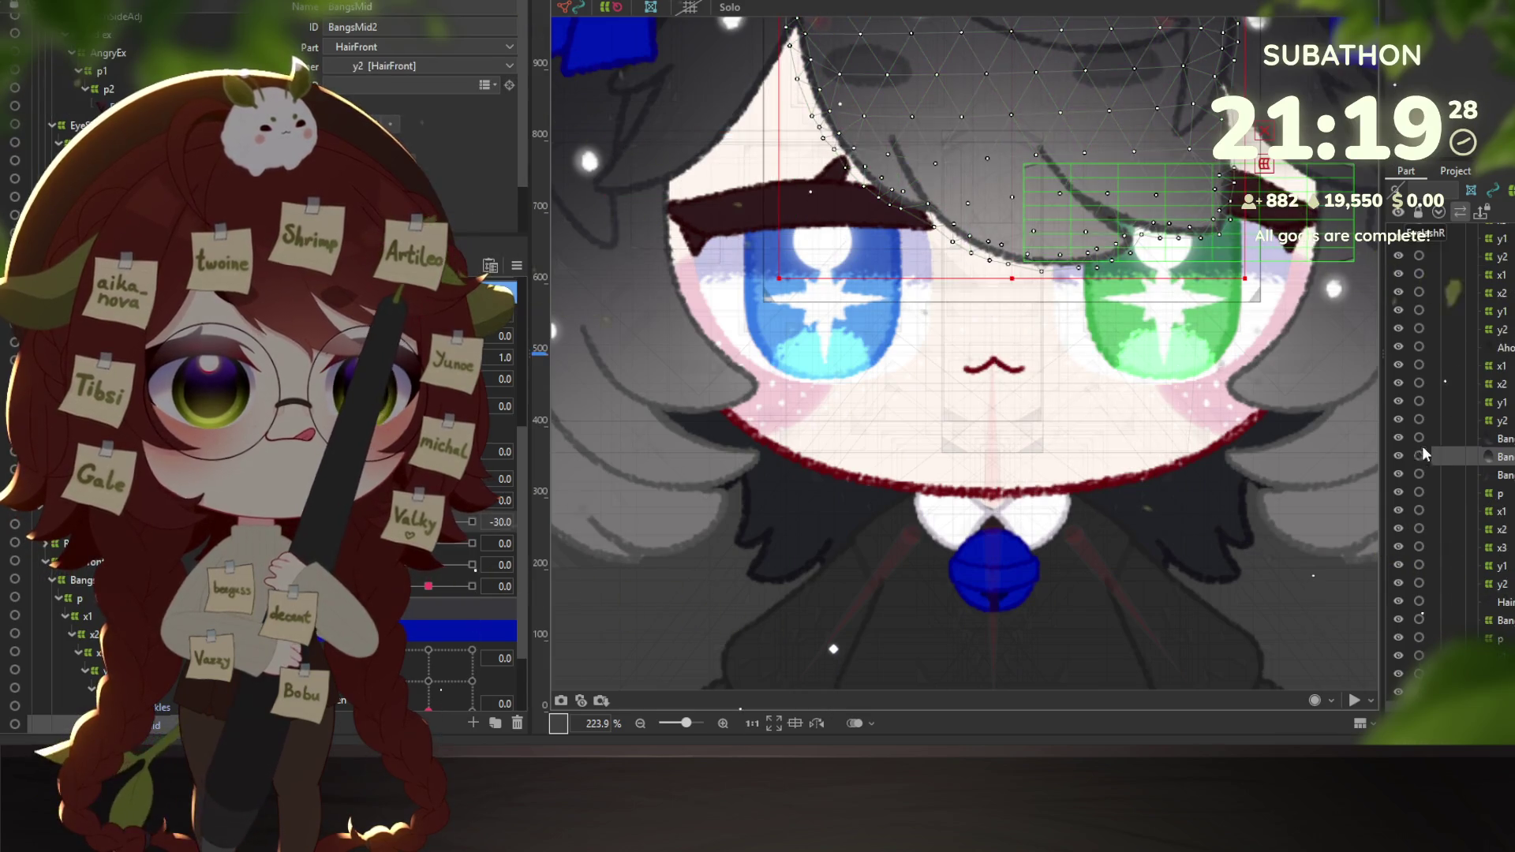
scroll(1422, 379, up, 10)
click(1399, 284)
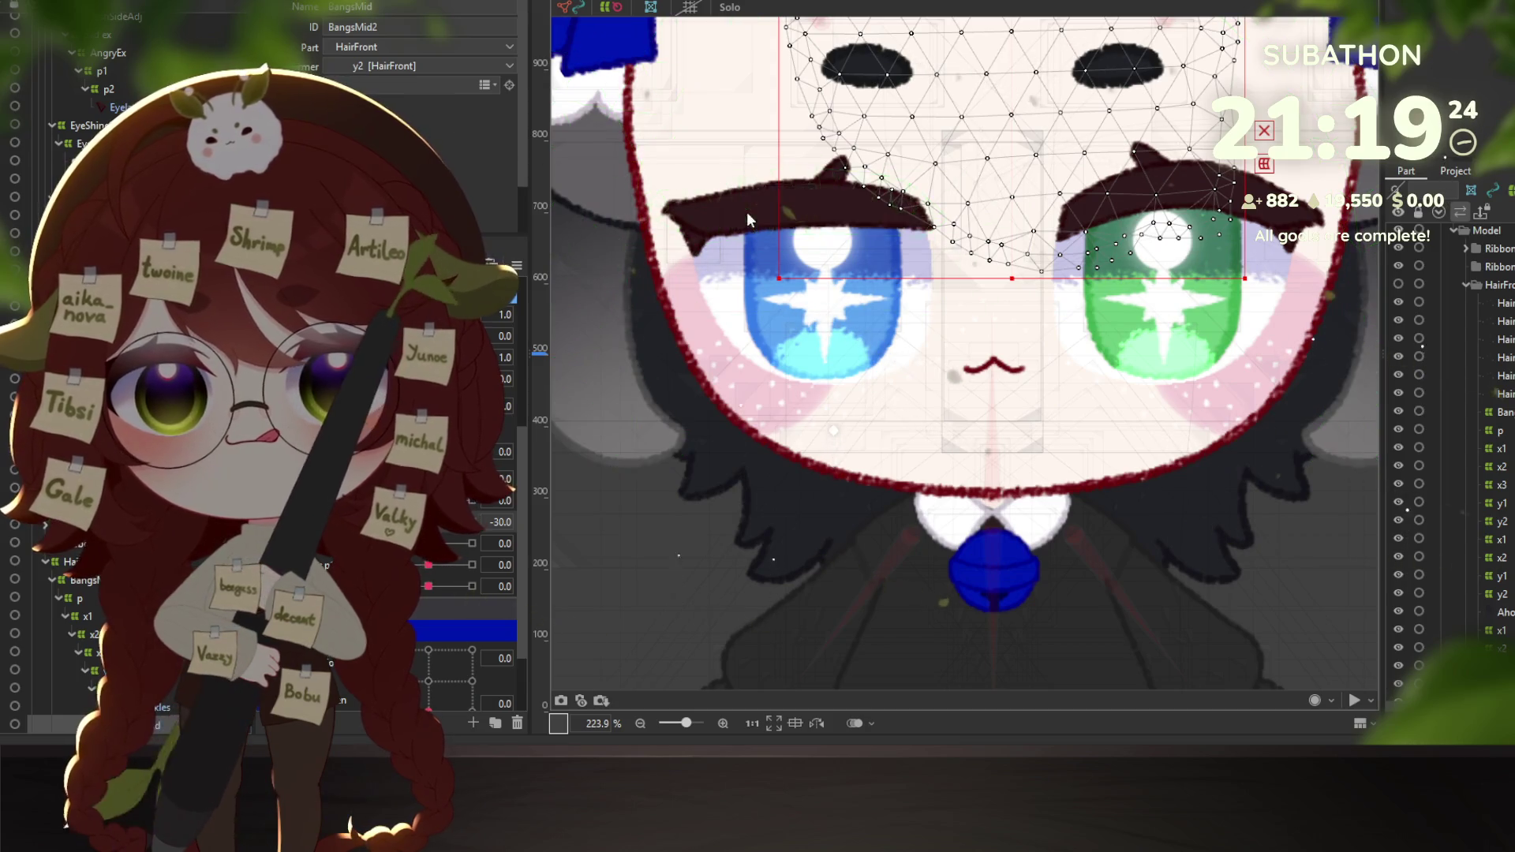
right_click(750, 296)
mouse_move(828, 297)
click(995, 336)
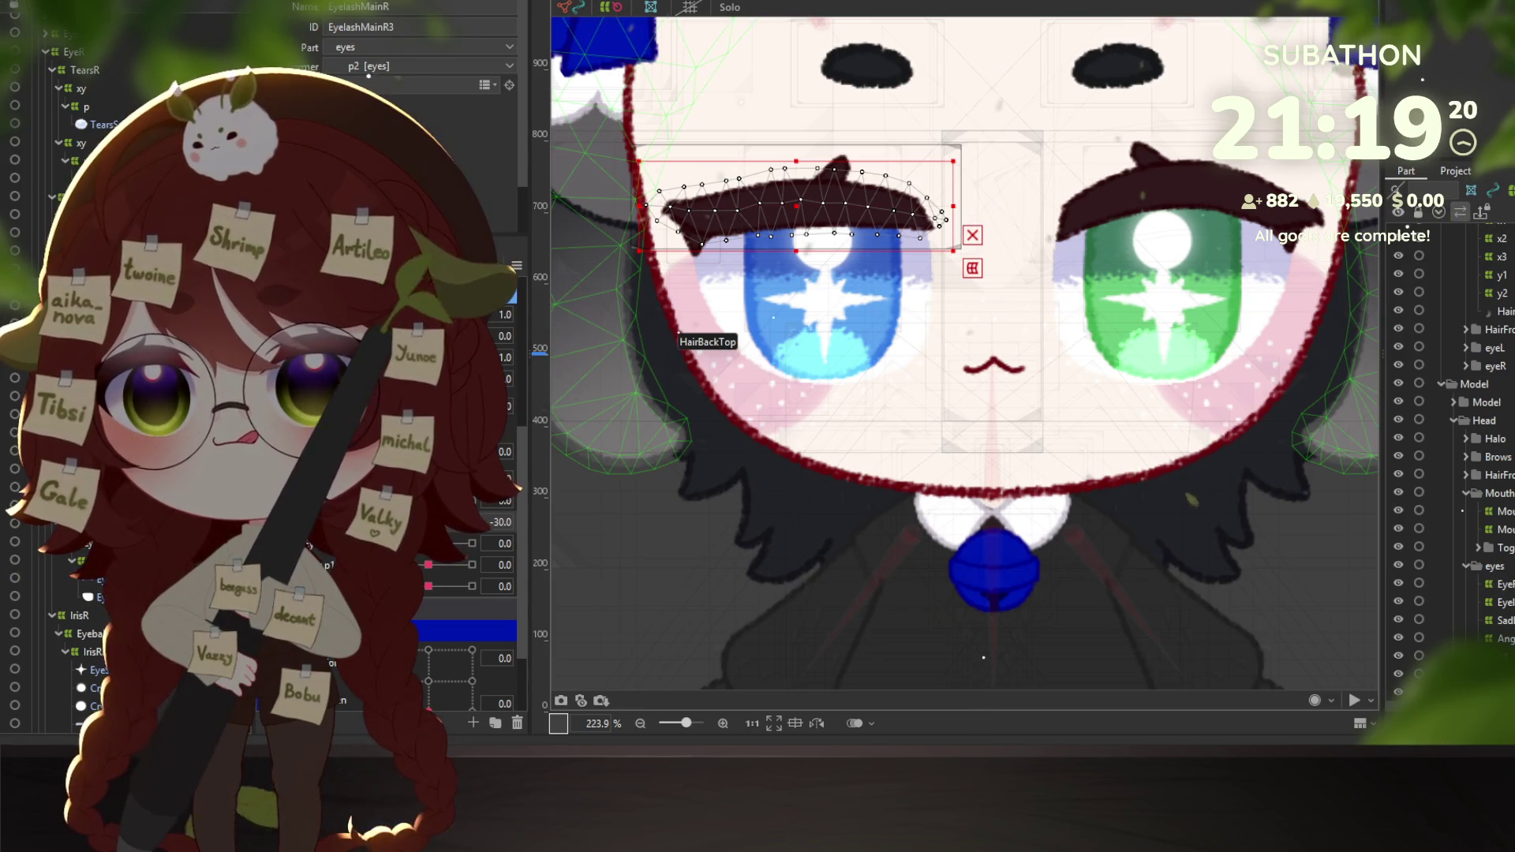
click(676, 338)
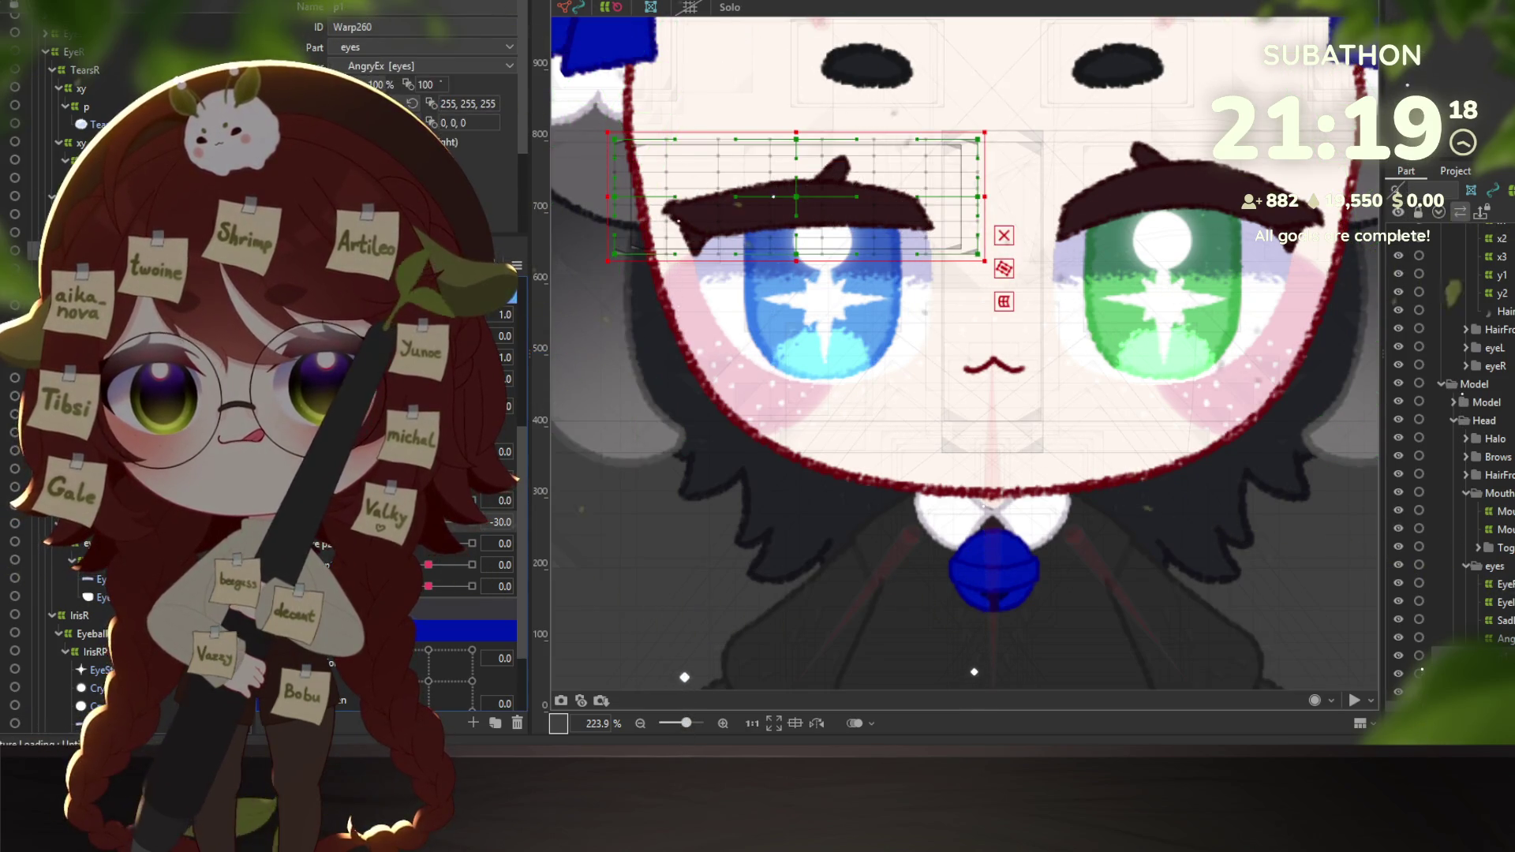
key(ctrl+t)
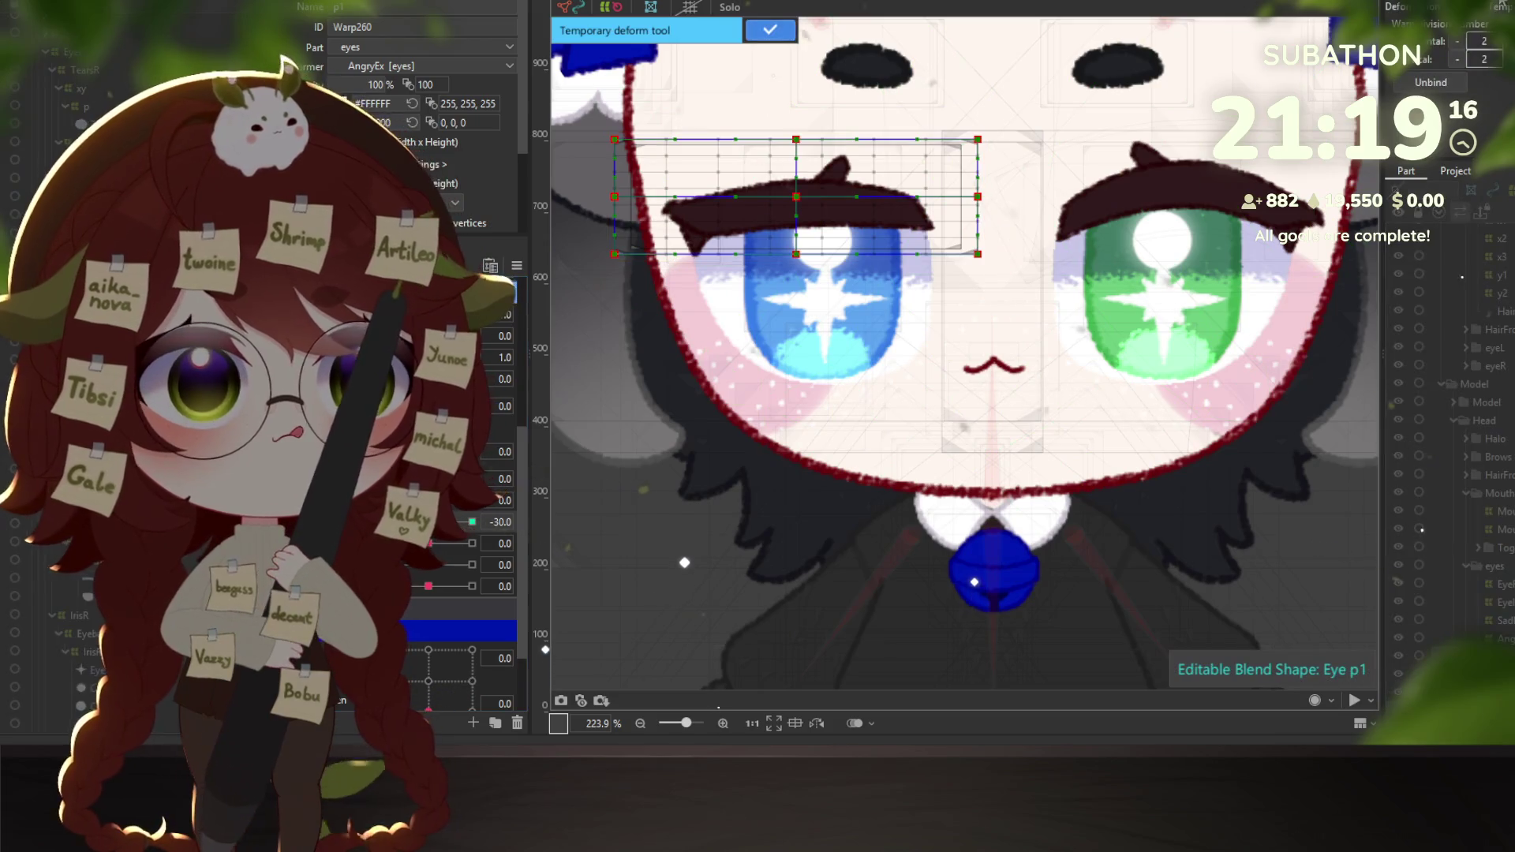
Draw a deform curve across the brow and add points along it.
click(631, 225)
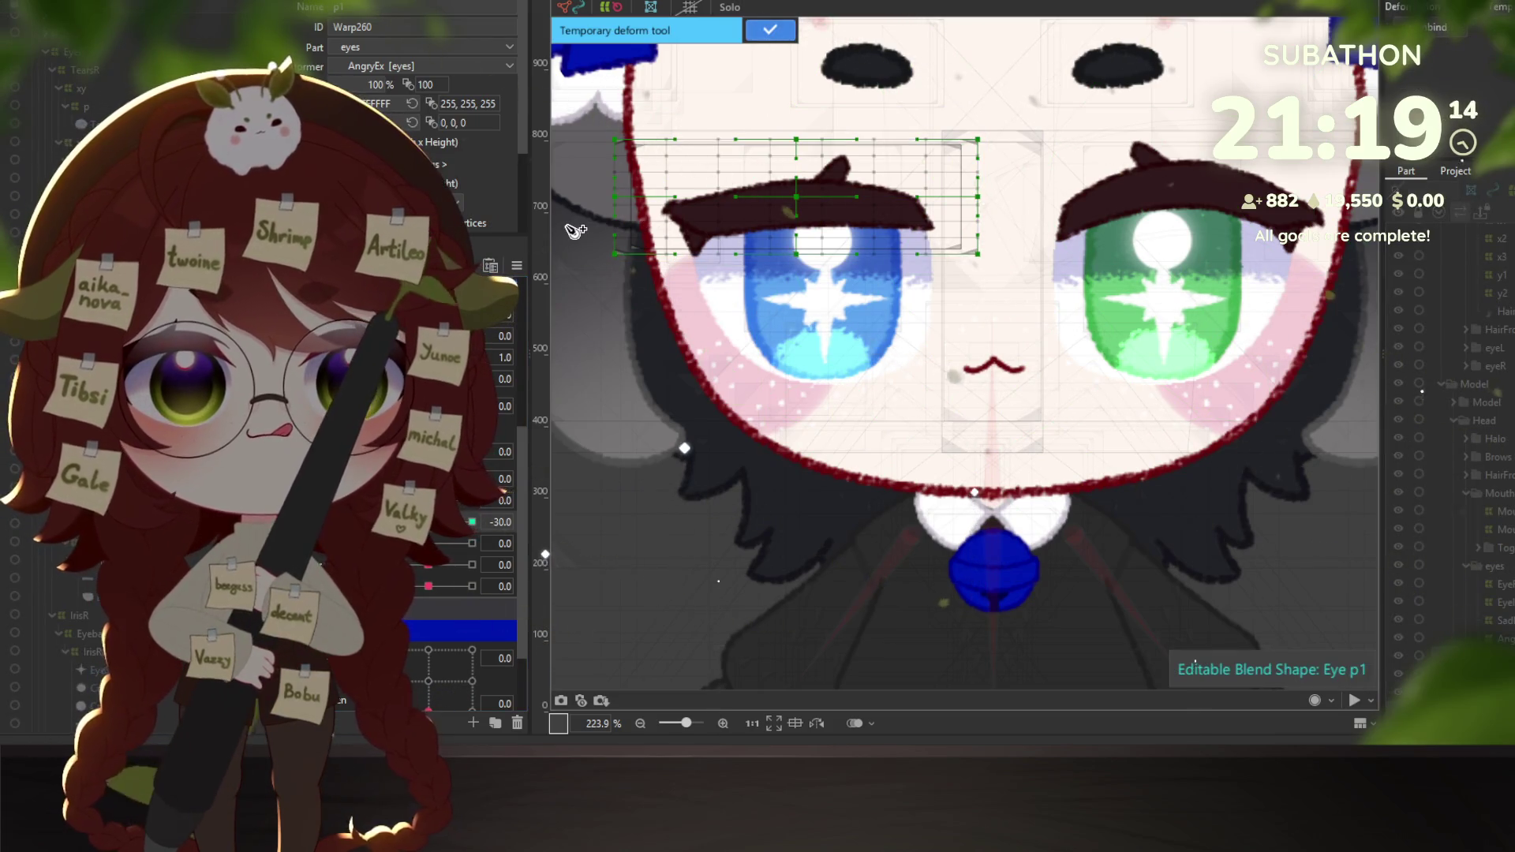
click(797, 211)
click(1063, 240)
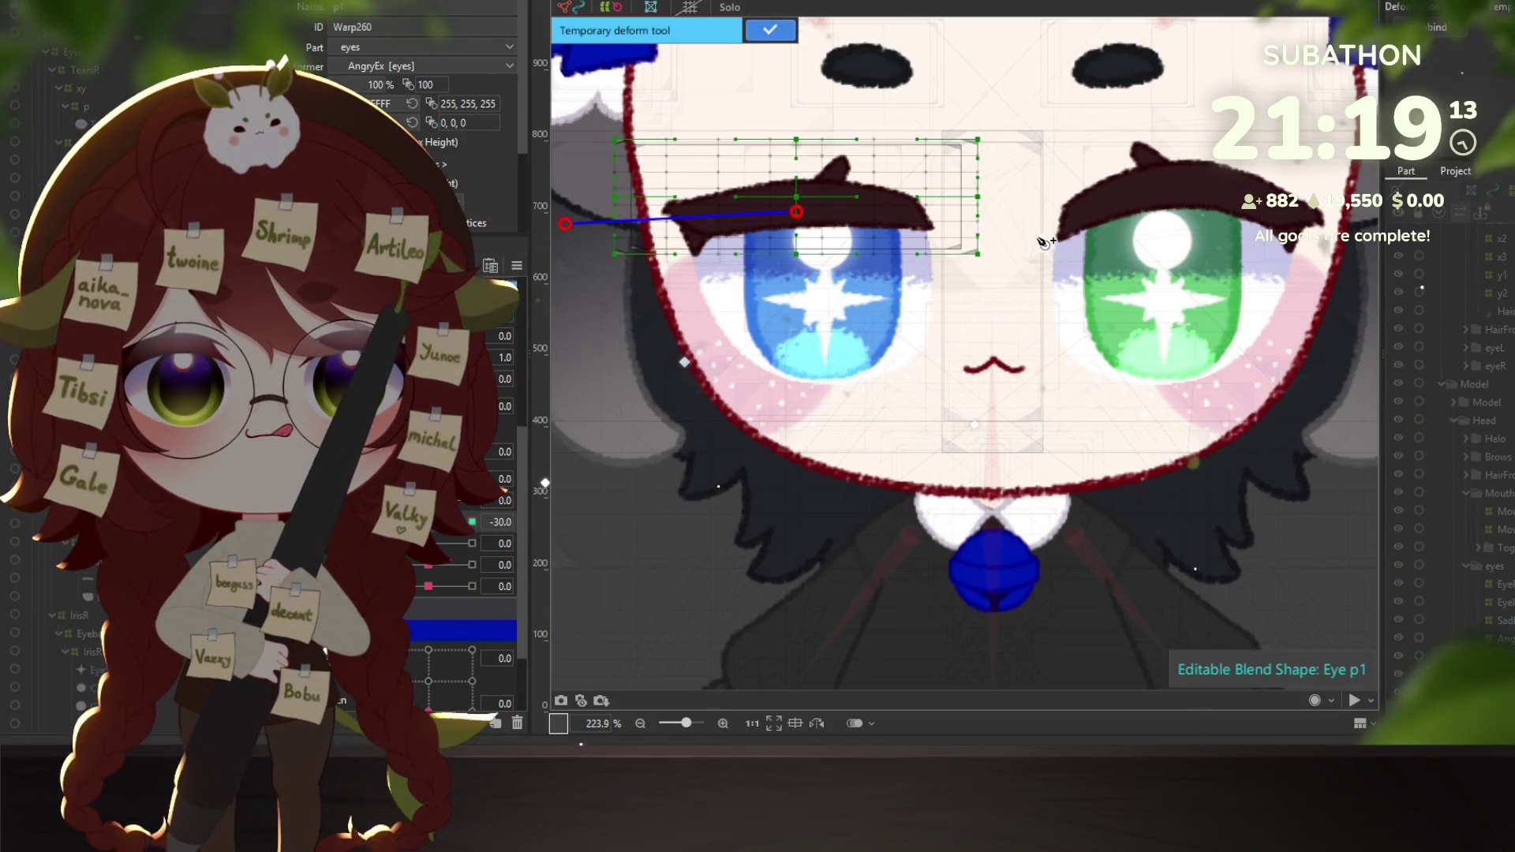
drag(793, 217, 726, 214)
click(735, 214)
click(882, 214)
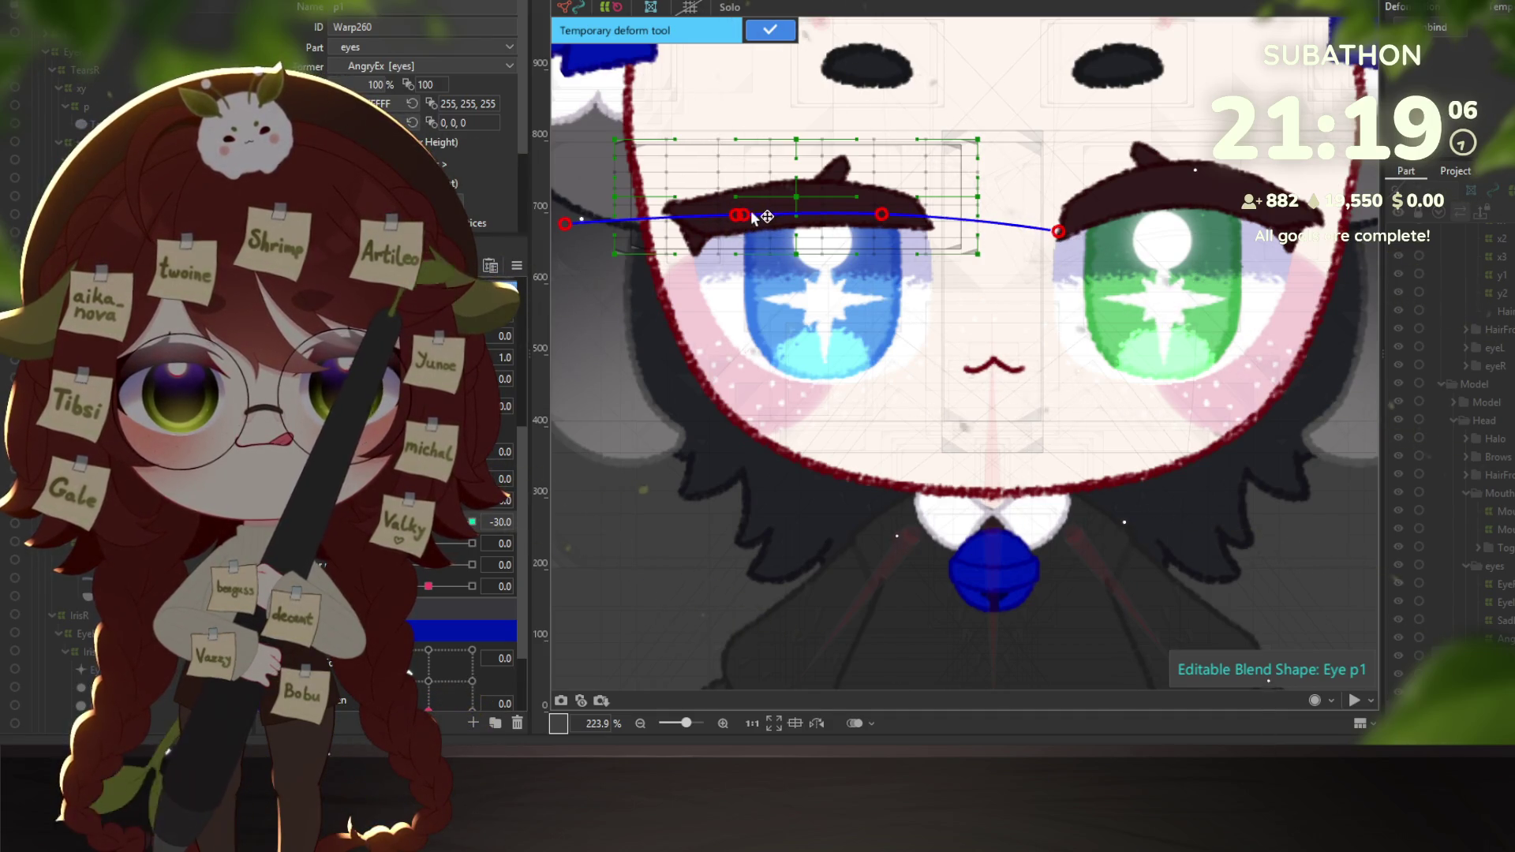
Bend the curve into a raised brow arch with a lowered inner end, and apply the deformation.
mouse_move(802, 214)
mouse_down()
mouse_move(806, 197)
mouse_move(884, 211)
mouse_up()
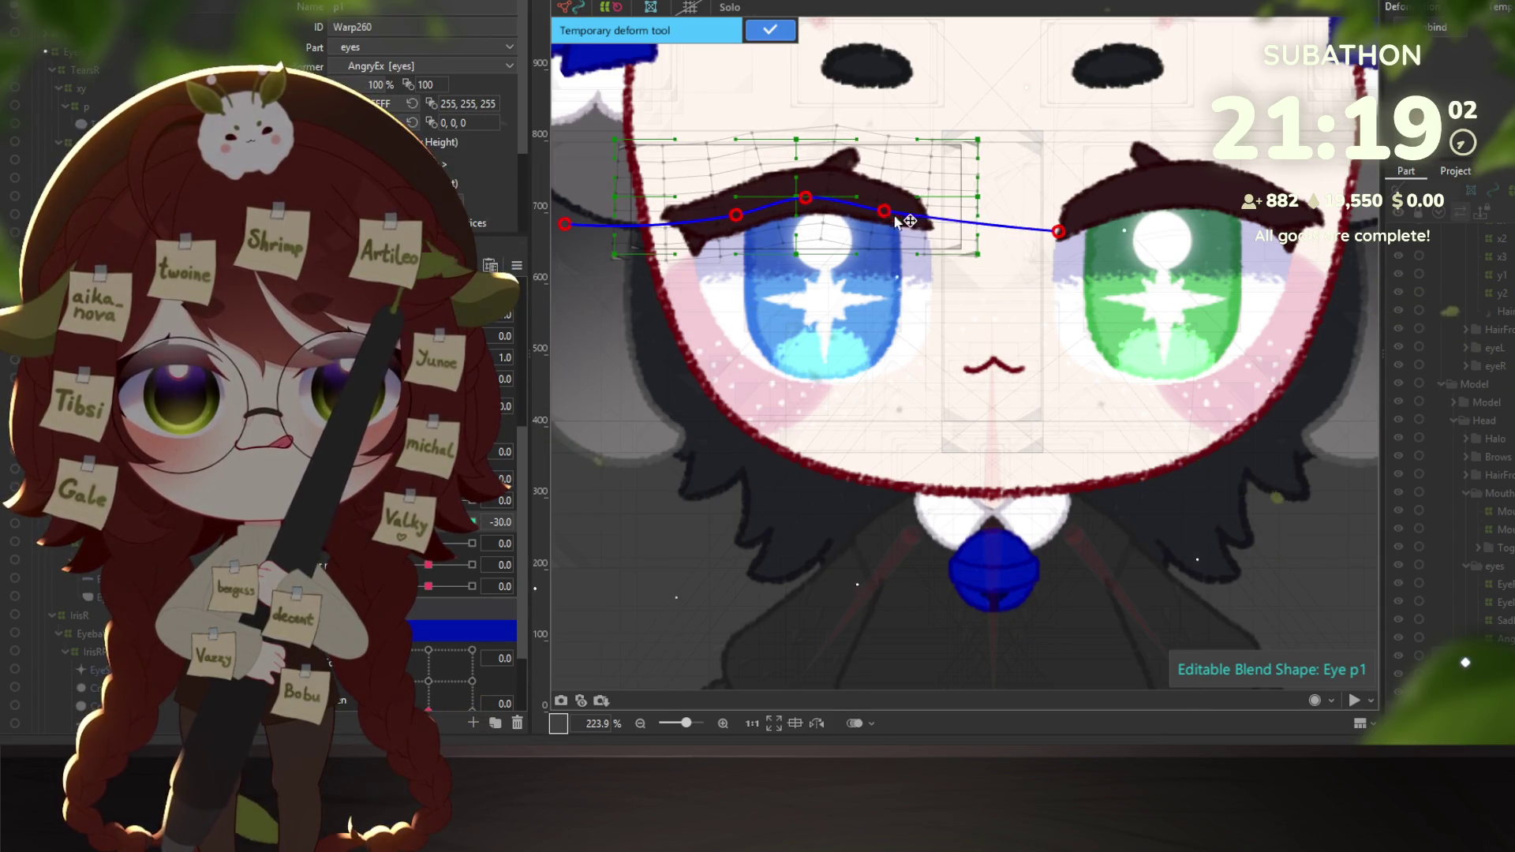
drag(1062, 235, 1043, 311)
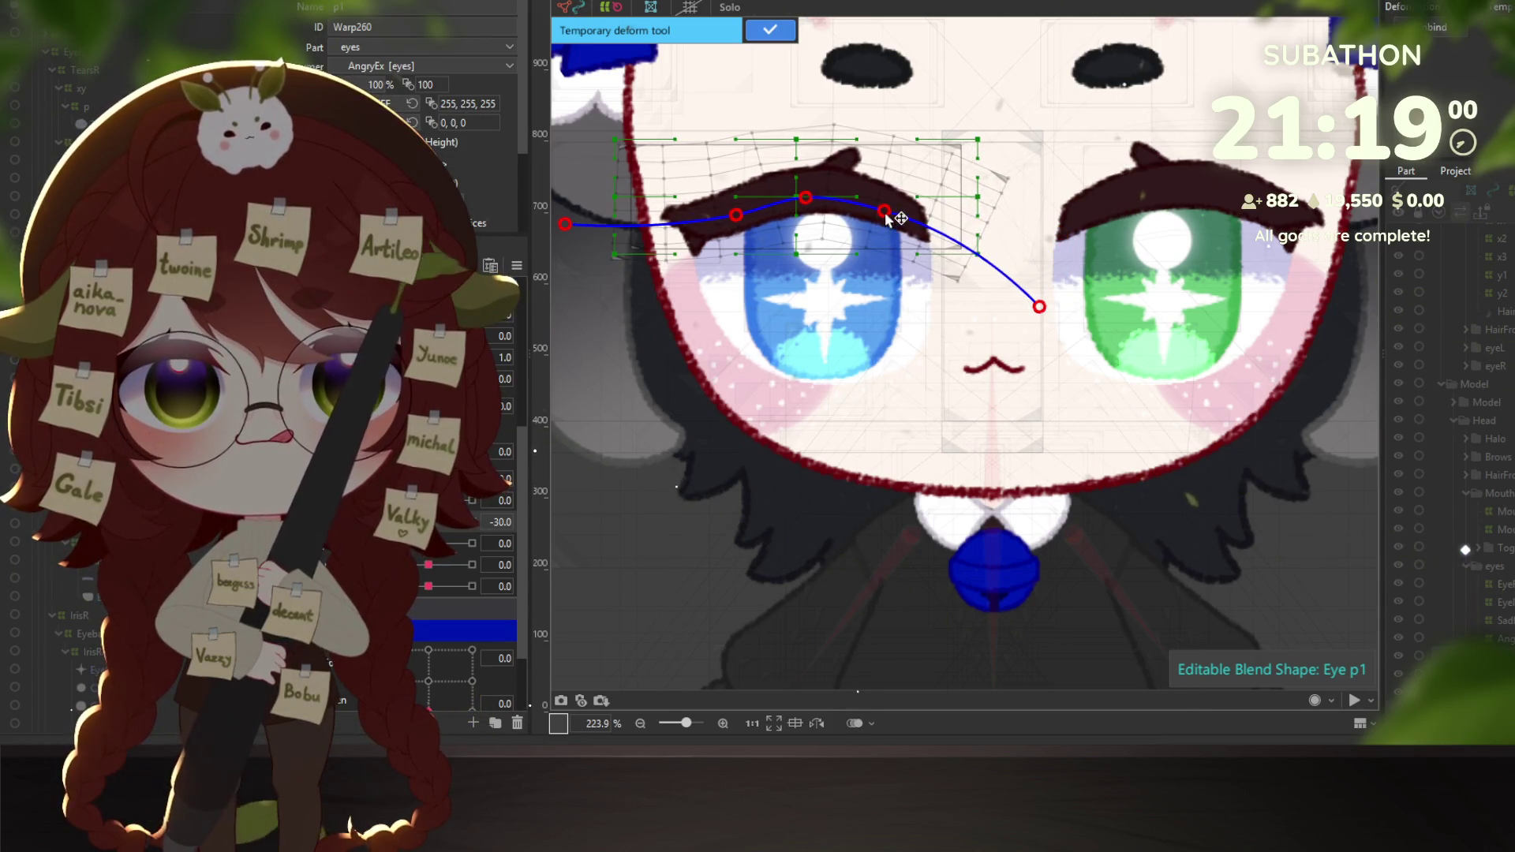
drag(886, 212, 888, 207)
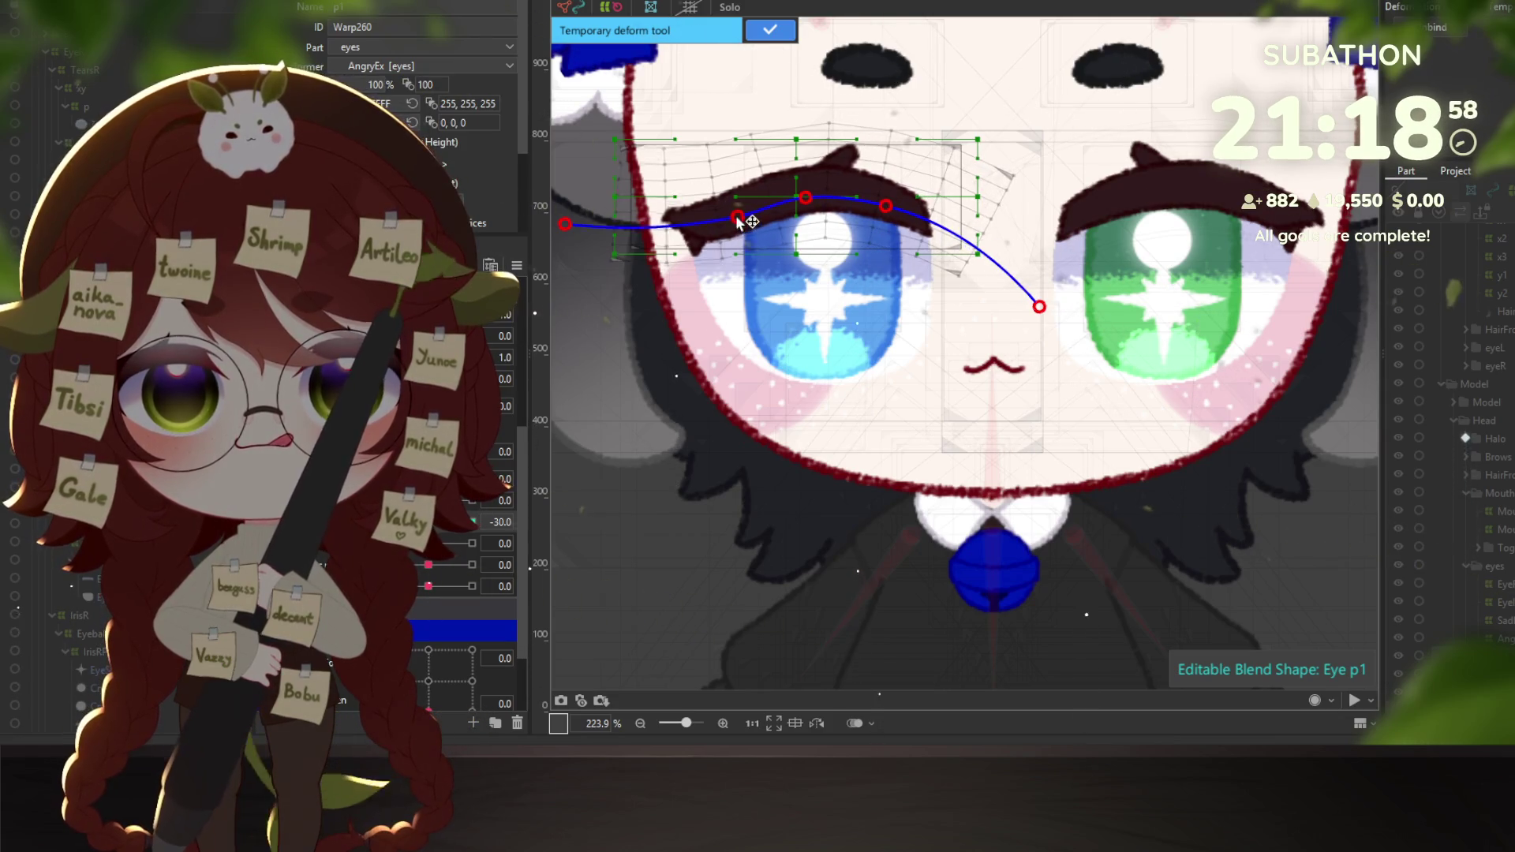
drag(738, 220, 728, 206)
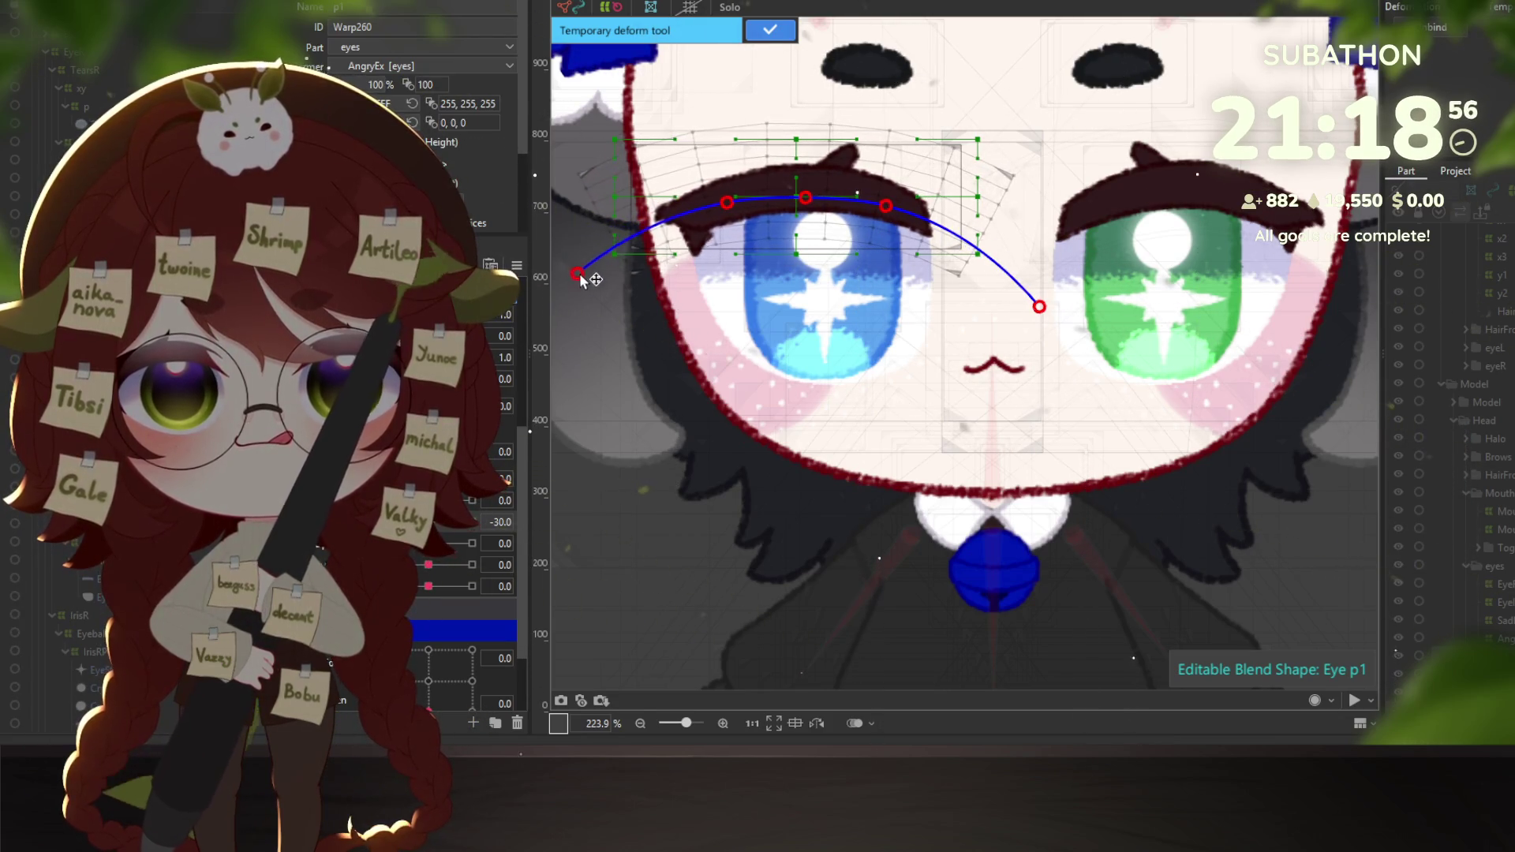
drag(596, 290, 597, 293)
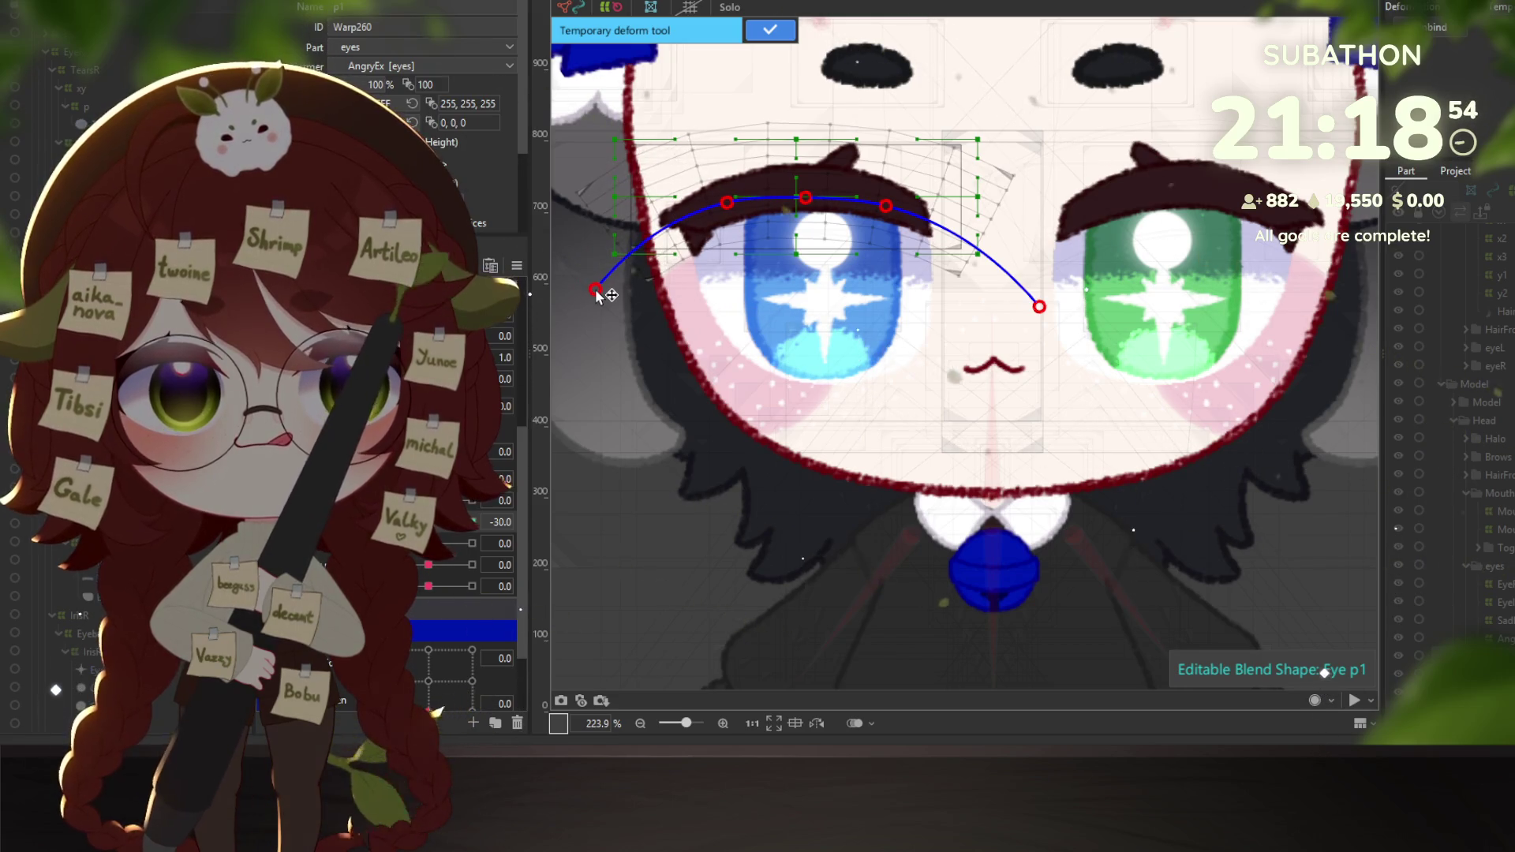
drag(731, 207, 808, 201)
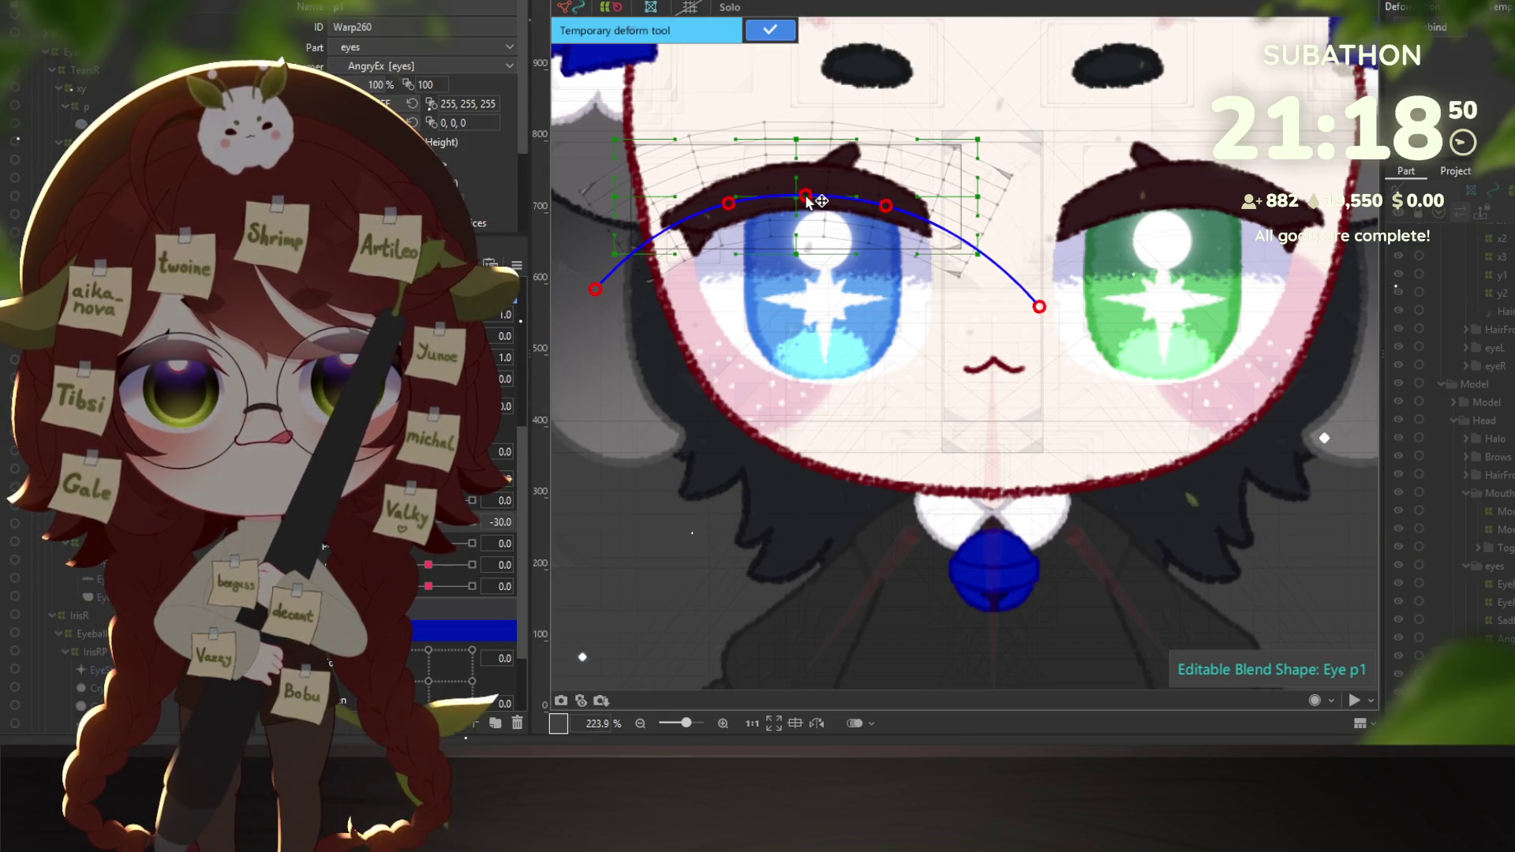
scroll(831, 341, down, 2)
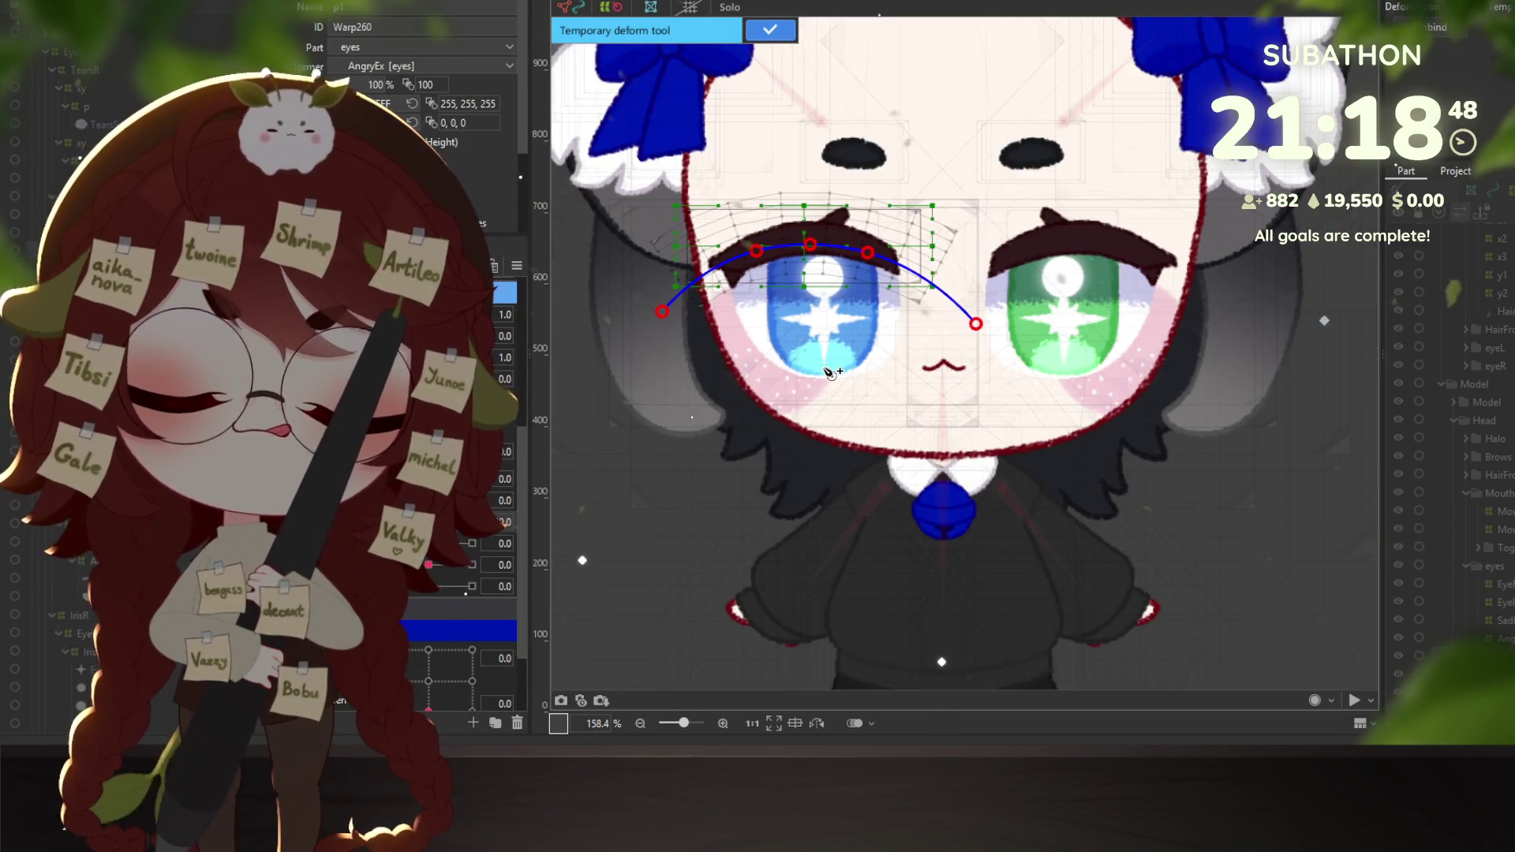
click(769, 30)
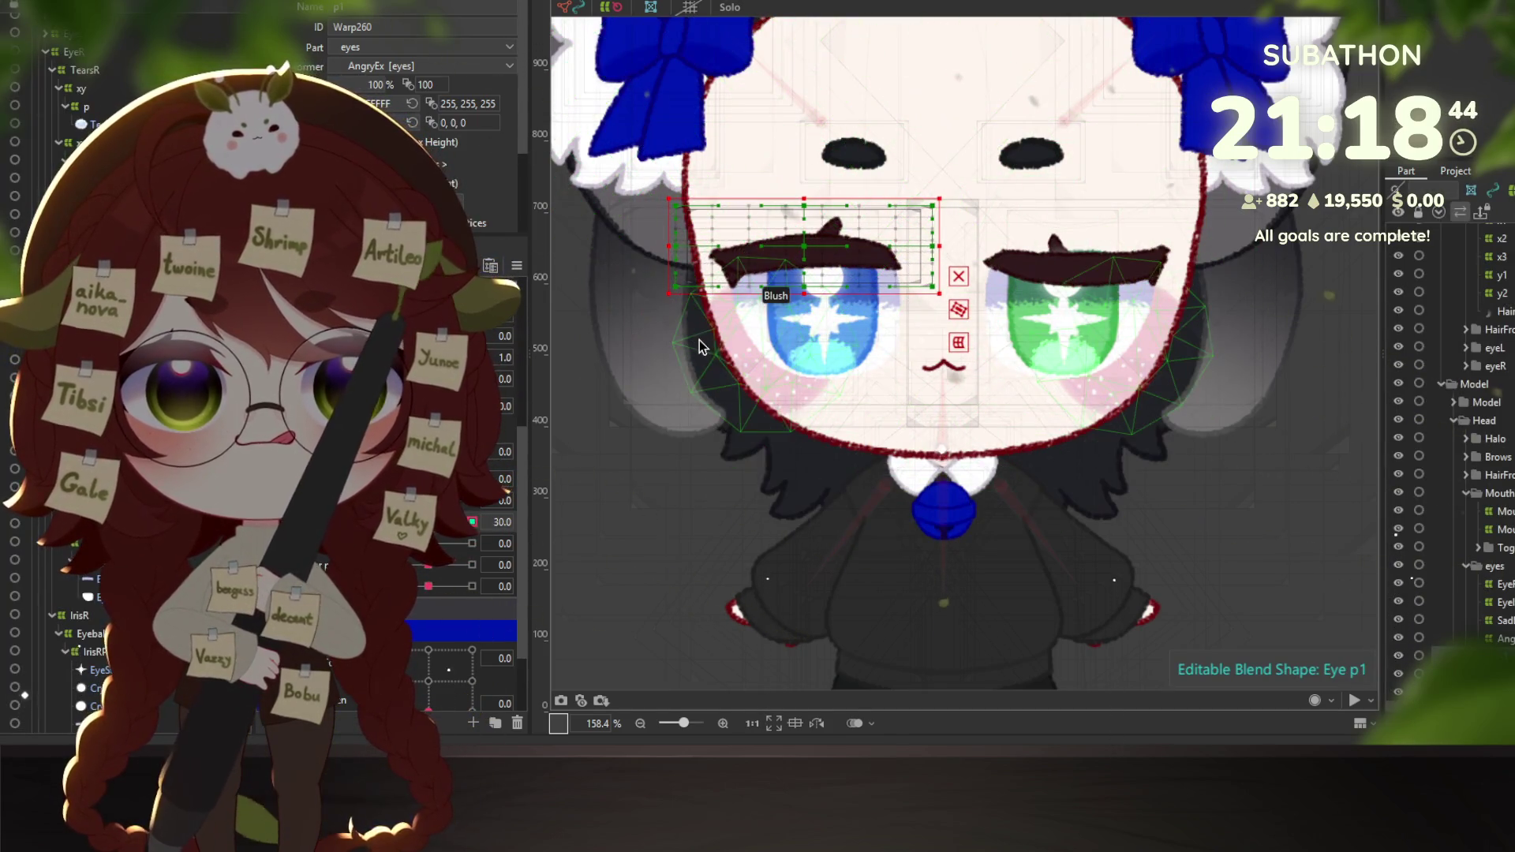
Start a temporary deform on the left-brow warp, then undo the stray curve points.
scroll(848, 276, up, 2)
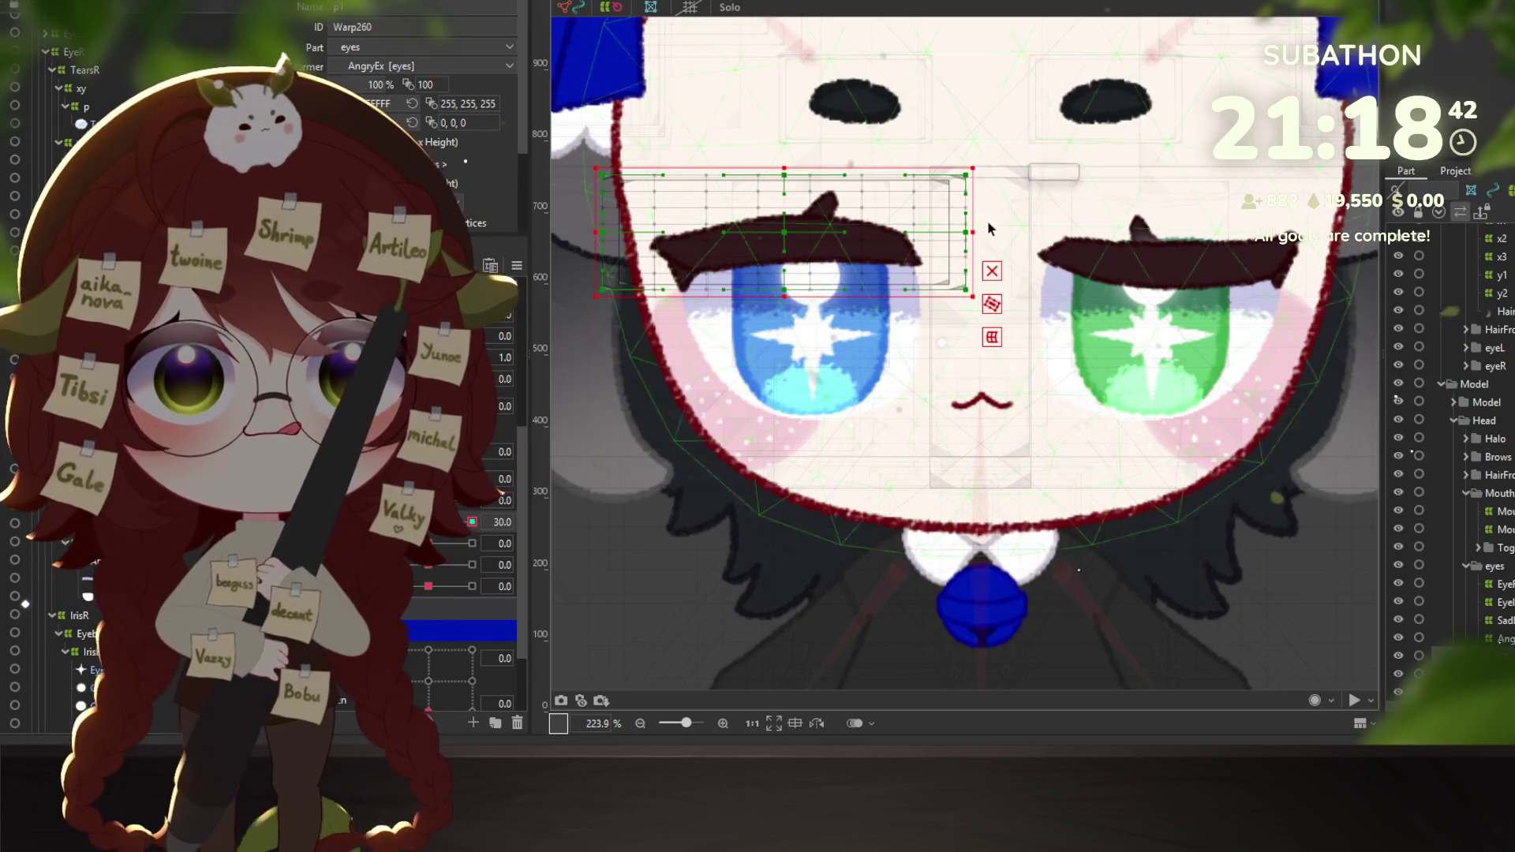
click(992, 304)
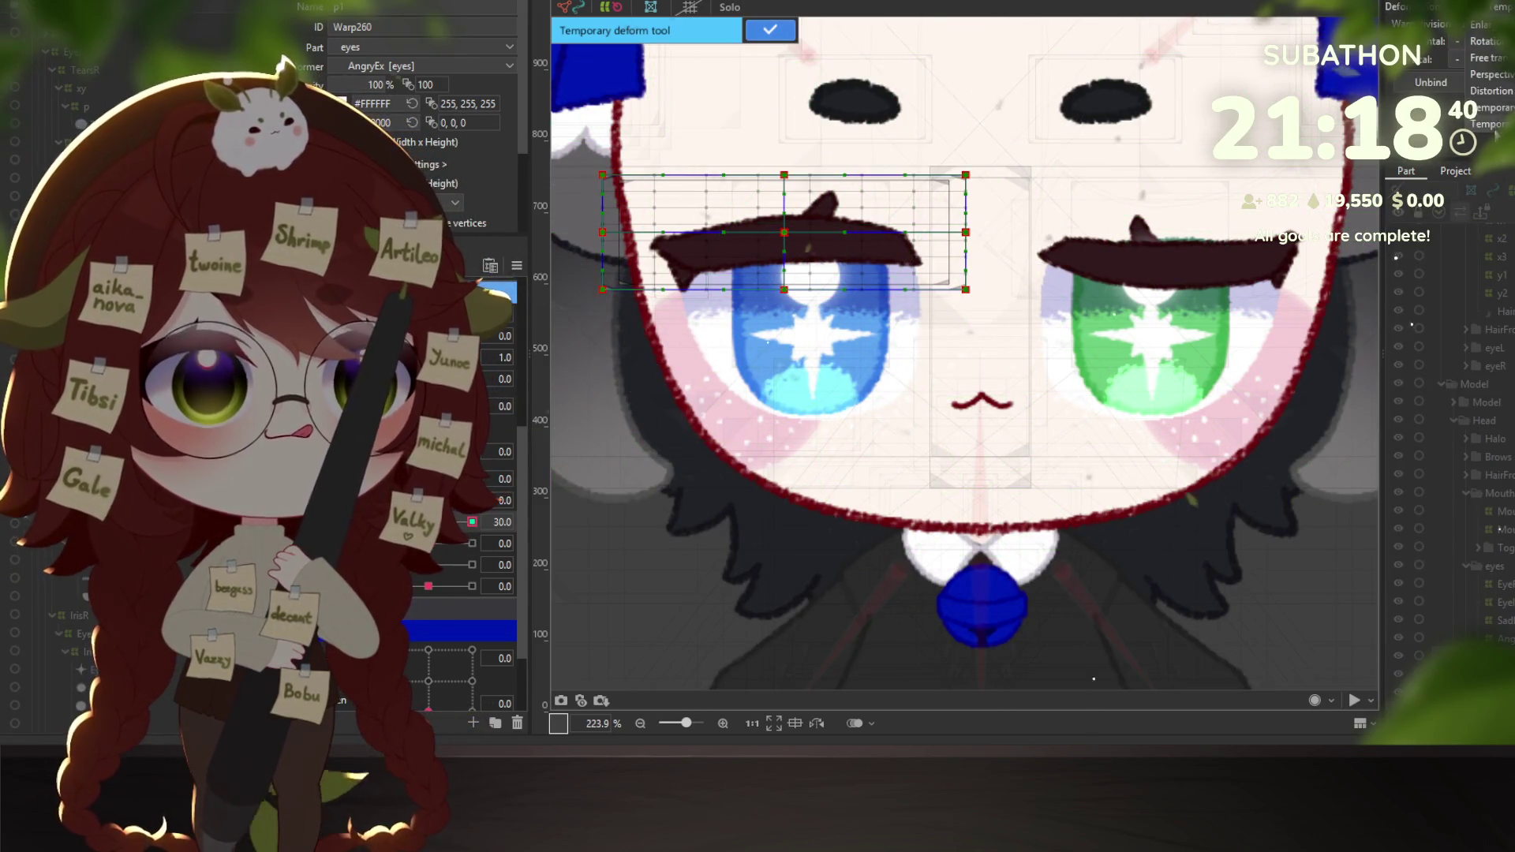
click(606, 286)
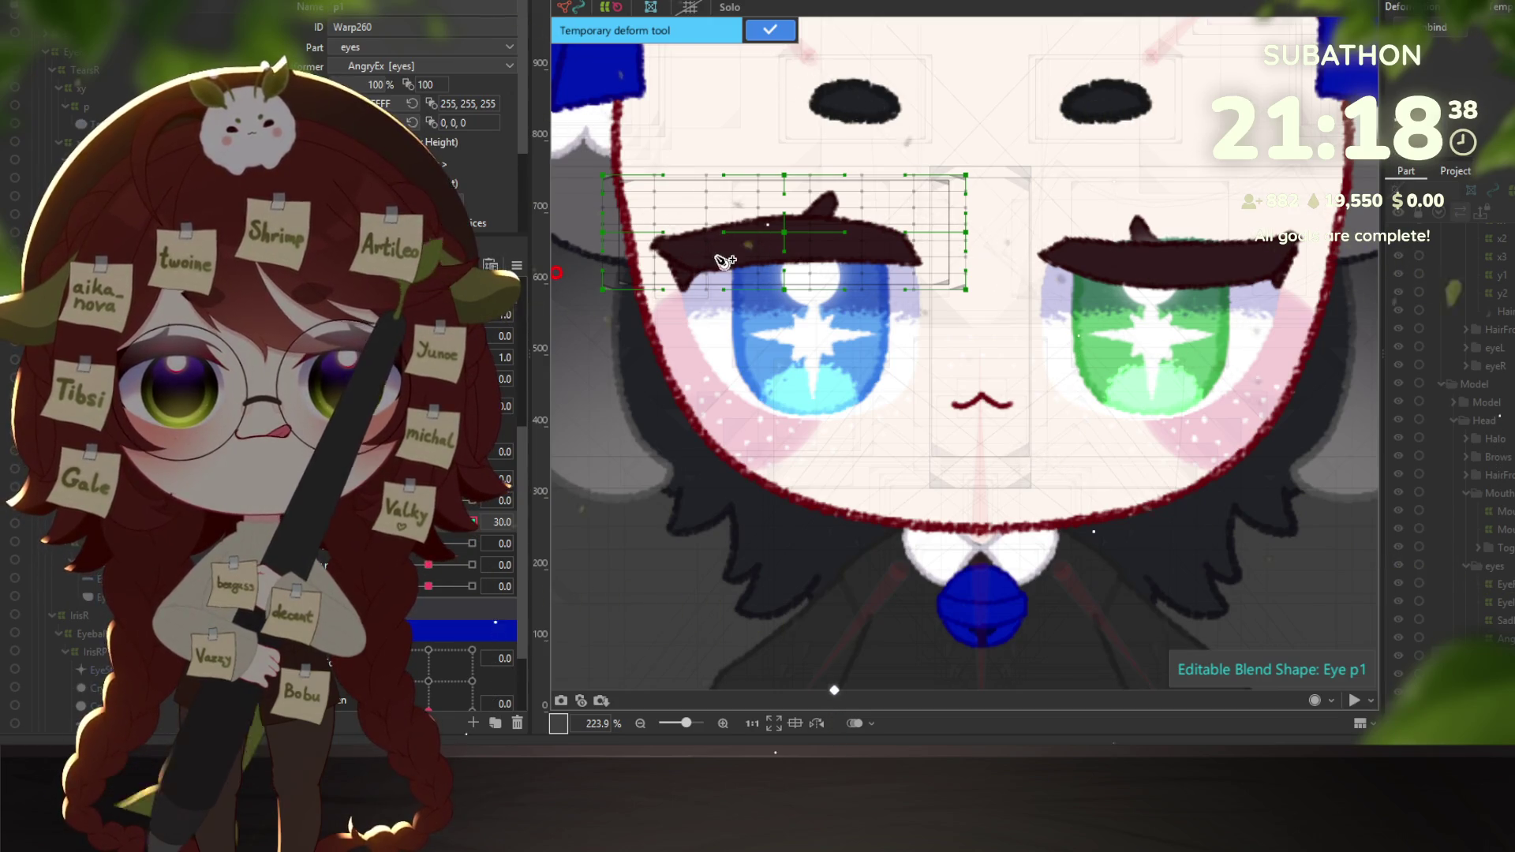
click(1051, 284)
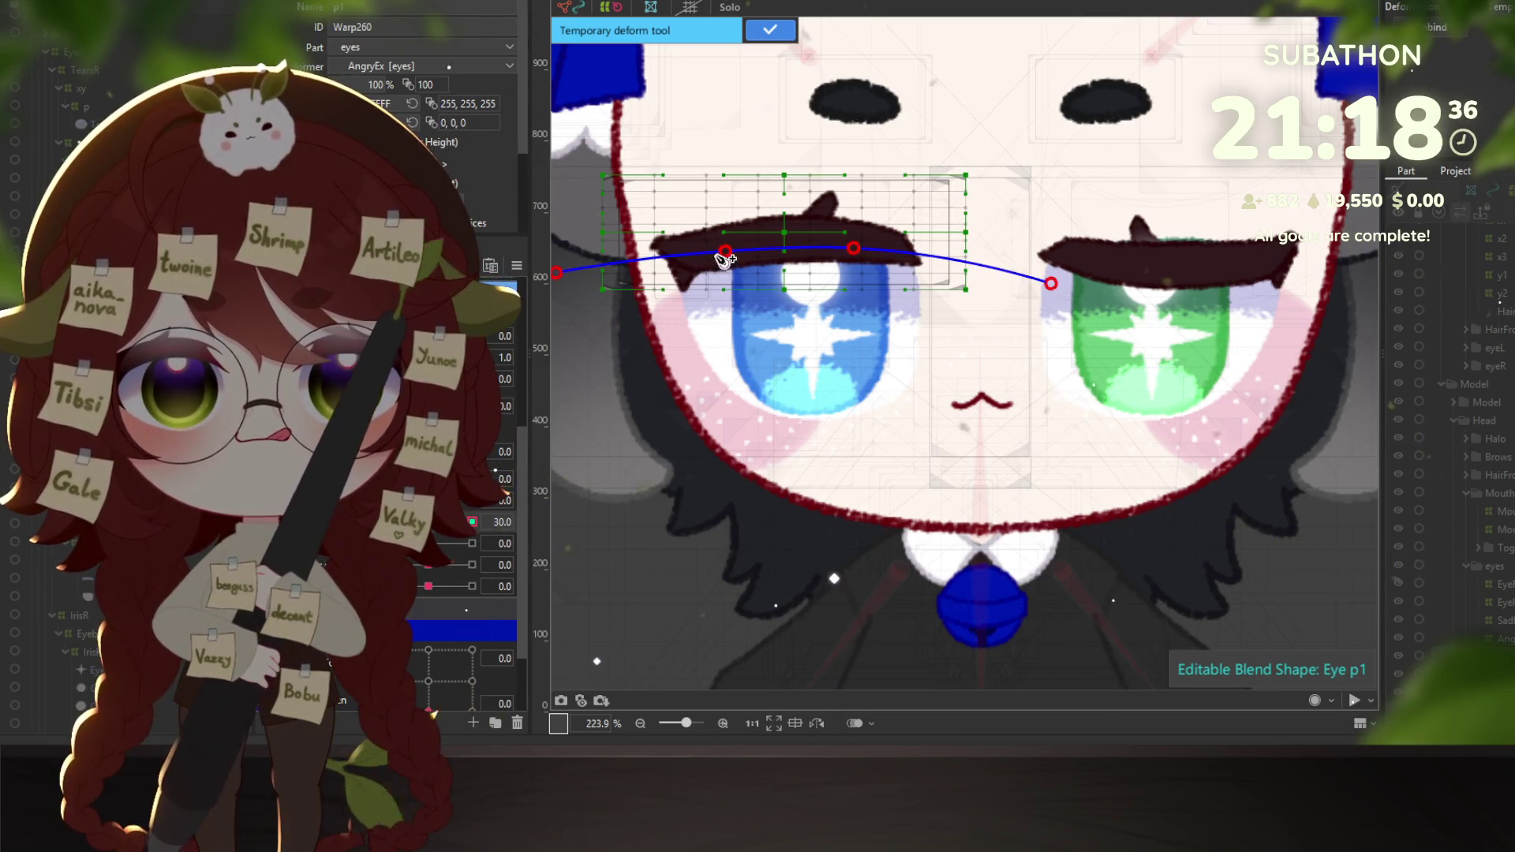
drag(724, 254, 723, 268)
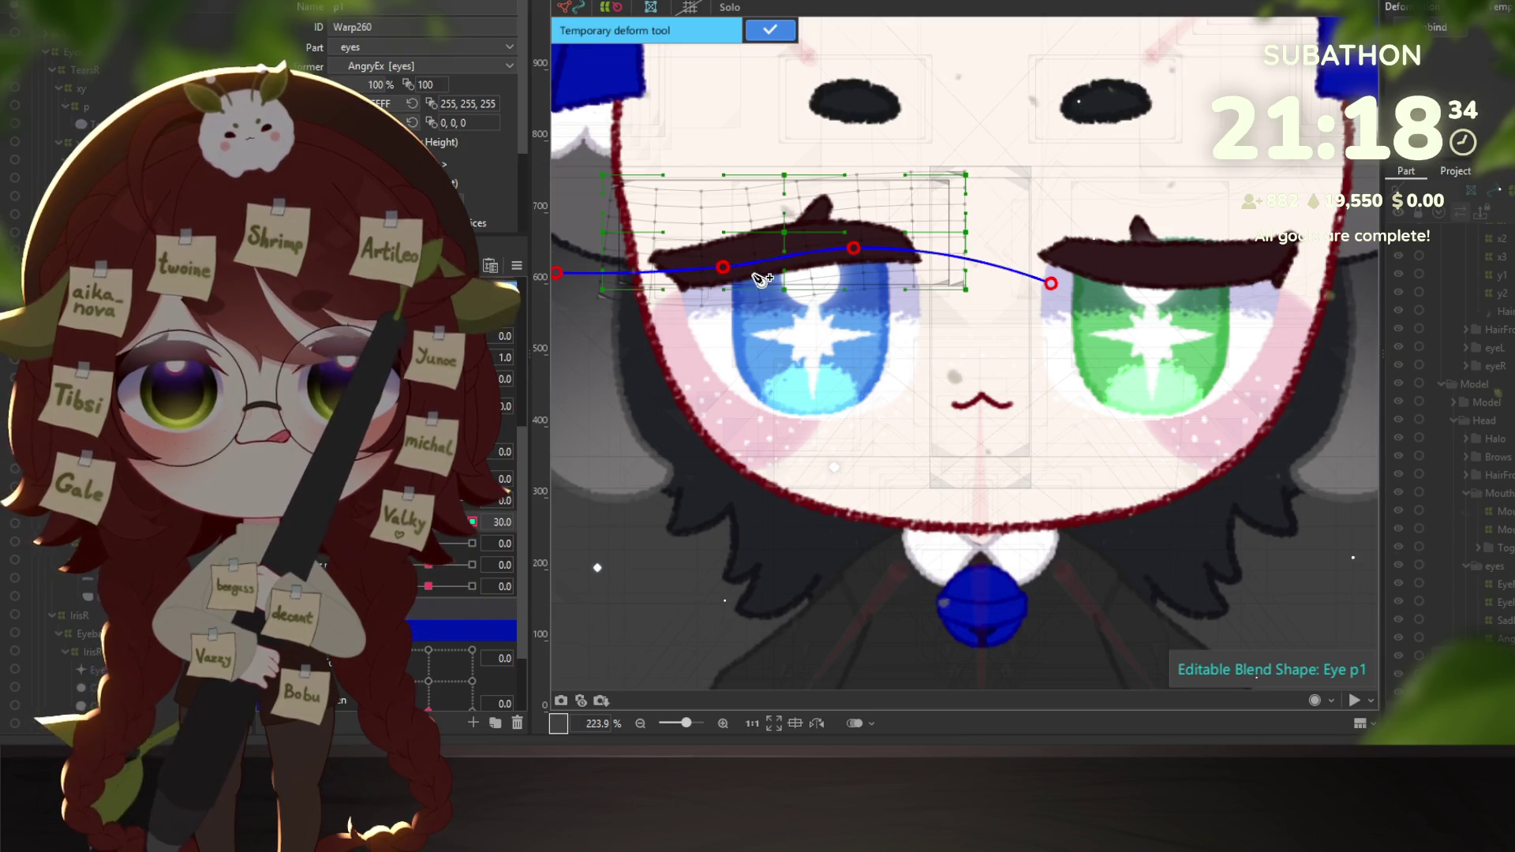
drag(600, 276, 710, 301)
key(ctrl+z)
key(ctrl+z)
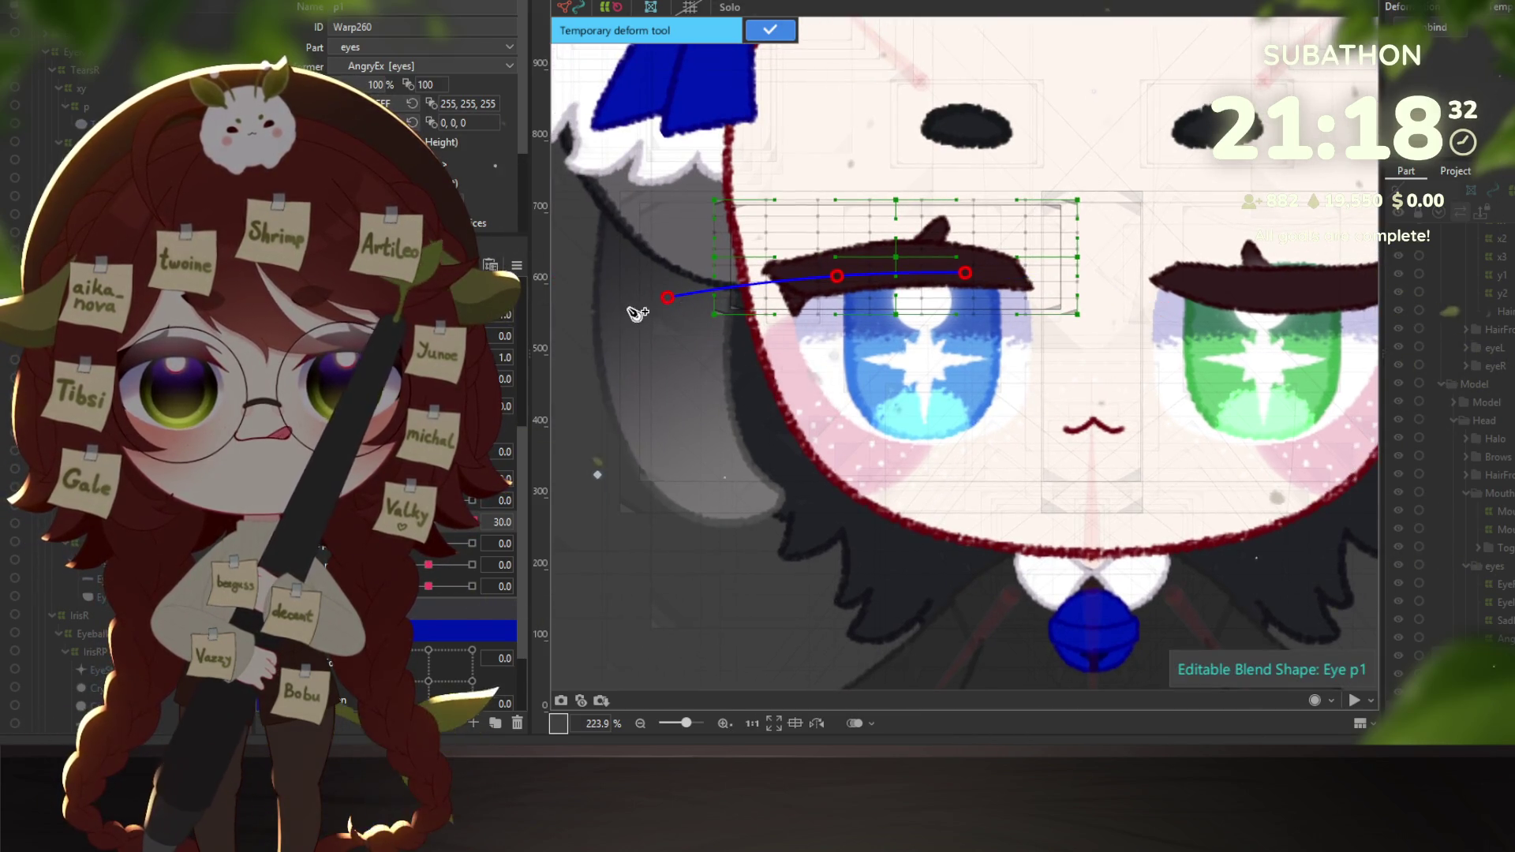
key(ctrl+z)
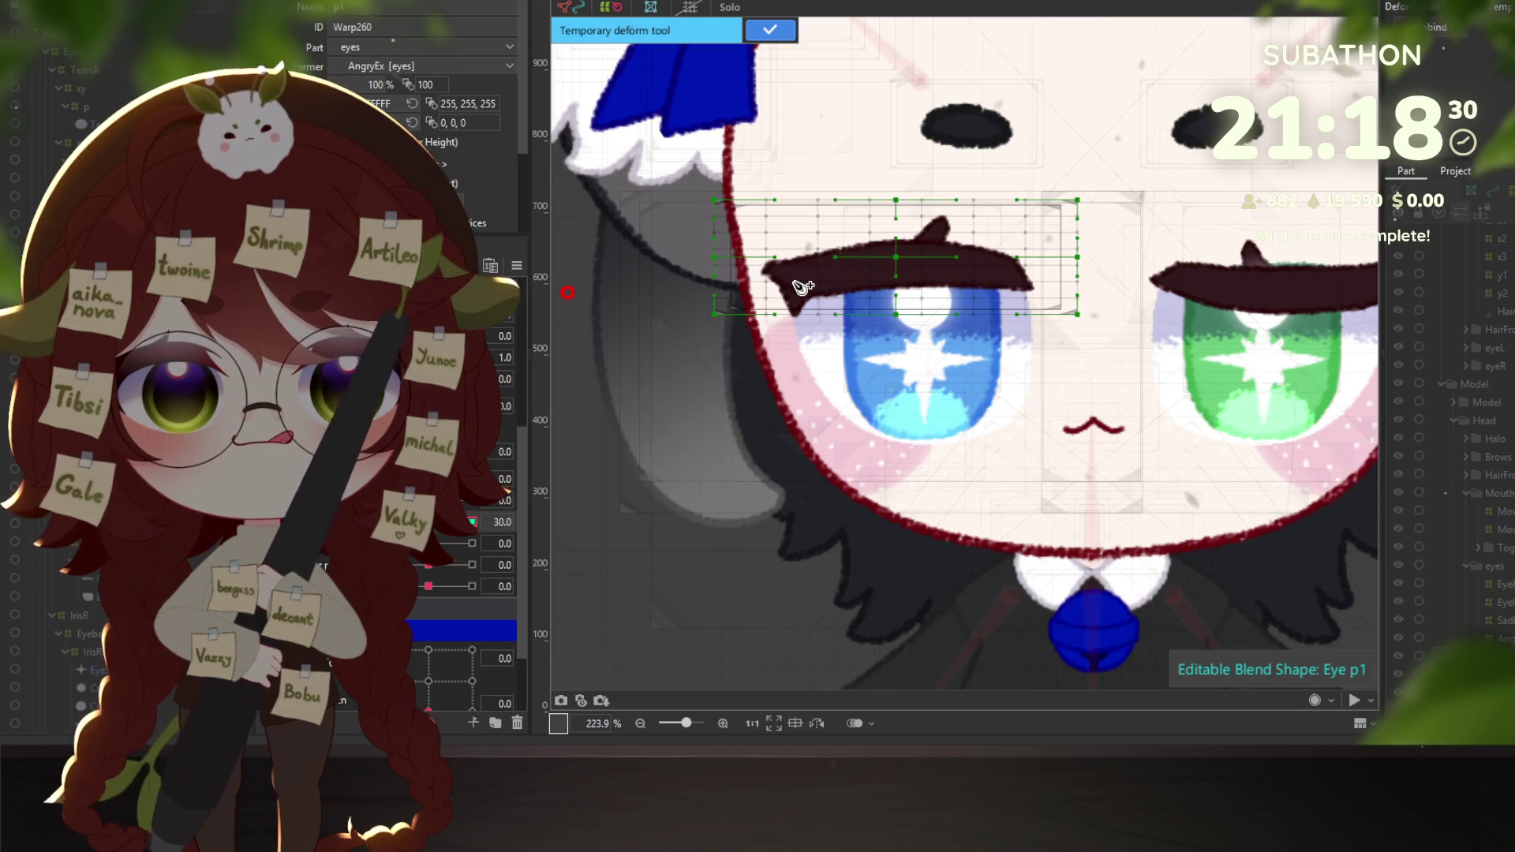
Curve the left brow to dip in the middle with both ends raised, then preview the eye value.
click(805, 282)
click(900, 267)
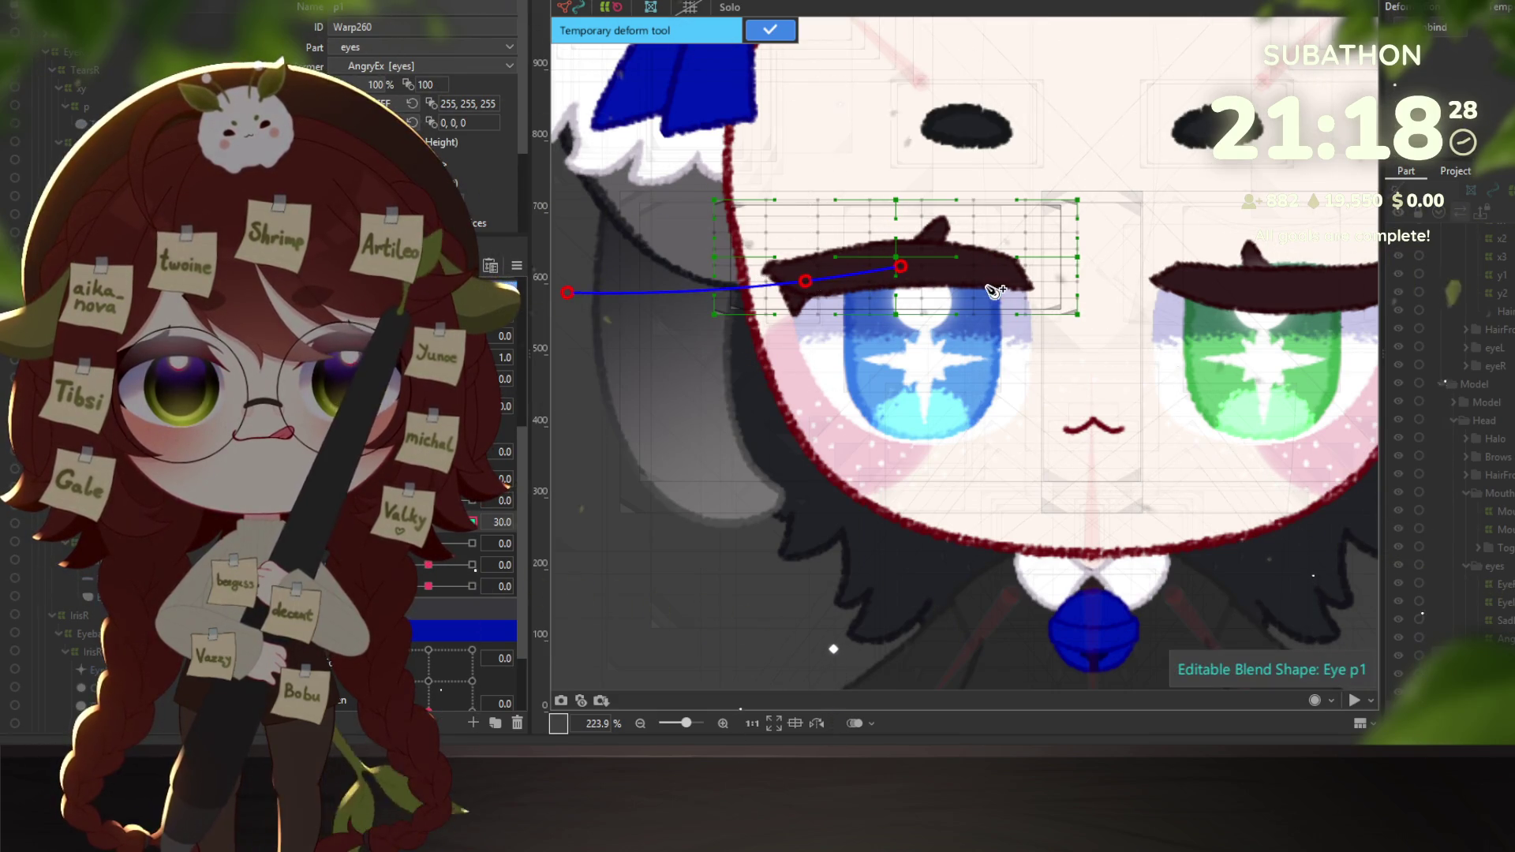
click(987, 274)
click(1155, 307)
mouse_move(902, 271)
mouse_down()
mouse_move(902, 291)
mouse_move(991, 289)
mouse_up()
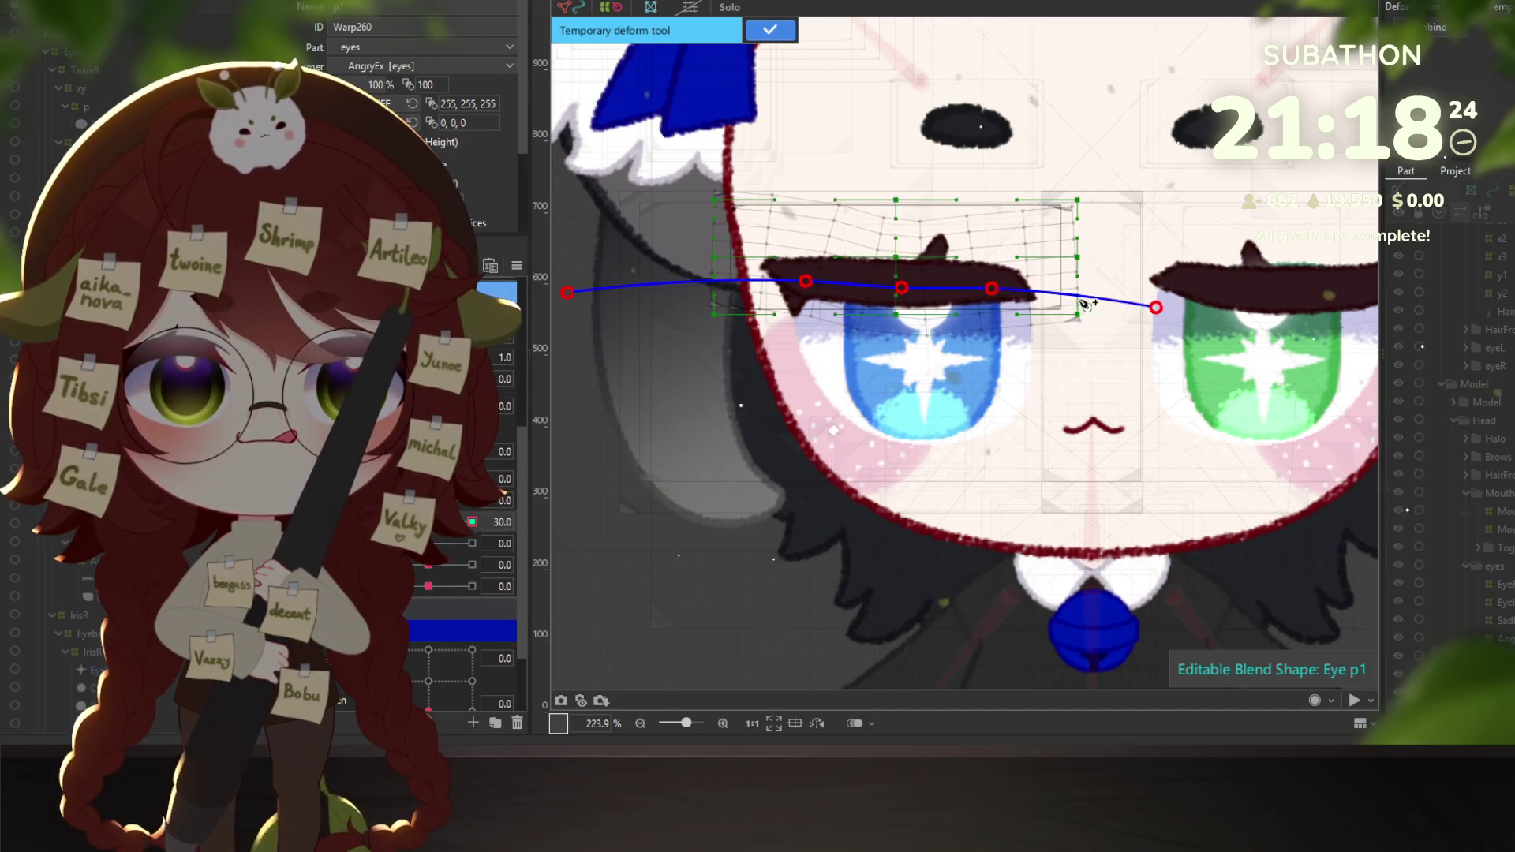
mouse_move(1156, 308)
mouse_down()
mouse_move(1157, 246)
mouse_move(1135, 202)
mouse_up()
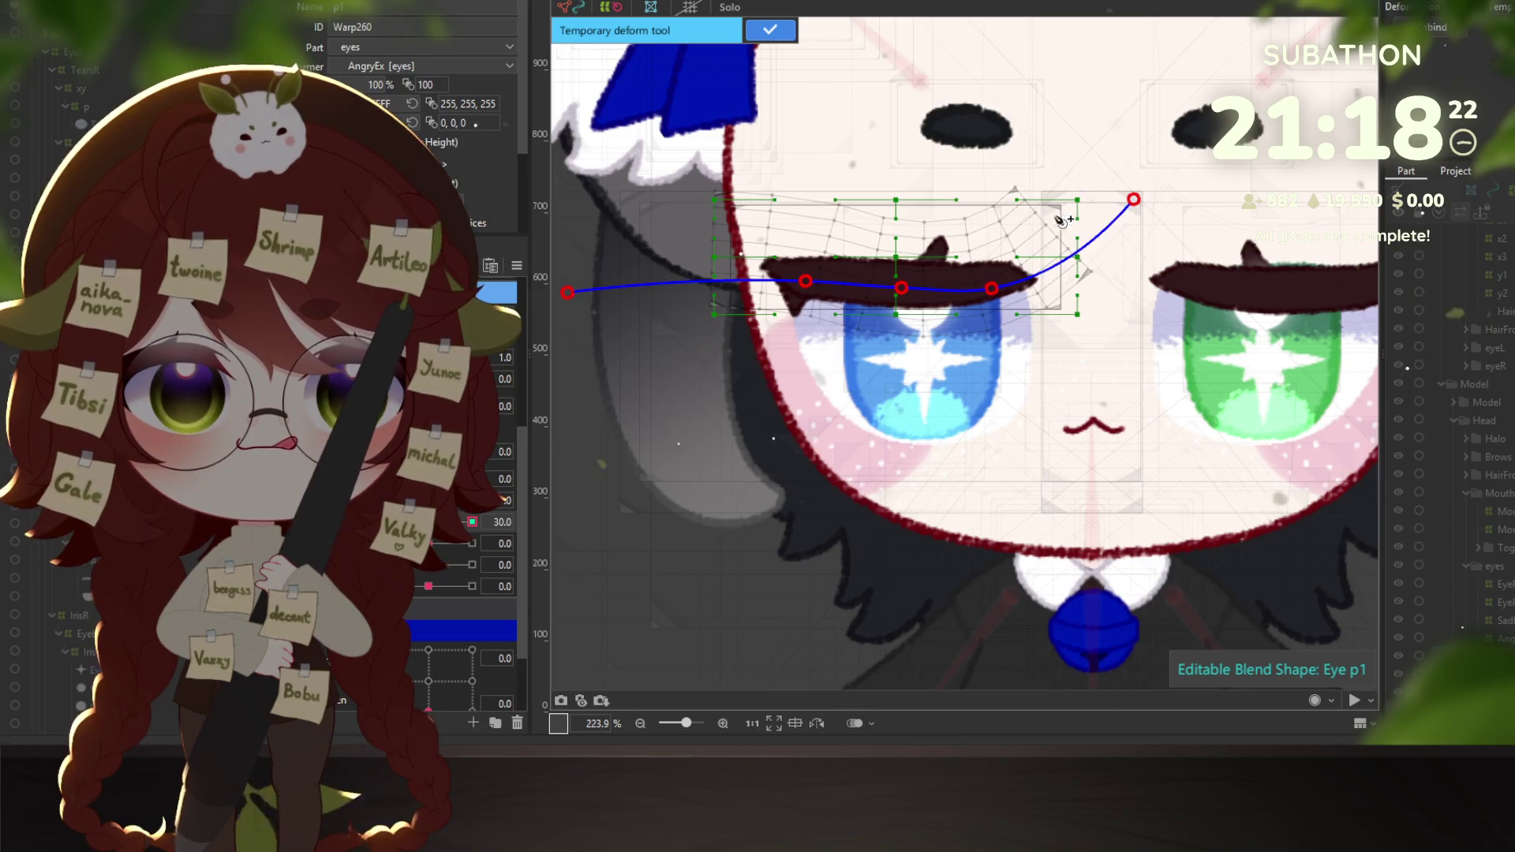
drag(574, 271, 581, 225)
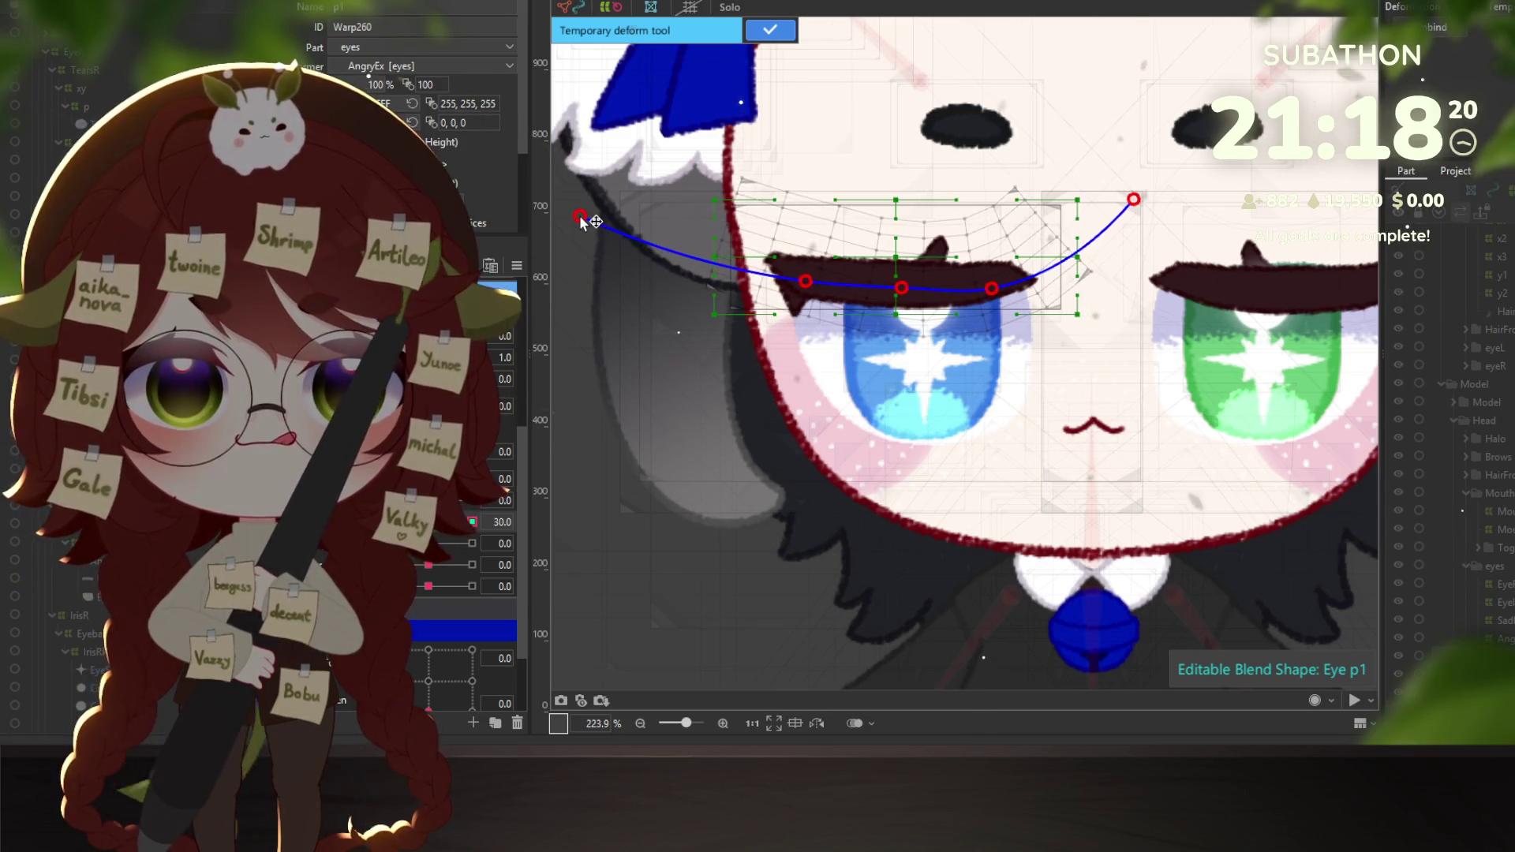
click(770, 30)
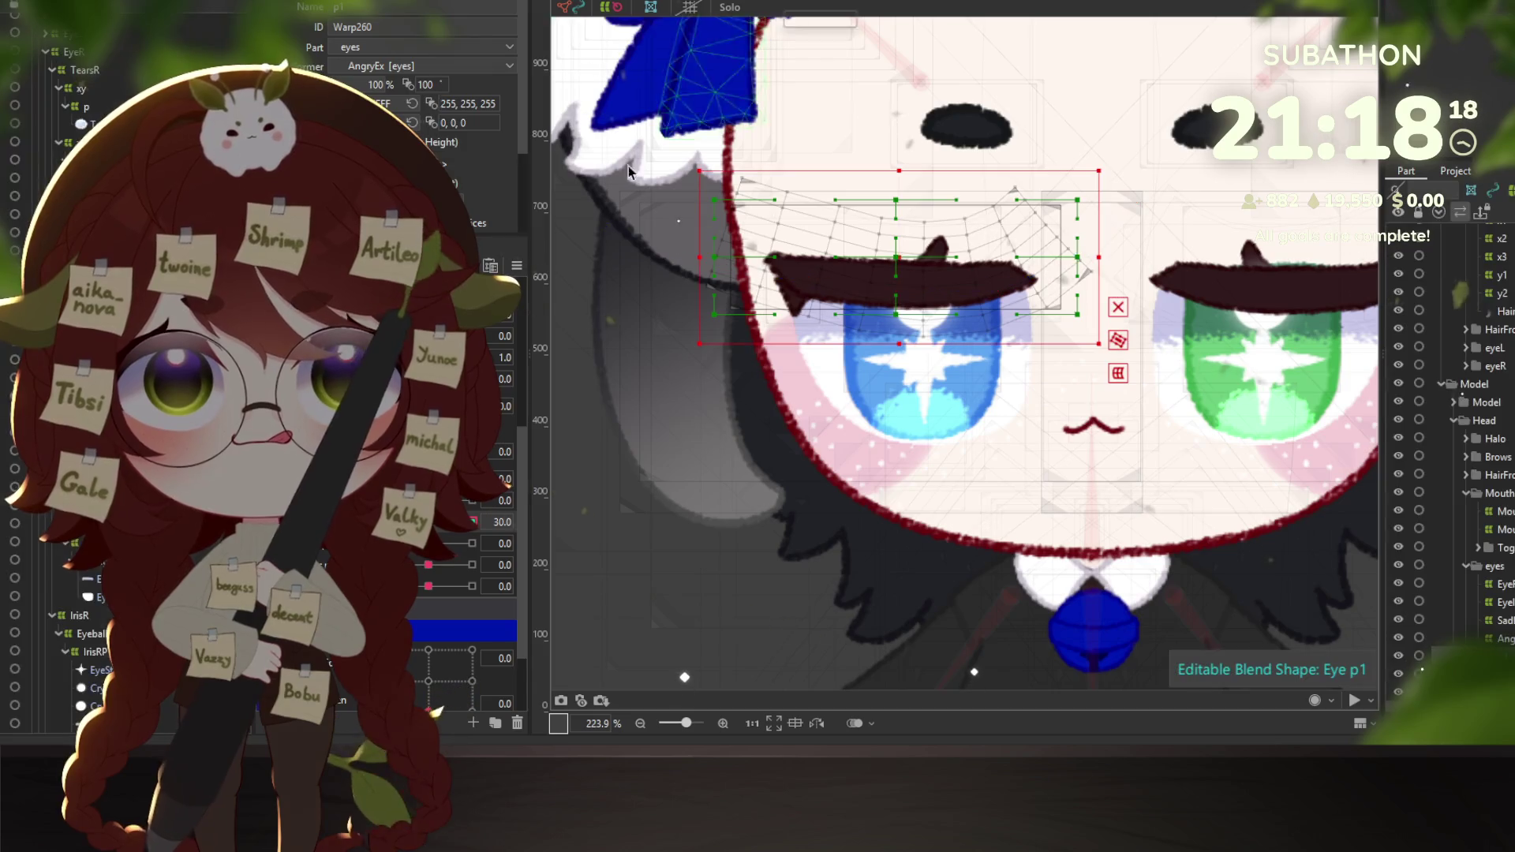
drag(472, 521, 442, 522)
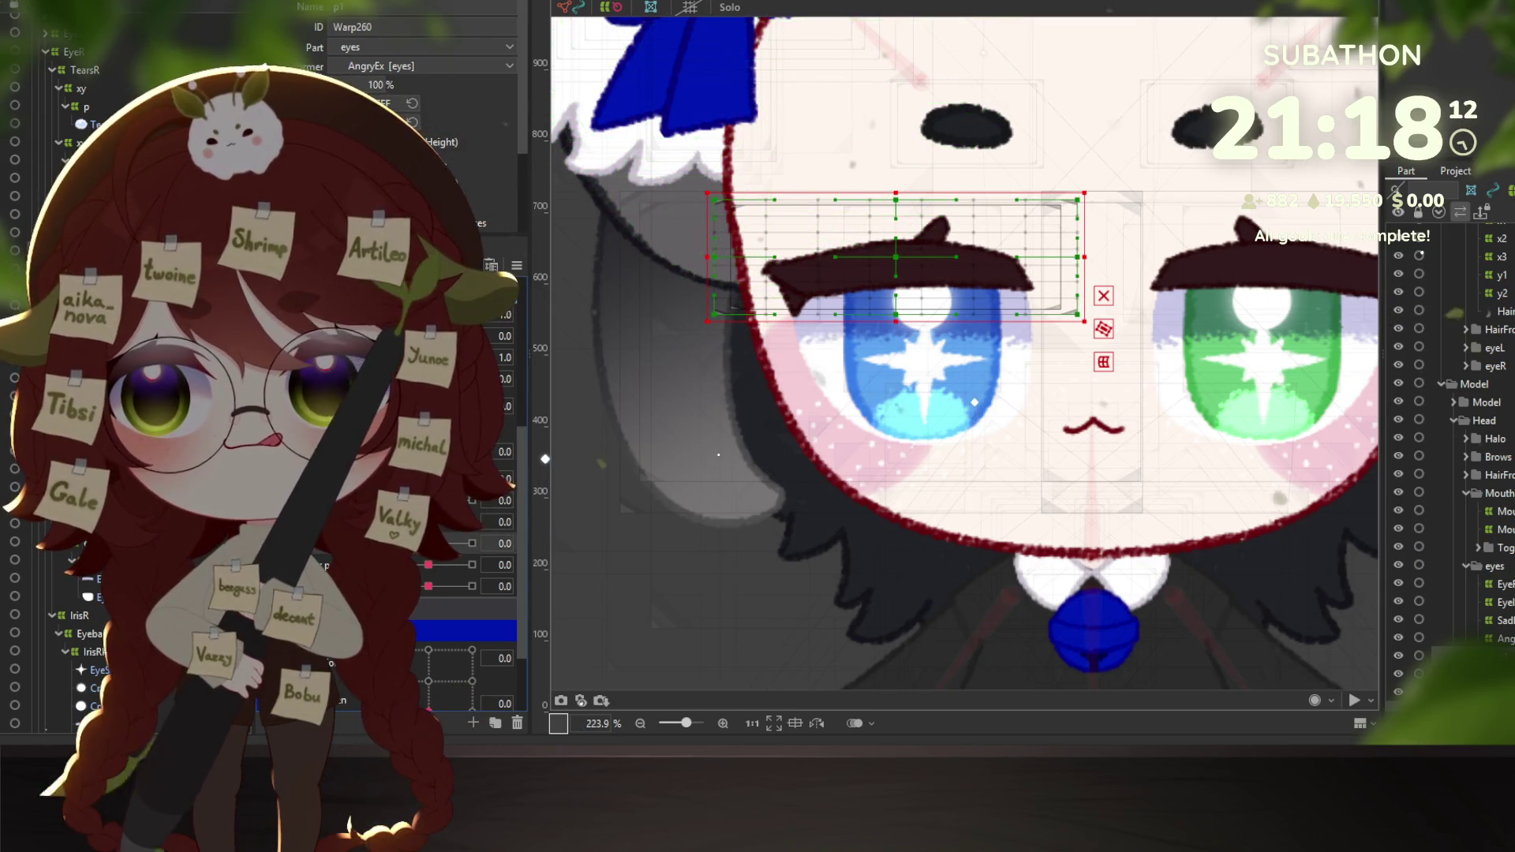
On warp p2, bend the left brow upward at its right end for one Eye p2 key.
click(719, 455)
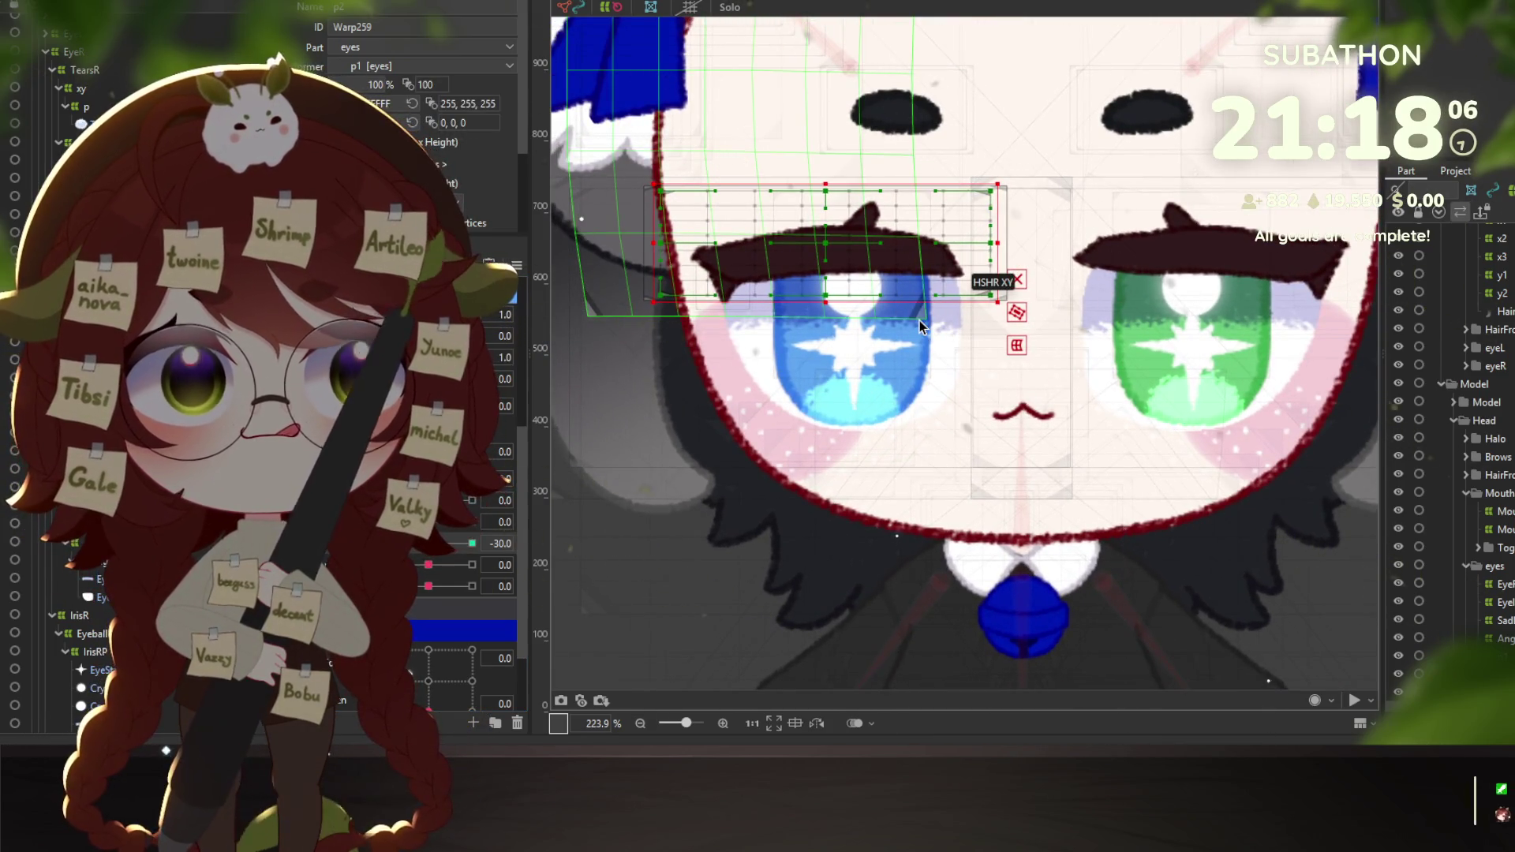
click(1017, 345)
click(1243, 168)
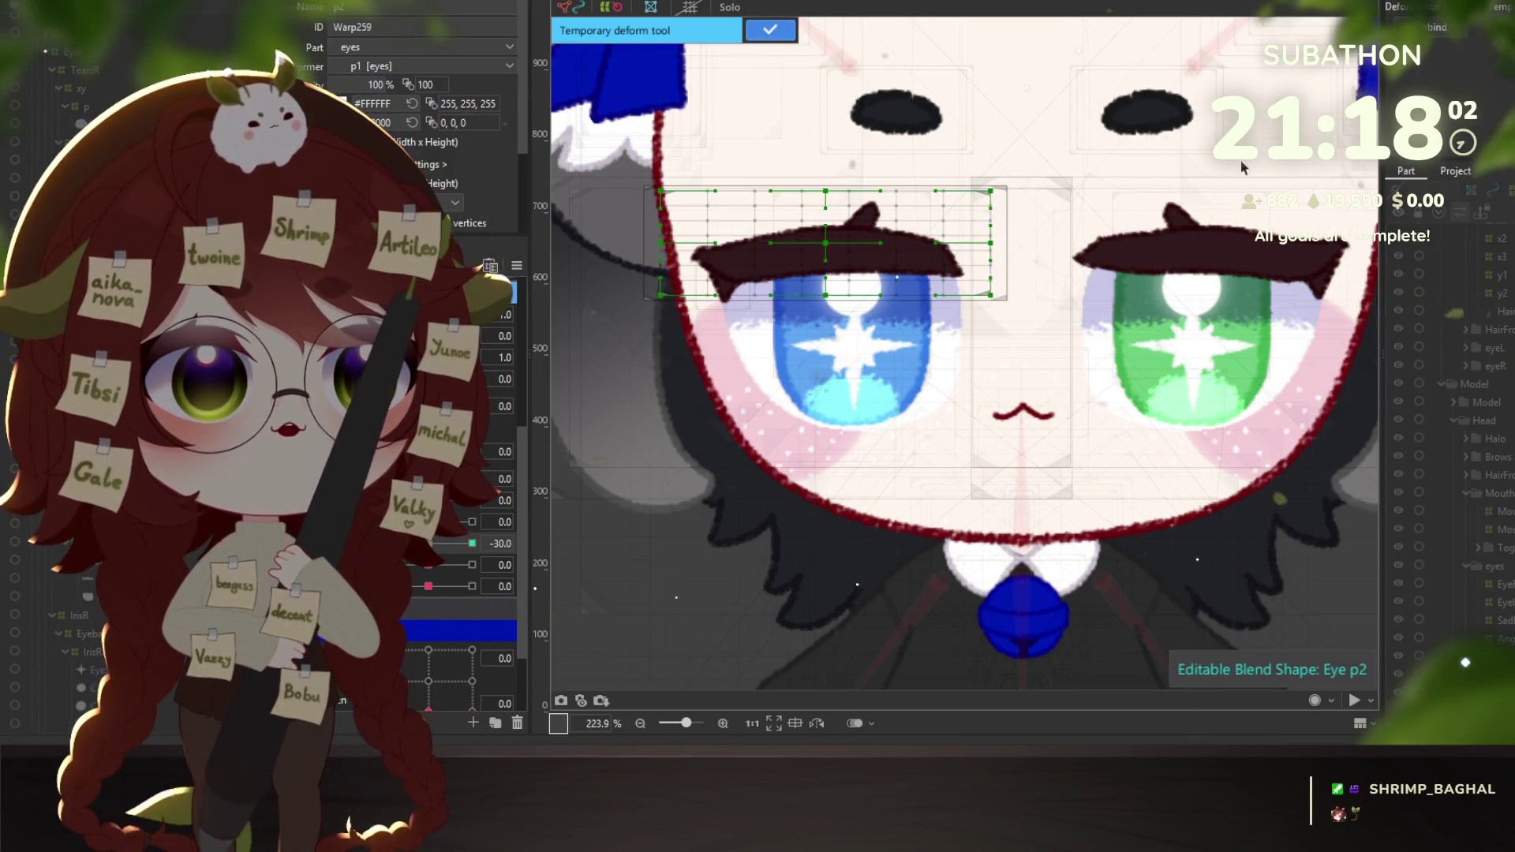
click(741, 265)
click(793, 261)
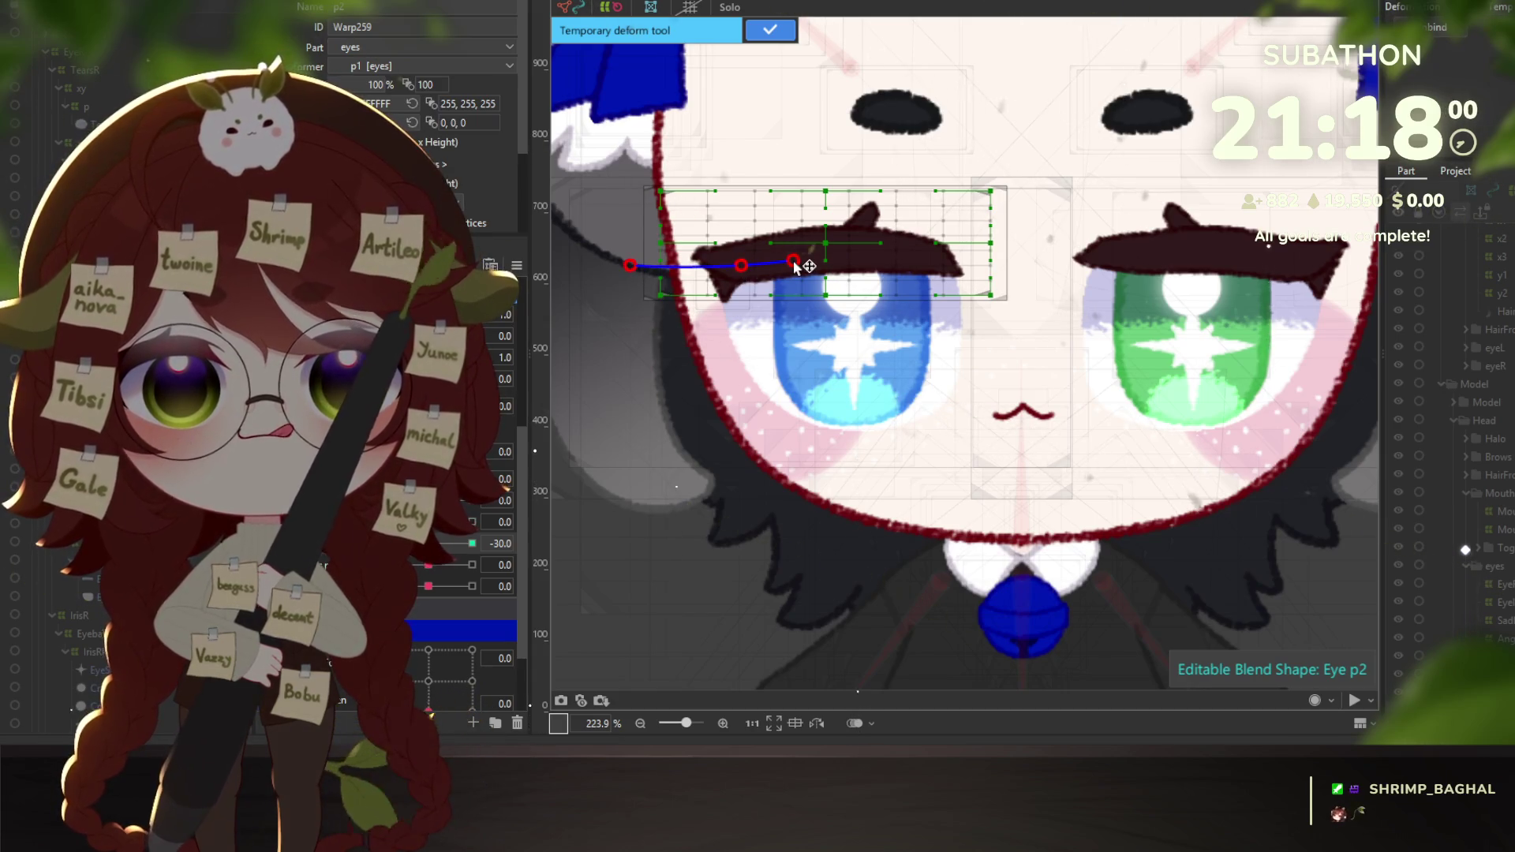
click(1122, 273)
click(622, 258)
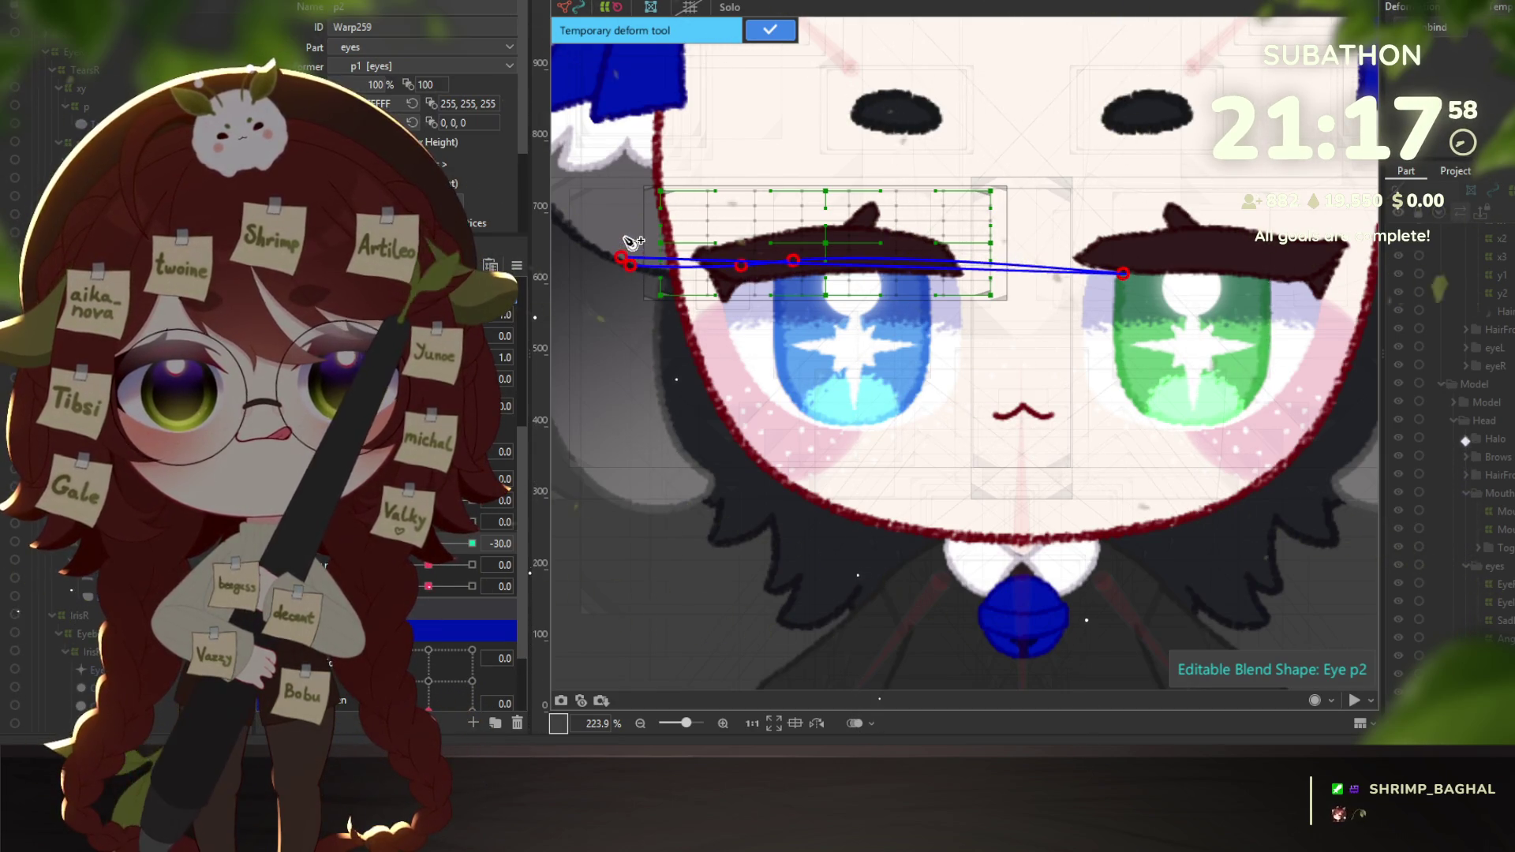
drag(631, 265, 640, 214)
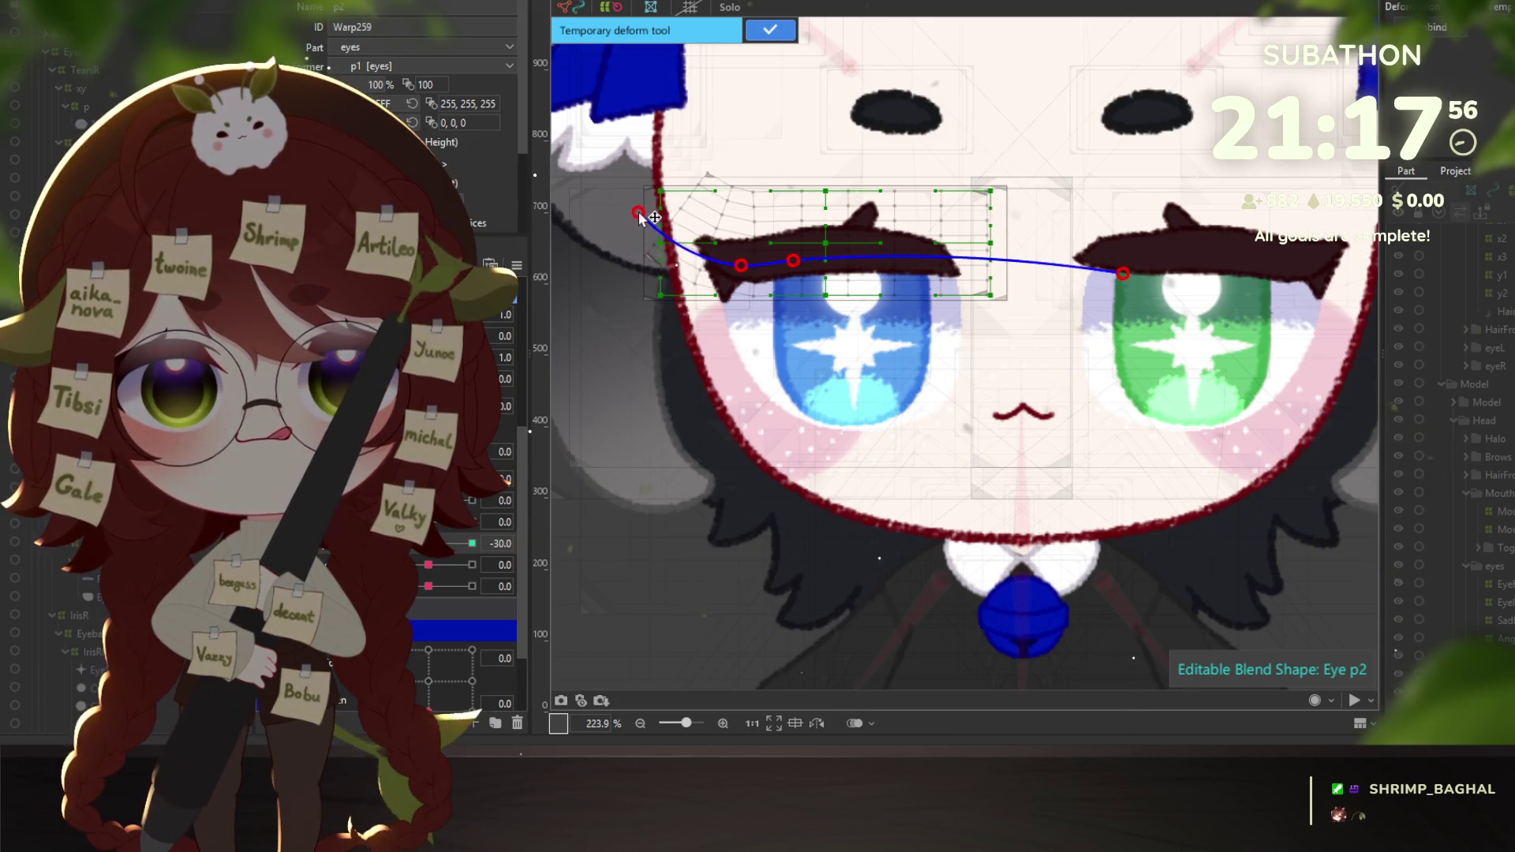
click(879, 257)
mouse_move(1125, 278)
mouse_down()
mouse_move(1116, 196)
mouse_move(1078, 102)
mouse_up()
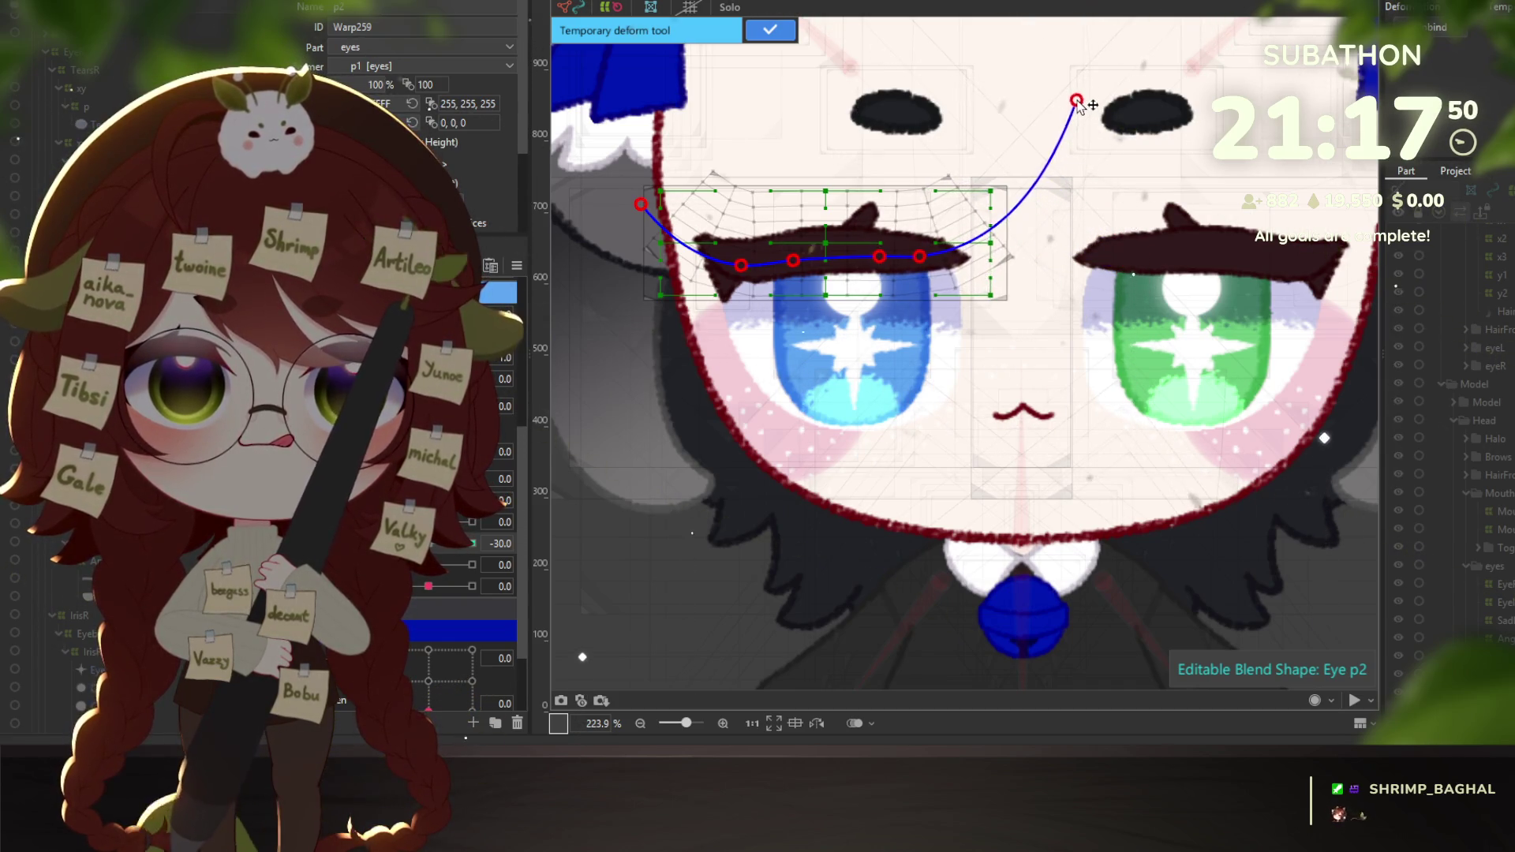
click(753, 36)
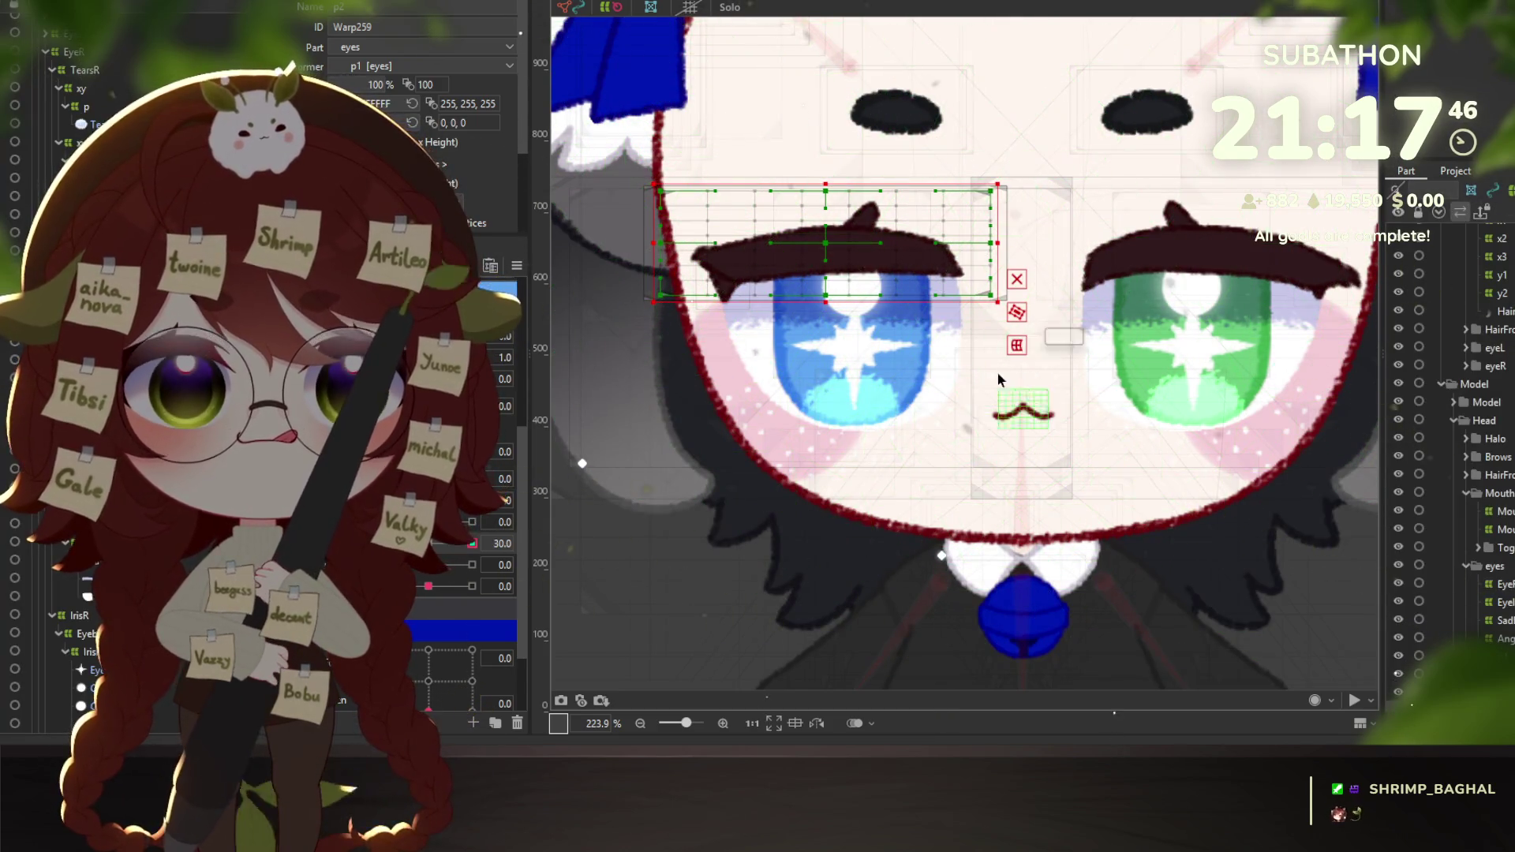
At the other Eye p2 extreme, arch the left brow by lowering both curve ends.
key(ctrl+t)
click(815, 303)
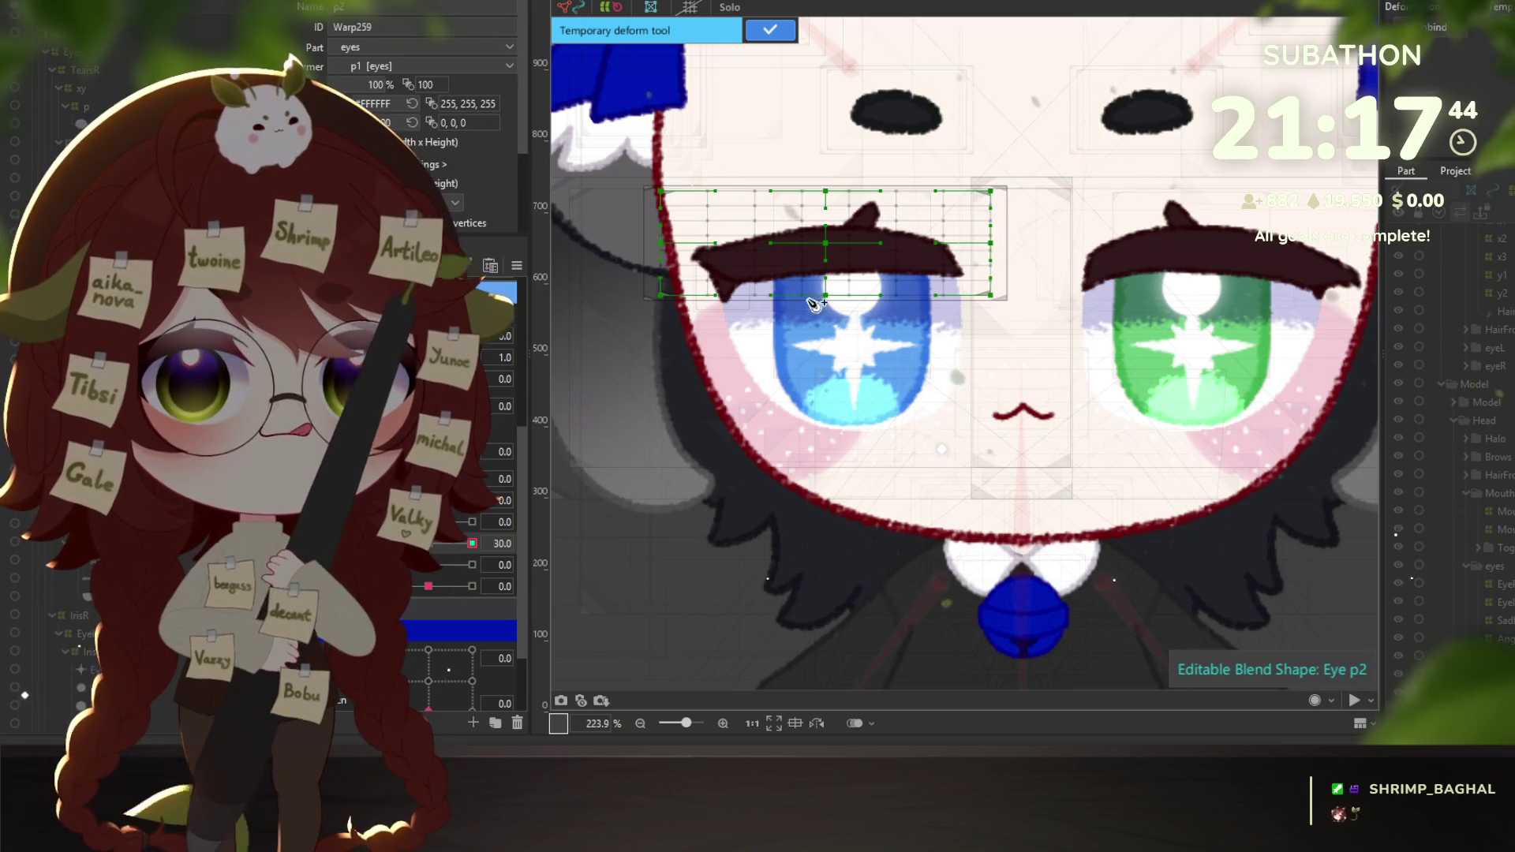
click(736, 265)
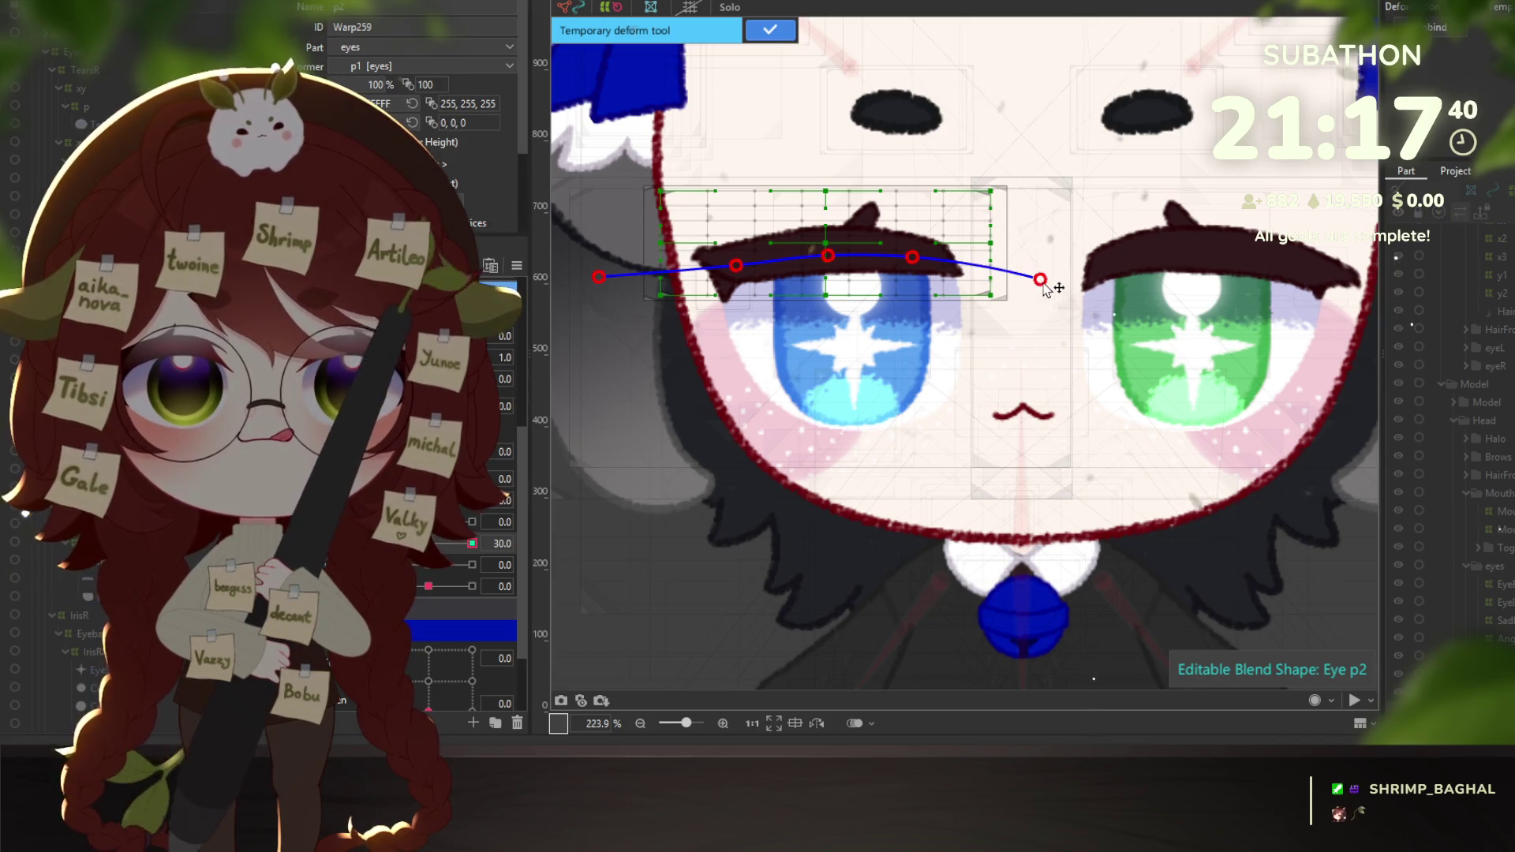
drag(1040, 279, 1025, 335)
drag(599, 277, 623, 358)
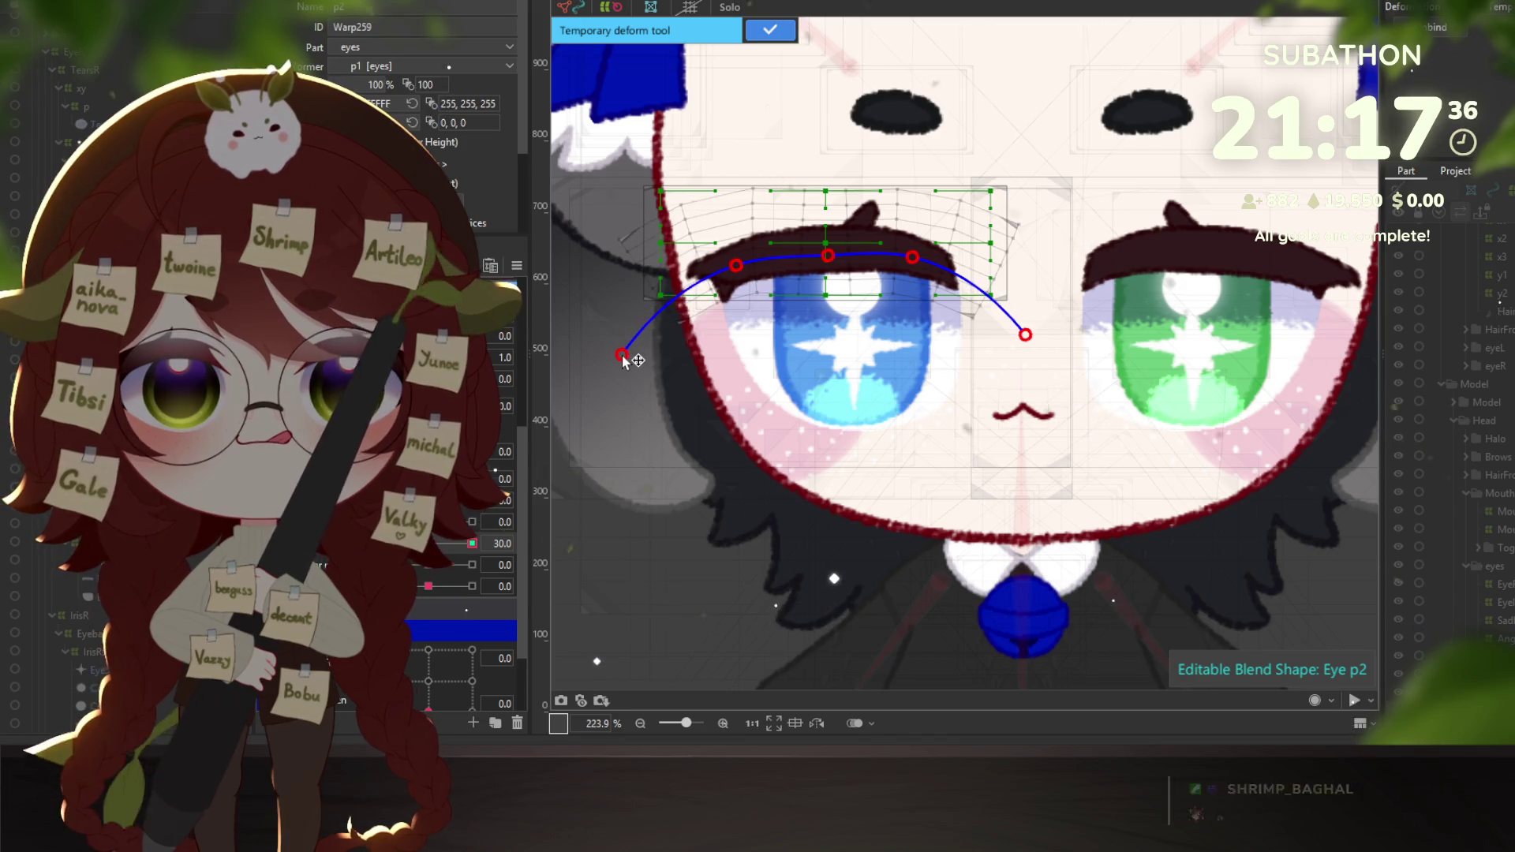
click(770, 31)
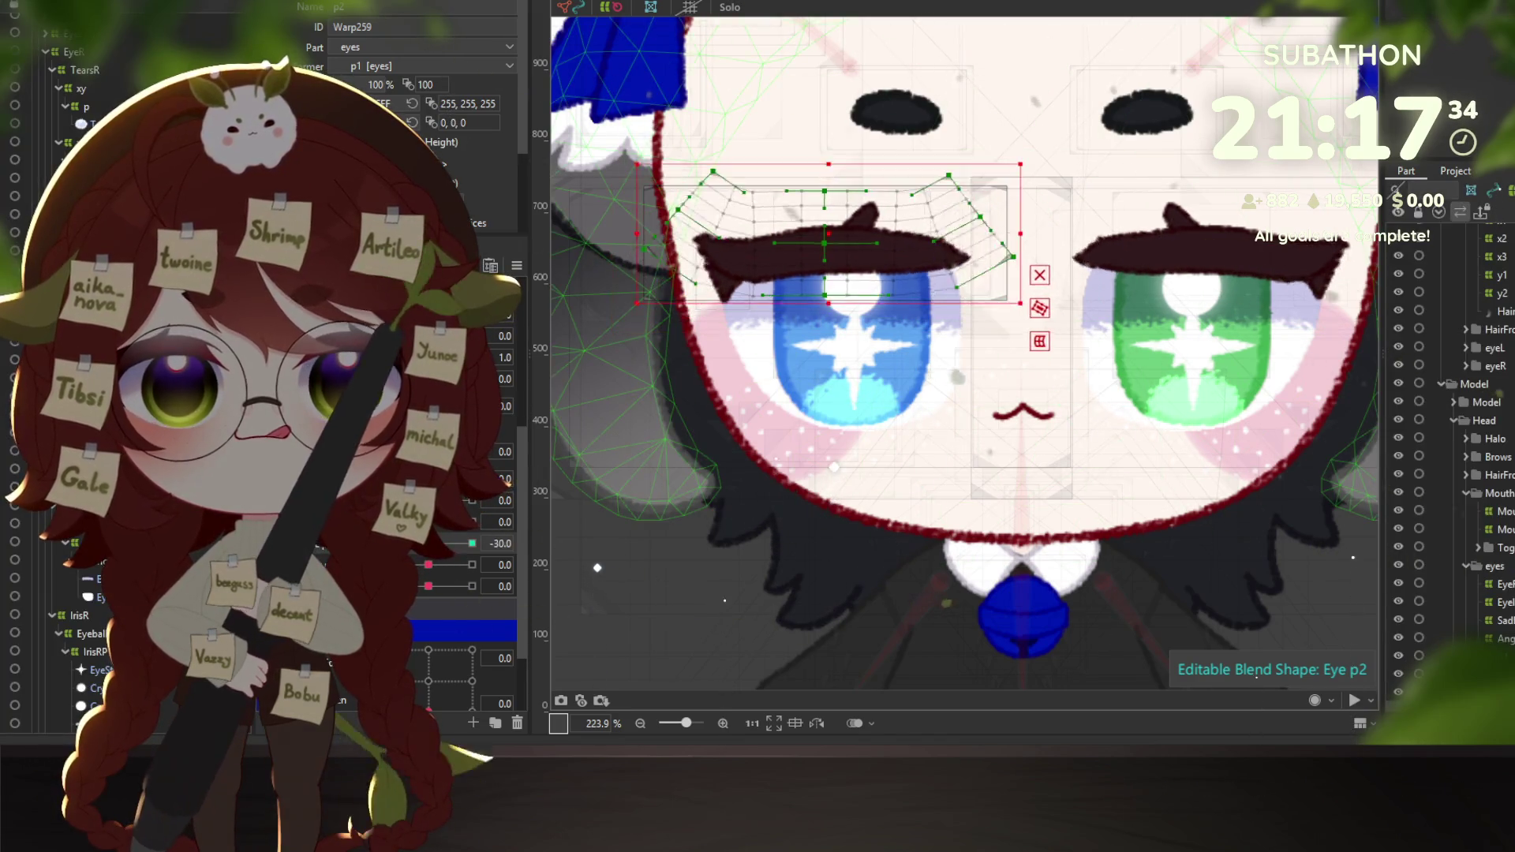
right_click(103, 119)
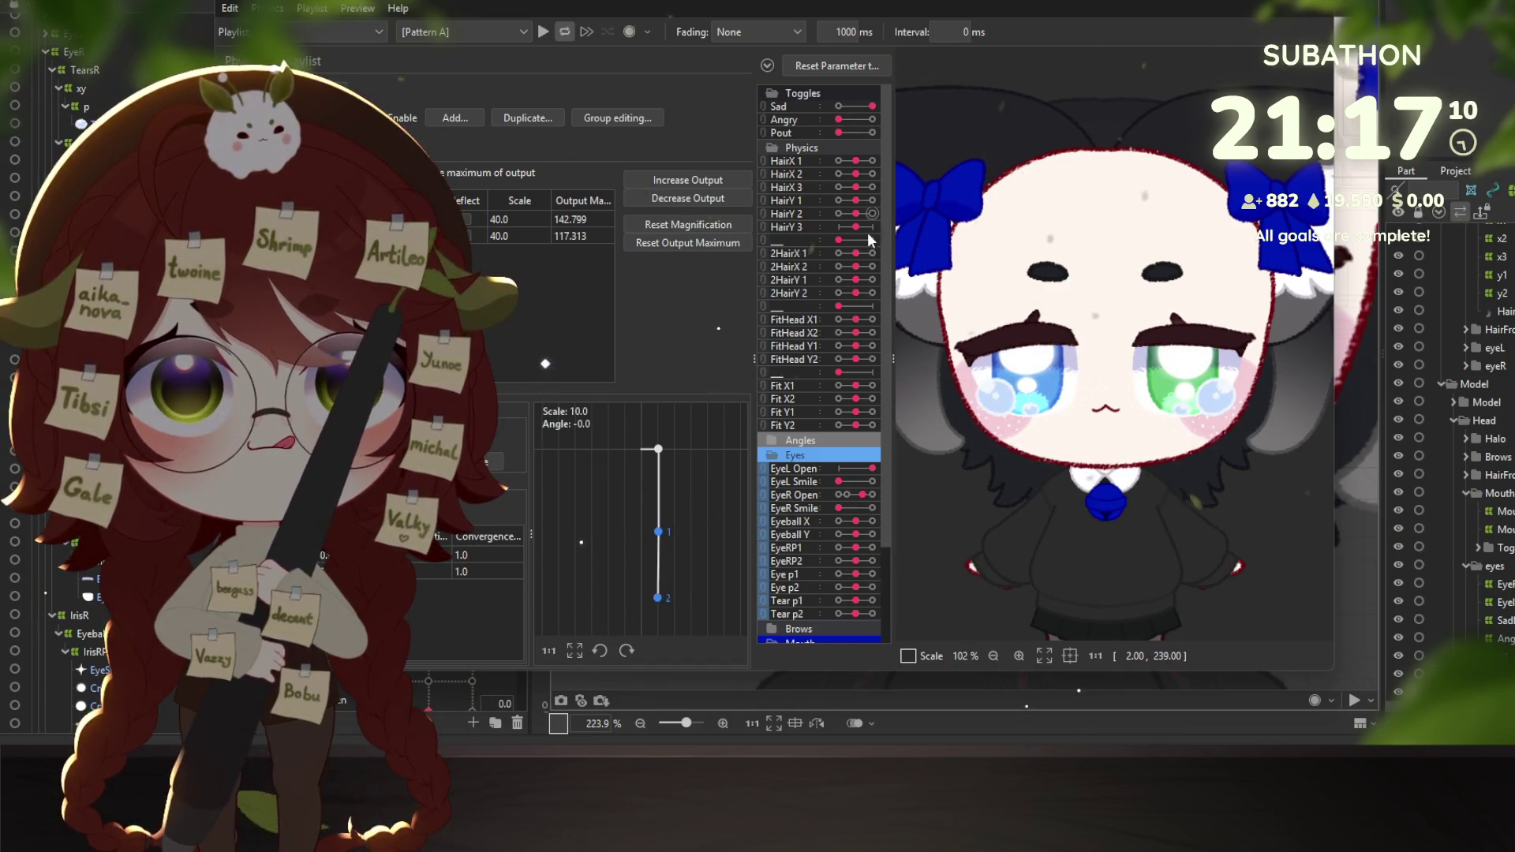
Blink-test and swing the model at Scale 50.0, recording maximums 167.539 and 141.548.
mouse_move(862, 495)
mouse_down()
mouse_move(878, 483)
mouse_move(847, 486)
mouse_move(865, 494)
mouse_up()
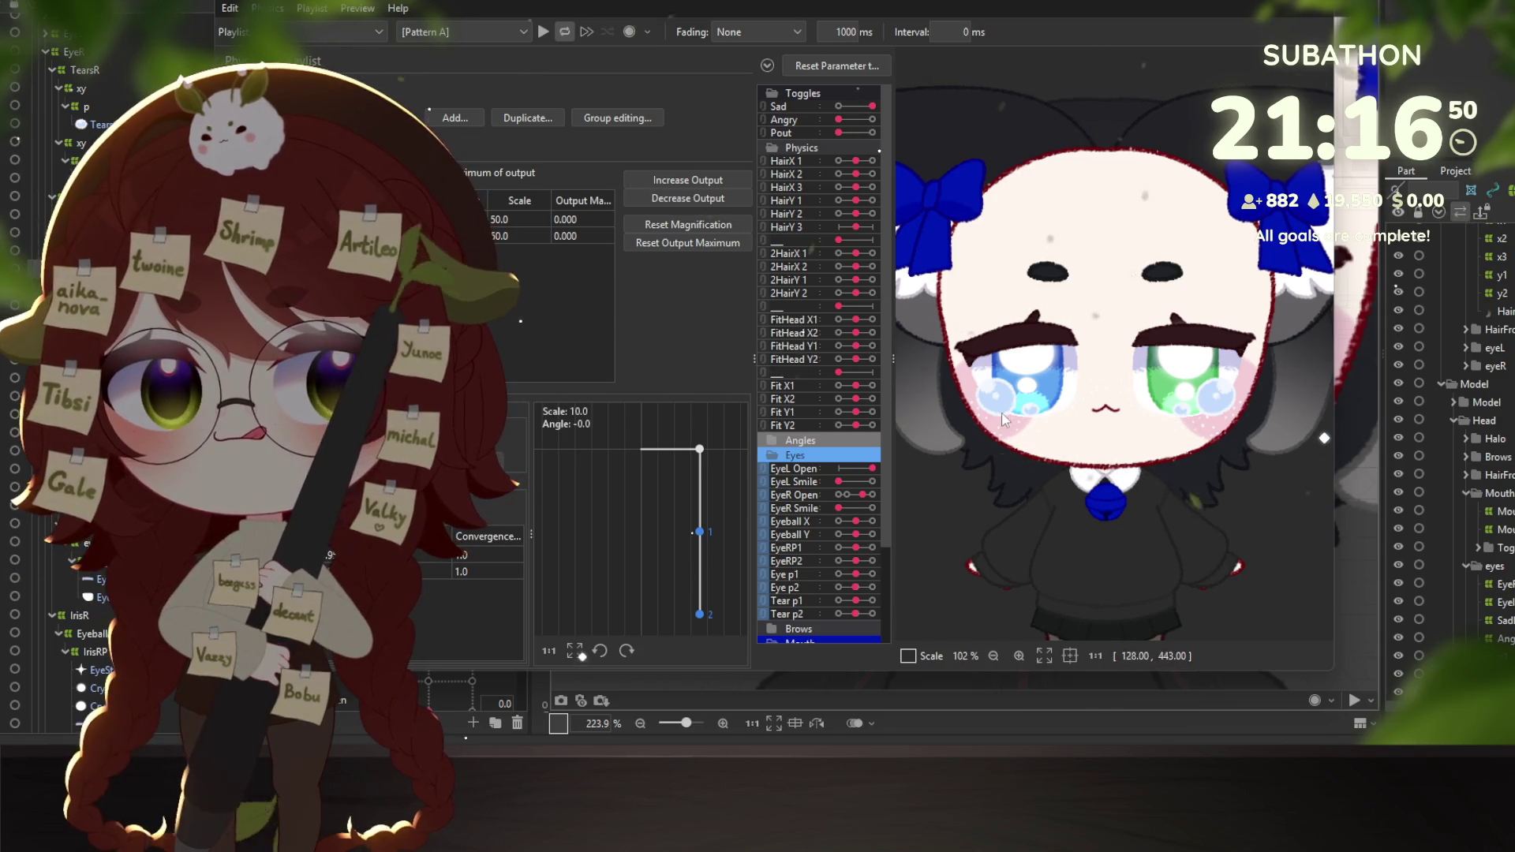
mouse_move(876, 486)
mouse_down()
mouse_move(907, 490)
mouse_move(941, 609)
mouse_up()
Set the Scale column of both eye physics outputs to 70, then 50, finally 30.
right_click(533, 204)
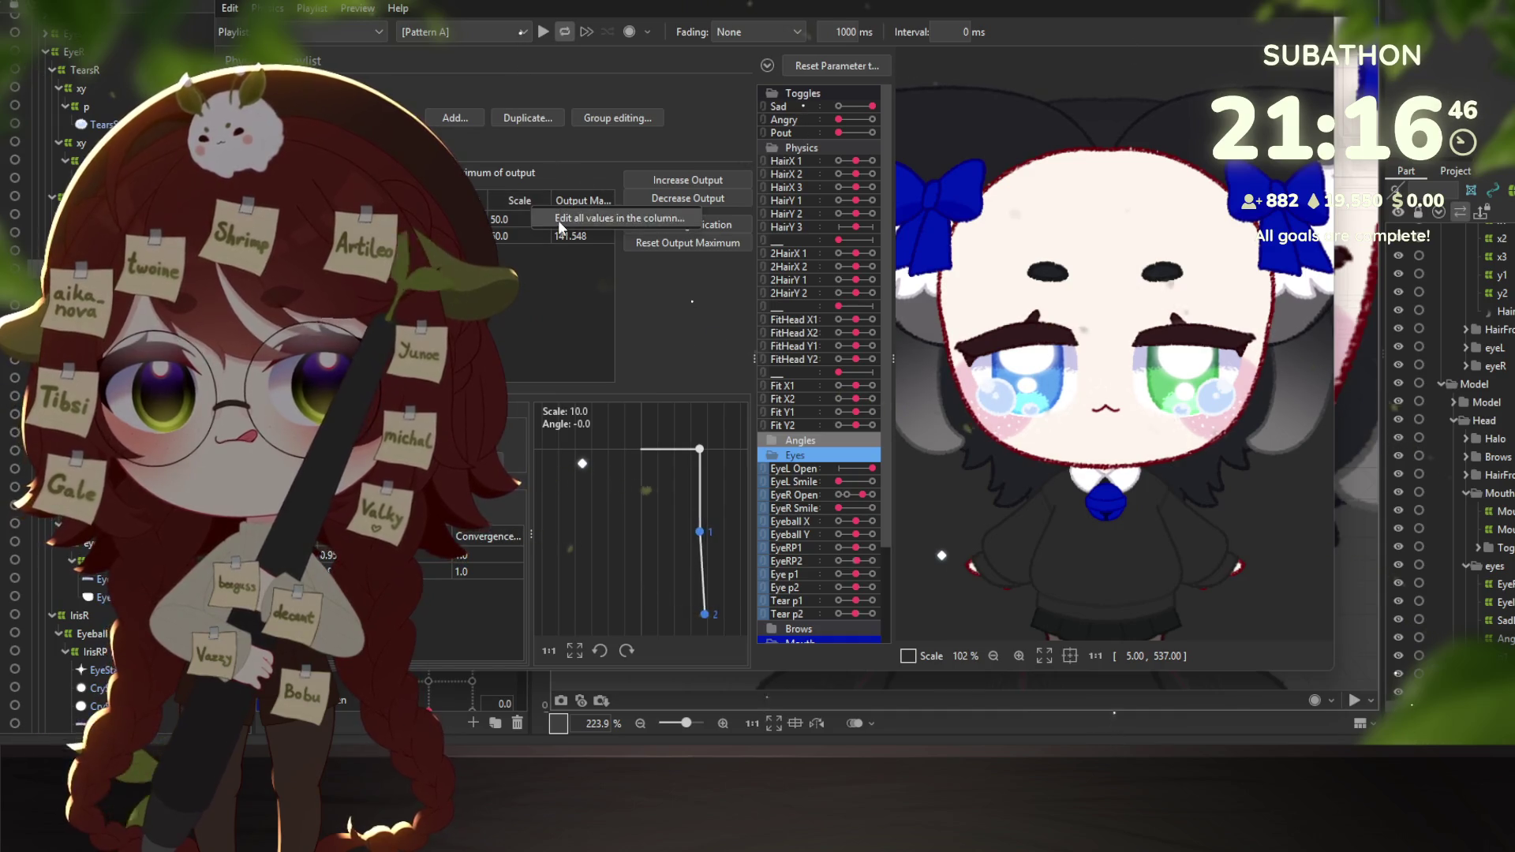
click(557, 220)
text(70)
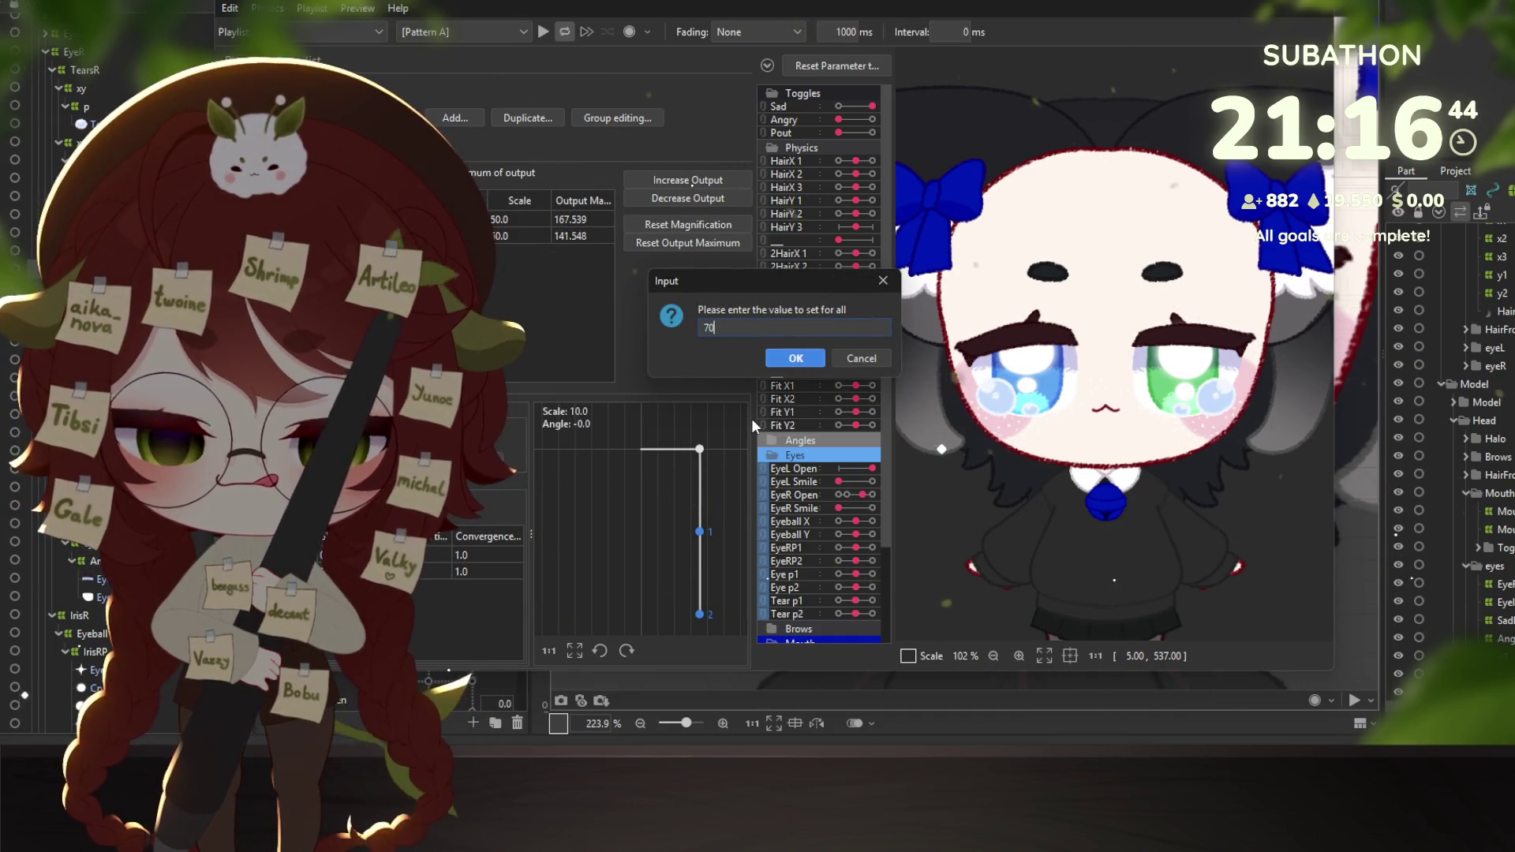
key(Return)
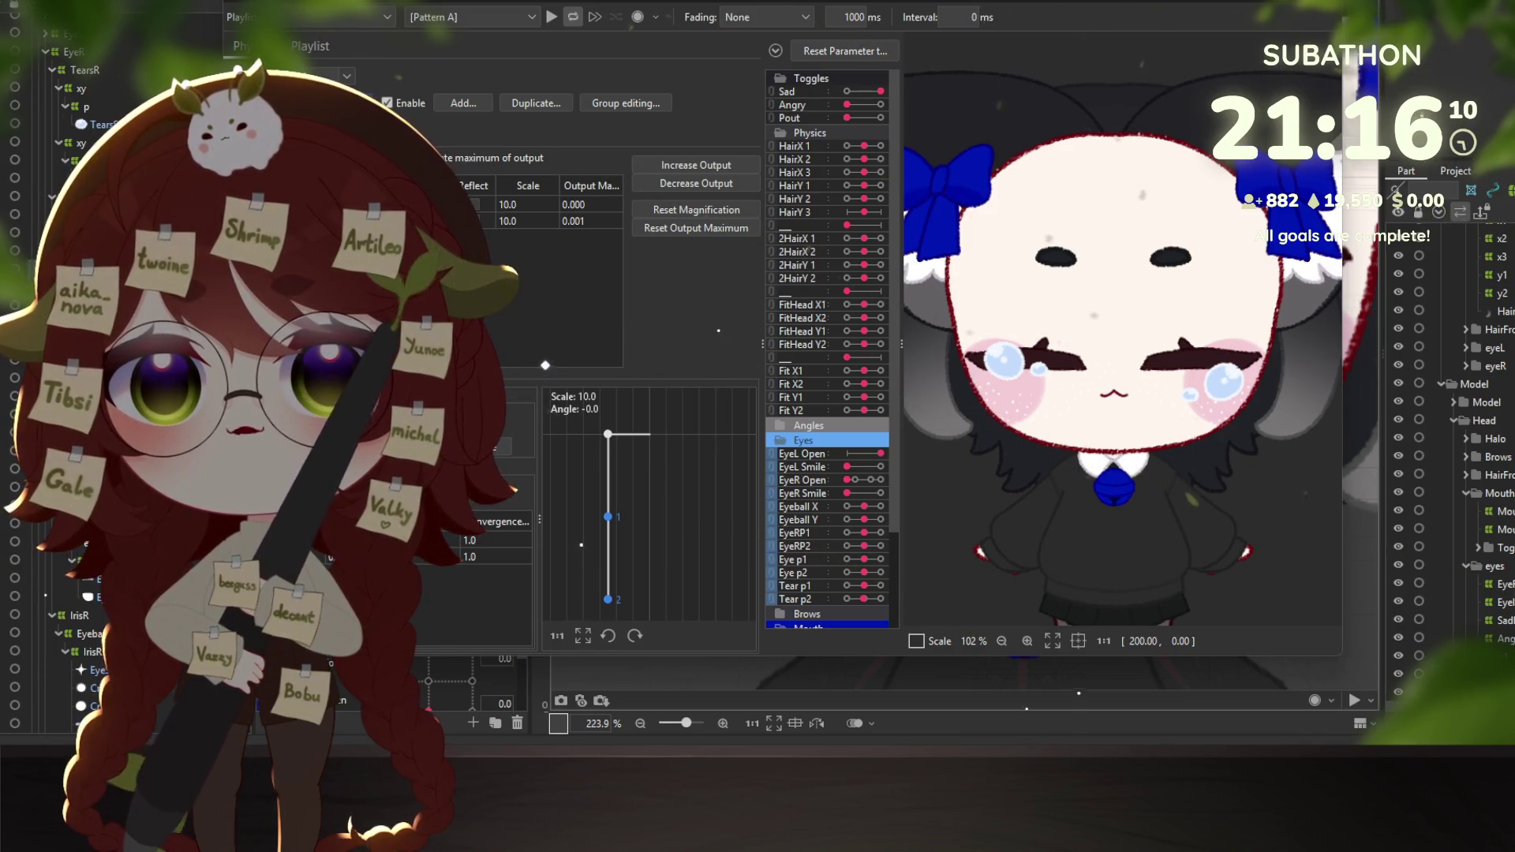
right_click(545, 204)
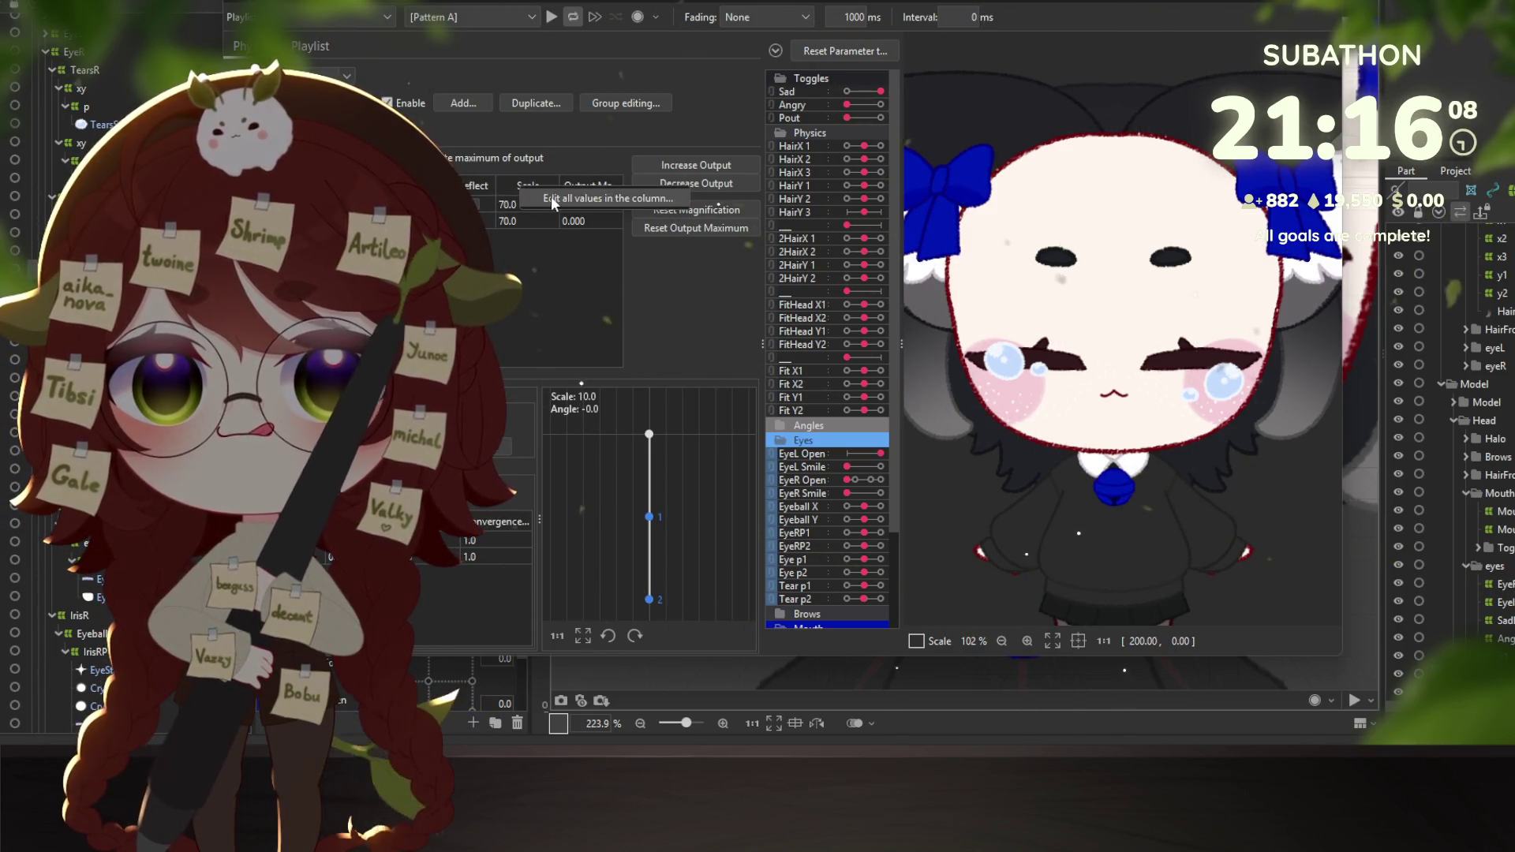
click(568, 210)
text(5)
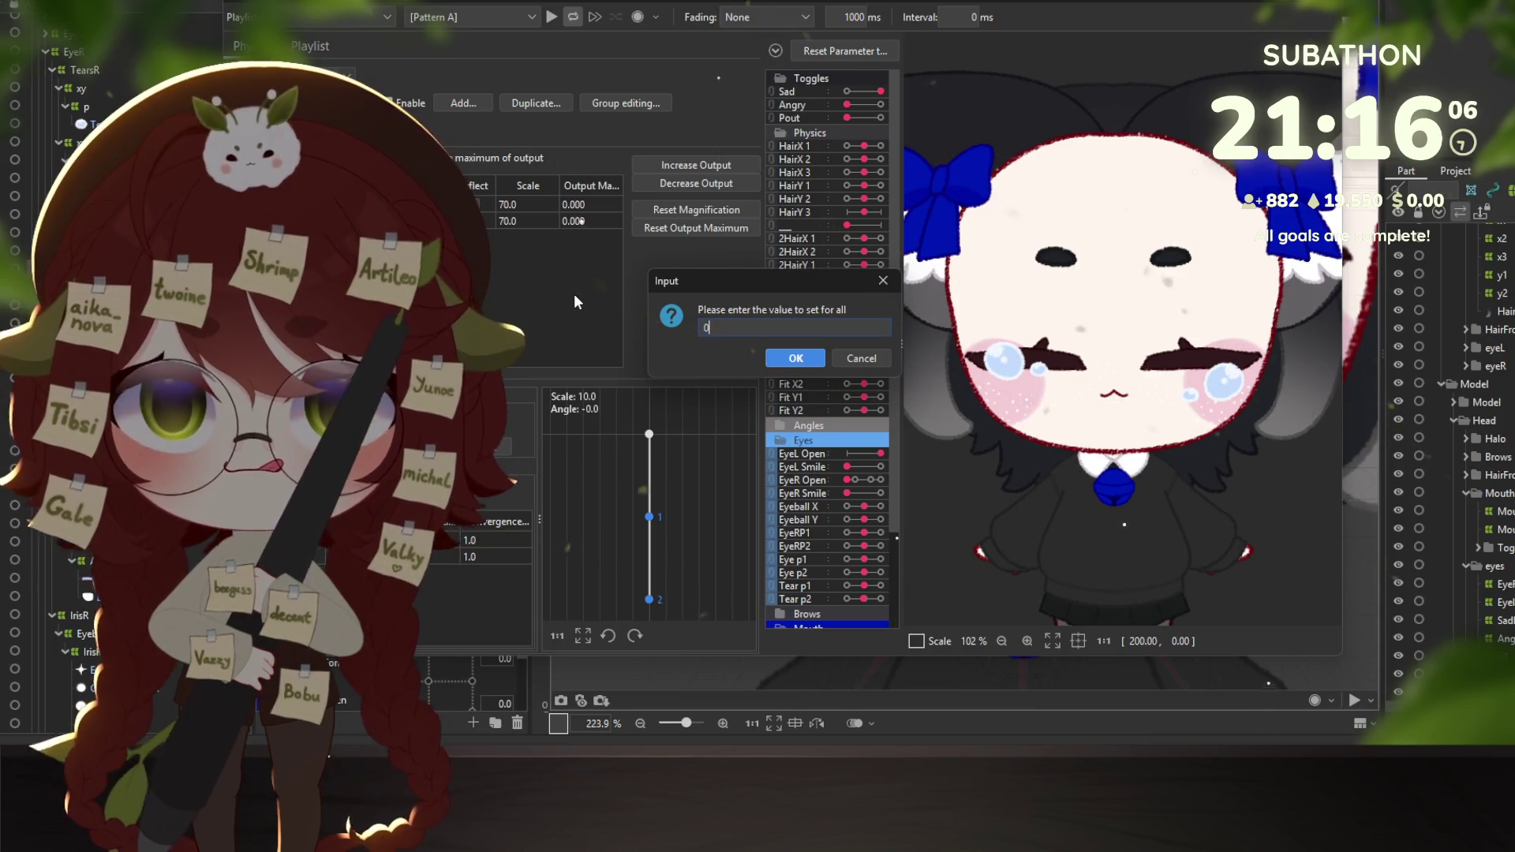
text(0)
key(Return)
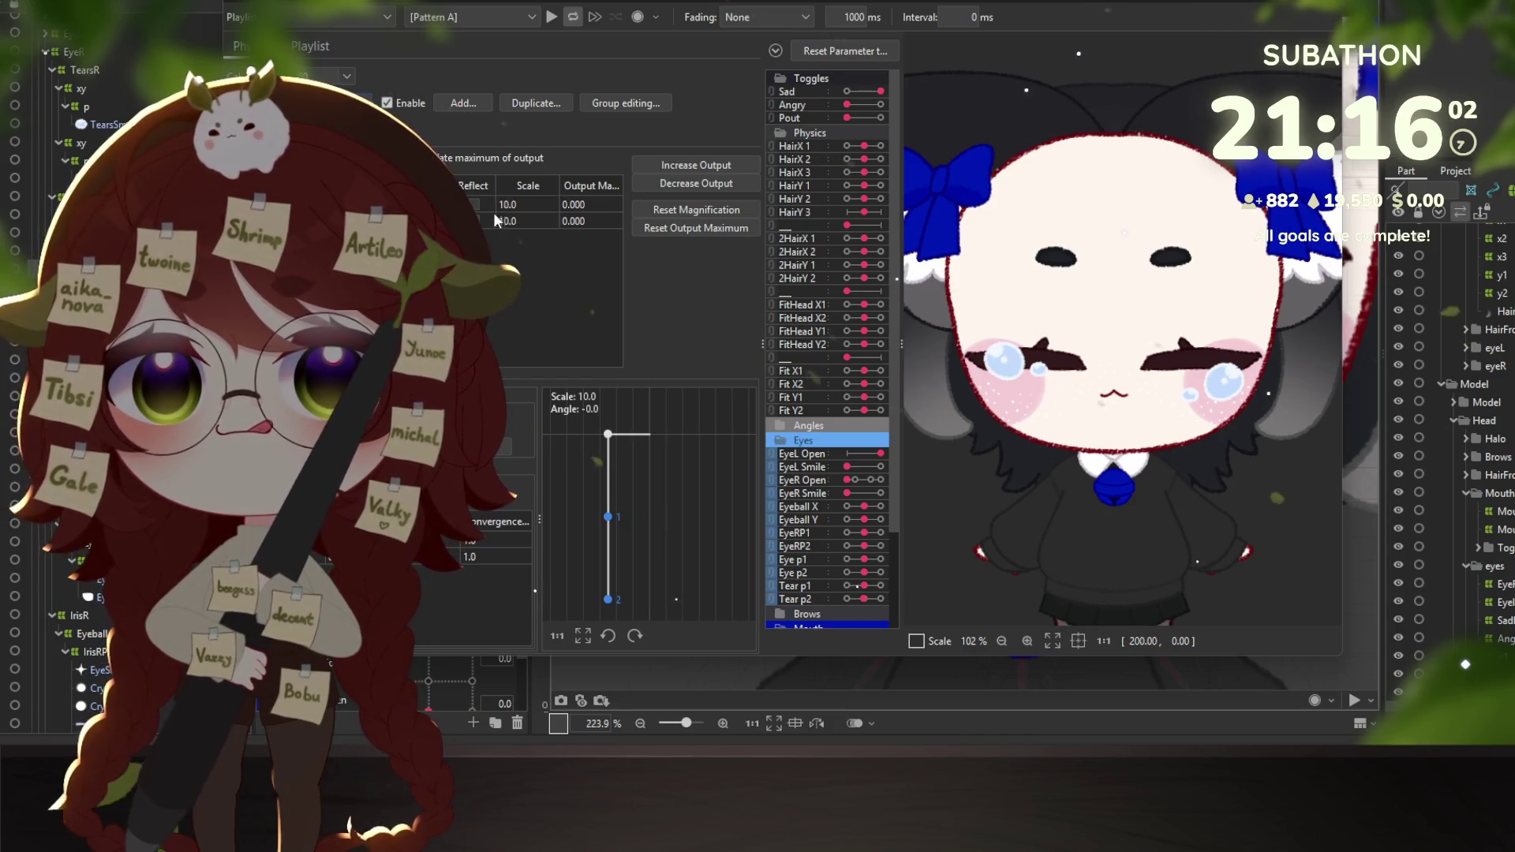
right_click(552, 200)
click(568, 207)
text(30)
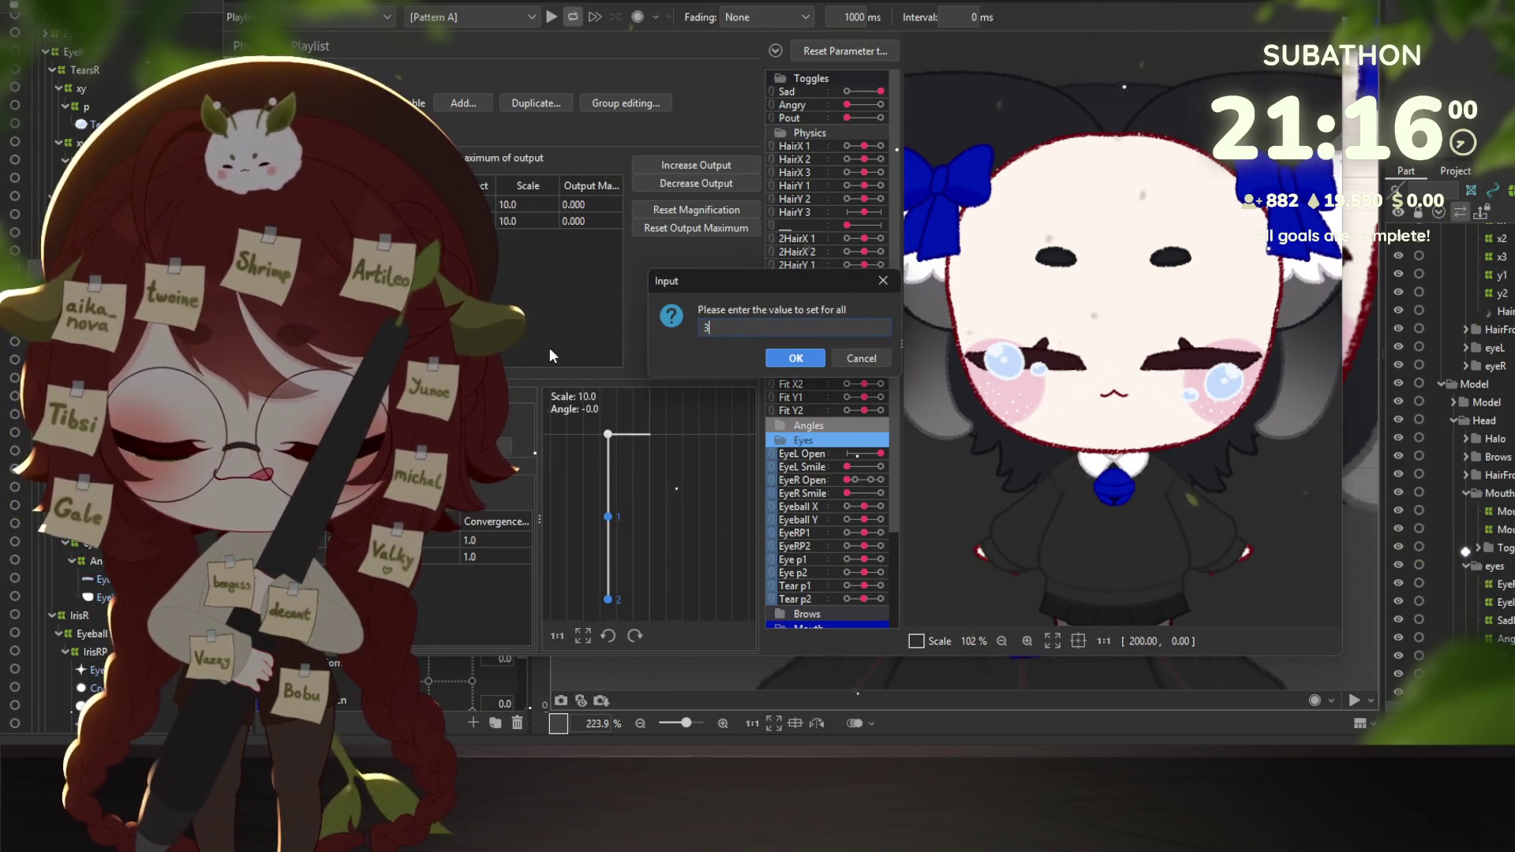
key(Return)
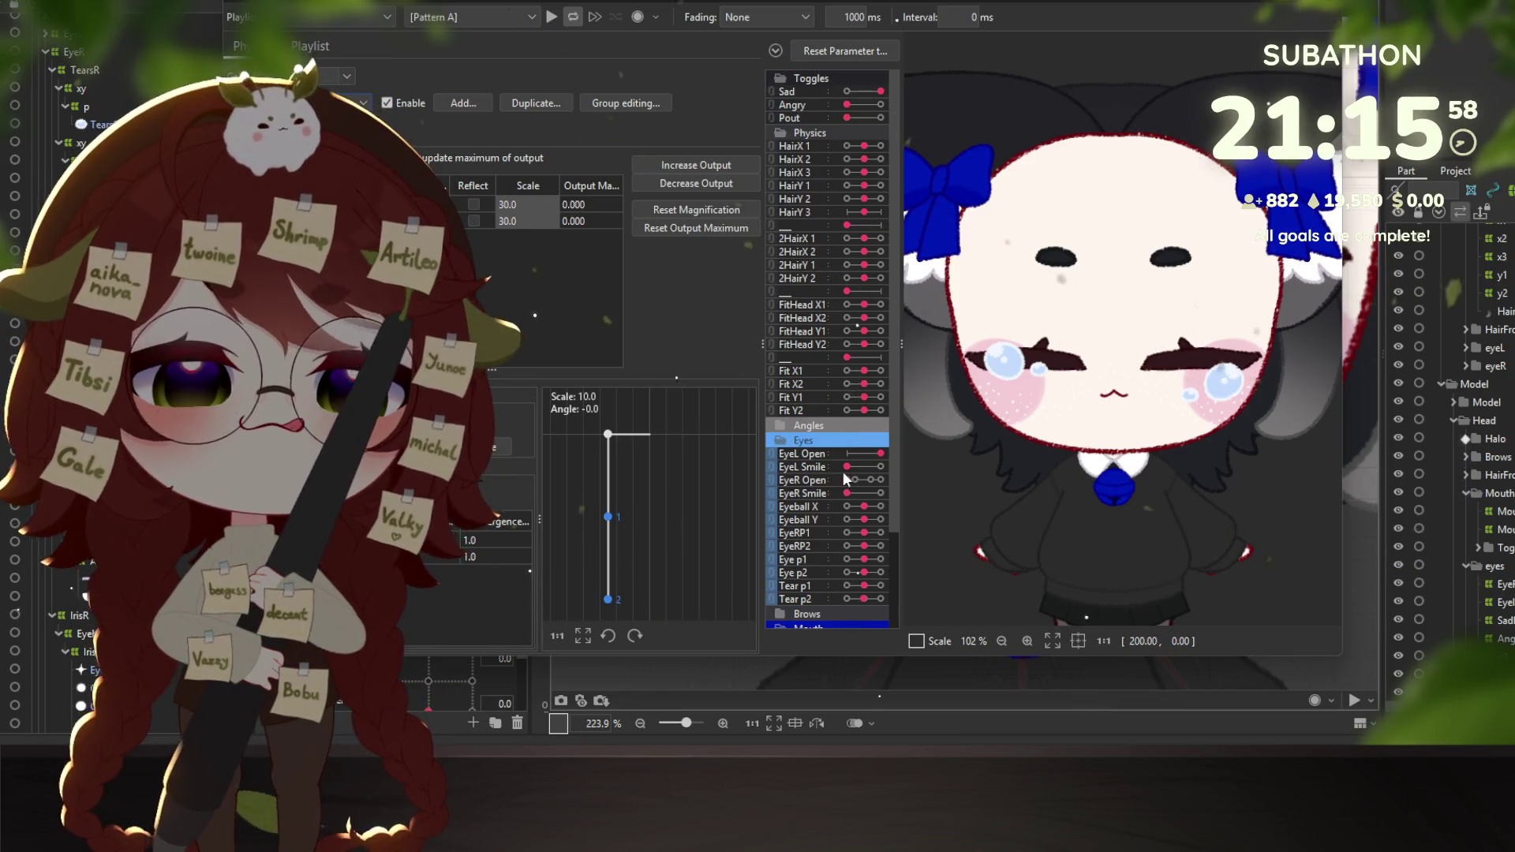
Test EyeL Smile and EyeR Open with Sad off, giving maximums 111.556 and 119.585.
mouse_move(849, 467)
mouse_down()
mouse_move(907, 475)
mouse_move(871, 480)
mouse_up()
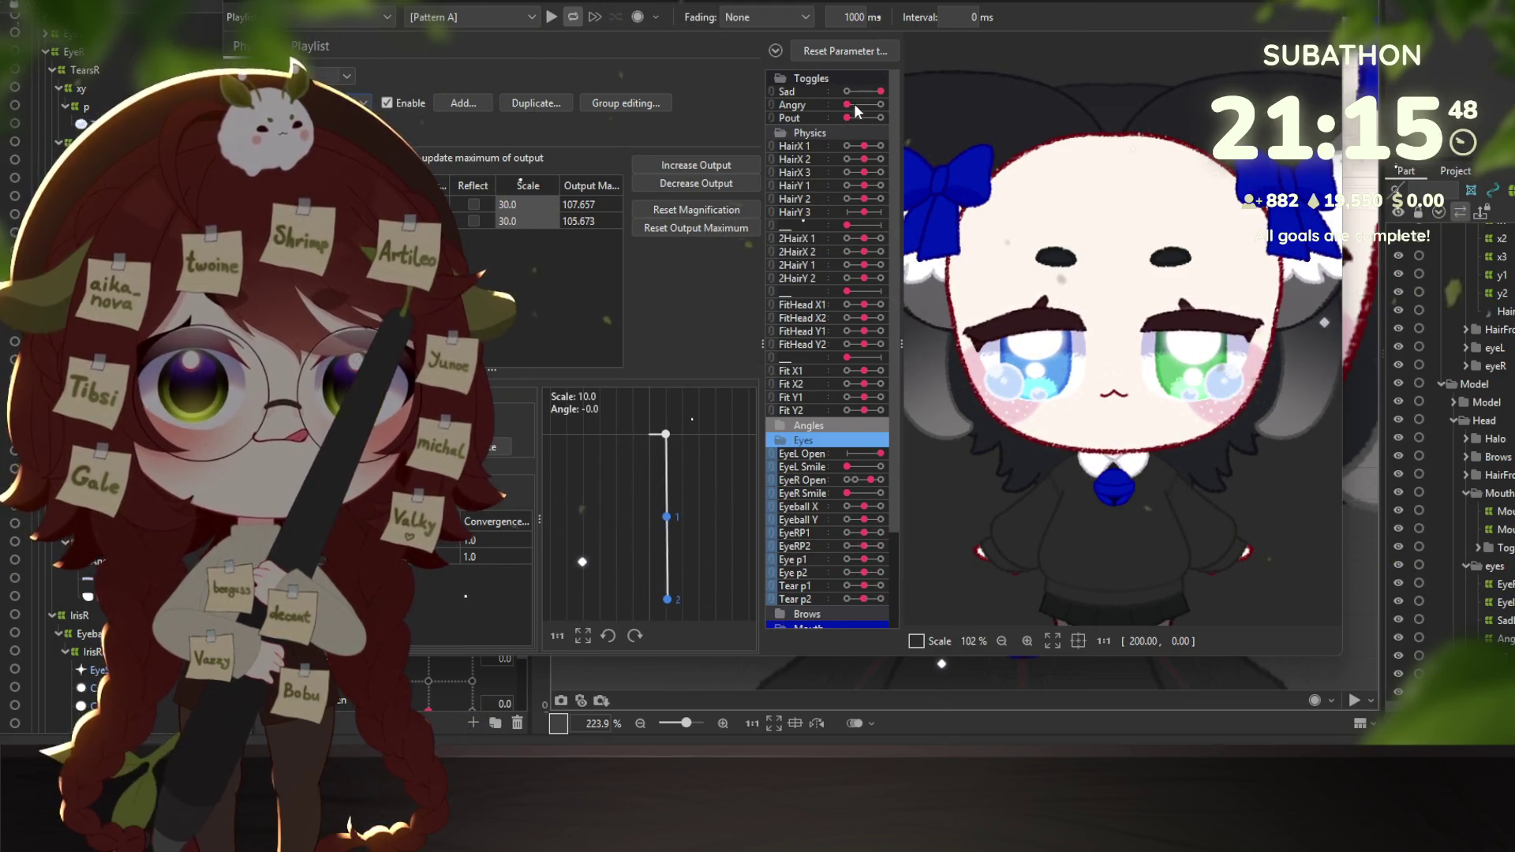
drag(881, 91, 847, 91)
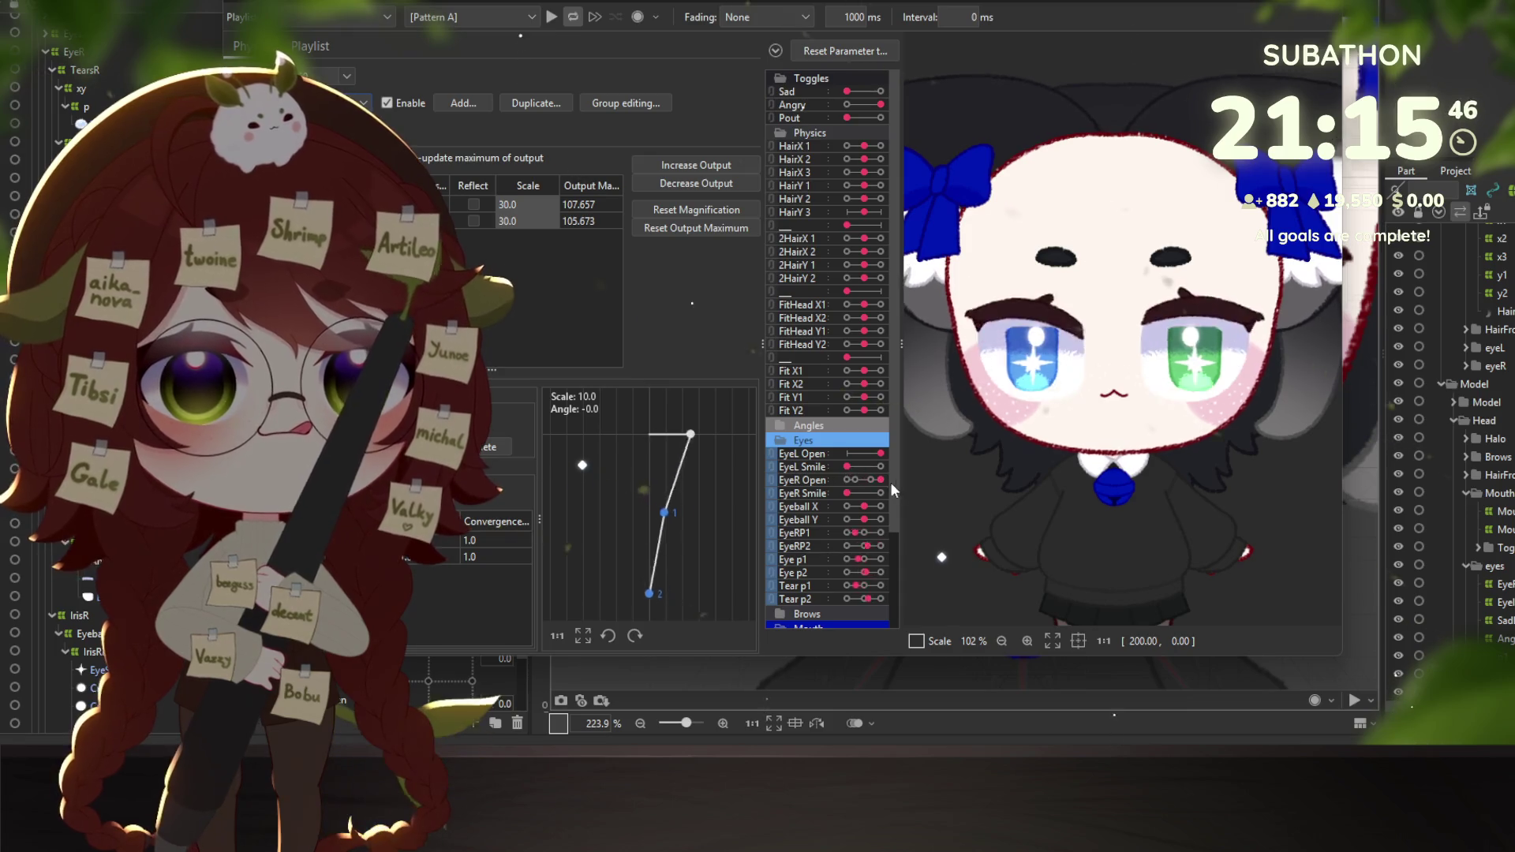
mouse_move(853, 479)
mouse_down()
mouse_move(868, 482)
mouse_move(841, 484)
mouse_move(922, 480)
mouse_move(820, 472)
mouse_move(850, 495)
mouse_move(880, 480)
mouse_move(846, 487)
mouse_up()
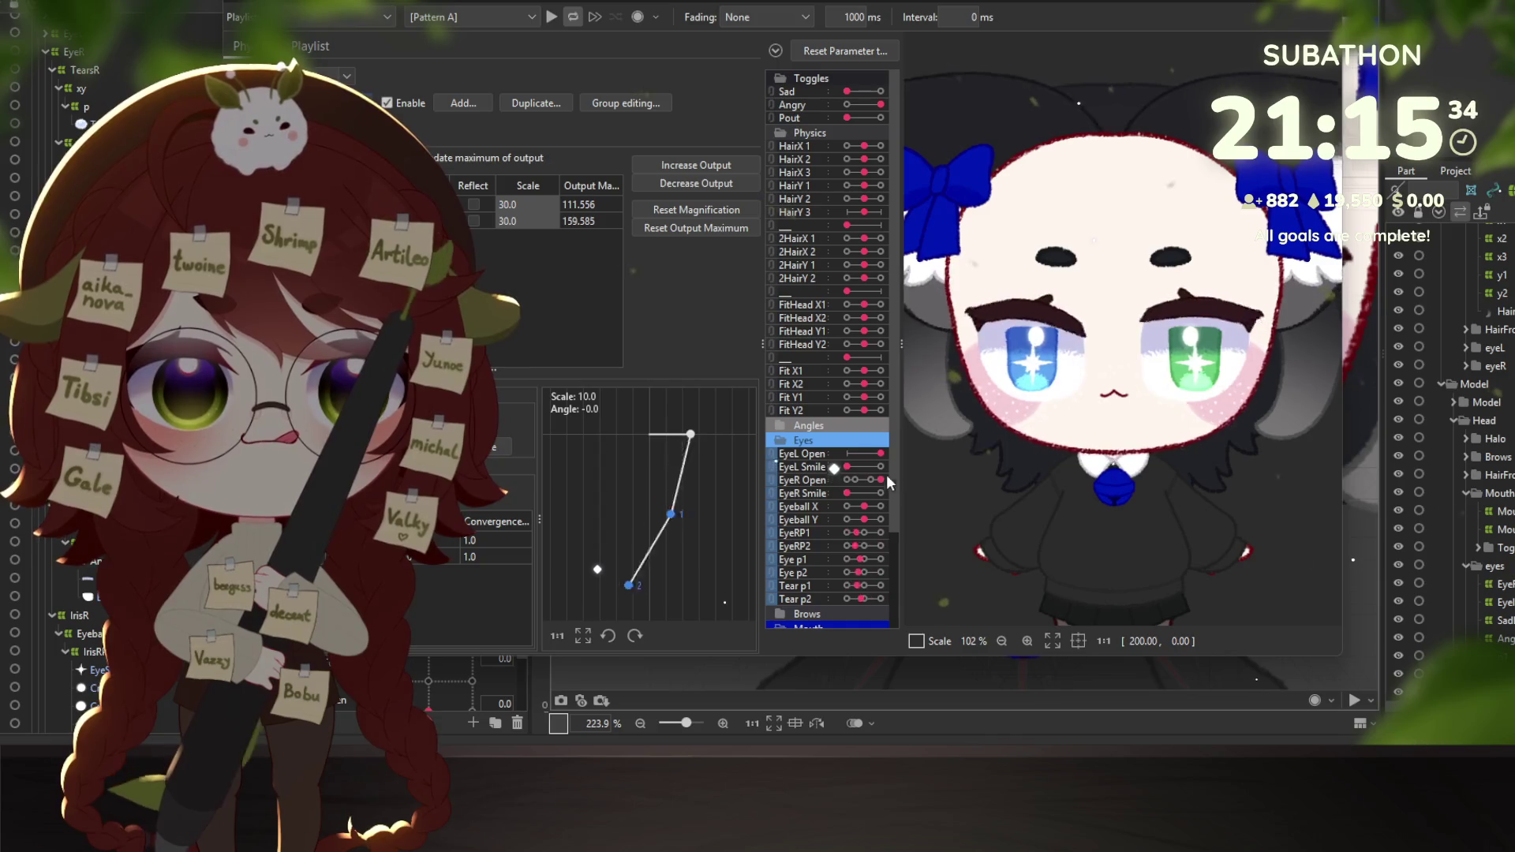
mouse_move(878, 479)
mouse_down()
mouse_move(898, 481)
mouse_move(834, 491)
mouse_move(917, 483)
mouse_move(815, 499)
mouse_up()
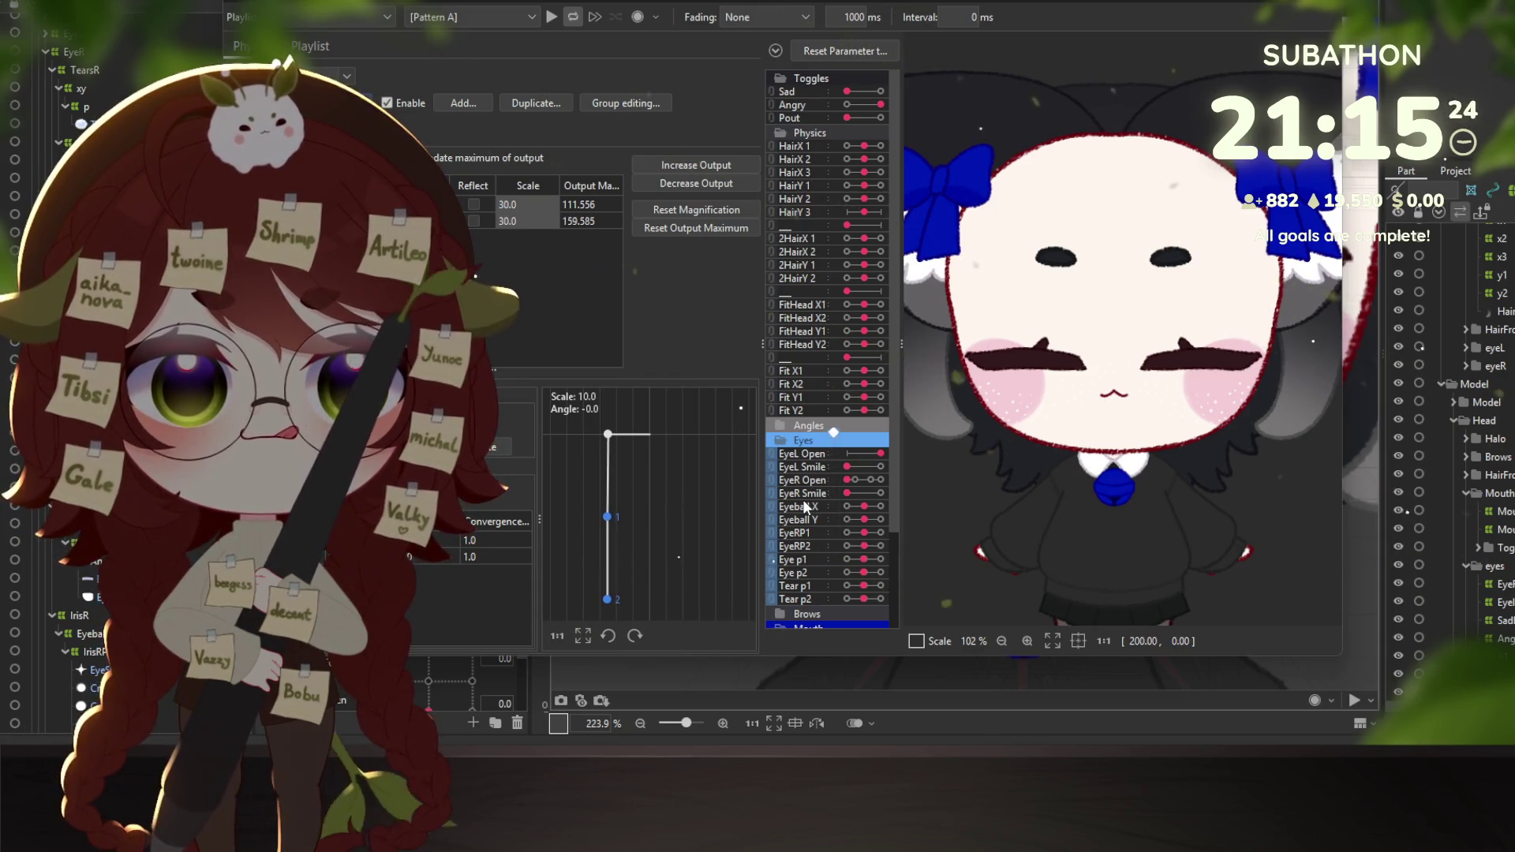
key(Escape)
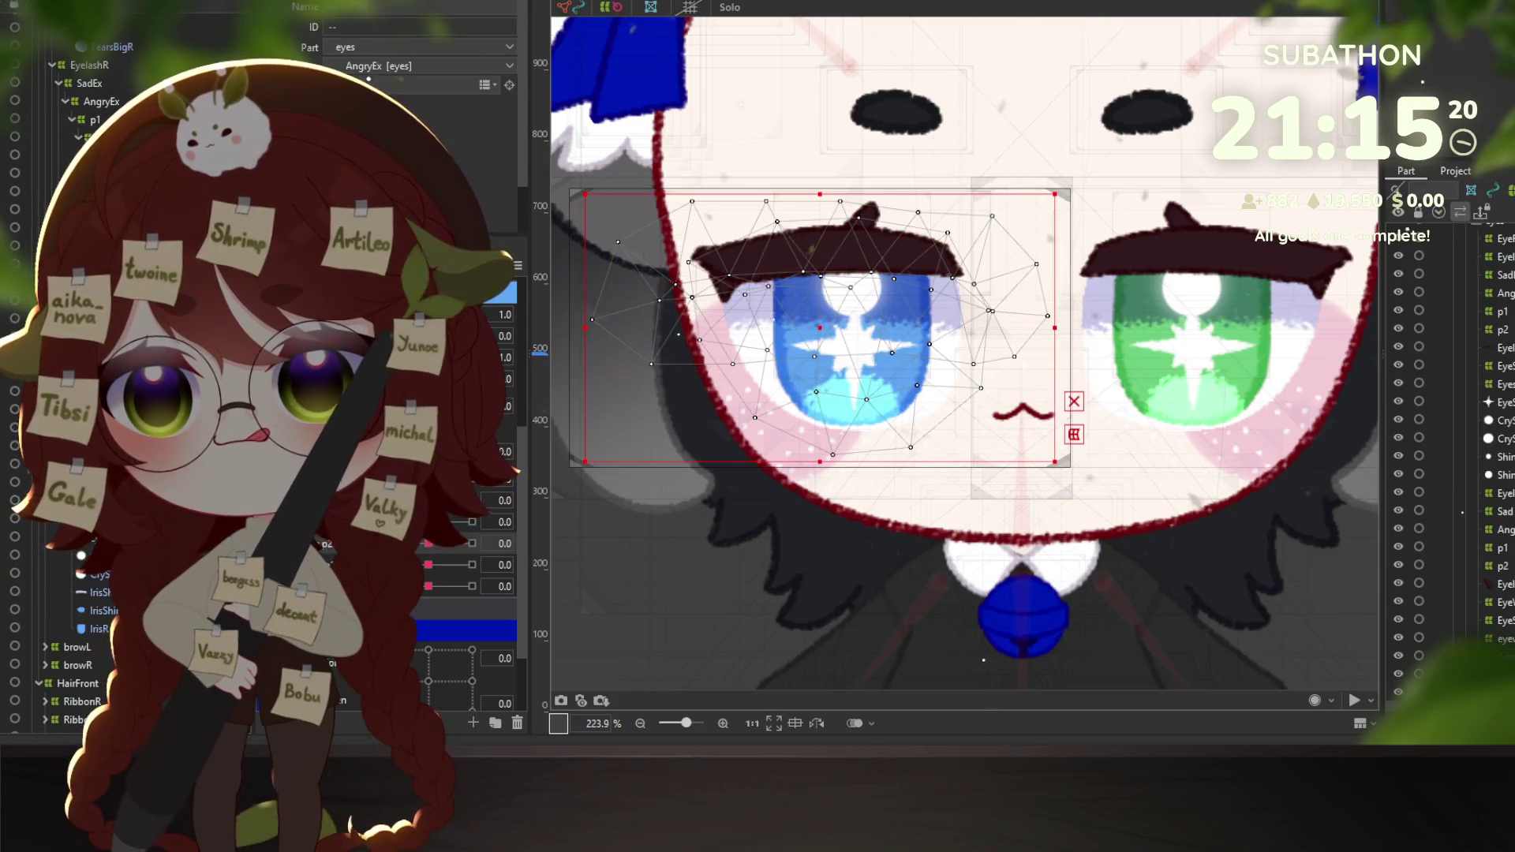
Create nested warp deformers p2 and p1 around AngryEx using Continuous creation.
click(830, 8)
text(p2)
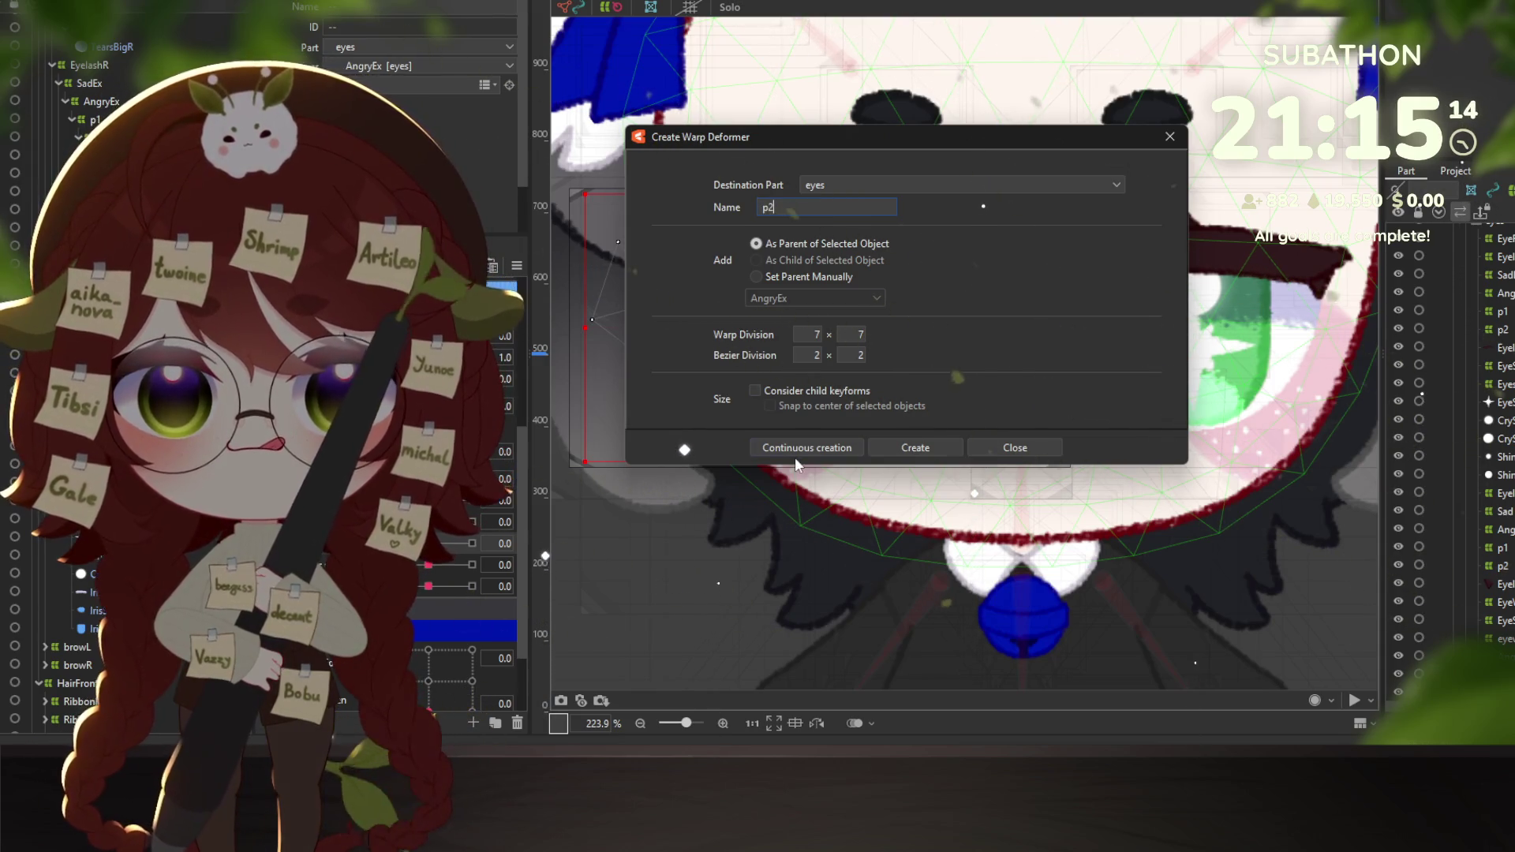
click(811, 445)
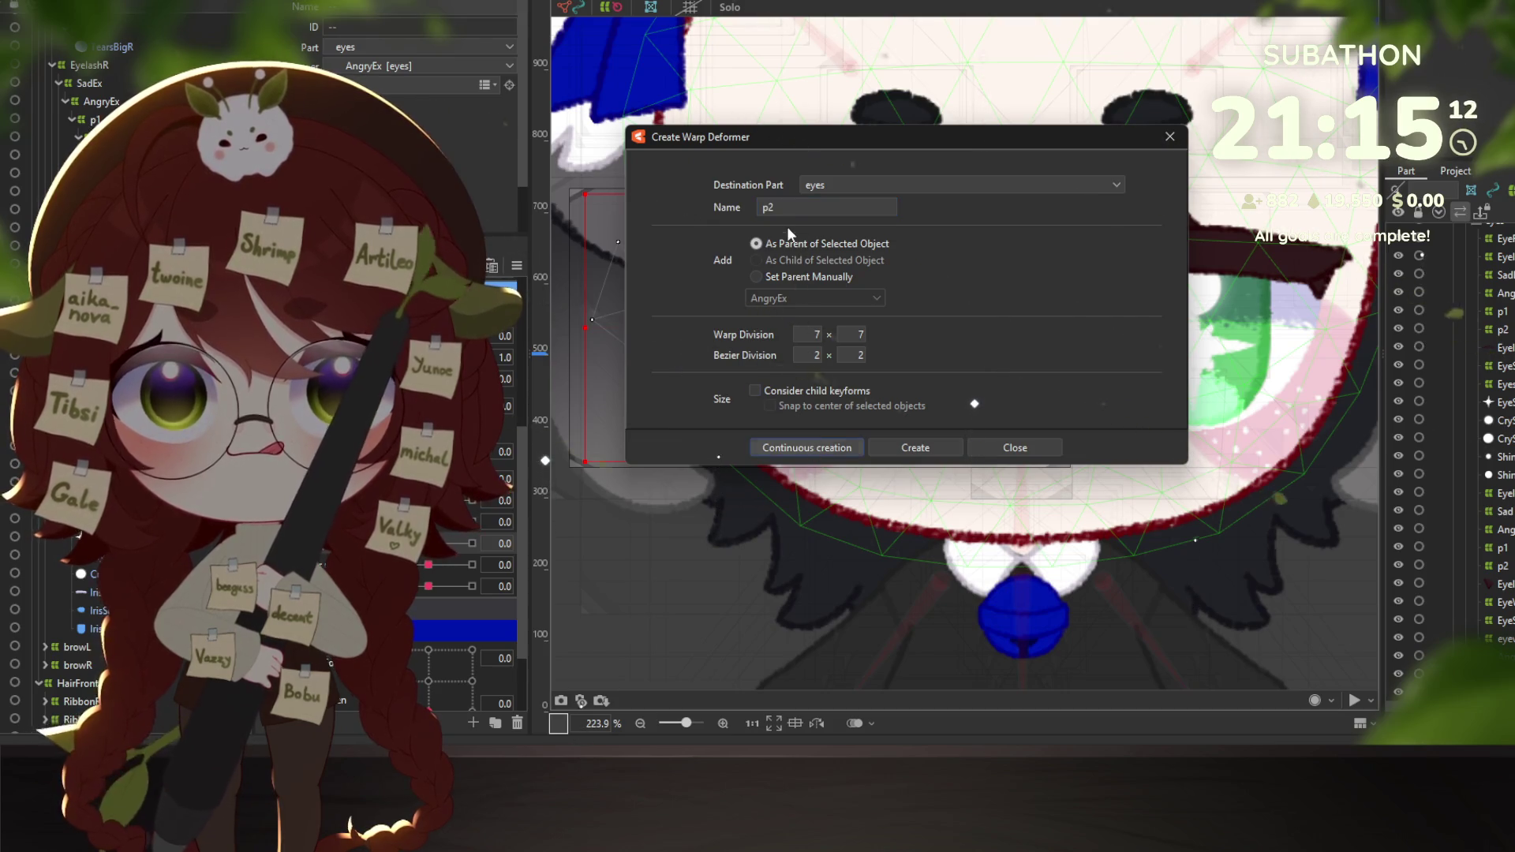
text(p1)
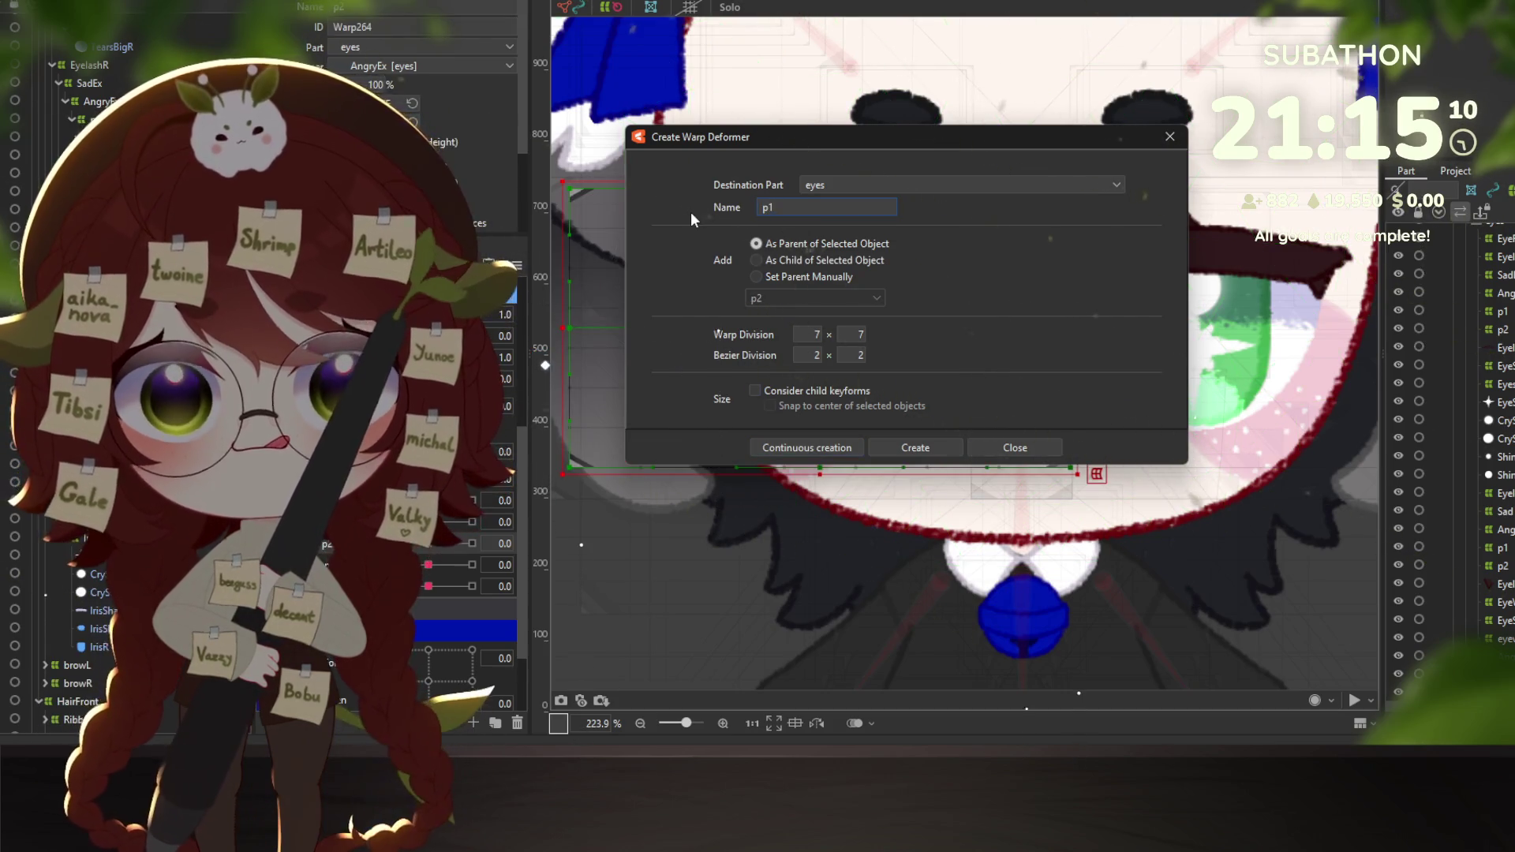
click(905, 447)
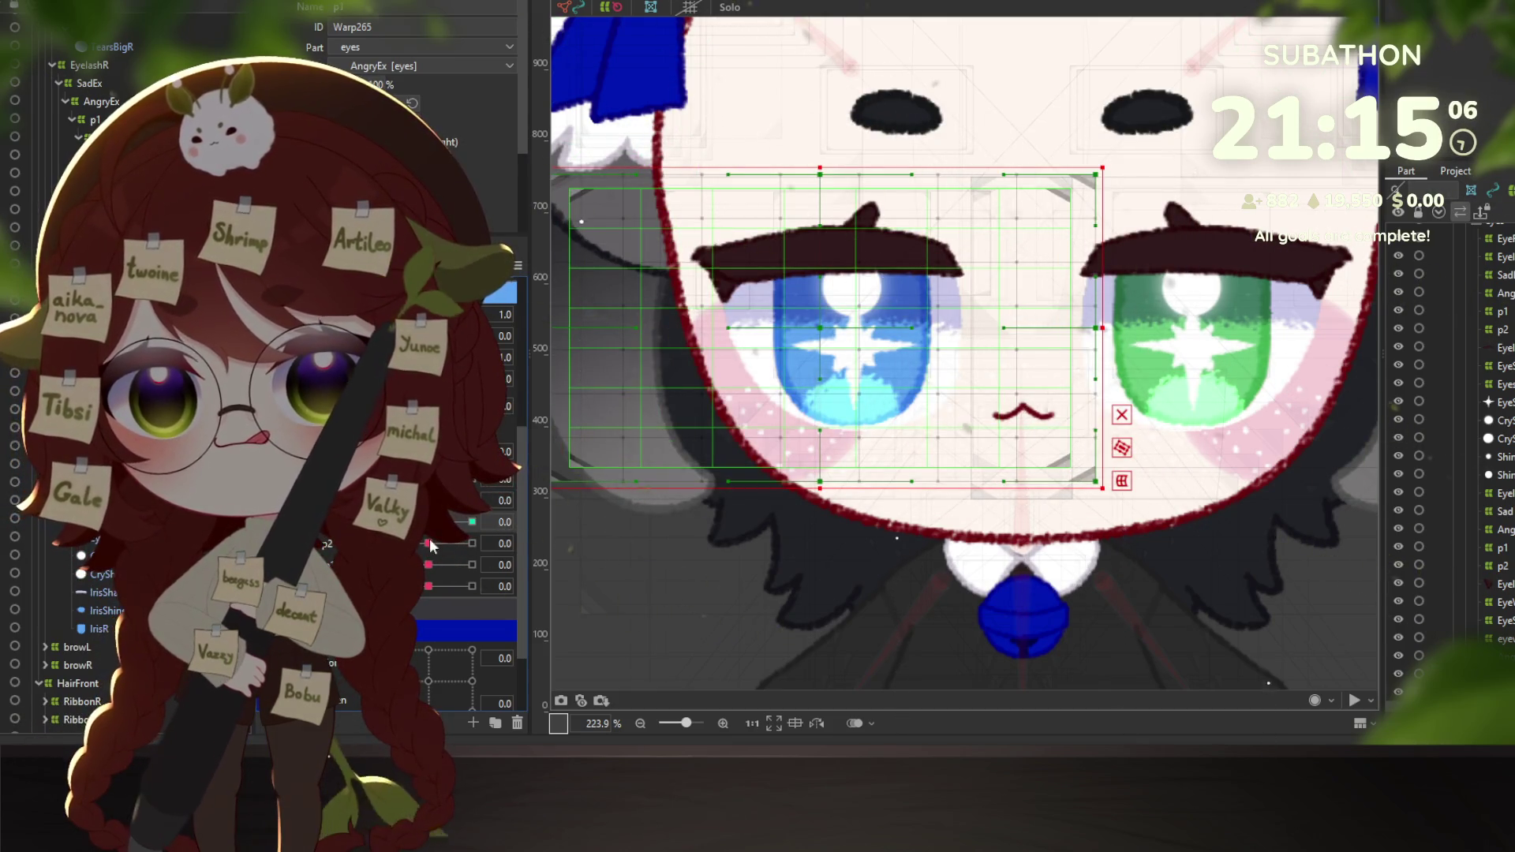
At parameter value -30, brush warp p1's upper eyelid area downward.
mouse_move(430, 545)
mouse_down()
mouse_move(464, 561)
mouse_move(430, 562)
mouse_up()
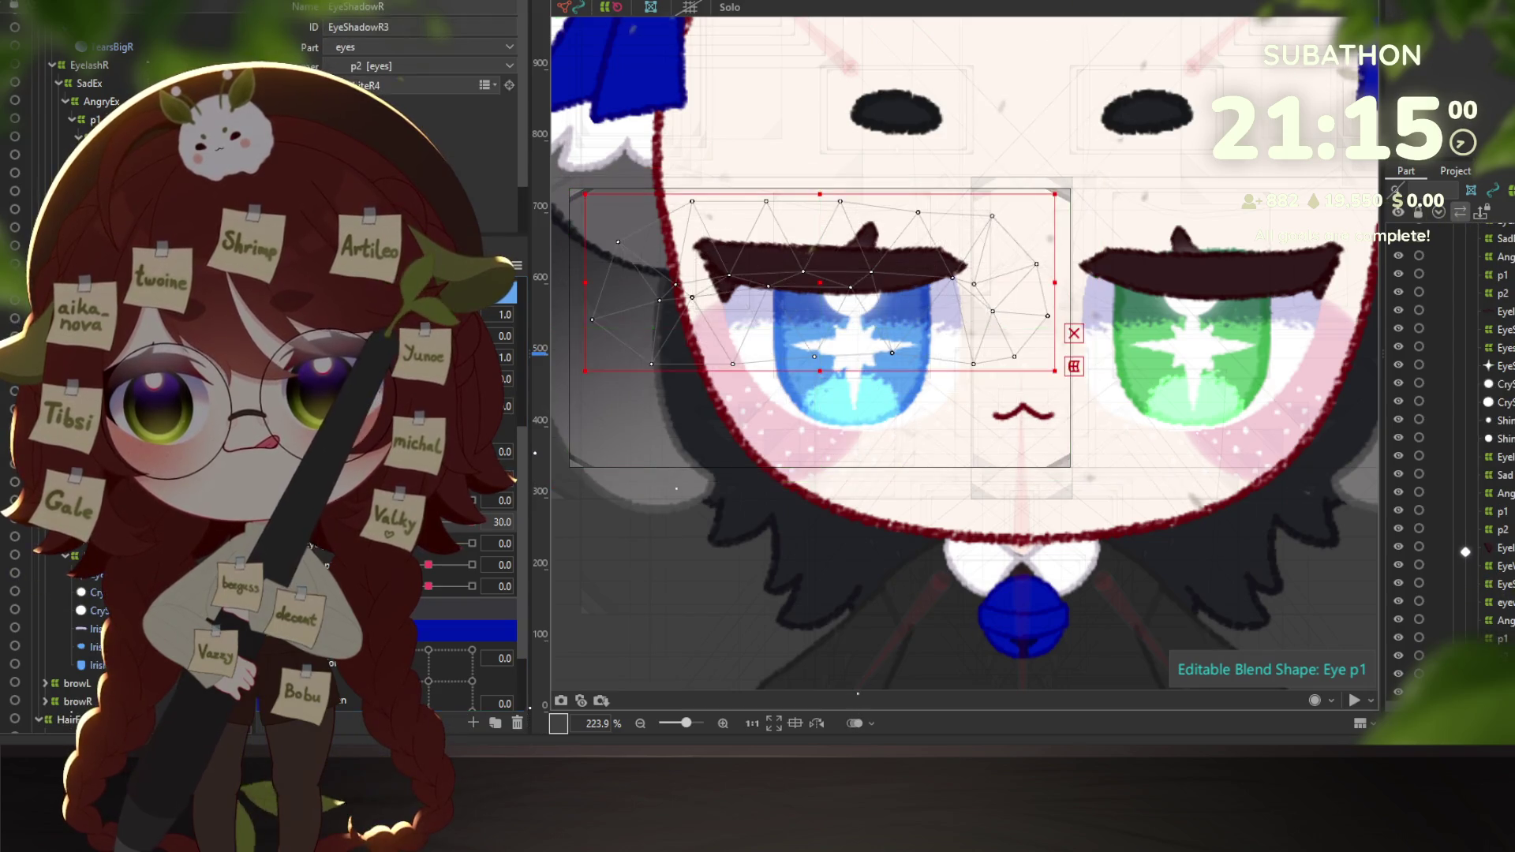
click(749, 371)
click(740, 7)
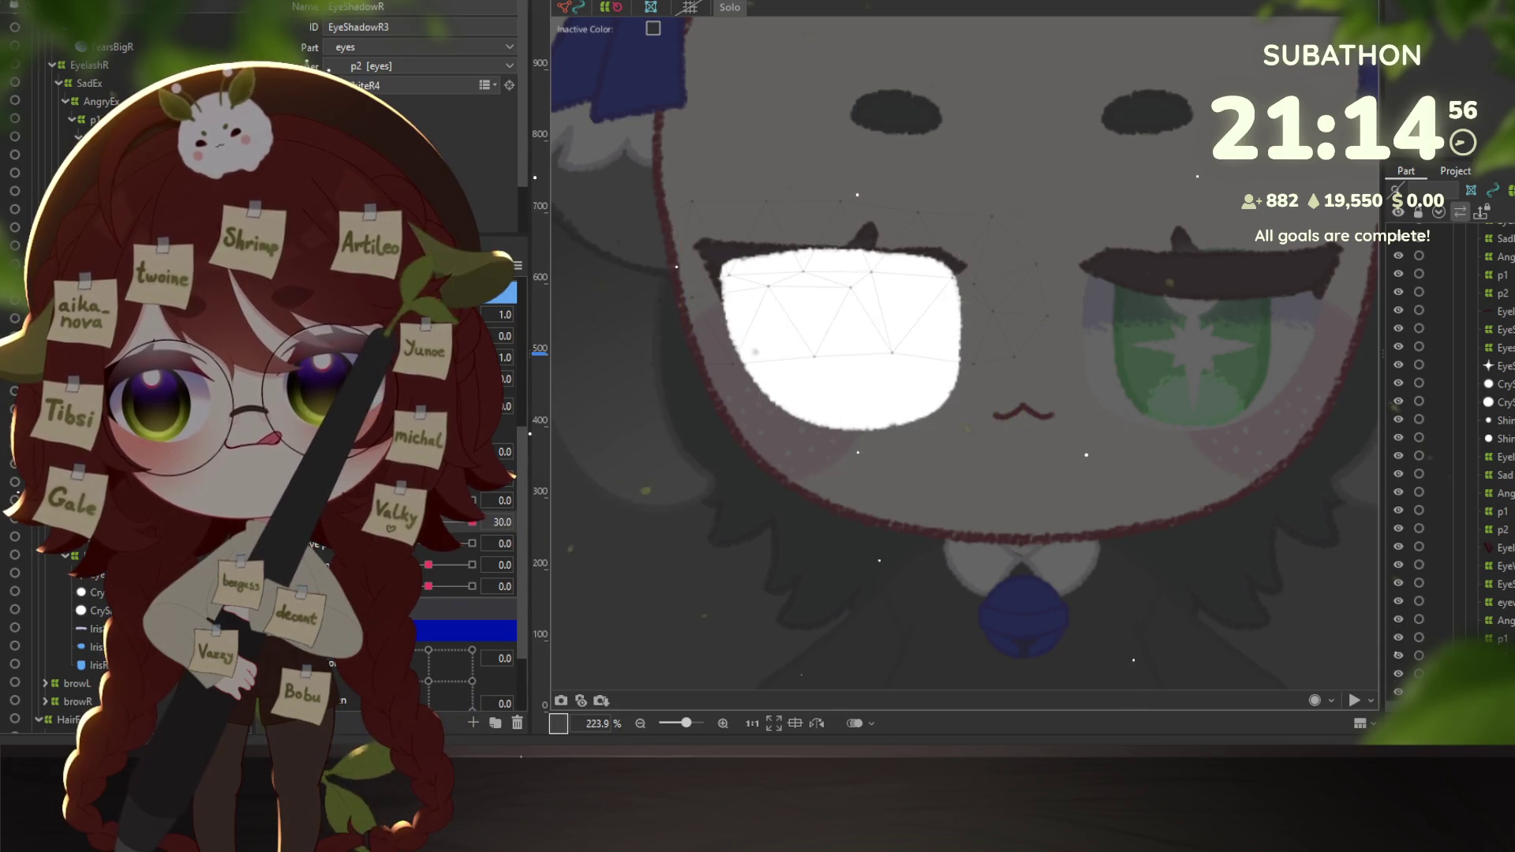
click(866, 400)
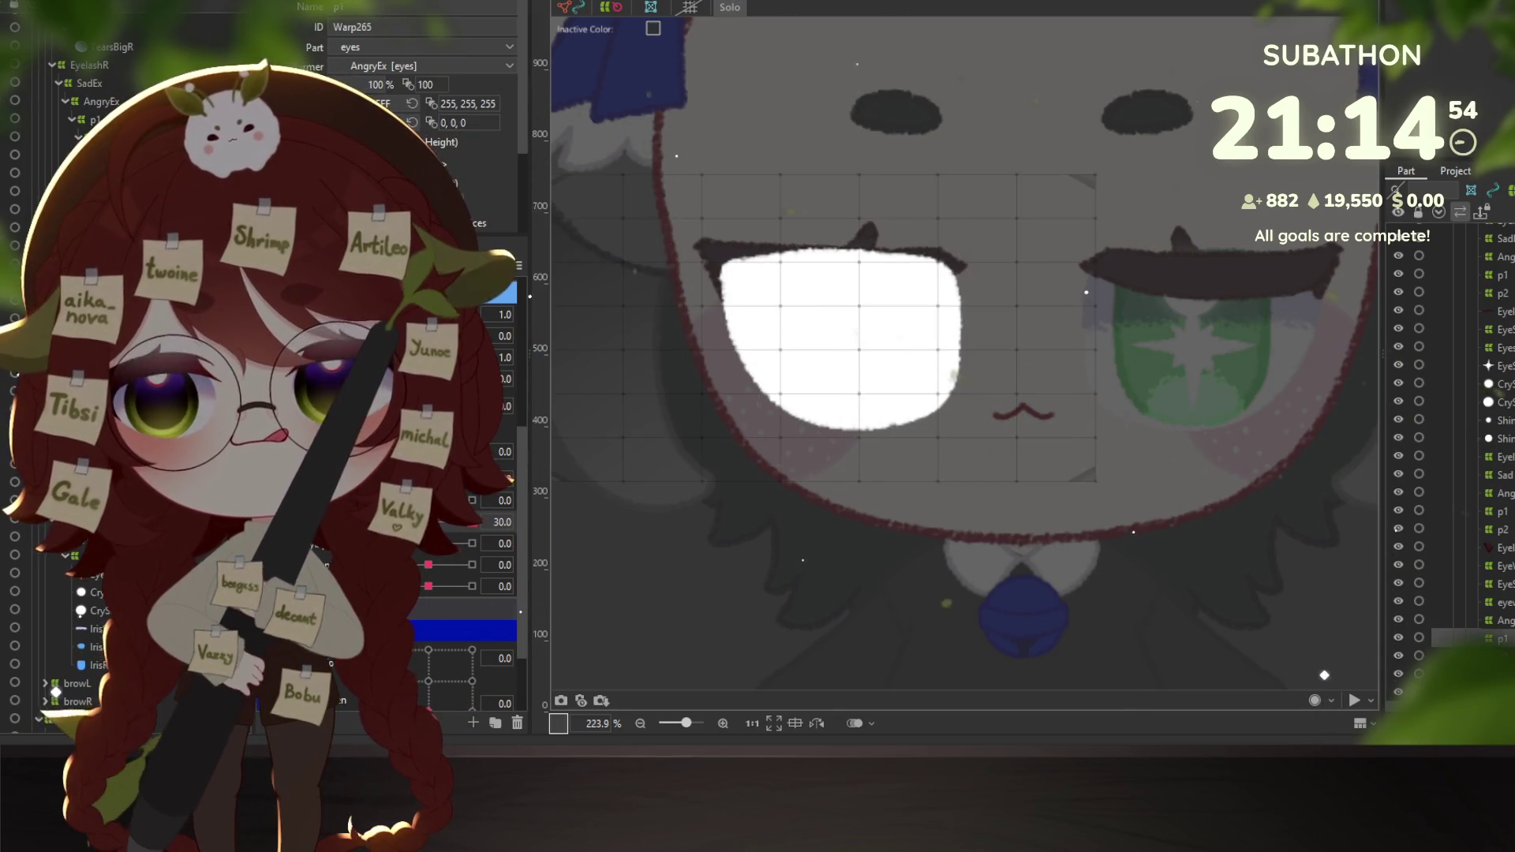
click(729, 10)
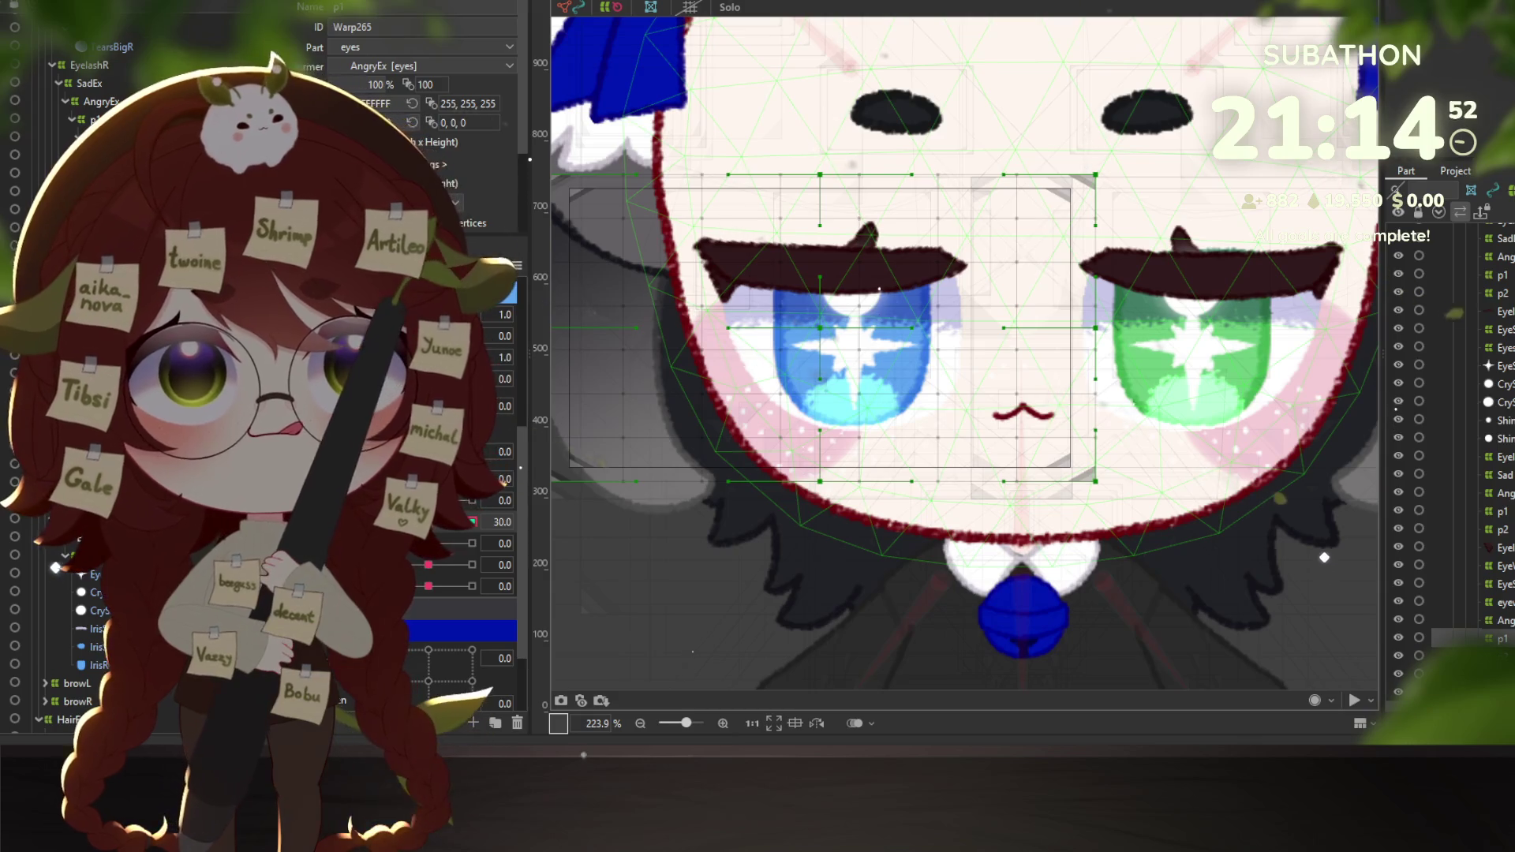
key(b)
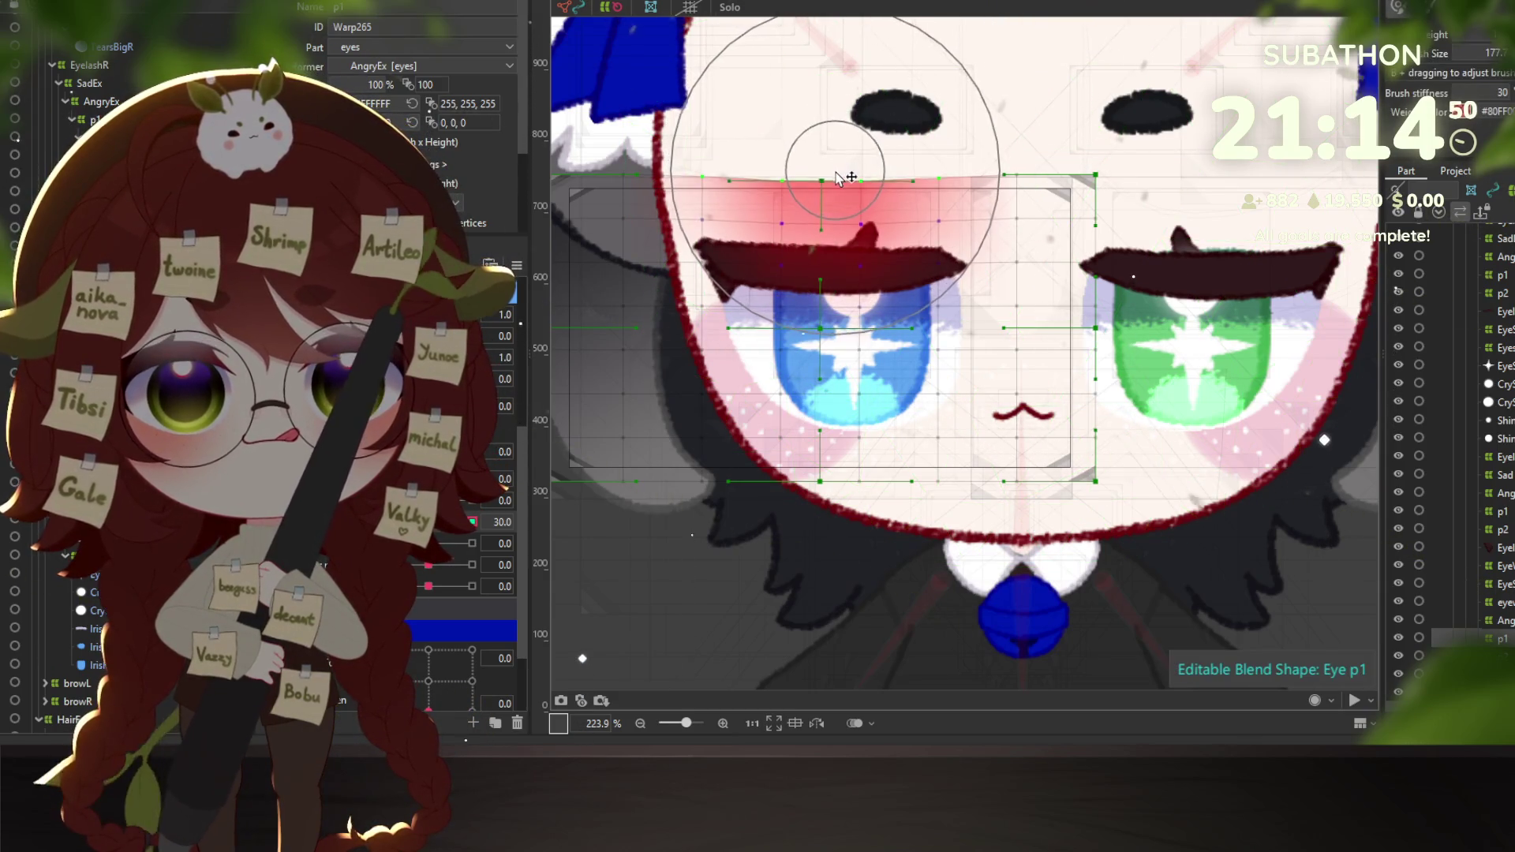
drag(848, 203, 849, 225)
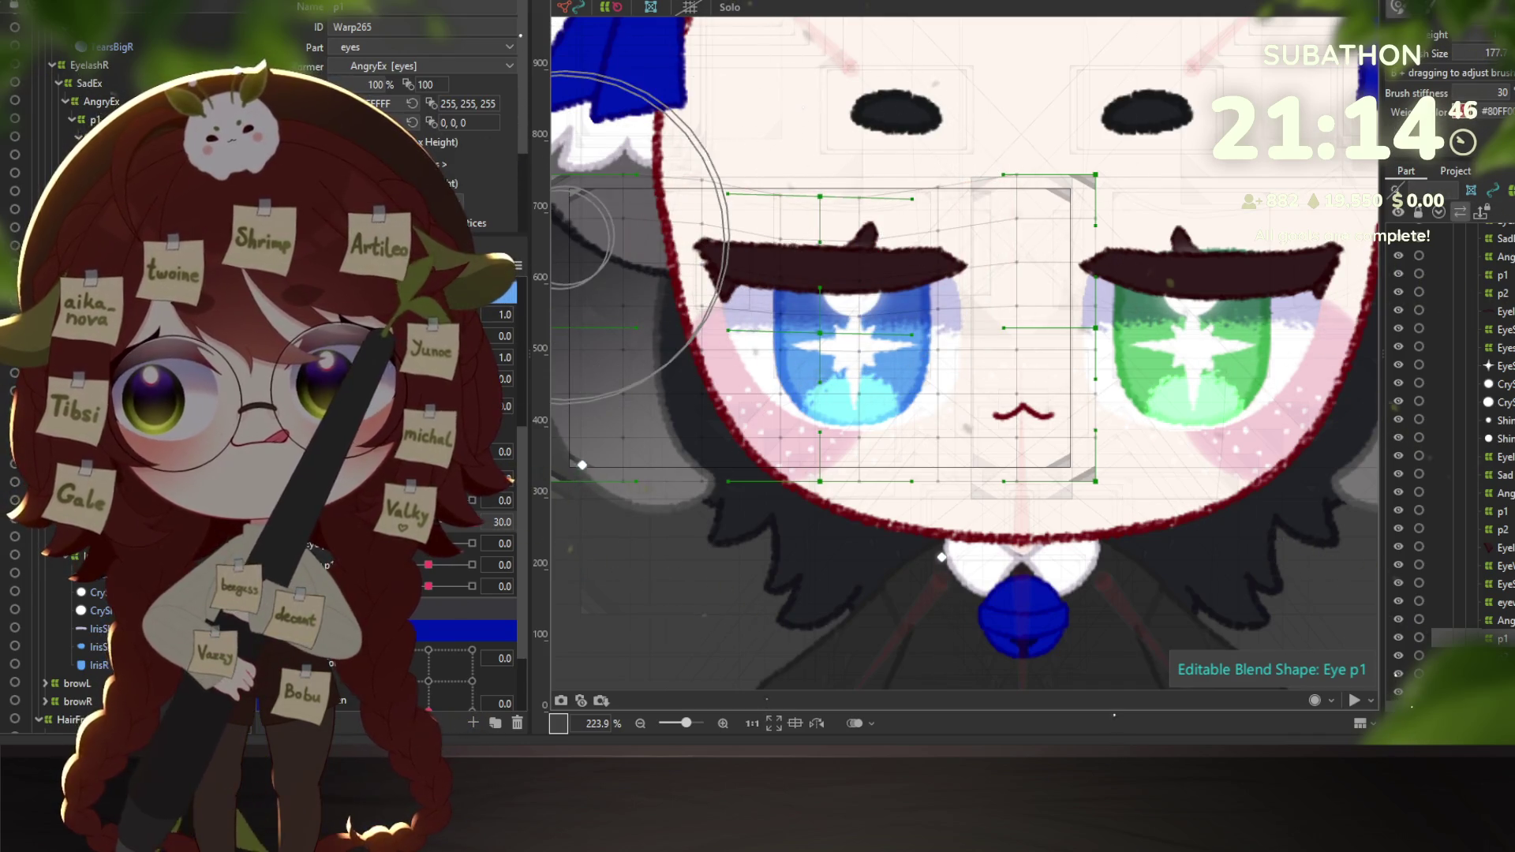
Toggle Solo on the EyeWhiteR4 mesh to compare, and enable Eye p1 blend-shape editing on warp p1.
click(694, 119)
click(727, 7)
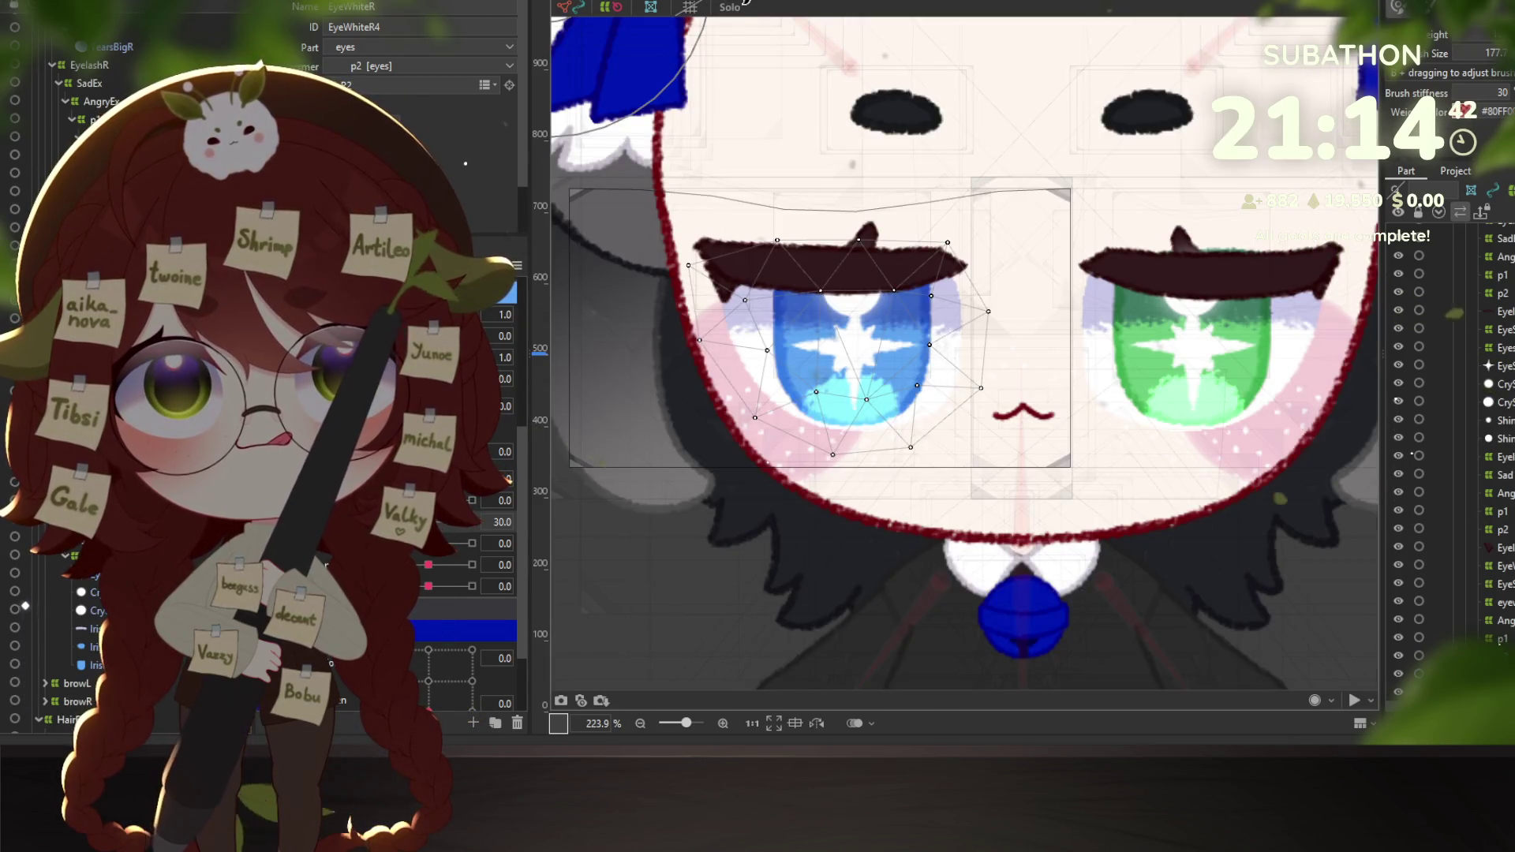
click(730, 8)
click(732, 10)
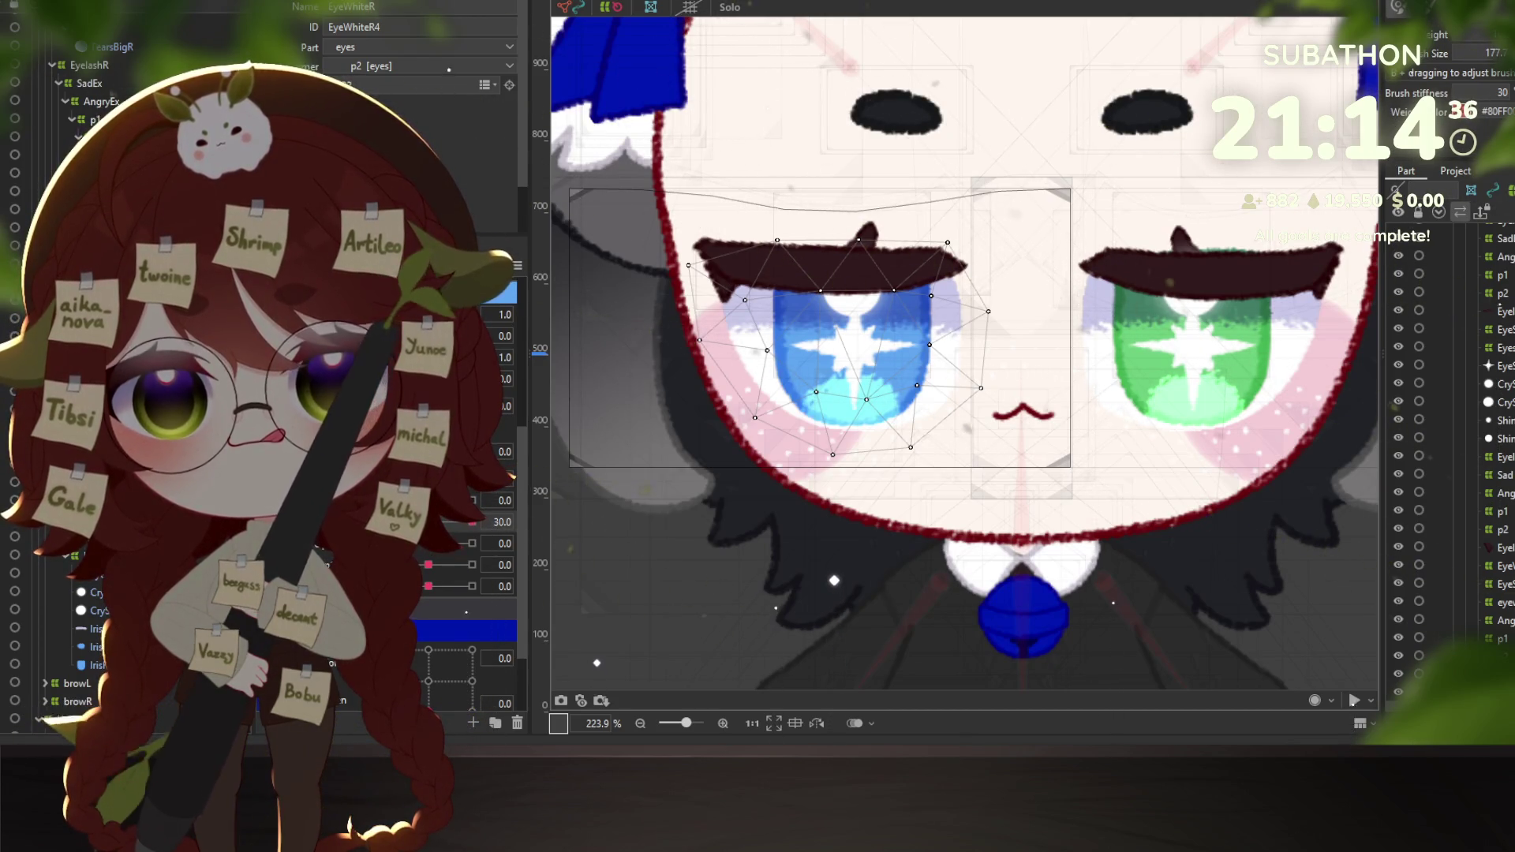
click(1468, 638)
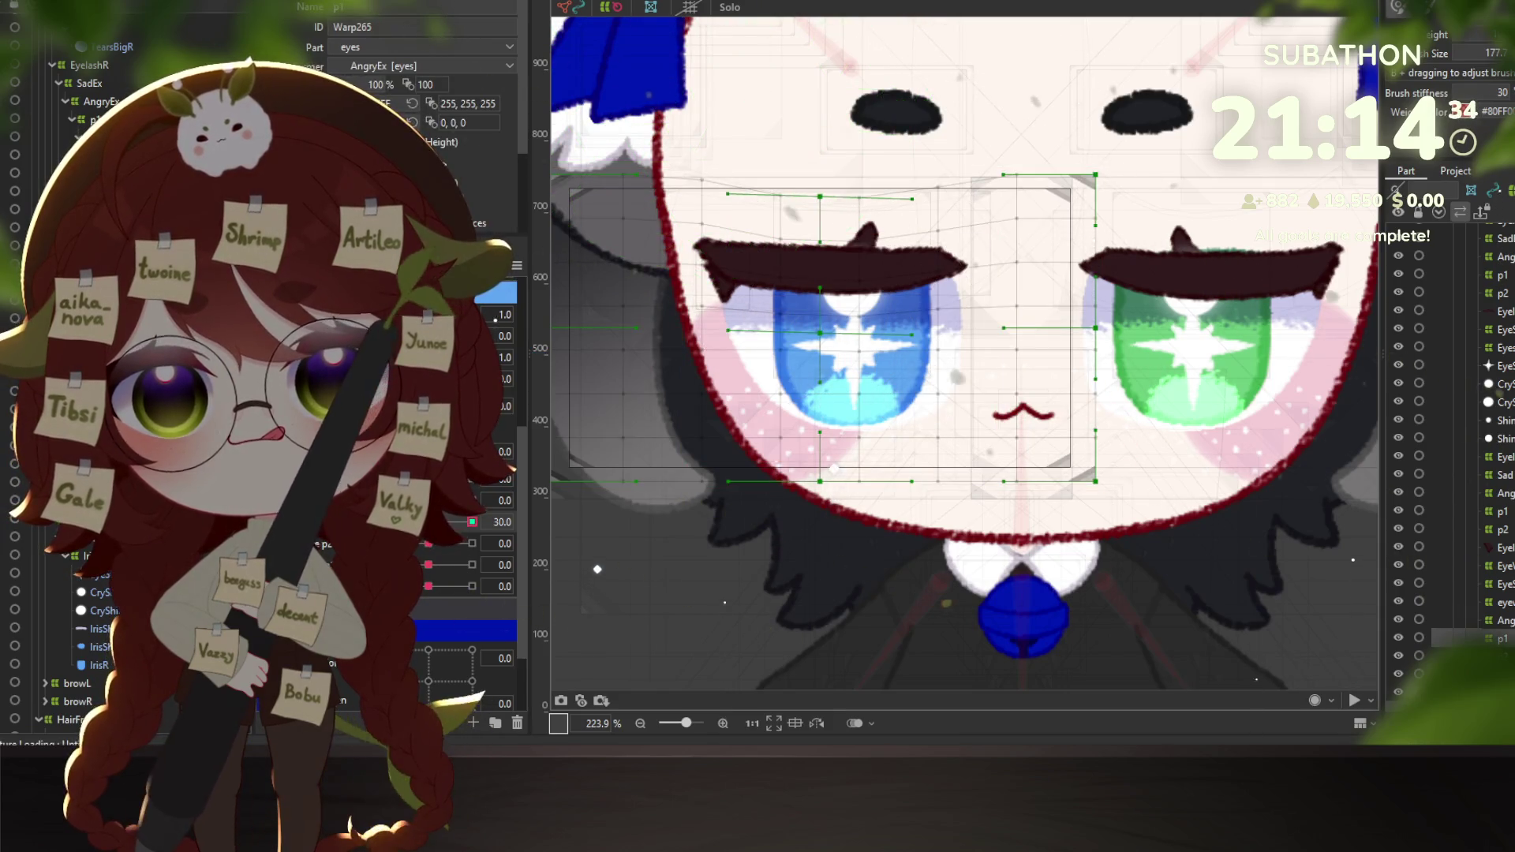
click(531, 535)
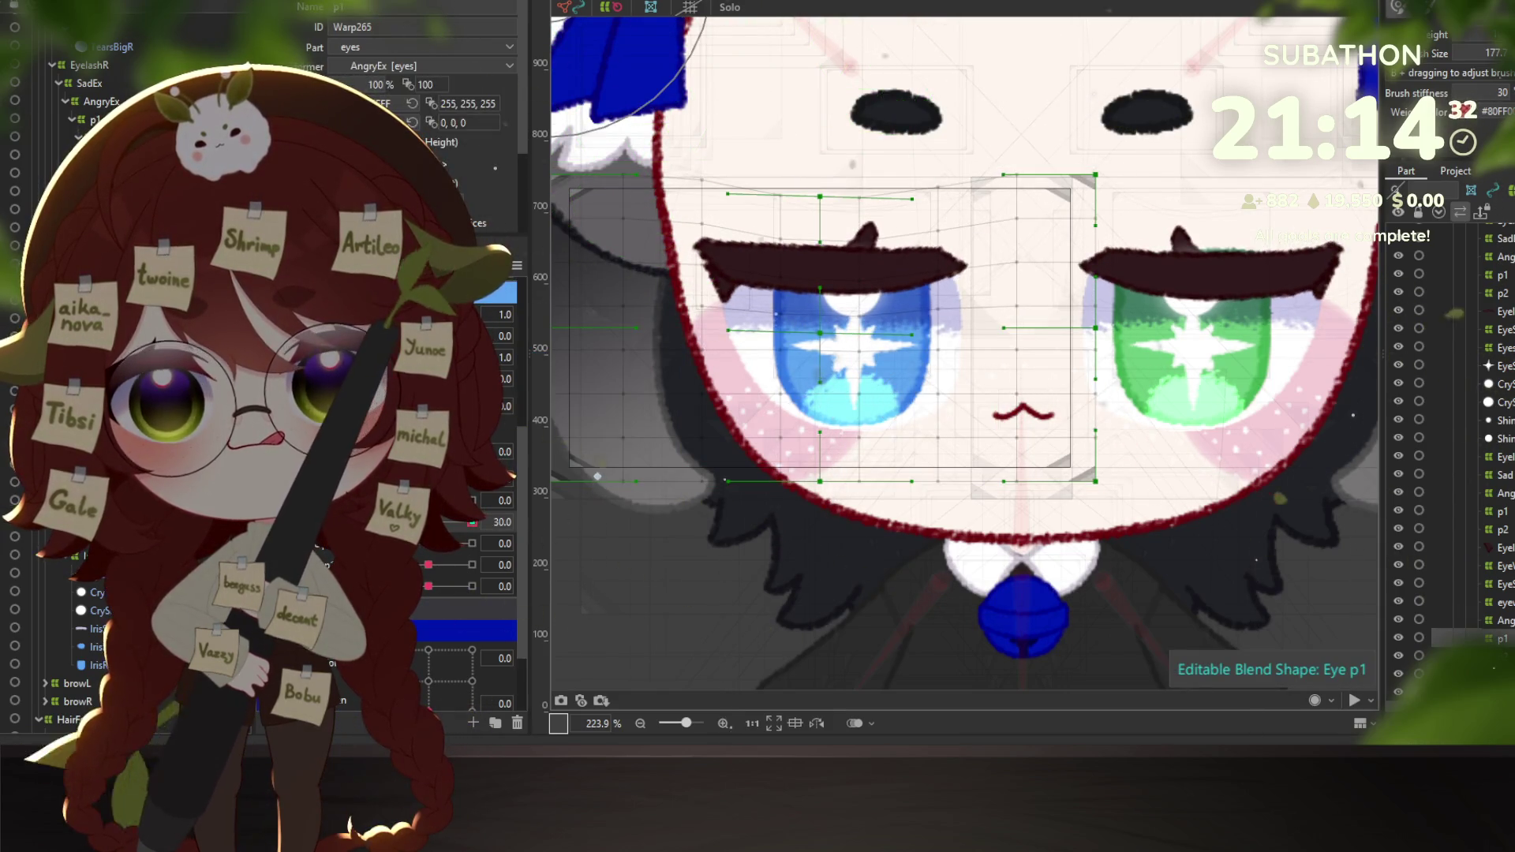
click(730, 7)
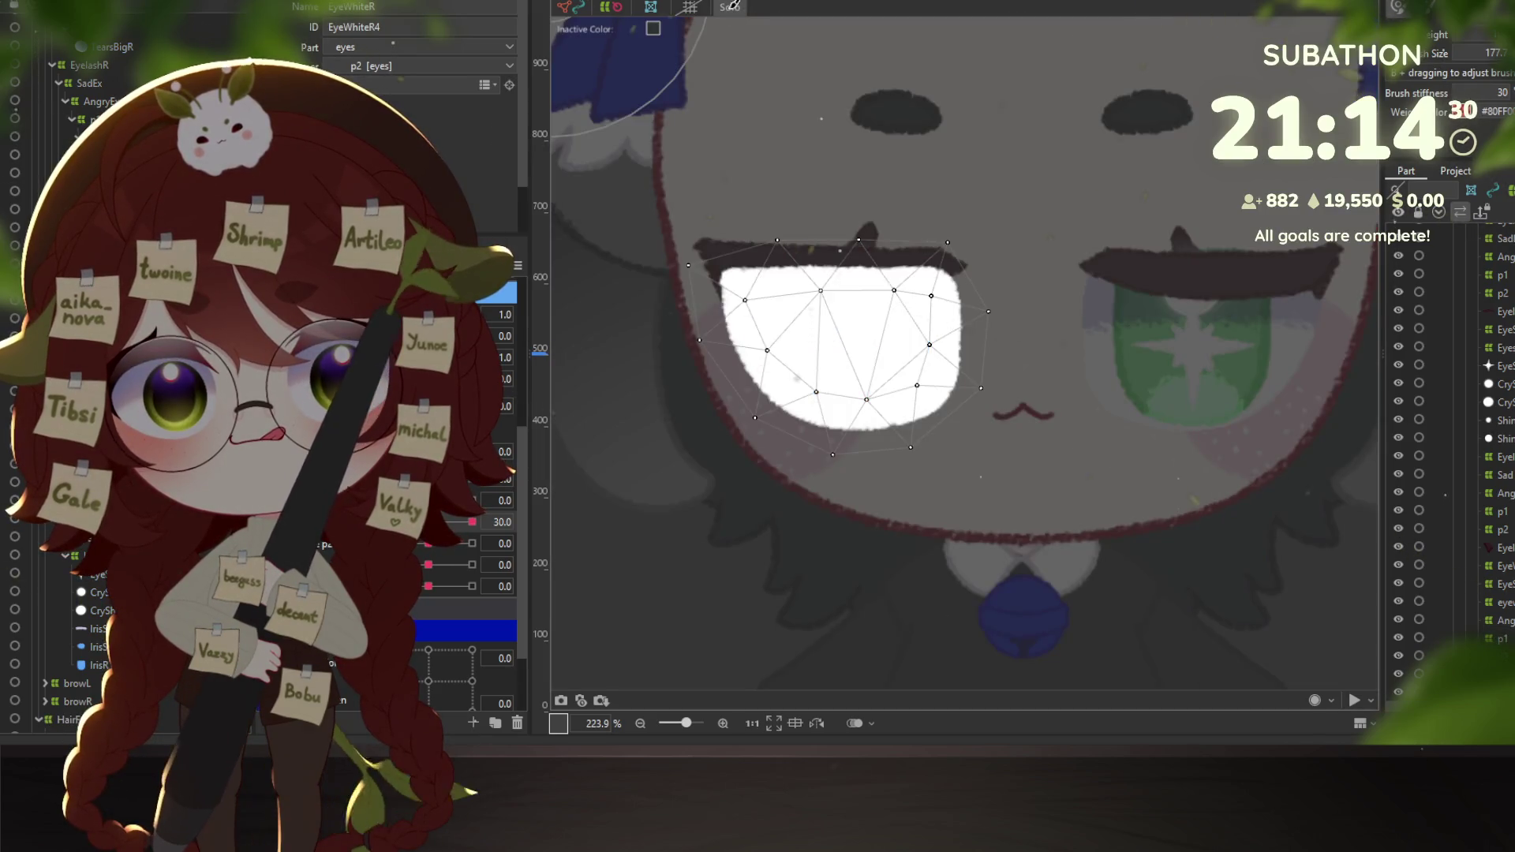
click(730, 7)
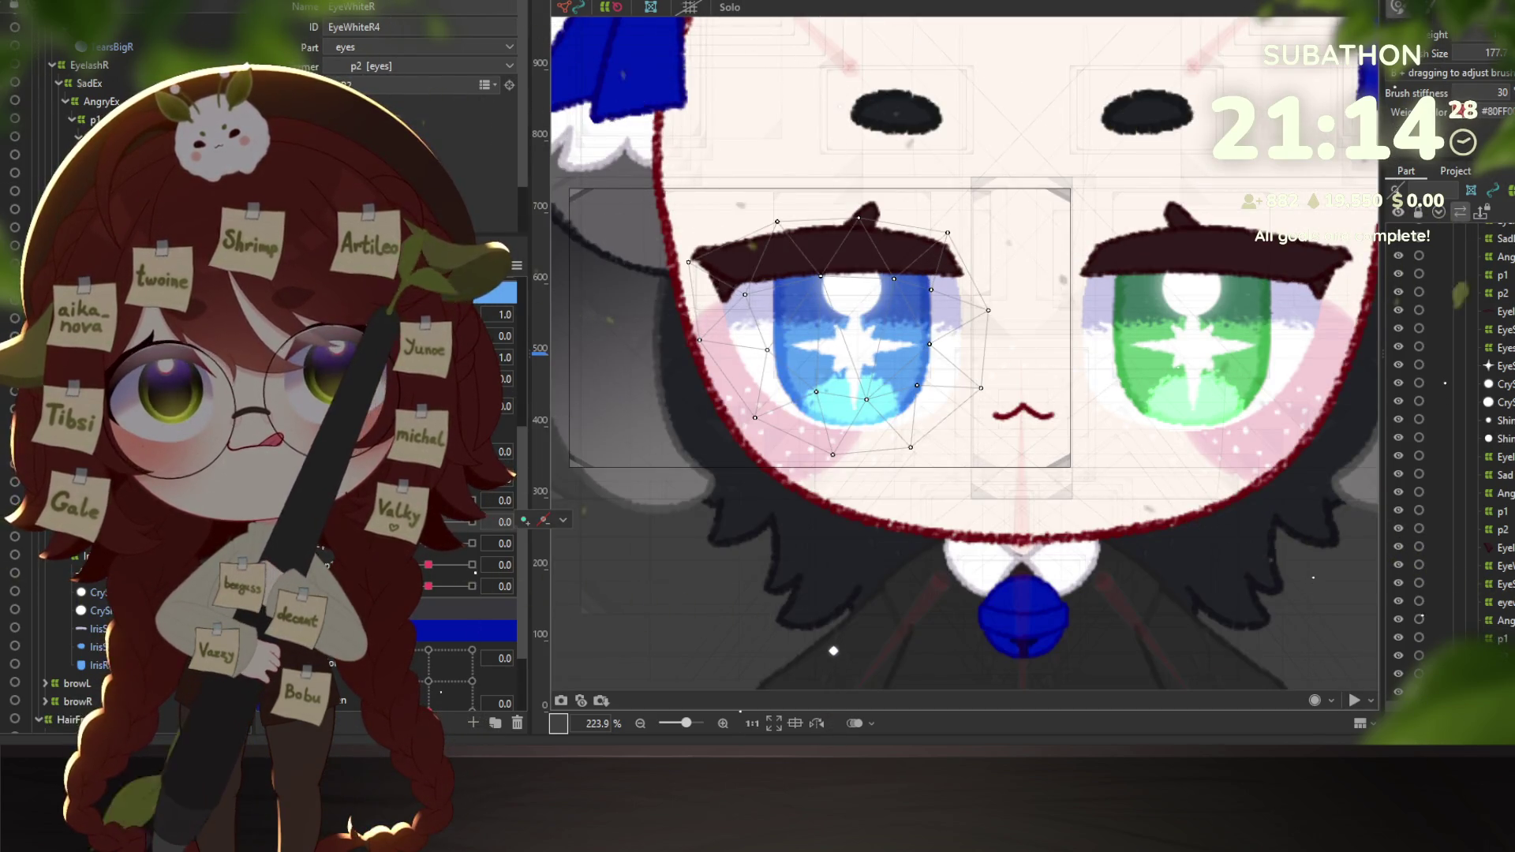
click(730, 7)
click(738, 8)
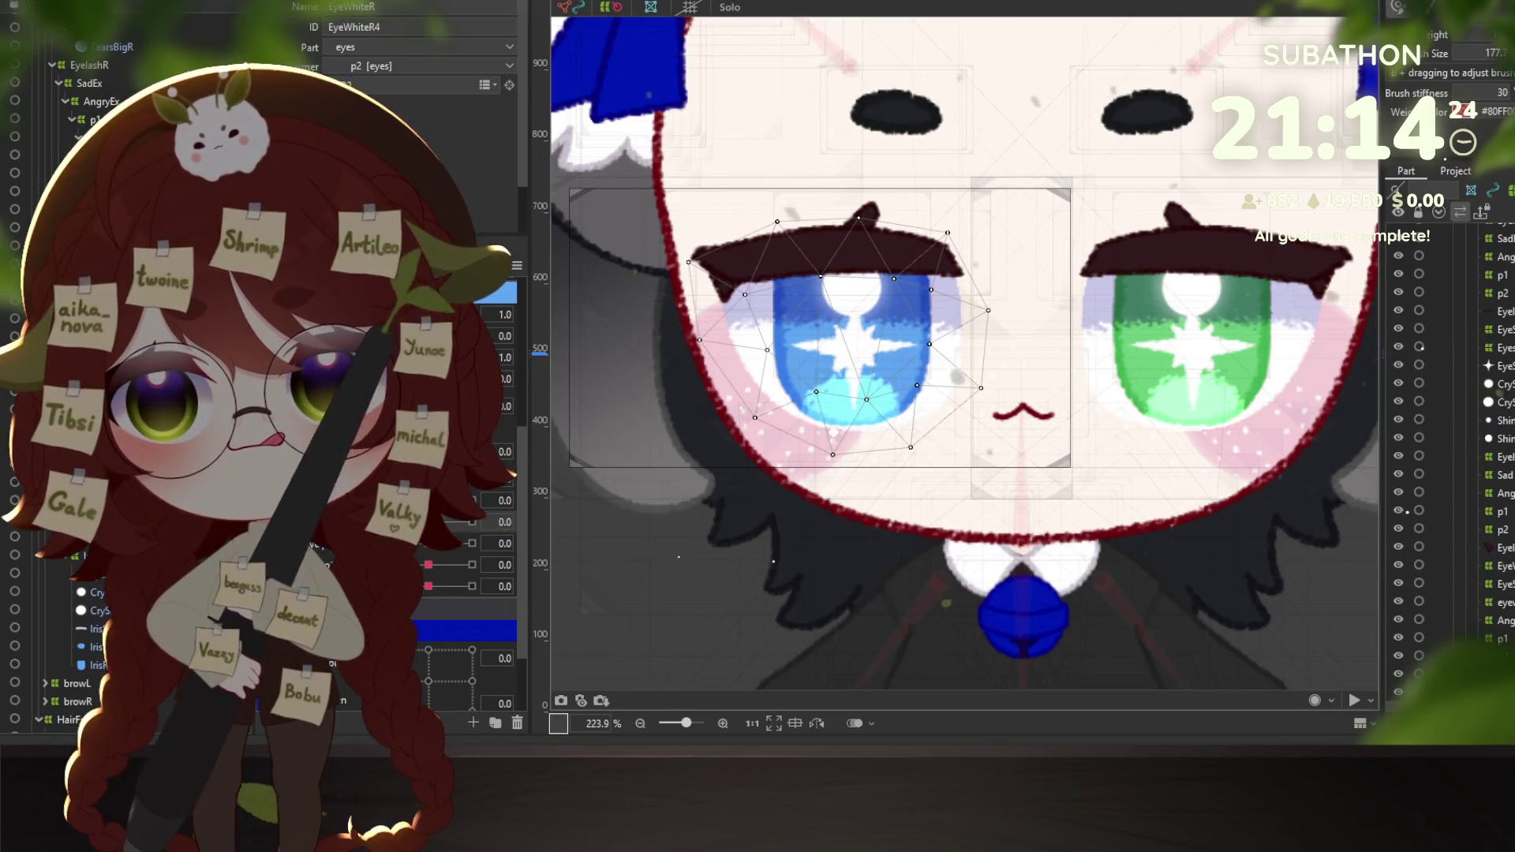
click(773, 471)
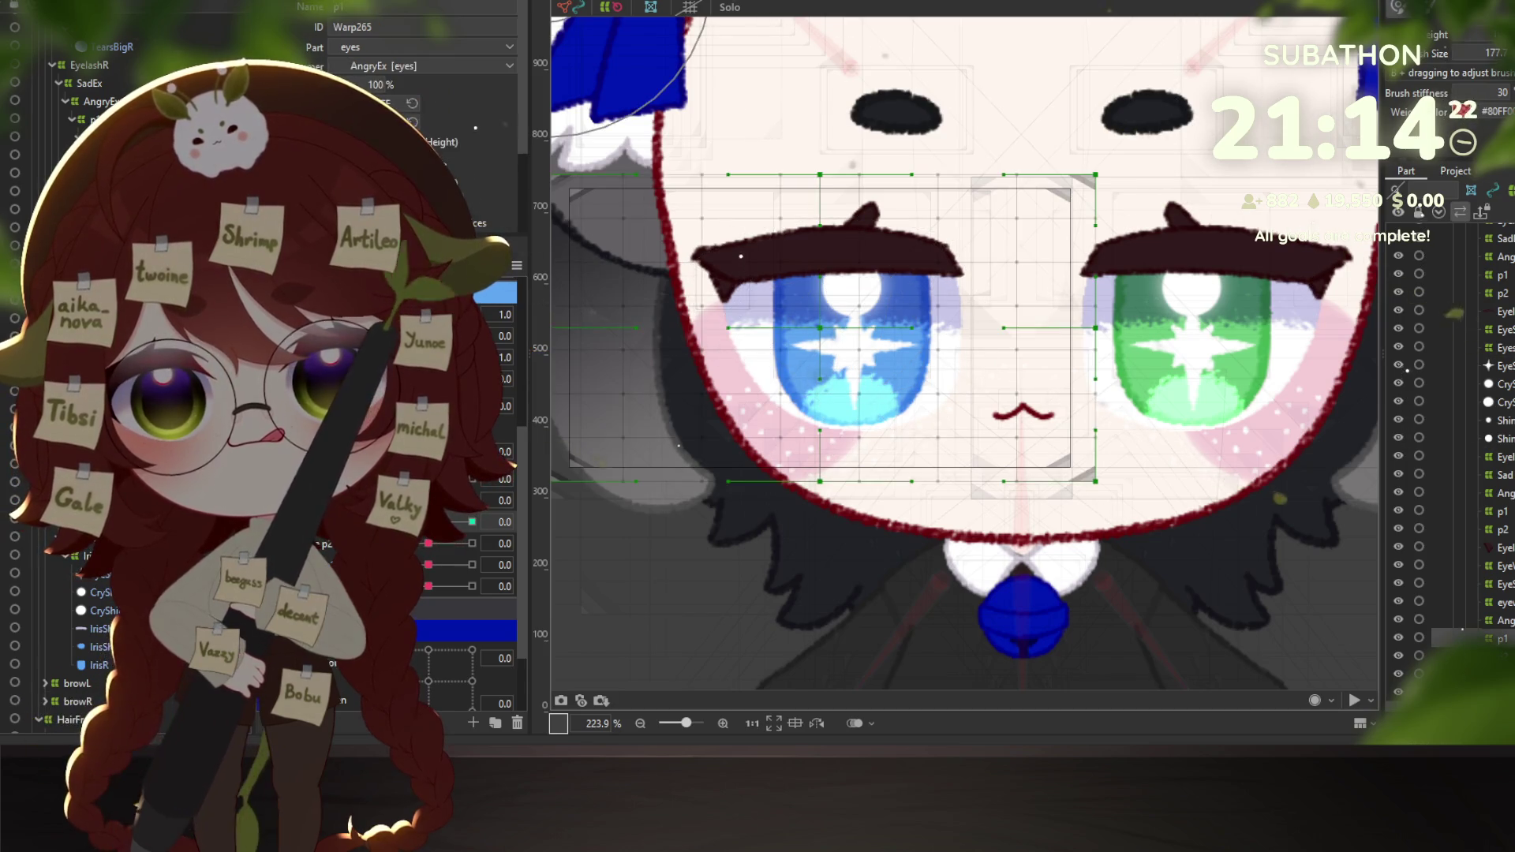
Check the brow shapes at the Eye p1 and Eye p2 30 keys, returning Eye p2 to 0.
click(472, 521)
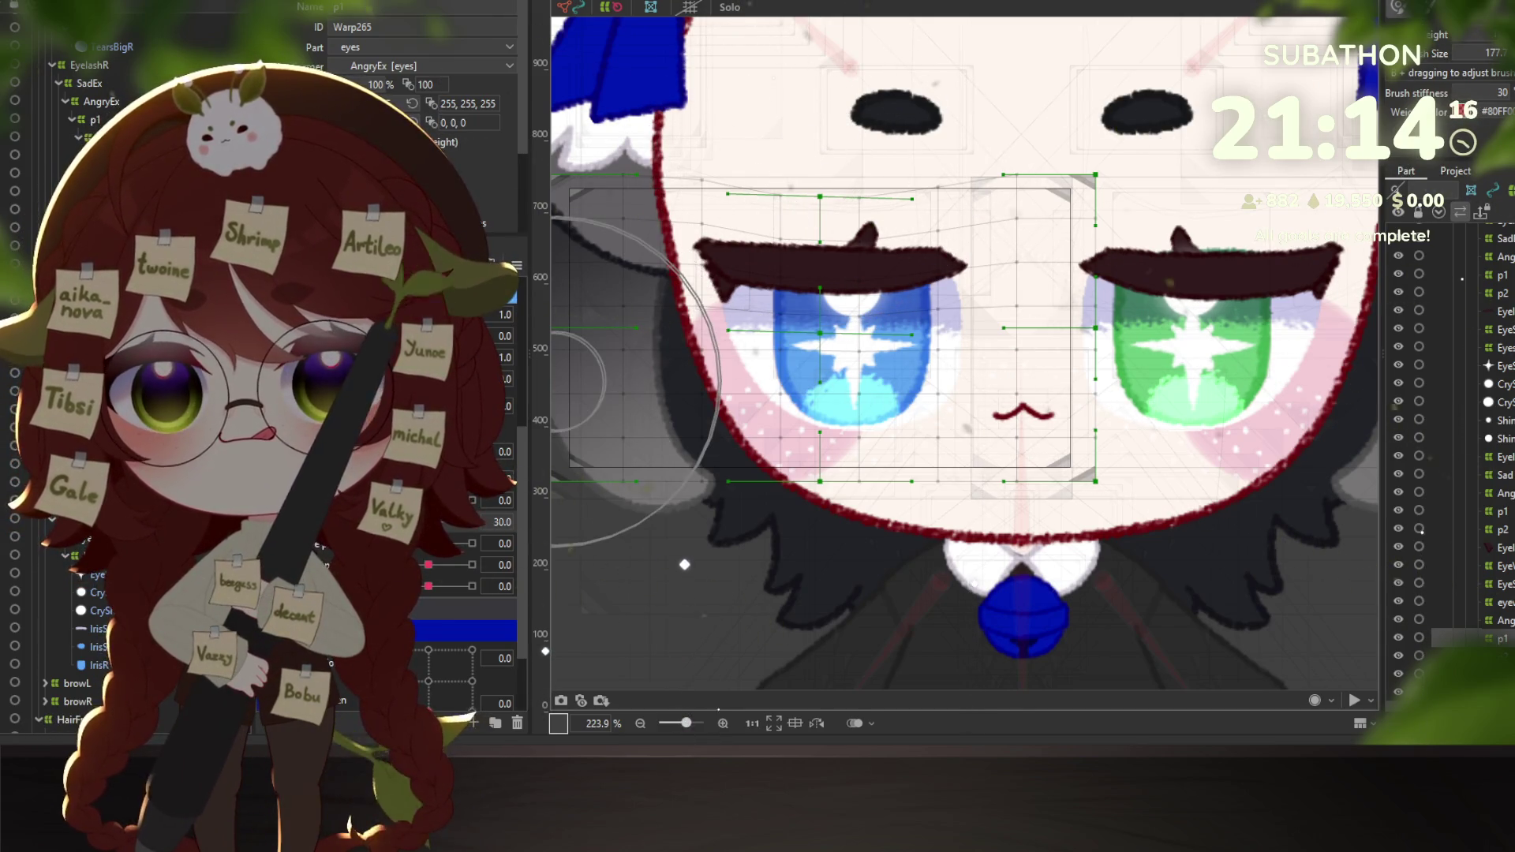
mouse_move(472, 522)
mouse_down()
mouse_move(426, 522)
mouse_move(447, 531)
mouse_up()
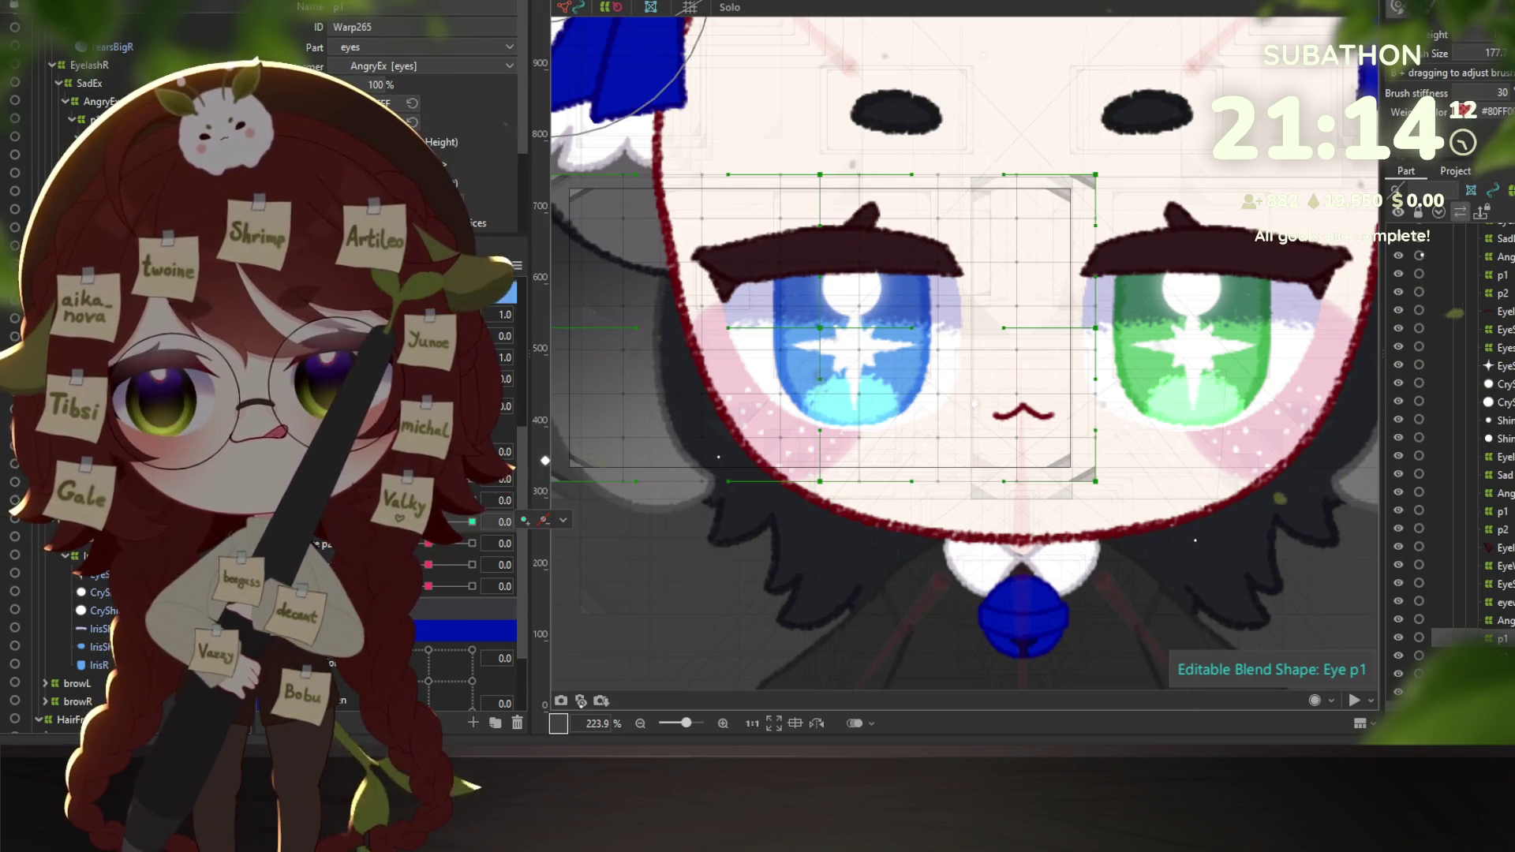
click(103, 137)
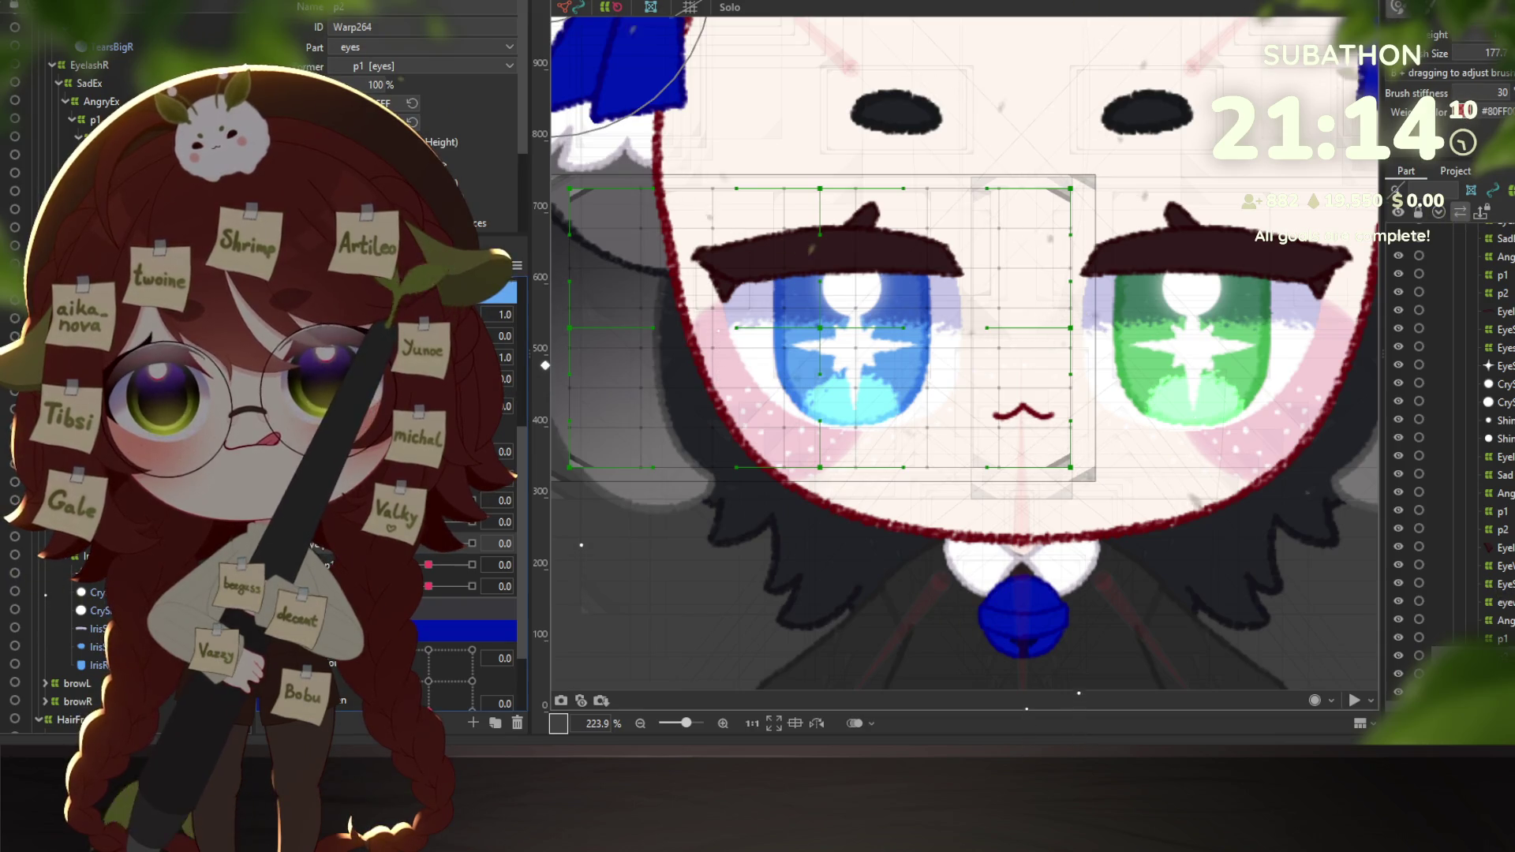
click(472, 544)
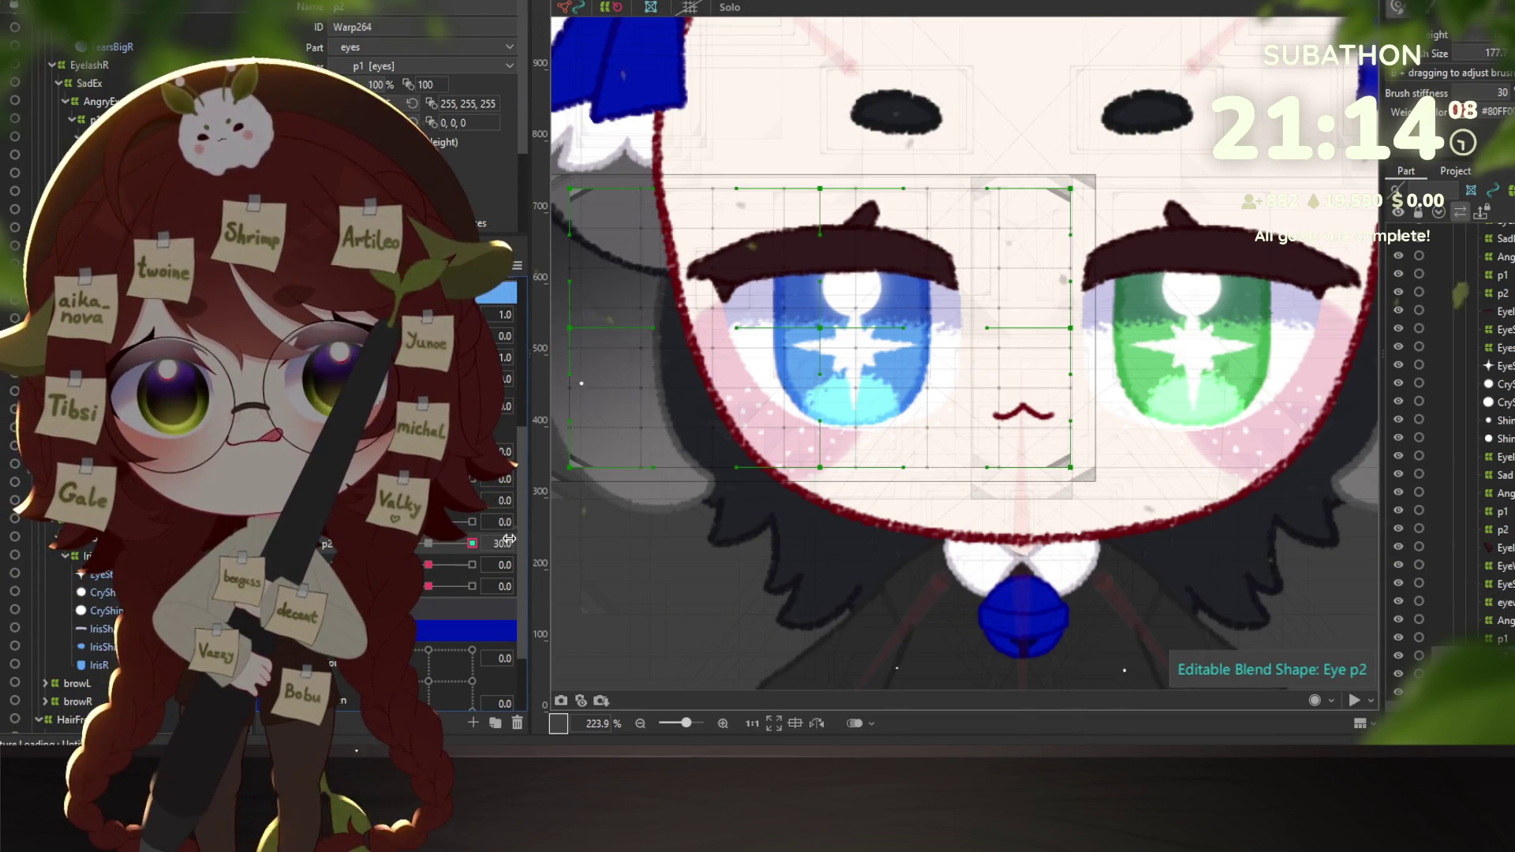
click(433, 543)
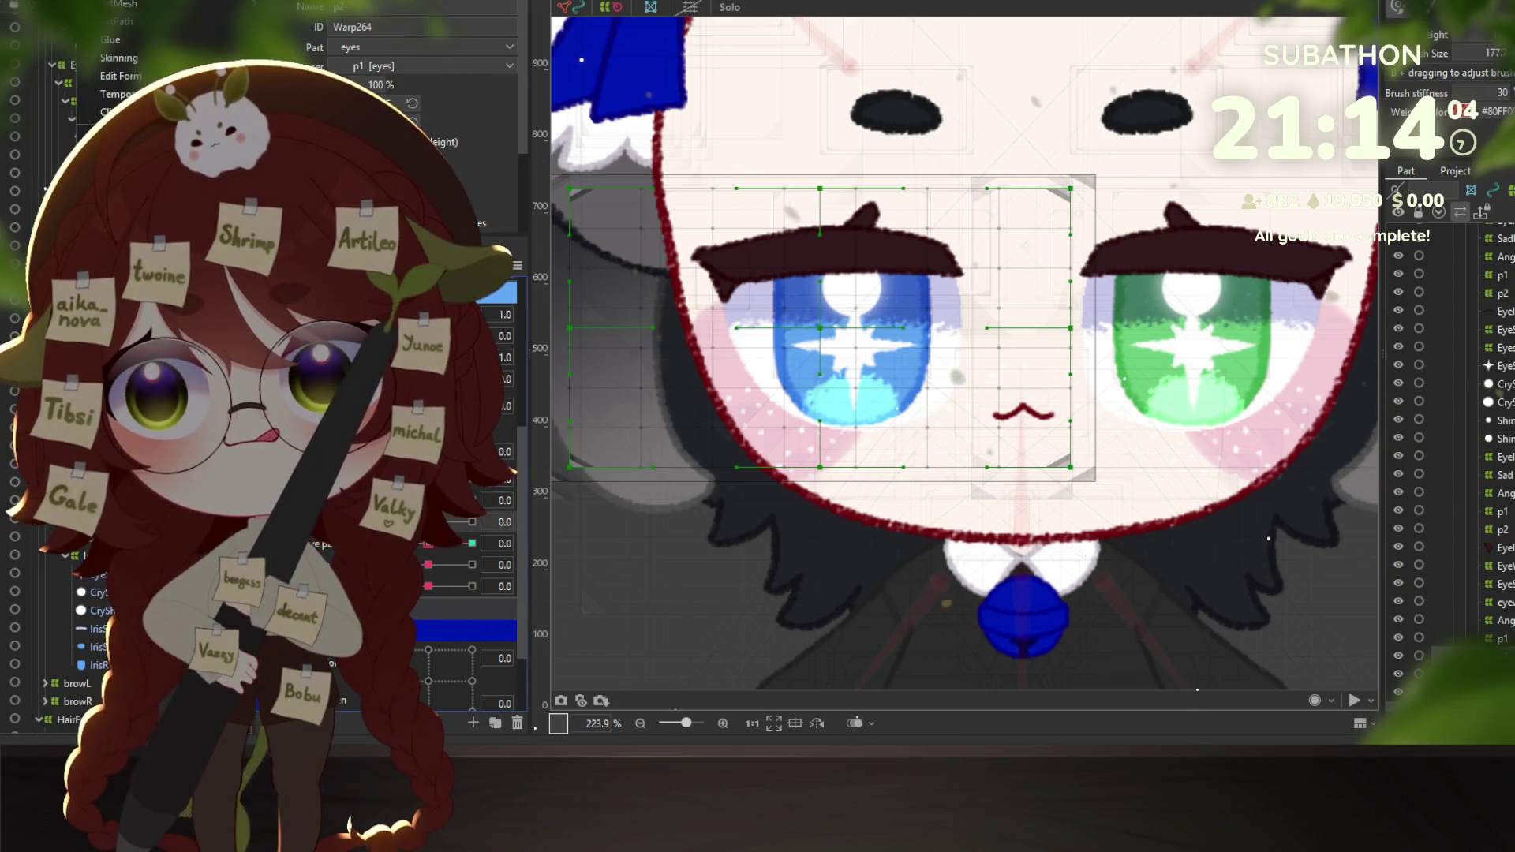
key(alt+Tab)
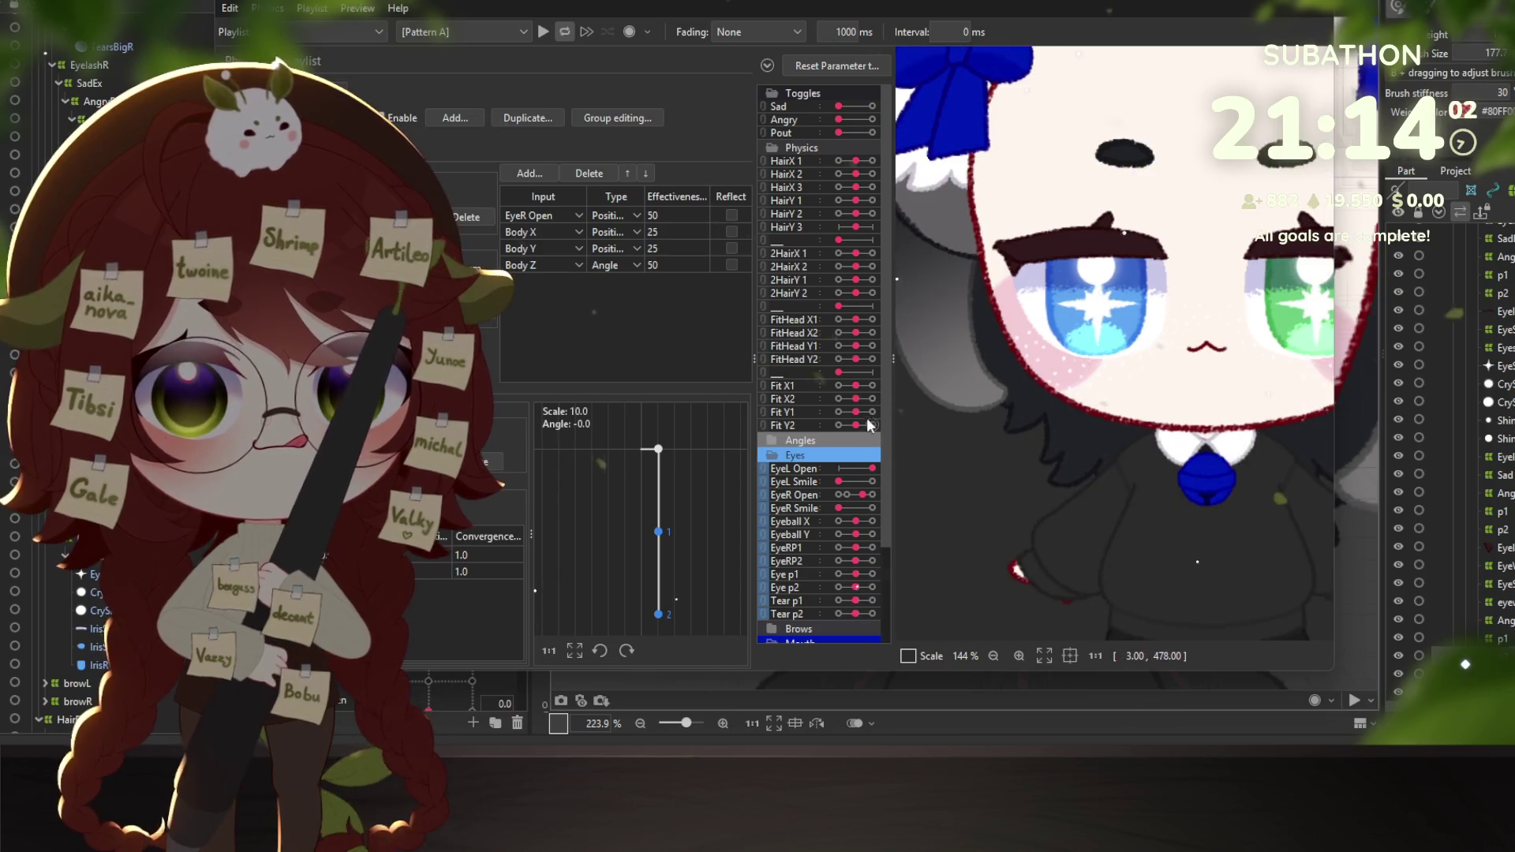
Test the right-eye blink with the EyeR Open slider, then close Physics Settings.
mouse_move(866, 497)
mouse_down()
mouse_move(804, 497)
mouse_move(871, 465)
mouse_move(779, 473)
mouse_move(868, 478)
mouse_move(797, 477)
mouse_up()
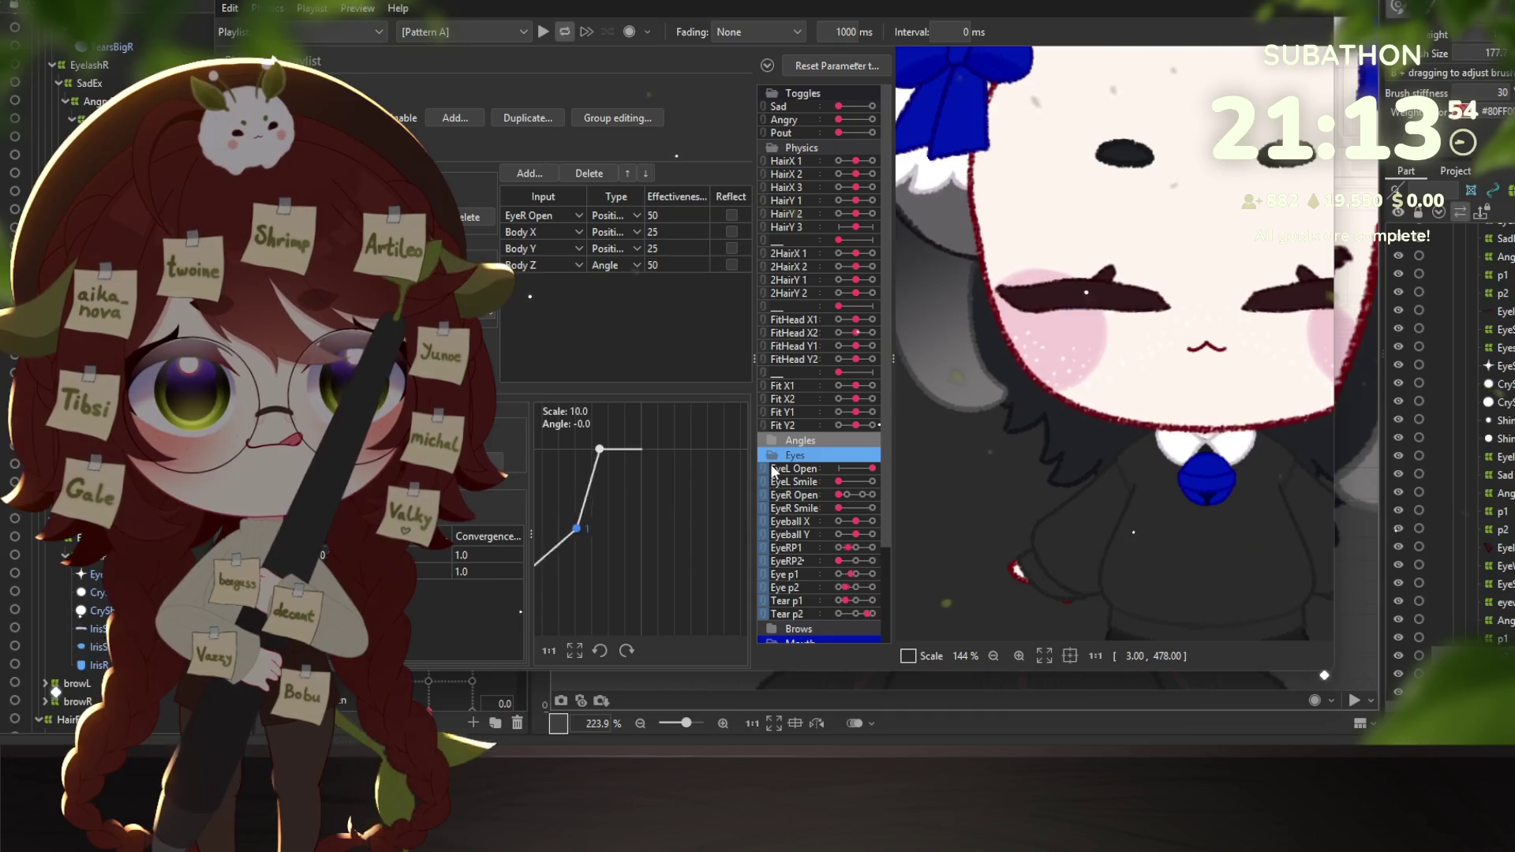
key(Escape)
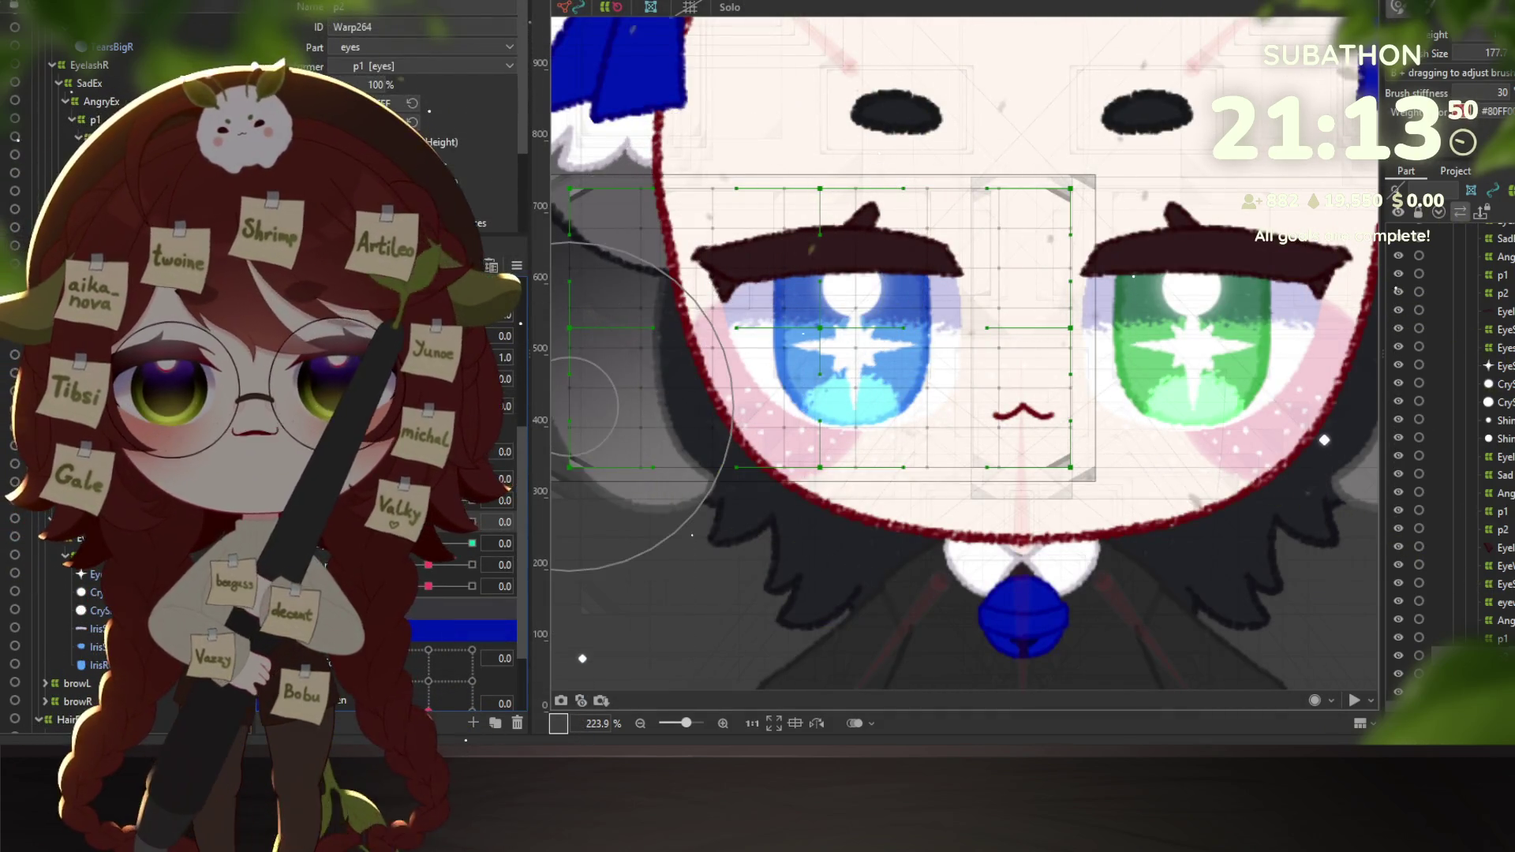
With Eye p1 at 30, pull warp p1's top edge down over the left eyebrow.
click(1501, 638)
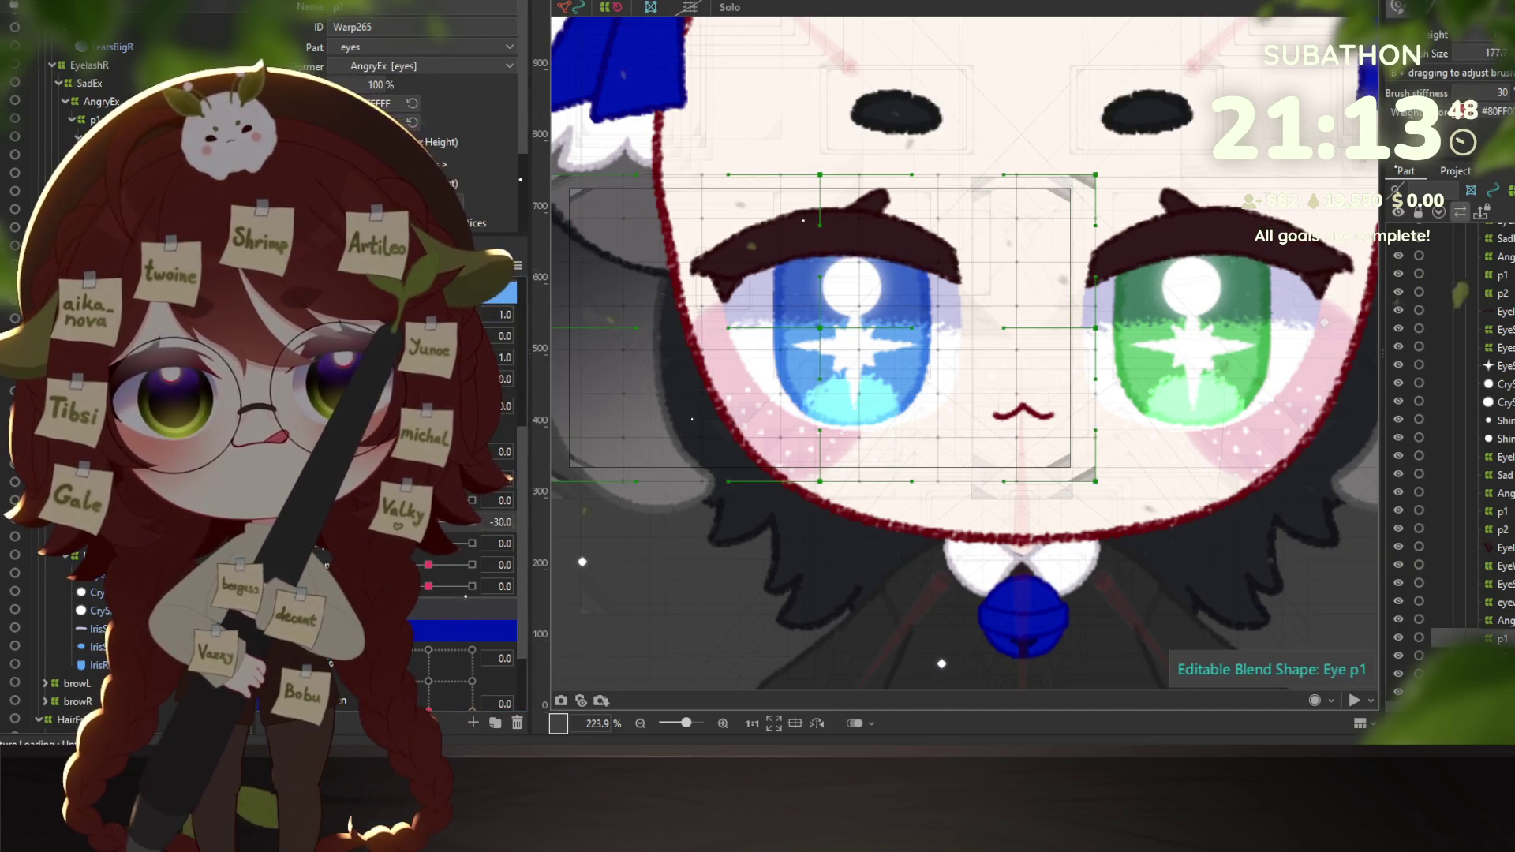
drag(451, 539, 455, 533)
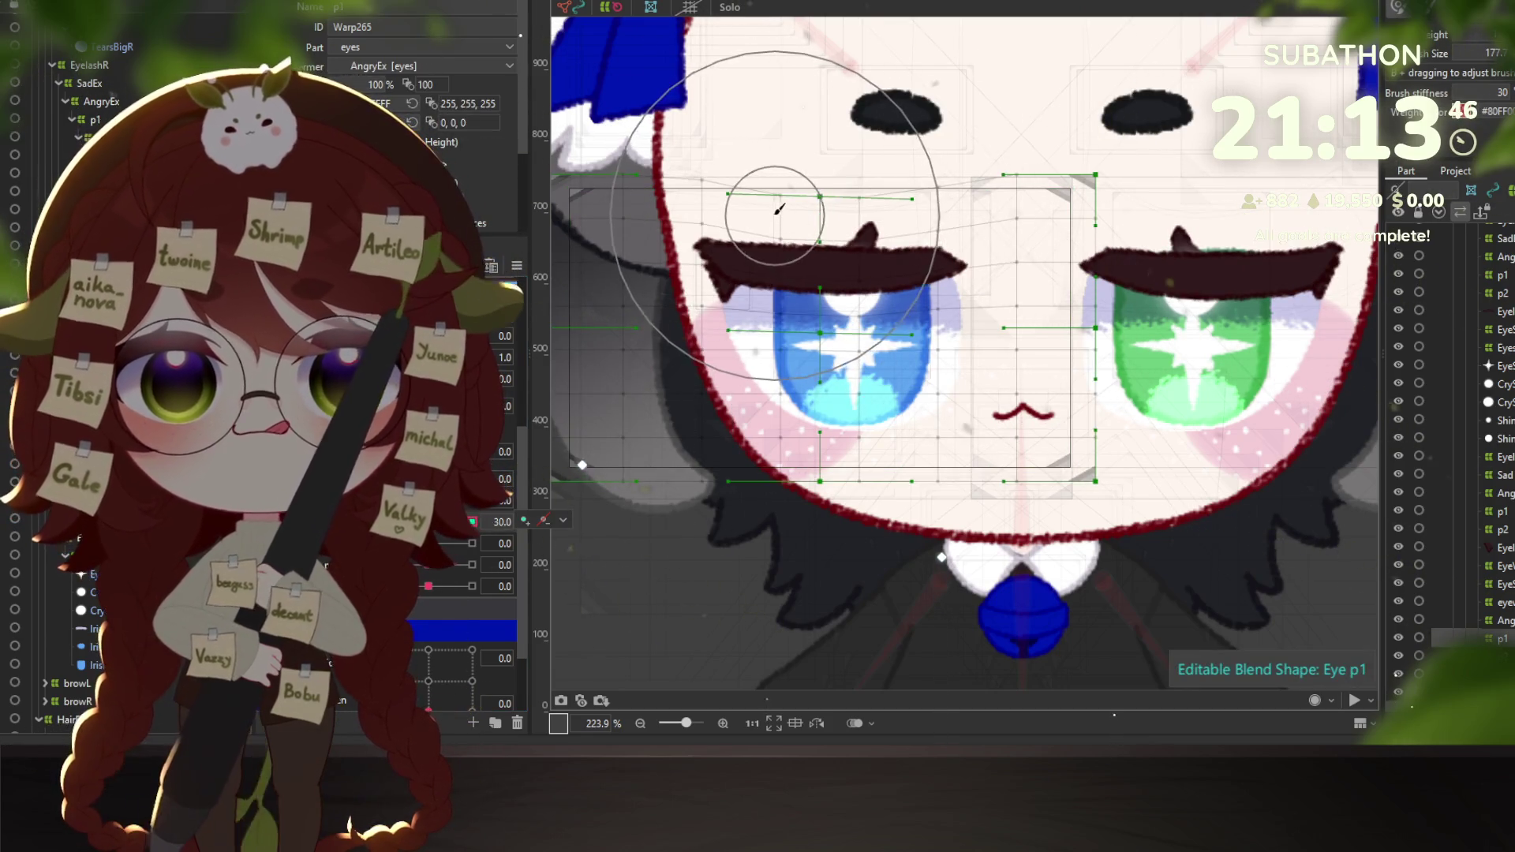
click(757, 332)
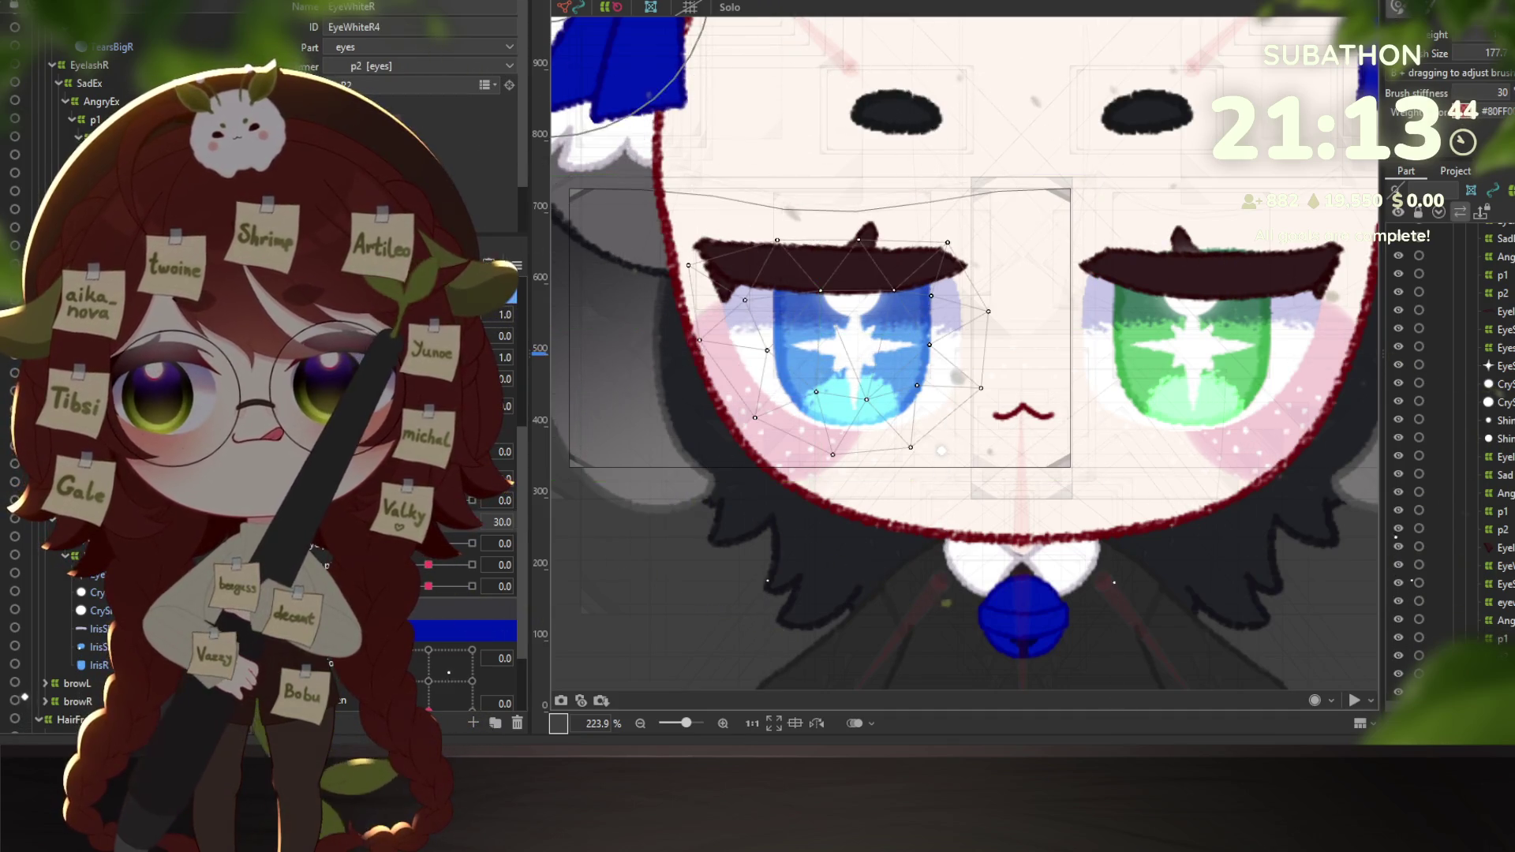
click(730, 7)
click(730, 7)
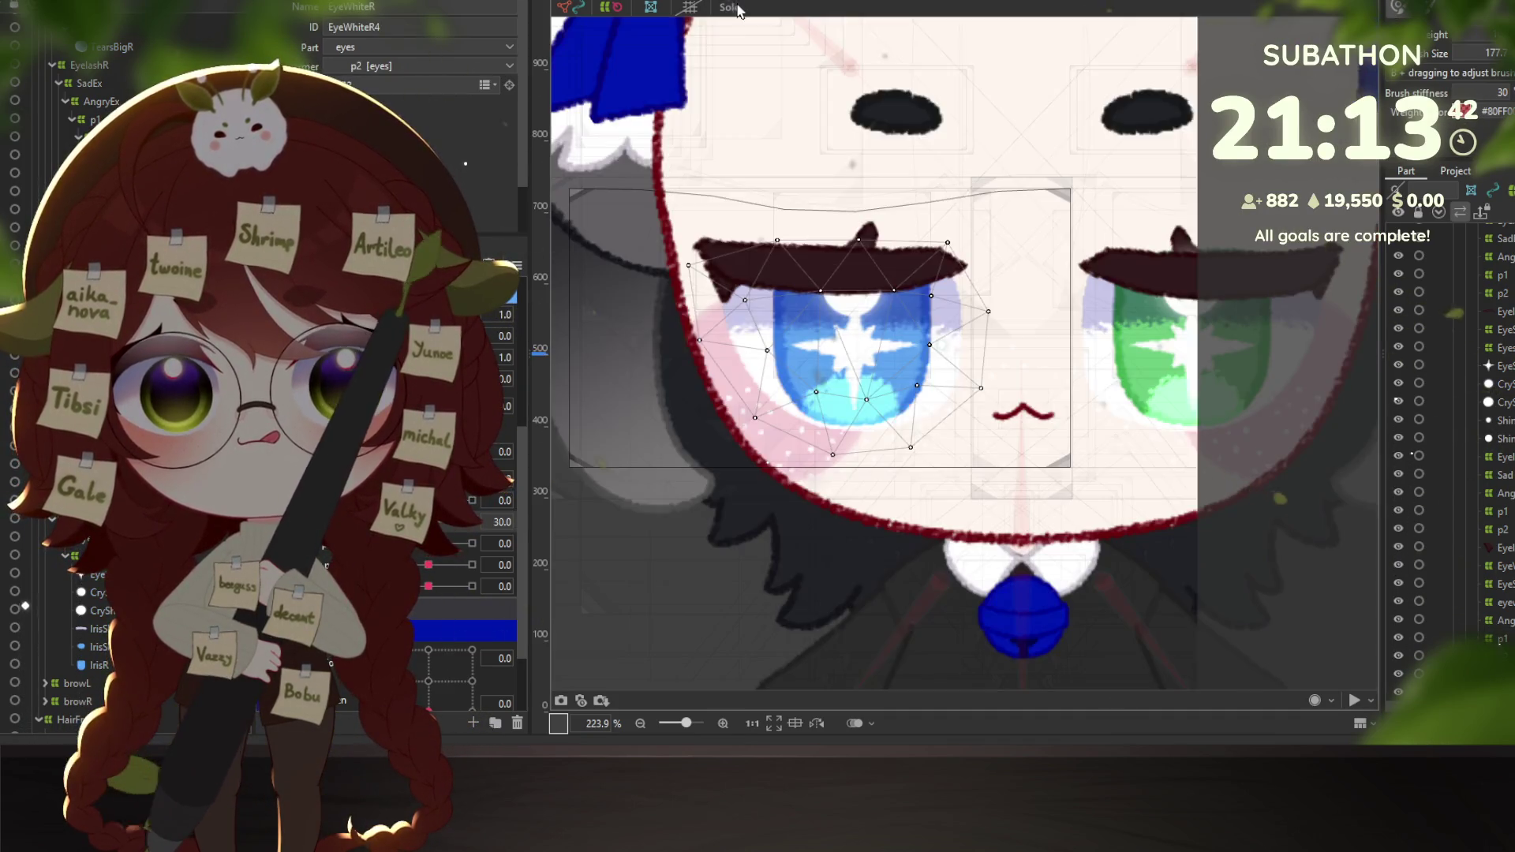
click(1499, 638)
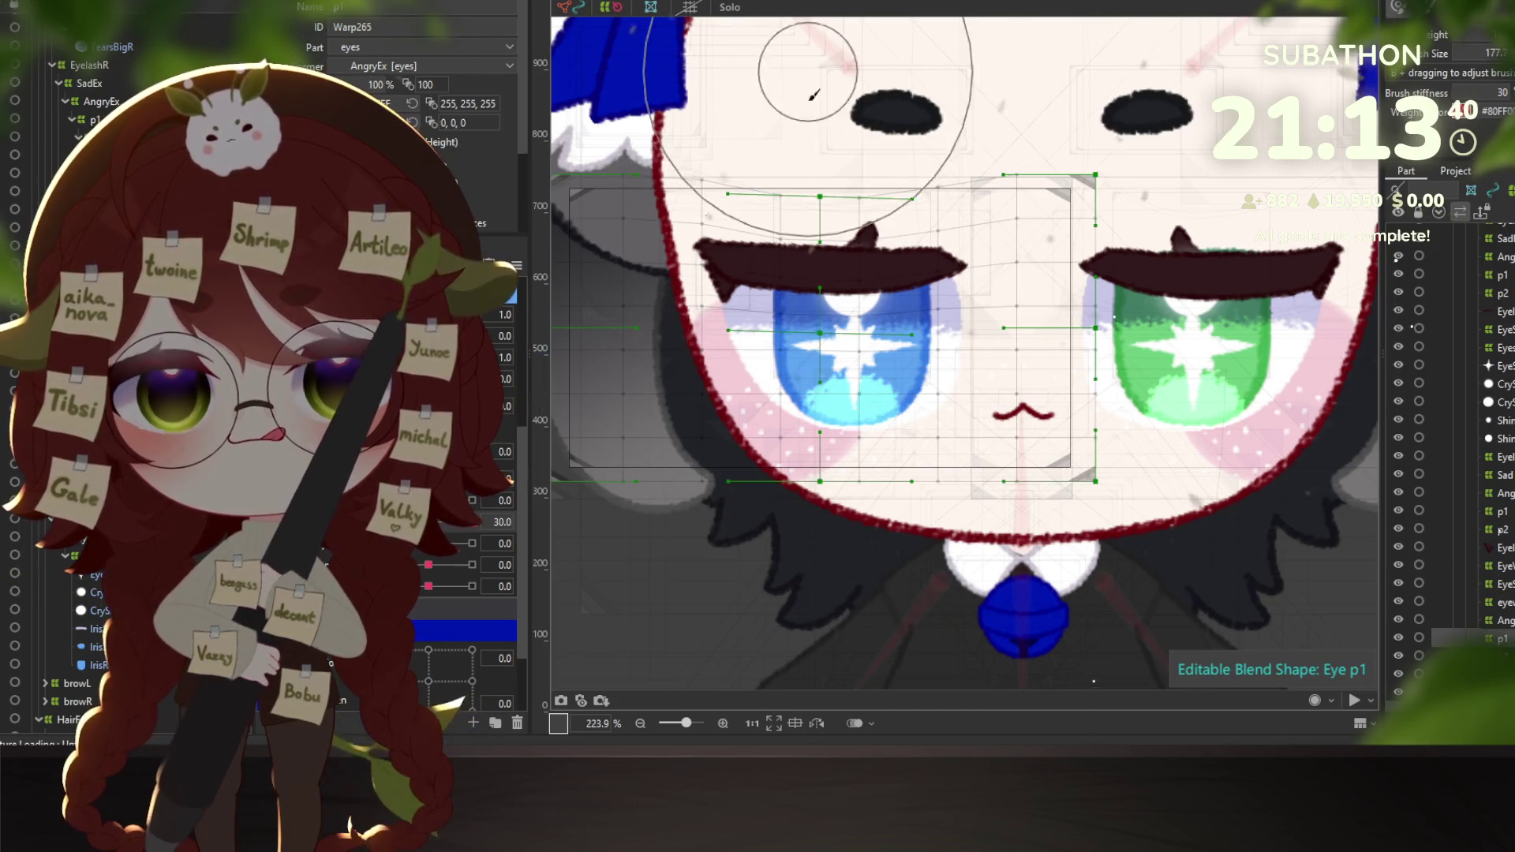
mouse_move(805, 169)
mouse_down()
mouse_move(810, 189)
mouse_move(873, 155)
mouse_move(892, 199)
mouse_up()
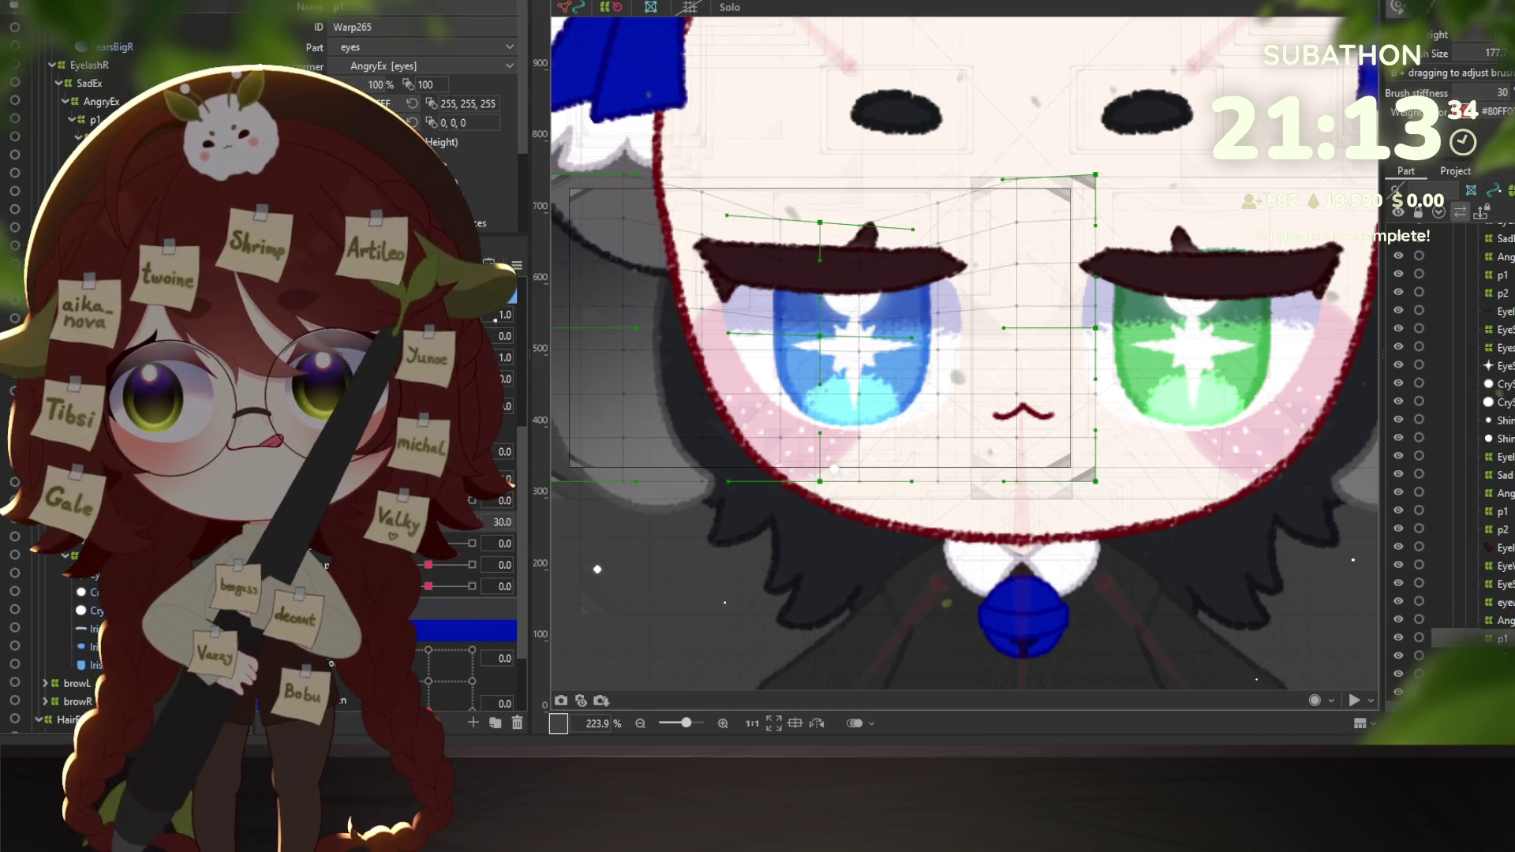
Blink-test the right eye, nudge the warp over the left eyelash, and check Eye p1 at -30 and 0.
key(alt+Tab)
scroll(1051, 460, up, 5)
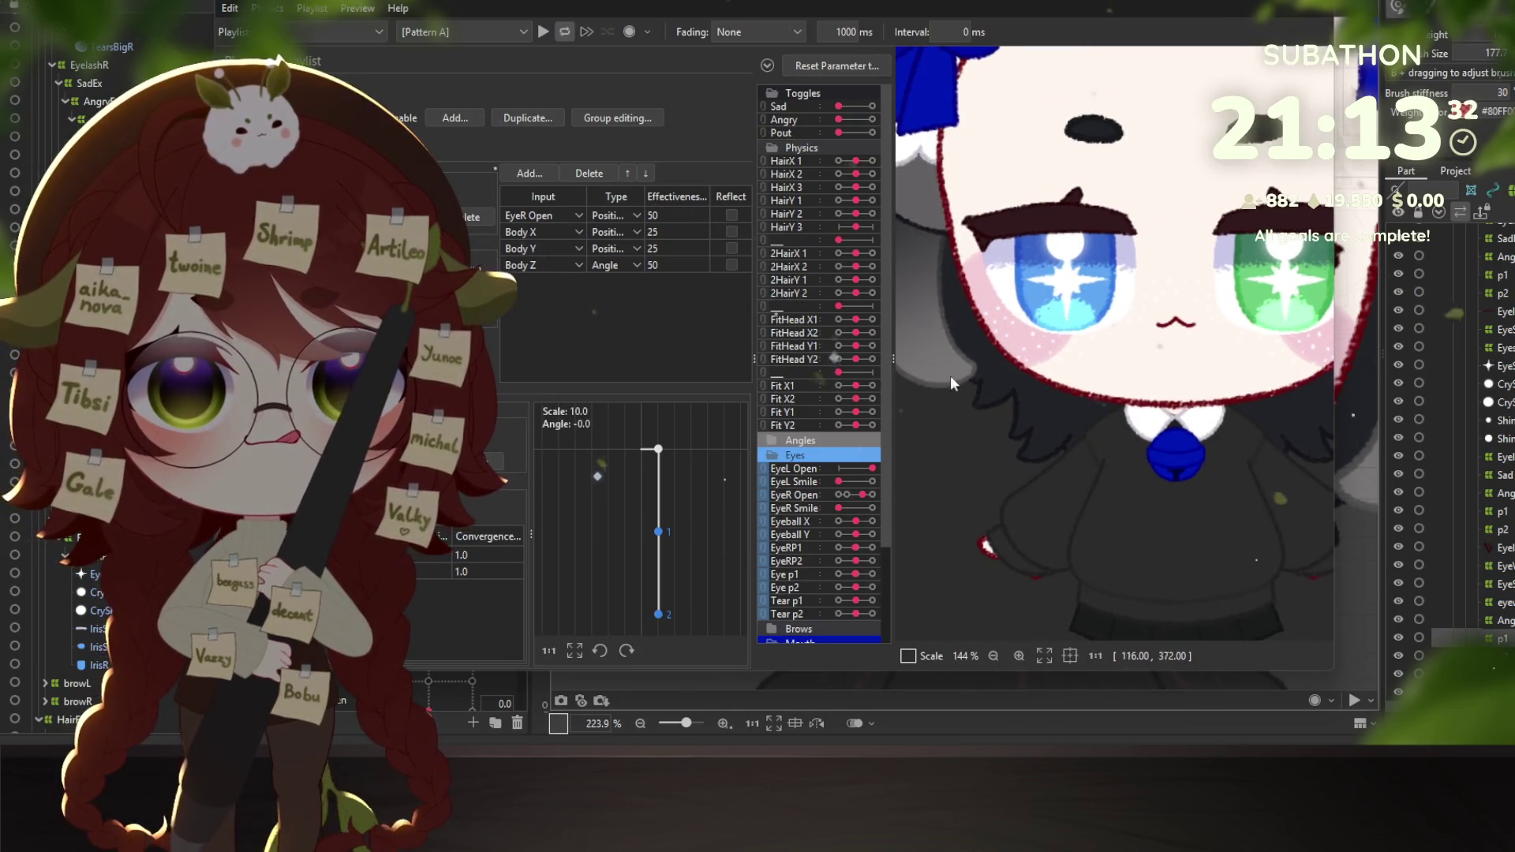
mouse_move(860, 496)
mouse_down()
mouse_move(819, 490)
mouse_move(893, 481)
mouse_move(798, 473)
mouse_move(898, 467)
mouse_move(794, 477)
mouse_move(892, 470)
mouse_up()
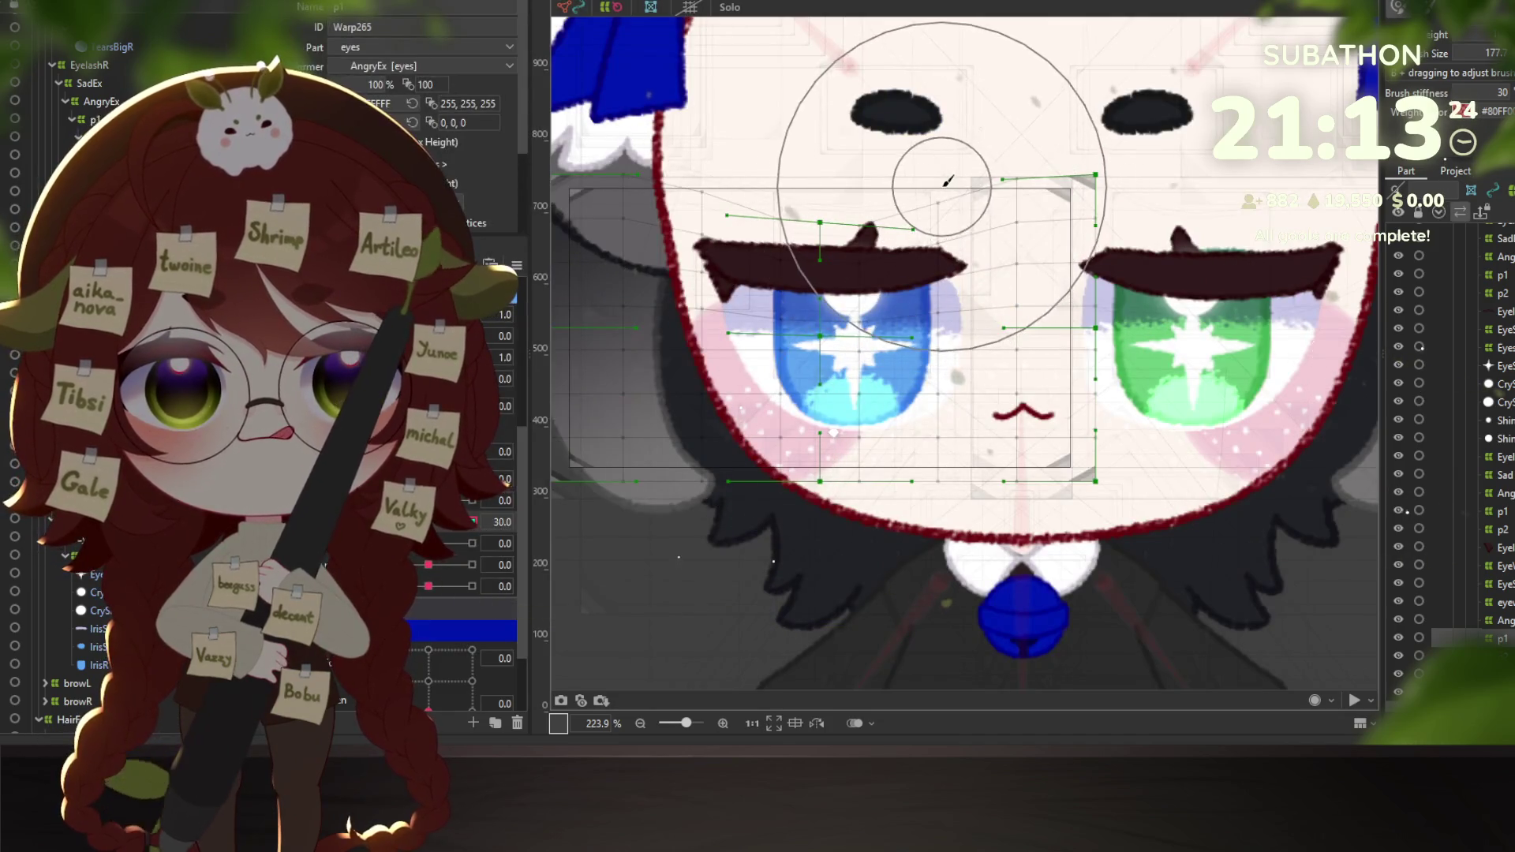
drag(900, 172, 899, 199)
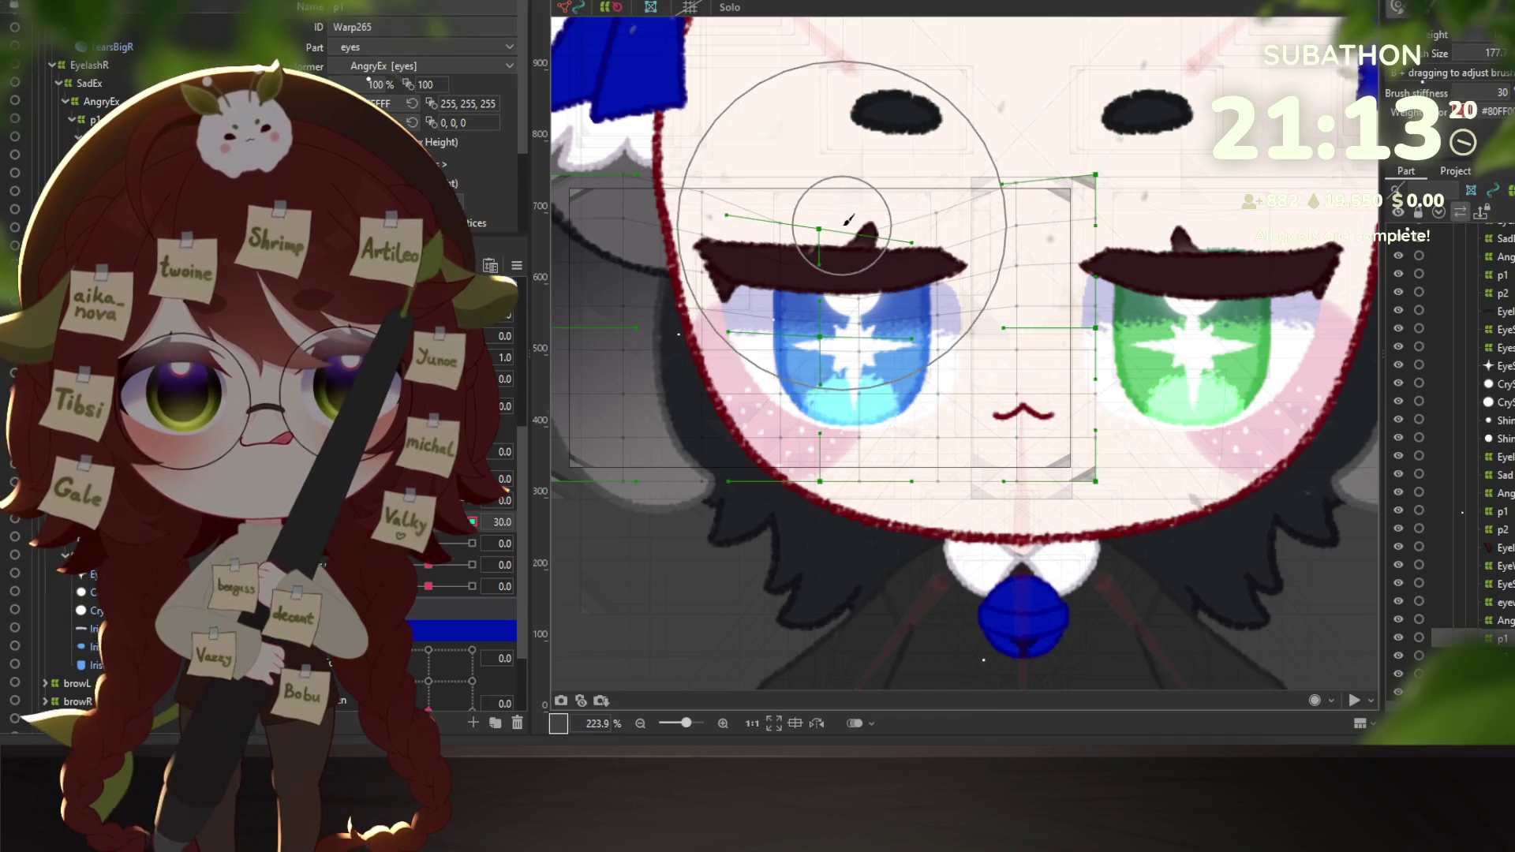
drag(464, 523, 430, 523)
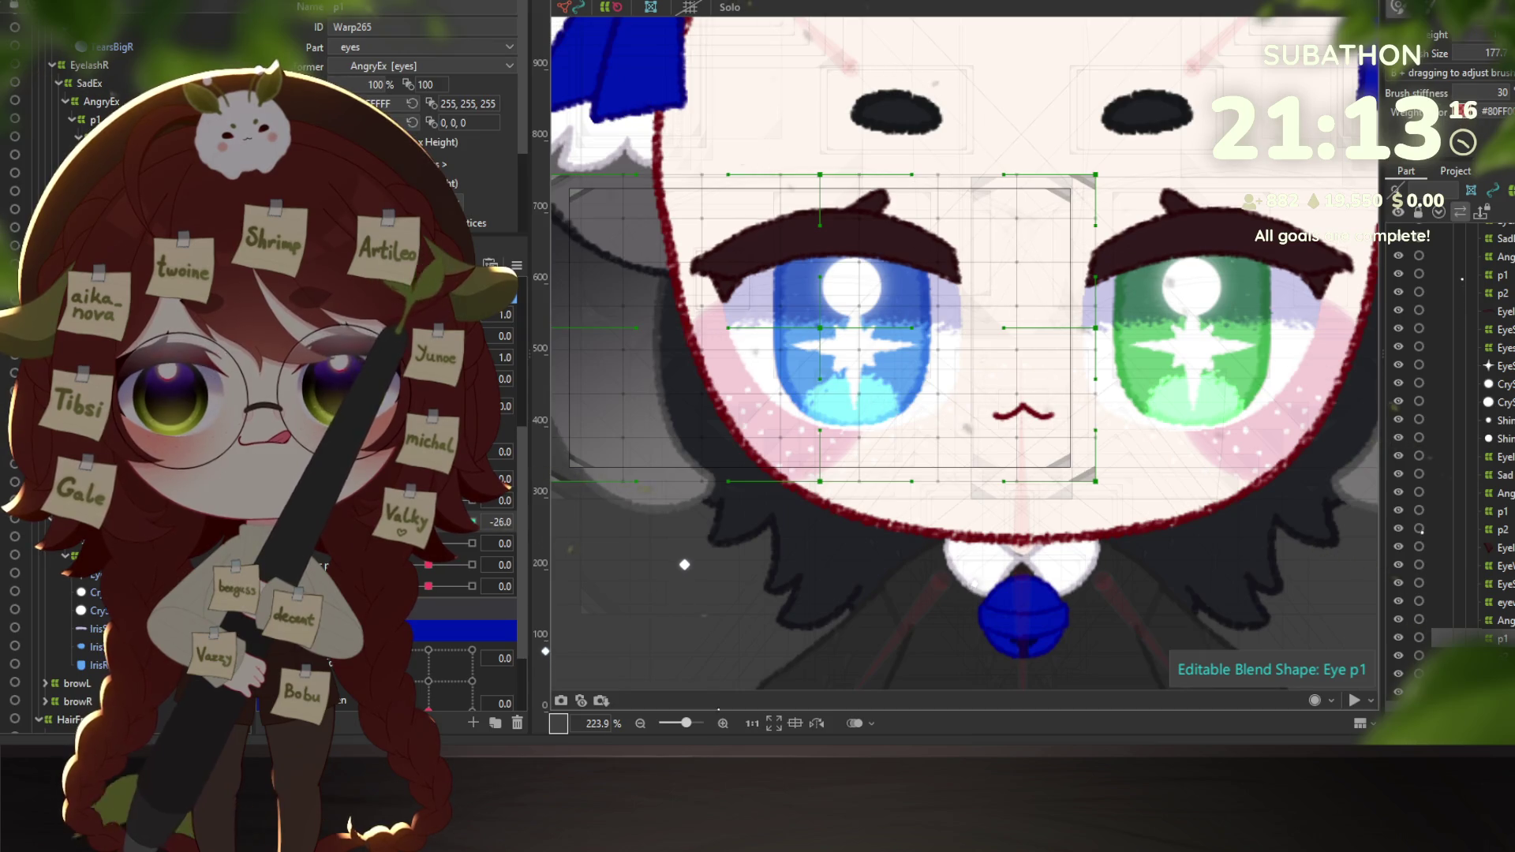
drag(434, 523, 441, 529)
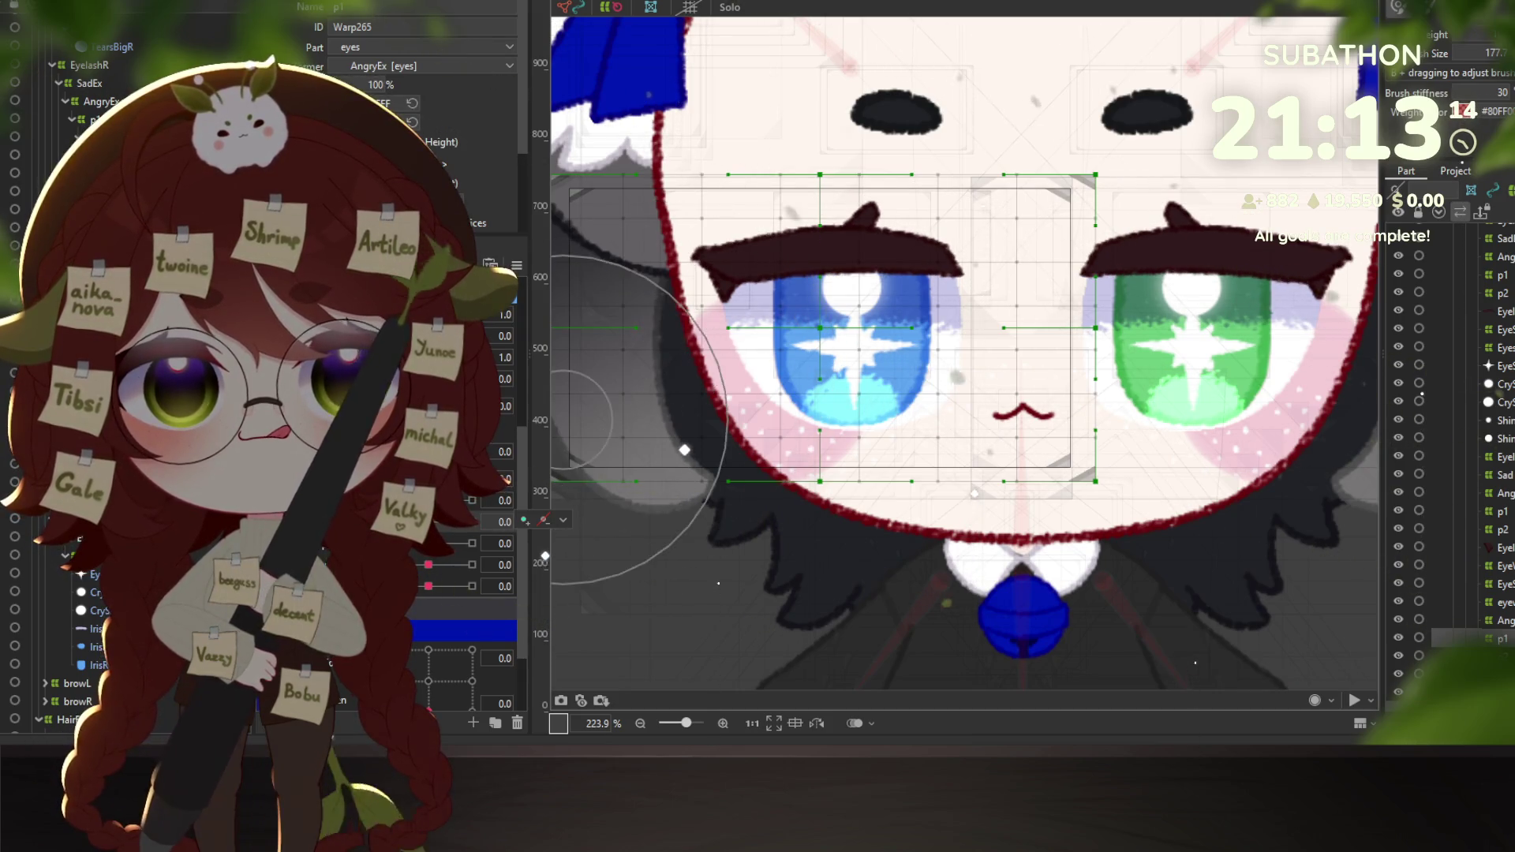
Pull warp p1's top edge further down near the left eyebrow, then reopen the physics preview.
click(731, 6)
click(729, 8)
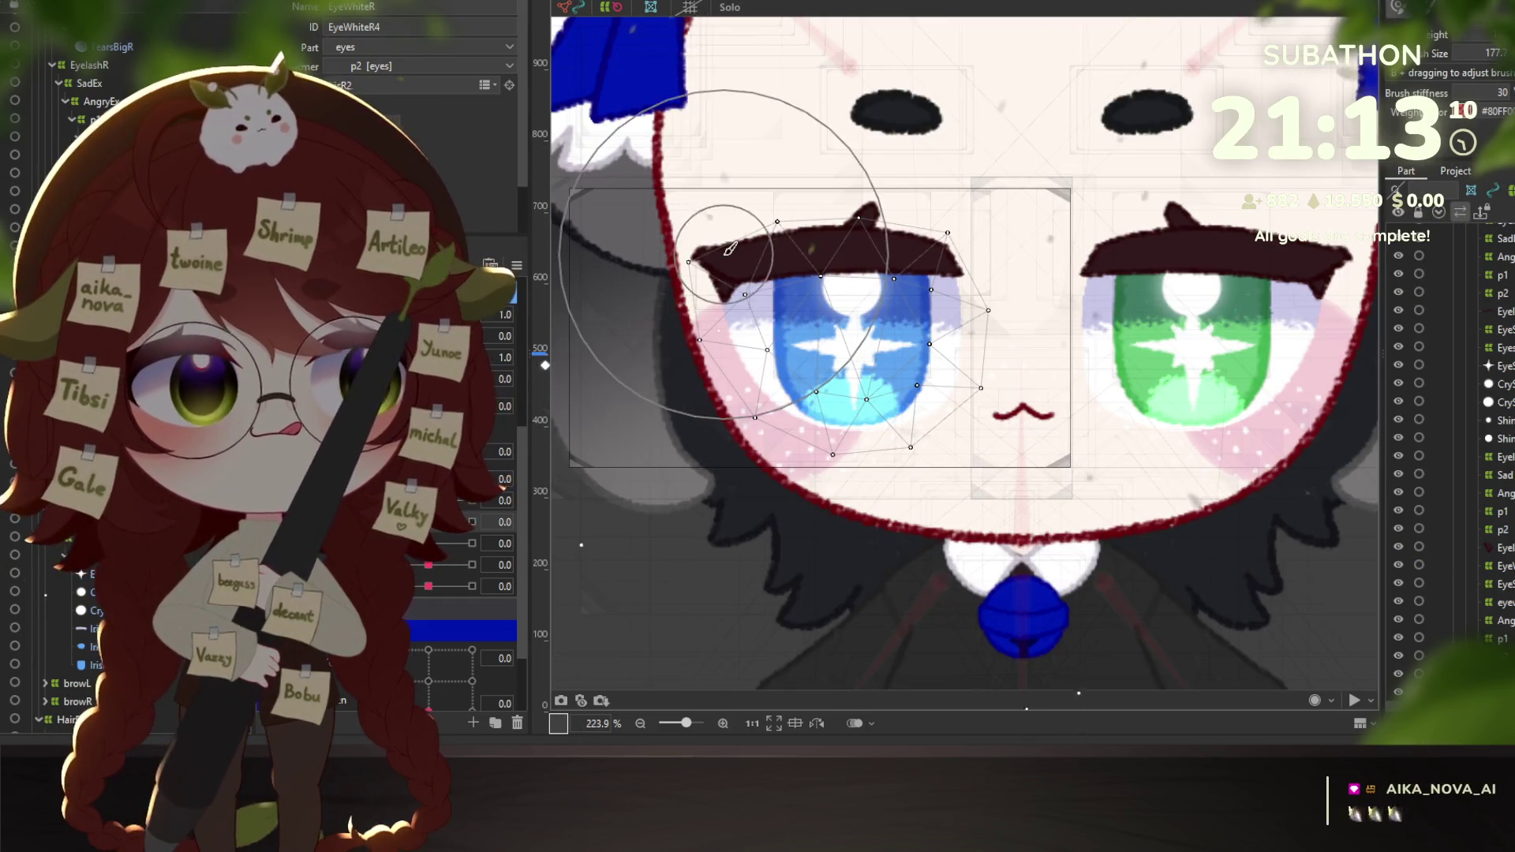
click(601, 306)
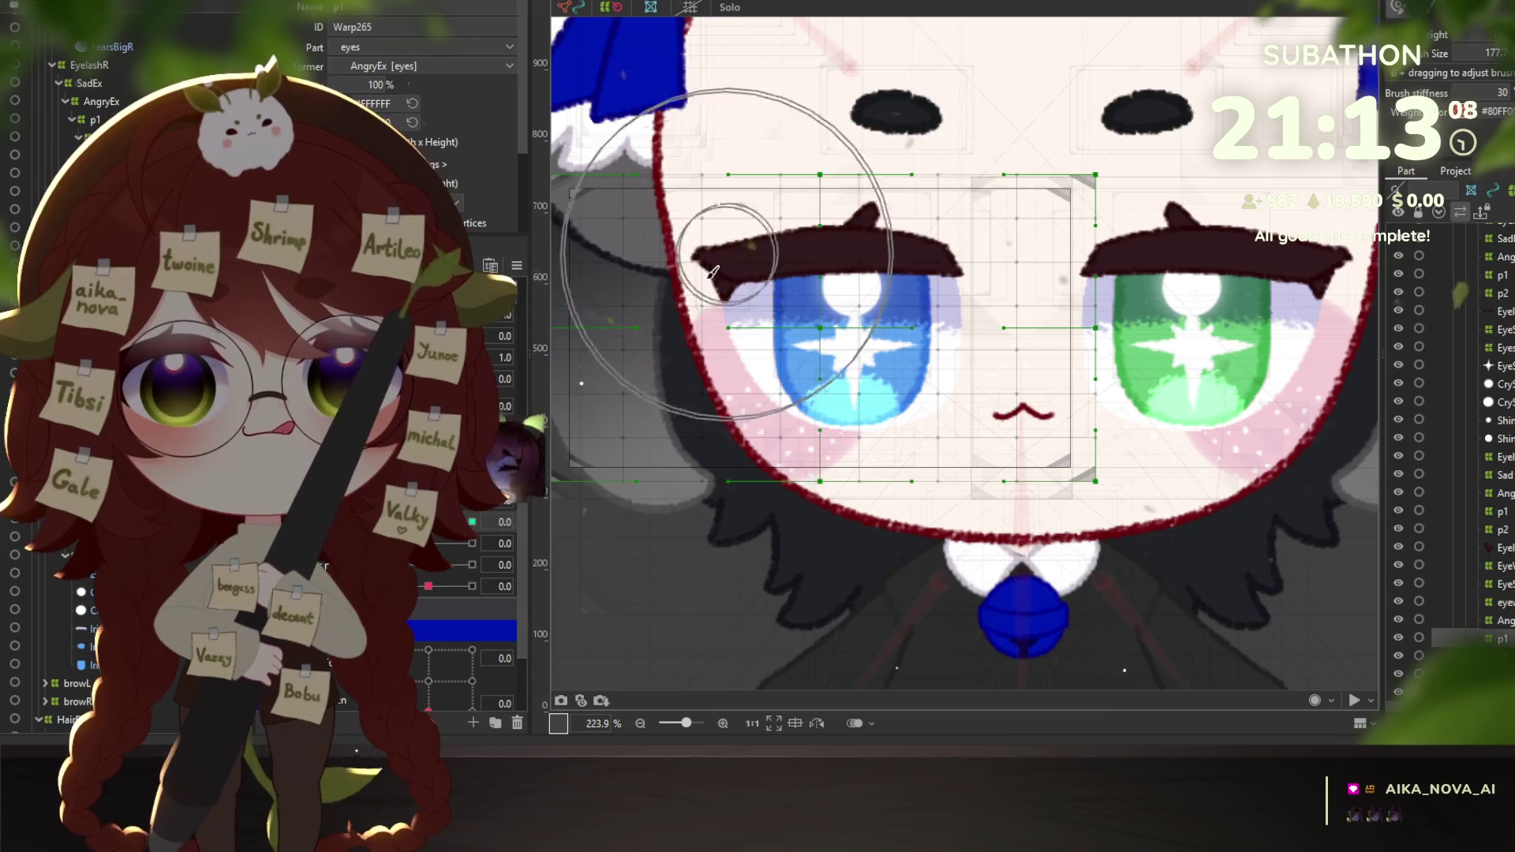
mouse_move(900, 188)
mouse_down()
mouse_move(876, 202)
mouse_move(772, 174)
mouse_move(778, 152)
mouse_move(710, 135)
mouse_up()
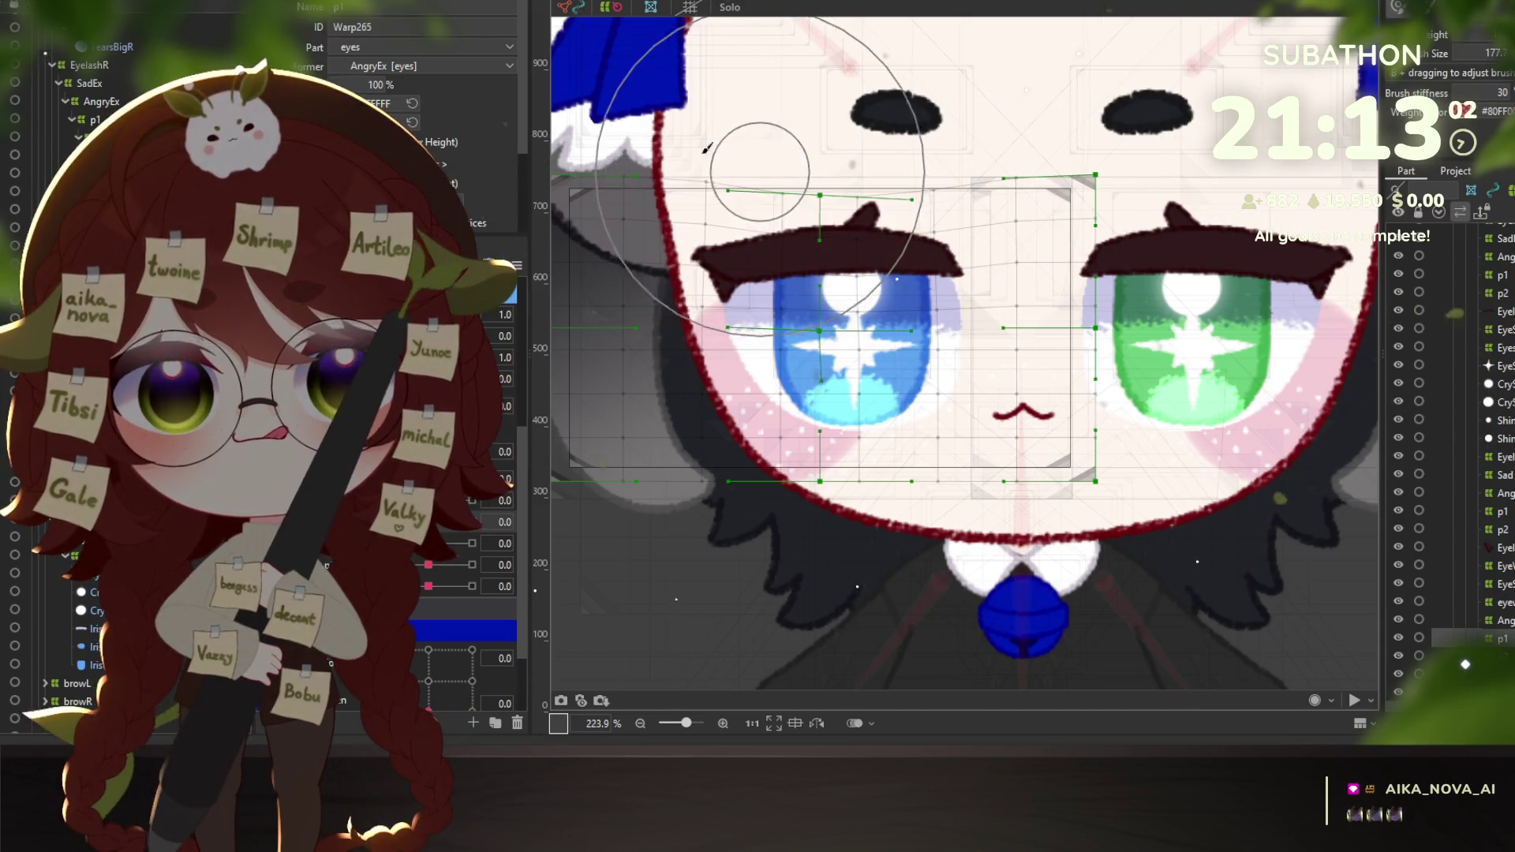
key(alt+Tab)
Test eye physics with EyeR Open blinks, body turns and Angle X head turns in the preview.
scroll(1082, 418, up, 5)
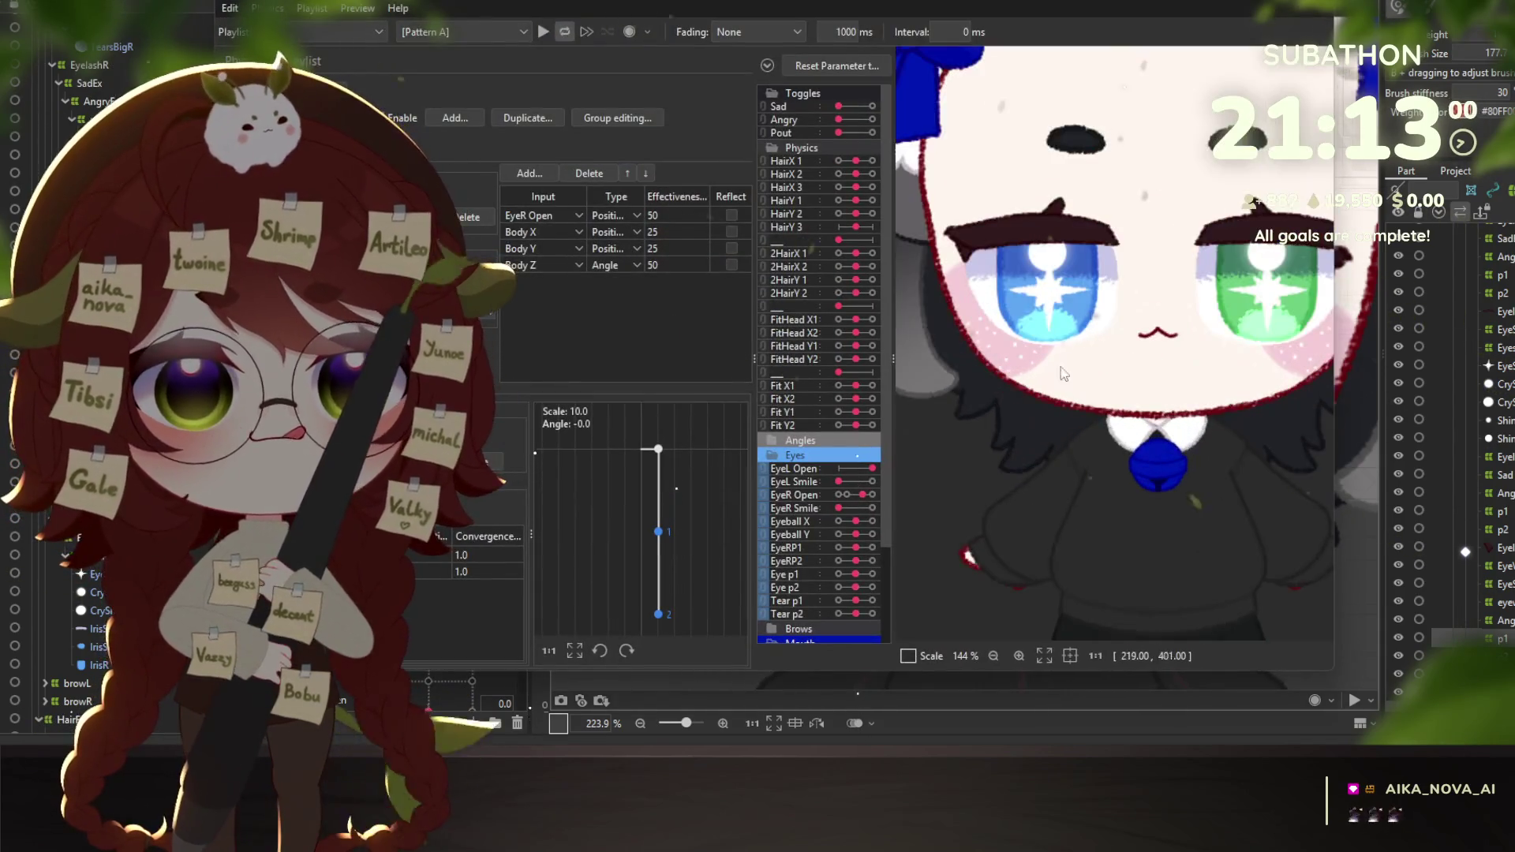
mouse_move(876, 495)
mouse_down()
mouse_move(758, 485)
mouse_move(862, 495)
mouse_up()
mouse_move(1171, 394)
mouse_down()
mouse_move(941, 519)
mouse_move(930, 585)
mouse_move(1098, 168)
mouse_move(1254, 129)
mouse_move(940, 112)
mouse_move(816, 219)
mouse_up()
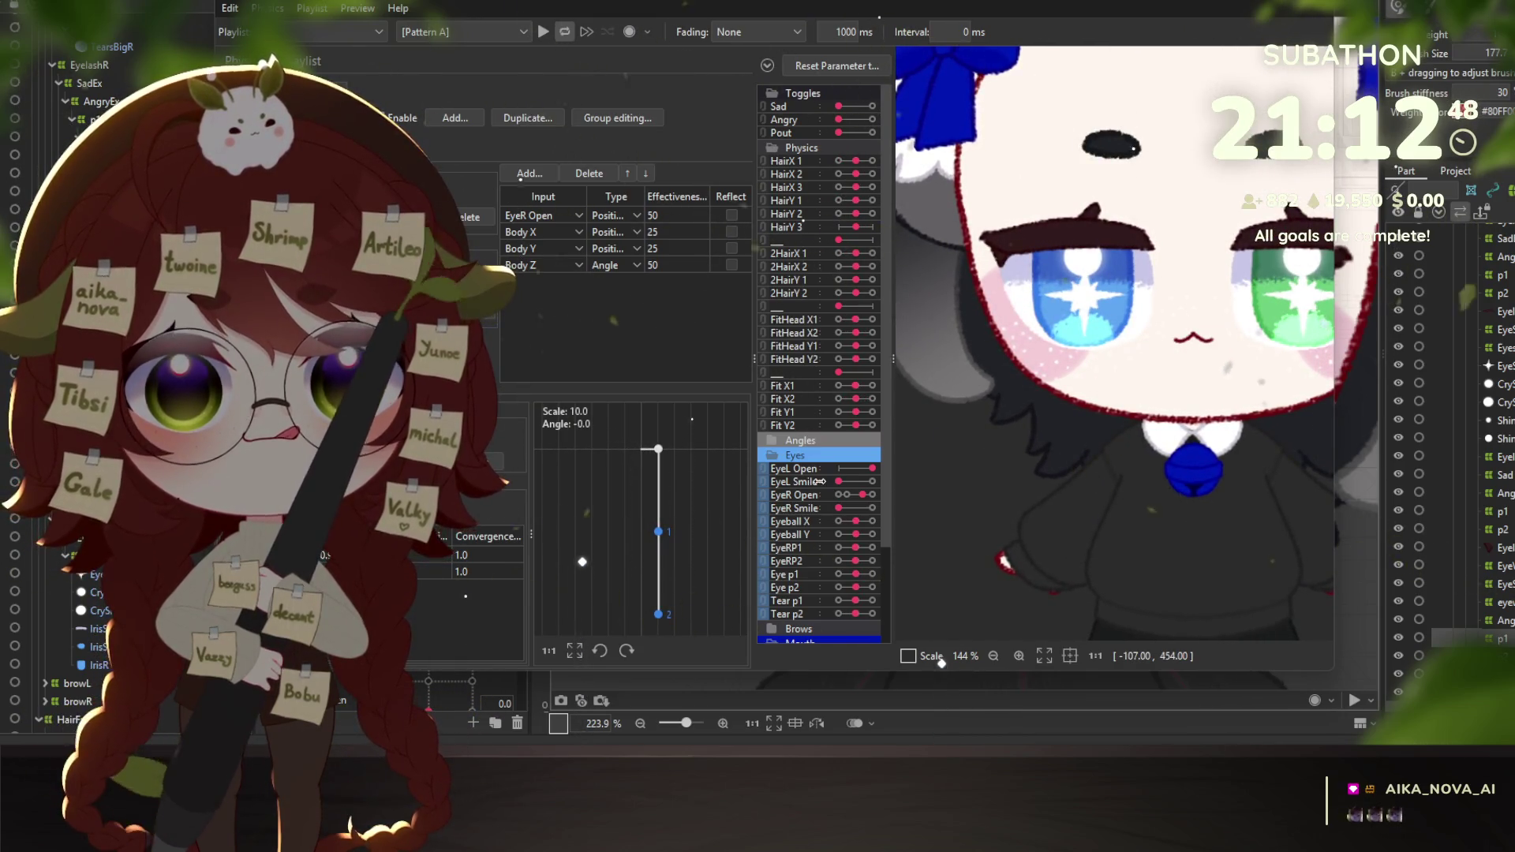
click(770, 440)
click(837, 453)
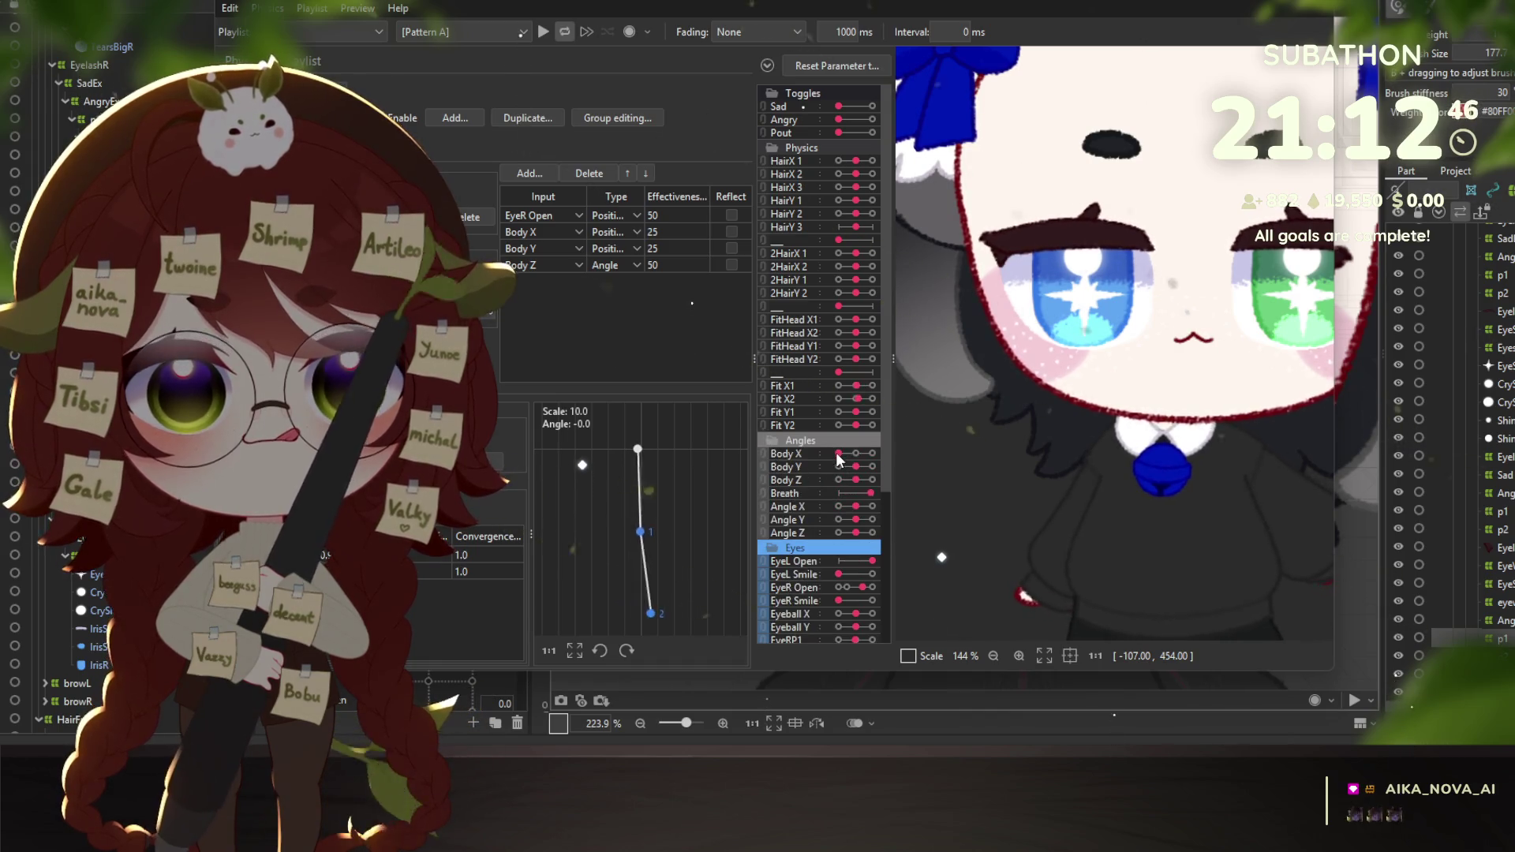
drag(842, 461, 838, 533)
drag(846, 594, 805, 580)
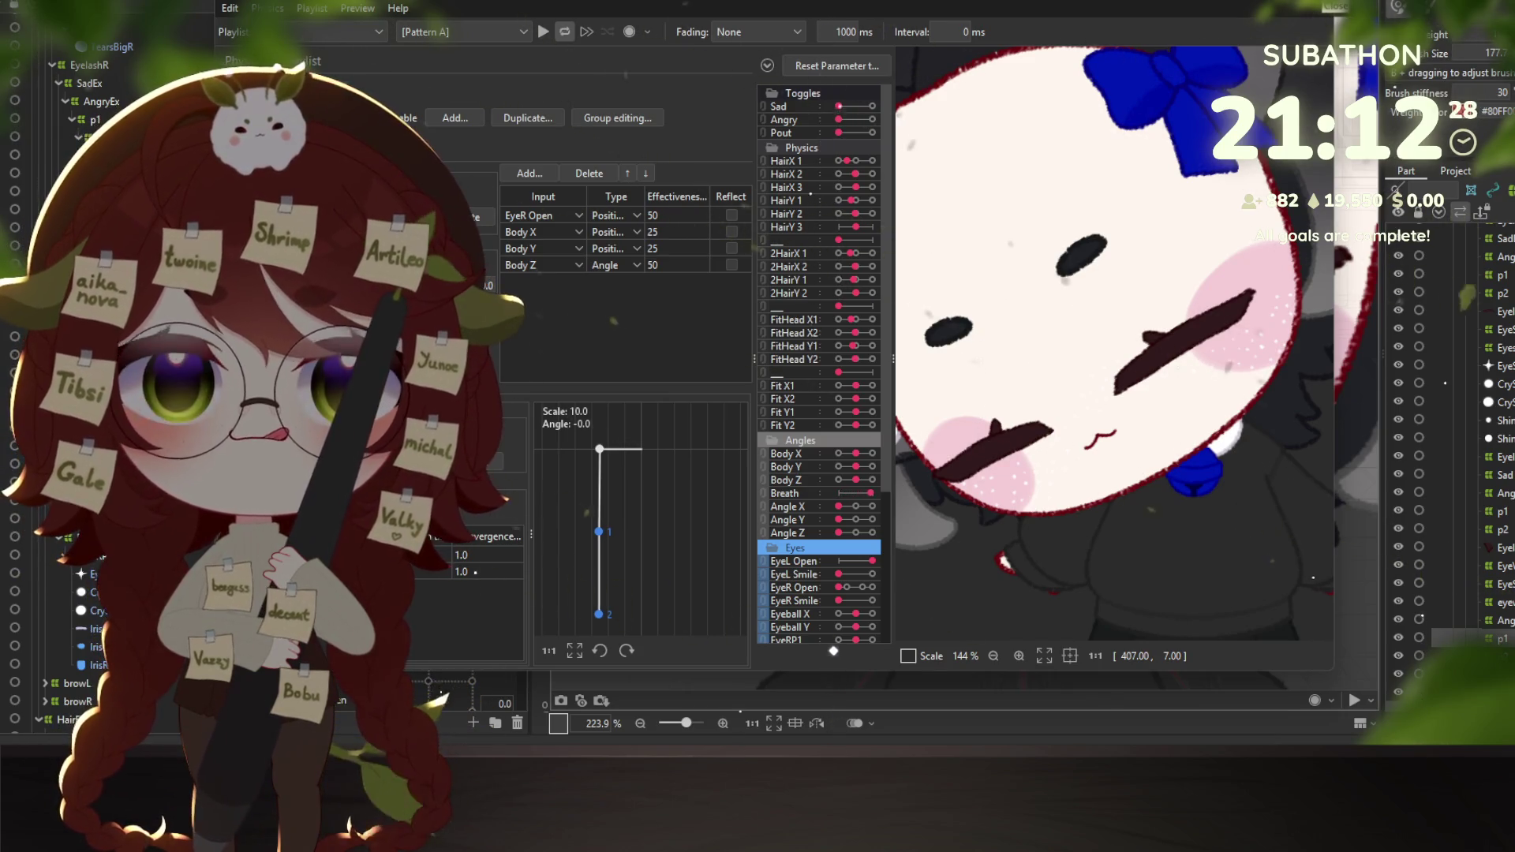
click(844, 586)
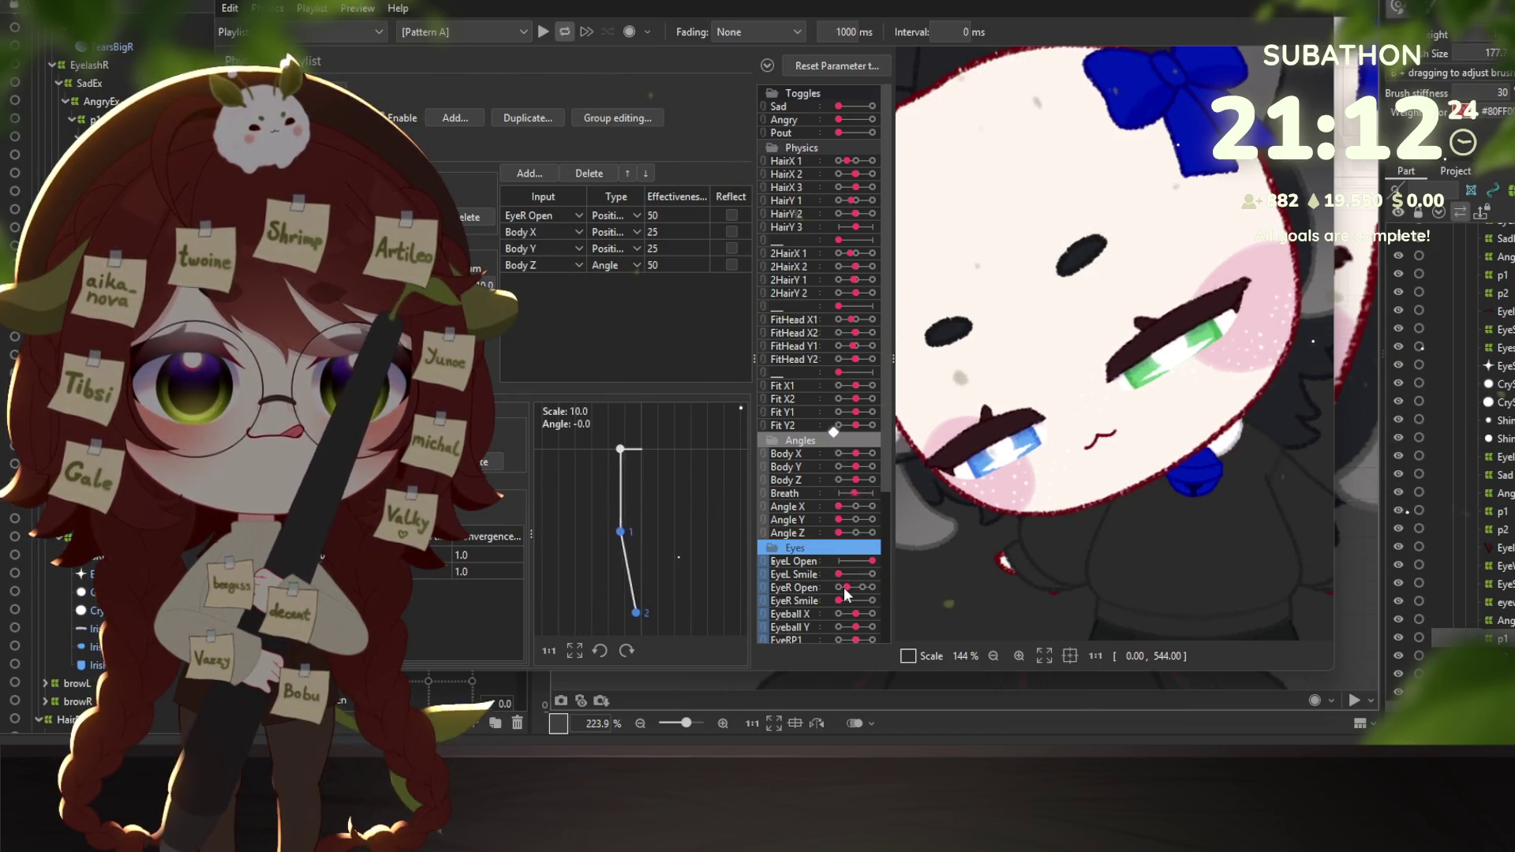
mouse_move(845, 584)
mouse_down()
mouse_move(883, 571)
mouse_move(794, 573)
mouse_move(889, 581)
mouse_move(769, 570)
mouse_up()
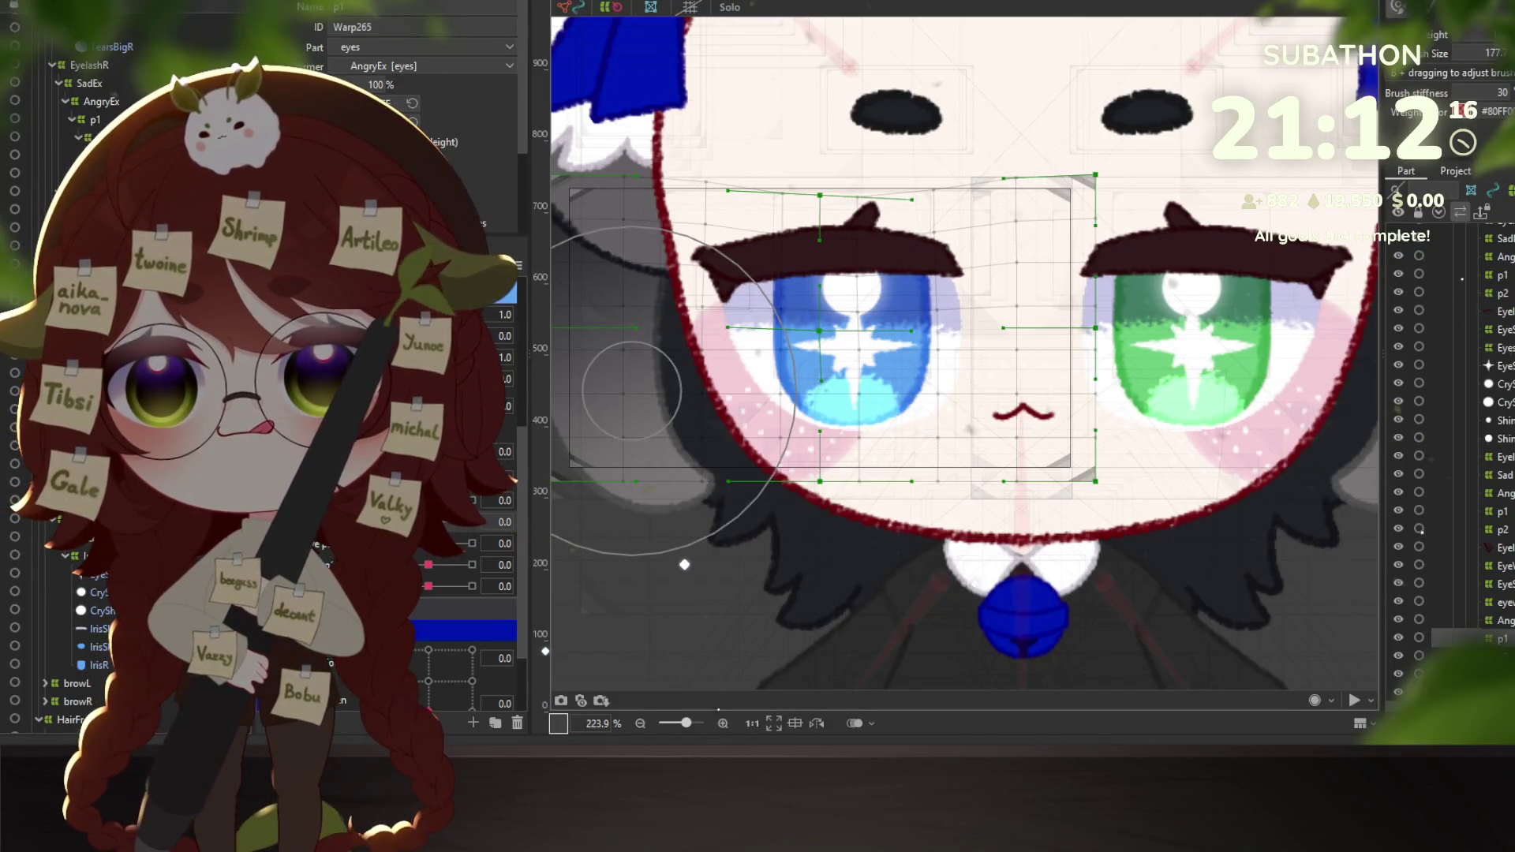
Lower EyeOpen to 0.3, set Eye p1 to 30, and briefly solo the blue eye-white mesh.
mouse_move(472, 356)
mouse_down()
mouse_move(378, 357)
mouse_move(471, 357)
mouse_move(398, 357)
mouse_up()
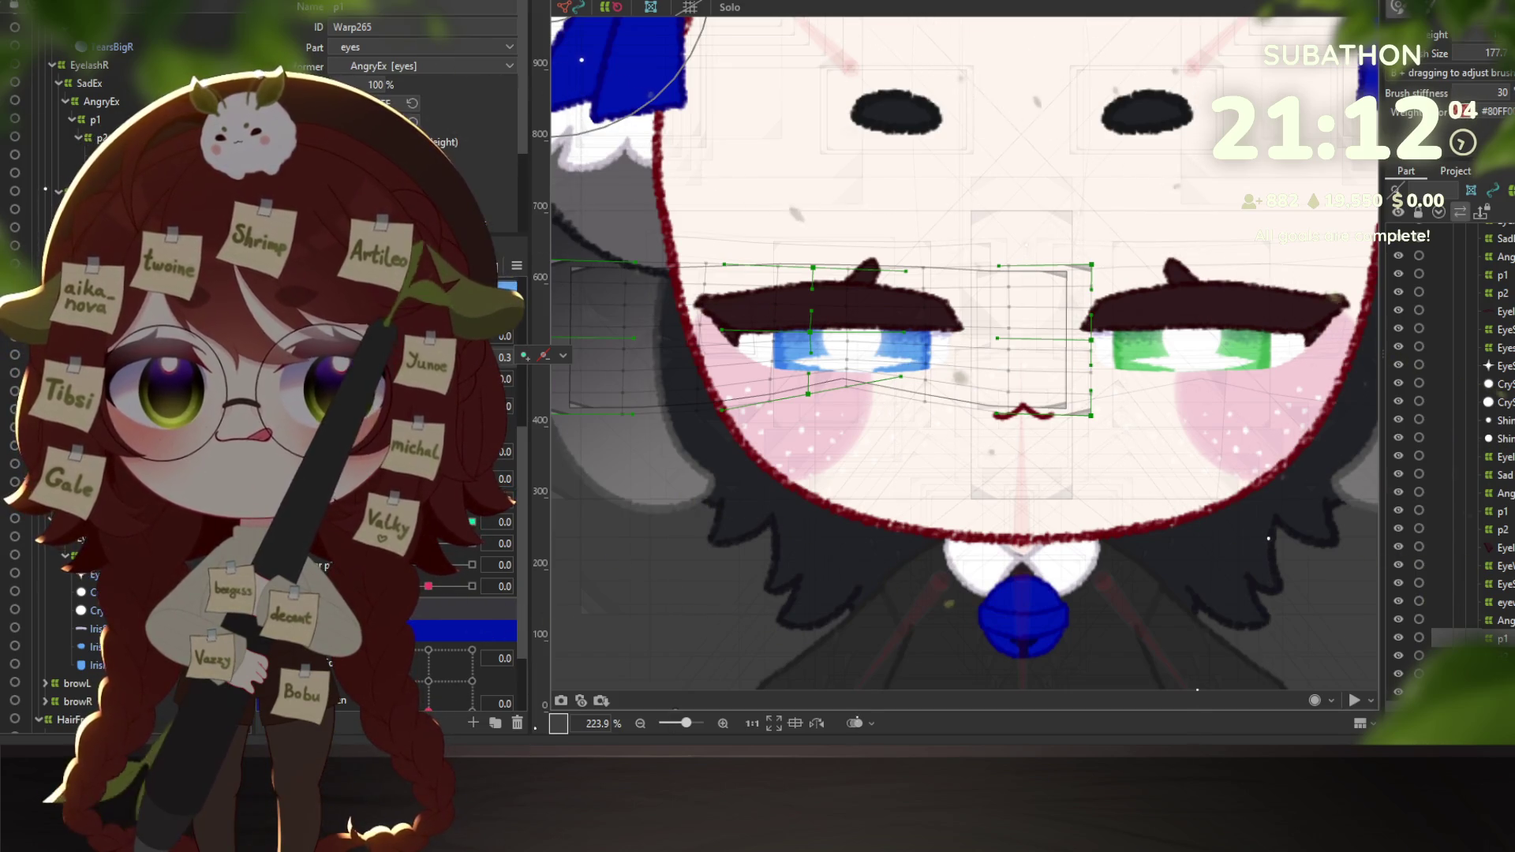
drag(442, 520, 503, 517)
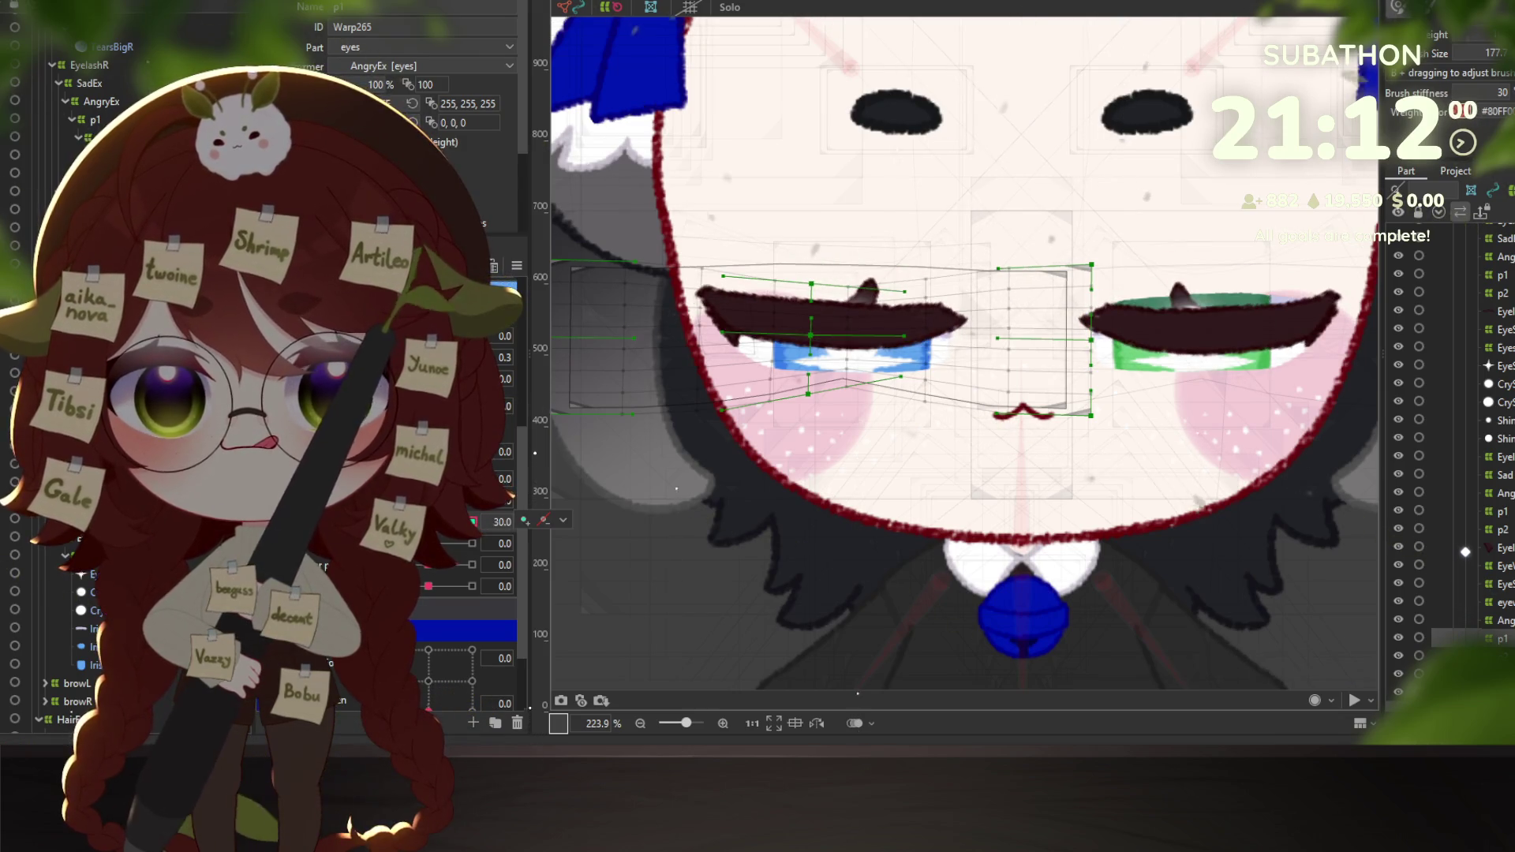
click(837, 343)
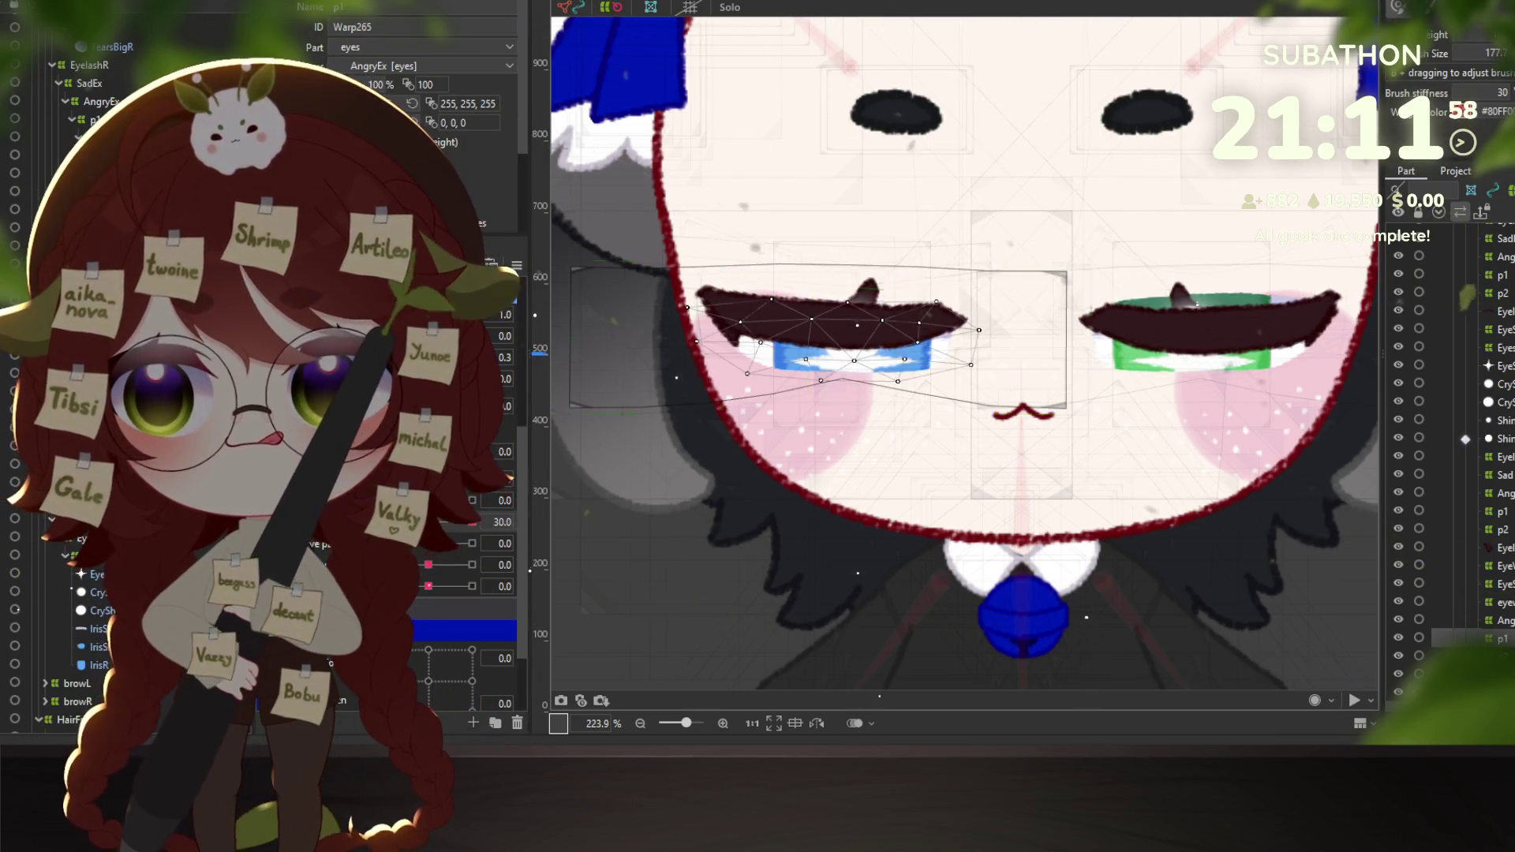
click(730, 7)
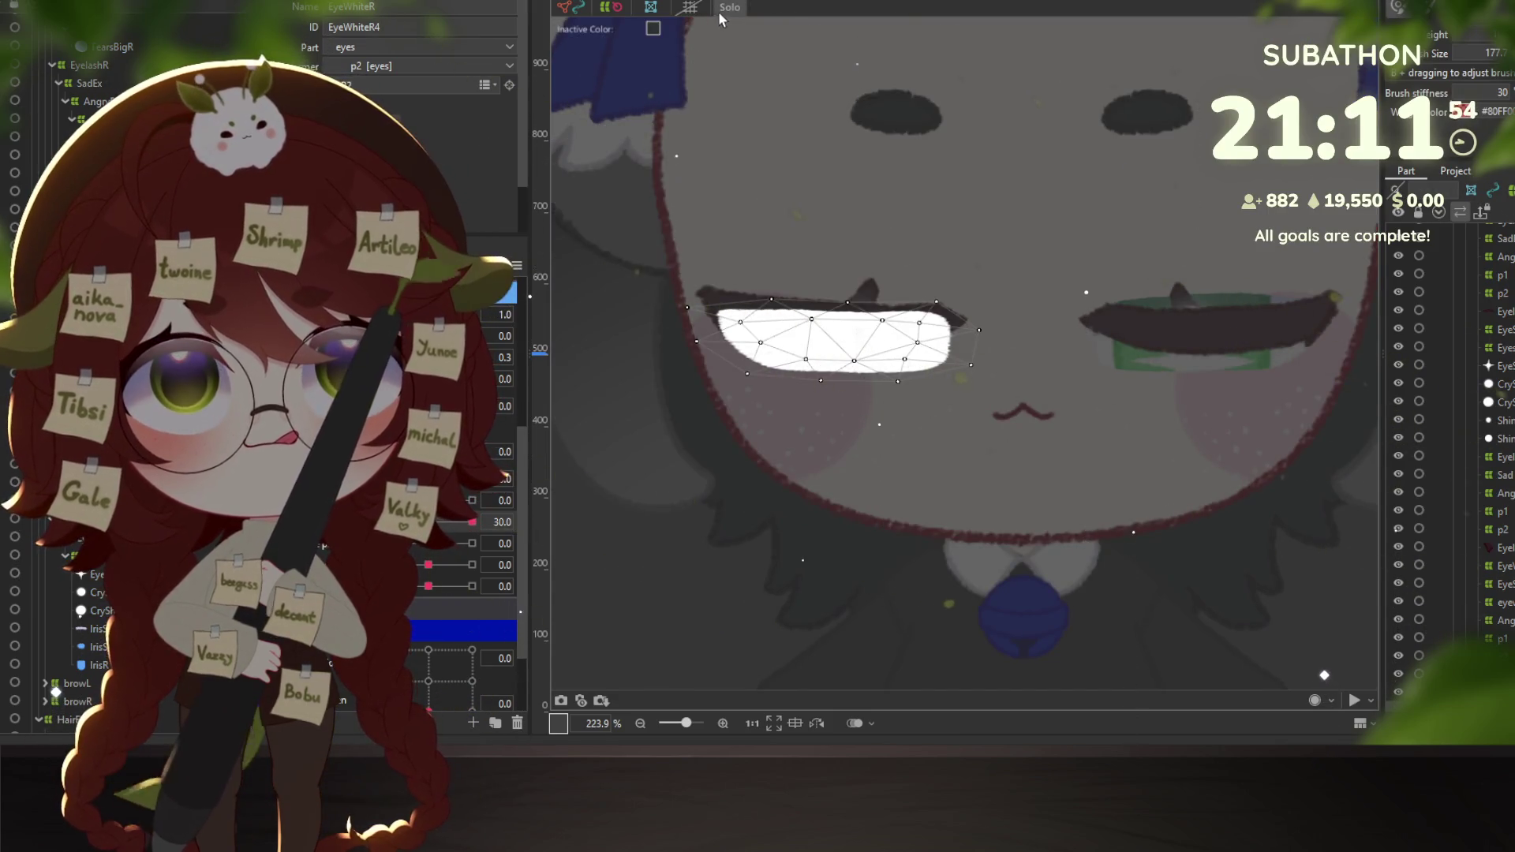
click(728, 8)
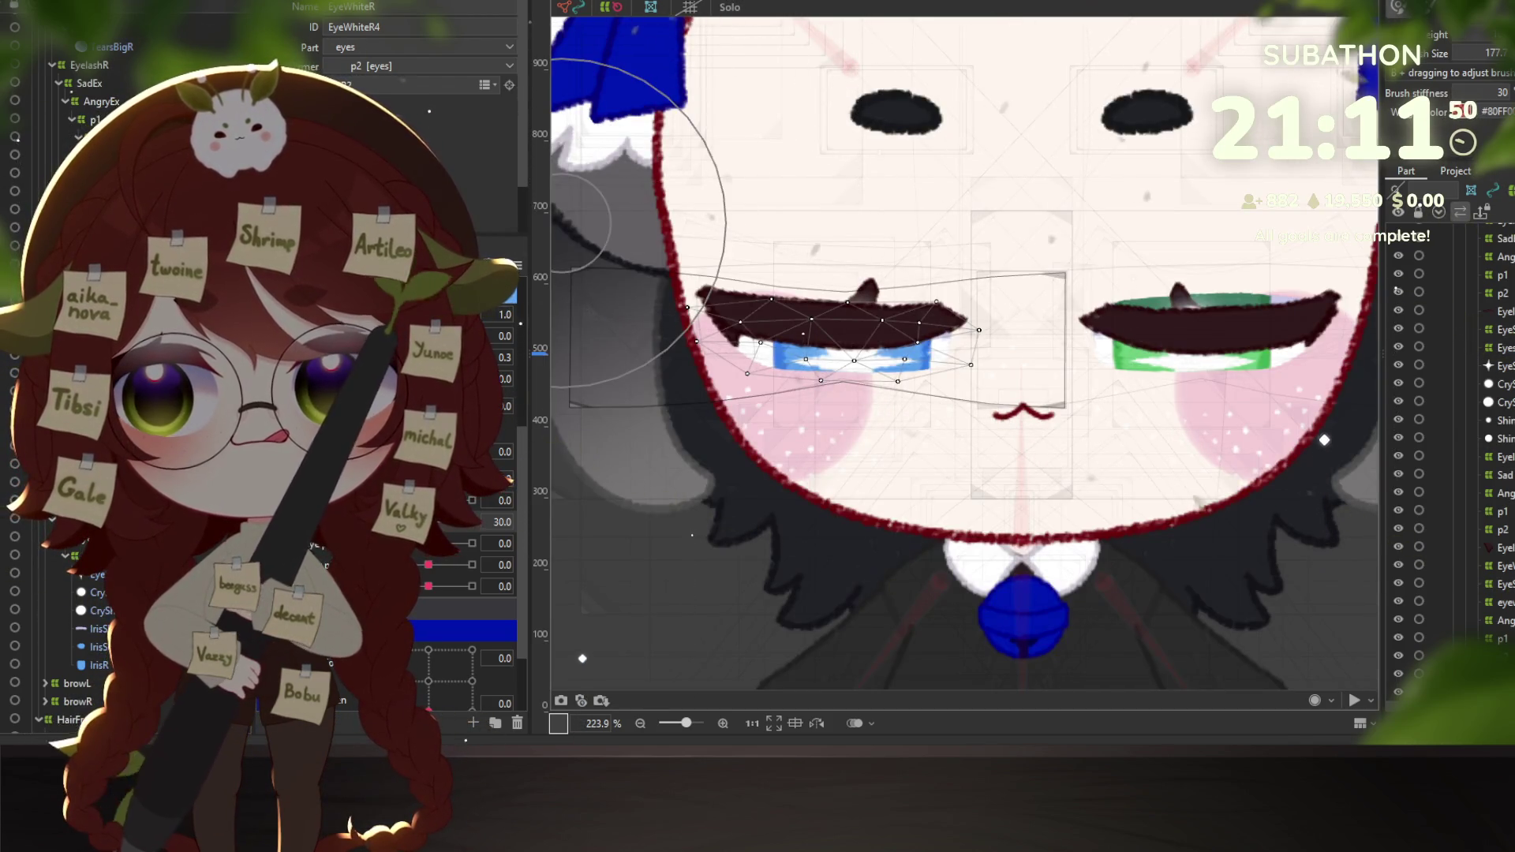
Reshape warp p1's eyelids for the Eye p1 blend shape and preview the half-closed angry look at 30.
click(1499, 638)
mouse_move(472, 522)
mouse_down()
mouse_move(347, 521)
mouse_move(472, 522)
mouse_up()
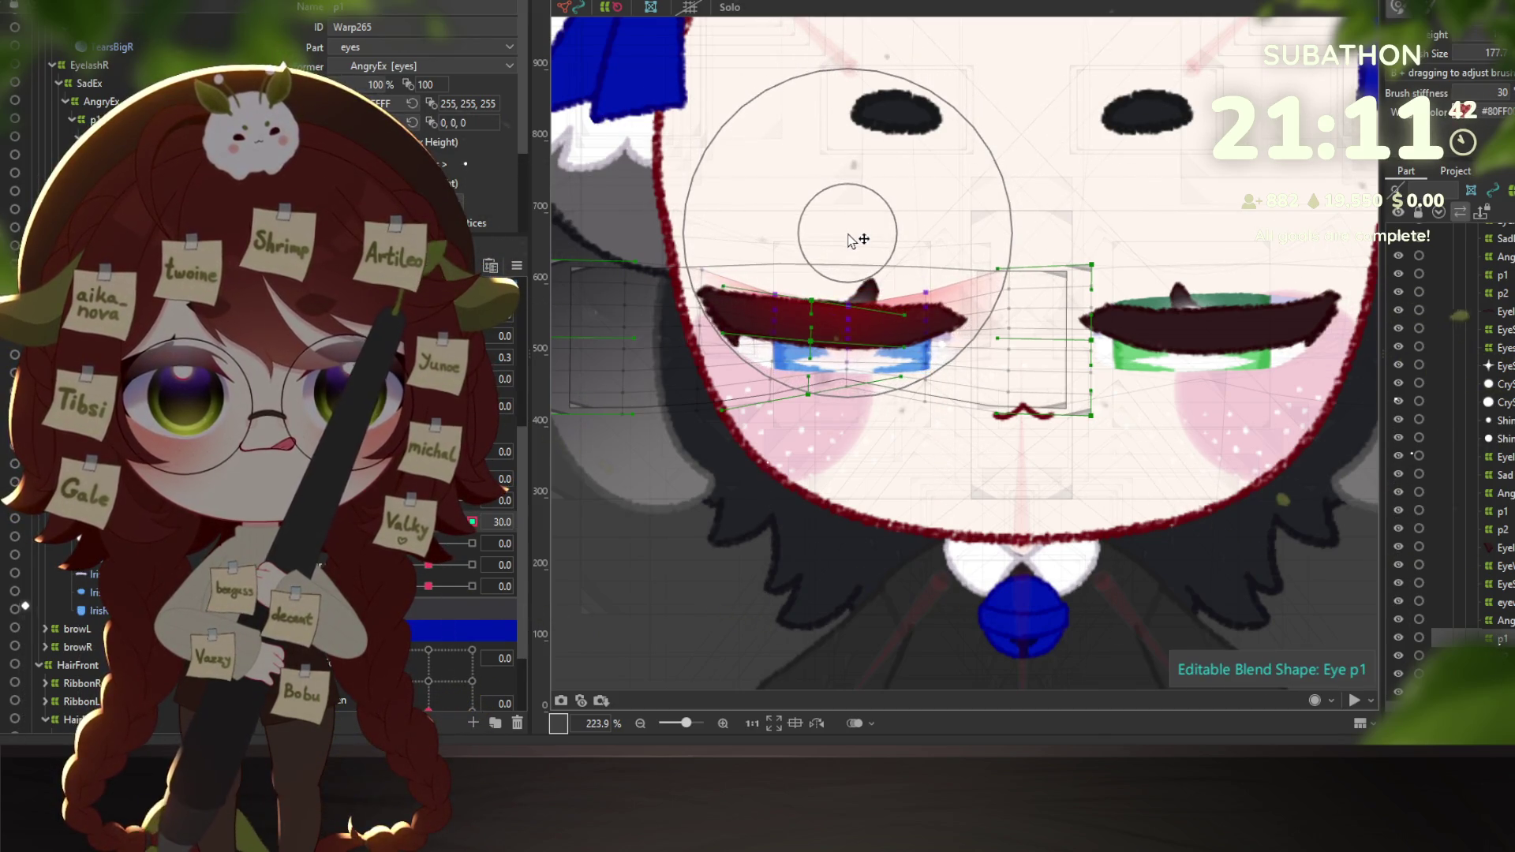
drag(489, 356, 480, 361)
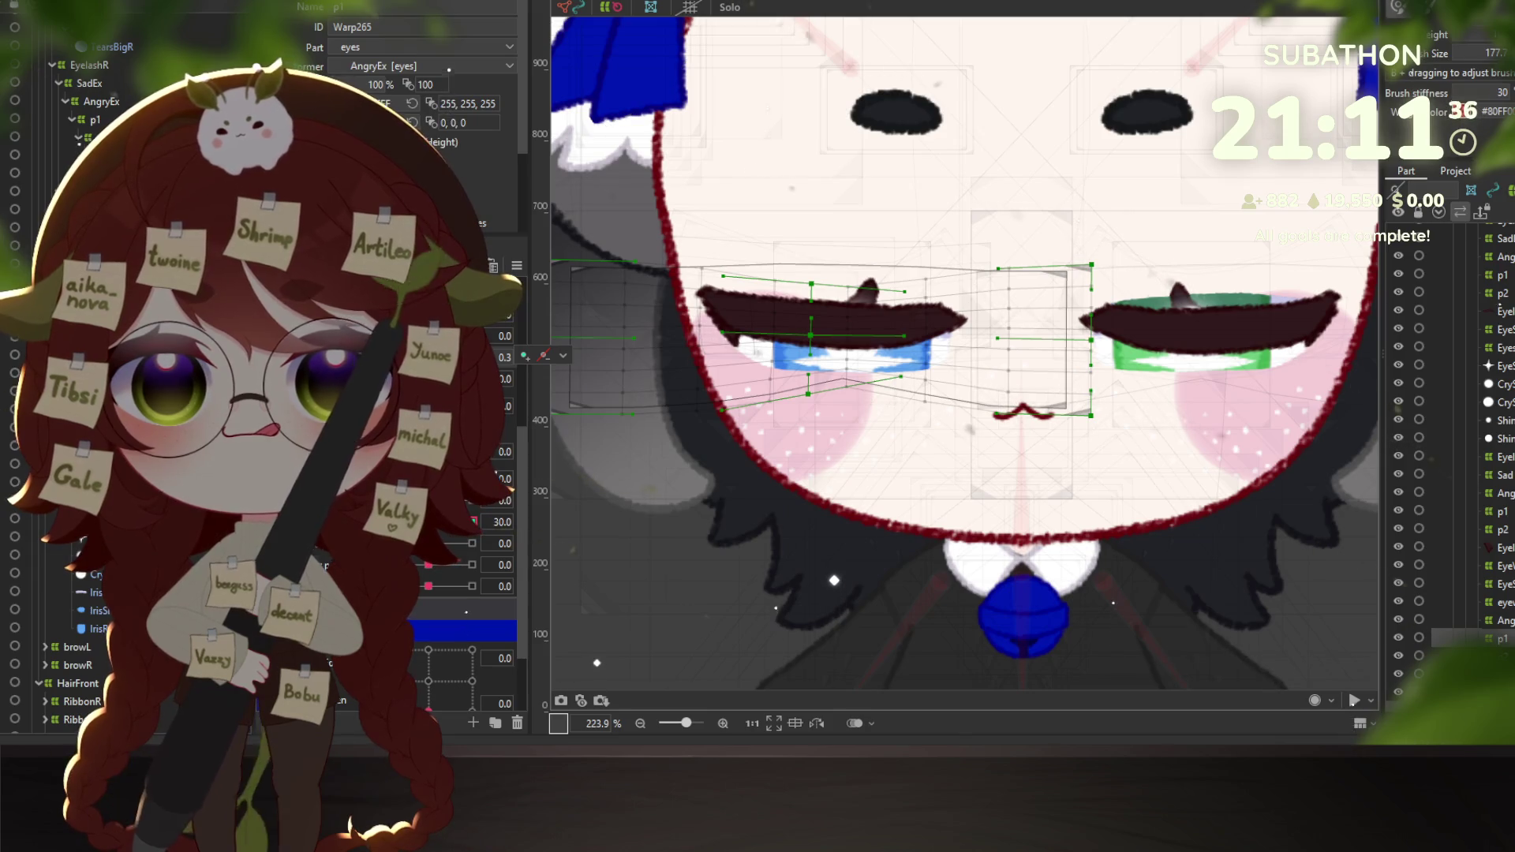
drag(479, 361, 491, 362)
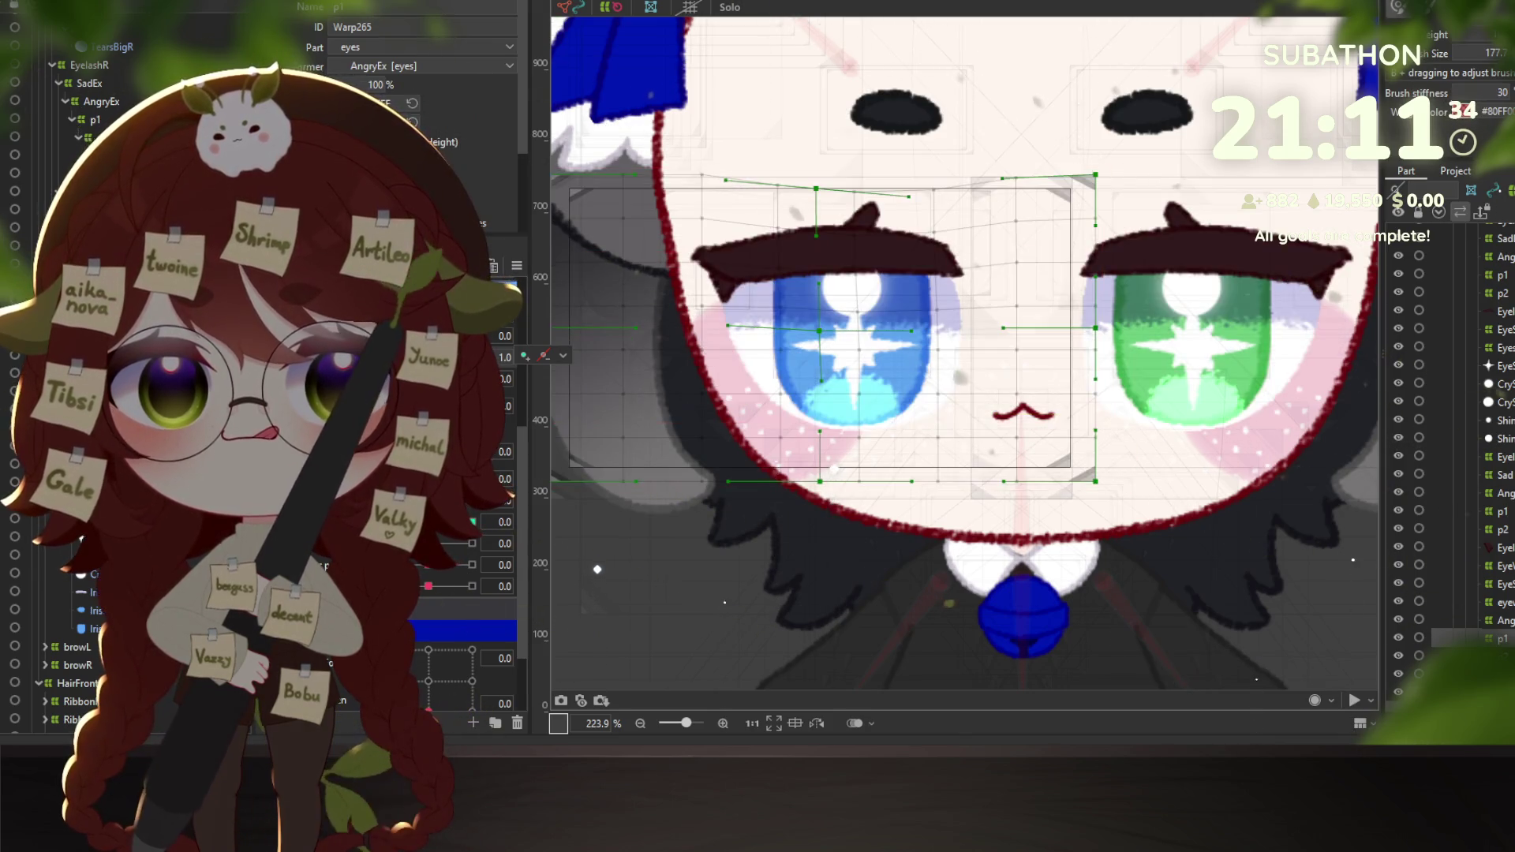
drag(473, 521, 500, 514)
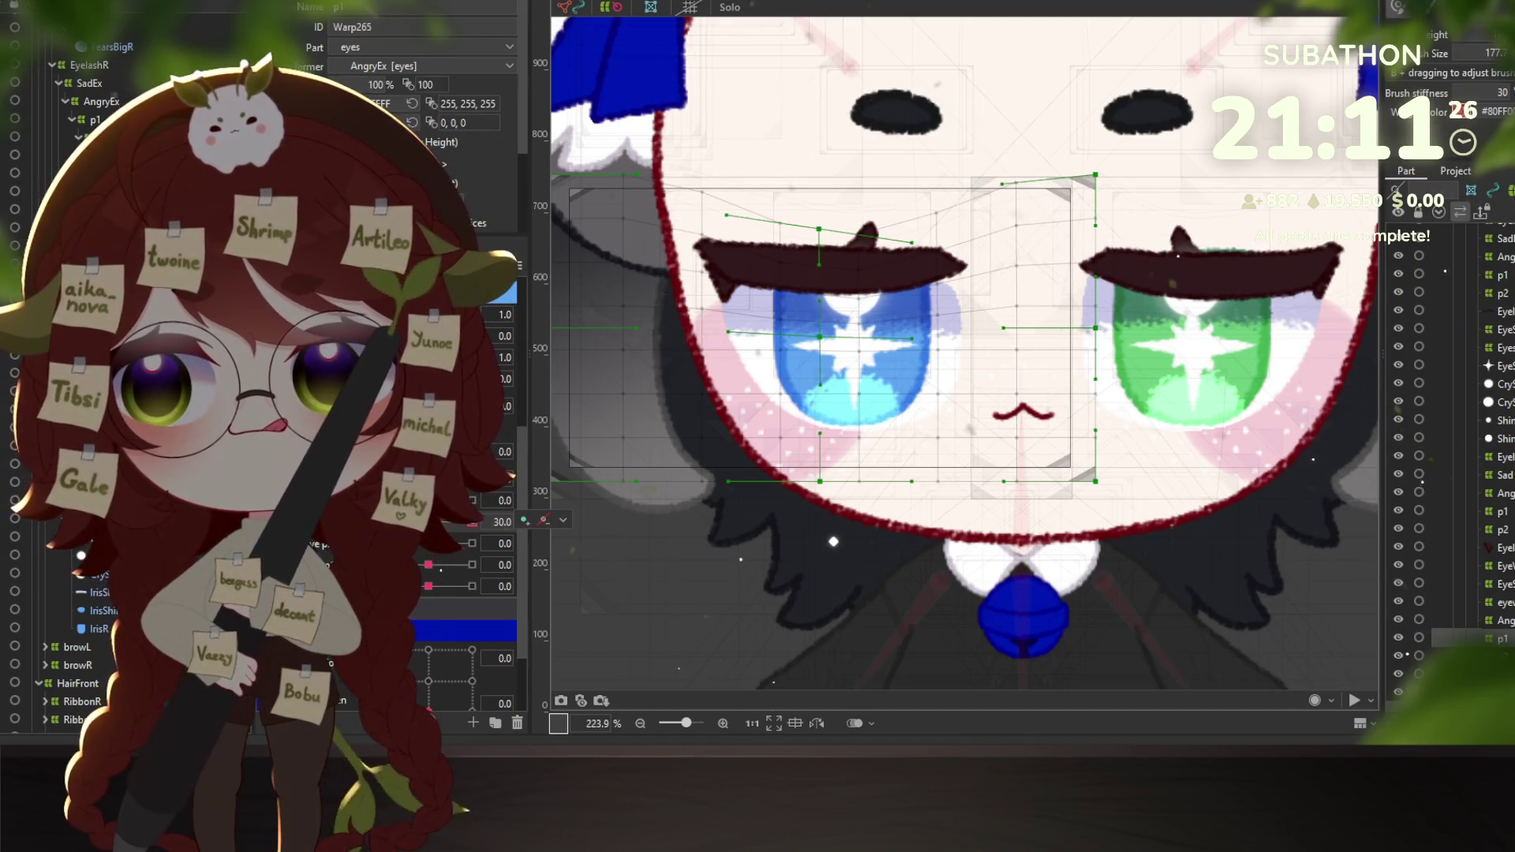
click(1484, 293)
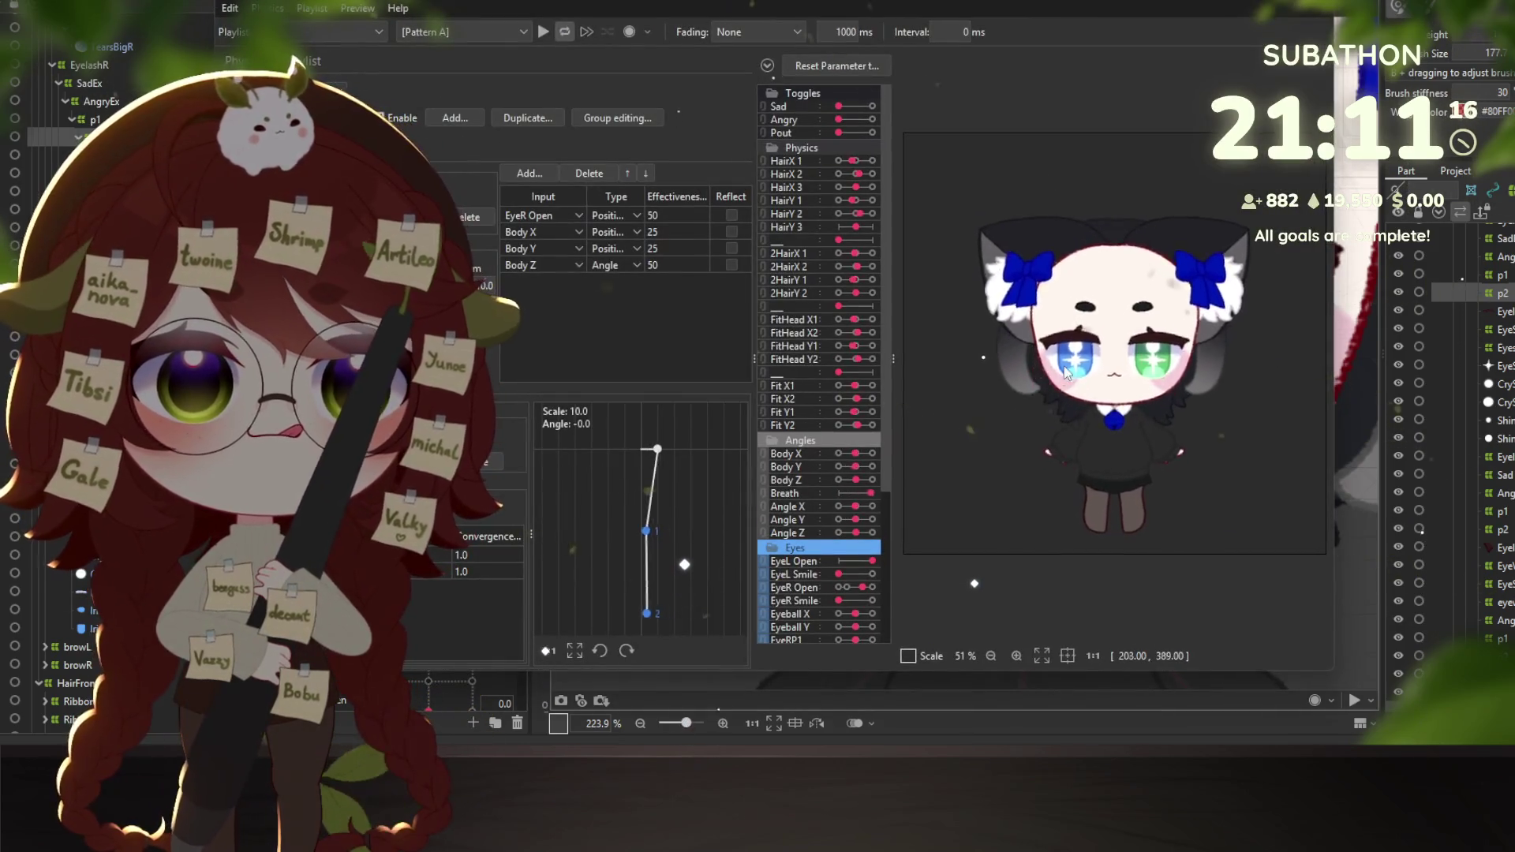
Test the EyeR Open physics, then set the Scale of both eye outputs to 20.
scroll(931, 442, up, 3)
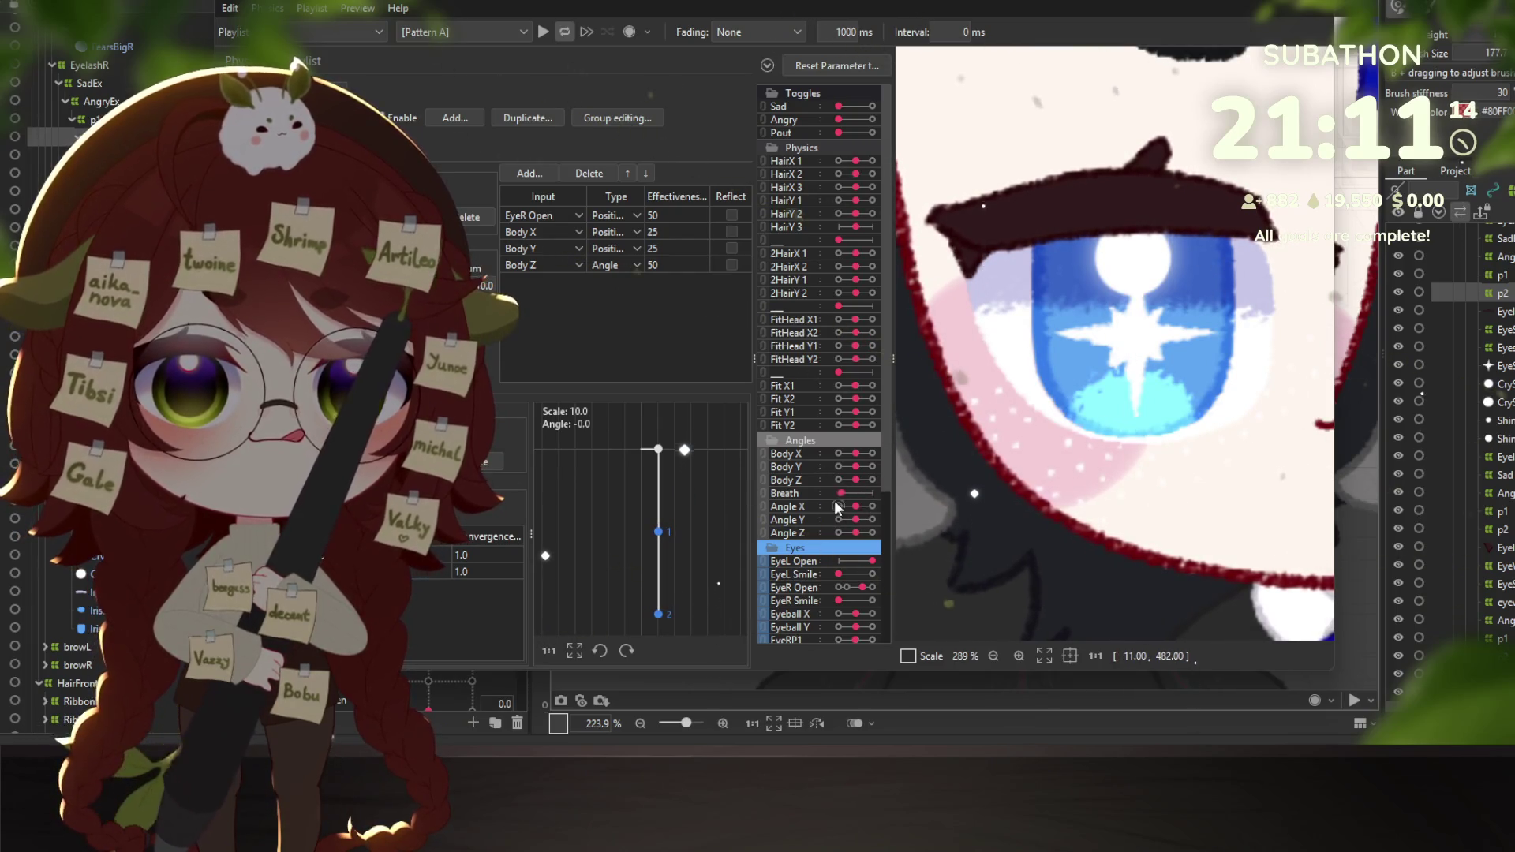
mouse_move(855, 591)
mouse_down()
mouse_move(838, 588)
mouse_move(883, 575)
mouse_move(797, 577)
mouse_move(955, 570)
mouse_up()
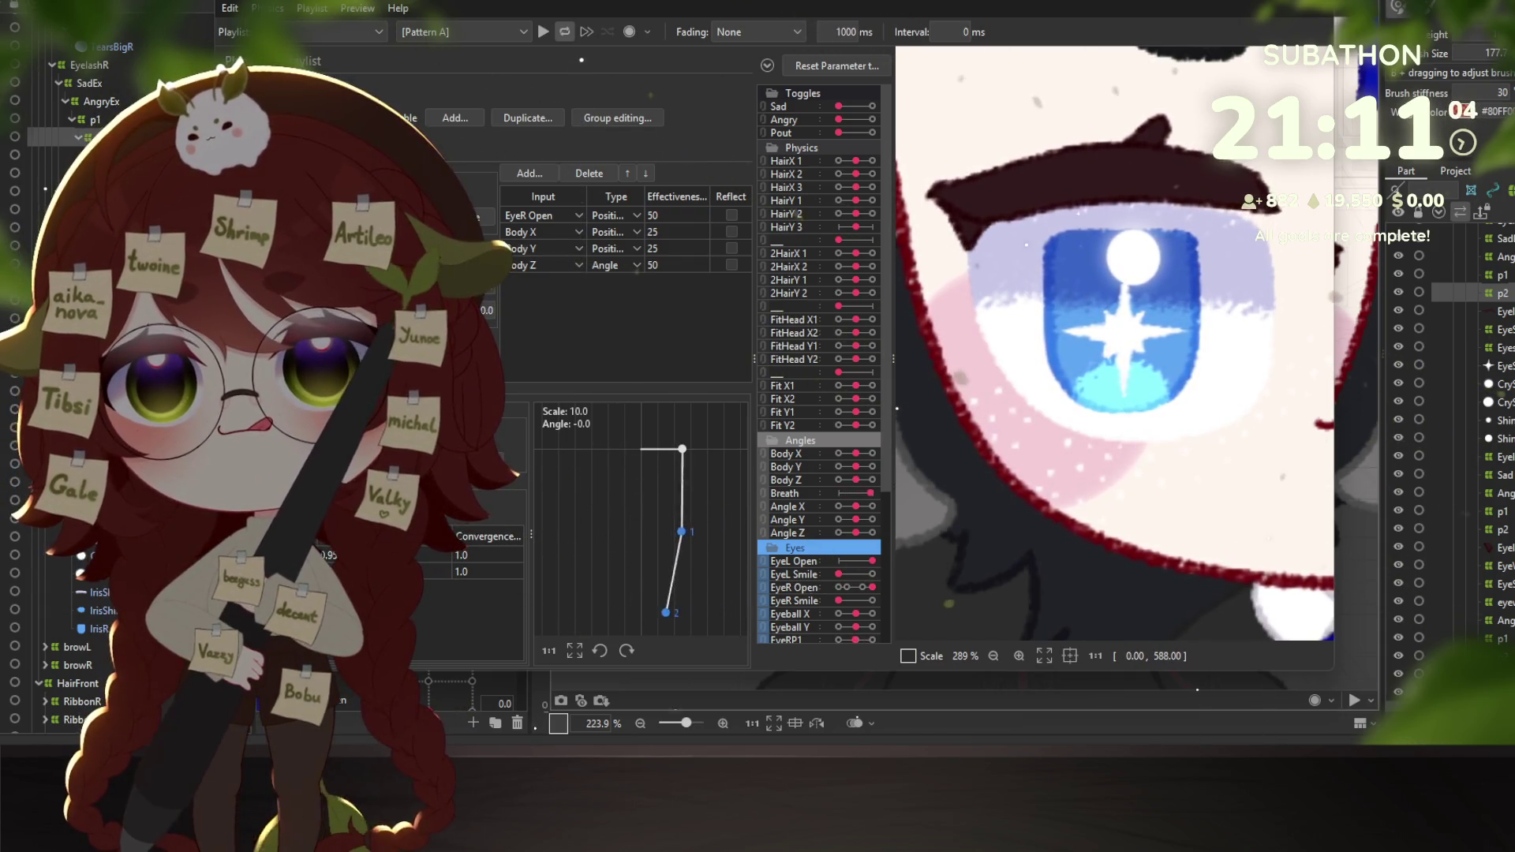
click(481, 150)
click(537, 202)
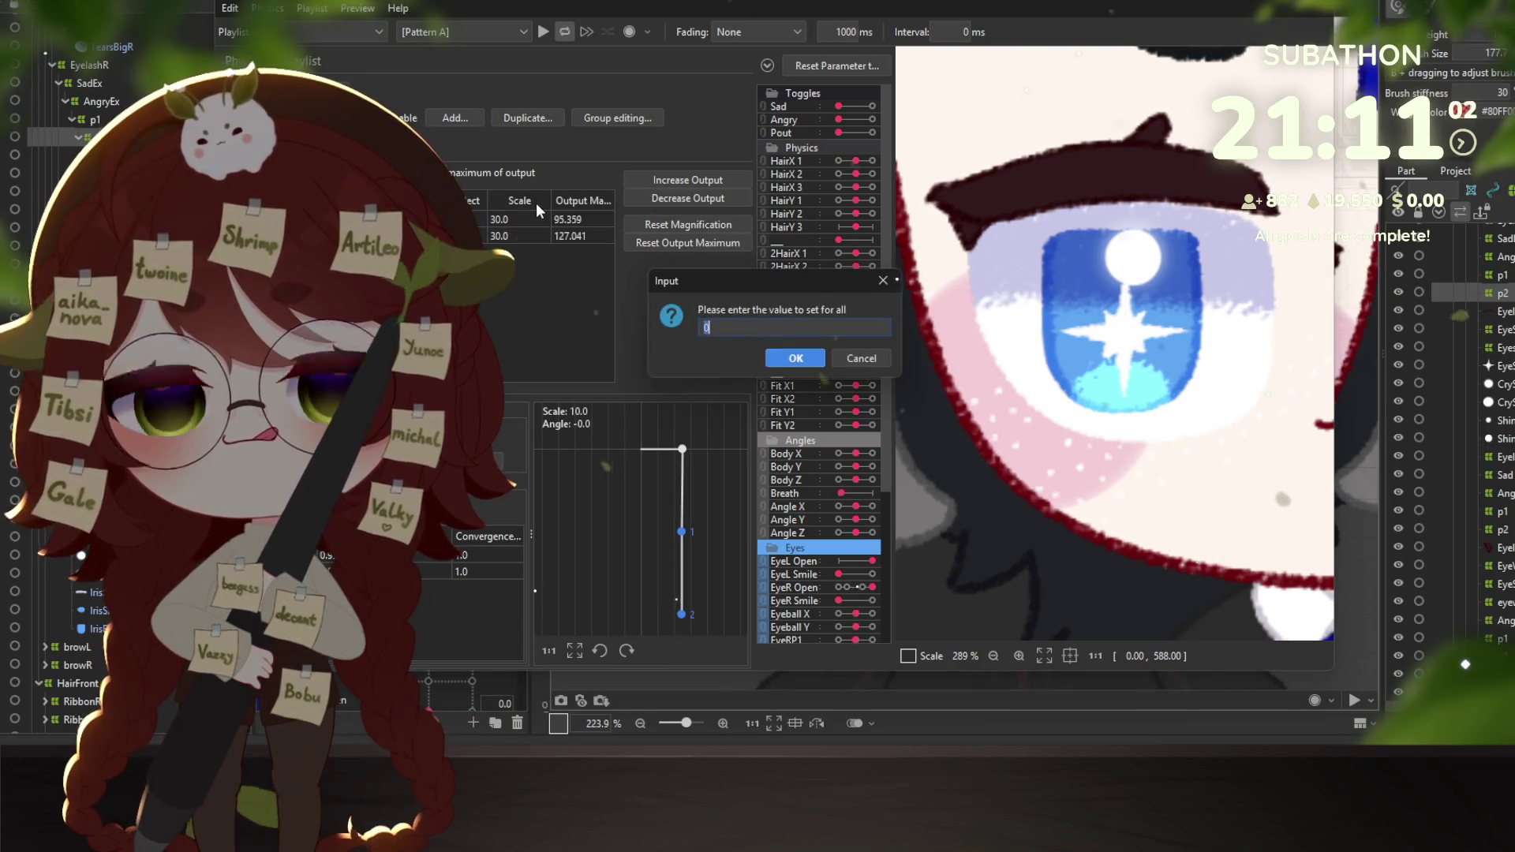
text(20)
key(Return)
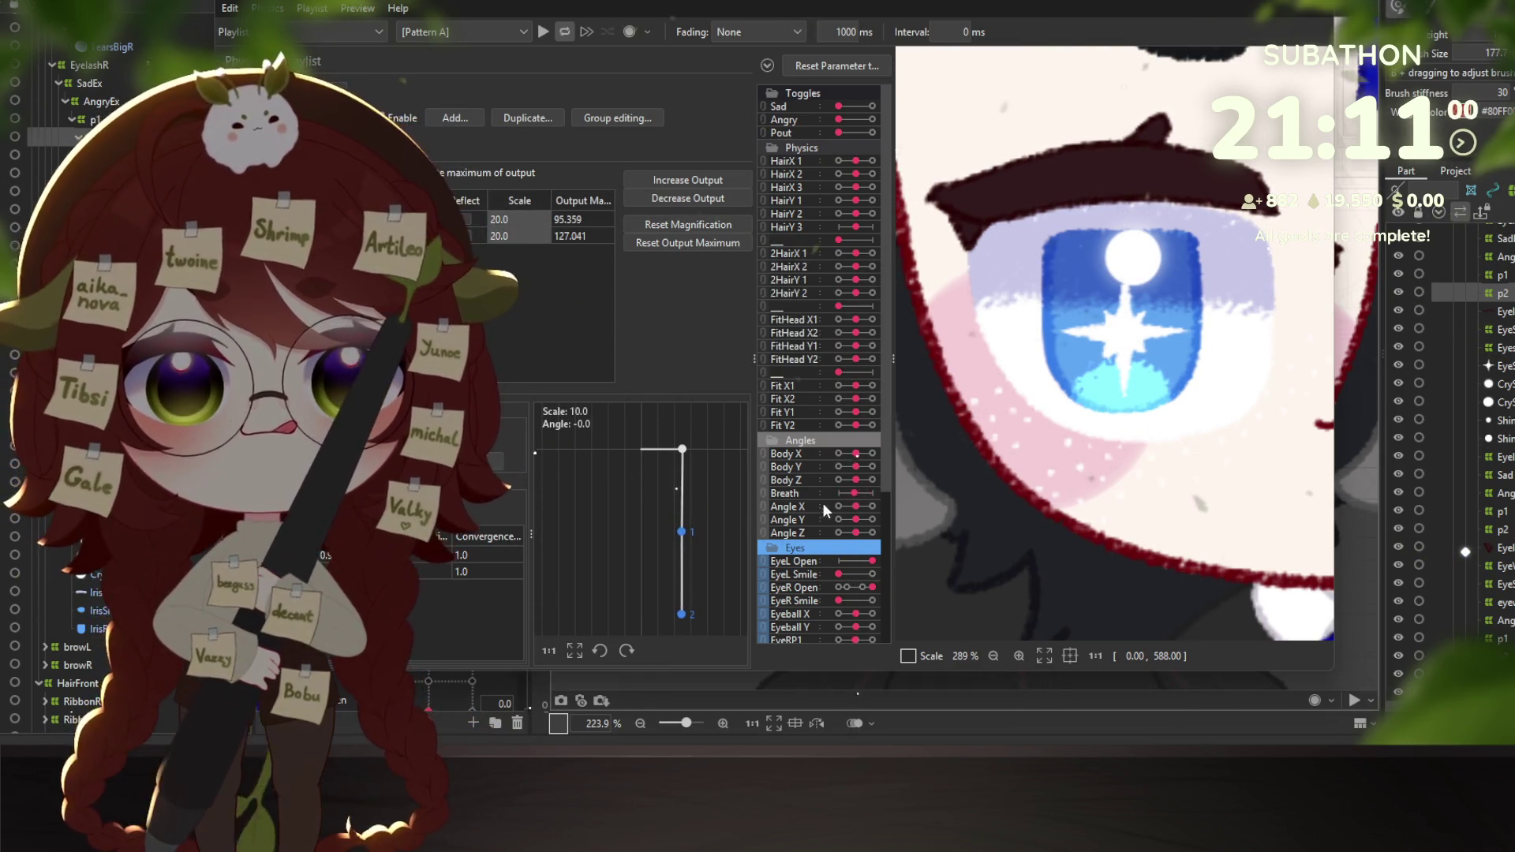
Collapse the Mouth parameter group and close the Physics Settings dialog.
scroll(882, 601, down, 3)
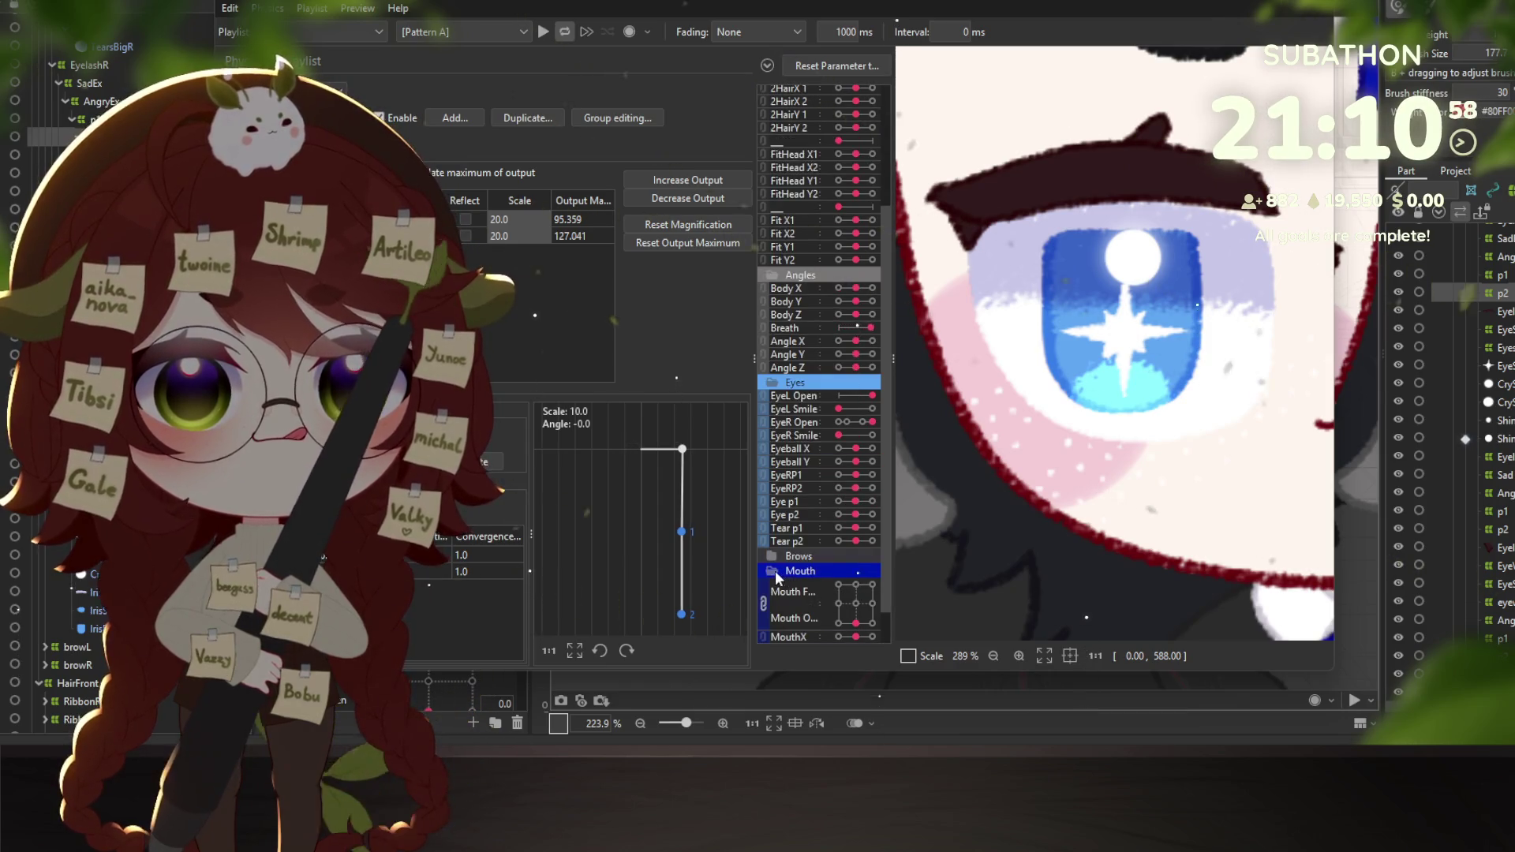
click(778, 578)
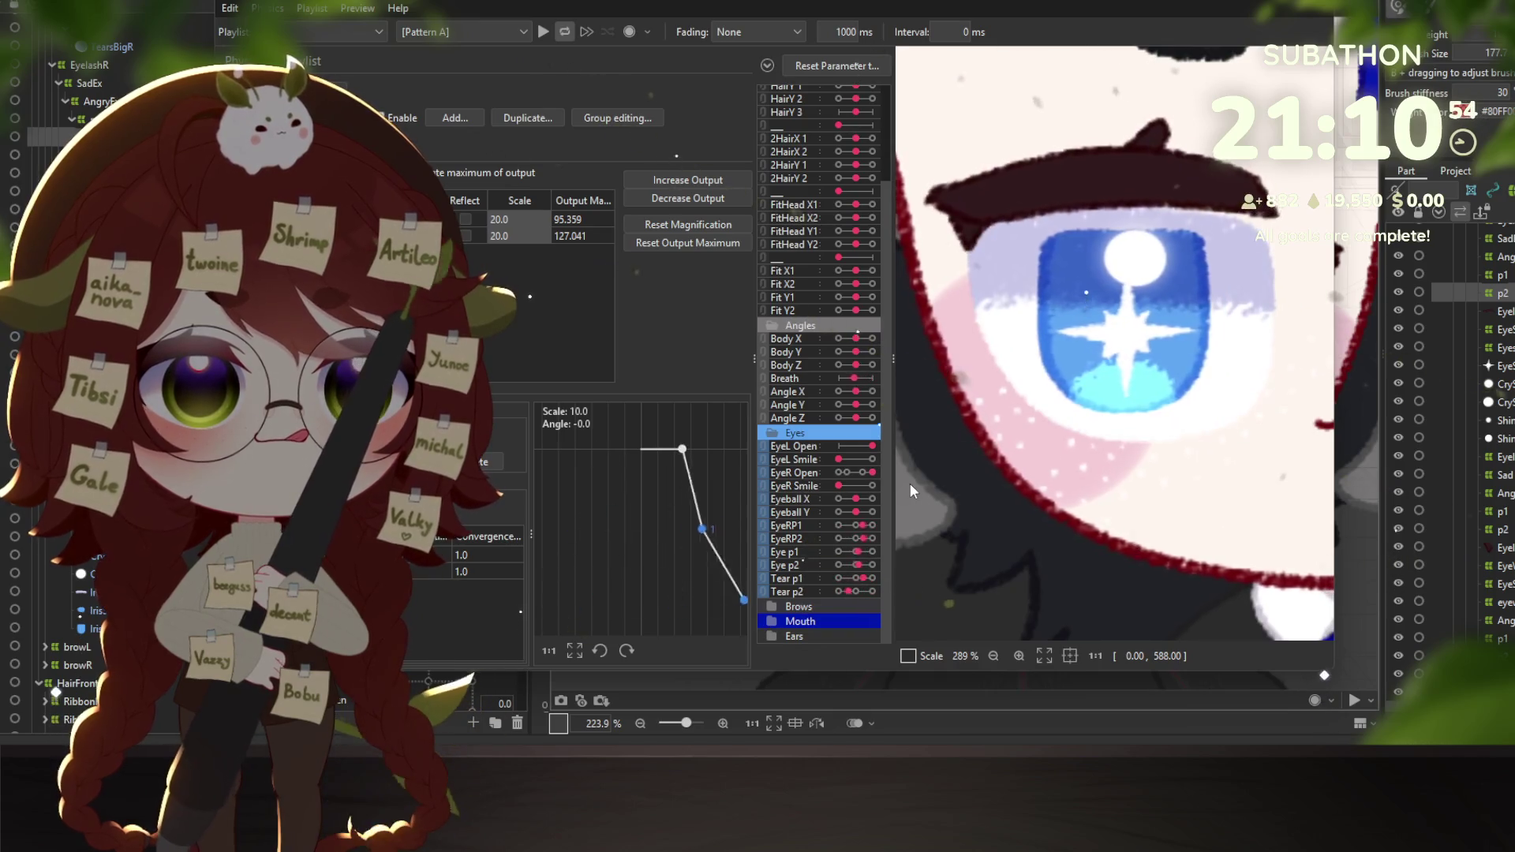
scroll(1064, 518, down, 5)
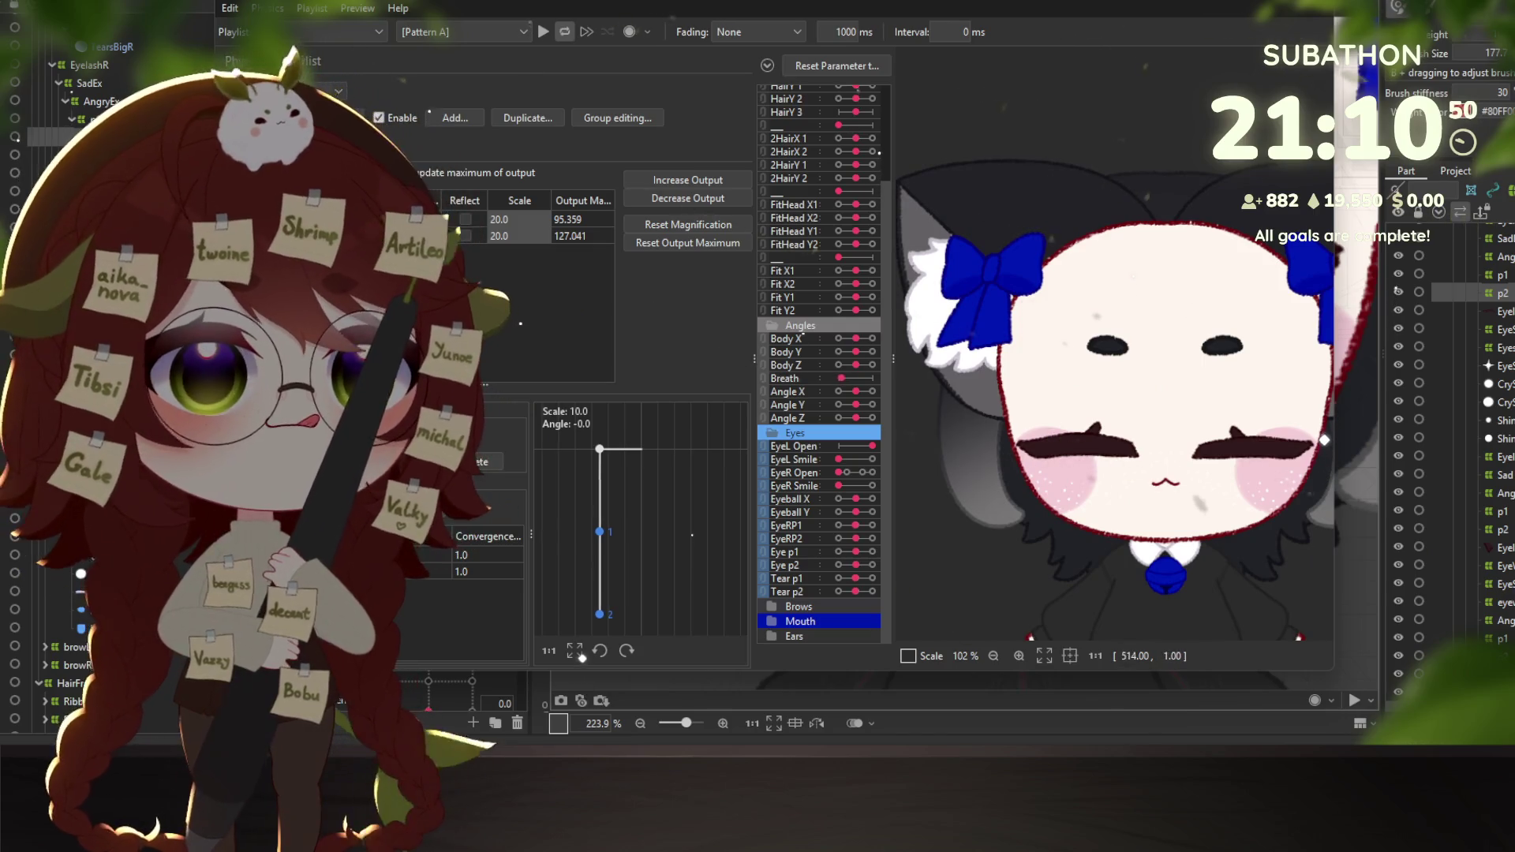
key(Escape)
scroll(1204, 266, down, 4)
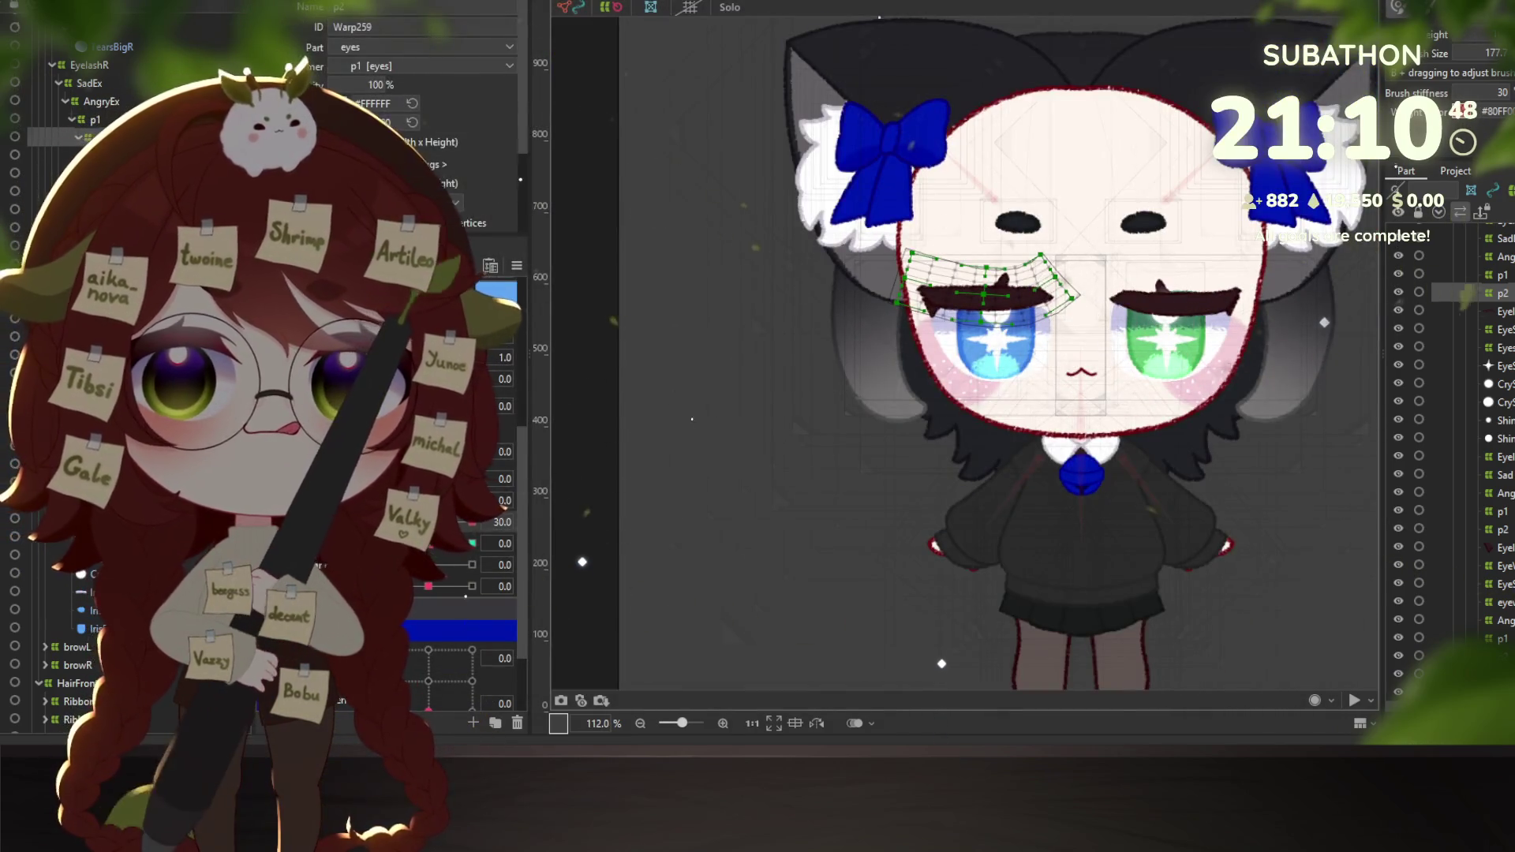
Put the eyebrow warp deformer in Transform mode and preview a brow parameter at 1.0.
right_click(541, 273)
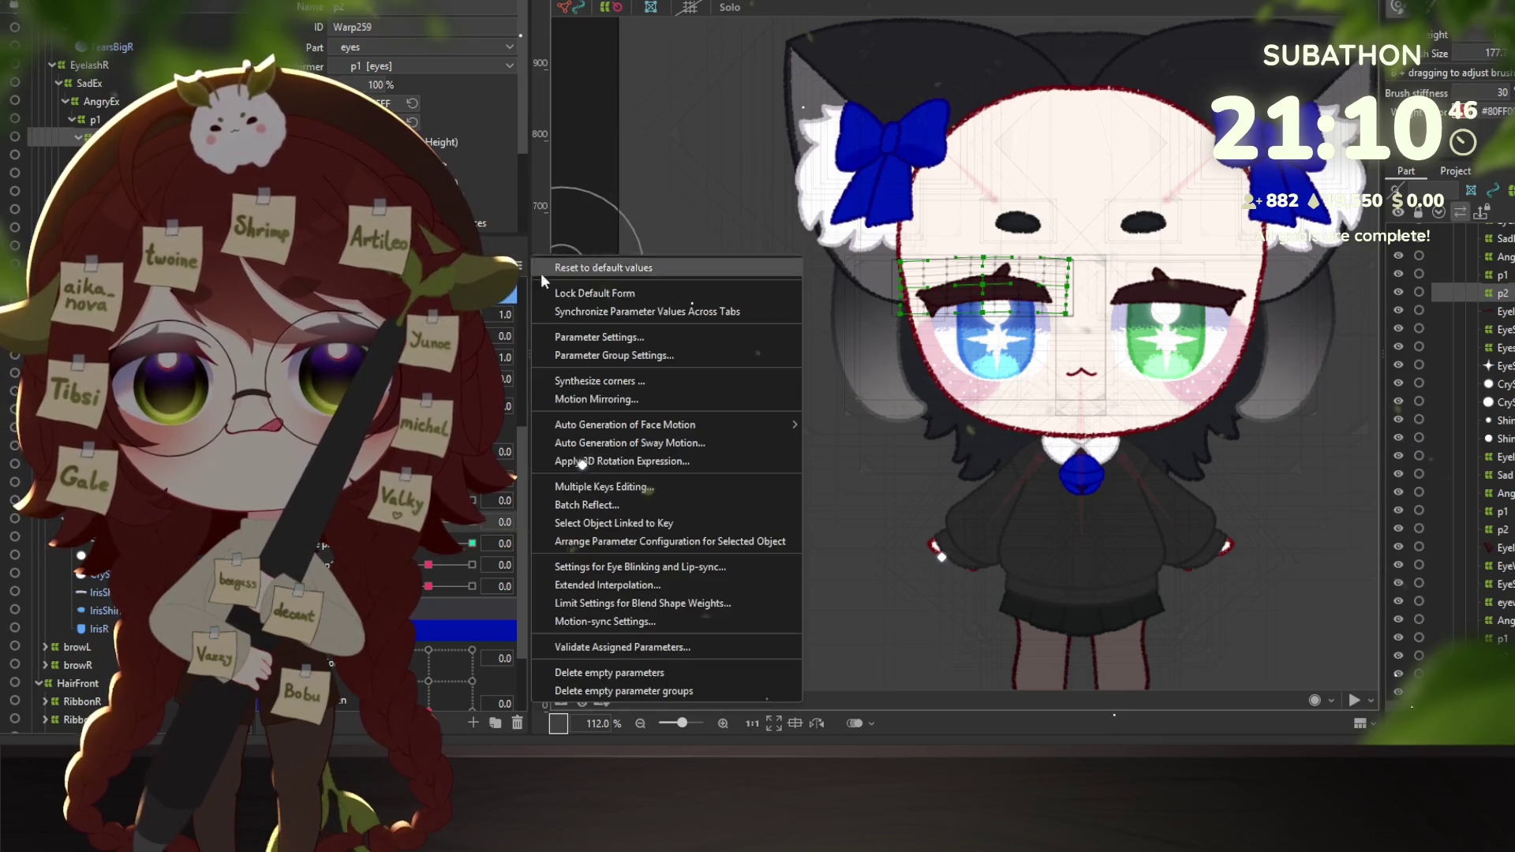
key(Escape)
key(v)
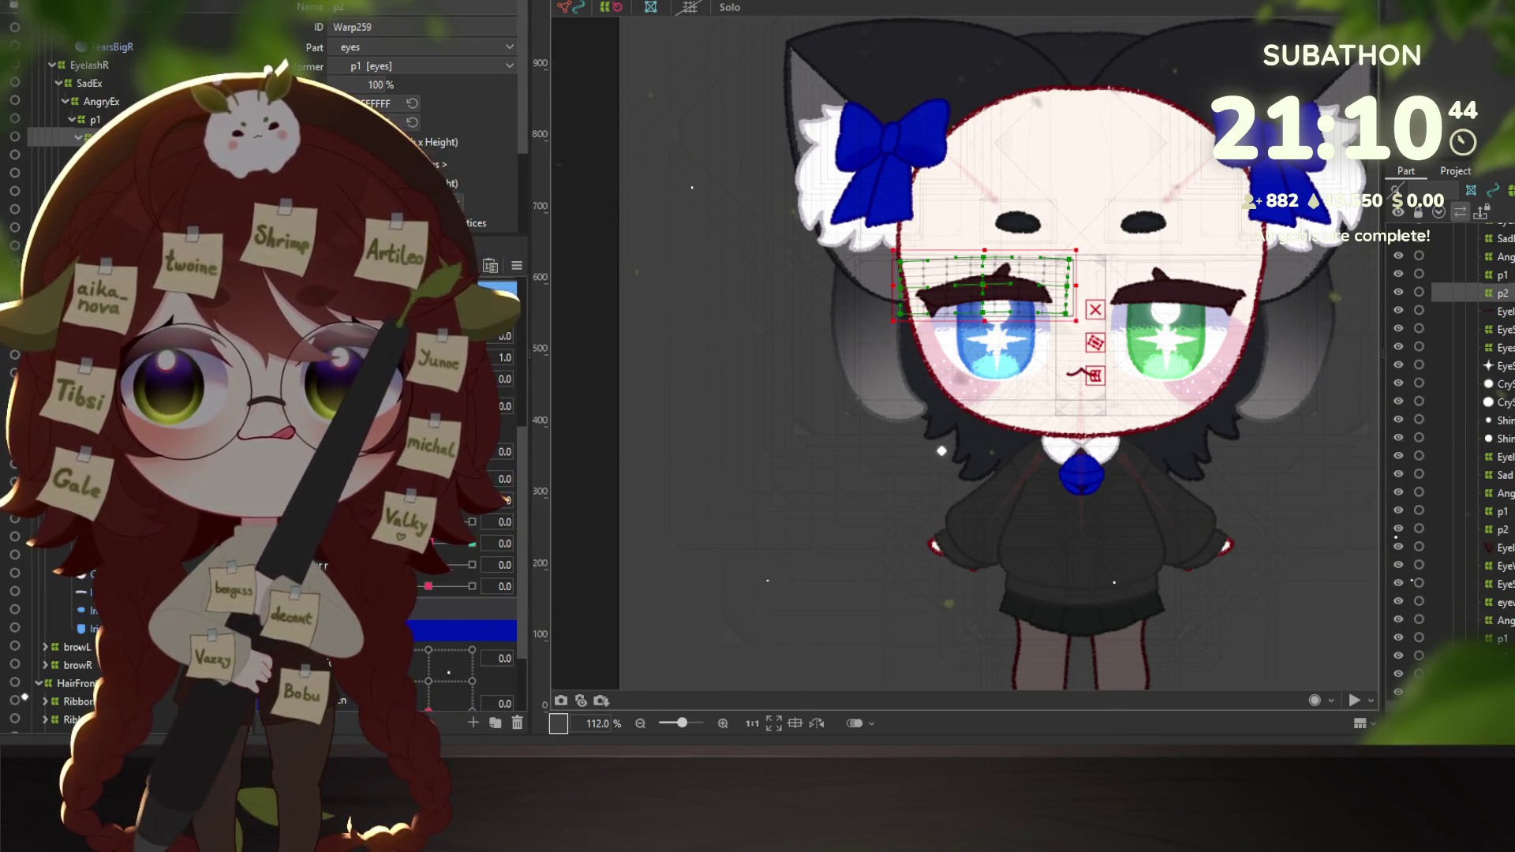
scroll(474, 513, up, 3)
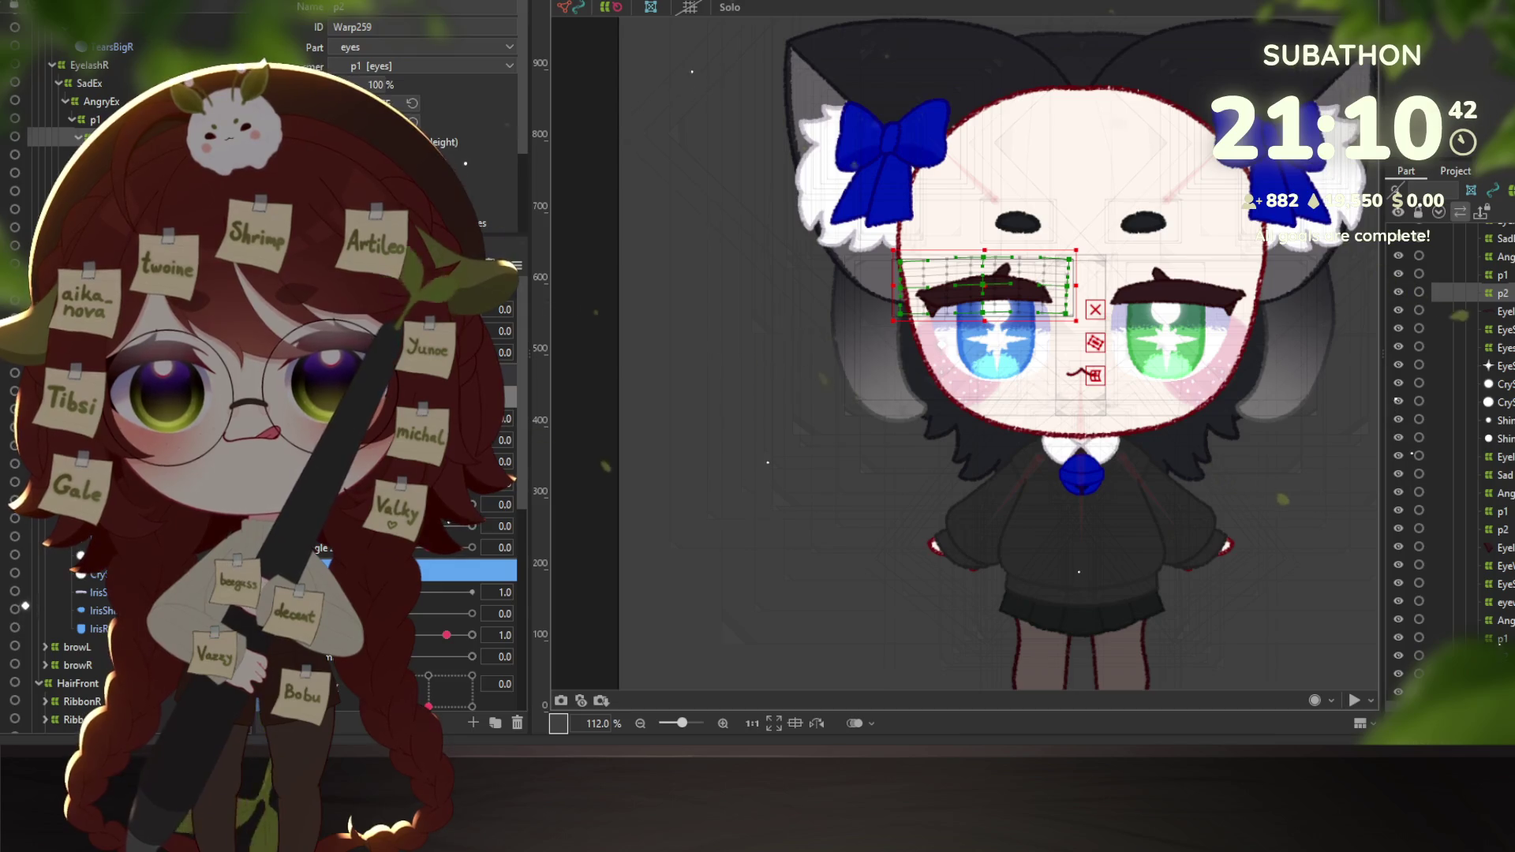
click(426, 624)
scroll(427, 624, up, 2)
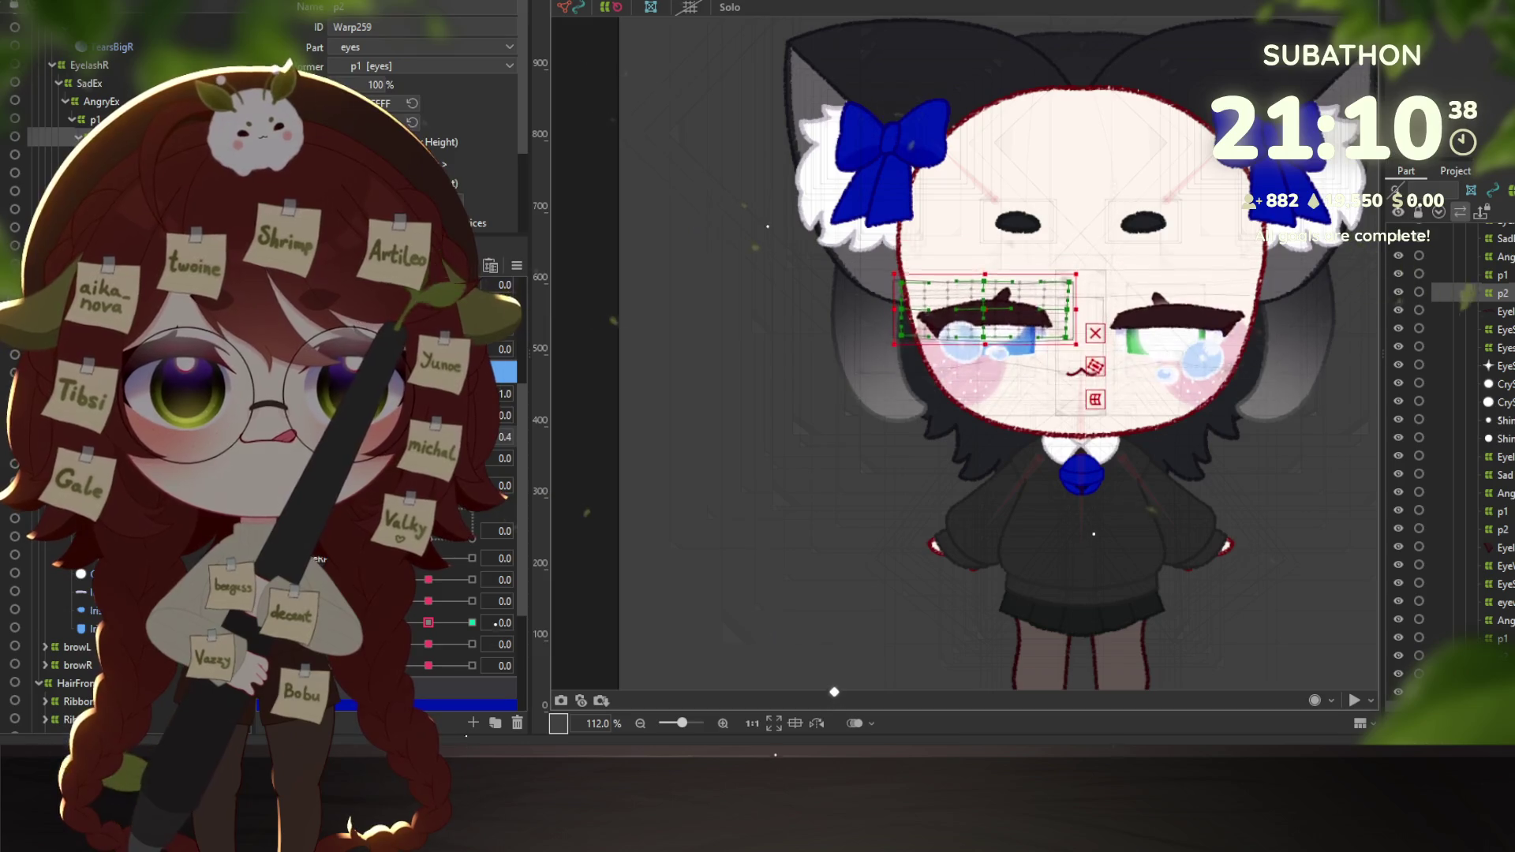
scroll(474, 474, up, 3)
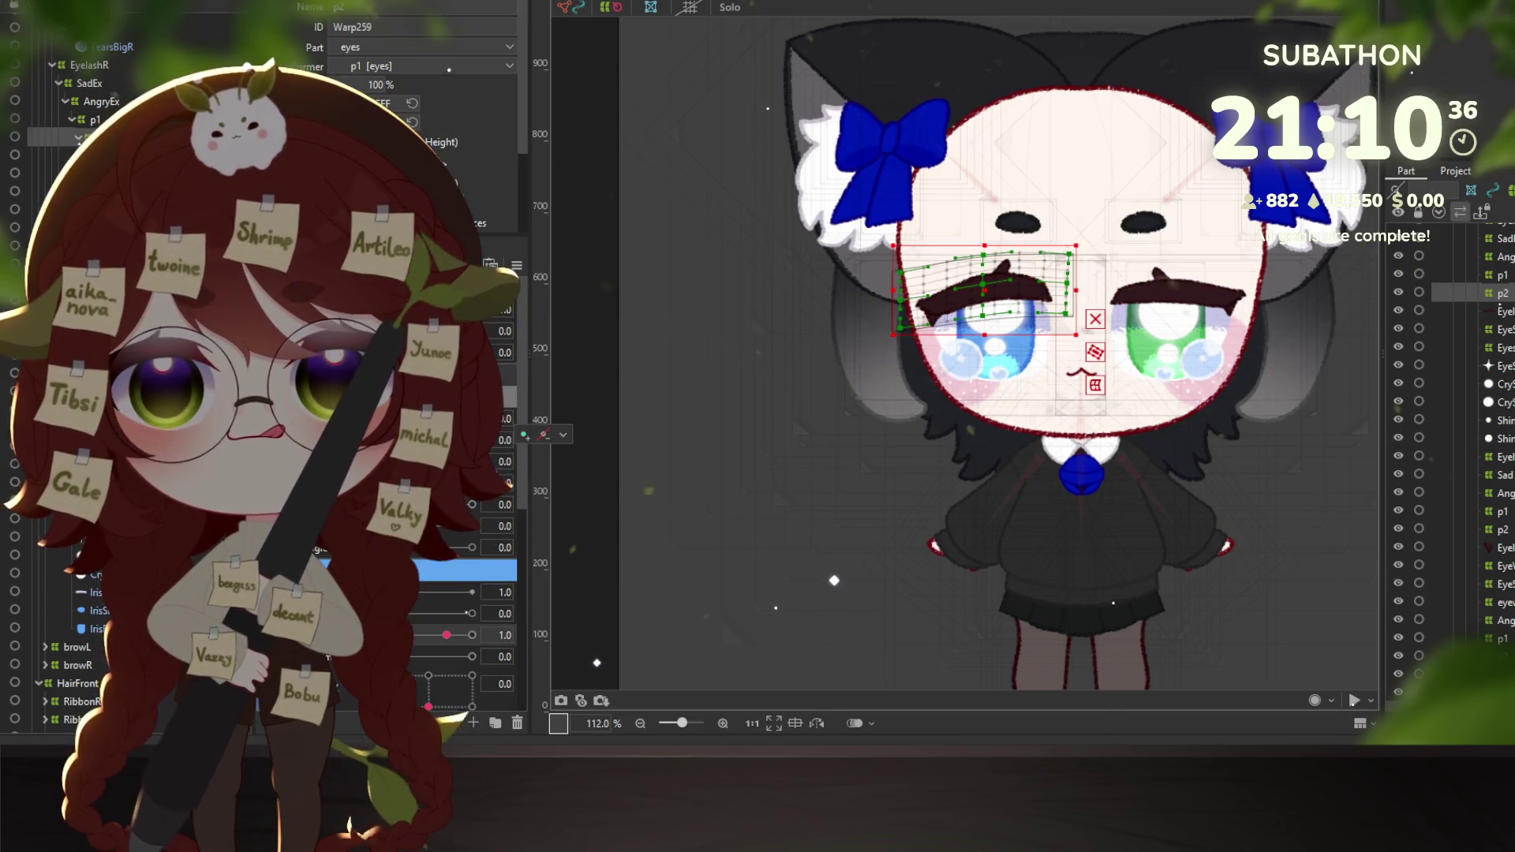
mouse_move(442, 352)
mouse_down()
mouse_move(532, 334)
mouse_move(428, 352)
mouse_up()
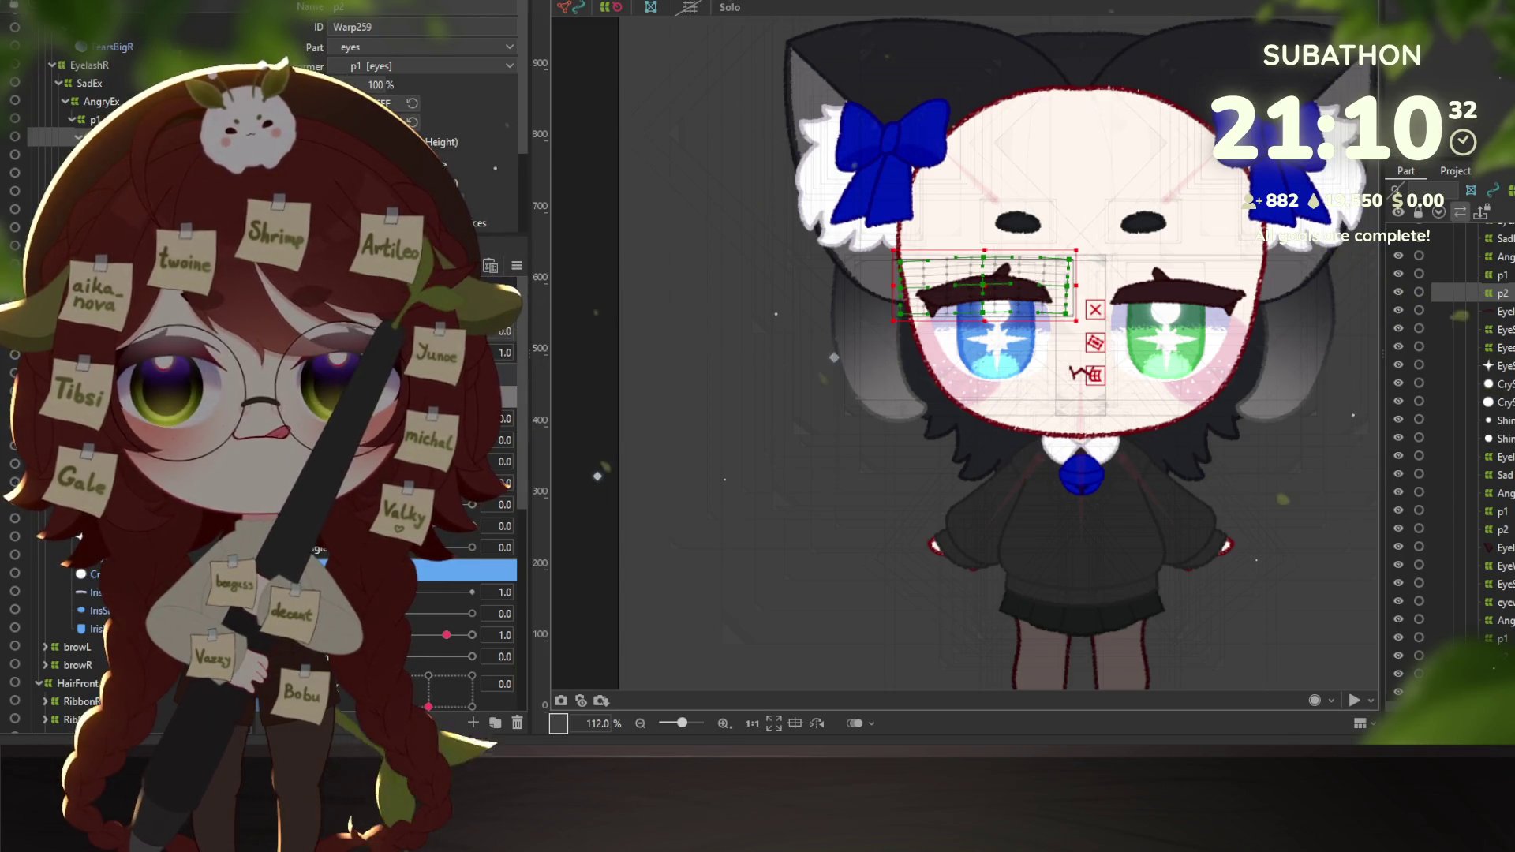
Pick a key on the combined brow parameters and check the brow shape at -1.0.
scroll(473, 474, down, 3)
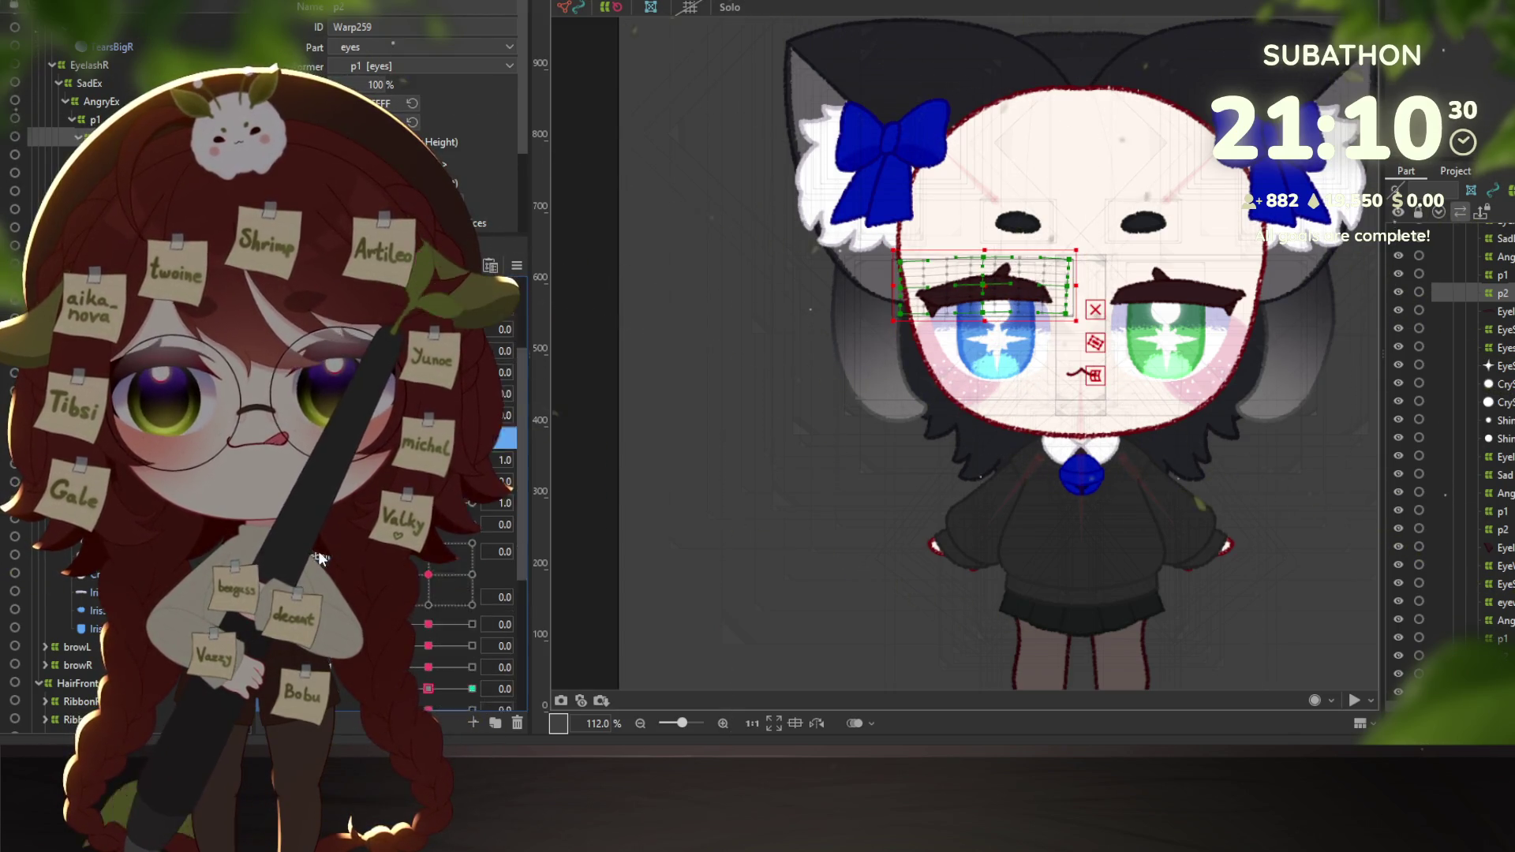
scroll(474, 474, up, 2)
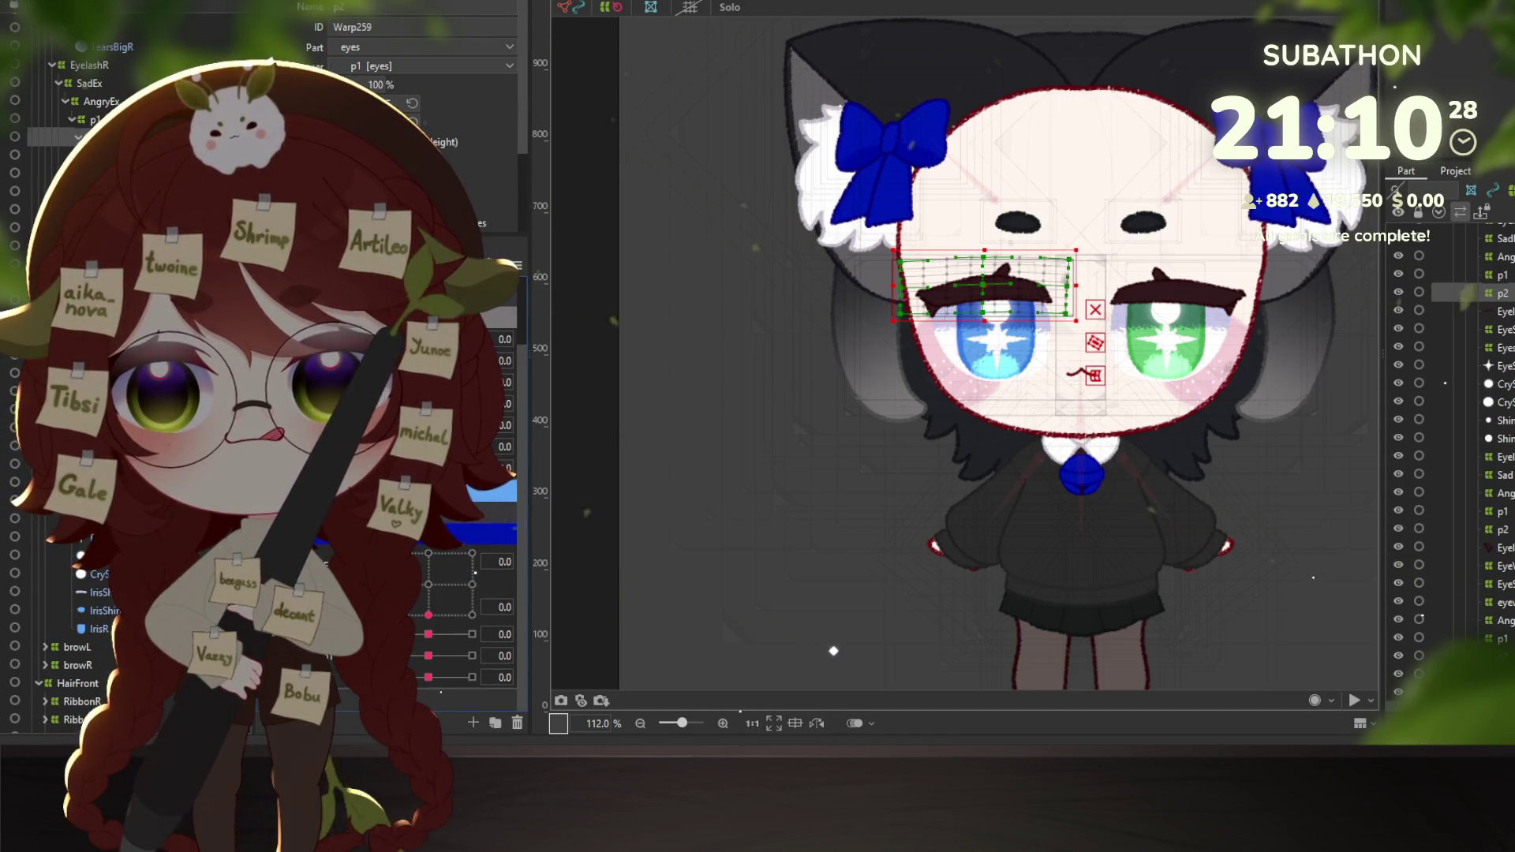
scroll(474, 473, up, 2)
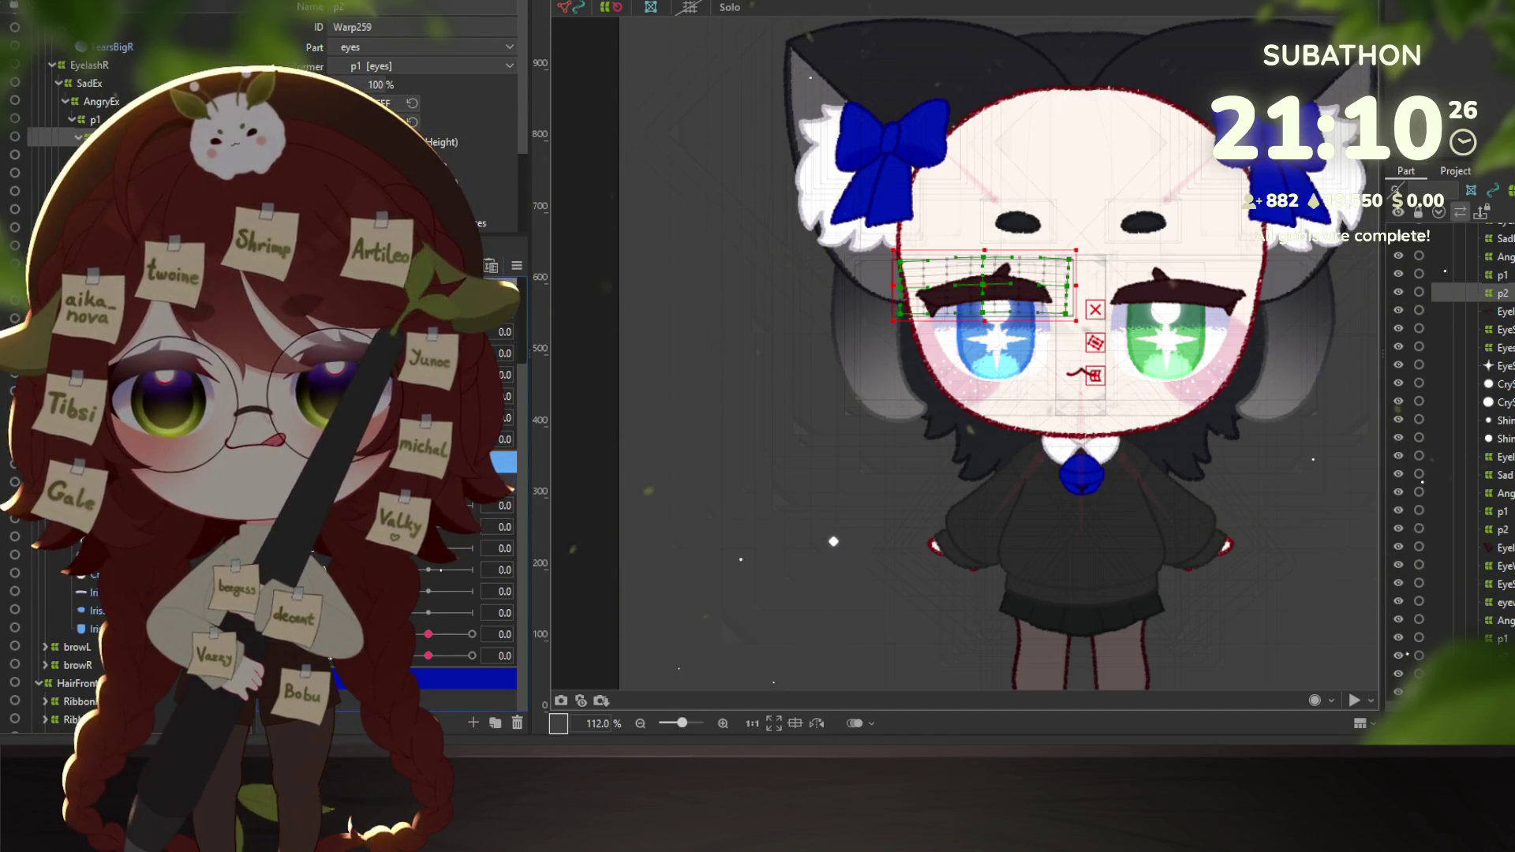
click(432, 656)
drag(431, 656, 387, 656)
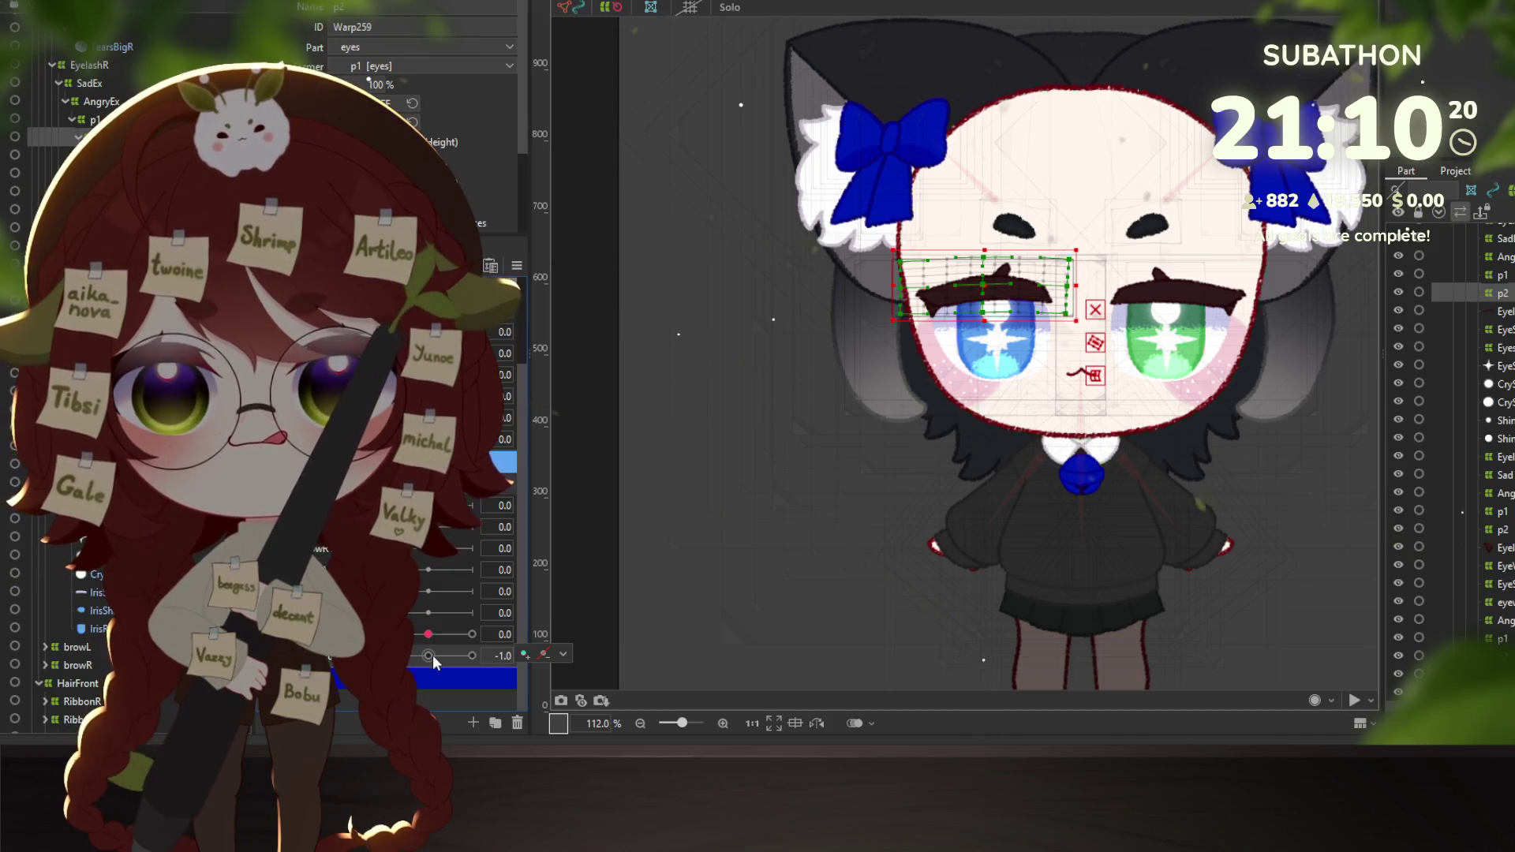
scroll(79, 395, down, 10)
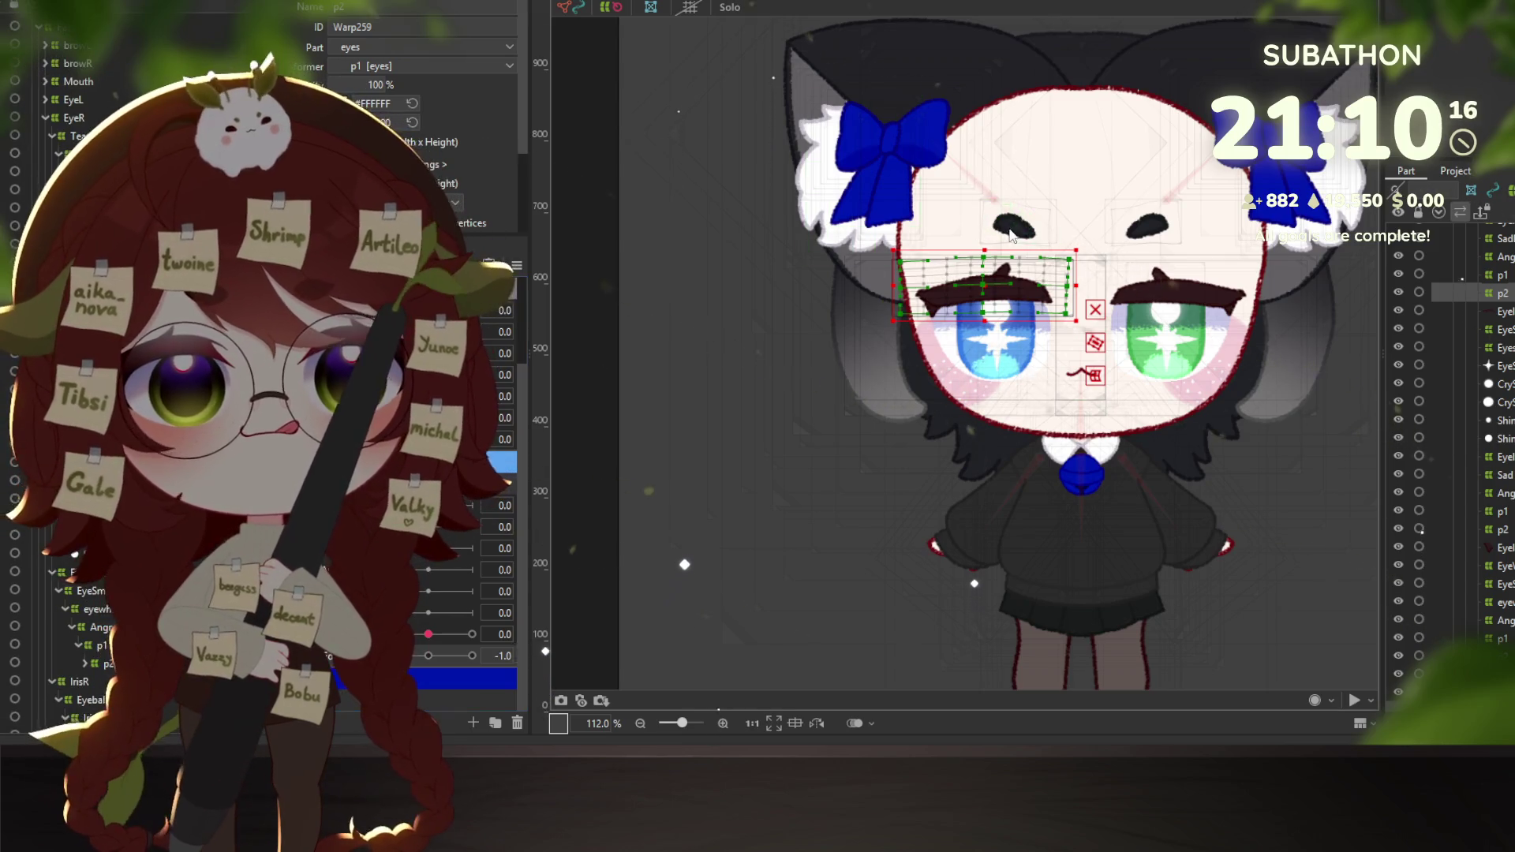
Pick the browR mesh with Object at Cursor and select its BrowR Y warp deformer.
right_click(1010, 292)
mouse_move(1184, 280)
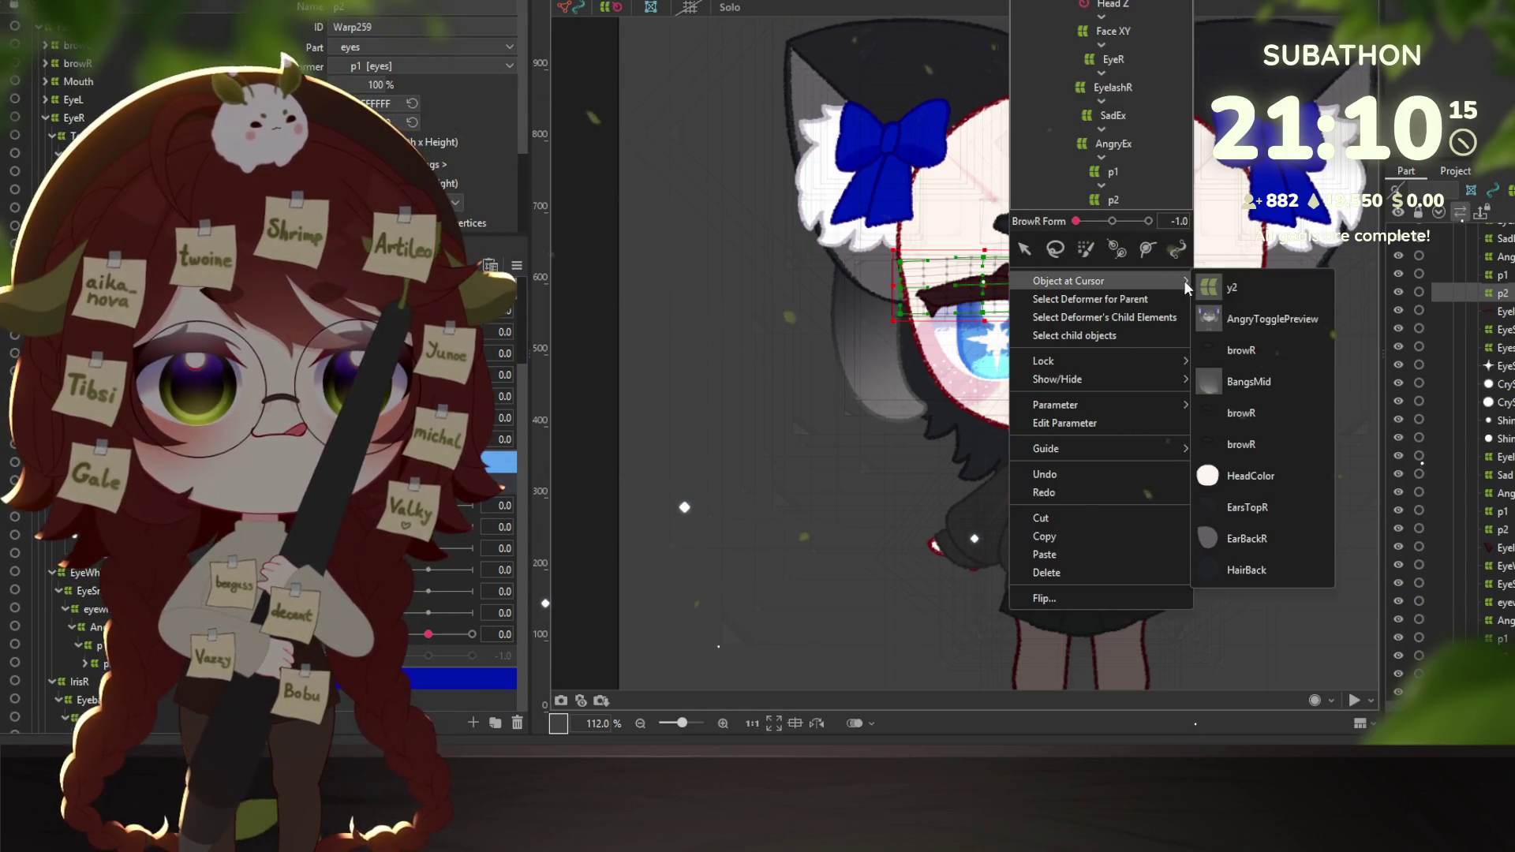
click(1256, 352)
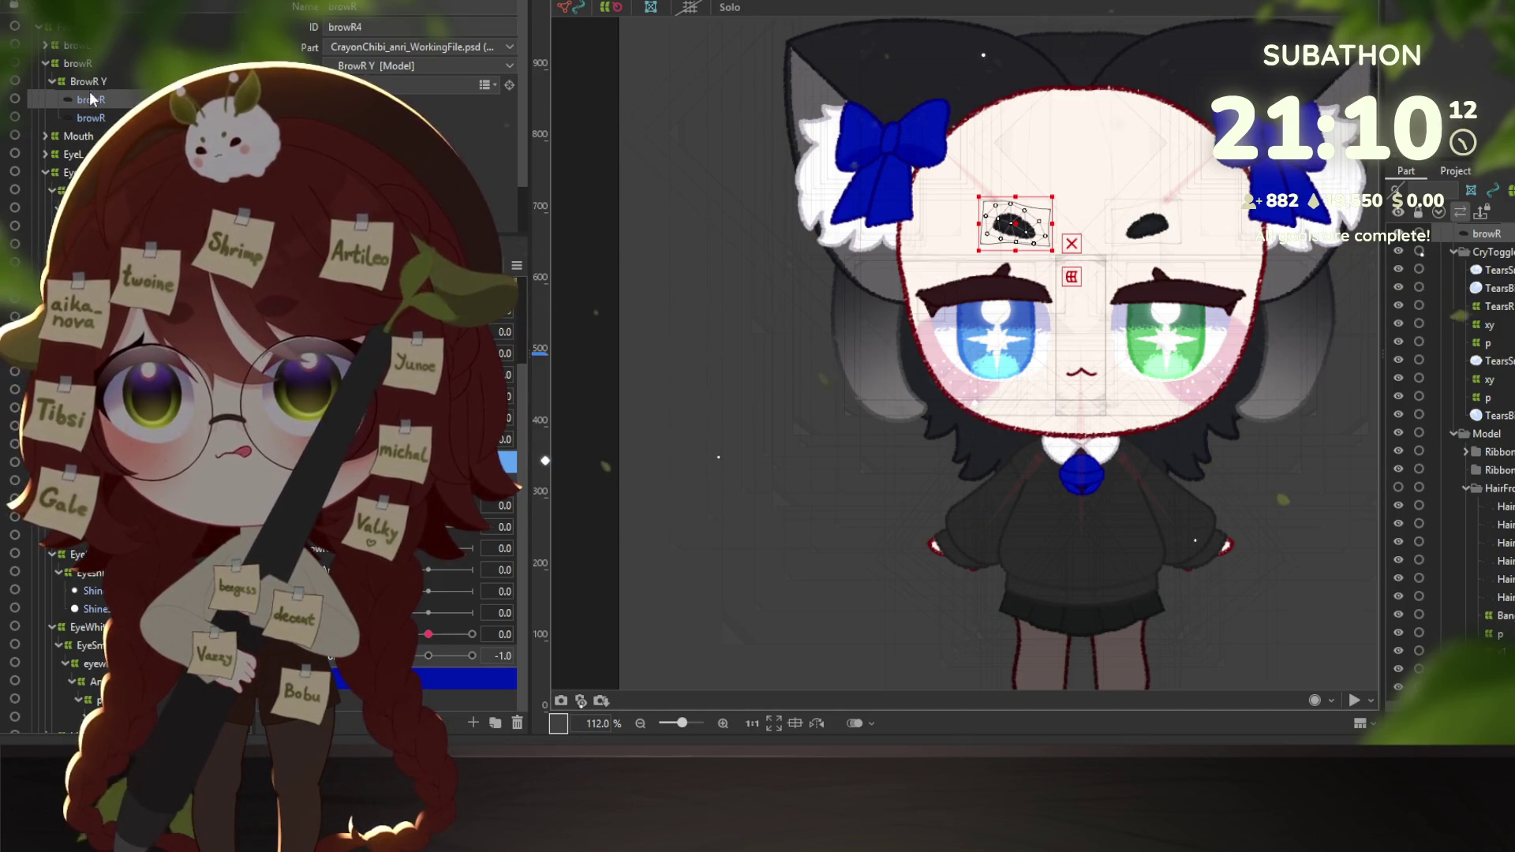
click(93, 81)
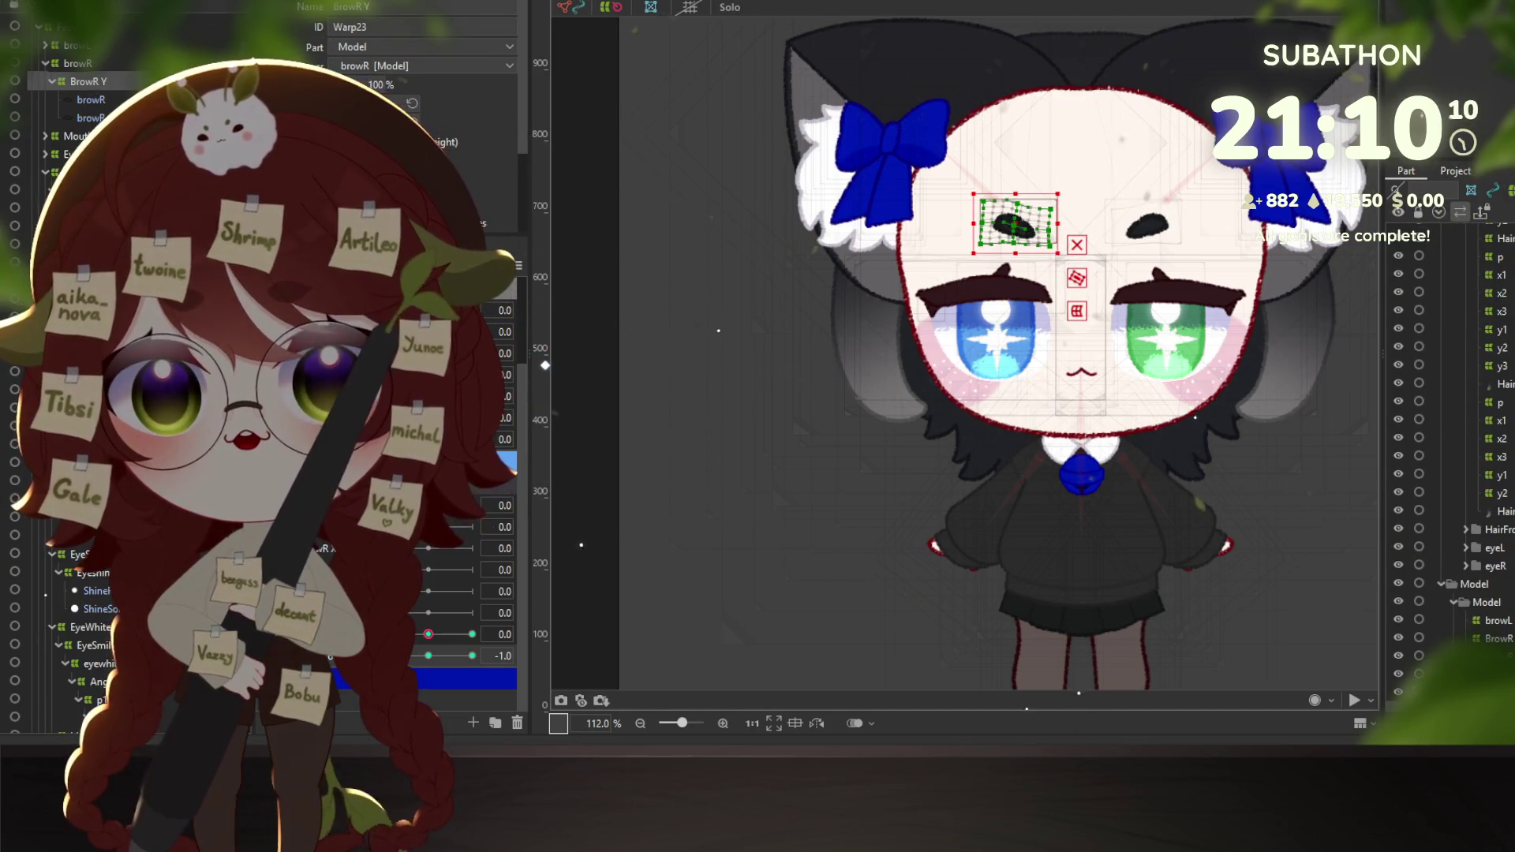
Key the bottom brow parameter at -1.0, 0.0 and 1.0, tilting the brow at 1.0.
click(336, 567)
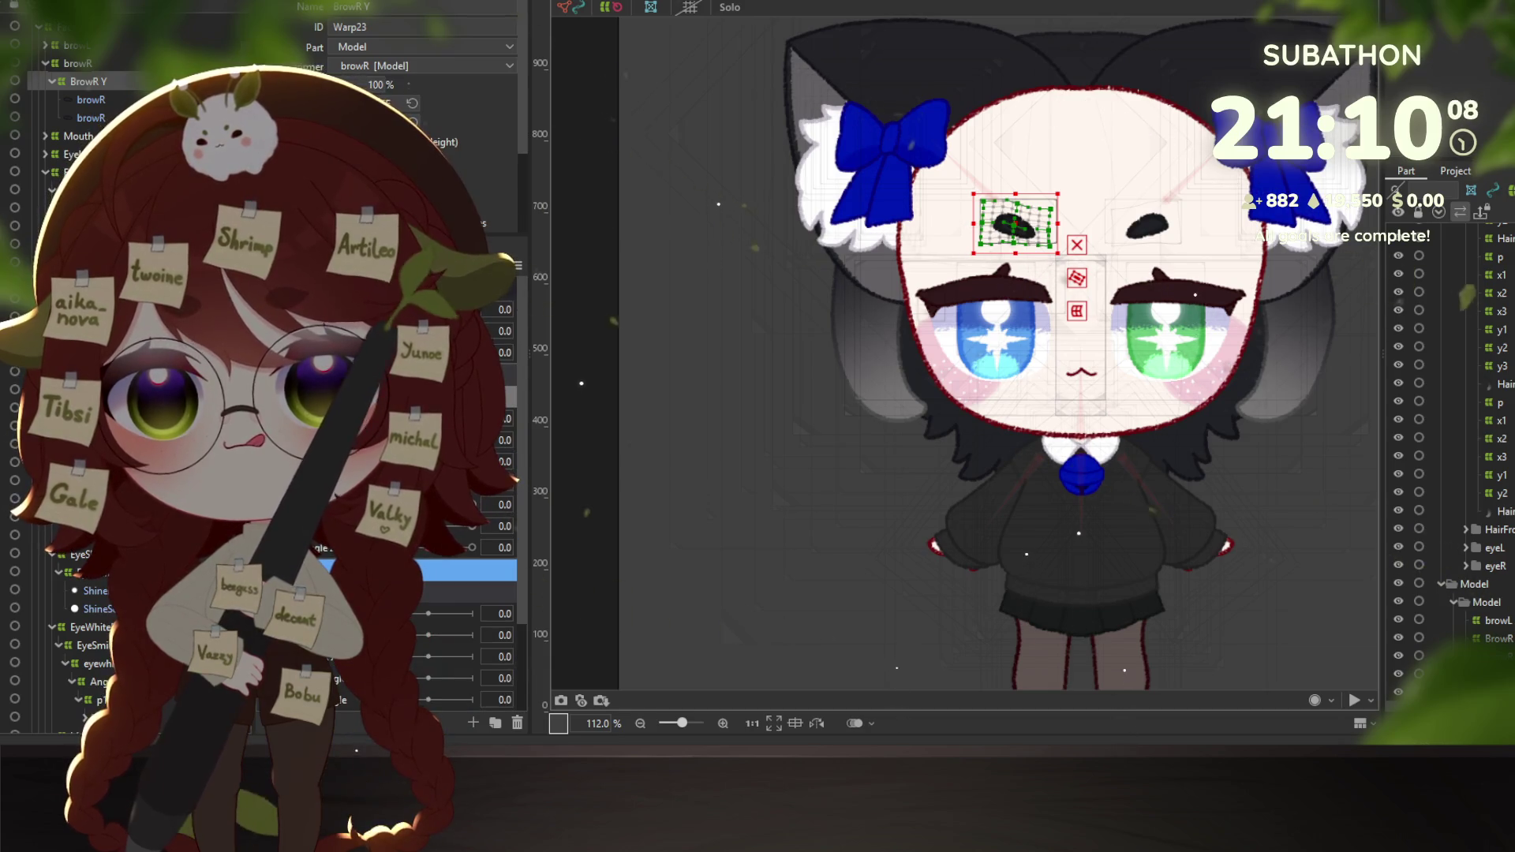
click(466, 636)
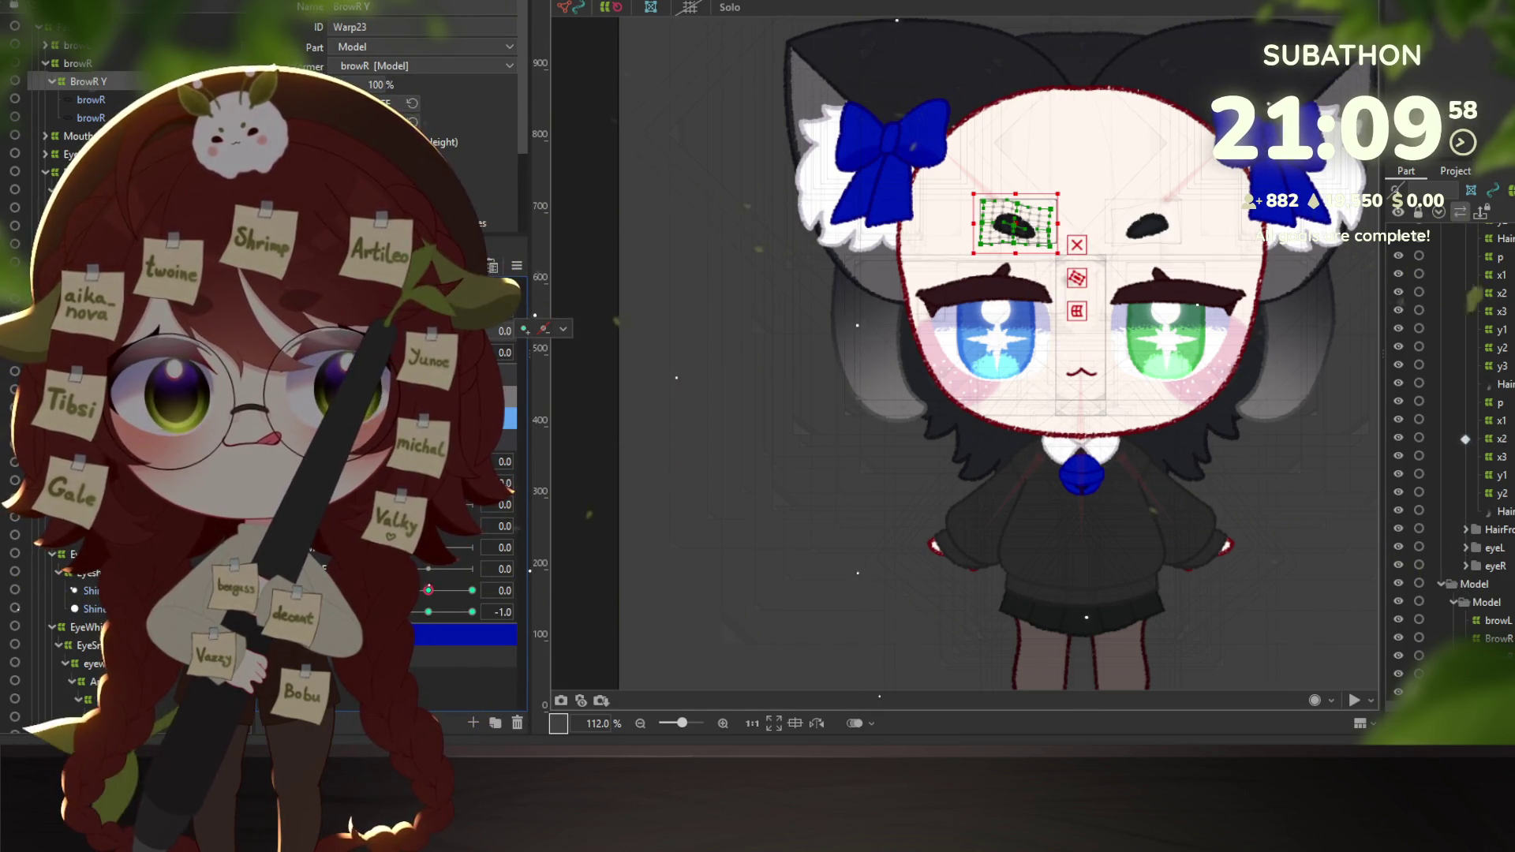
click(433, 614)
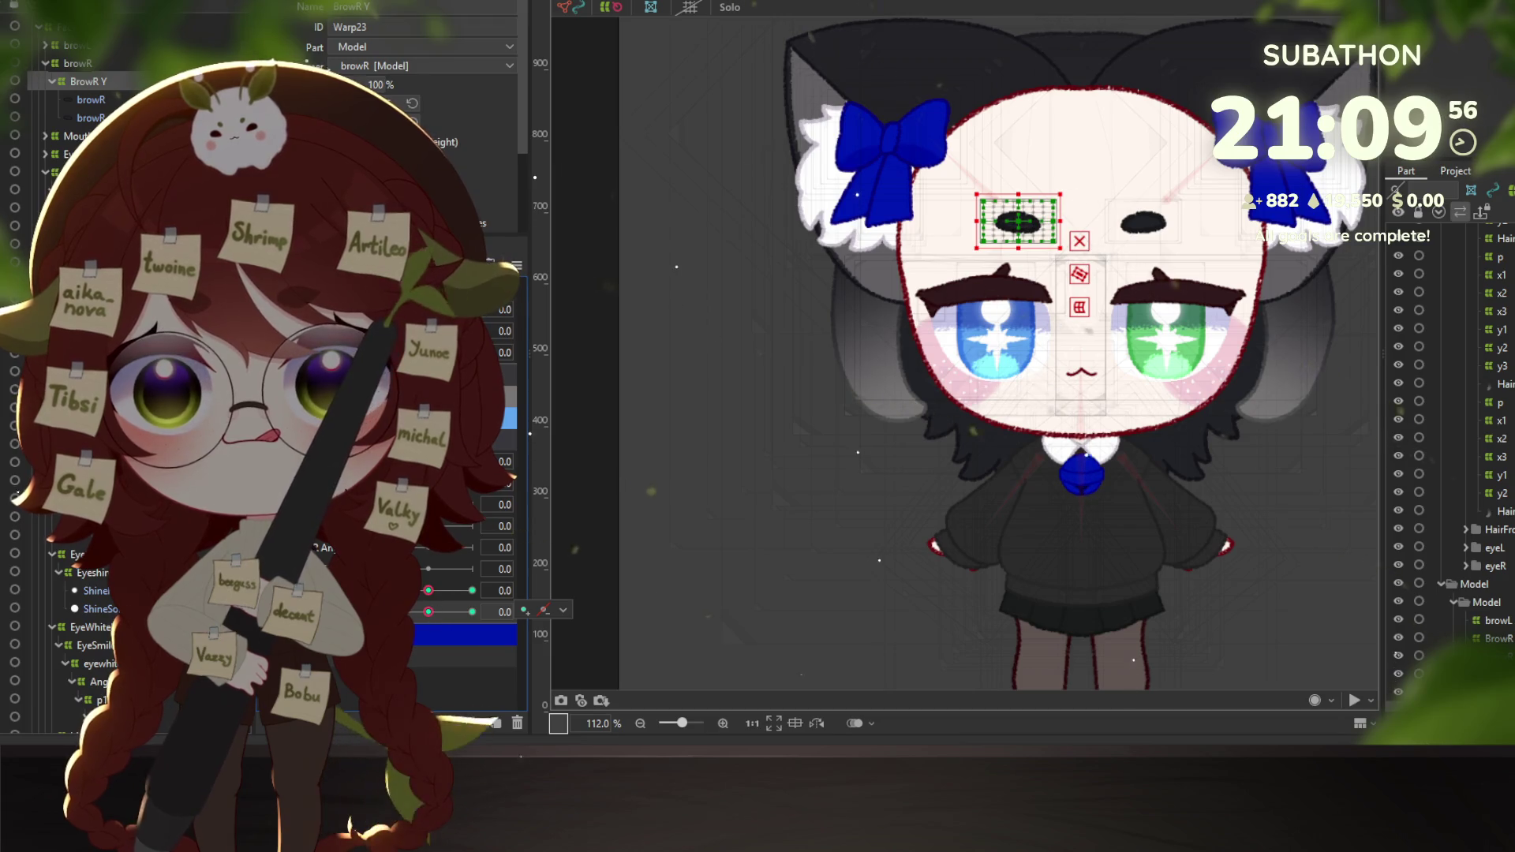
click(386, 612)
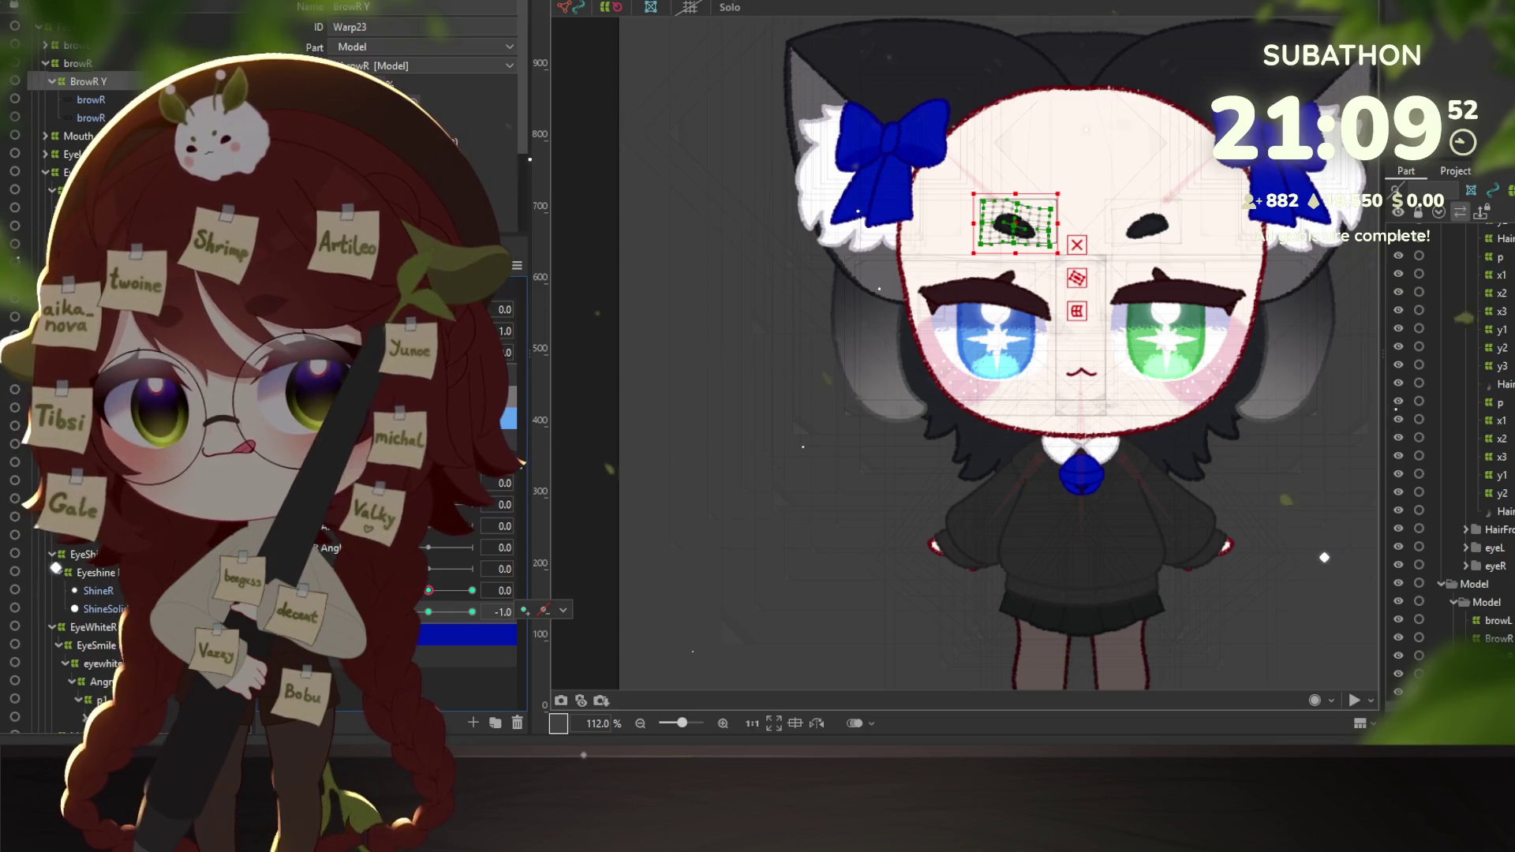
click(422, 612)
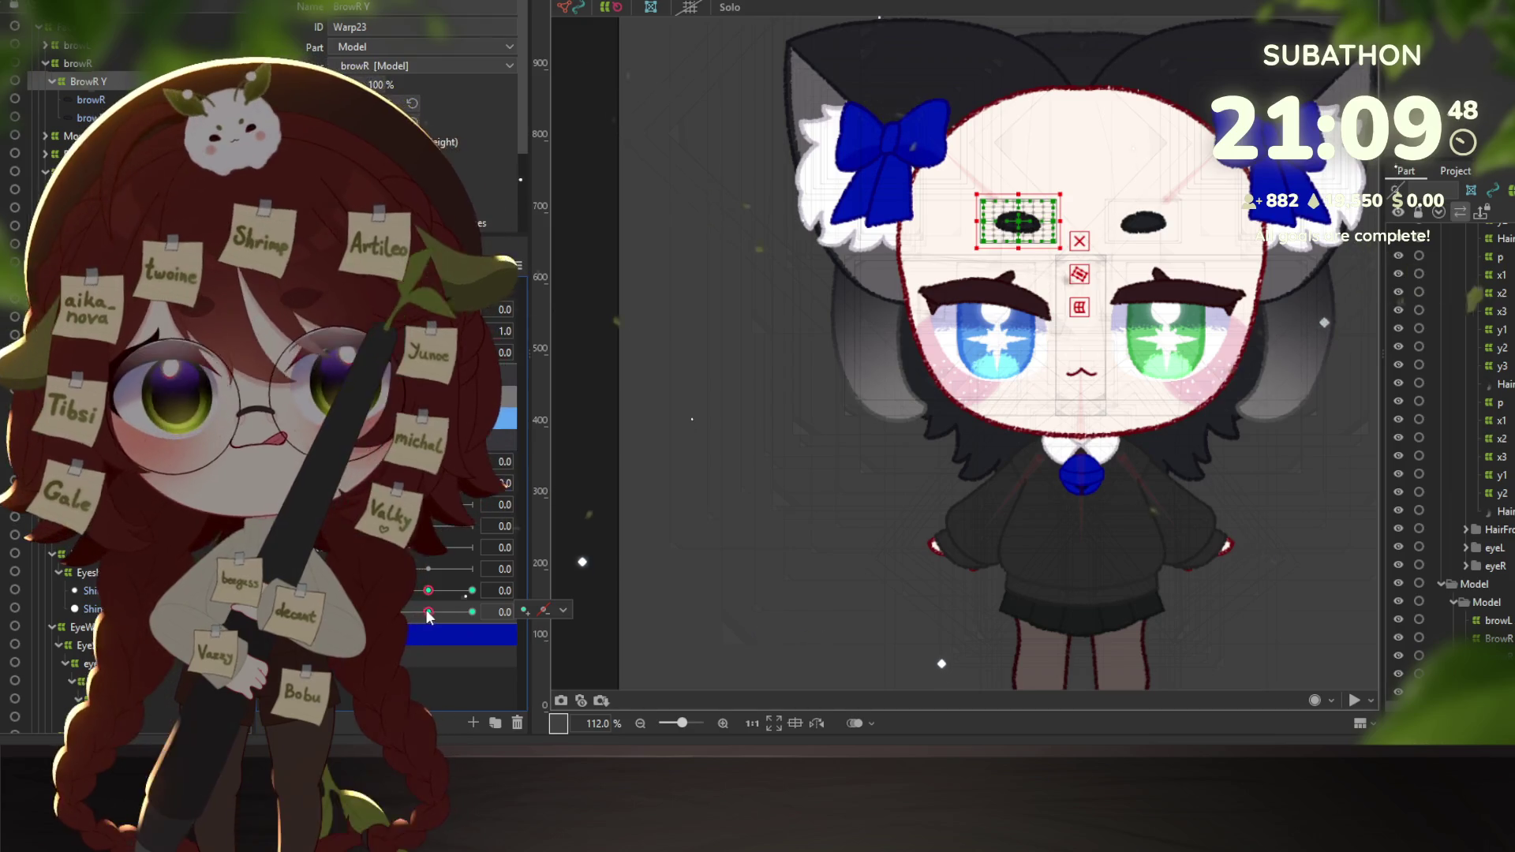
drag(424, 609, 466, 611)
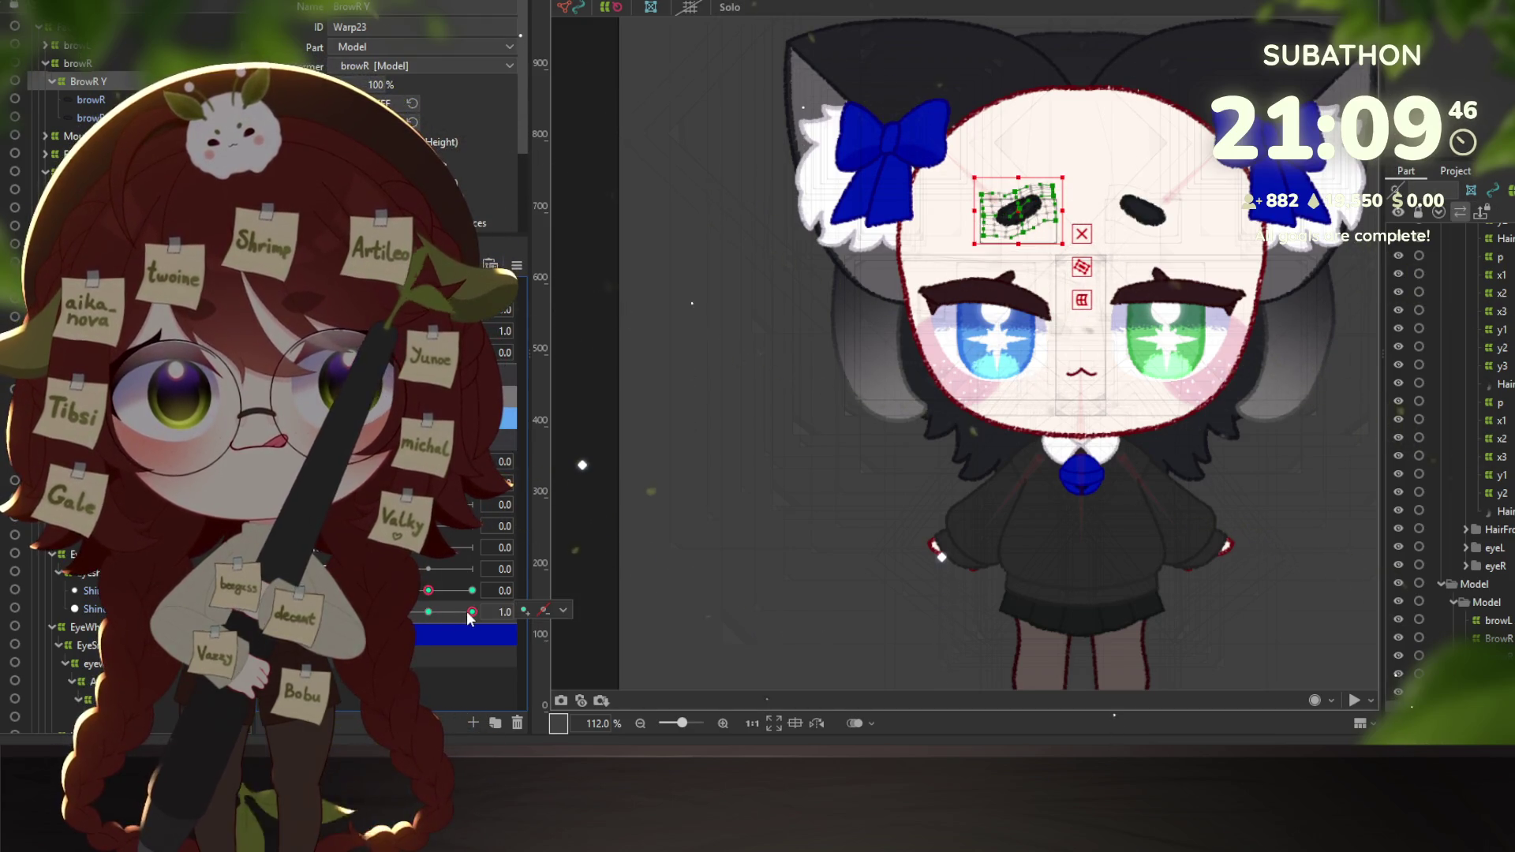
mouse_move(466, 610)
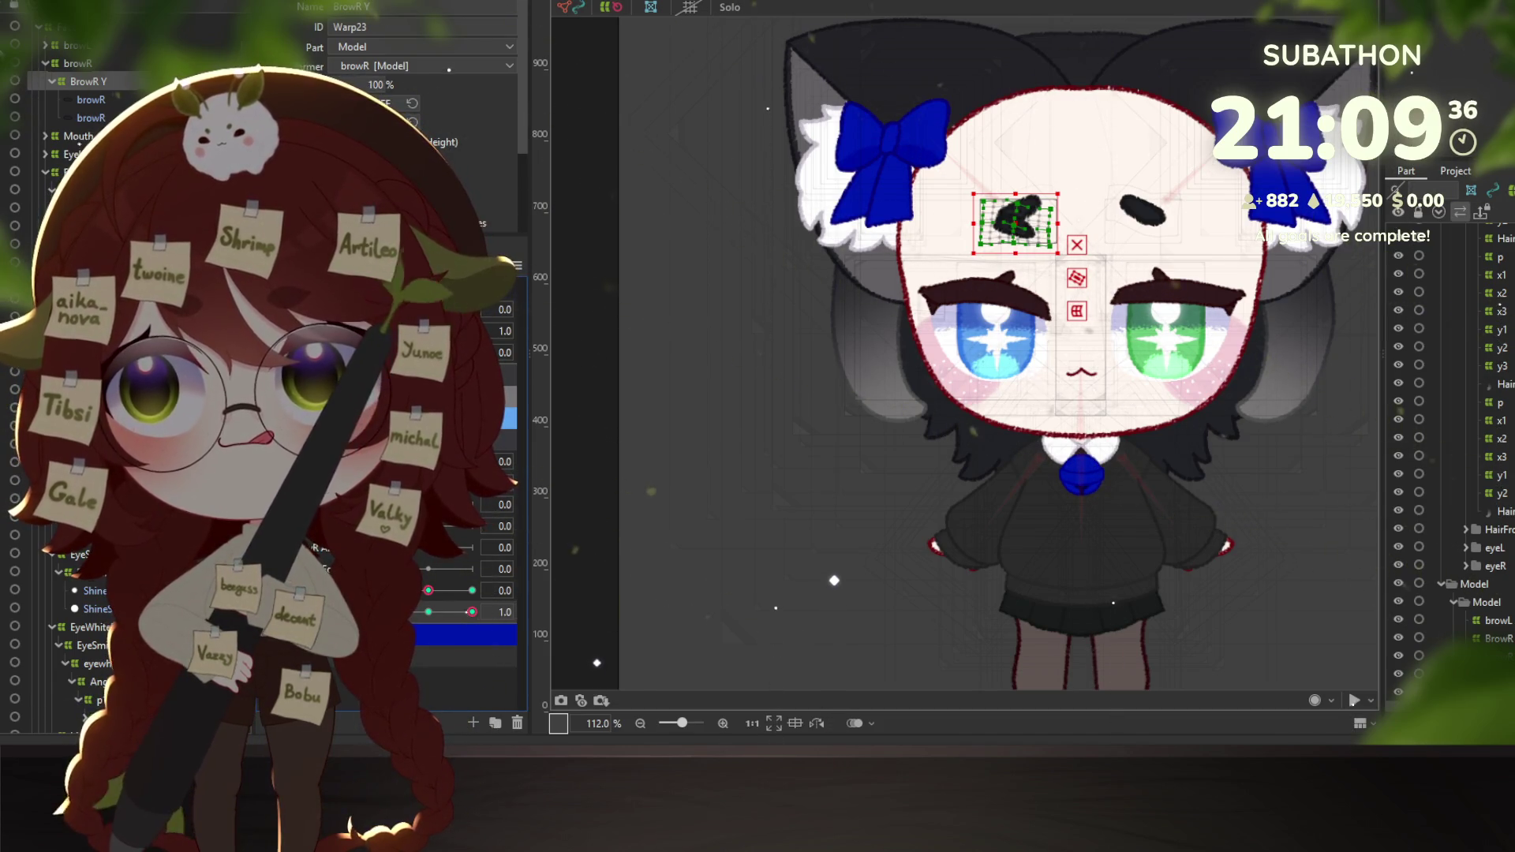
click(49, 46)
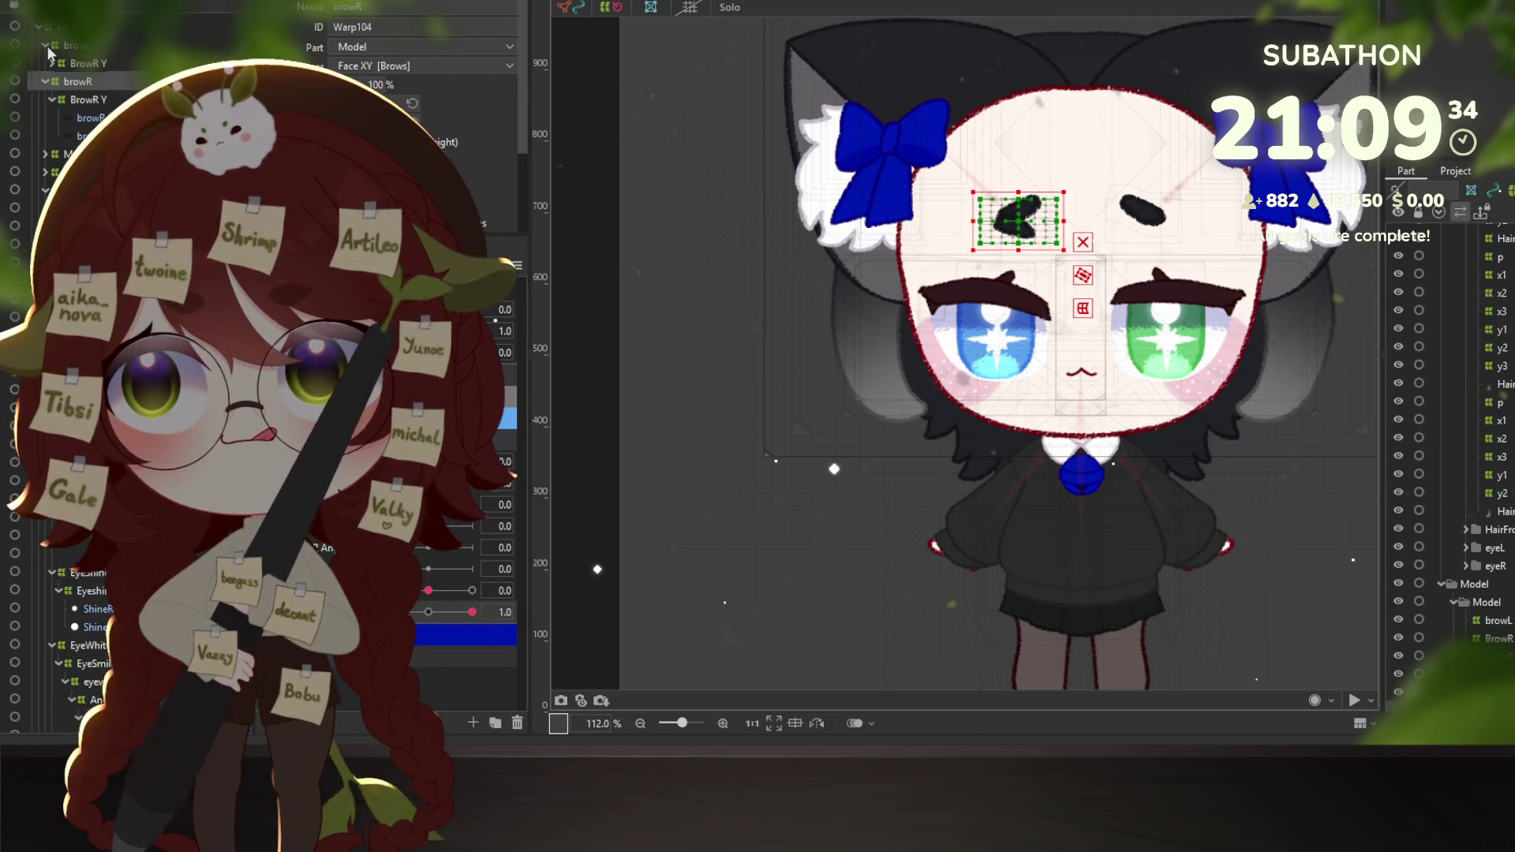
Select the browR eyebrow meshes via Object at Cursor, add the second eyebrow, then deselect both.
right_click(60, 48)
click(110, 59)
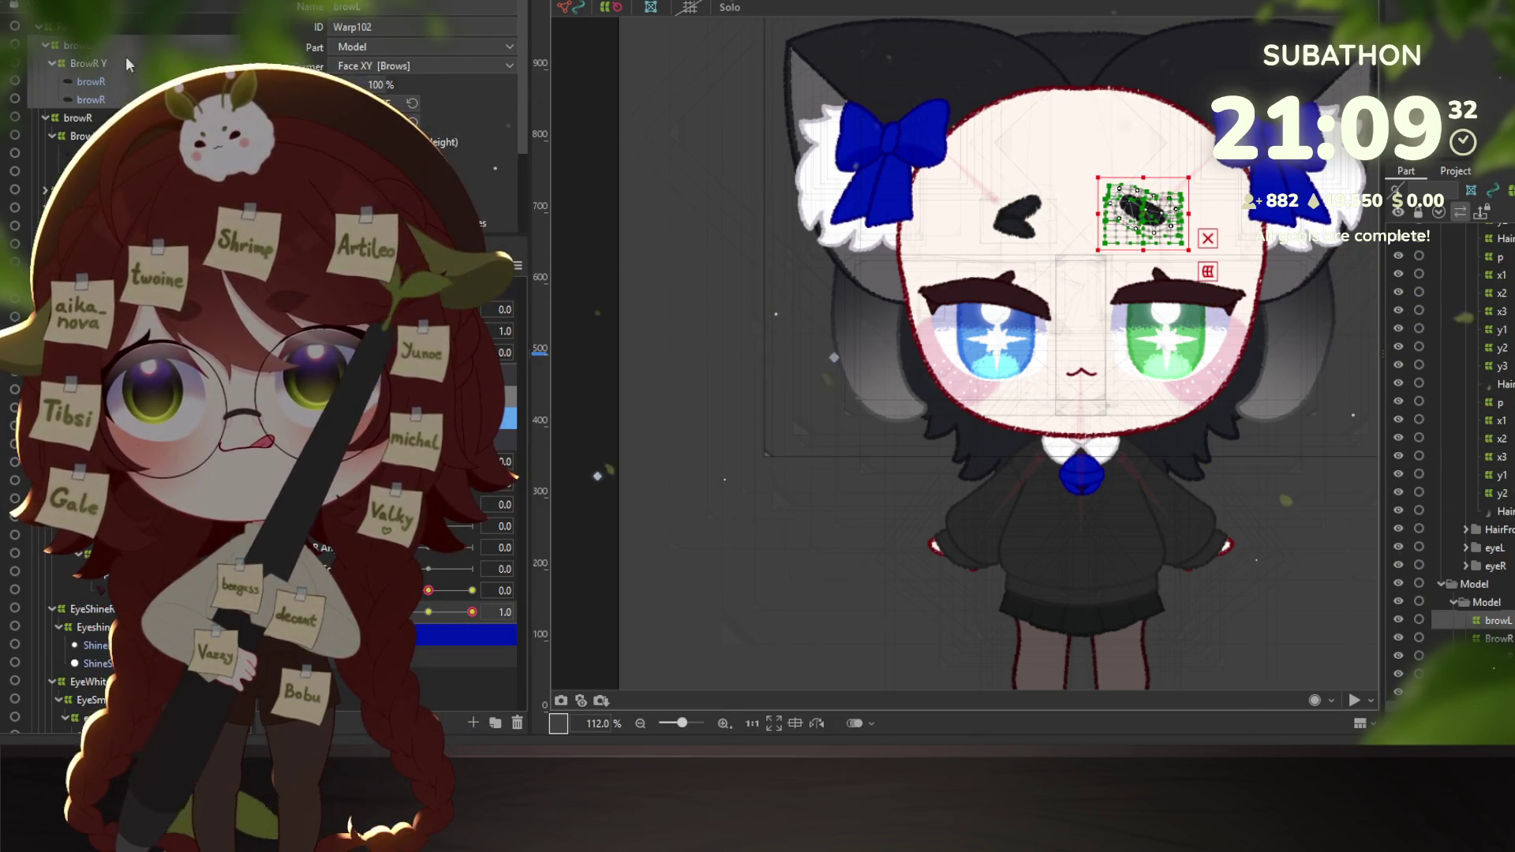
click(93, 99)
click(91, 171)
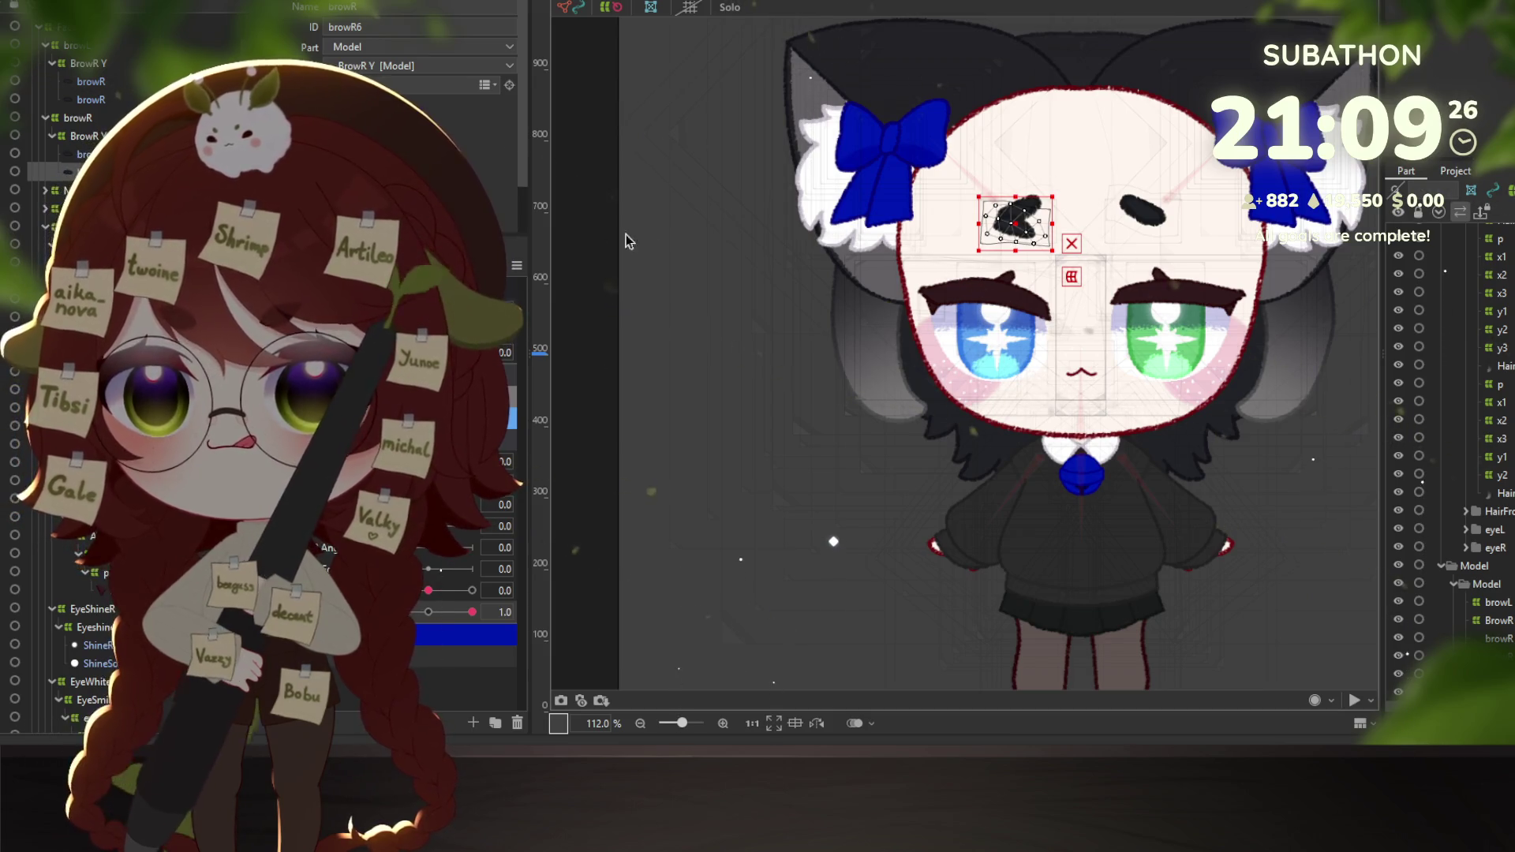
right_click(1125, 240)
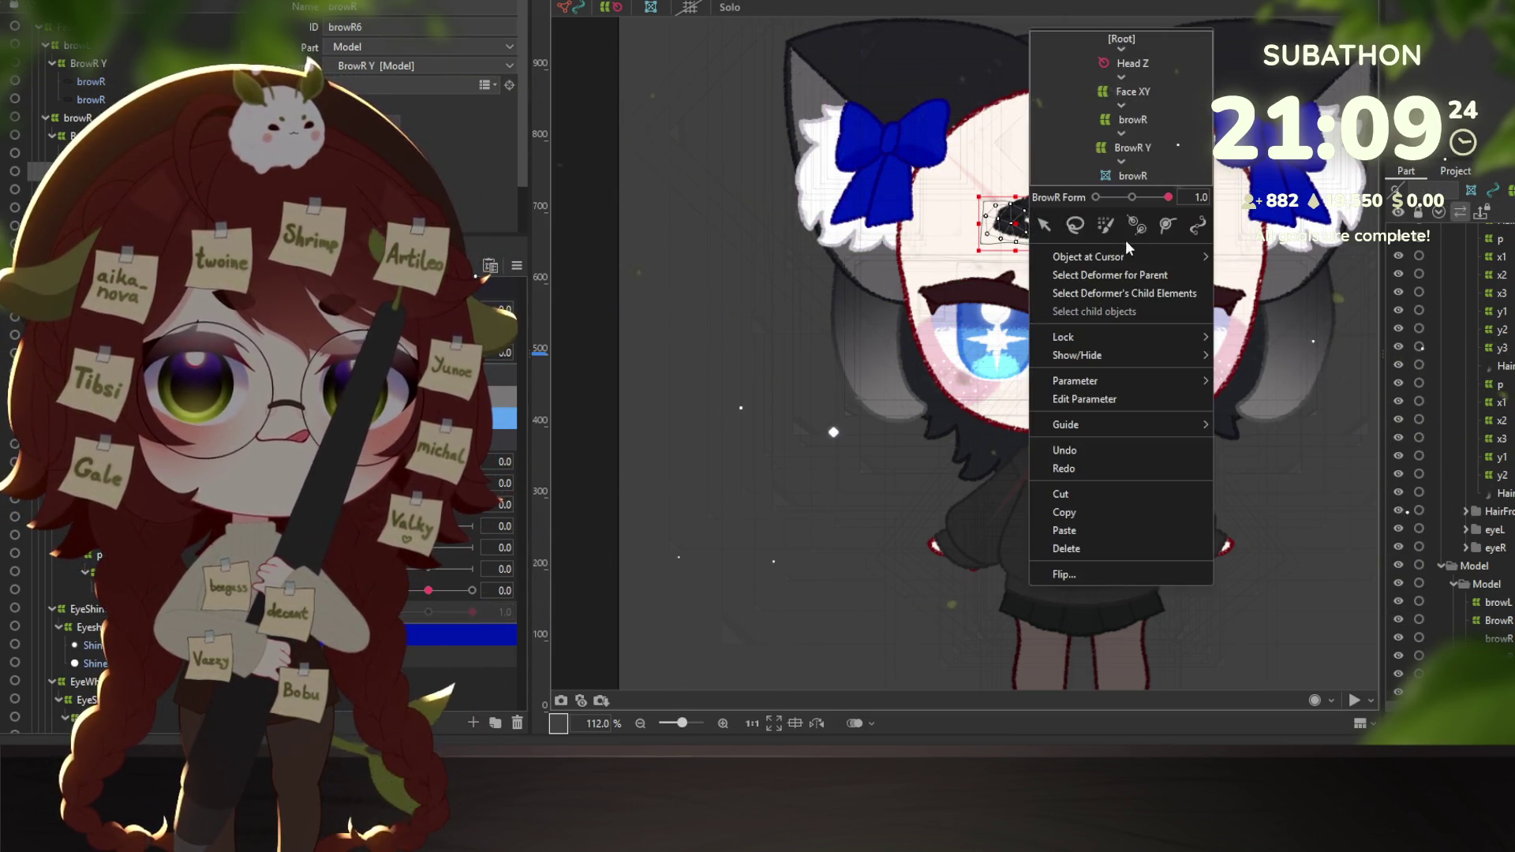
mouse_move(1181, 254)
click(1248, 326)
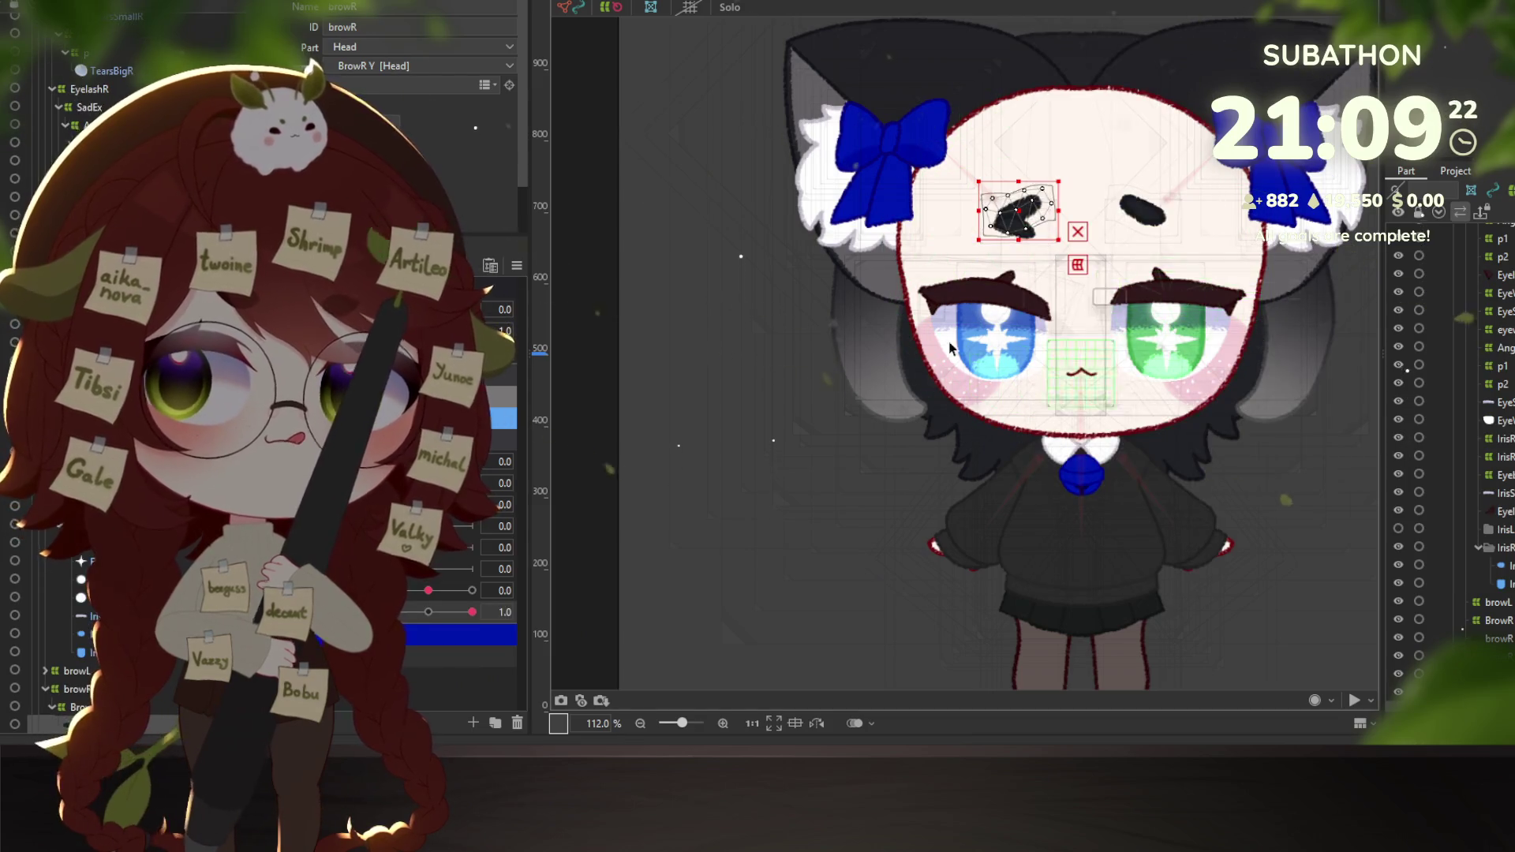
scroll(79, 379, down, 3)
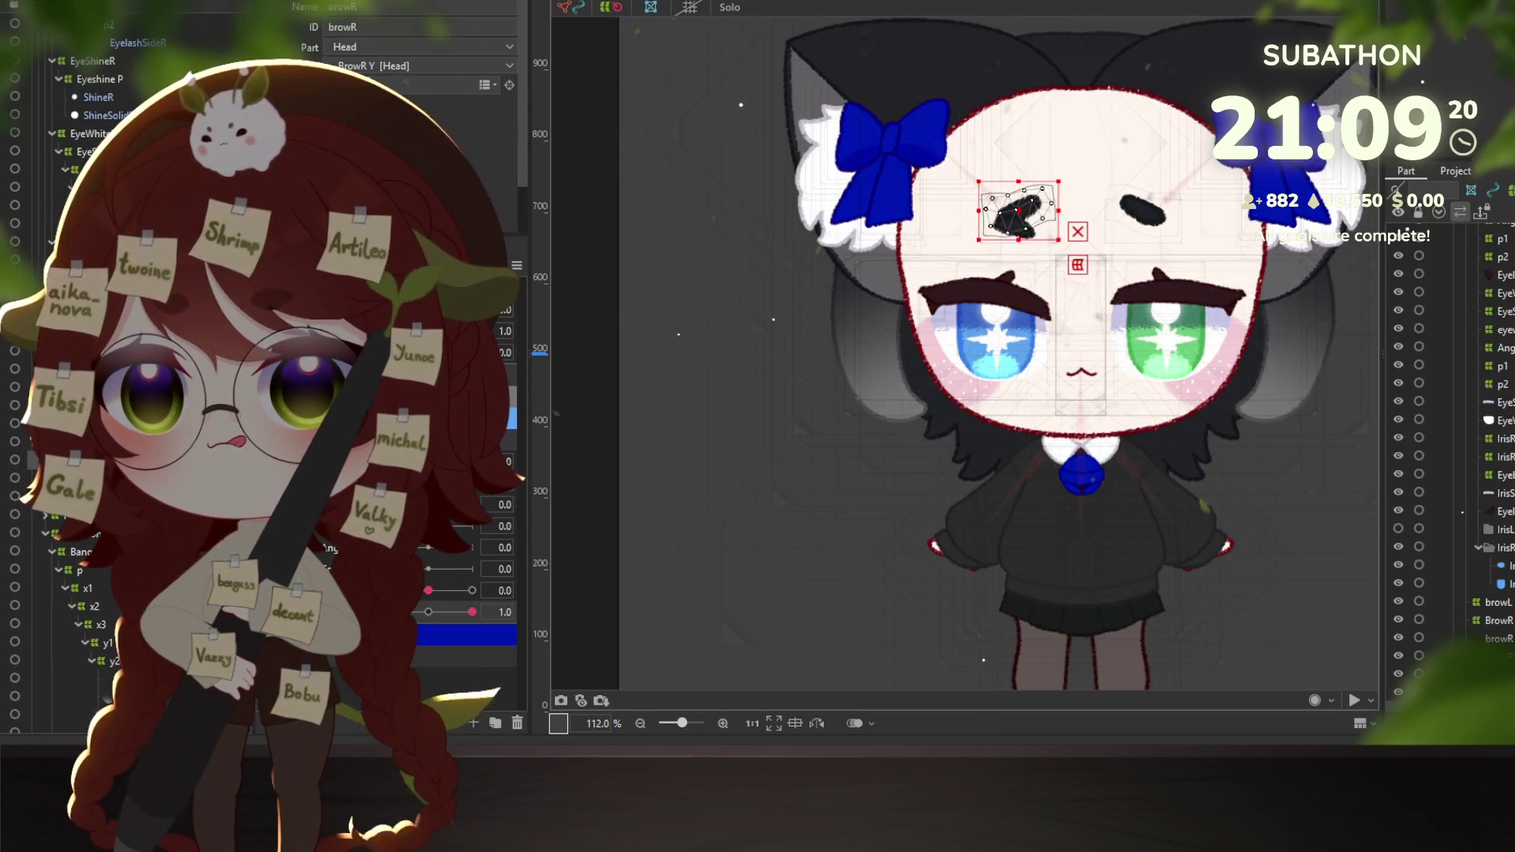
click(1142, 212)
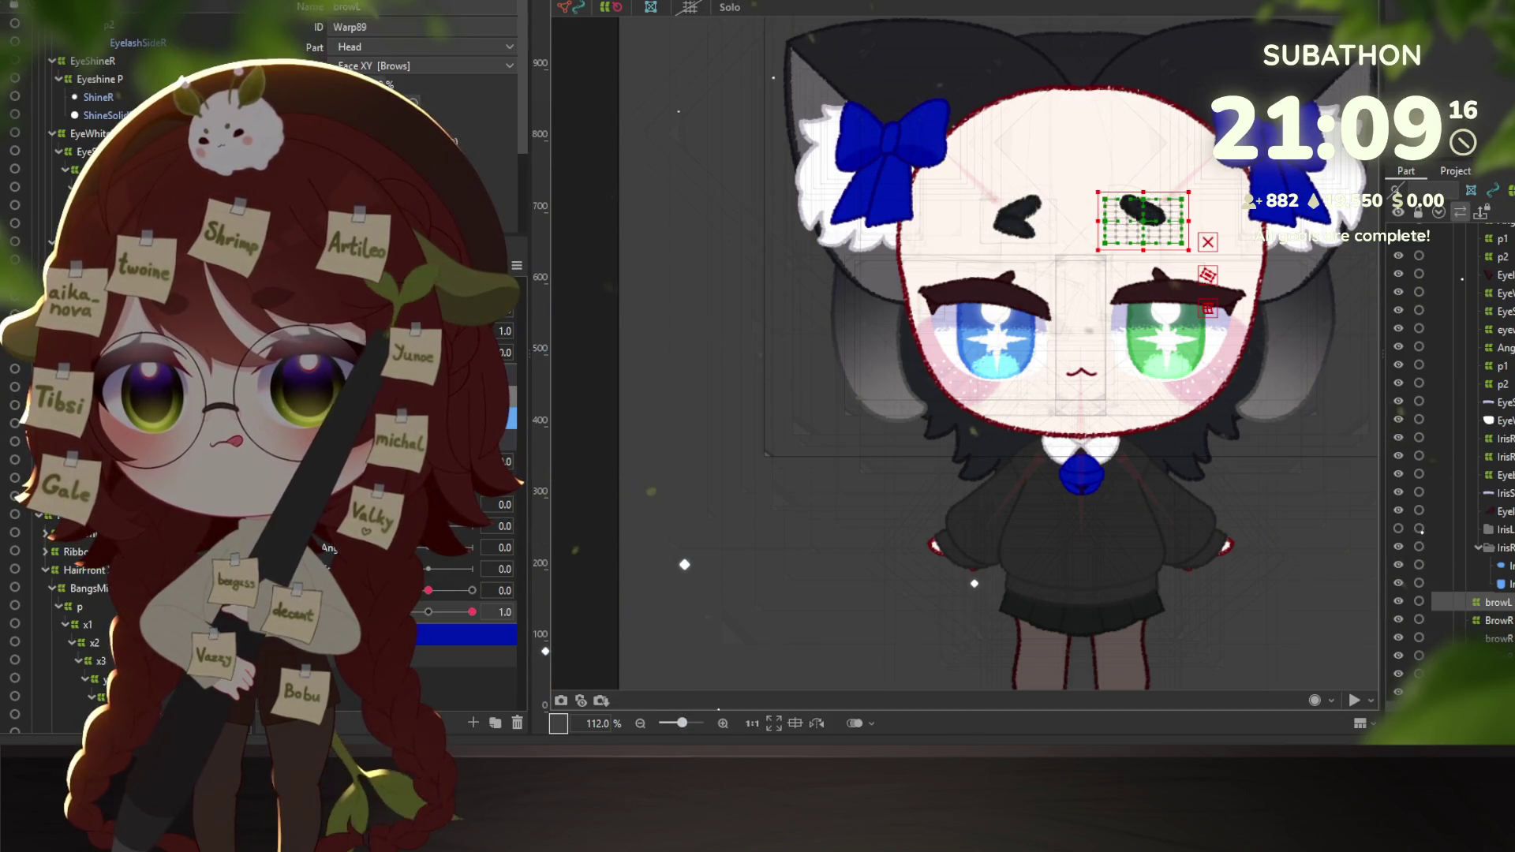
shift+click(1018, 211)
click(721, 617)
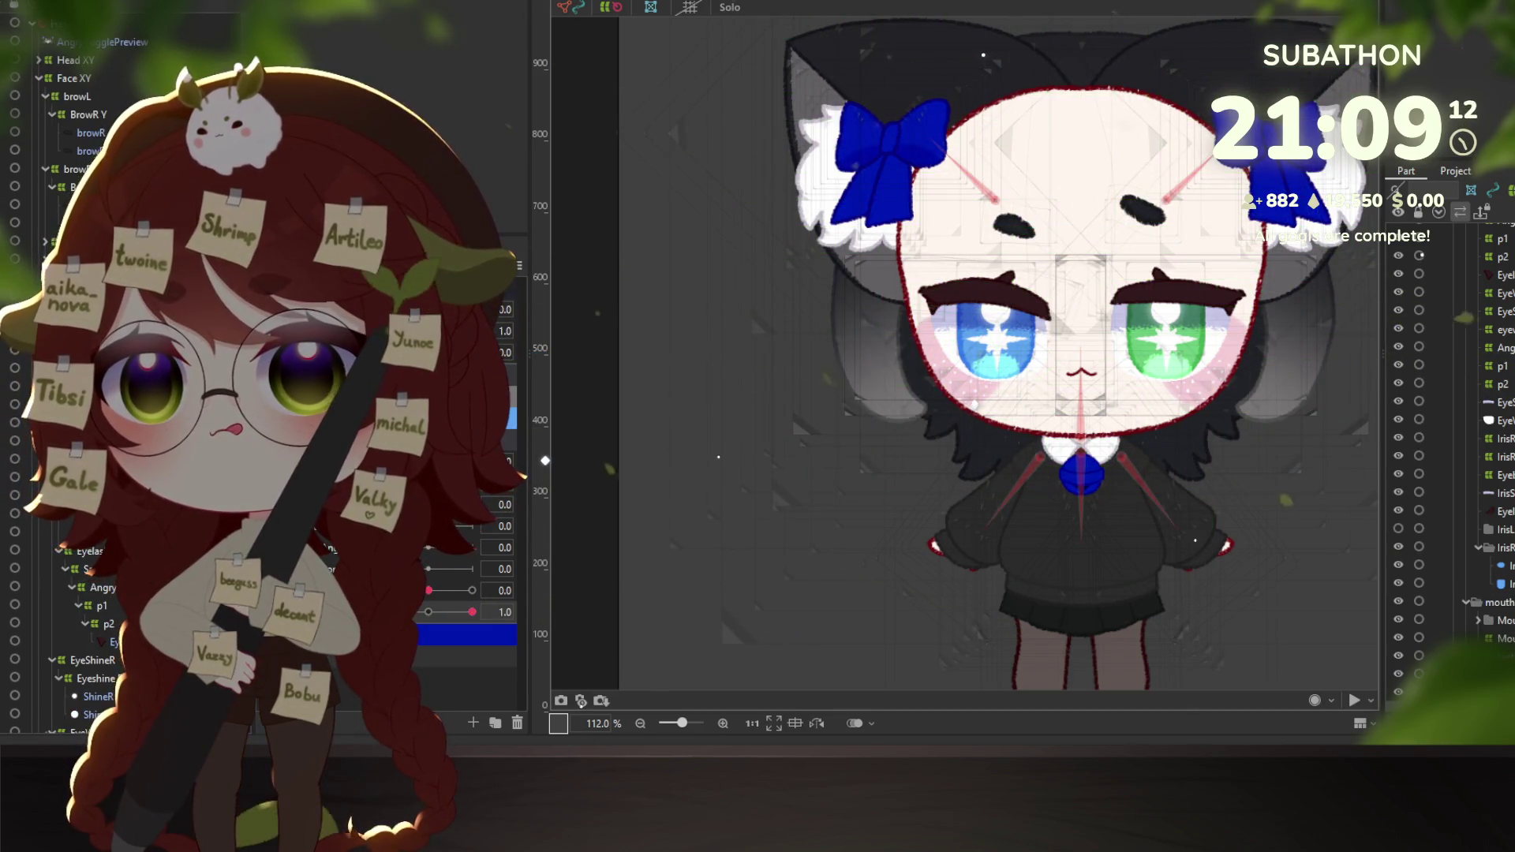
Select browR warp Warp23, reset both brow sliders to 0.0, and open Synthesize corners.
click(87, 114)
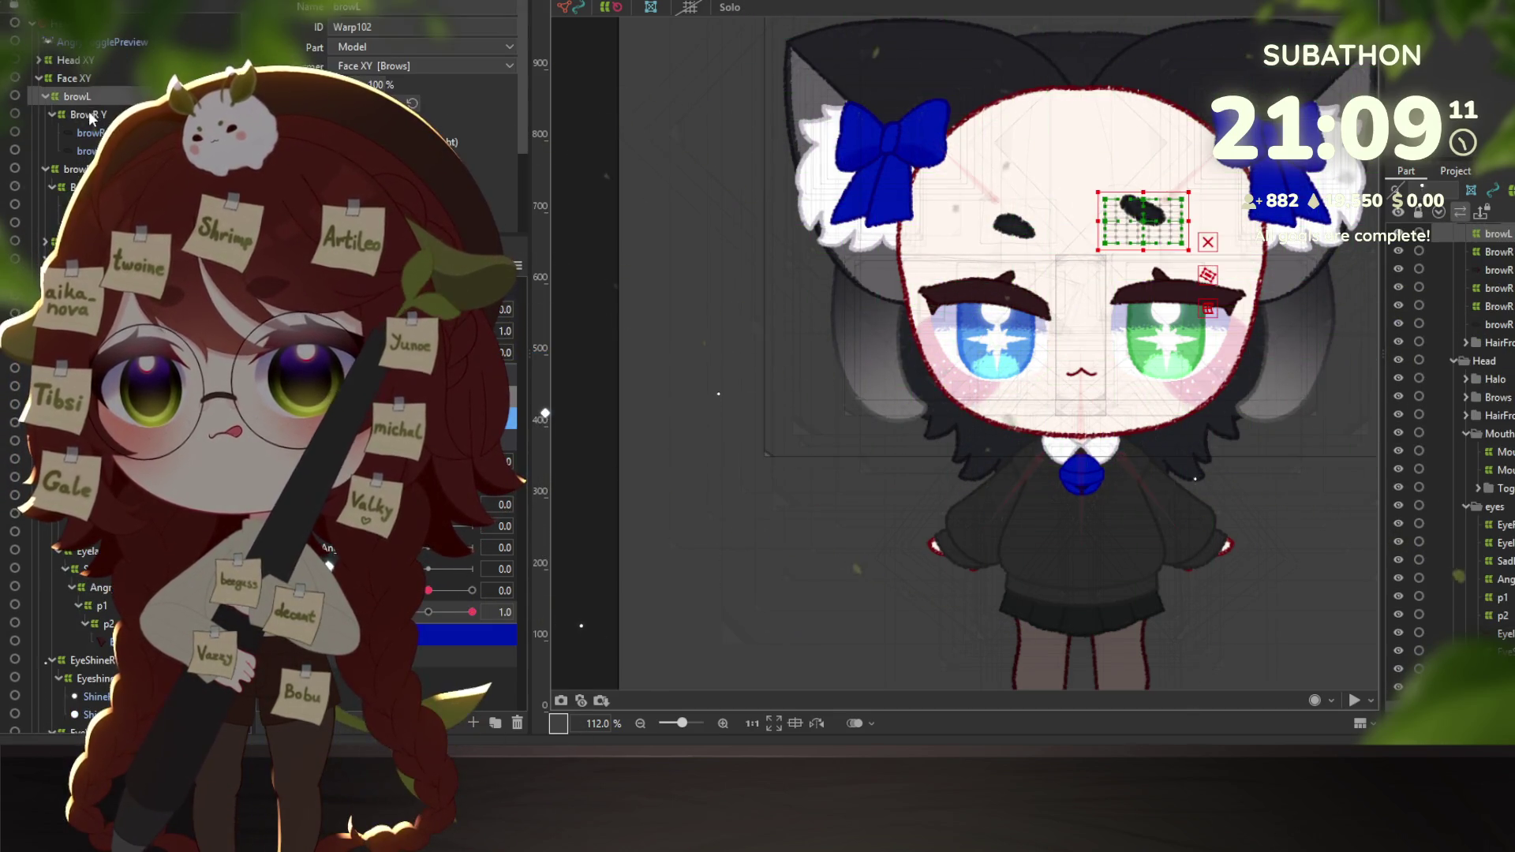
click(449, 615)
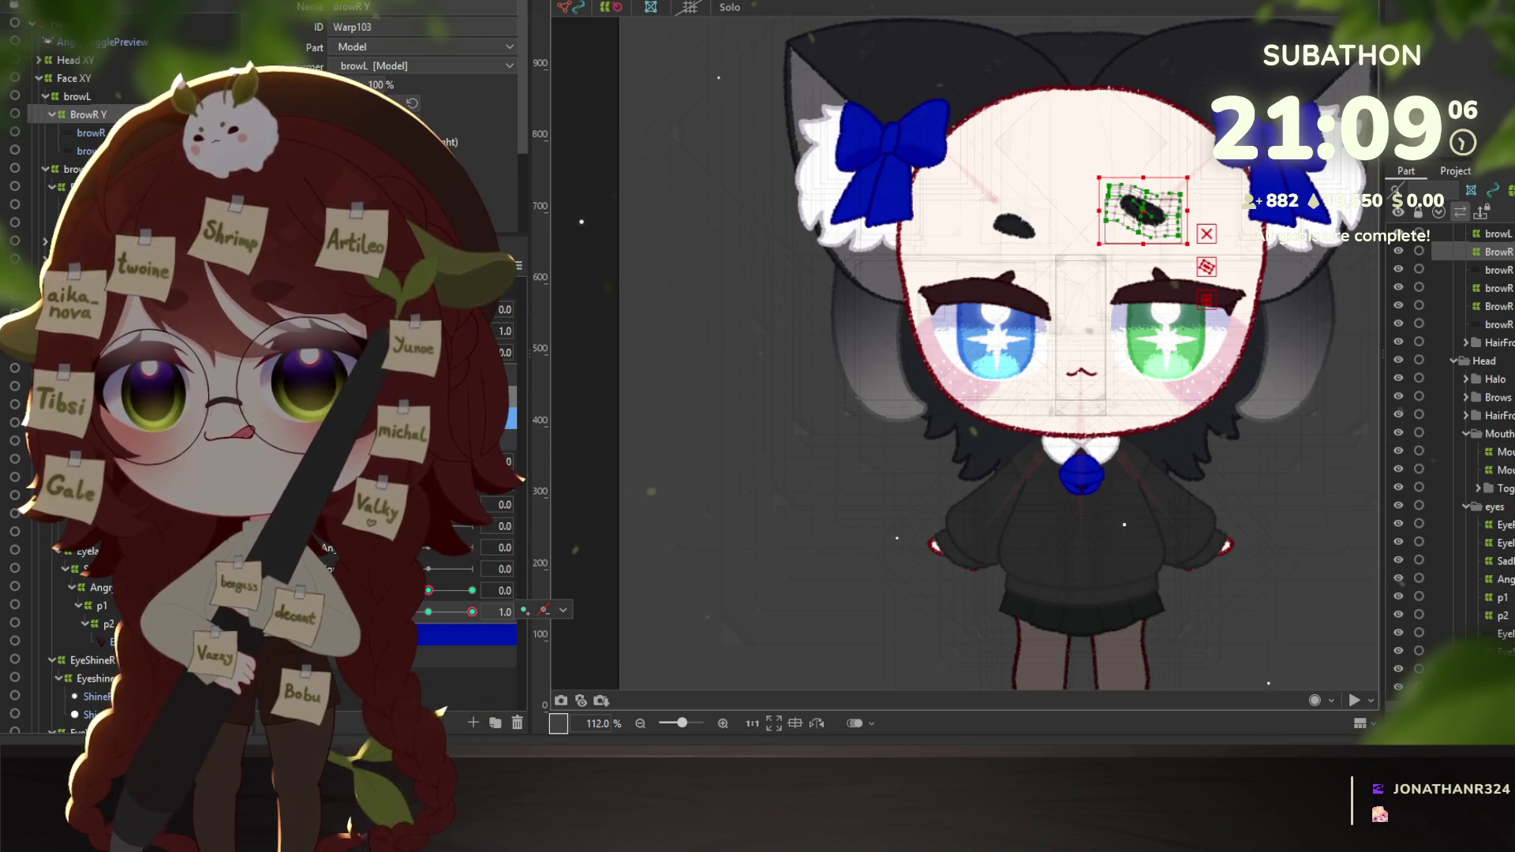
click(79, 186)
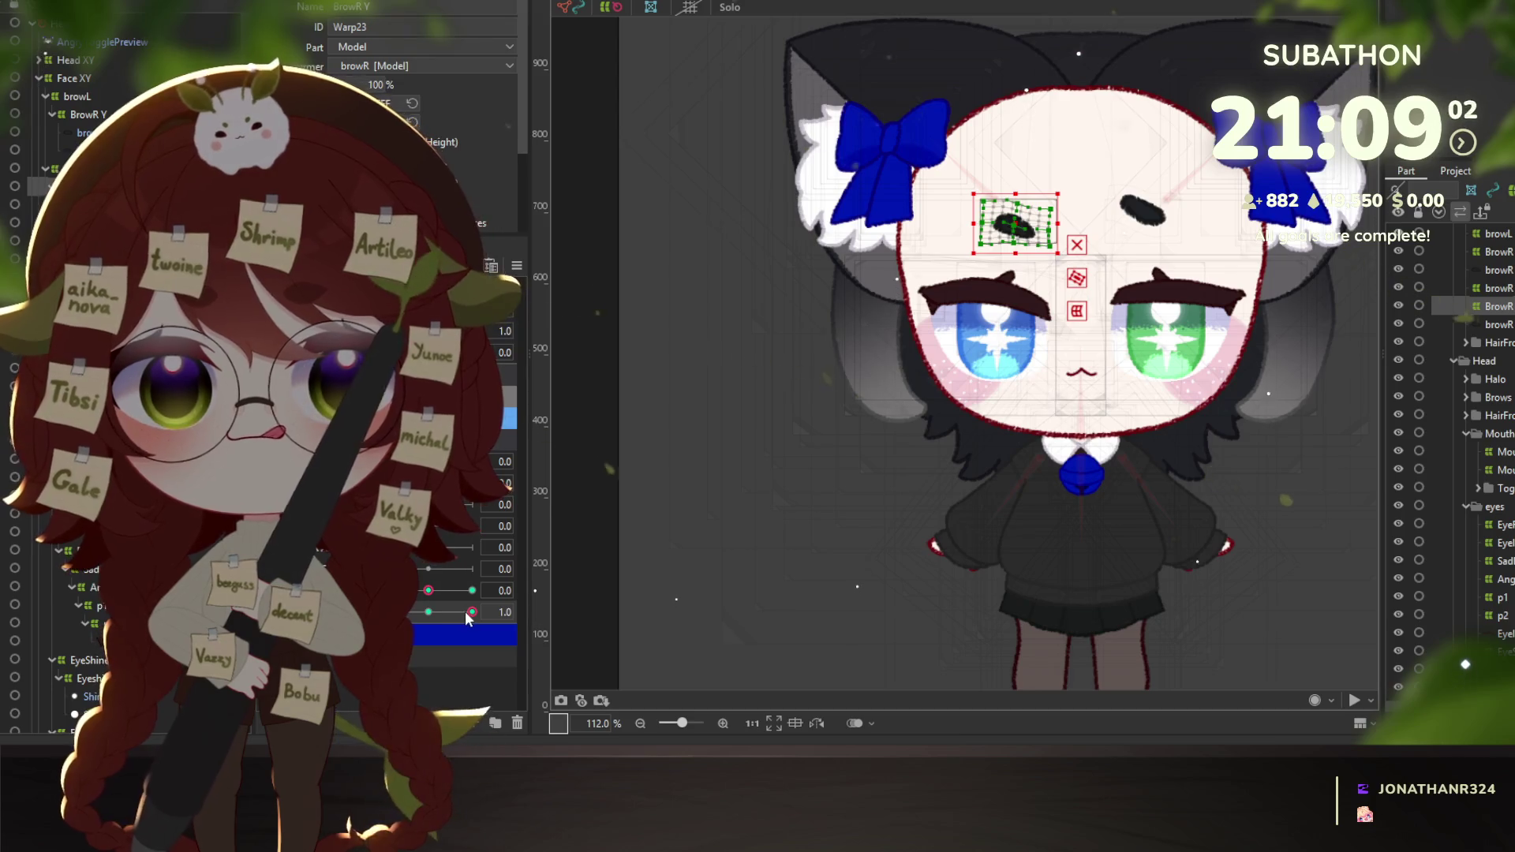
mouse_move(465, 611)
mouse_down()
mouse_move(387, 612)
mouse_move(439, 591)
mouse_move(512, 592)
mouse_up()
click(428, 590)
click(472, 611)
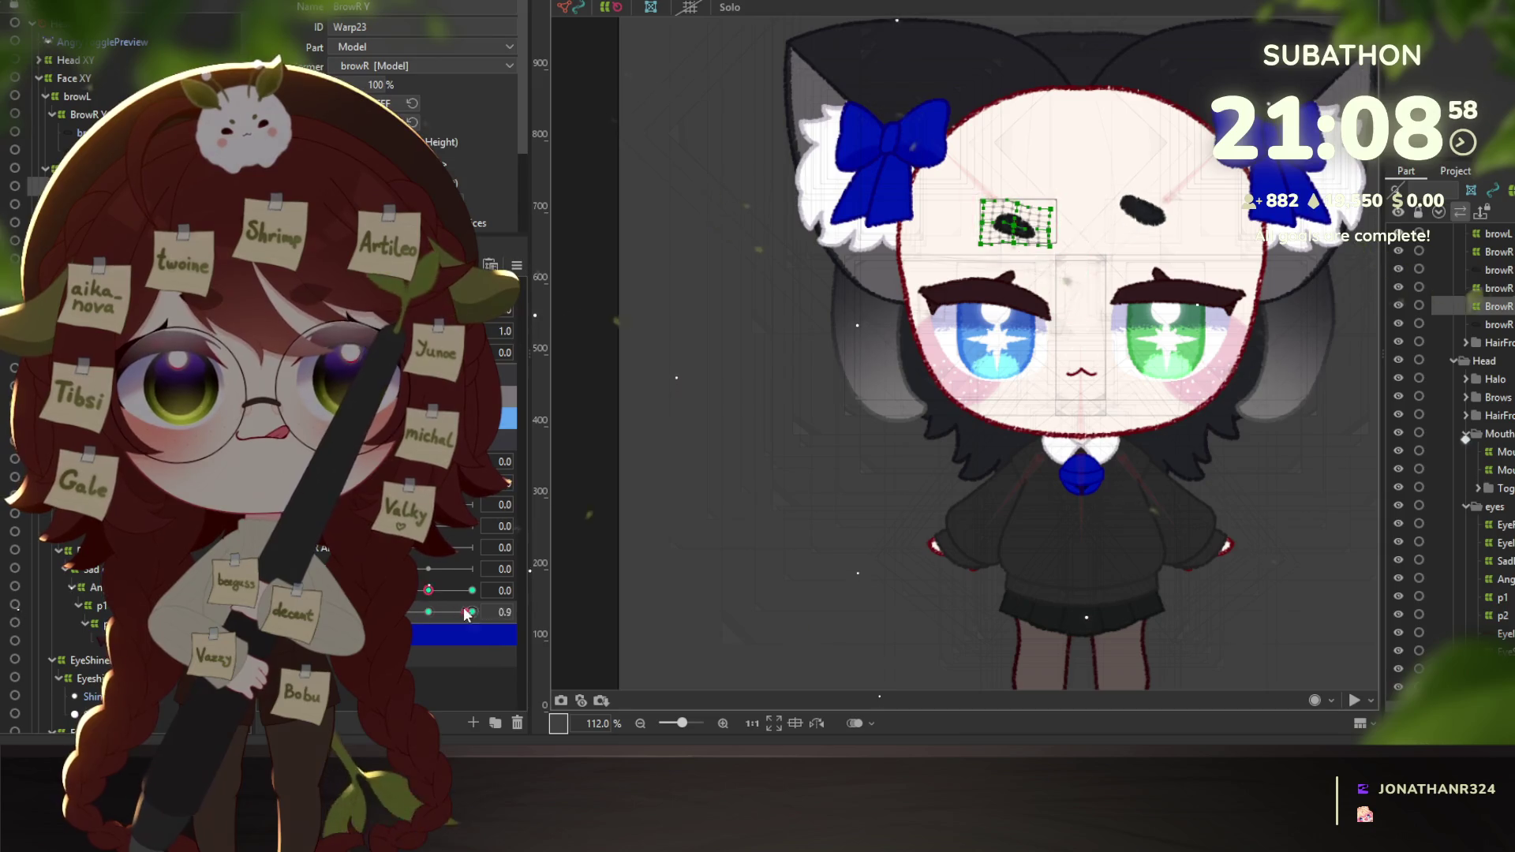
click(428, 611)
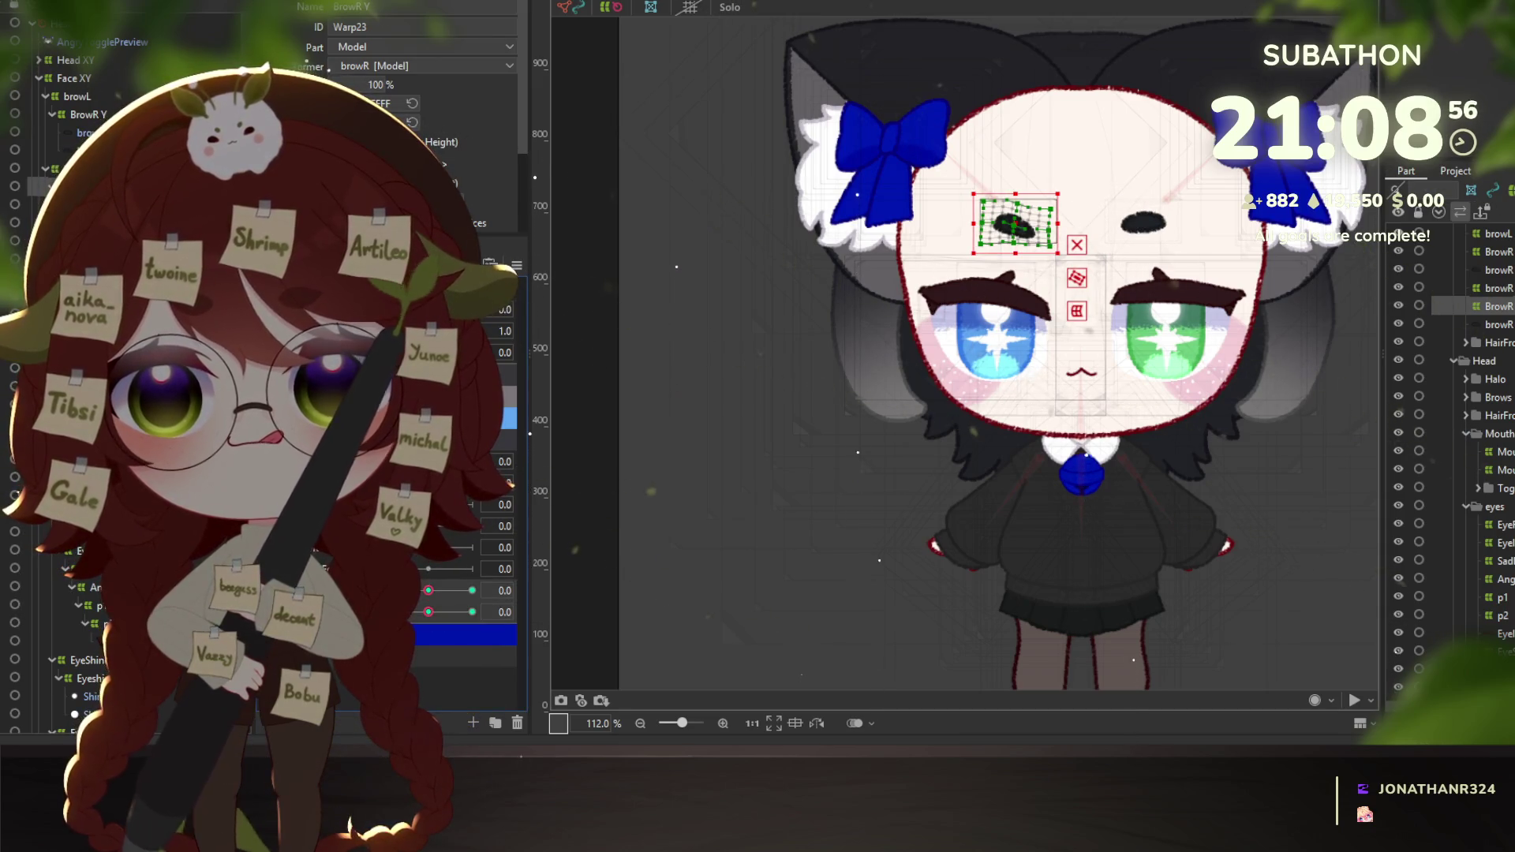
click(516, 266)
click(695, 382)
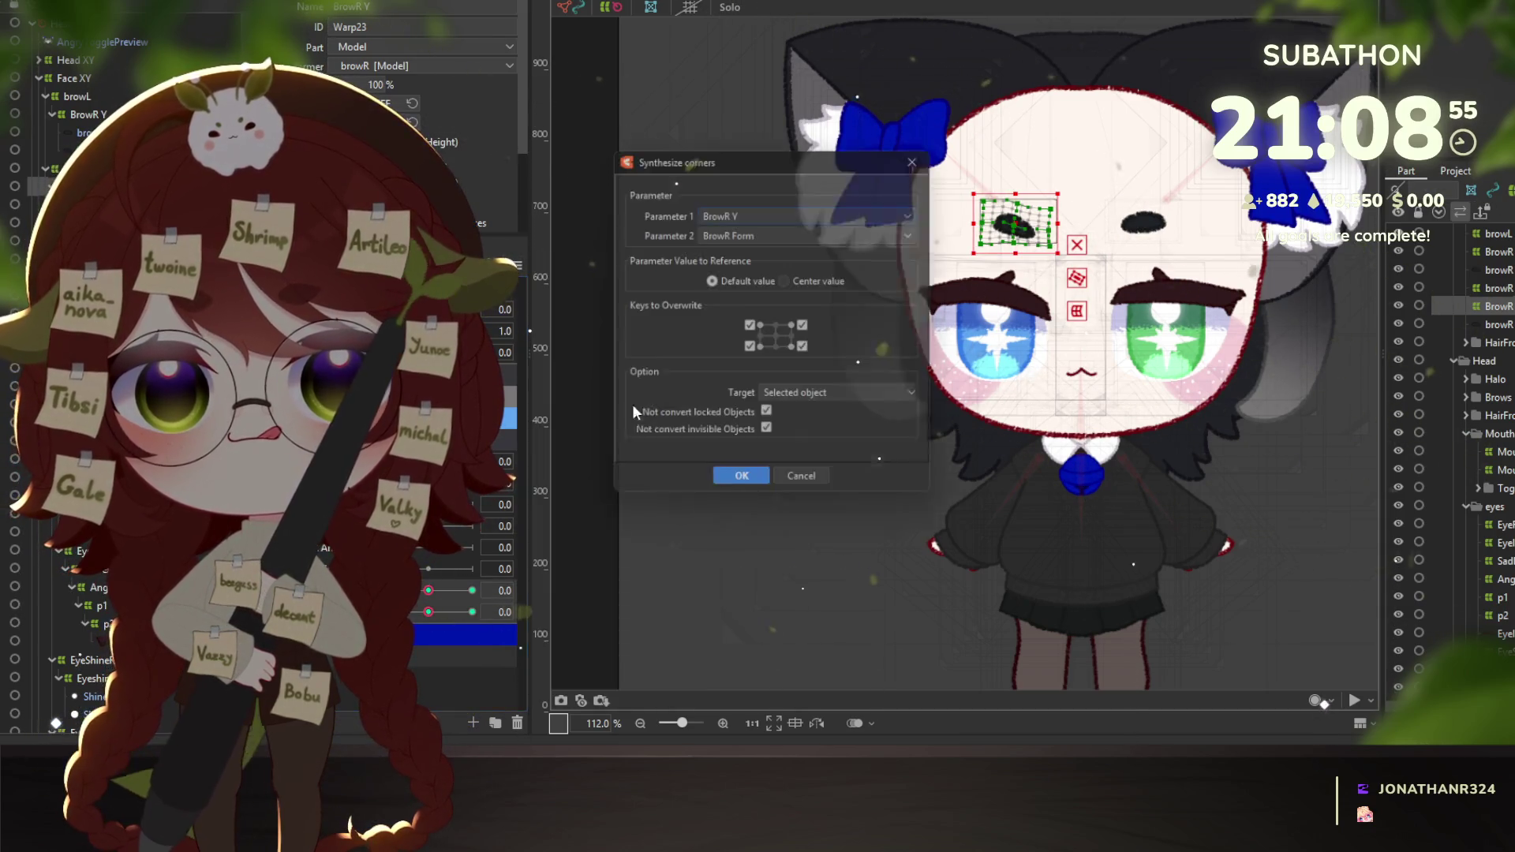
Synthesize BrowR Y/BrowR Form corner keyforms and preview the -1.0, 0.0 and 1.0 combinations.
click(737, 480)
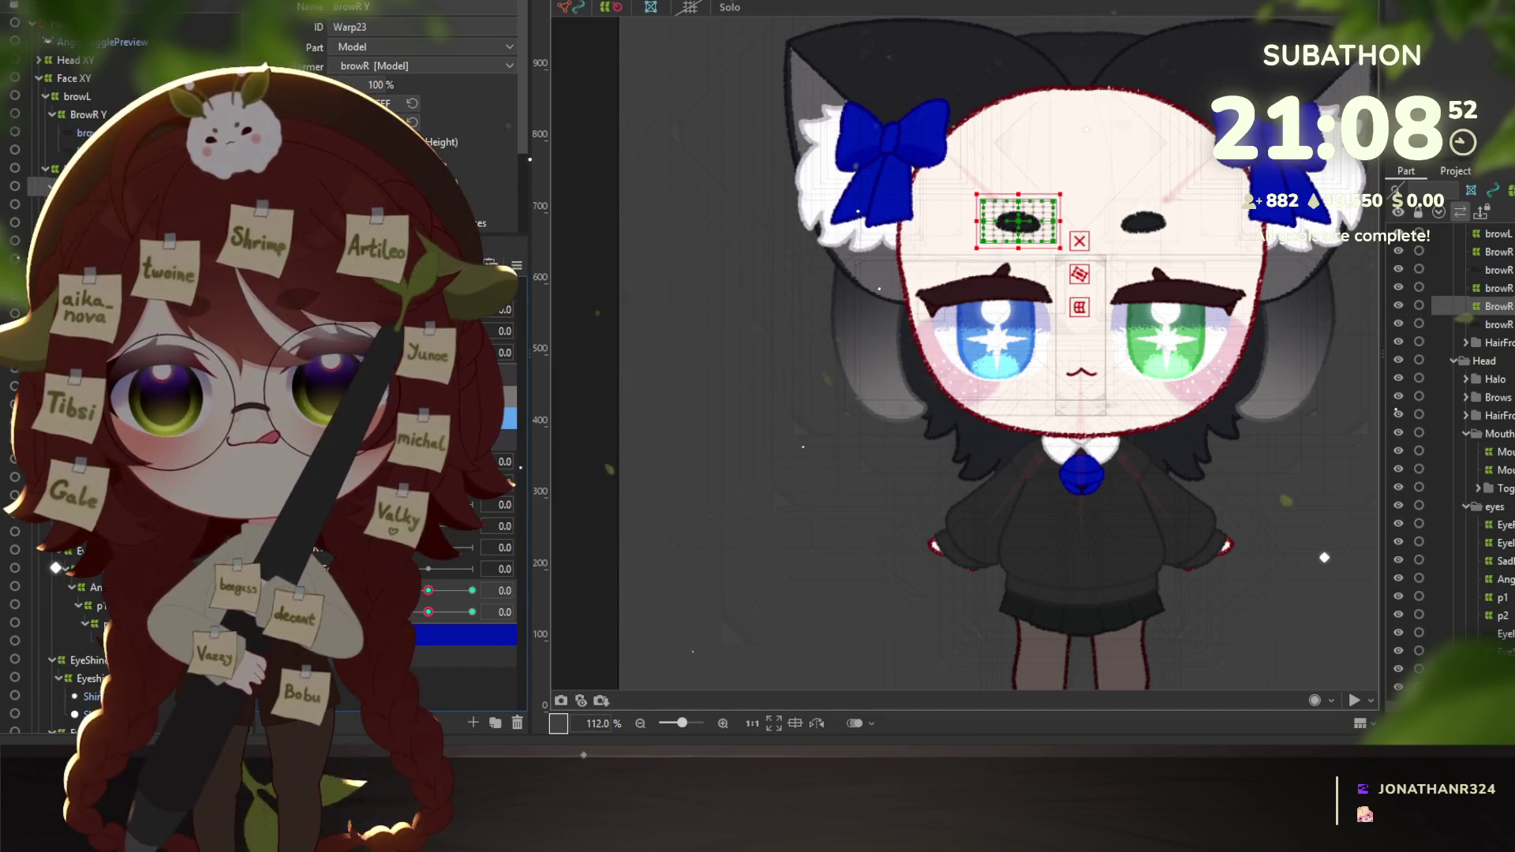
click(472, 331)
drag(472, 619, 486, 589)
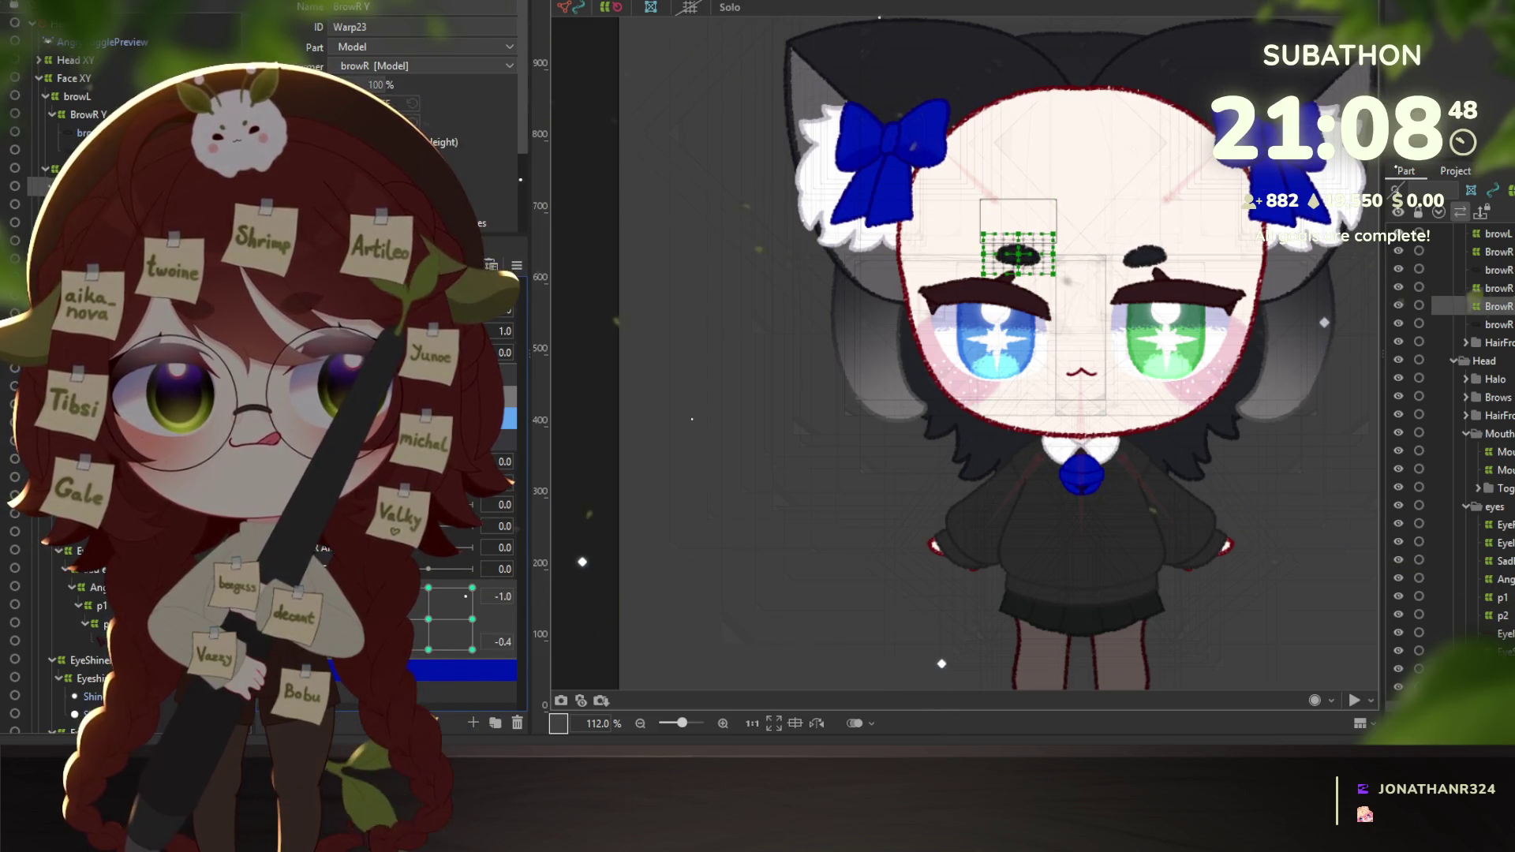
click(428, 619)
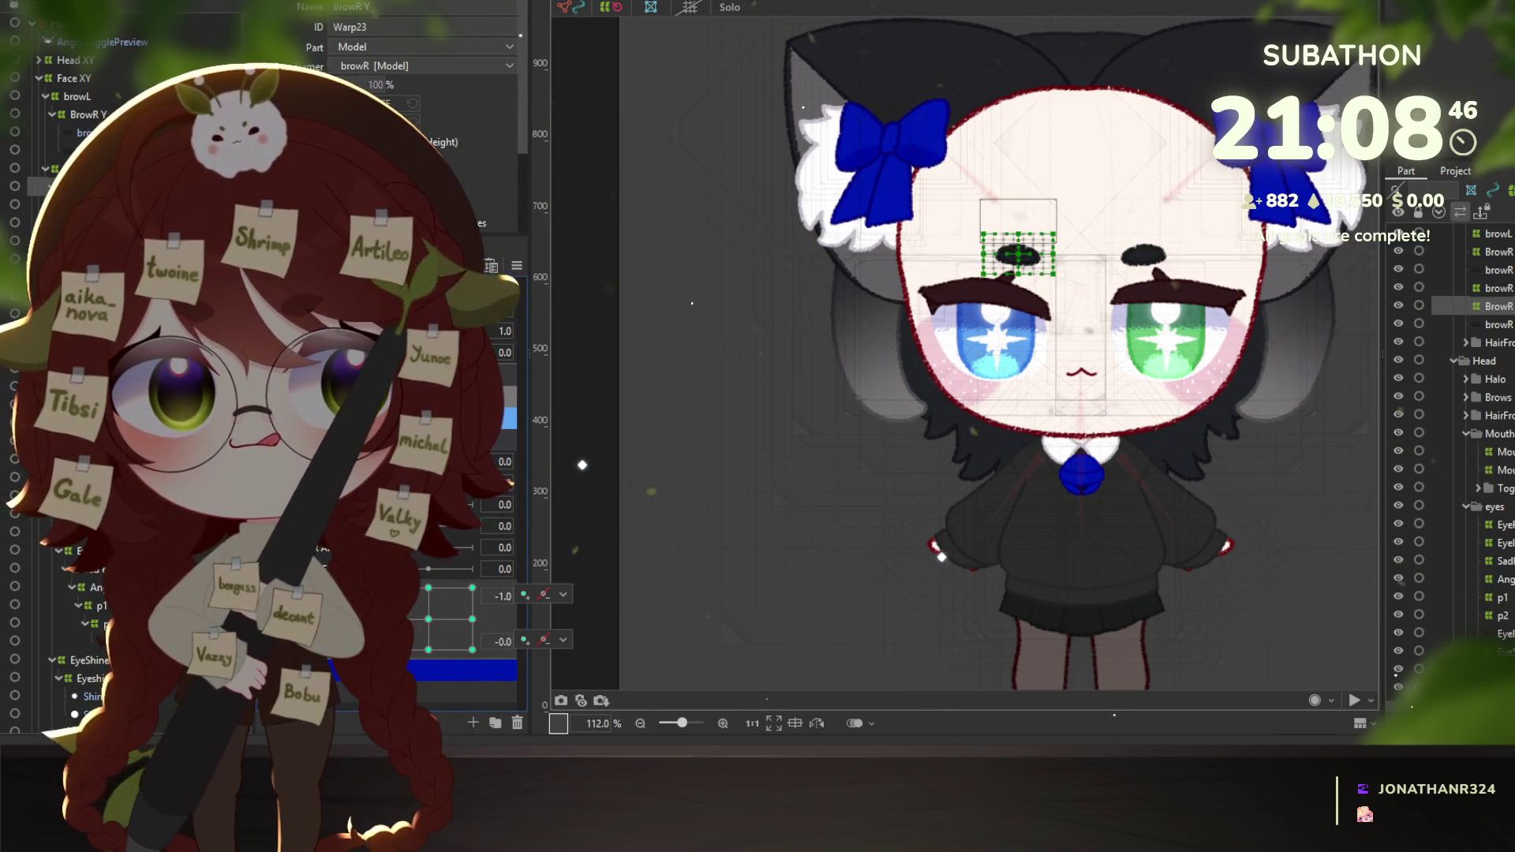
click(420, 618)
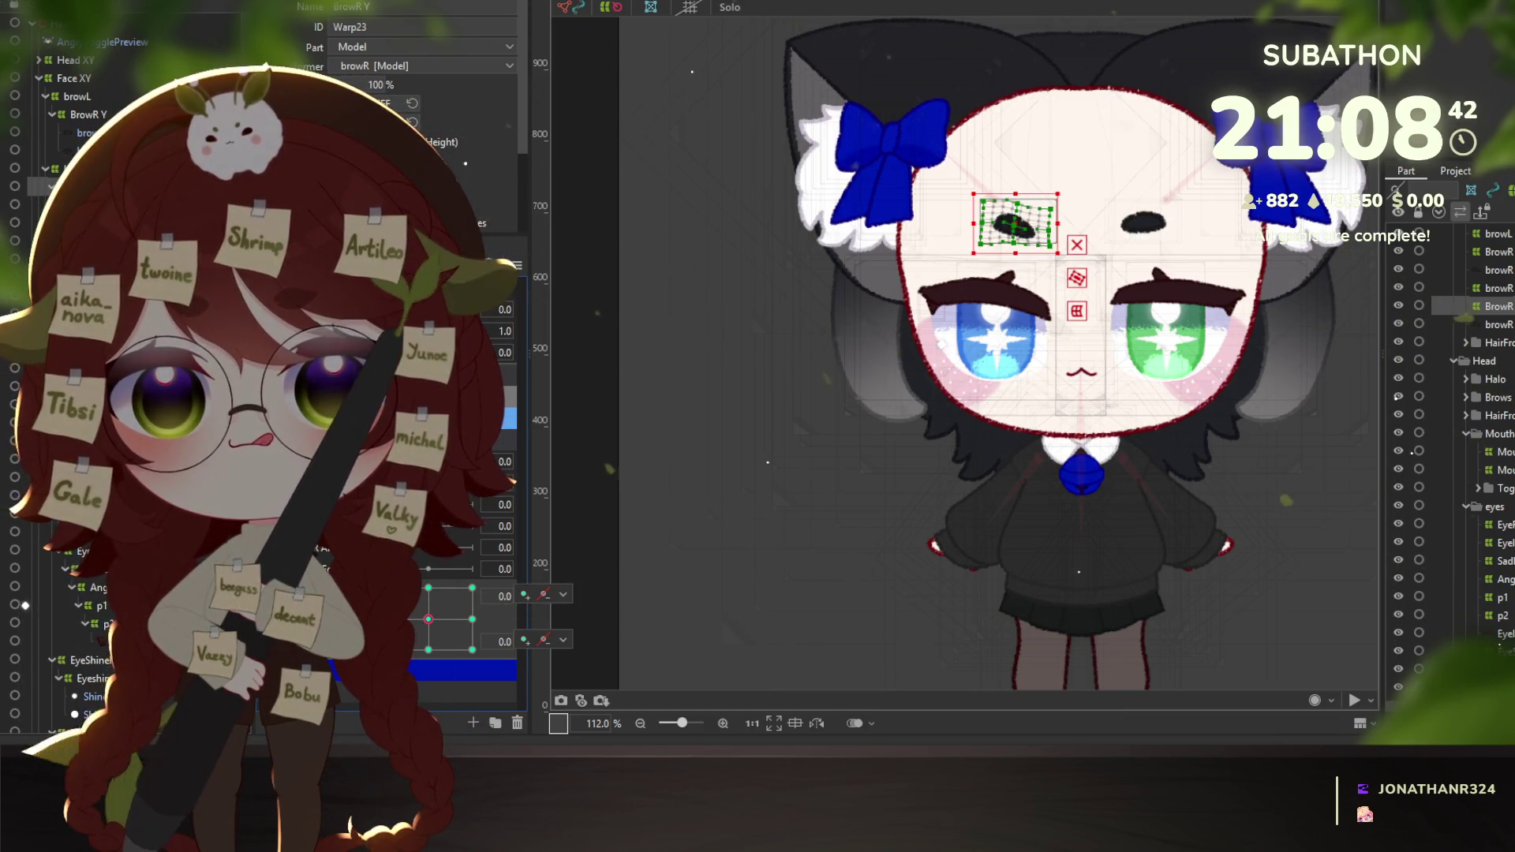
click(427, 588)
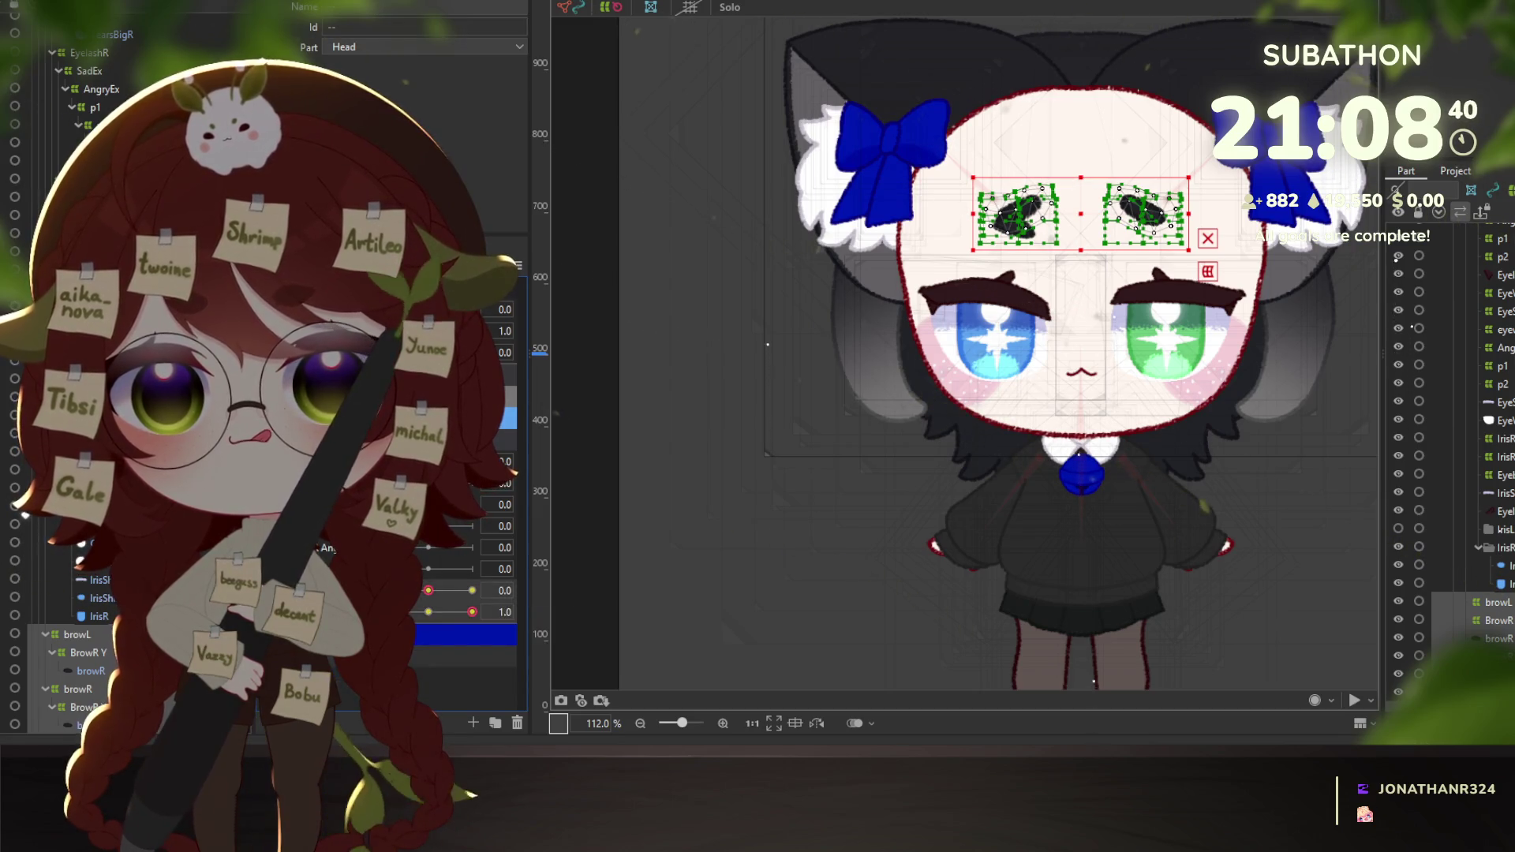
Nudge brow form to 0.9, then reselect the right brow's BrowR Y warp.
drag(472, 611, 418, 611)
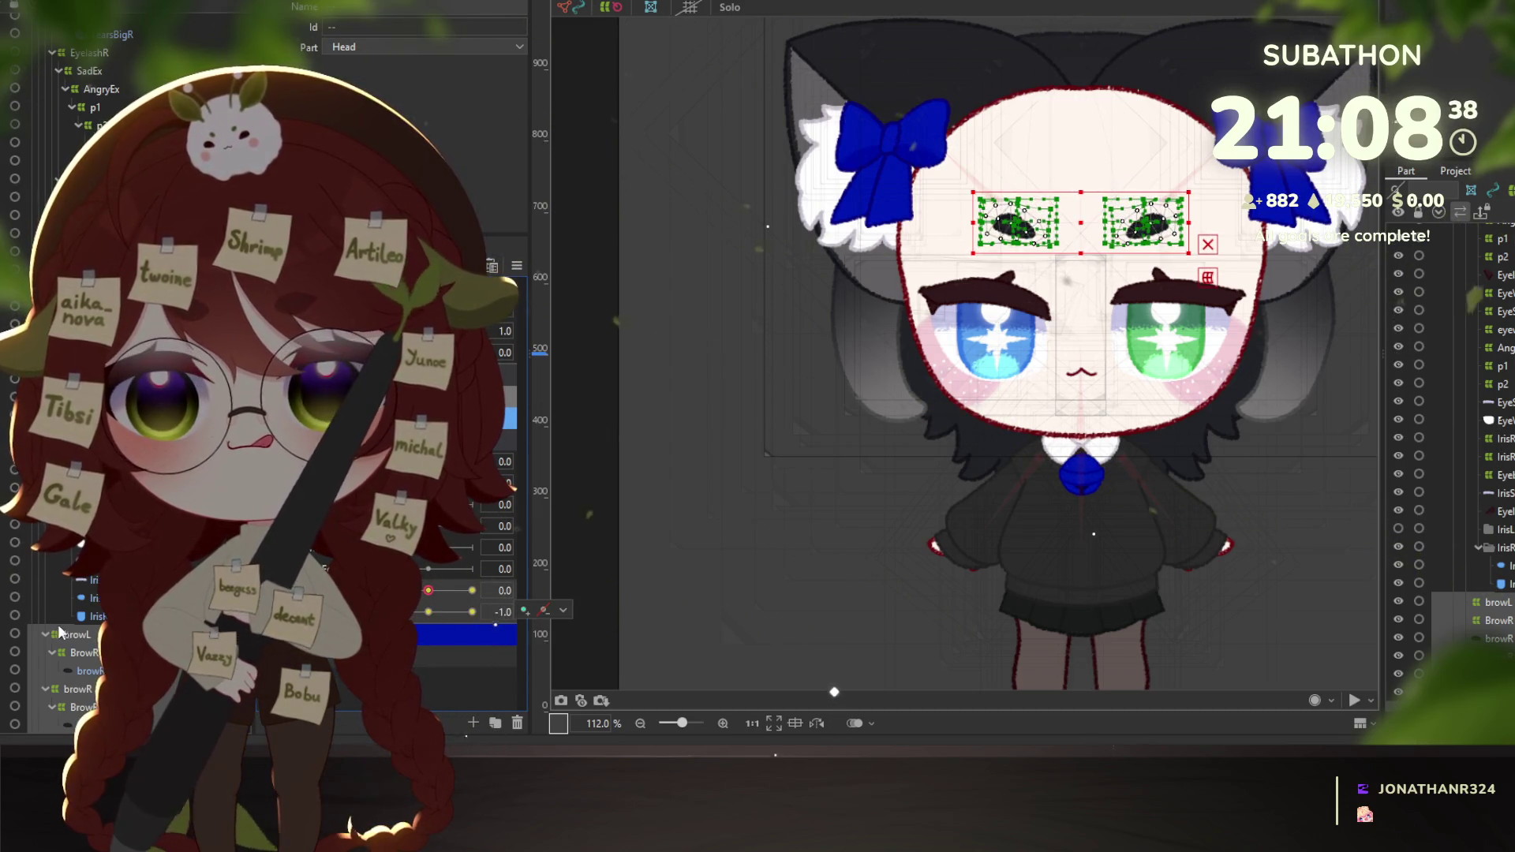
click(1491, 602)
ctrl+click(91, 659)
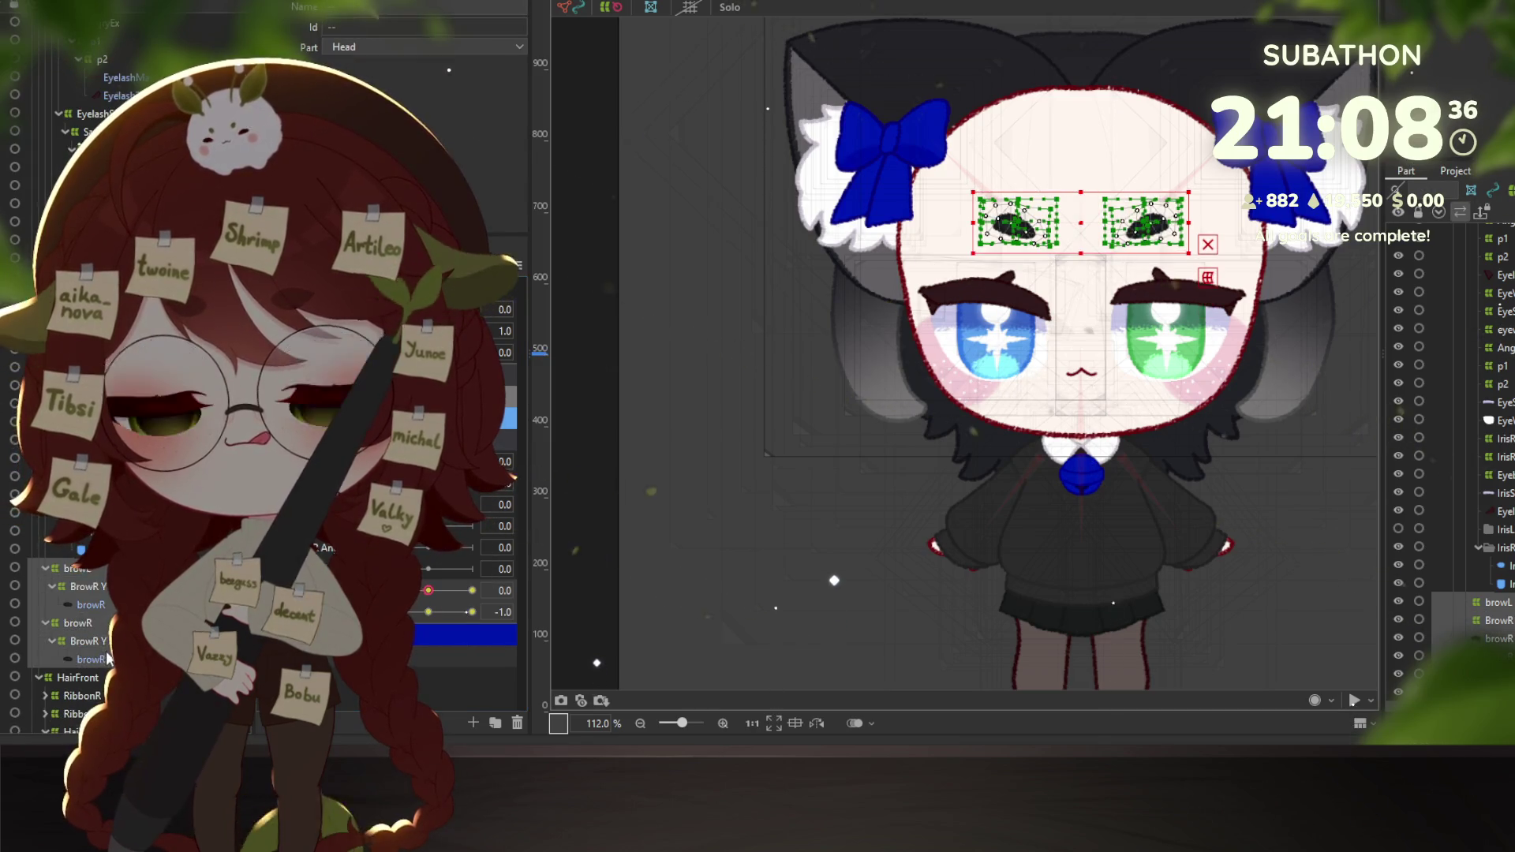
click(59, 187)
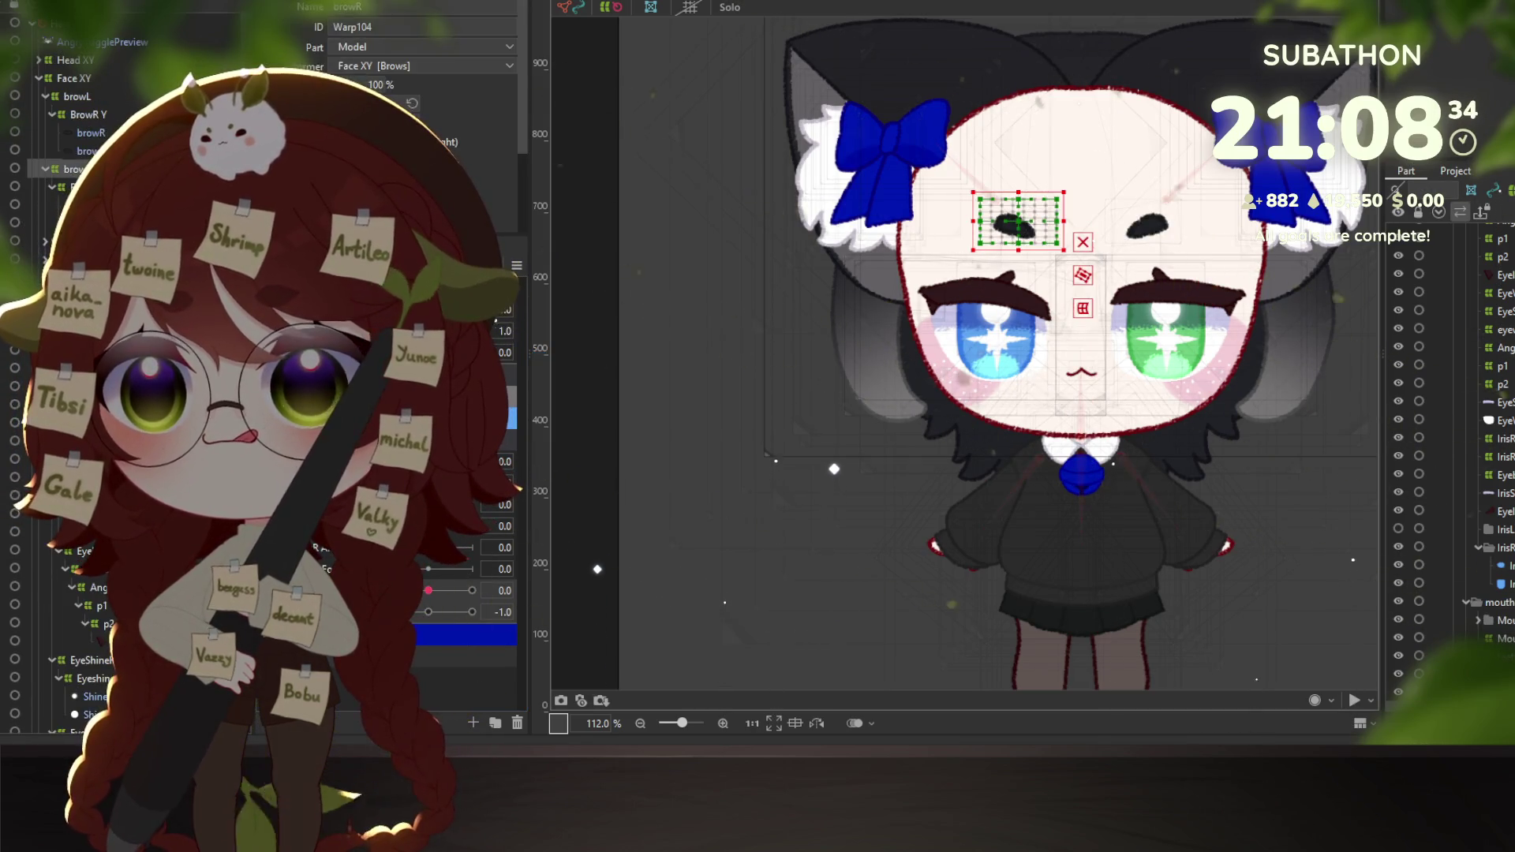
Preview the brow warp at its extreme corner, reset it, and open Physics and Scene Blending settings.
click(426, 614)
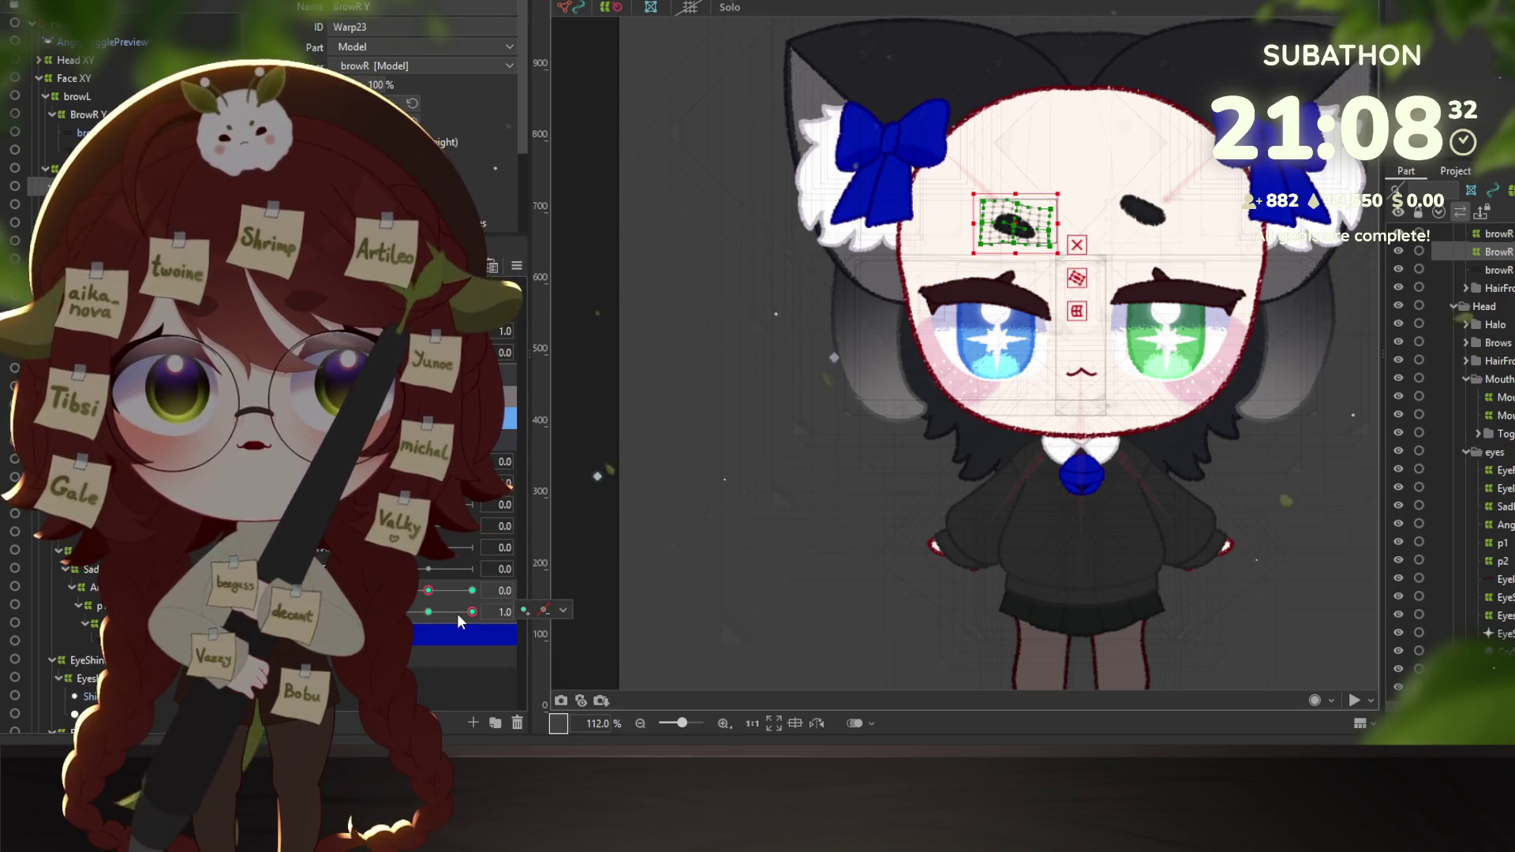
mouse_move(428, 618)
mouse_down()
mouse_move(511, 644)
mouse_move(436, 651)
mouse_up()
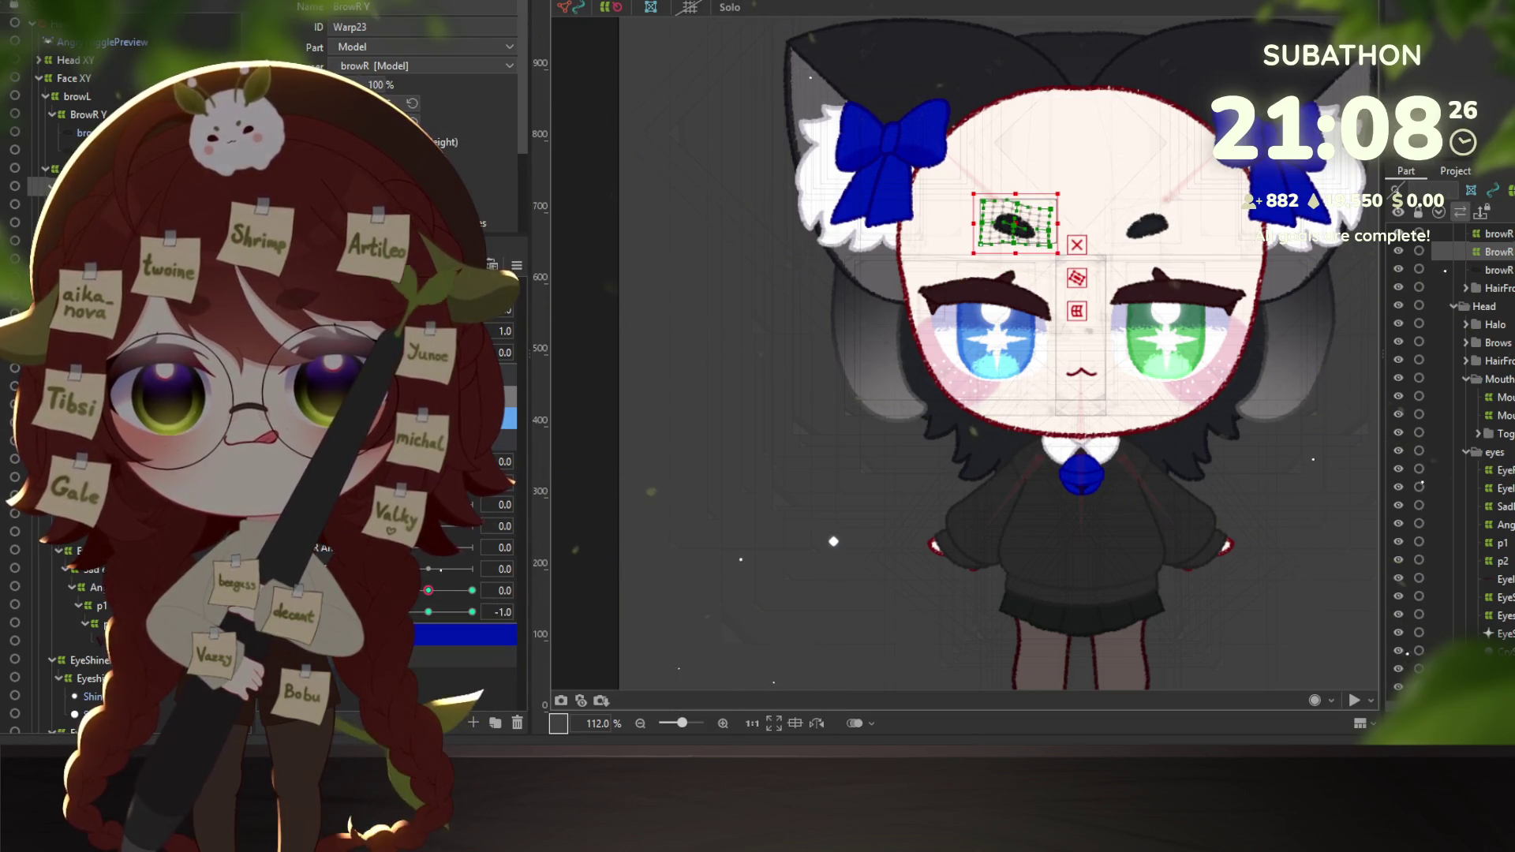
key(Escape)
mouse_move(428, 590)
mouse_down()
mouse_move(442, 592)
mouse_move(419, 592)
mouse_move(437, 593)
mouse_move(429, 607)
mouse_up()
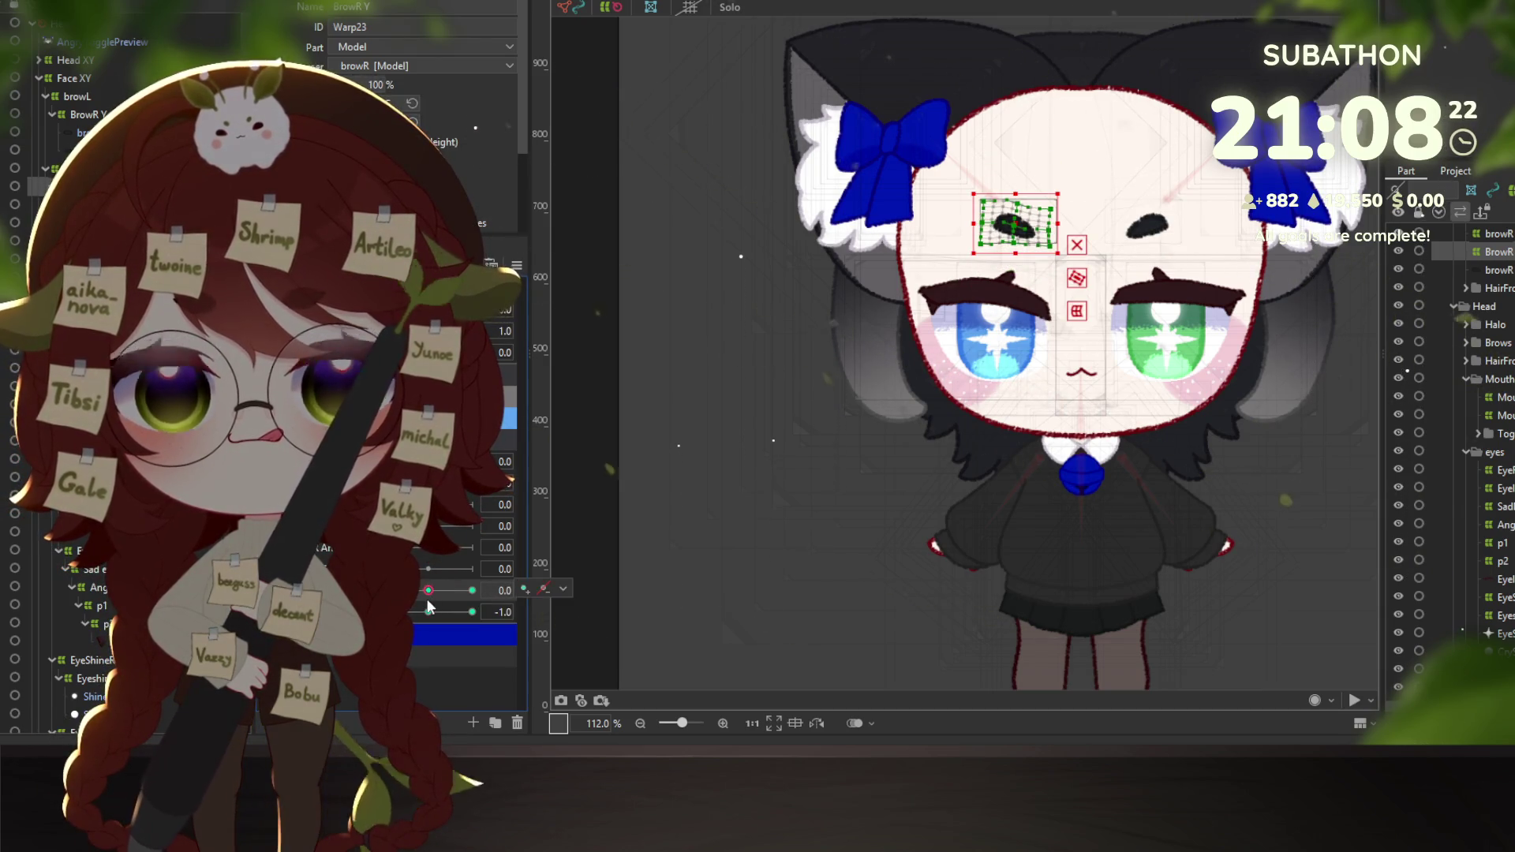
click(150, 2)
click(142, 228)
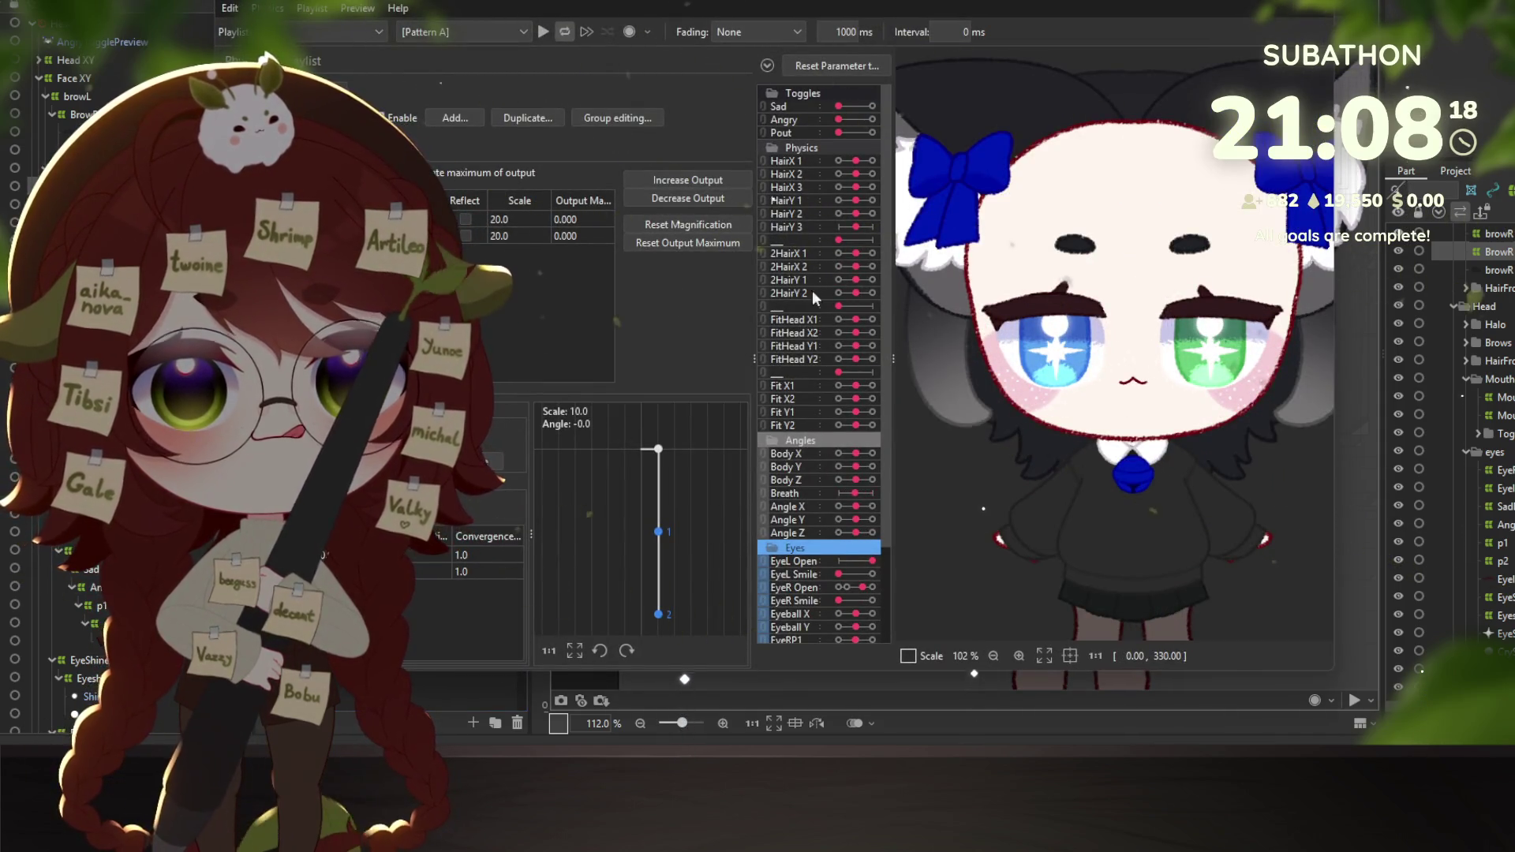
Preview the Angry expression with BrowR Y and BrowR Form lowered under Brows, then close physics.
click(871, 119)
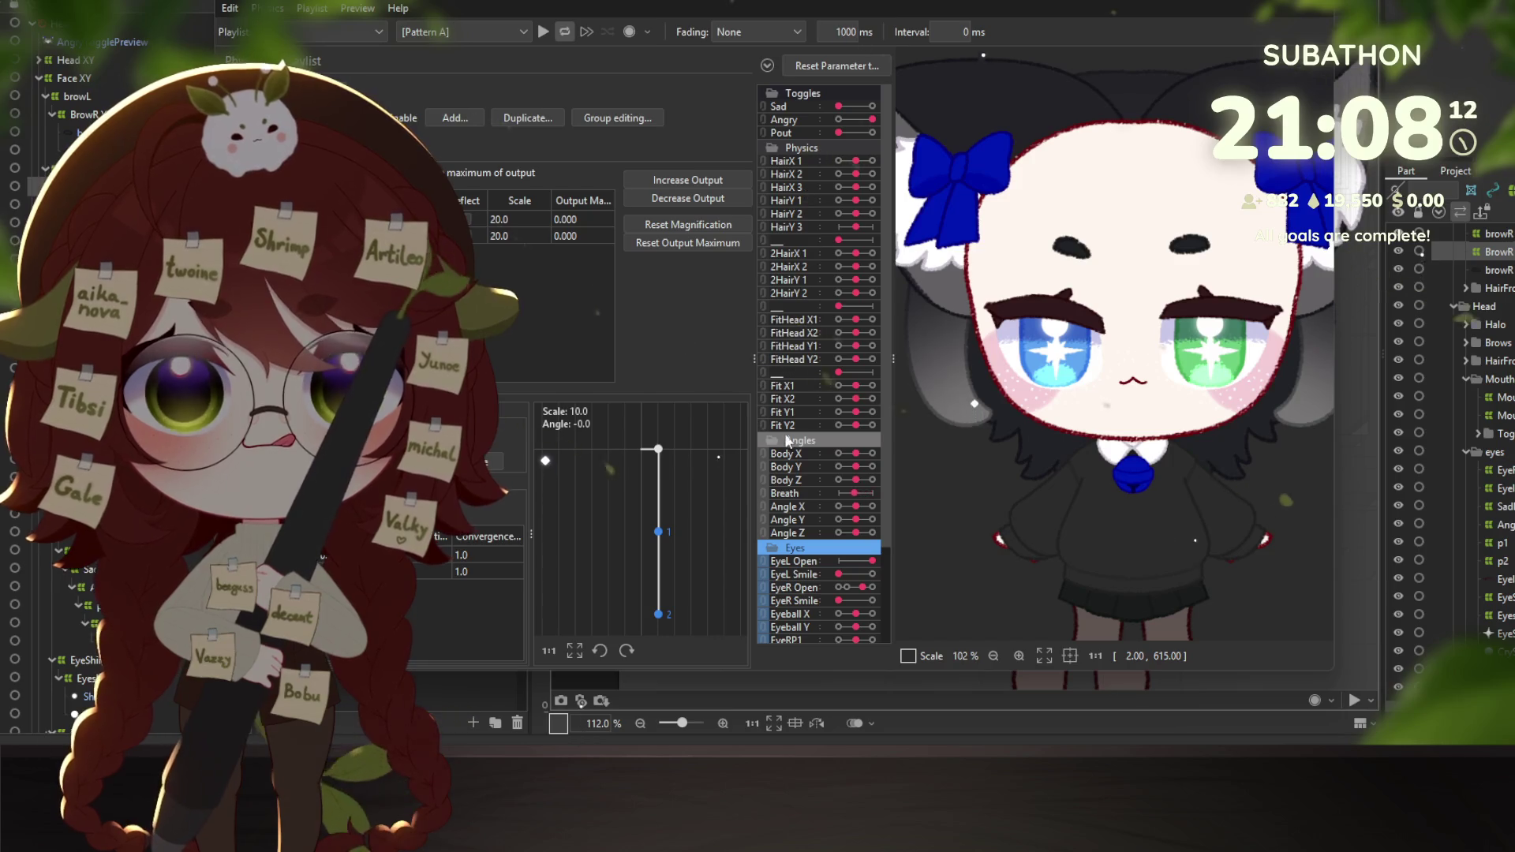
scroll(809, 495, down, 3)
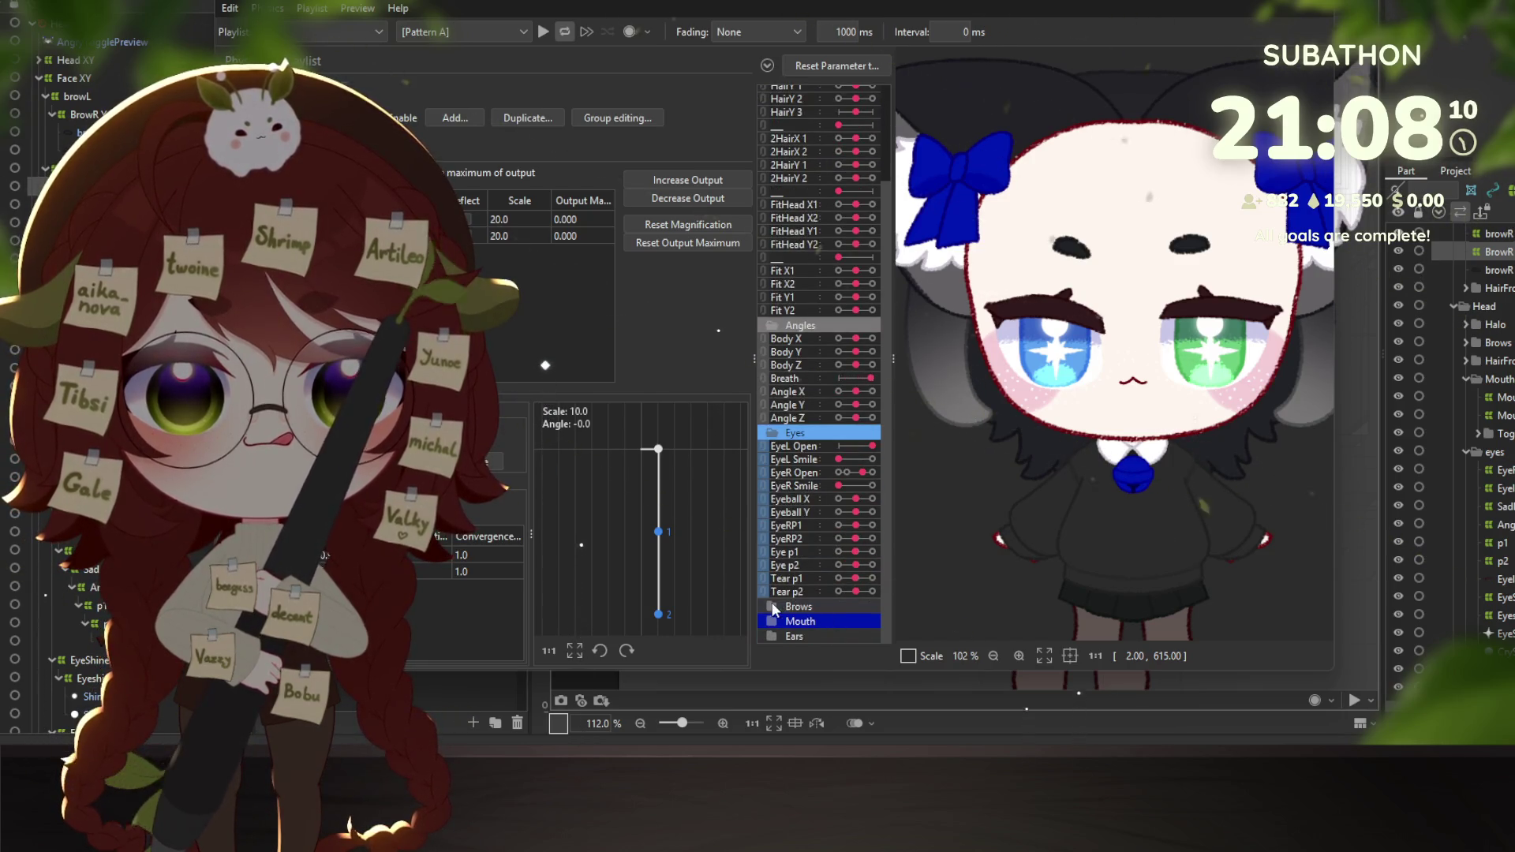
click(773, 606)
drag(856, 612, 837, 613)
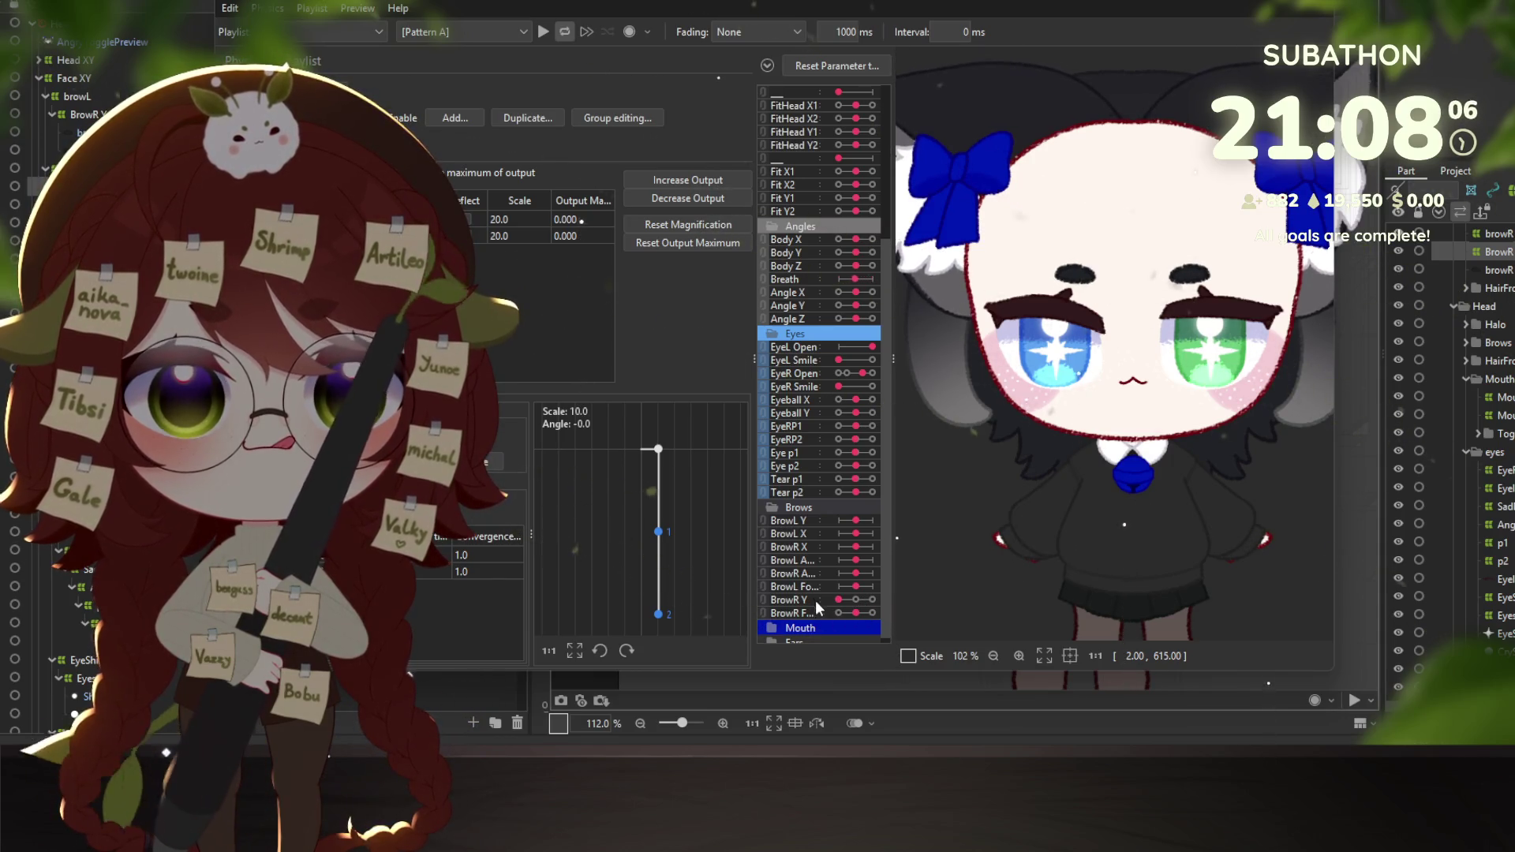
drag(864, 600, 815, 607)
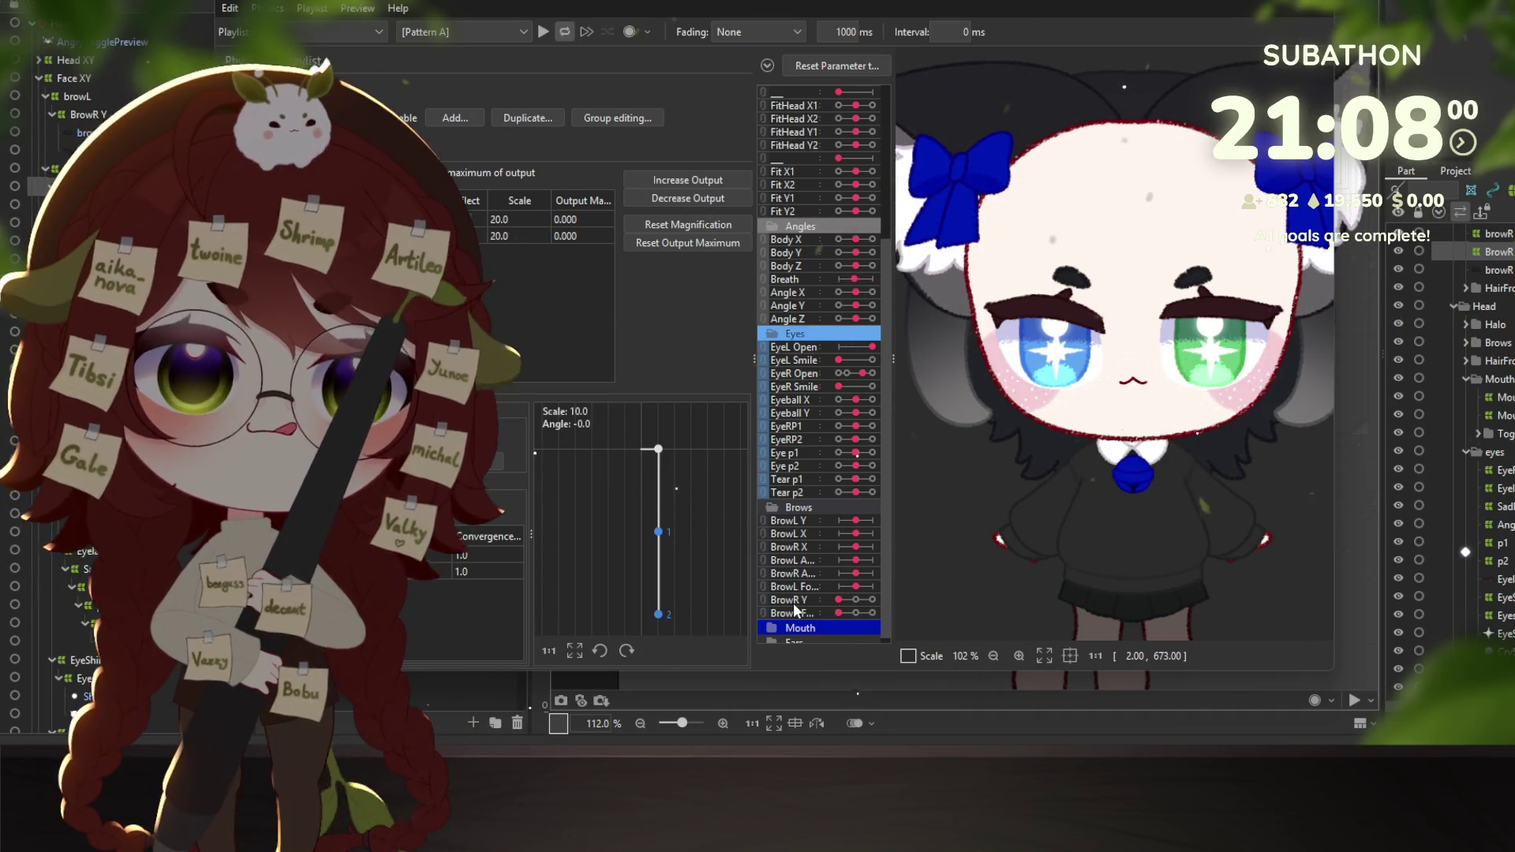
scroll(808, 532, up, 5)
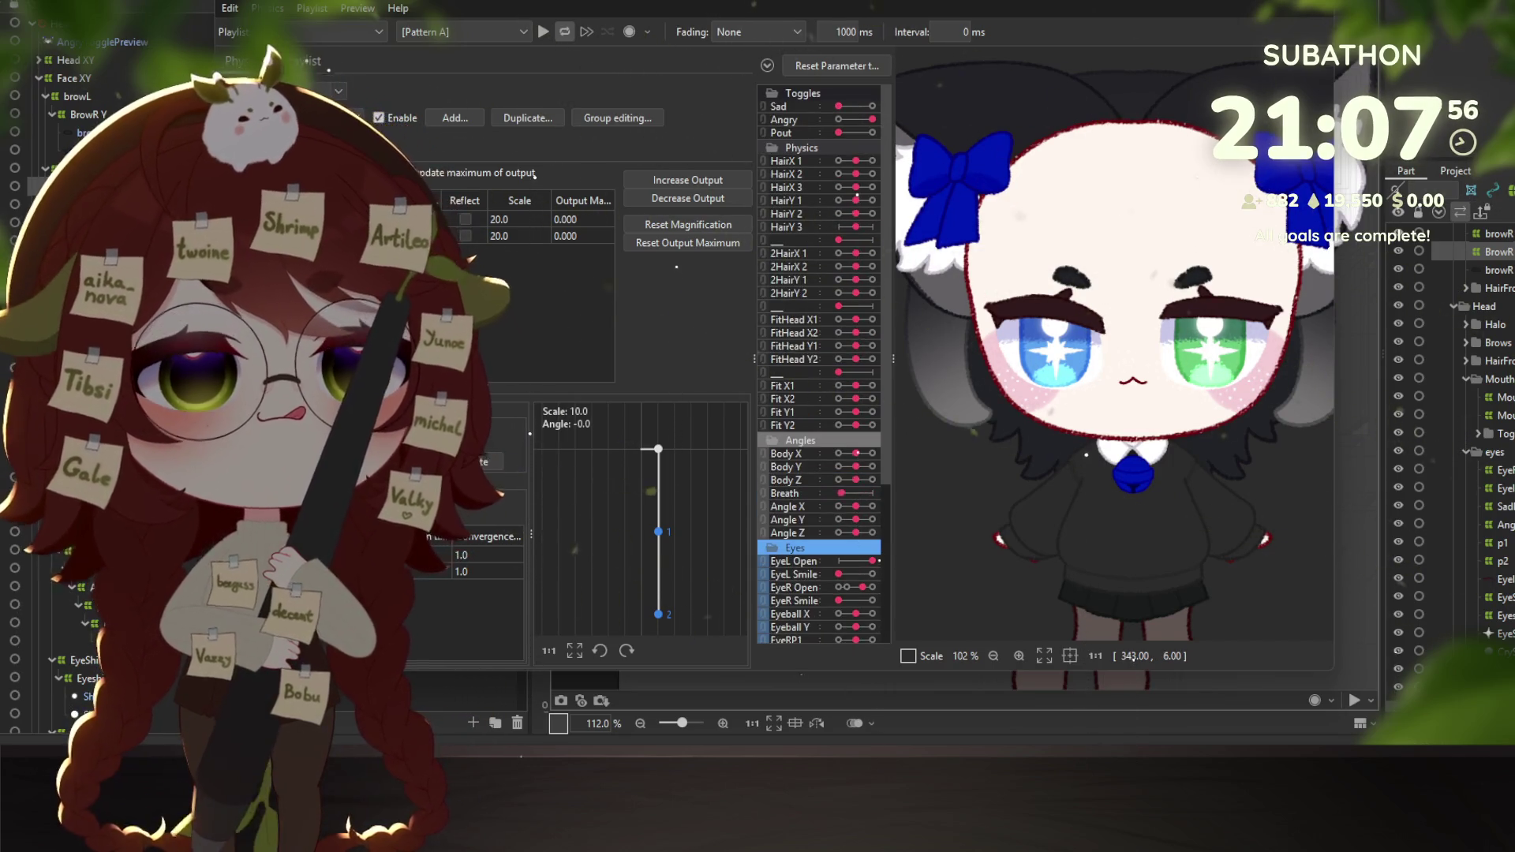
key(Escape)
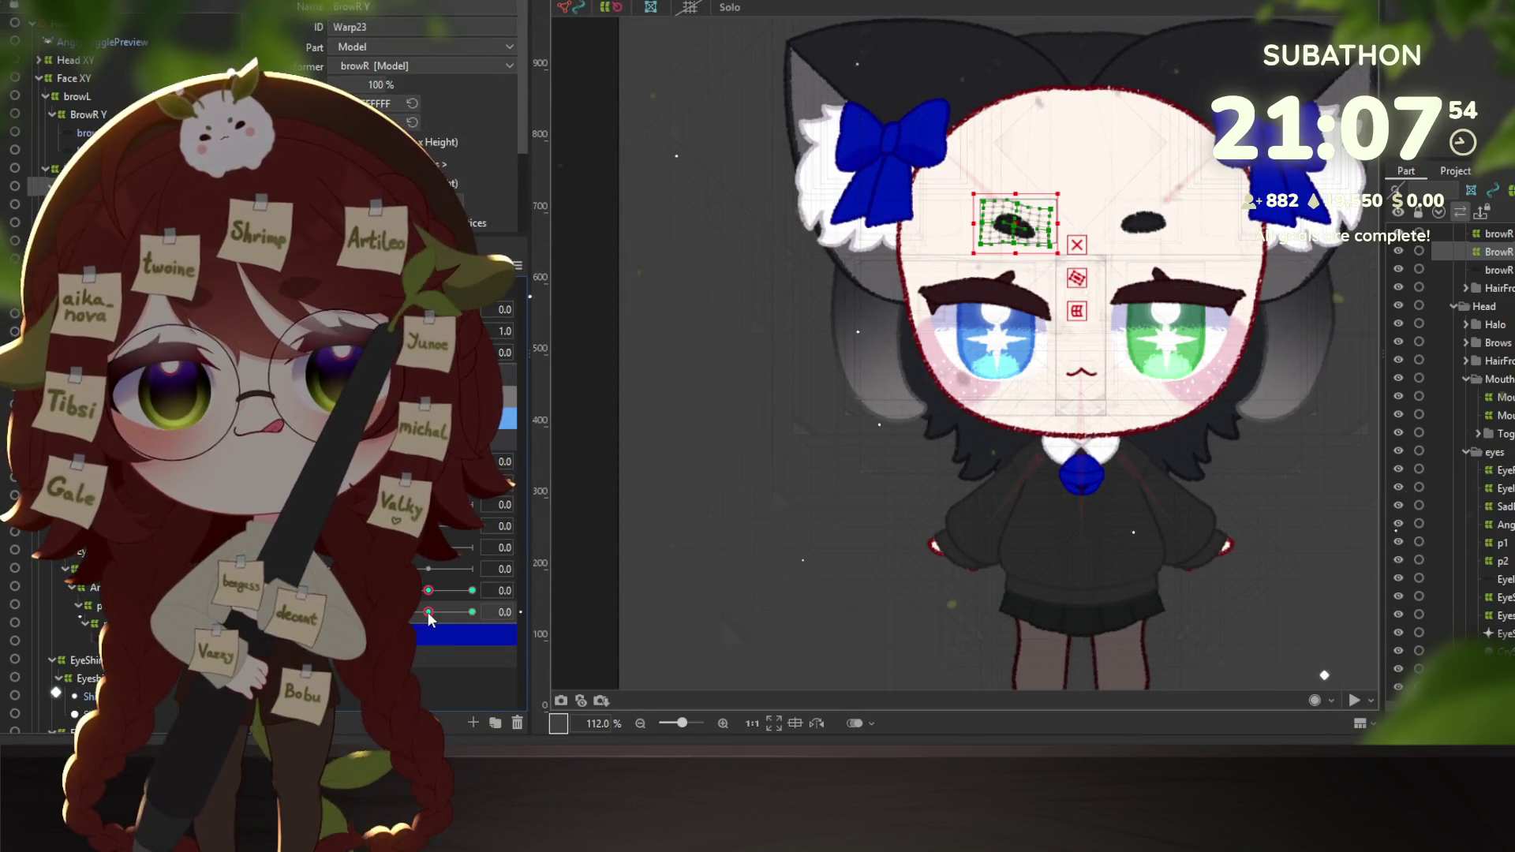
Reset BrowR Form to neutral and step BrowR Y through its -1, 0 and 1 keys.
click(428, 612)
right_click(428, 612)
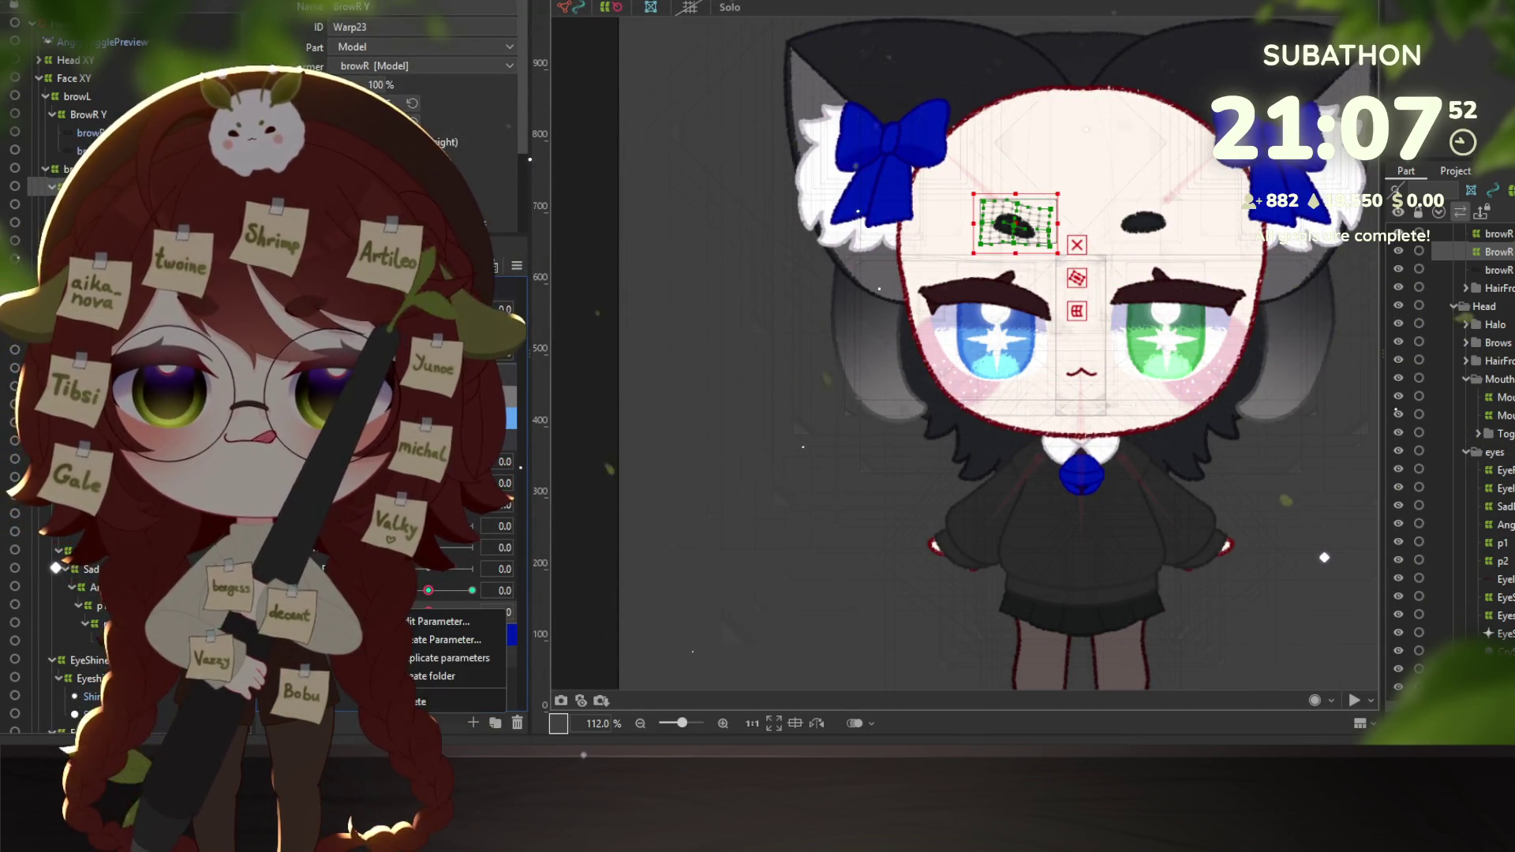
key(Escape)
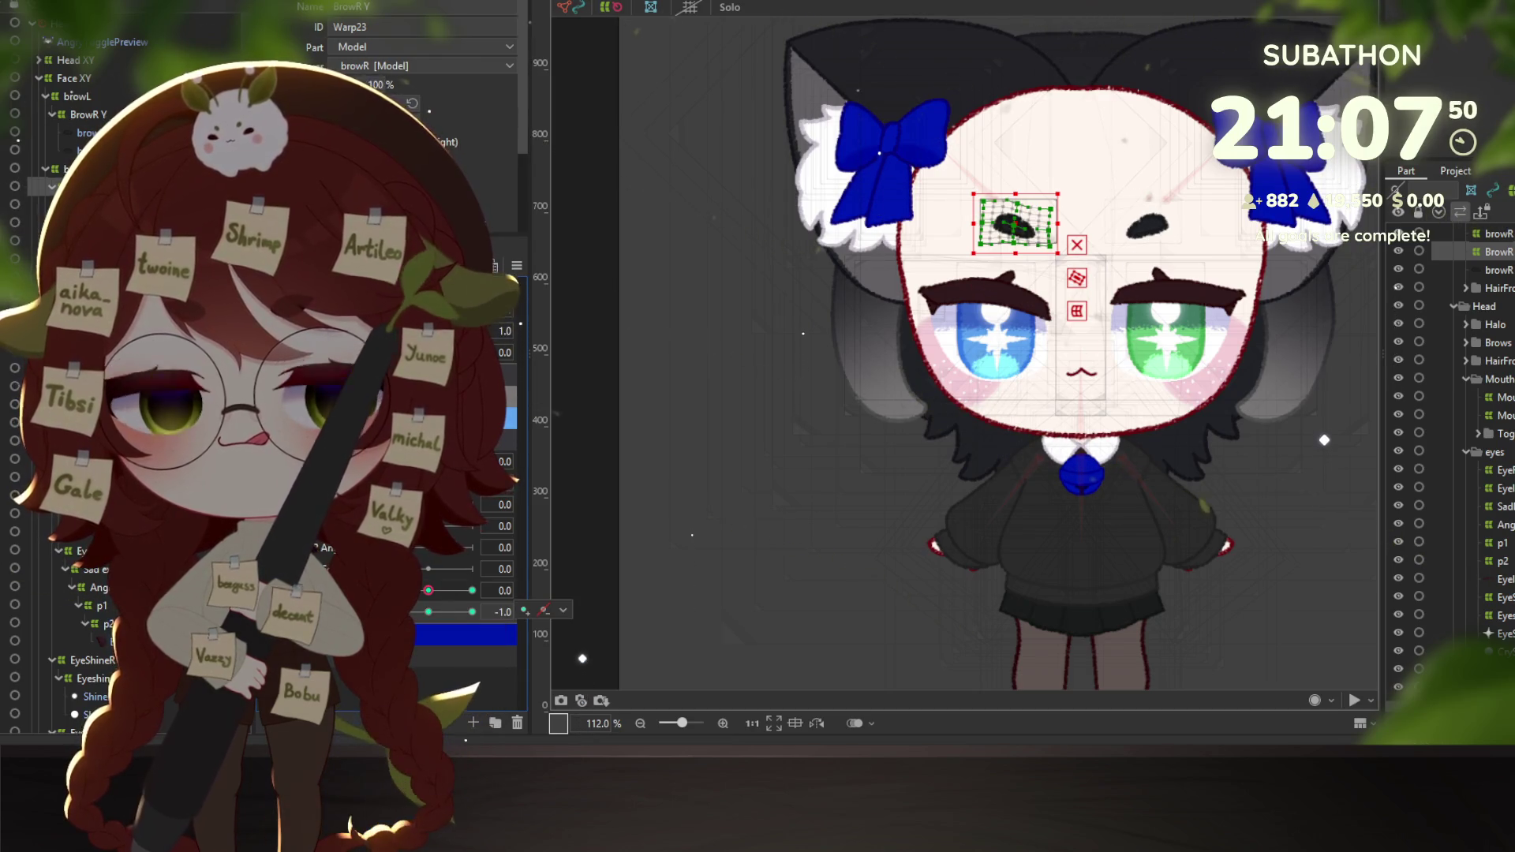
click(428, 590)
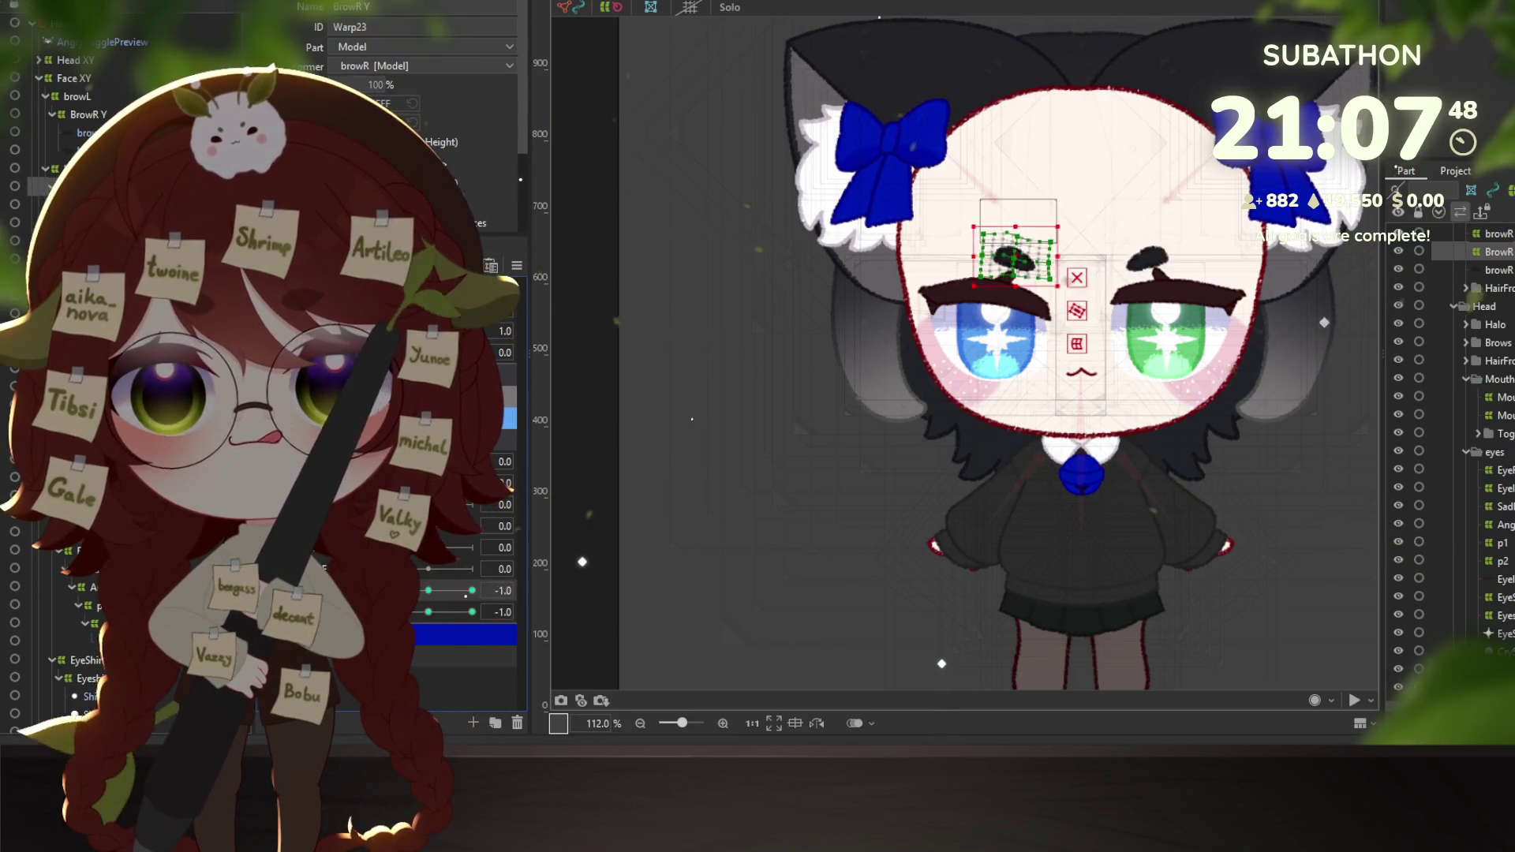
drag(466, 596, 432, 590)
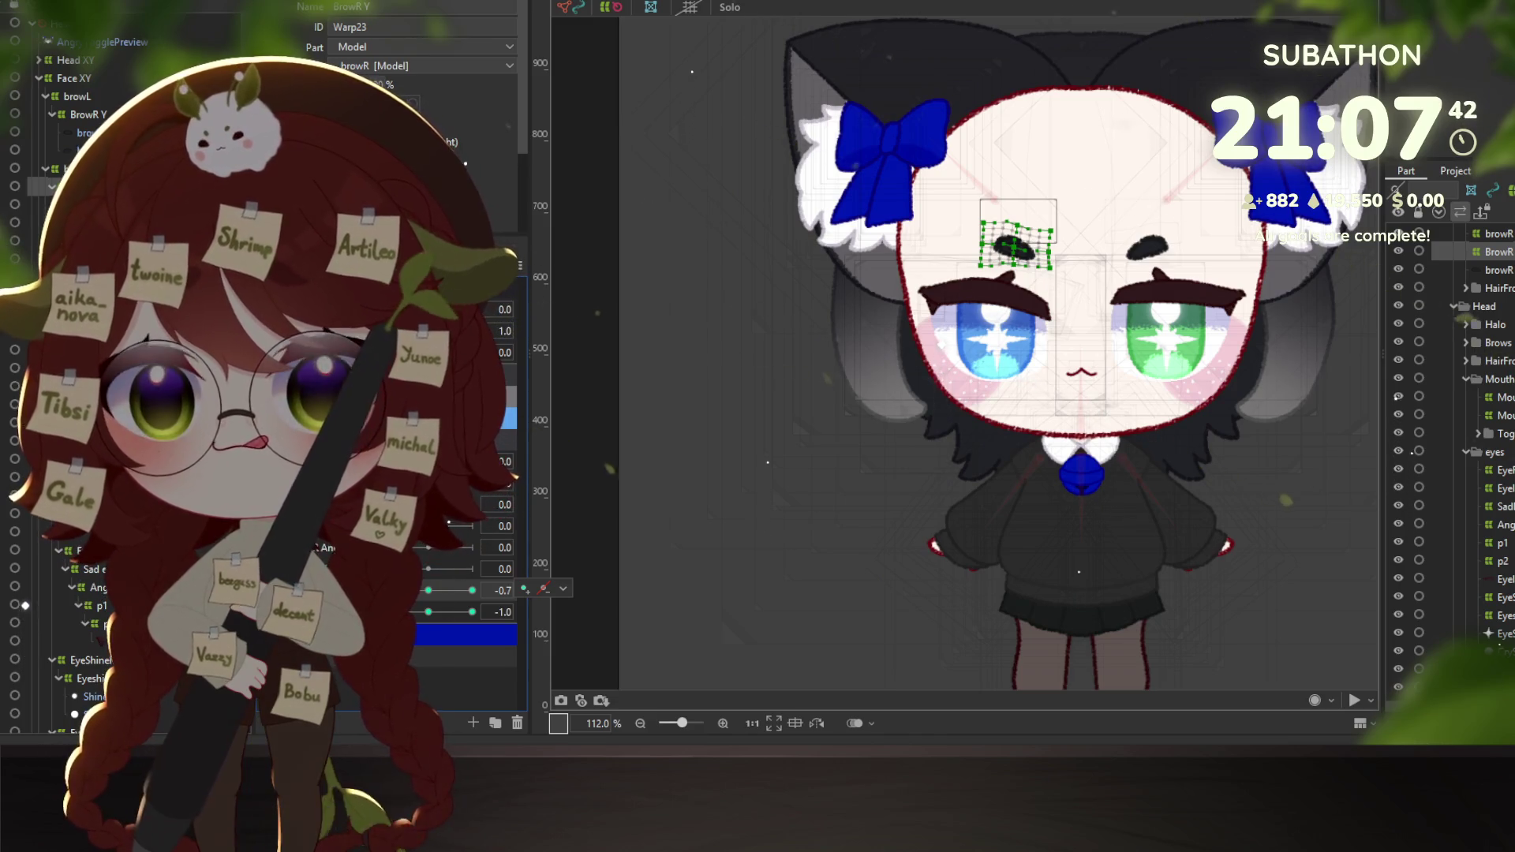
click(472, 590)
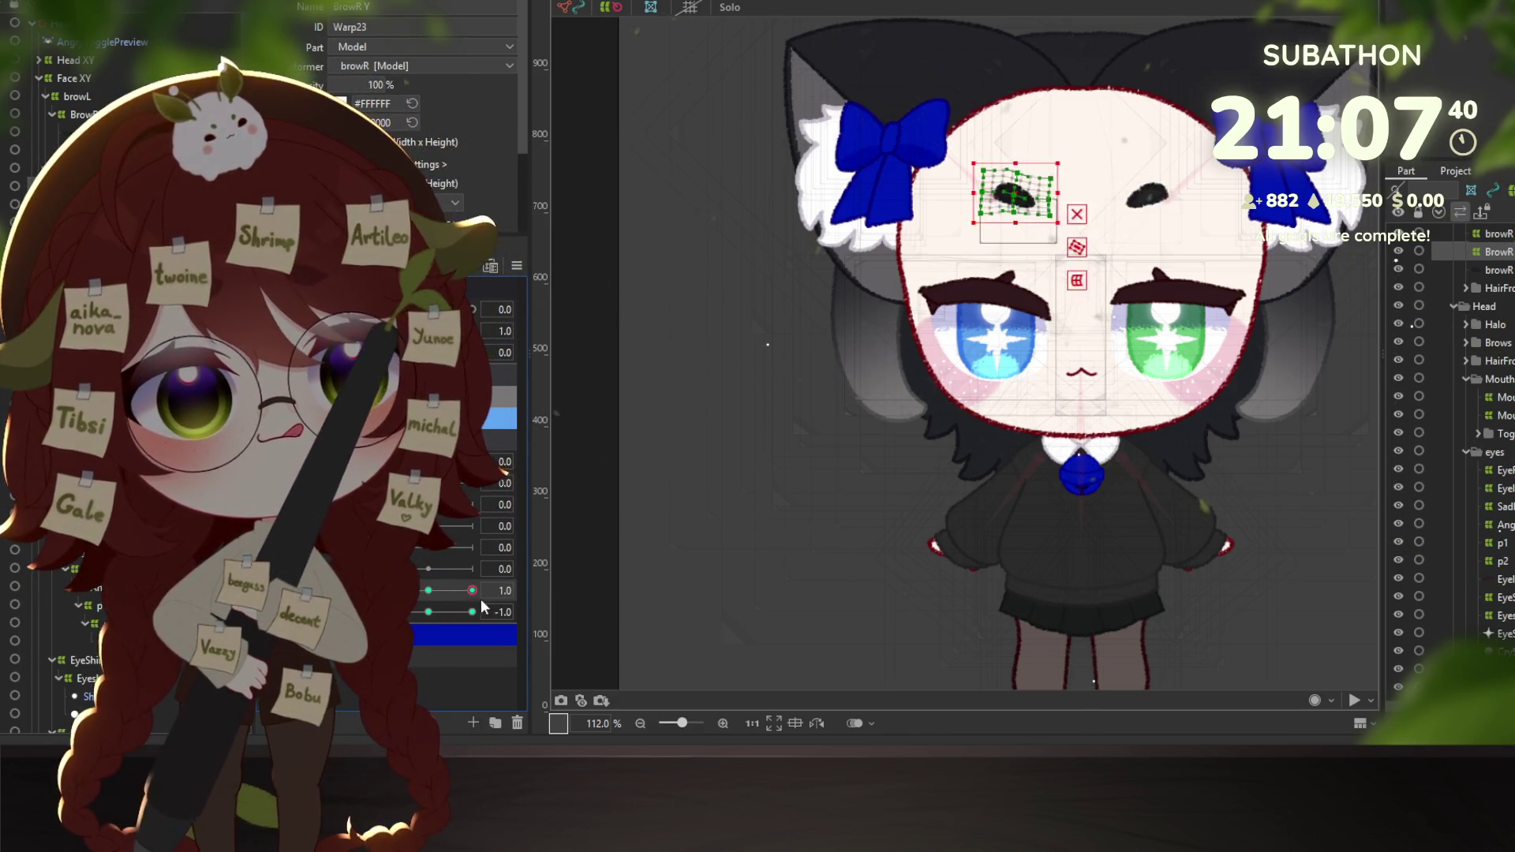
click(428, 590)
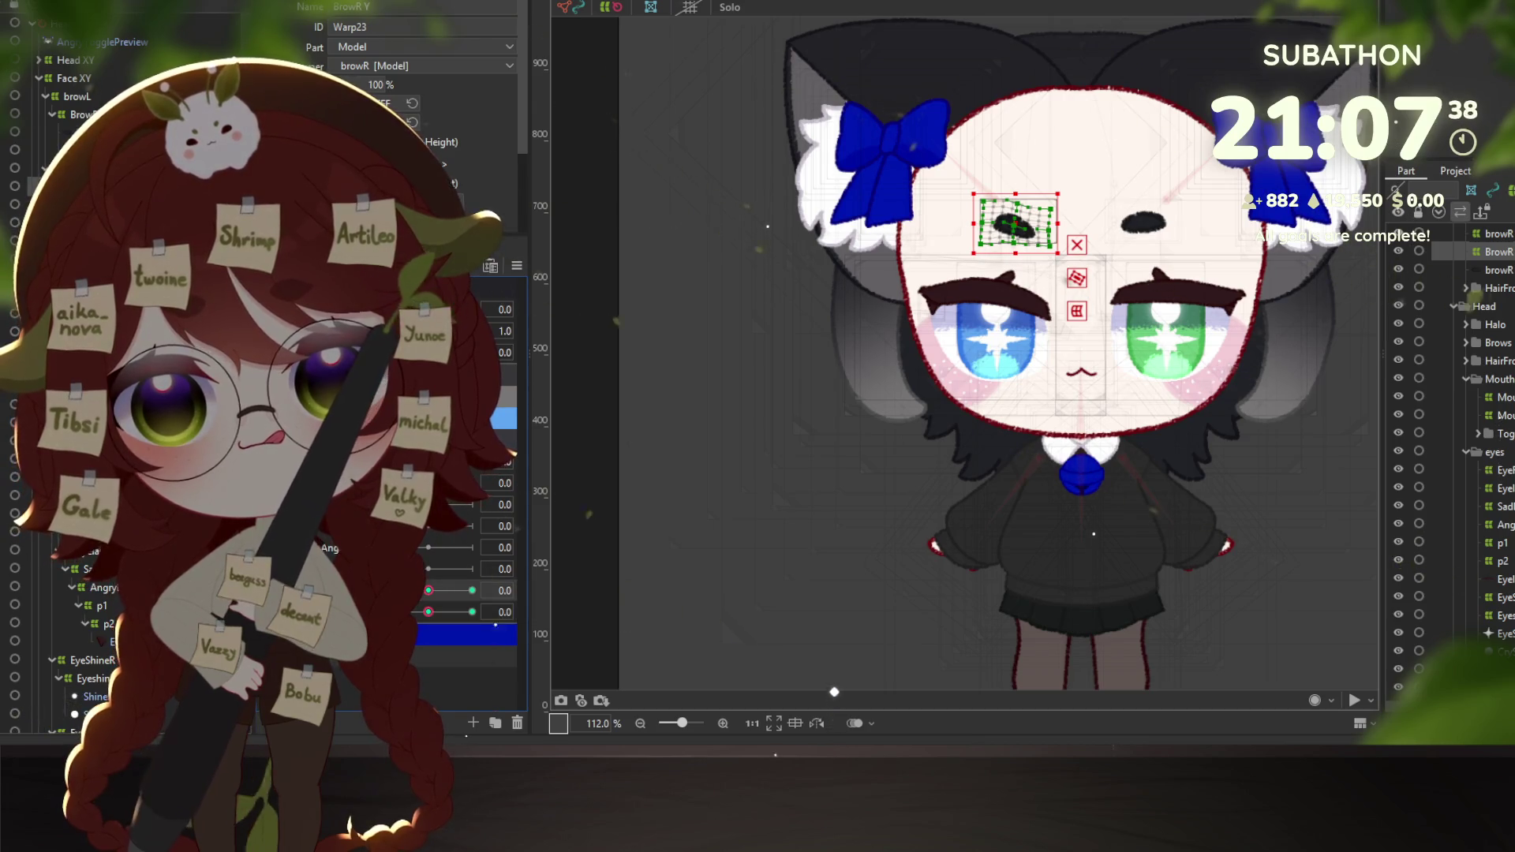
click(471, 590)
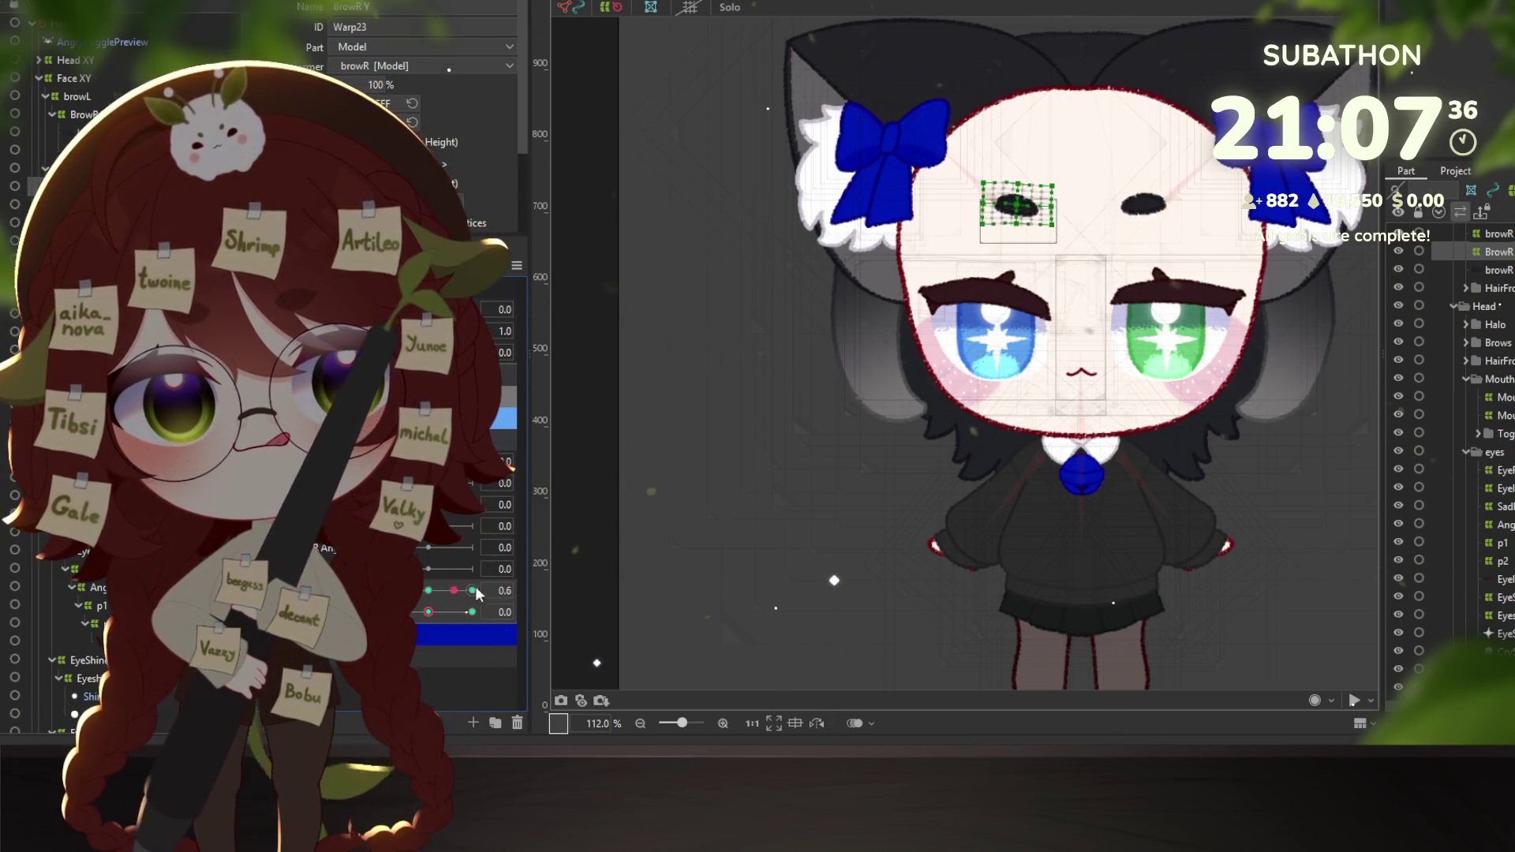
Sweep BrowR Form between 1.0 and -1.0, then return both parameters to 0.0.
drag(429, 612, 387, 612)
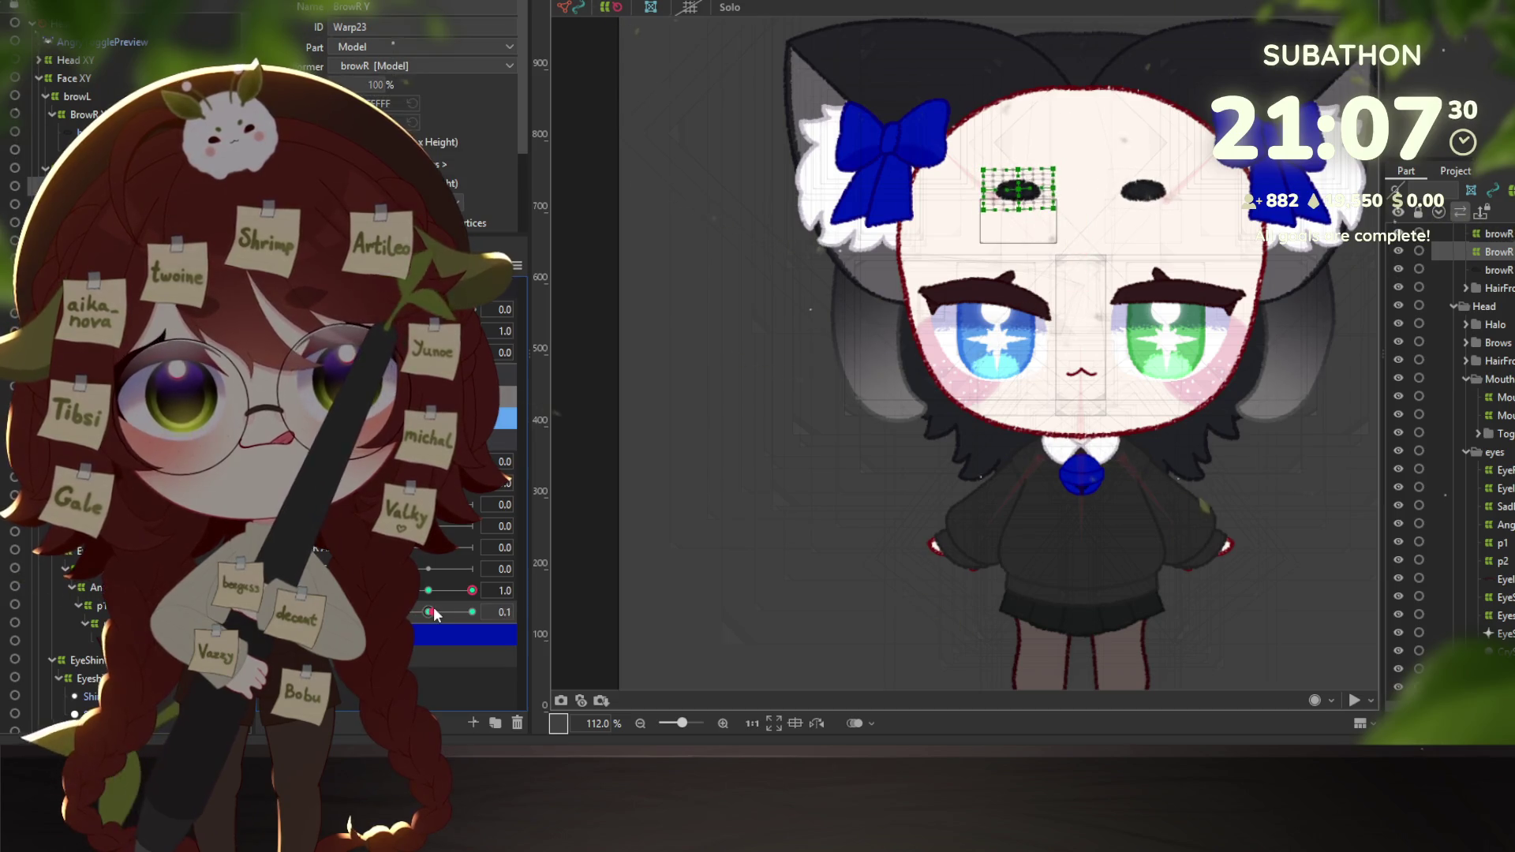
click(472, 612)
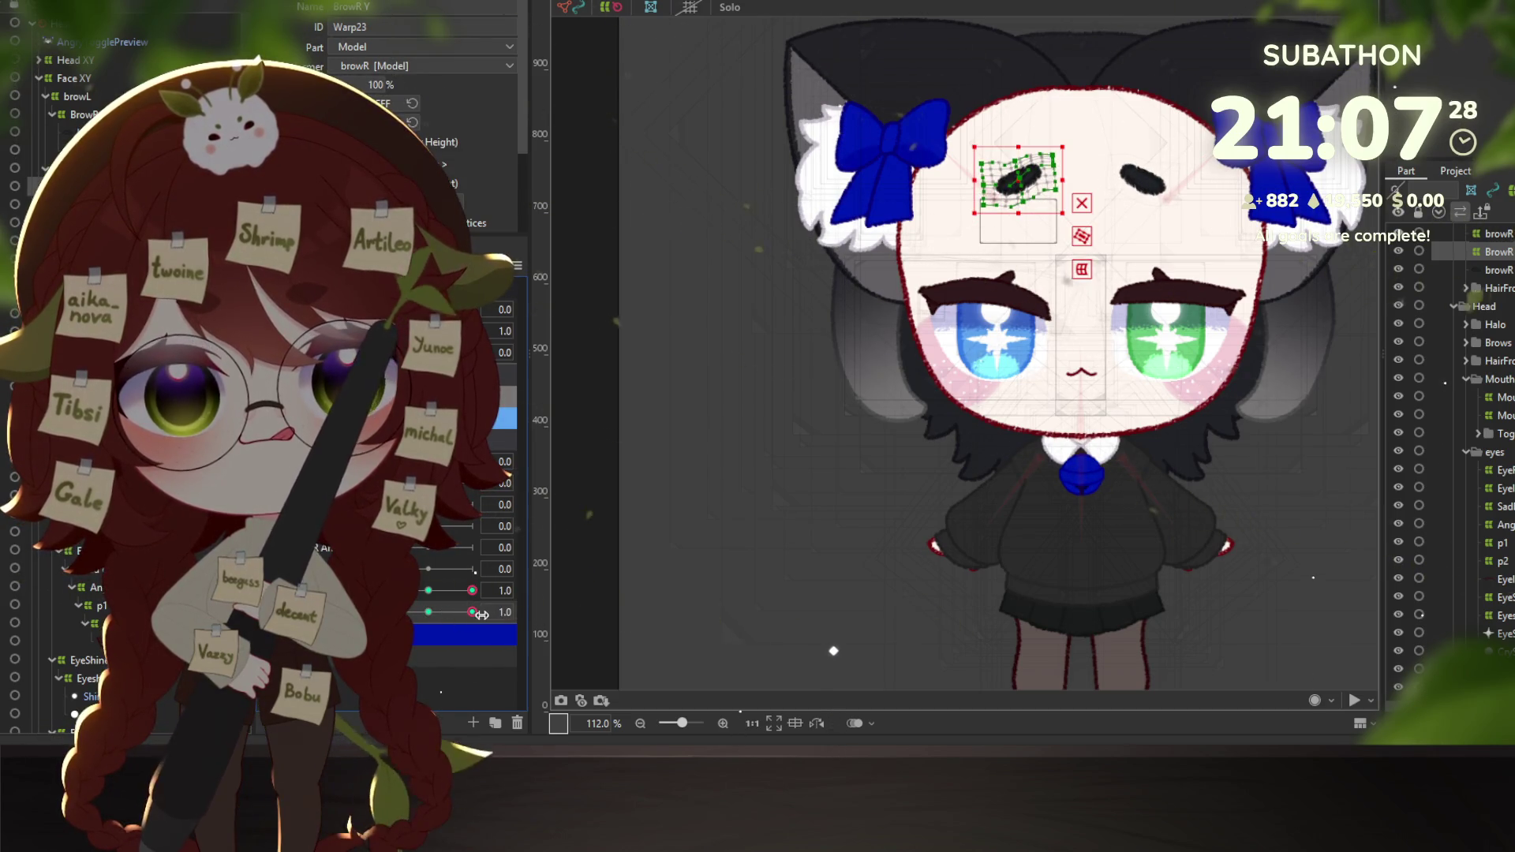
drag(482, 614, 386, 612)
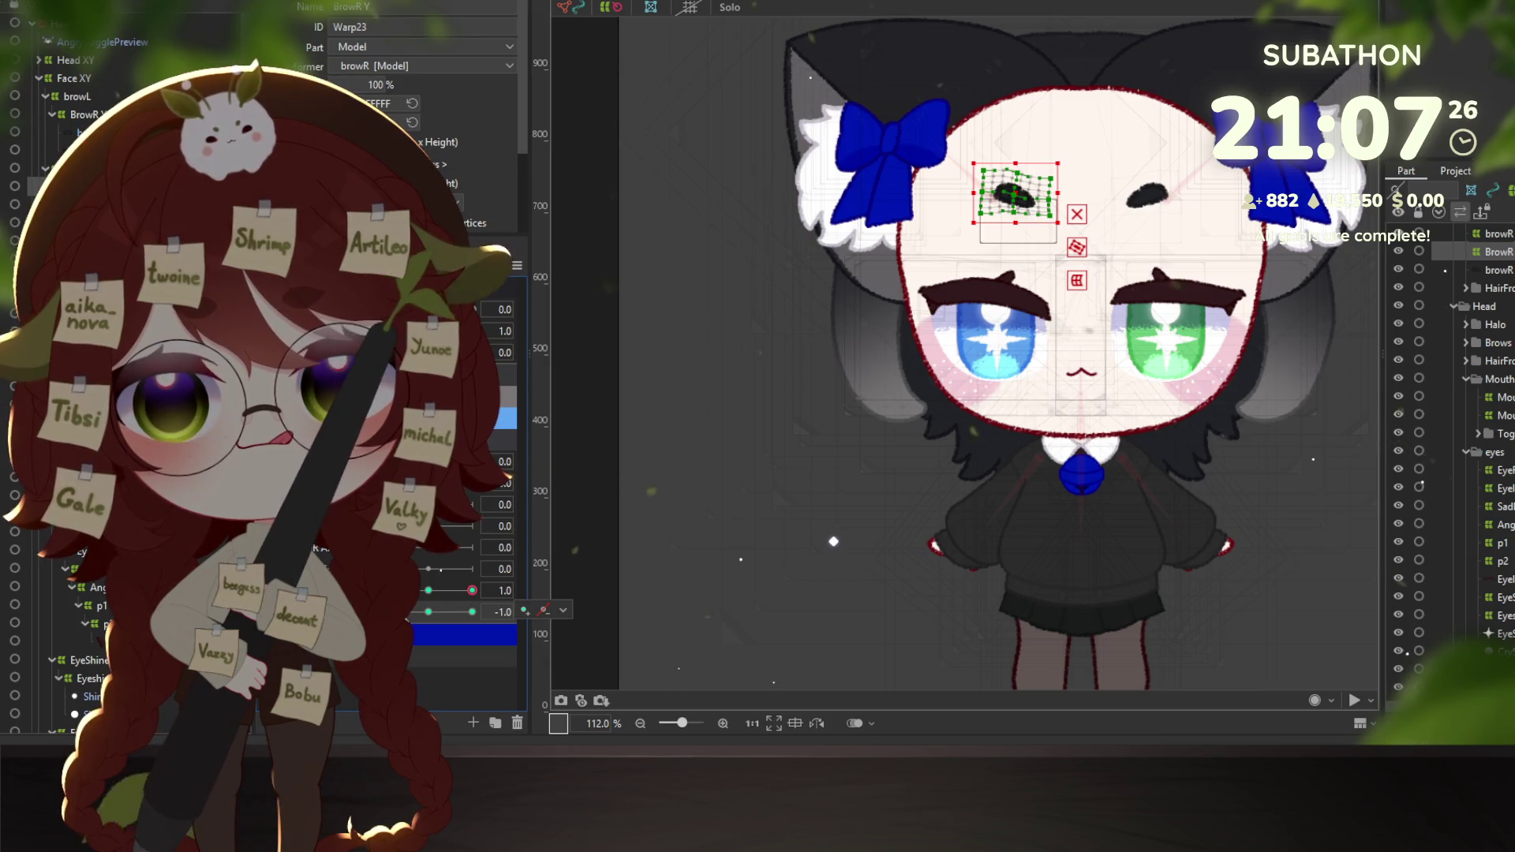
click(428, 592)
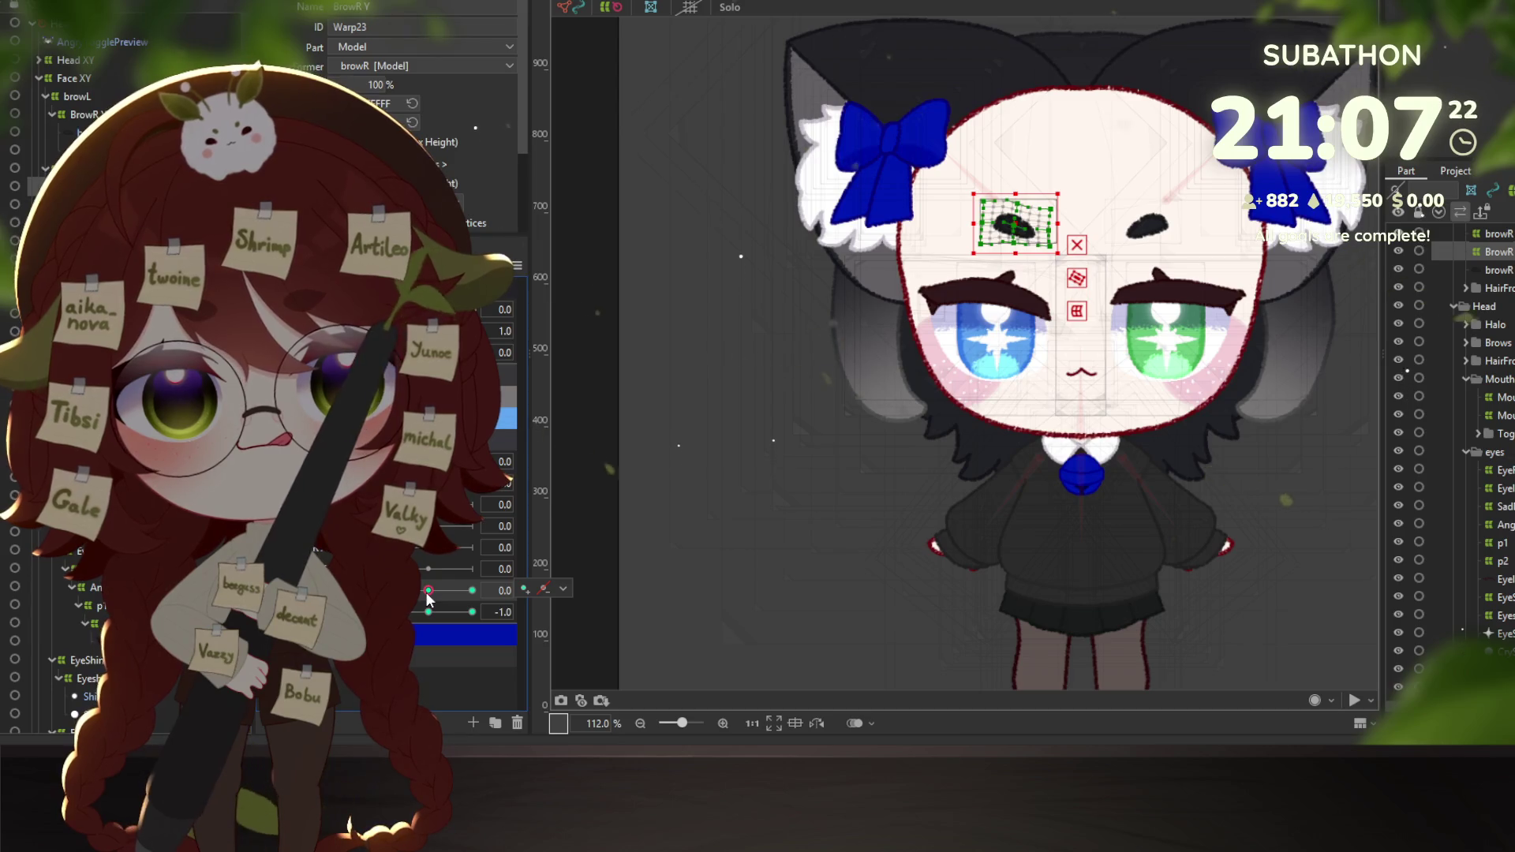
click(428, 613)
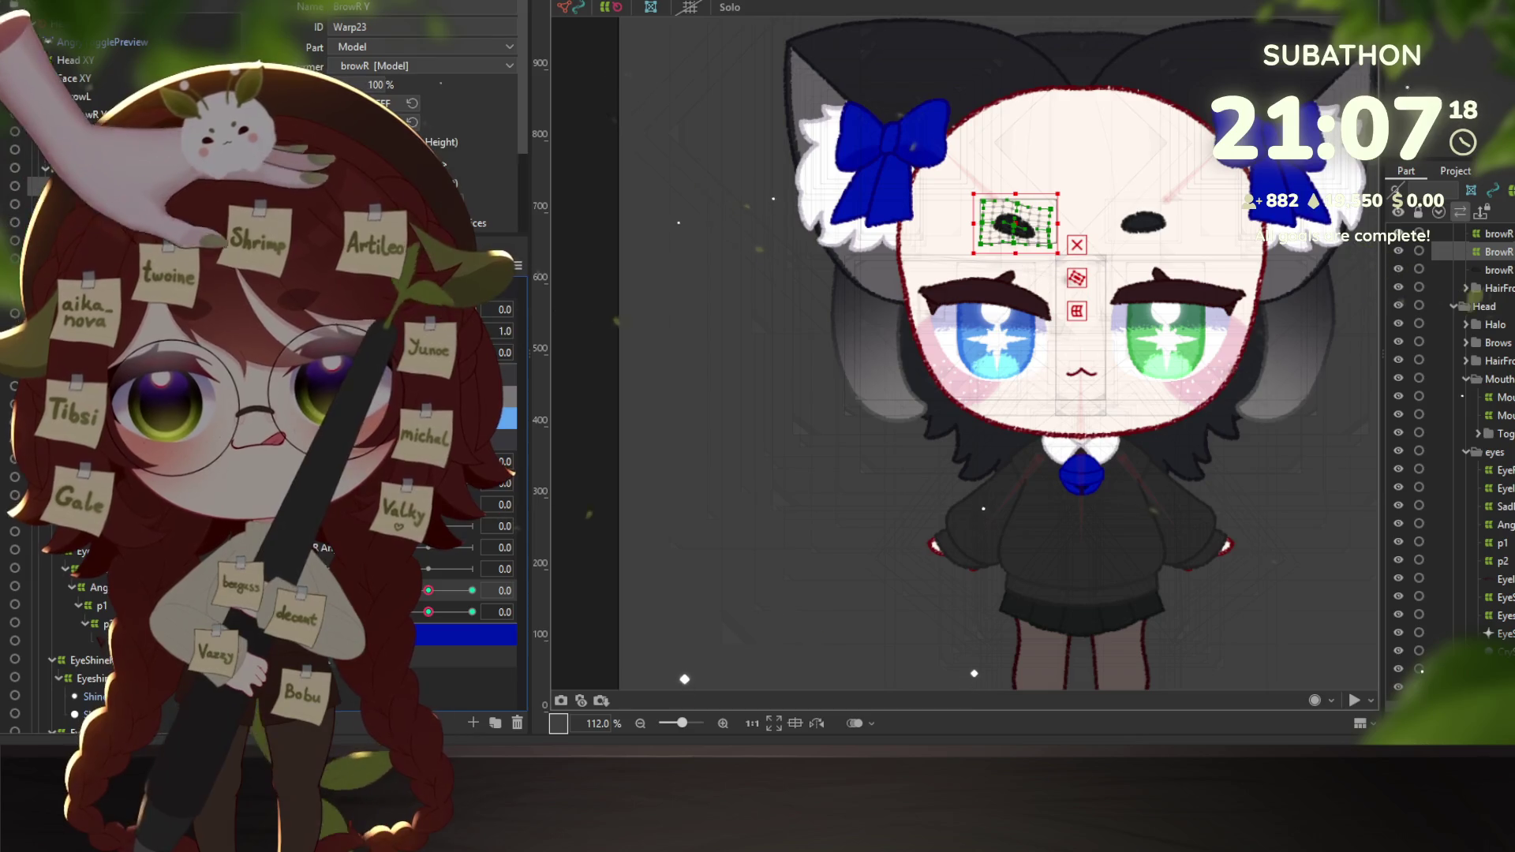
Re-synthesize BrowR Y/BrowR Form corner keyforms and review each corner brow shape.
right_click(523, 600)
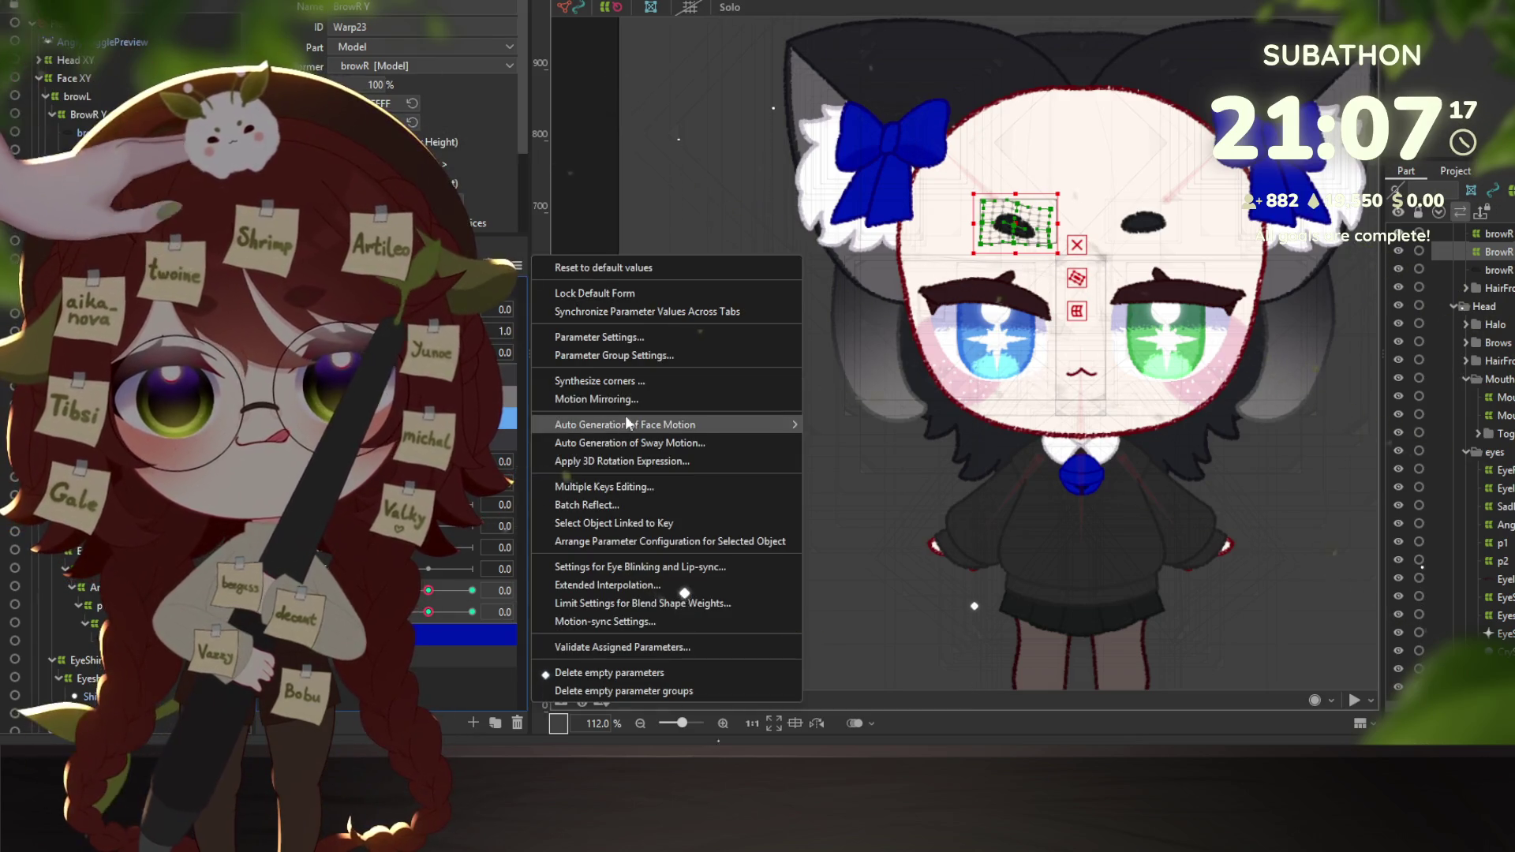
click(601, 383)
click(741, 487)
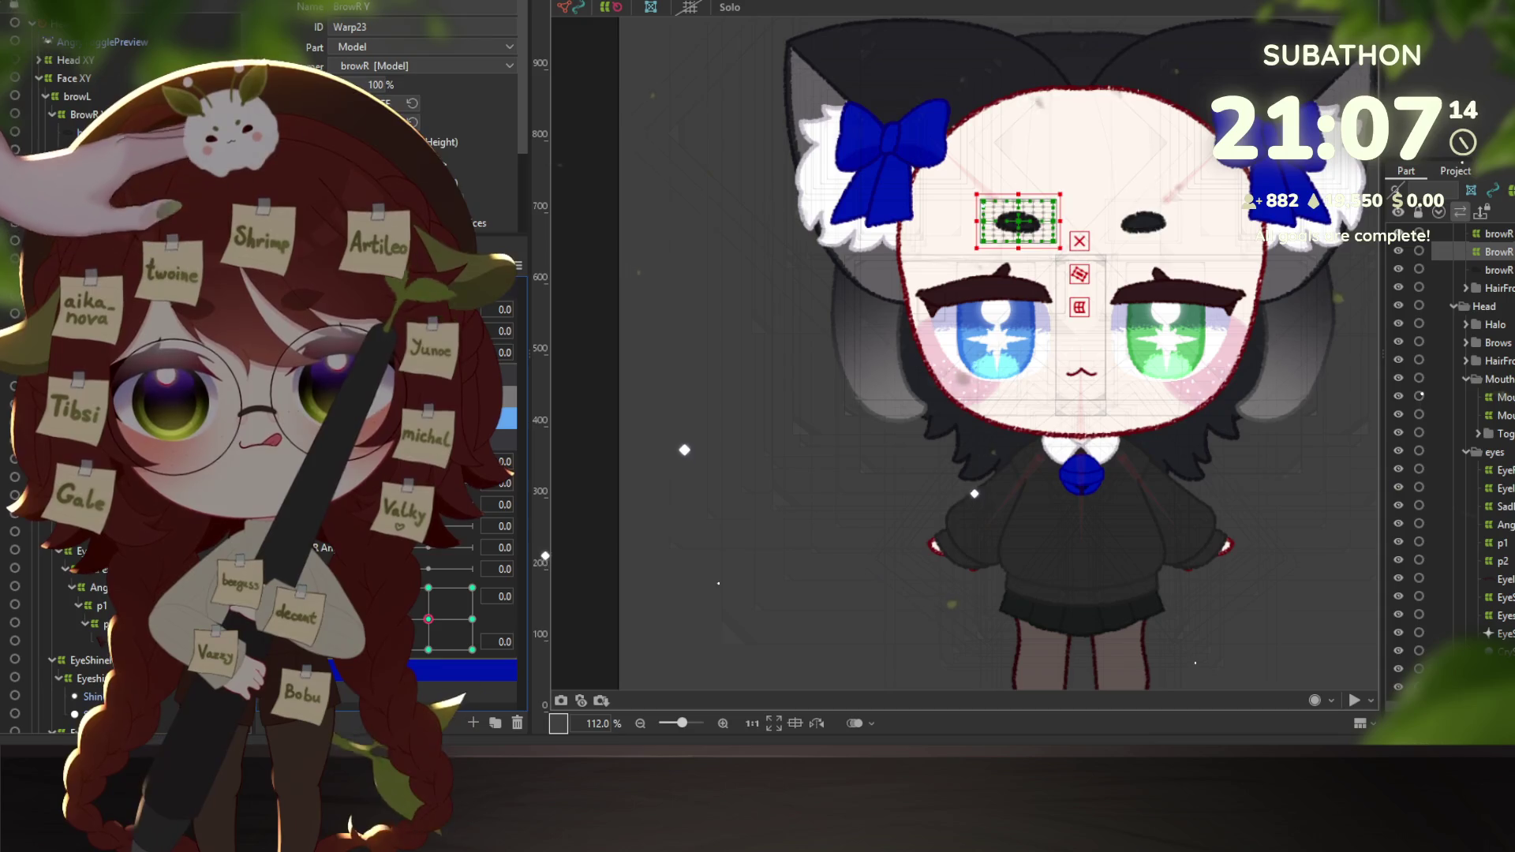
click(428, 590)
click(470, 619)
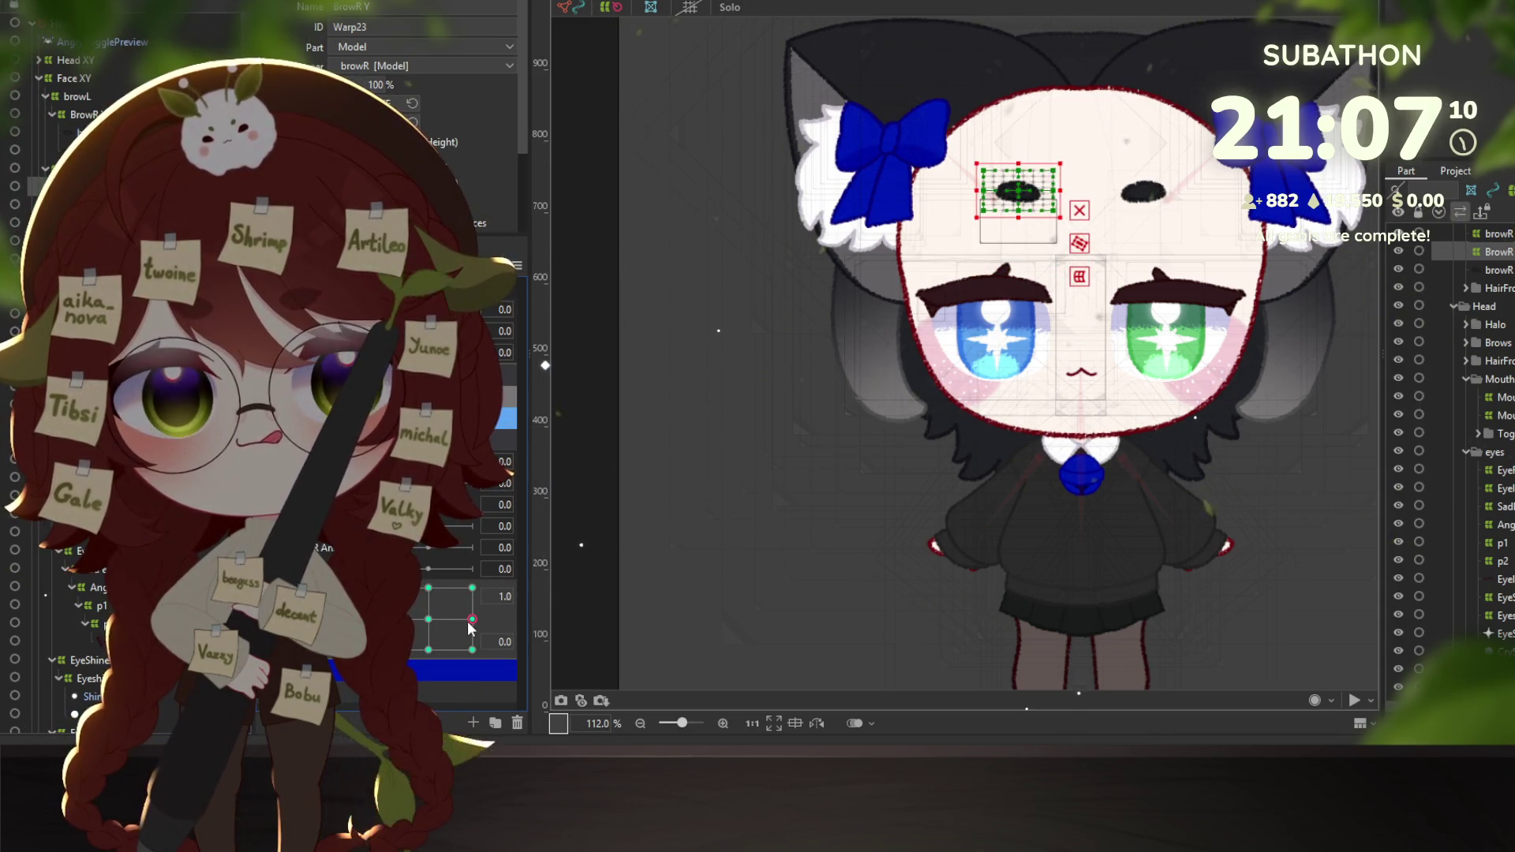
click(429, 619)
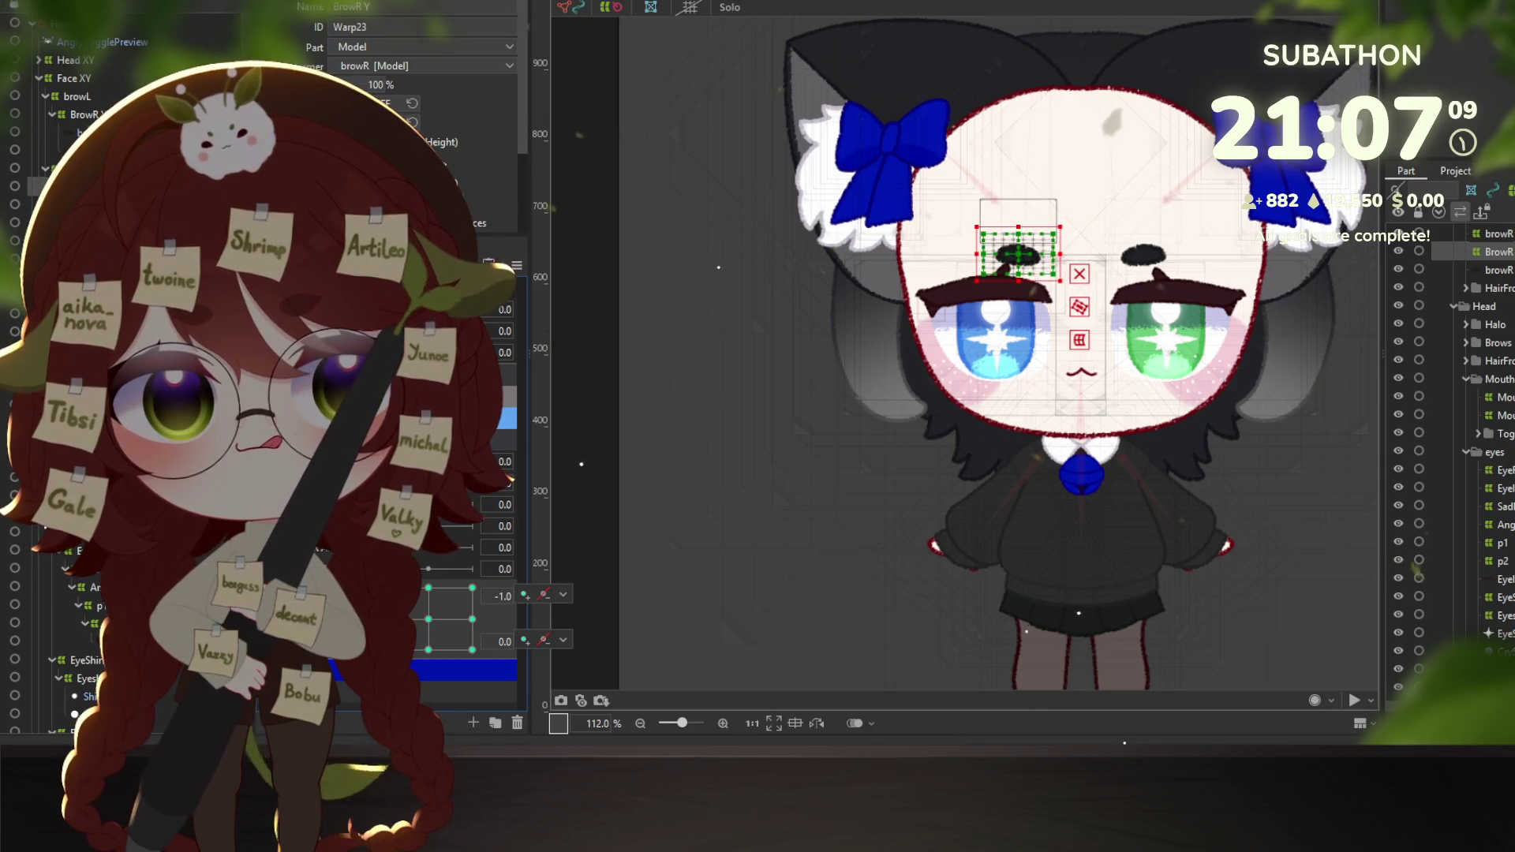
click(472, 649)
click(429, 590)
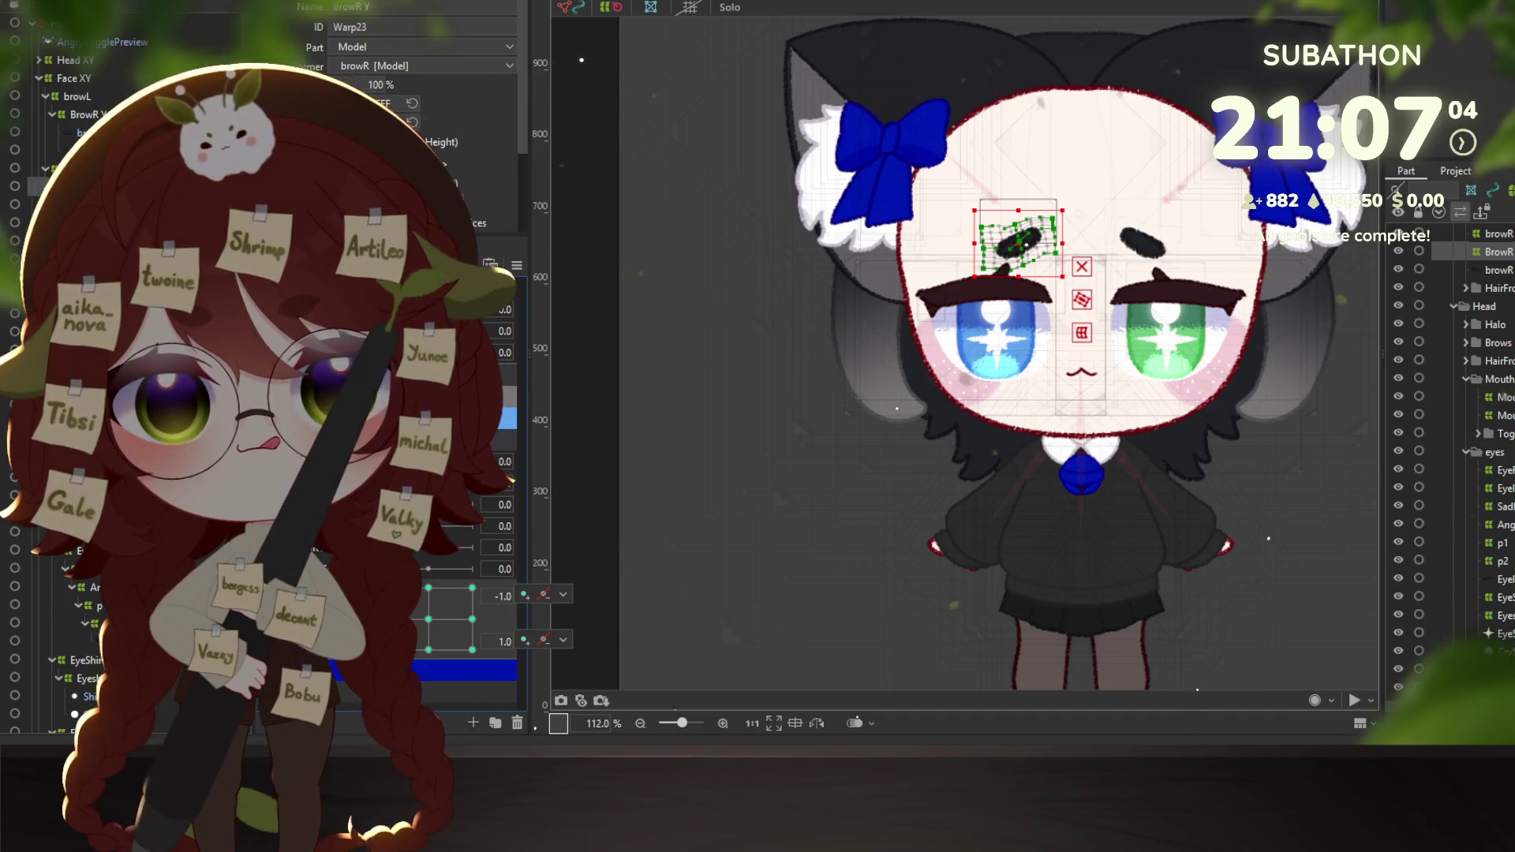
click(428, 649)
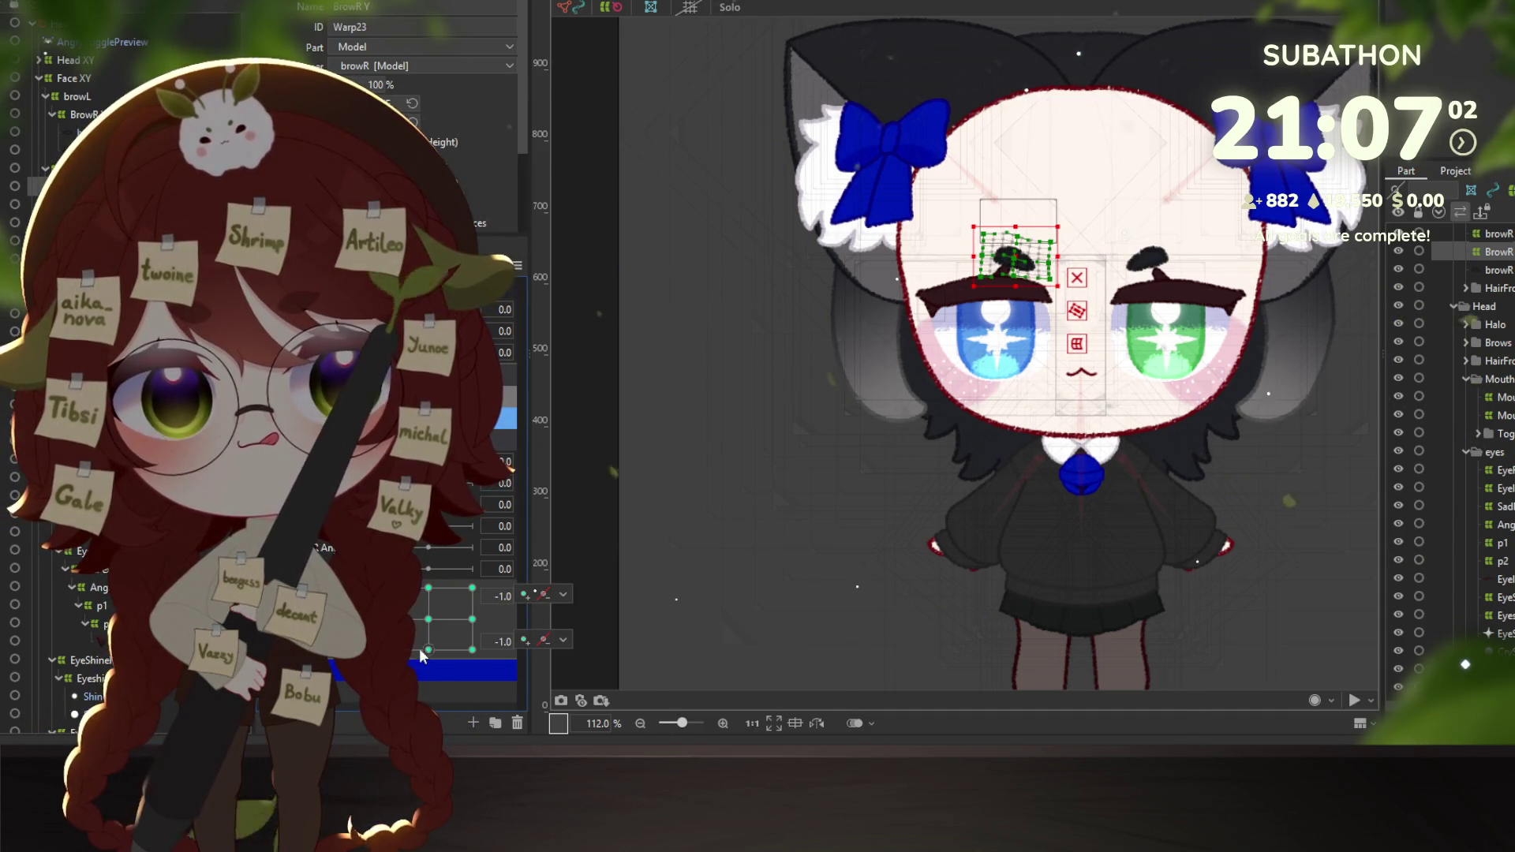
Check the middle and -1.0/0.0 key combinations, then select both brow warps.
click(471, 649)
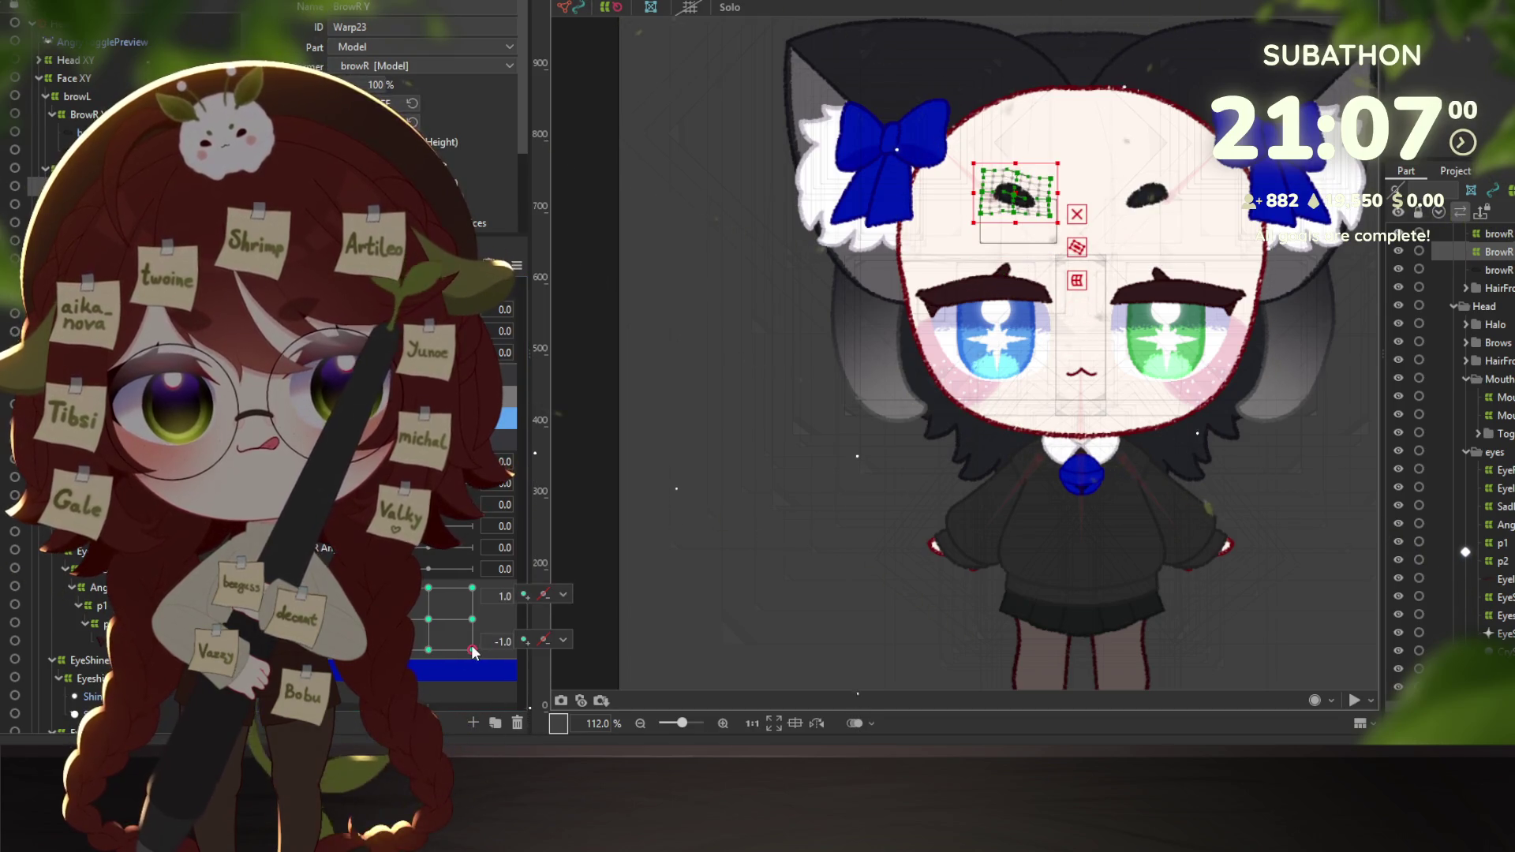
click(471, 619)
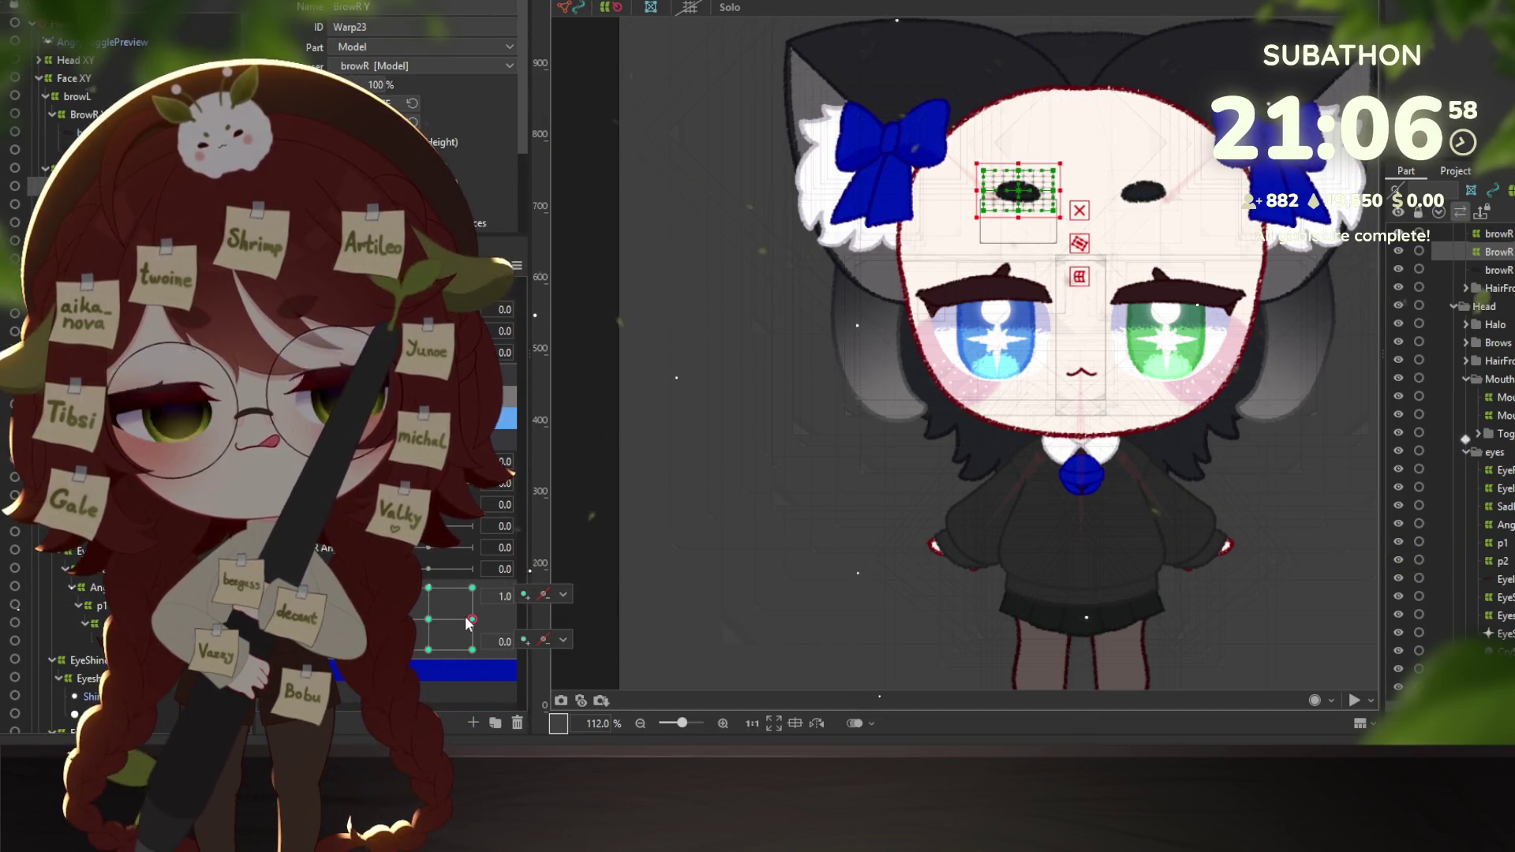
click(428, 619)
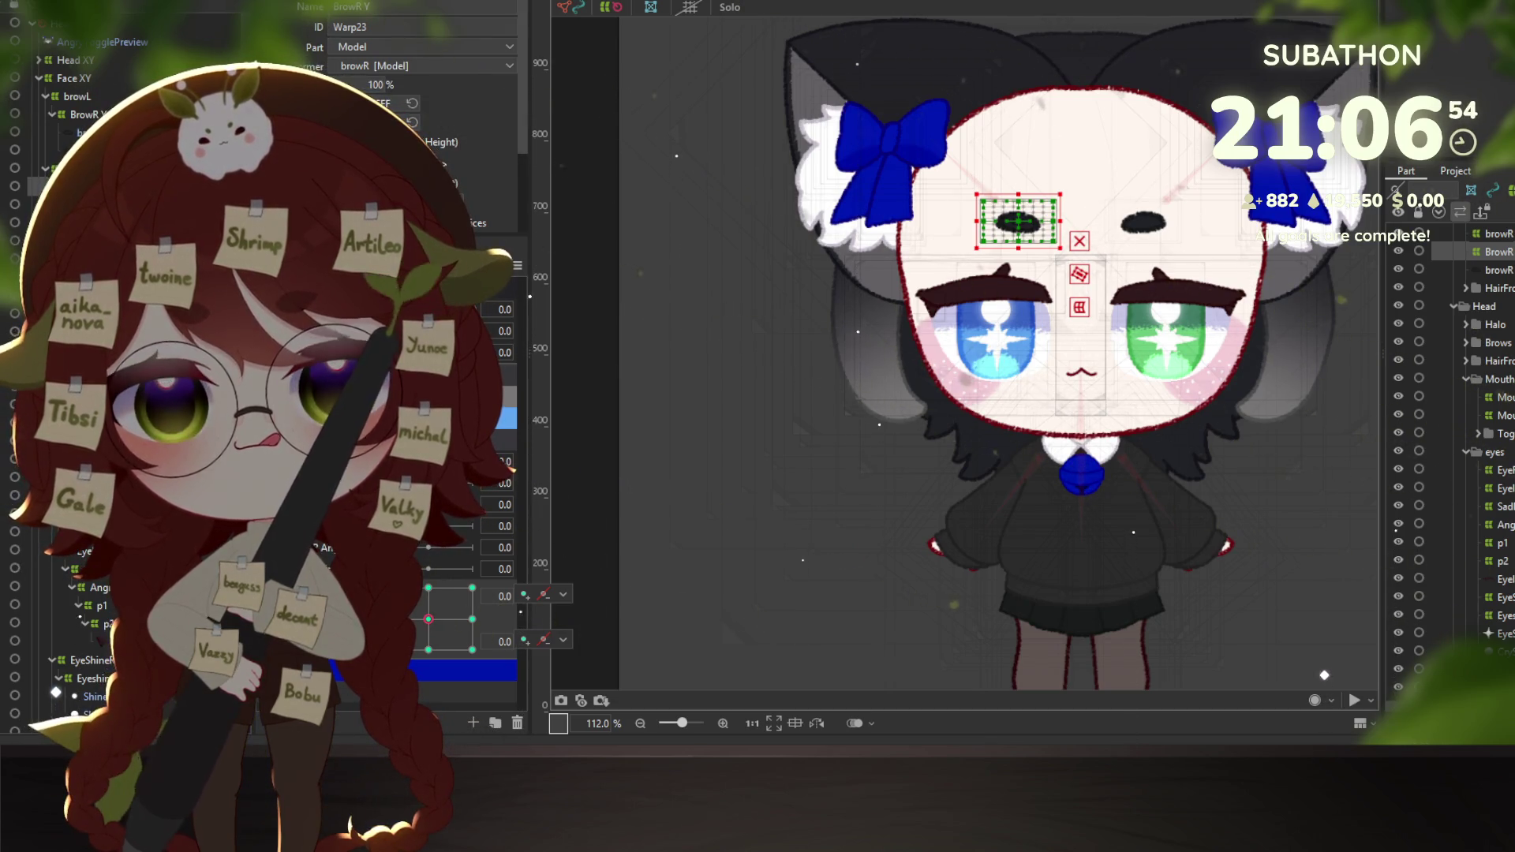
click(472, 330)
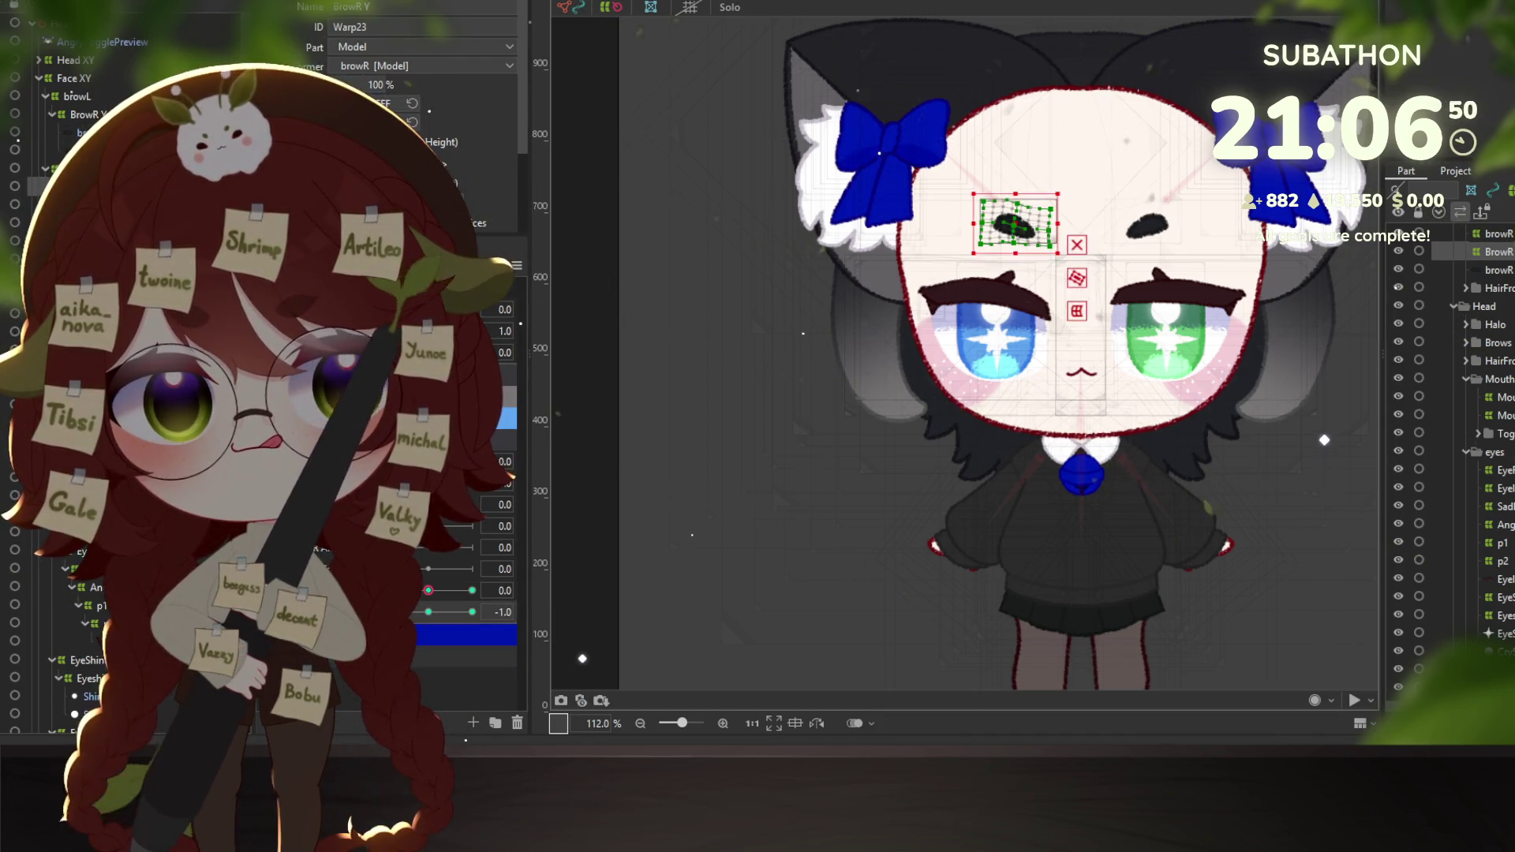
right_click(476, 629)
click(428, 611)
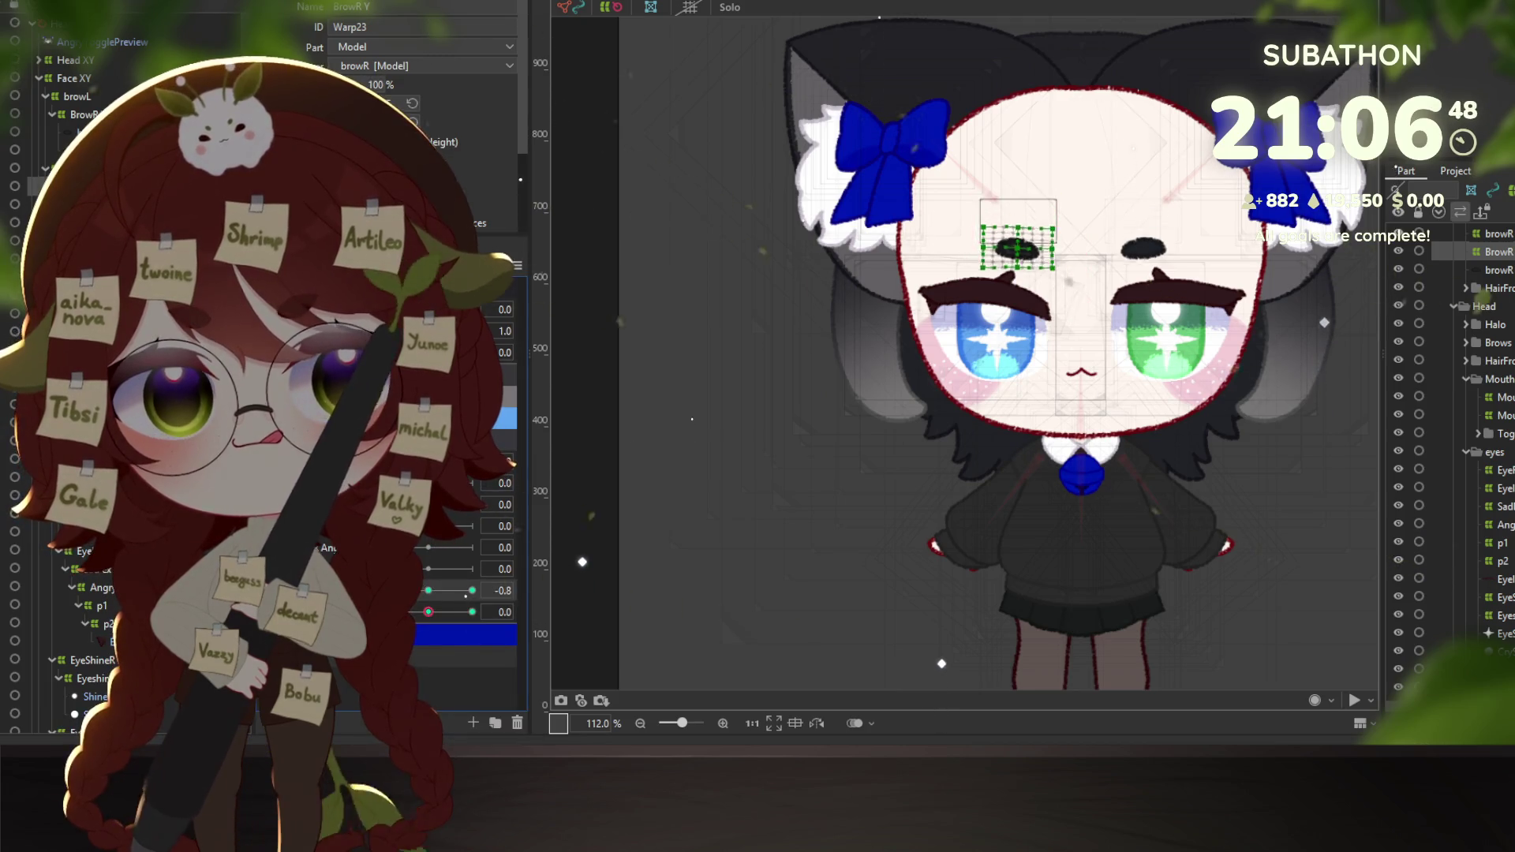
click(429, 590)
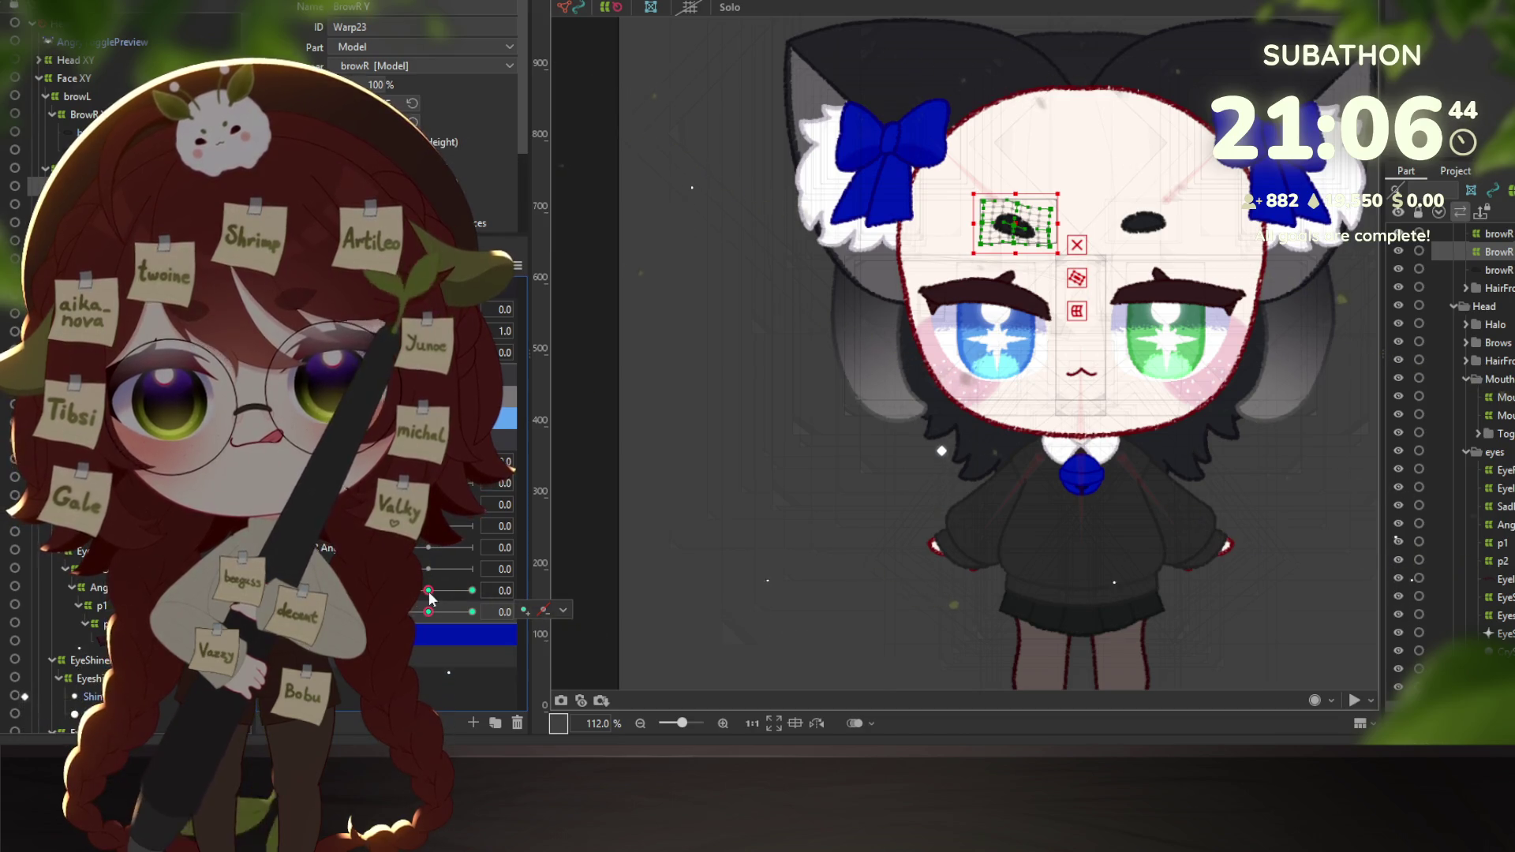
click(429, 591)
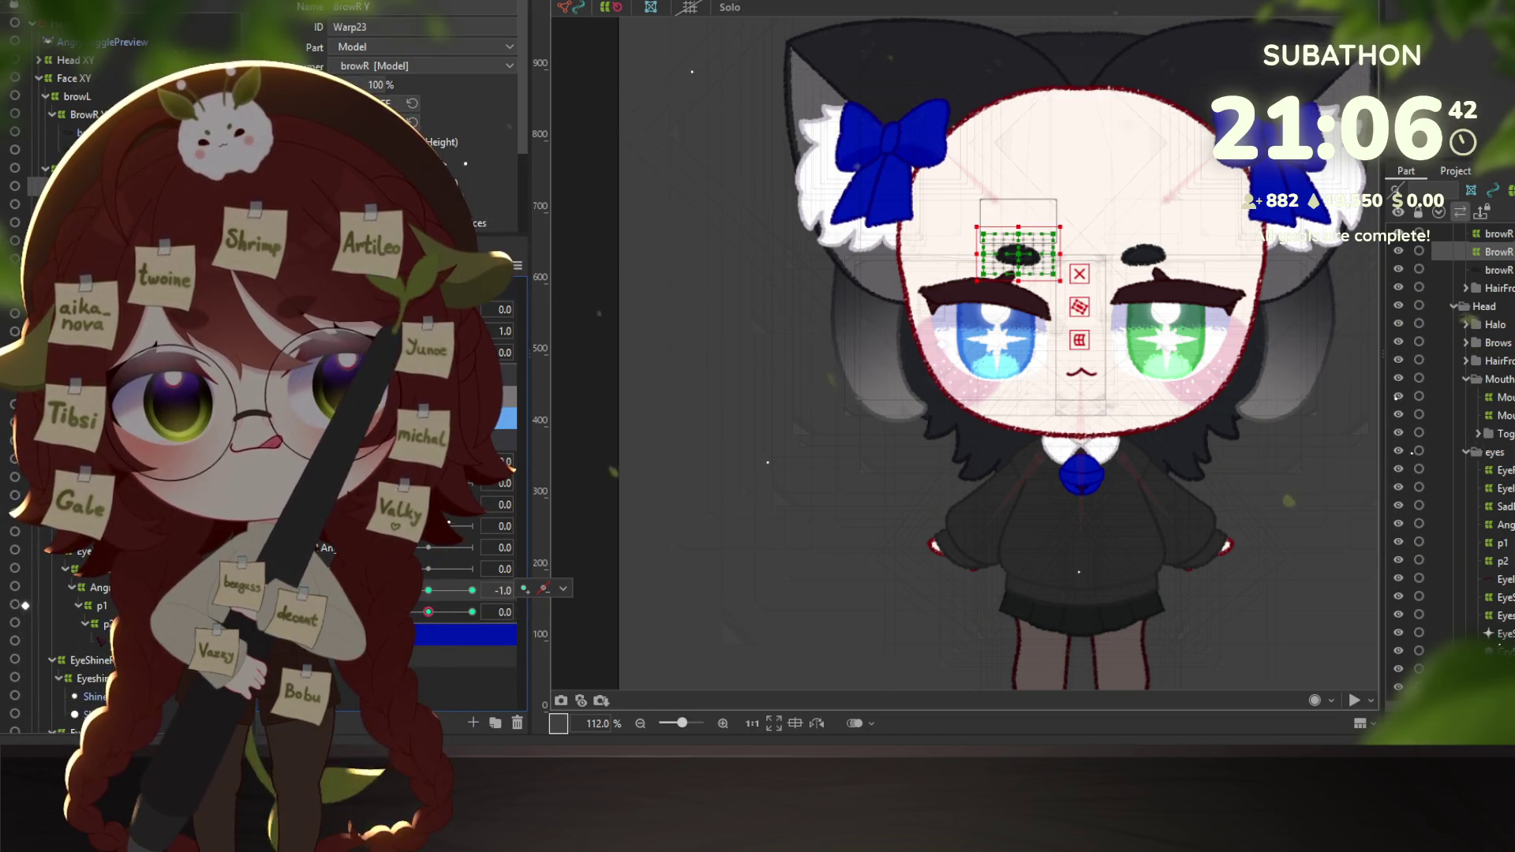
click(422, 610)
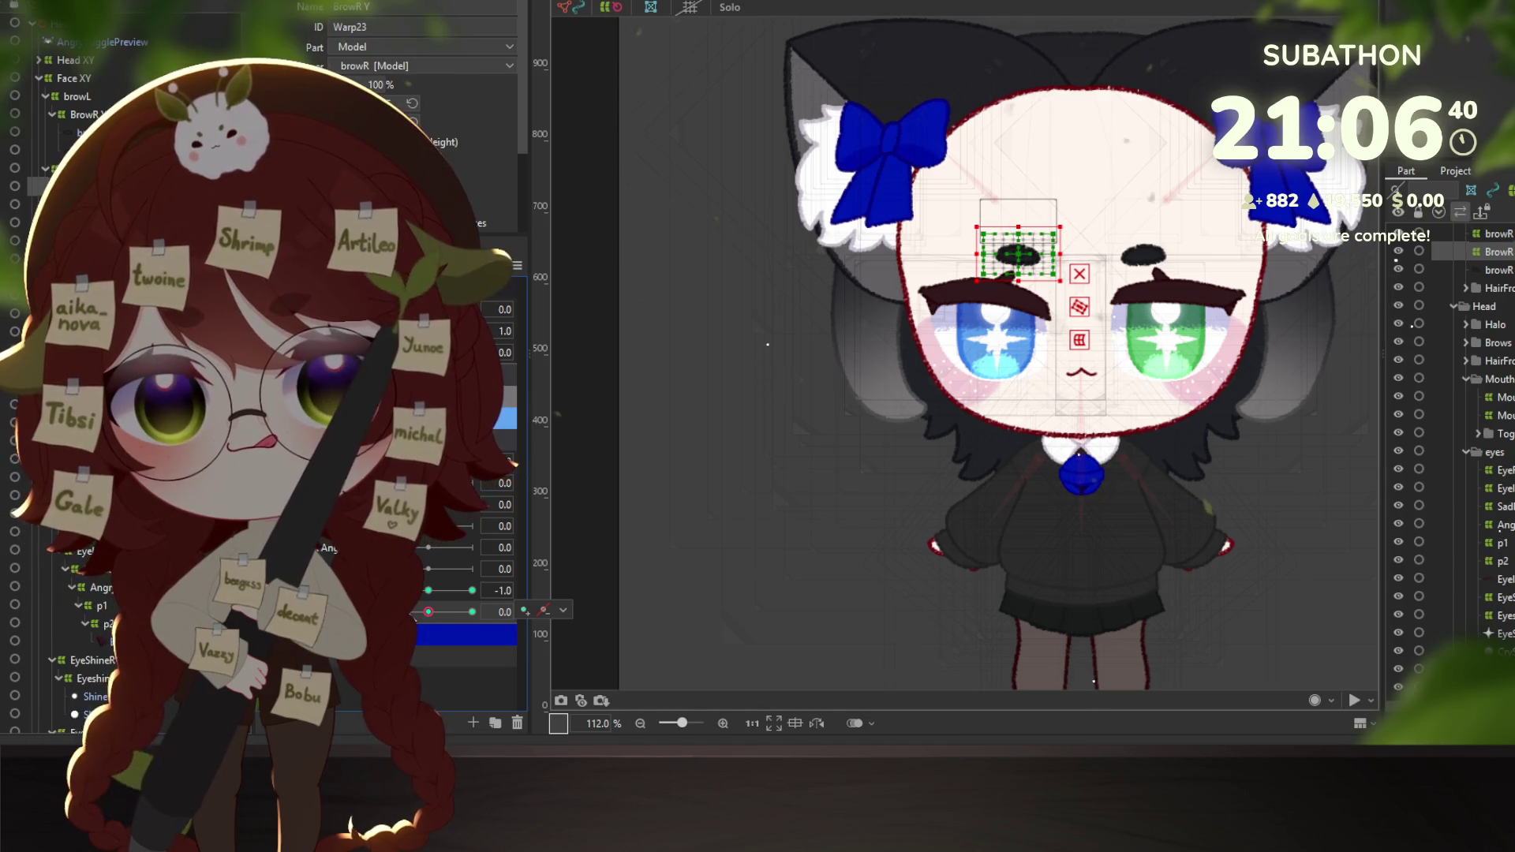
click(429, 611)
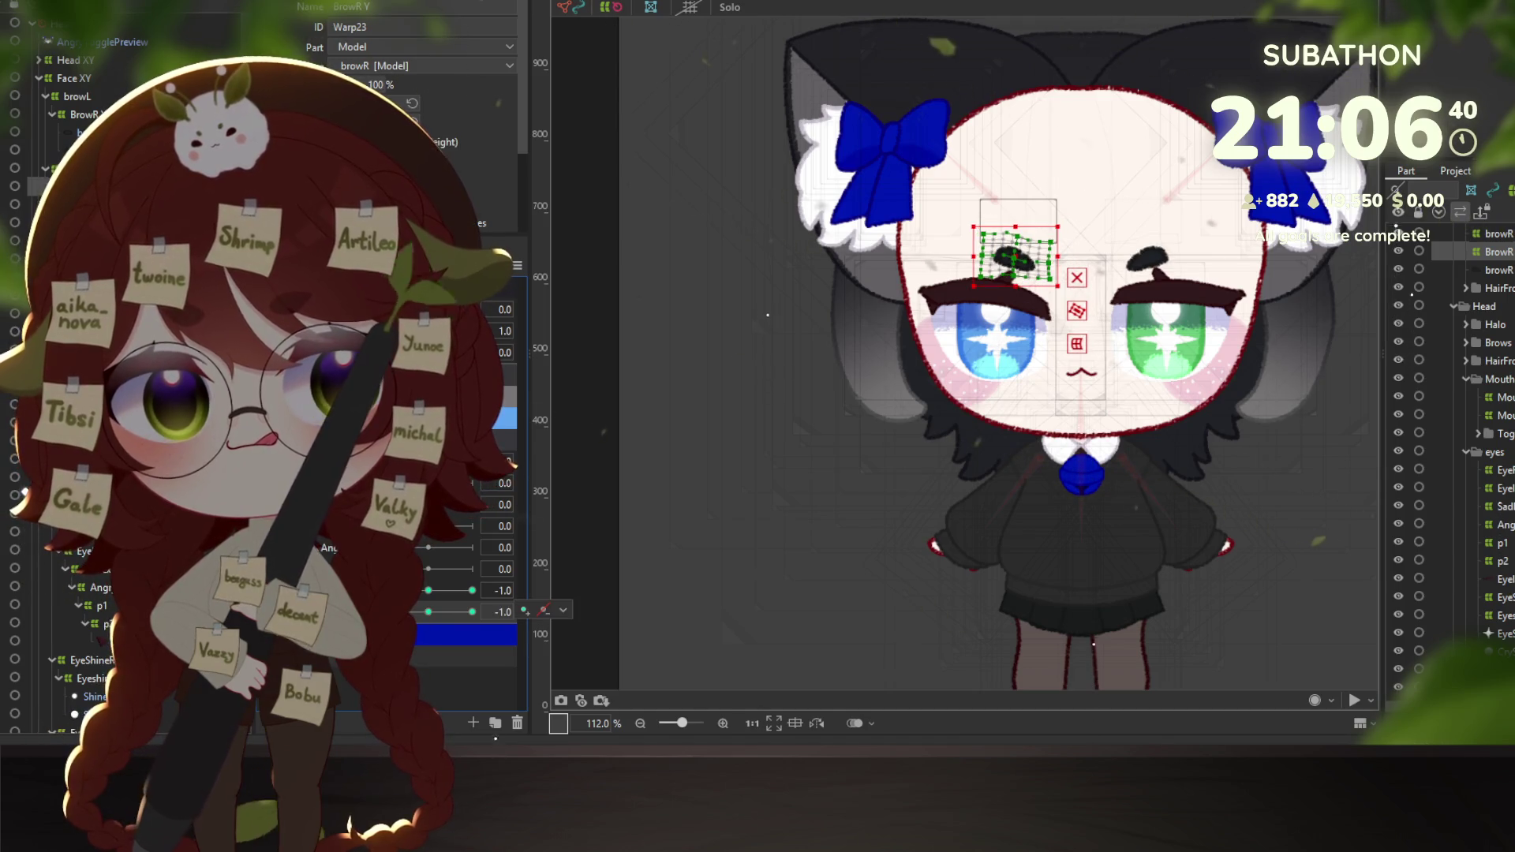
click(428, 611)
key(ctrl+z)
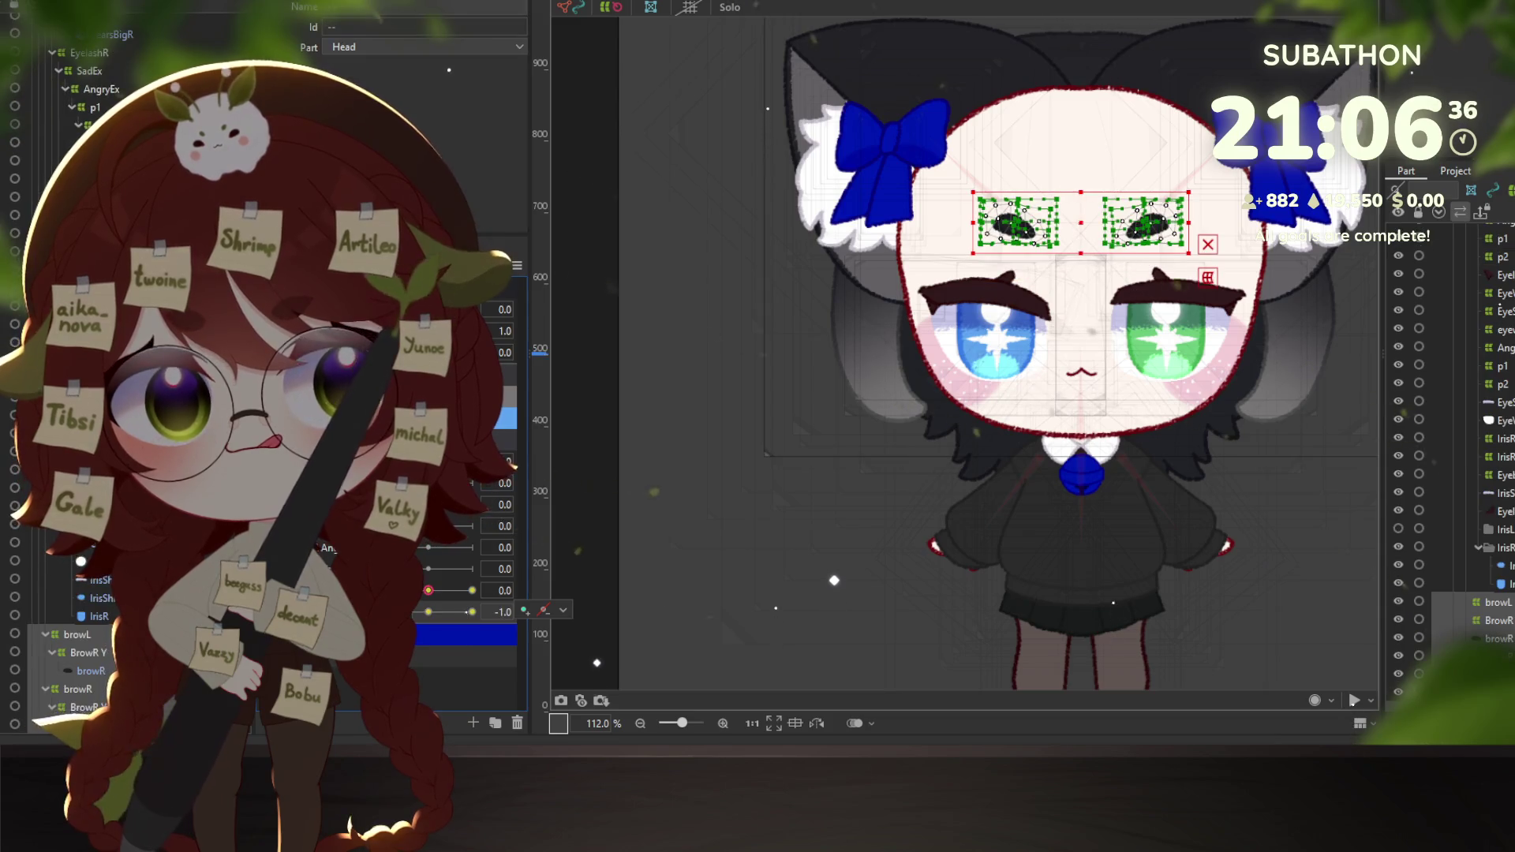
Undo back to the right brow warp selection and bring both brow parameters to 0.0.
scroll(105, 597, down, 2)
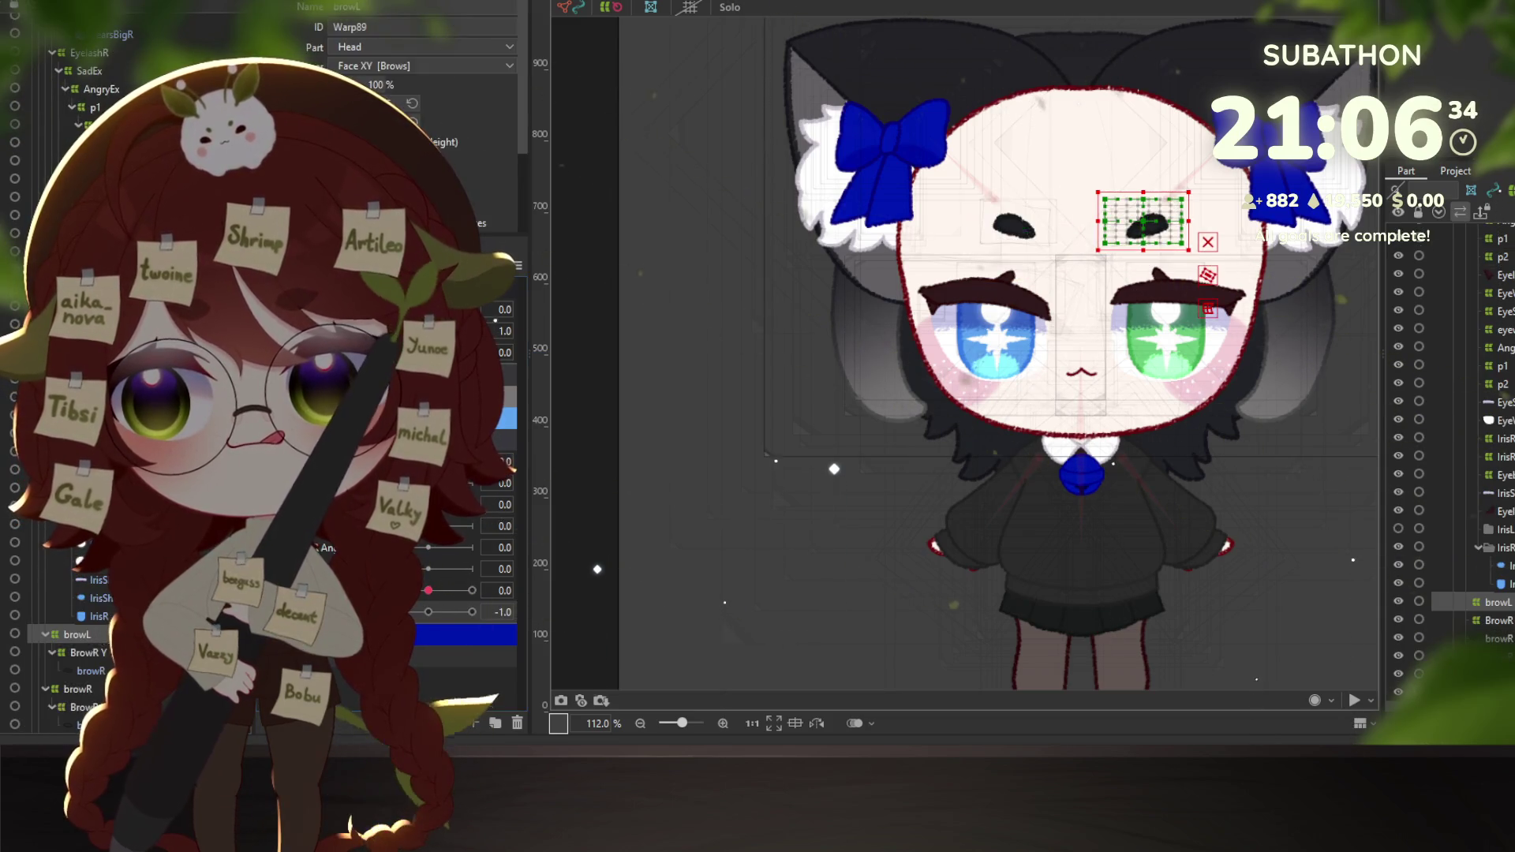
key(ctrl+z)
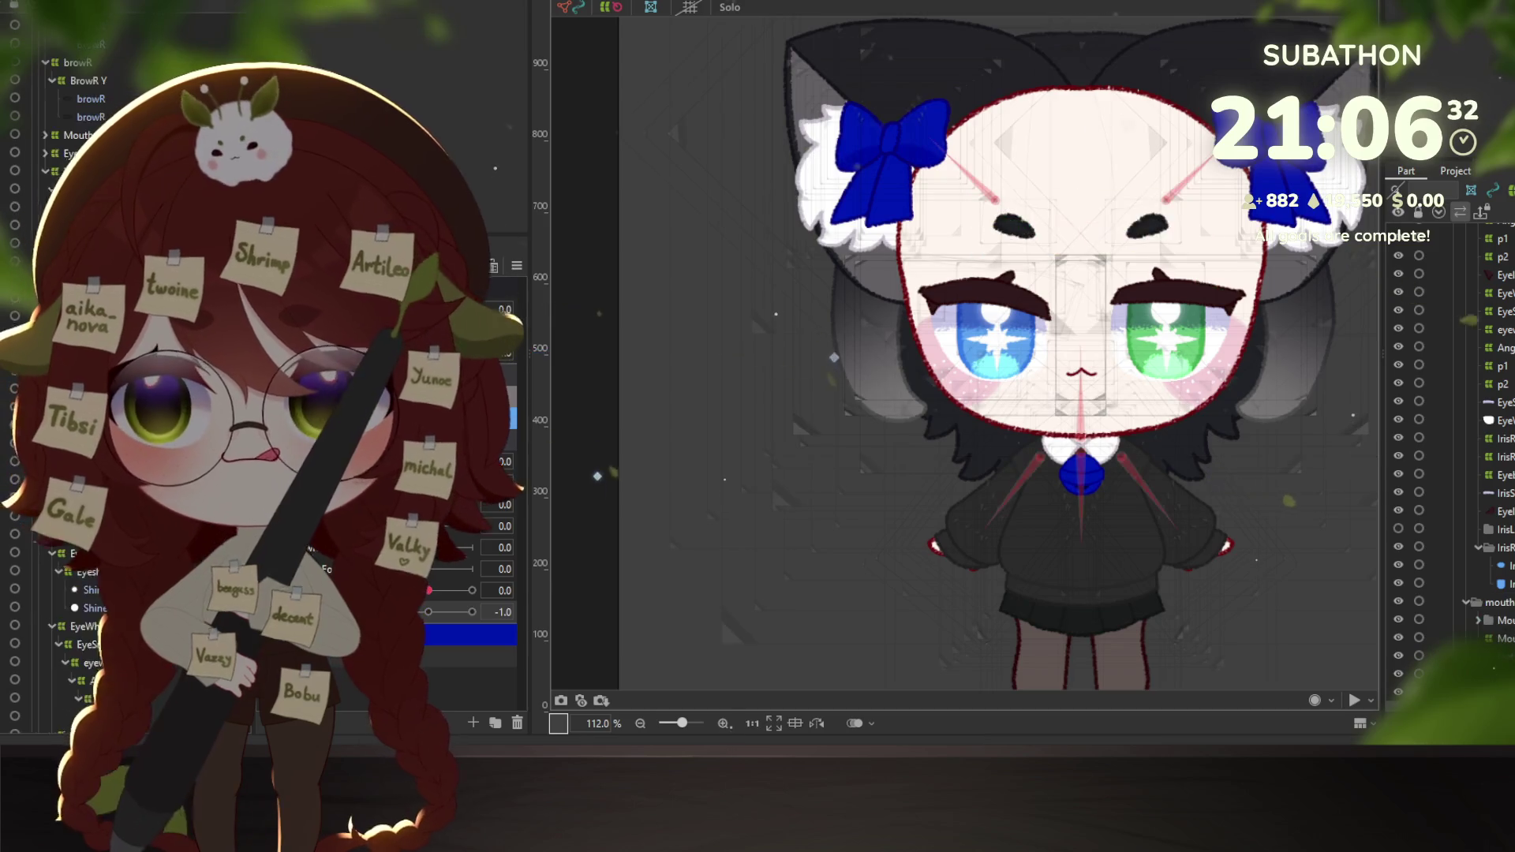
key(ctrl+z)
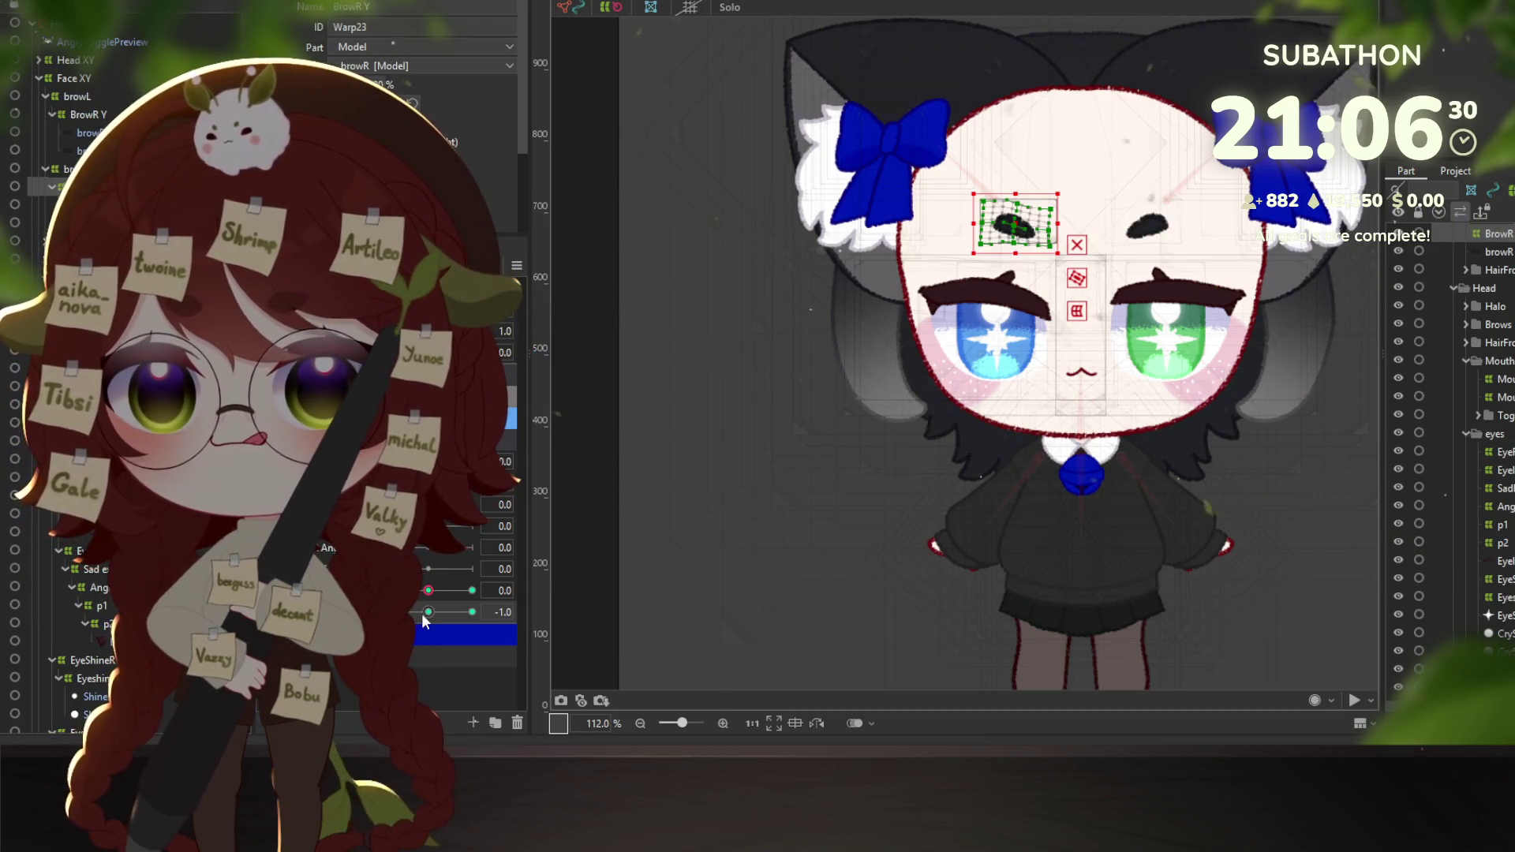
key(ctrl+z)
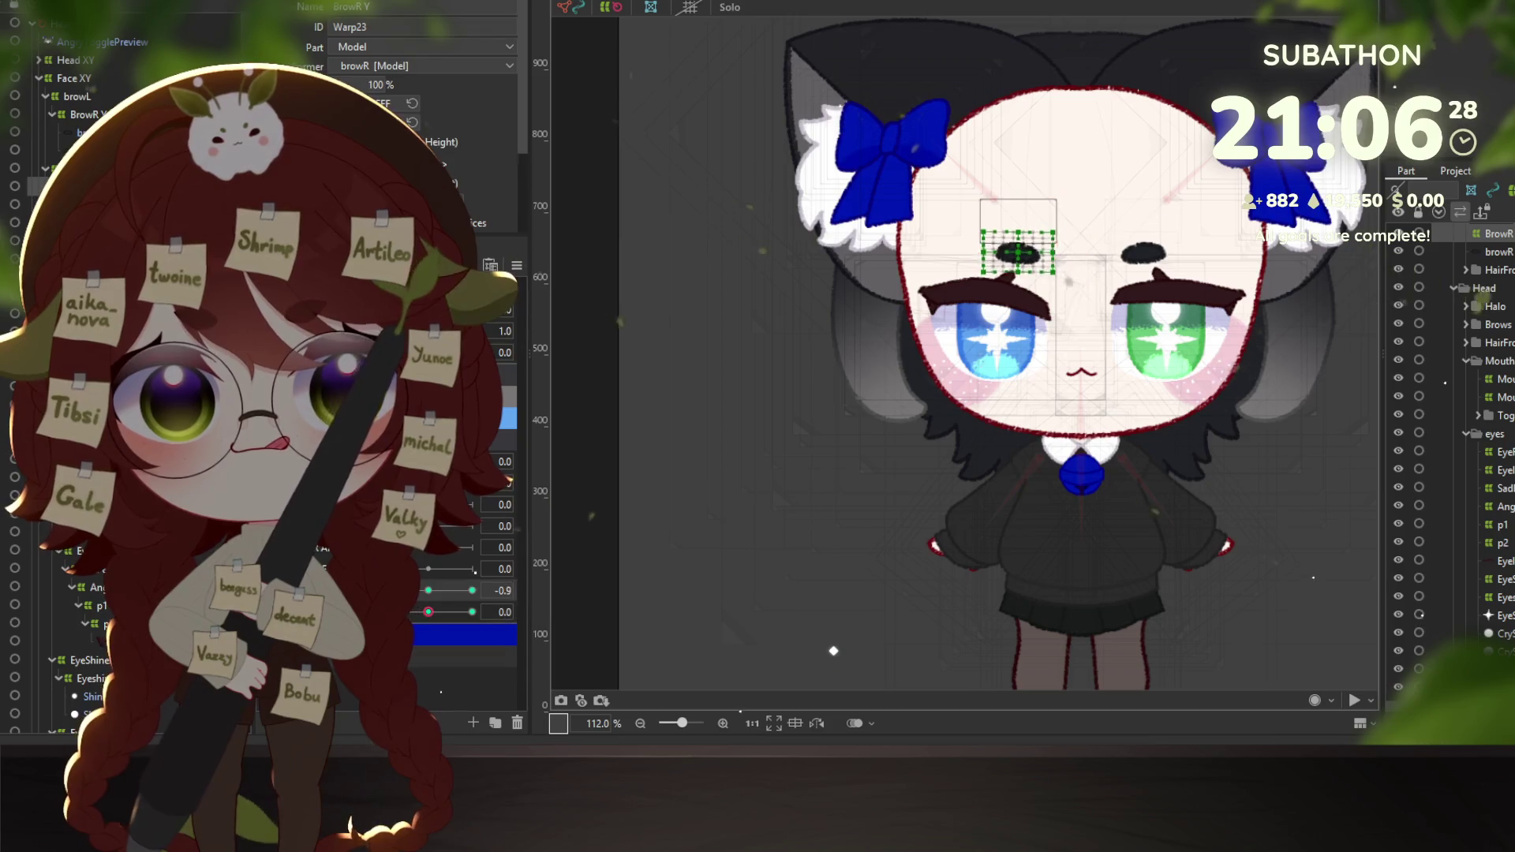
key(ctrl+z)
key(ctrl+z)
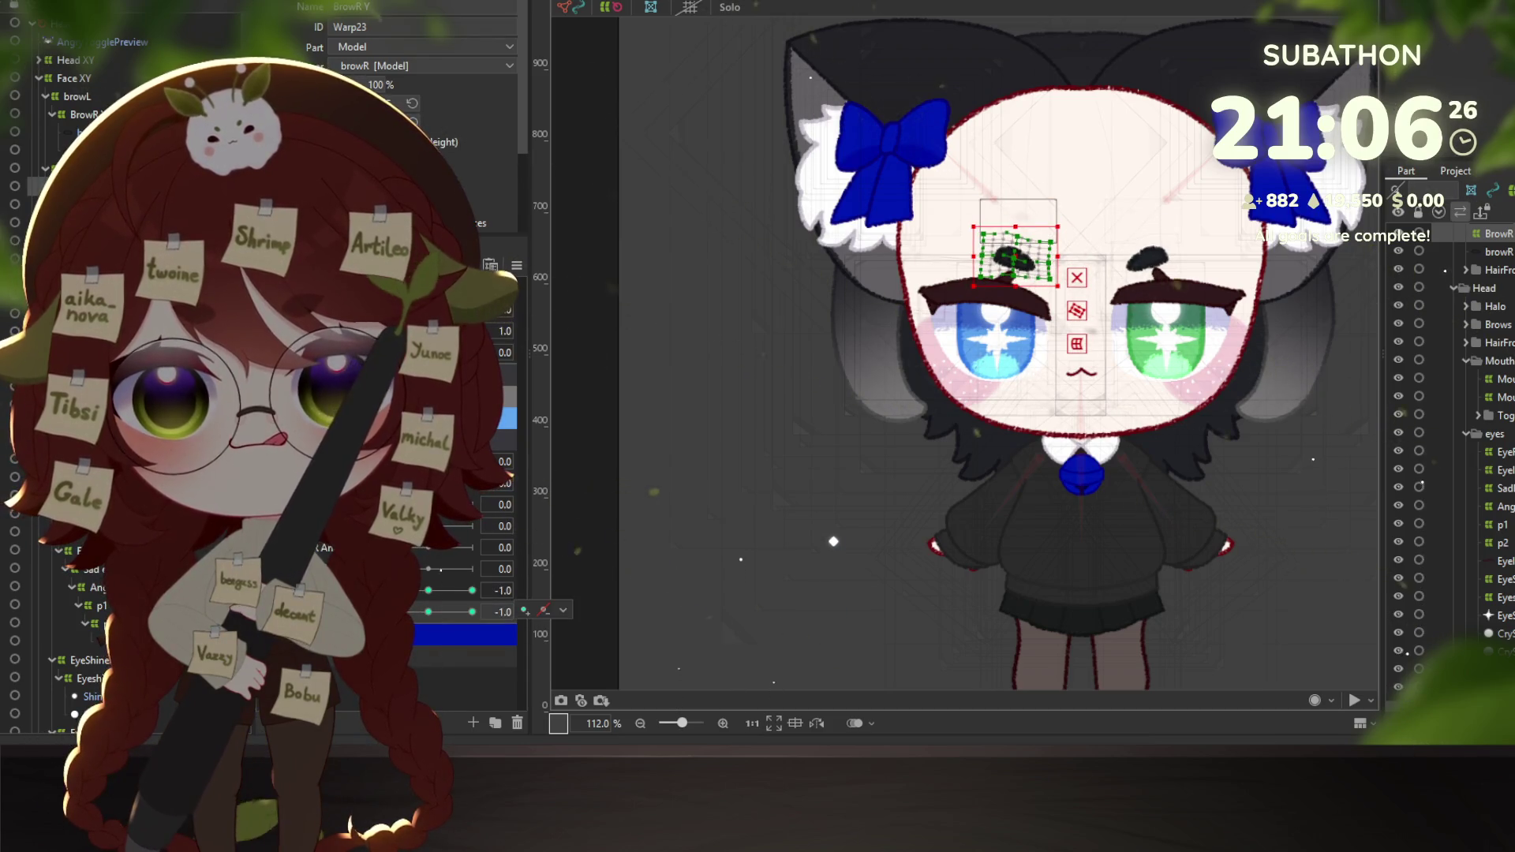
click(458, 590)
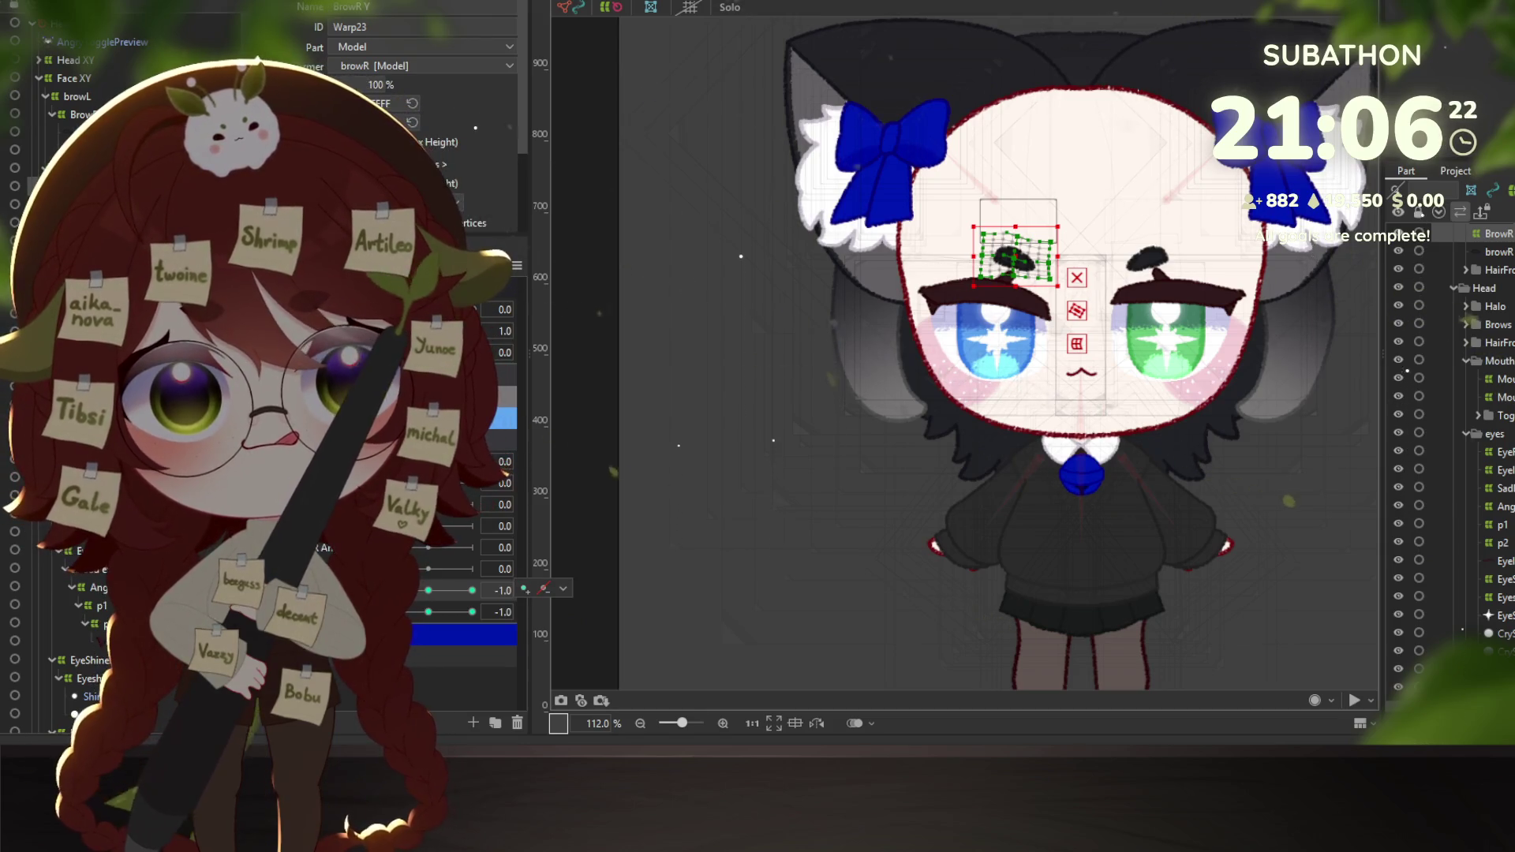
drag(416, 608, 466, 622)
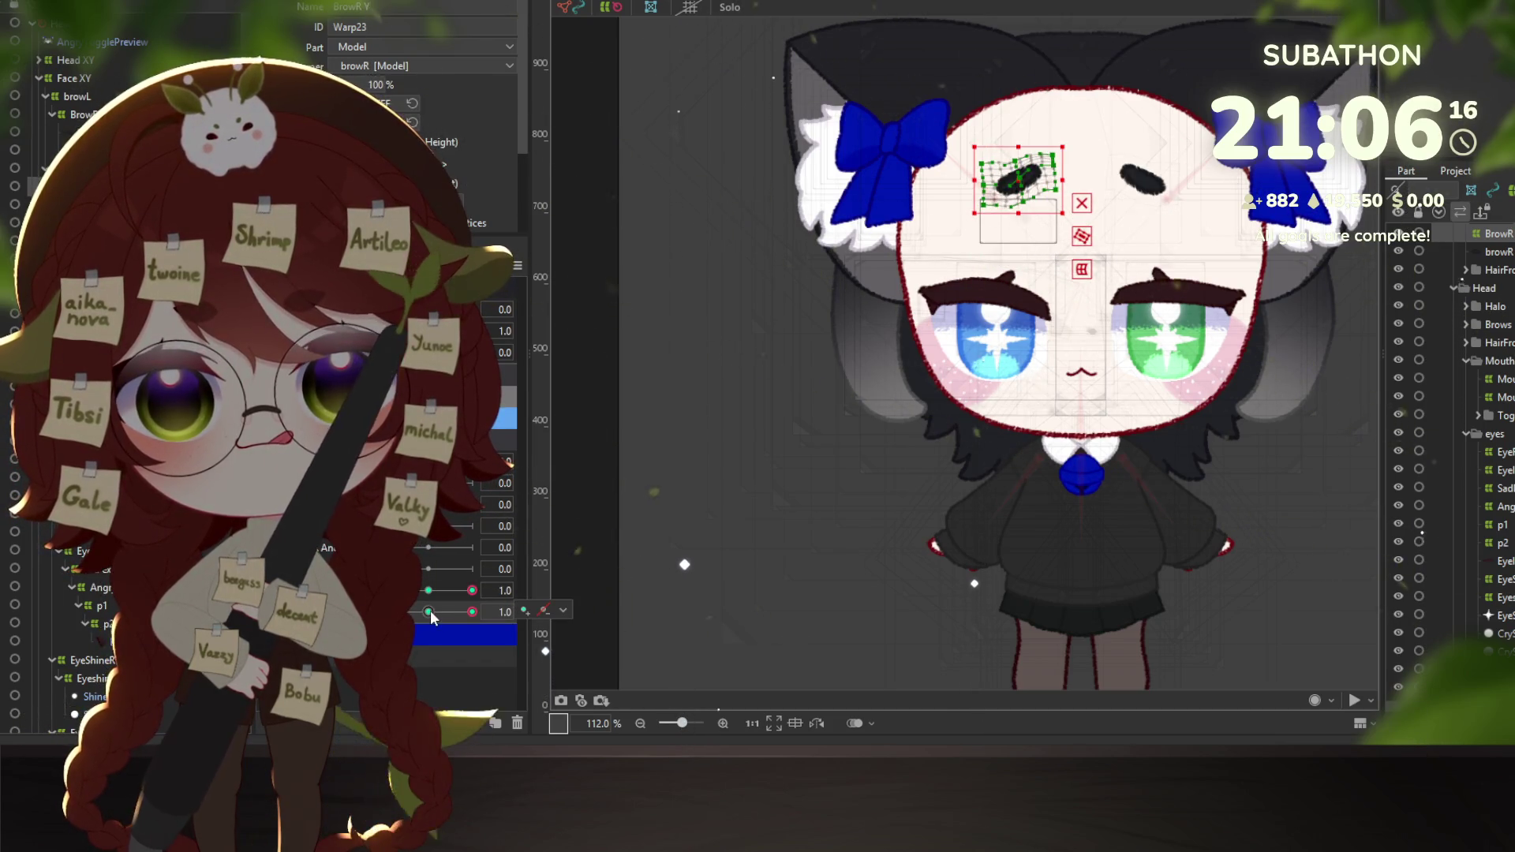
Step BrowR Form and BrowR Y to their 1.0 keys, reshape the warp, and toggle the 2D grid.
click(428, 612)
drag(423, 609, 472, 609)
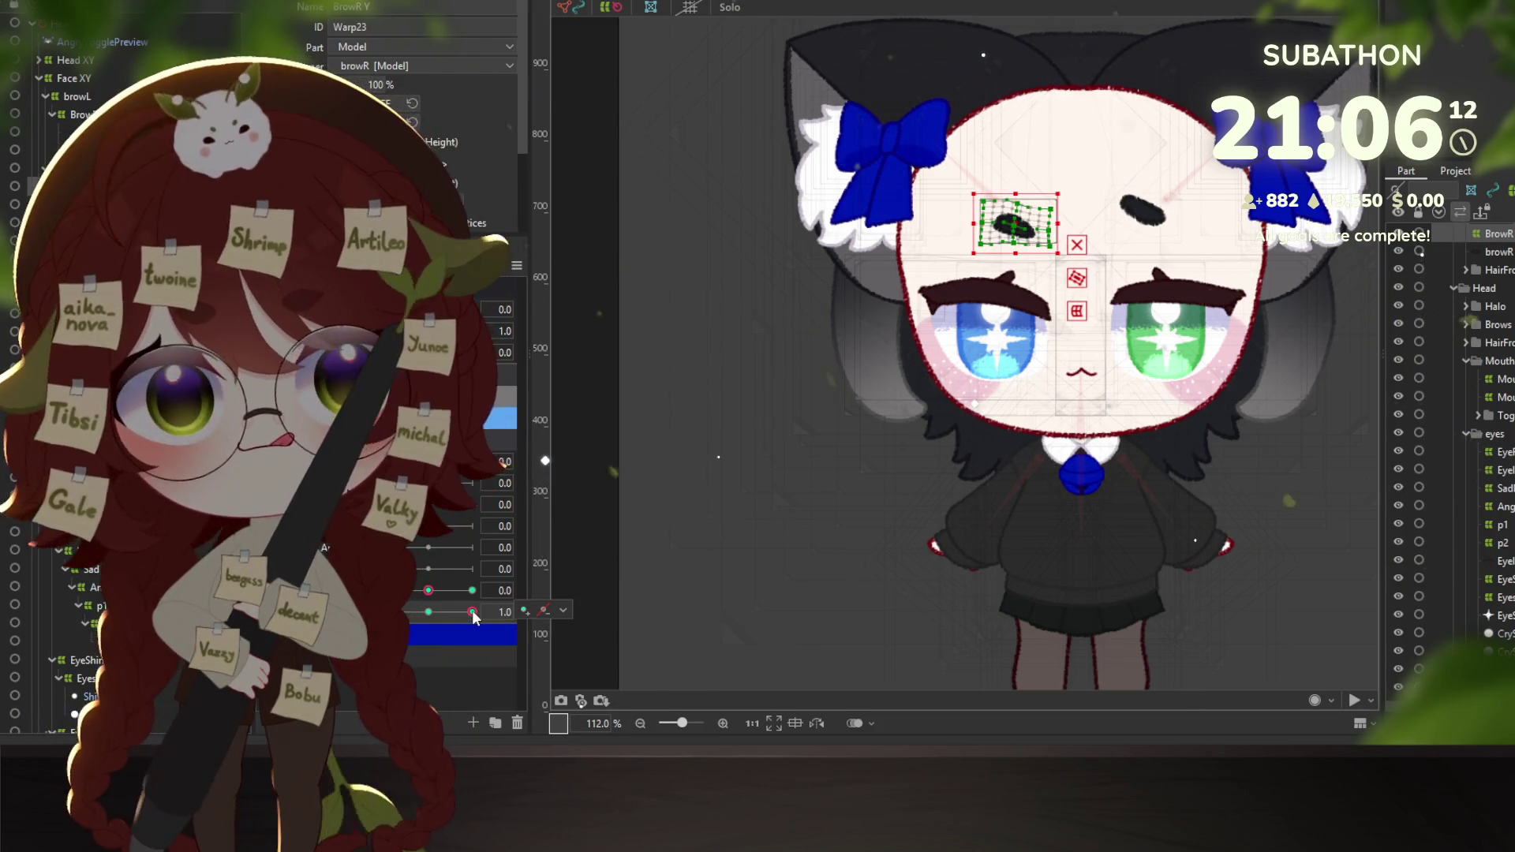
click(430, 610)
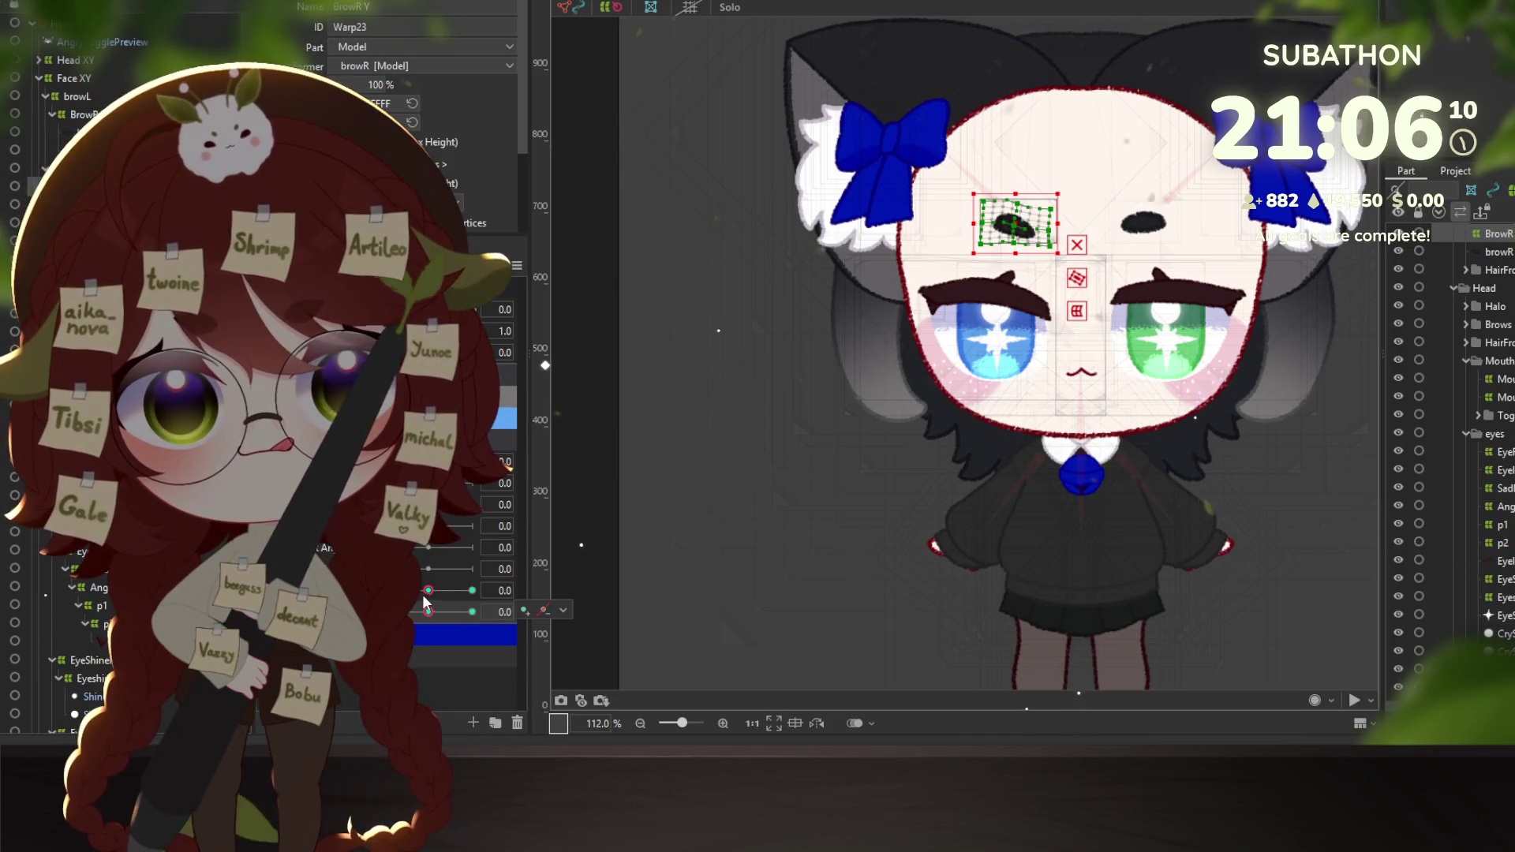
click(426, 590)
click(472, 590)
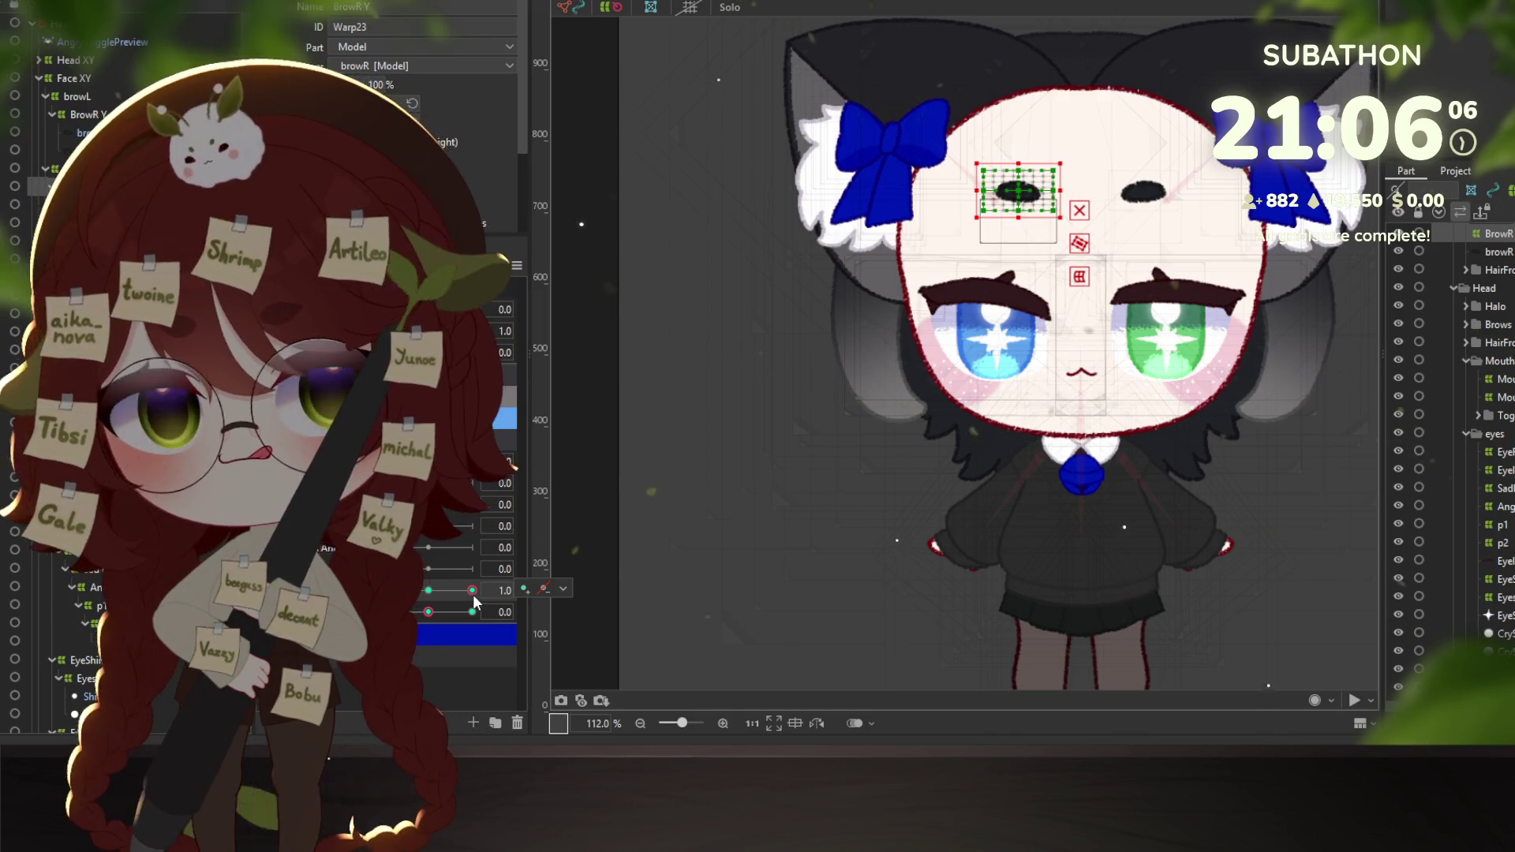
key(ctrl+z)
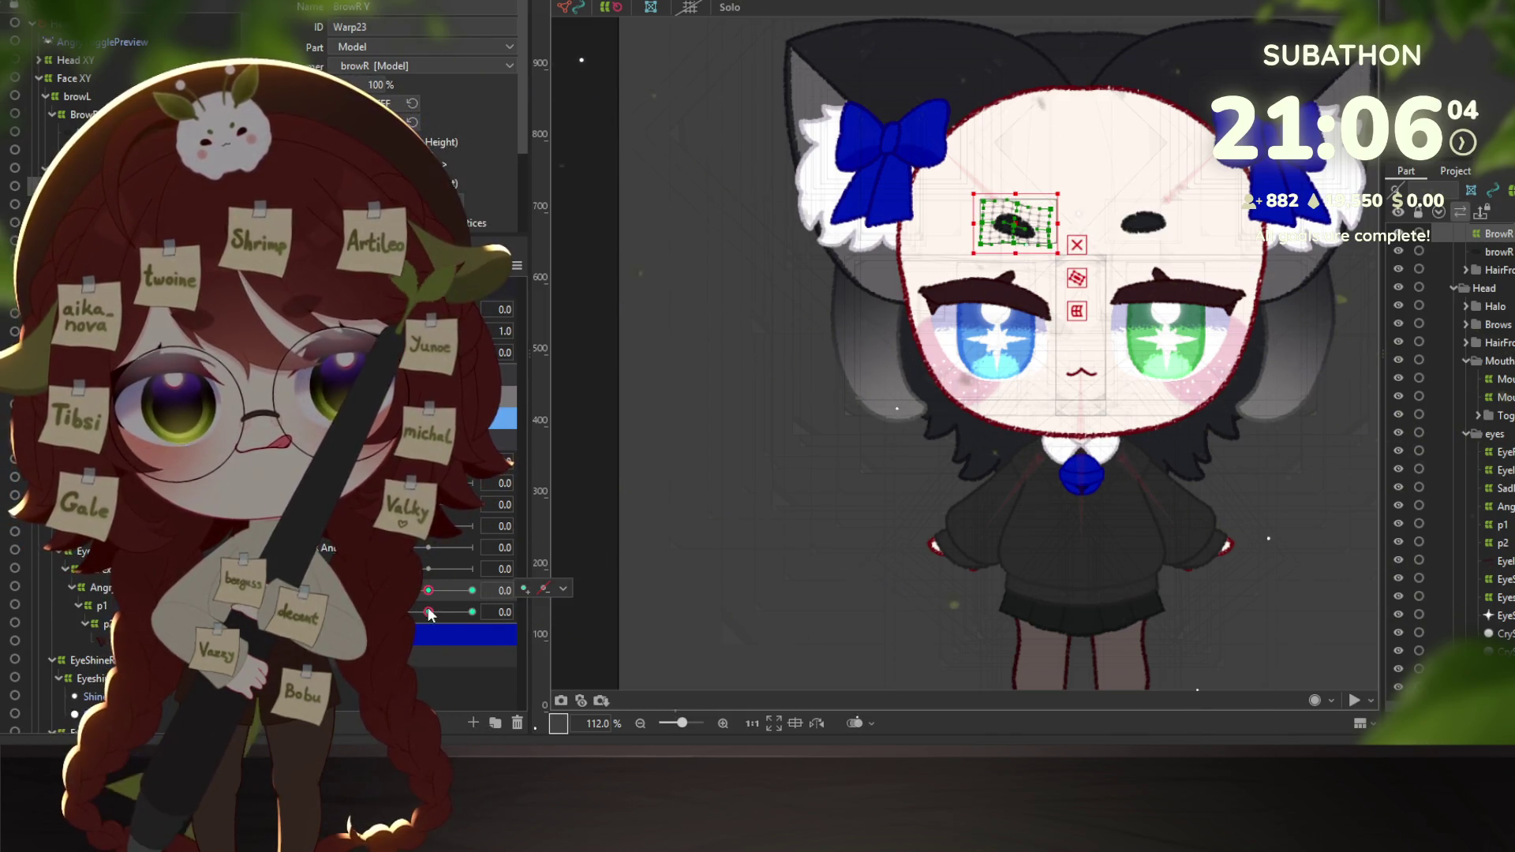
click(418, 594)
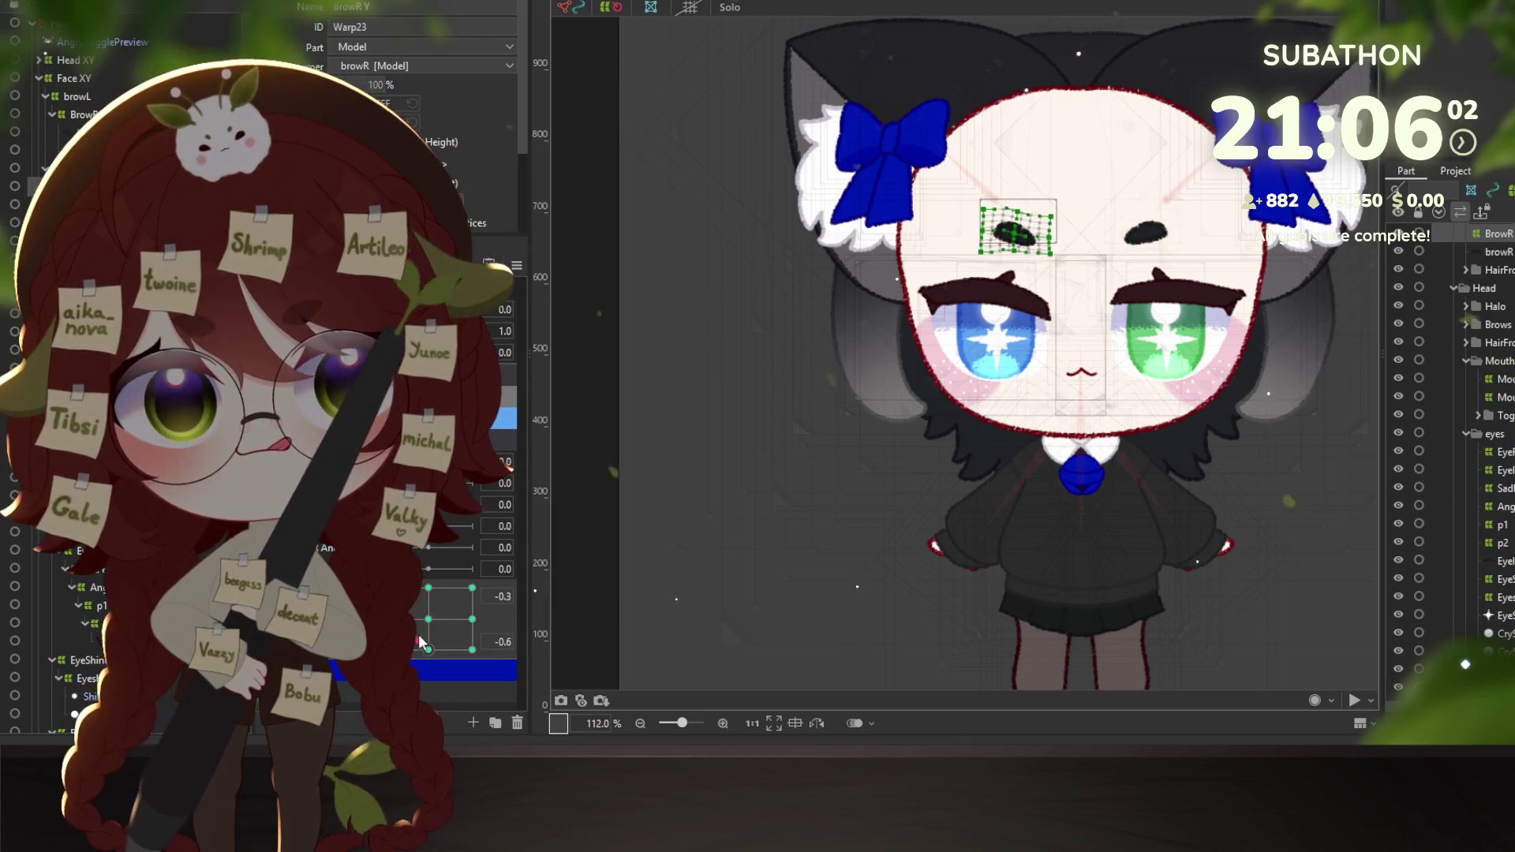
key(ctrl+z)
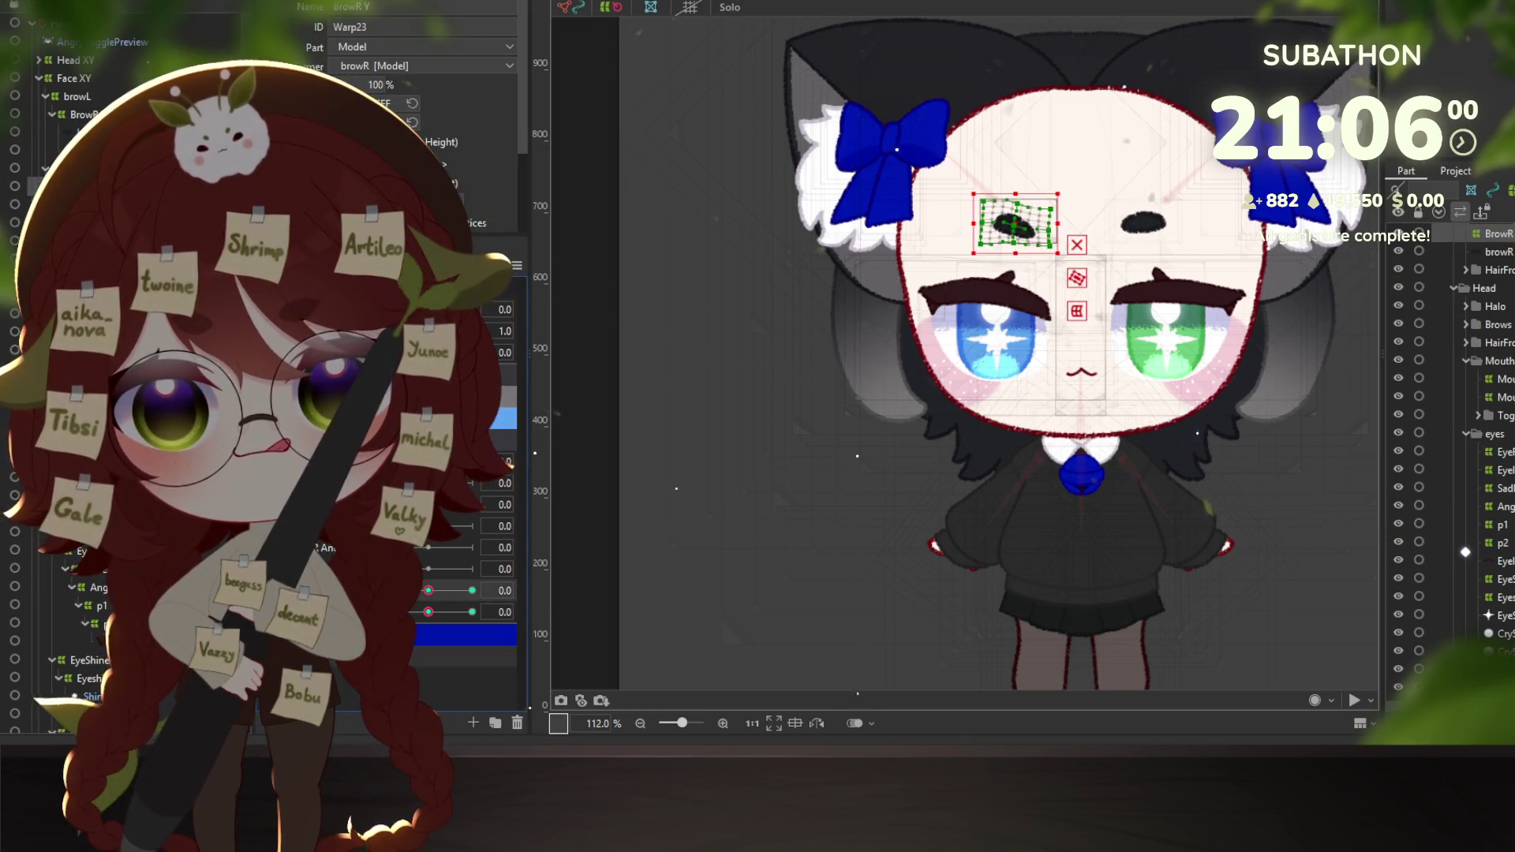
Synthesize the right brow warp's corner keyforms from BrowR Y and form keys, then test on the 2D grid.
click(520, 266)
click(624, 383)
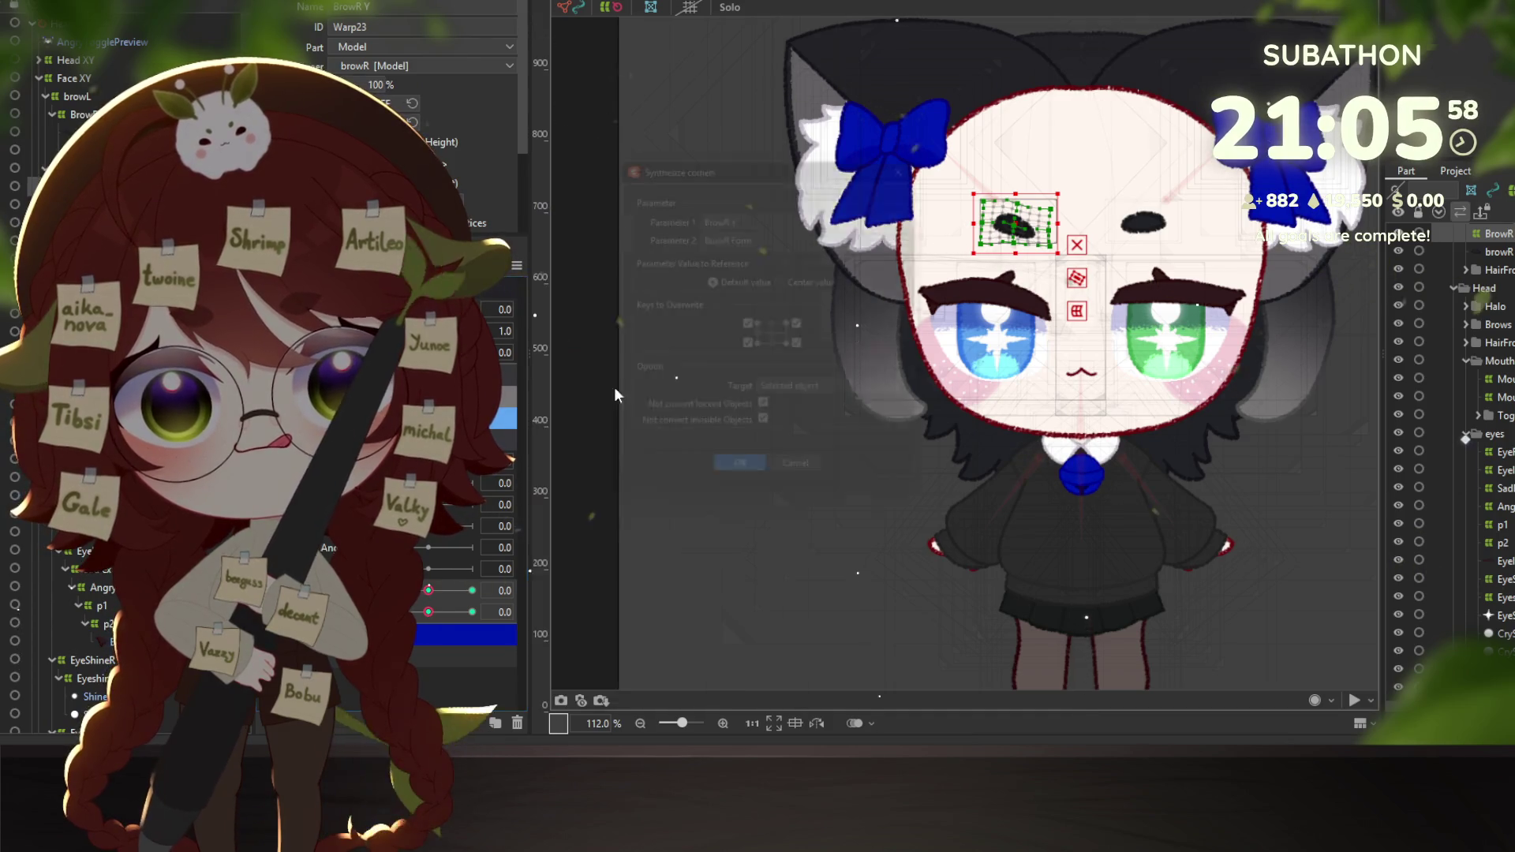
click(738, 484)
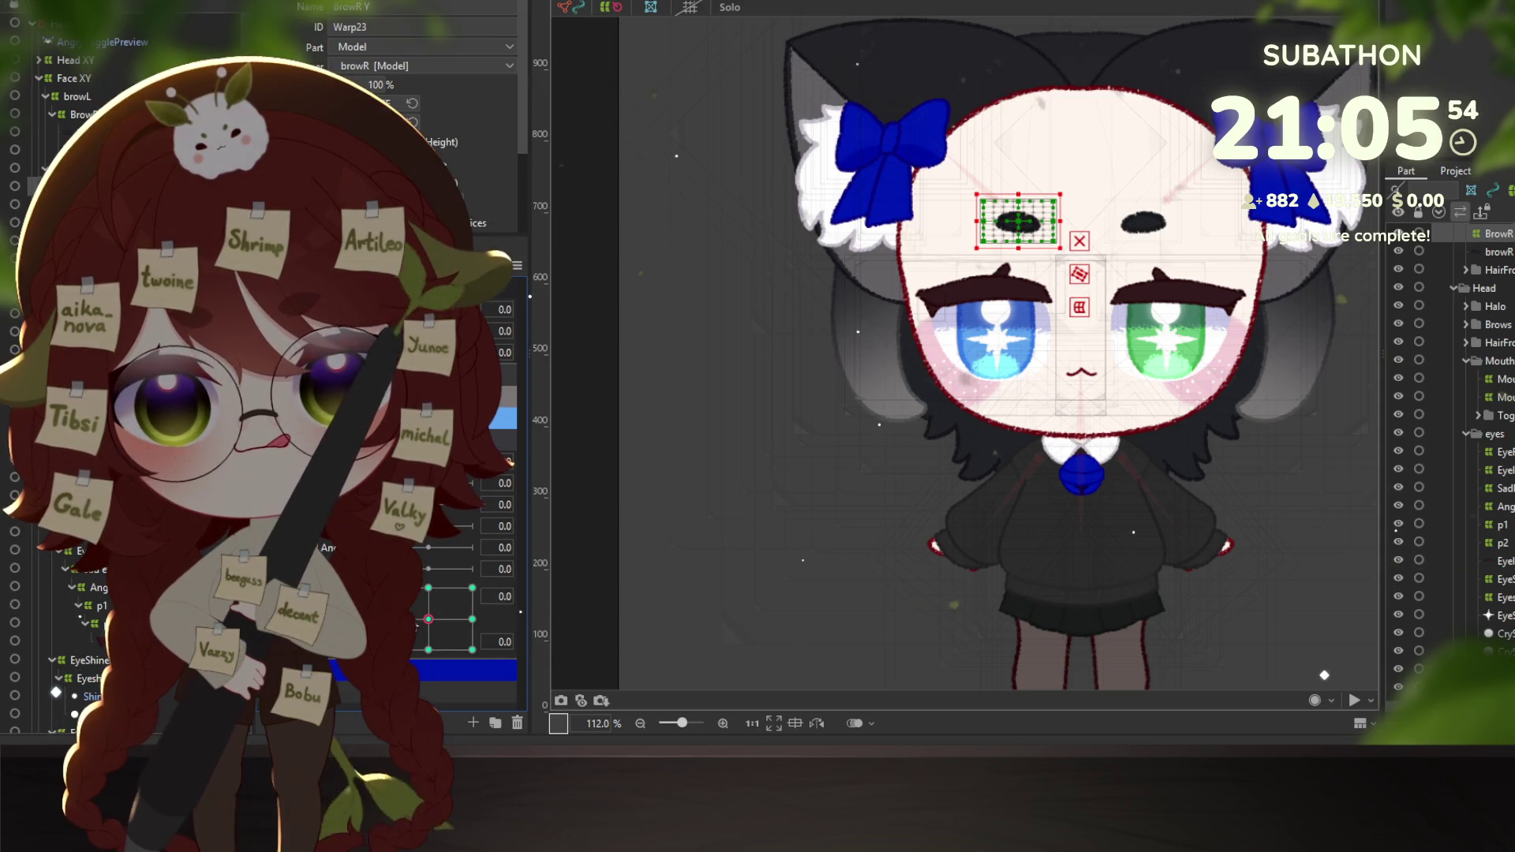
mouse_move(450, 631)
mouse_down()
mouse_move(439, 568)
mouse_move(431, 624)
mouse_up()
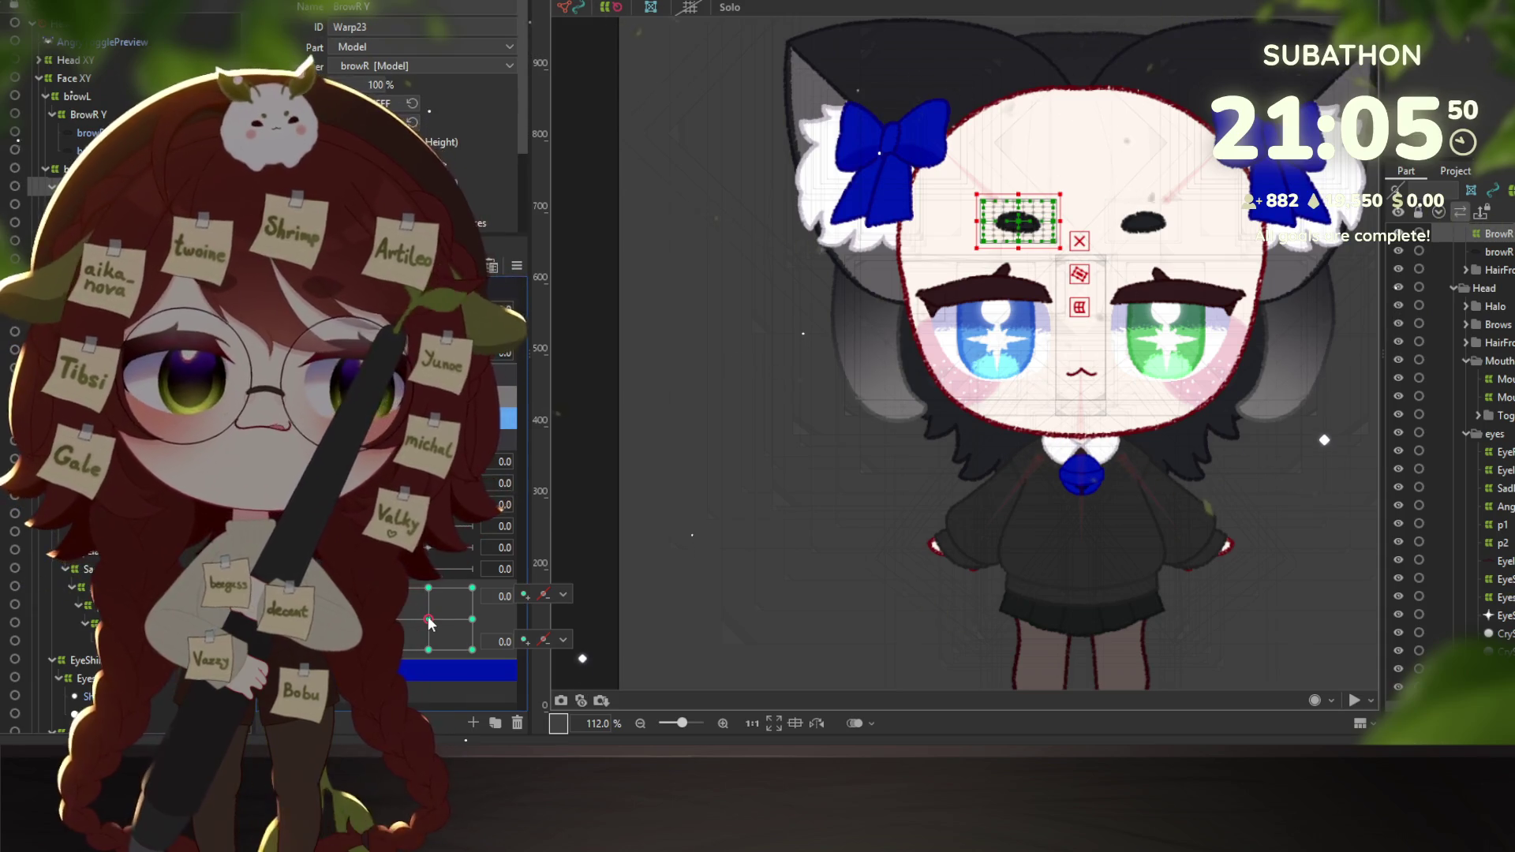
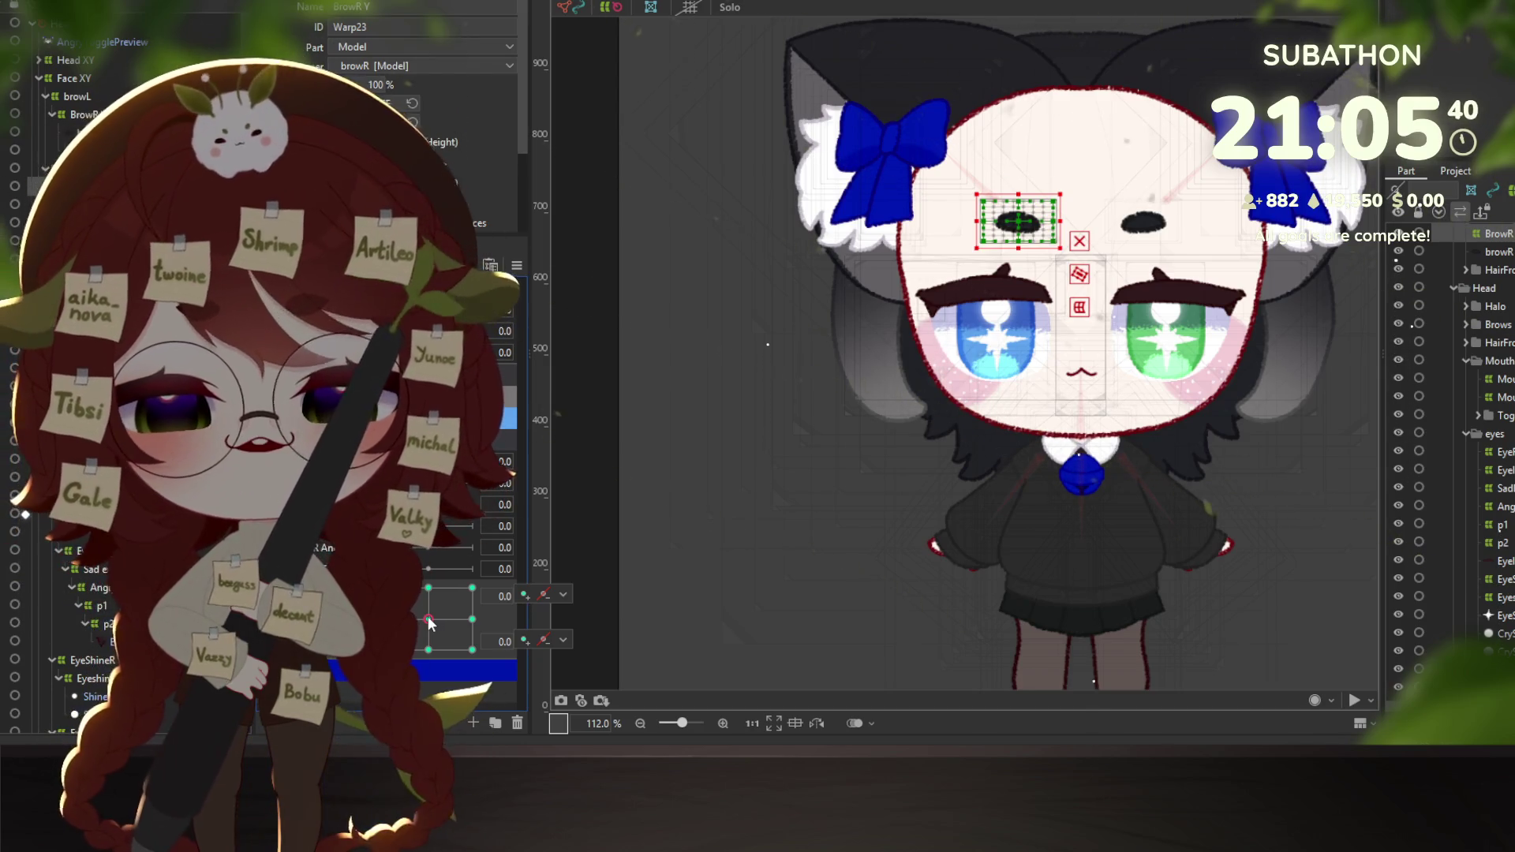
Preview the right brow warp at the brow pad's middle and corner keys.
click(429, 621)
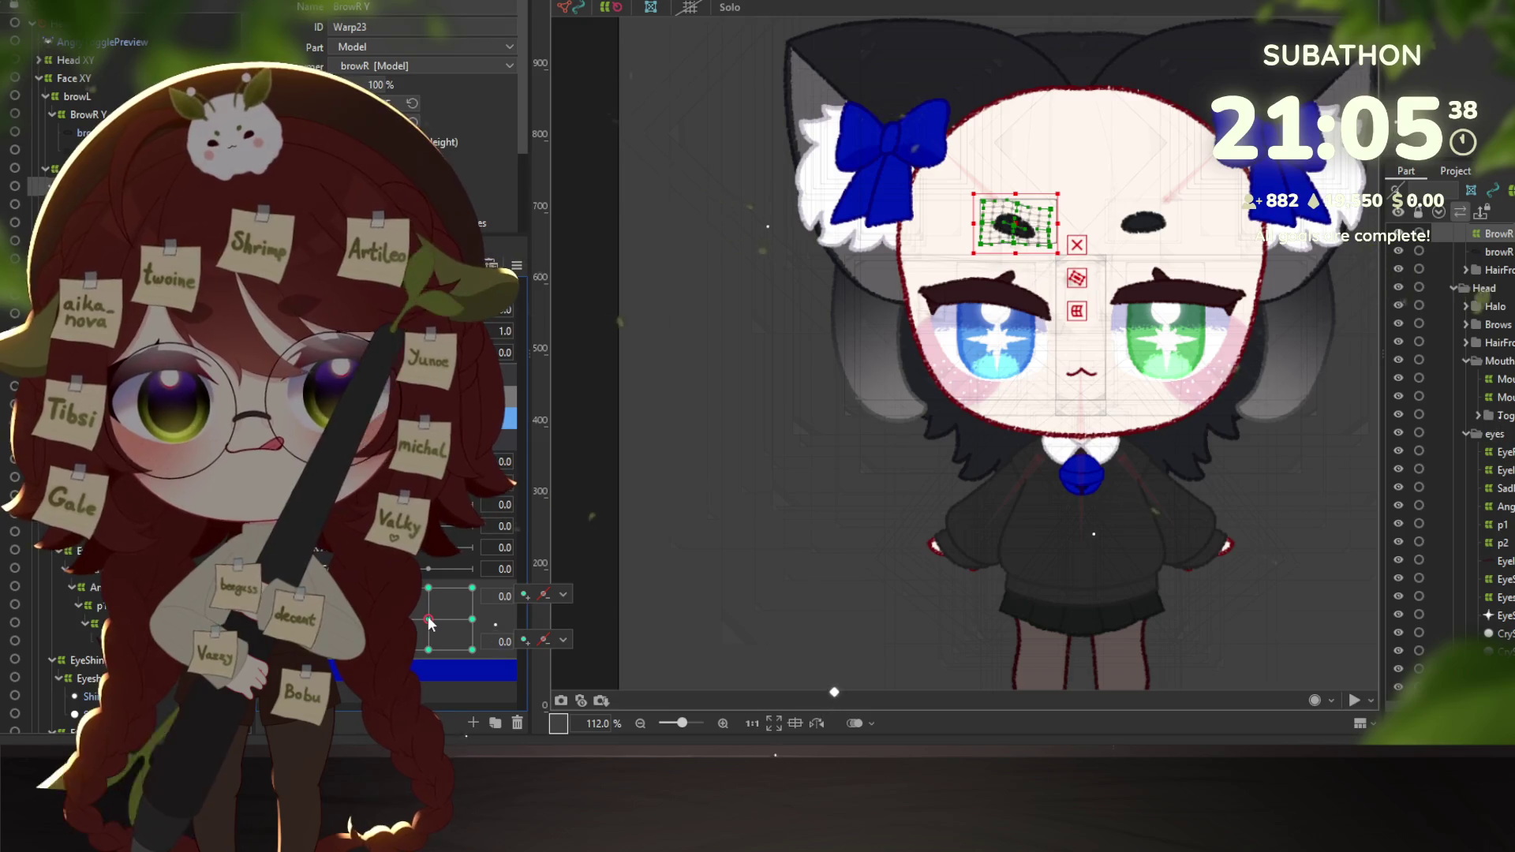
click(472, 619)
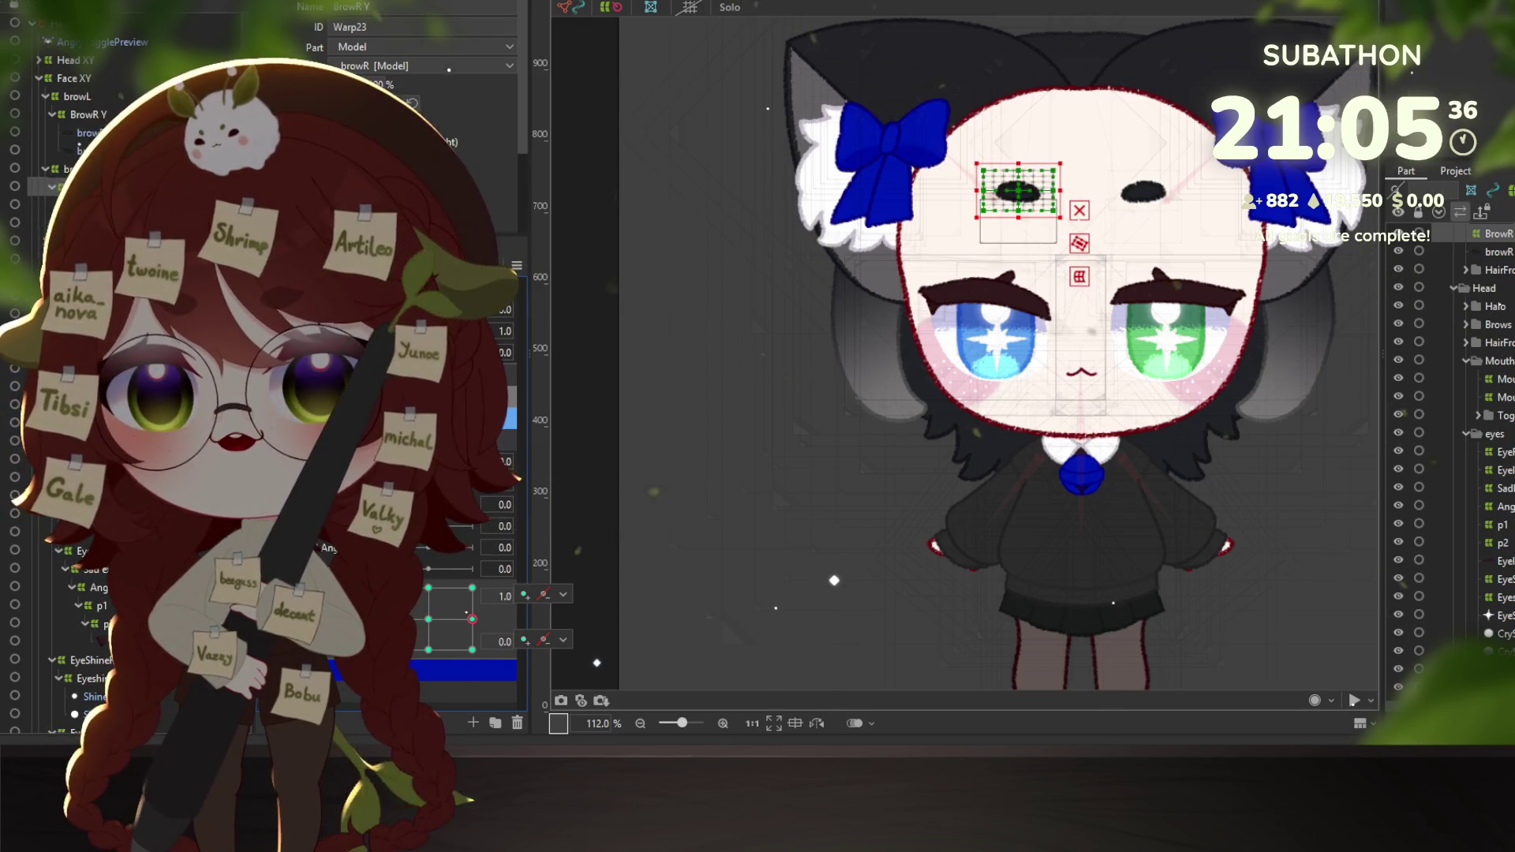
click(430, 620)
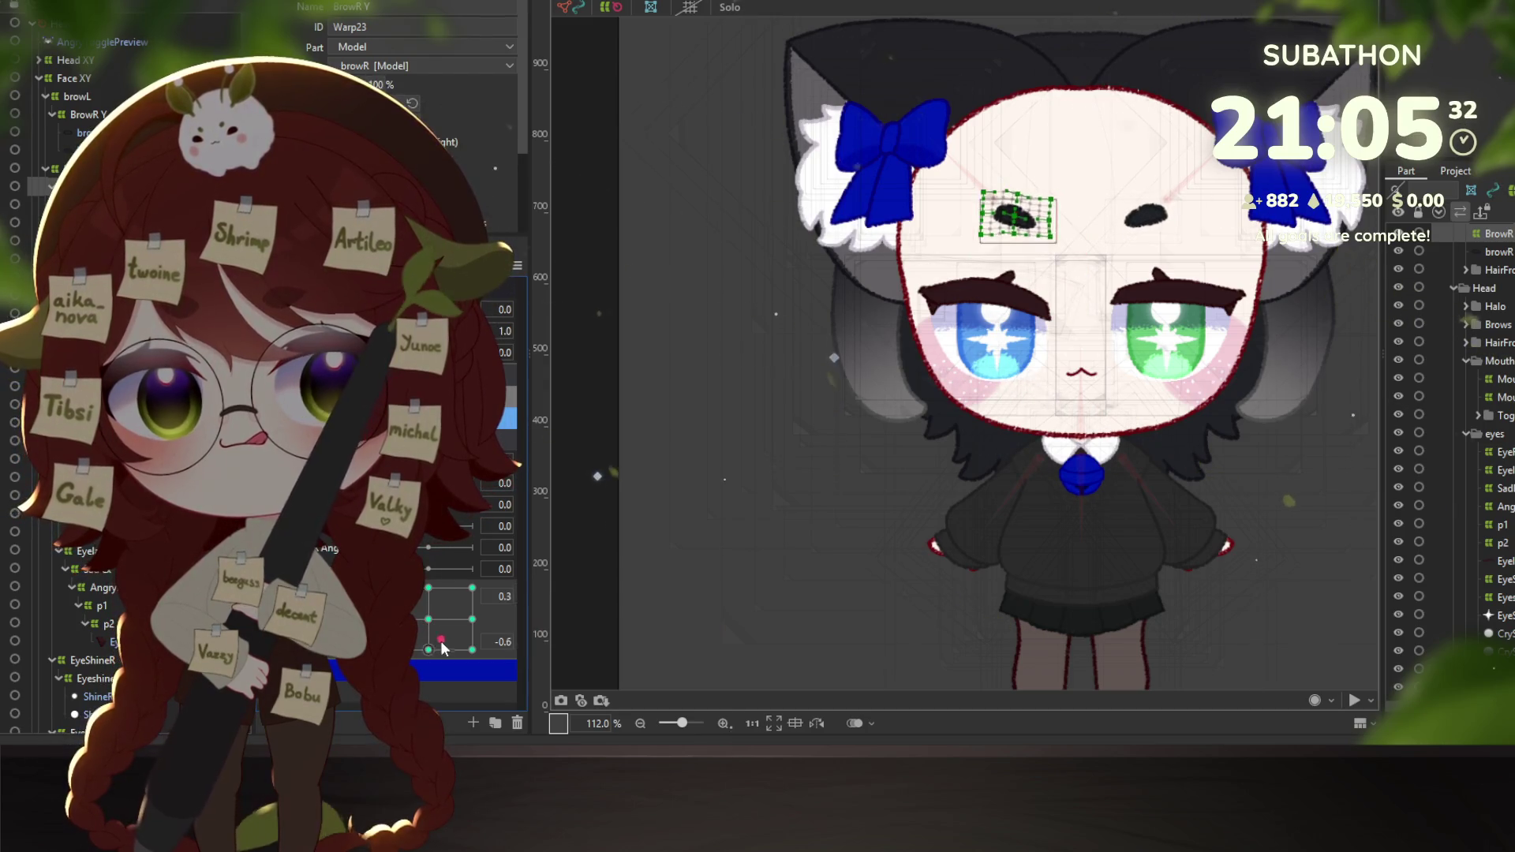
mouse_move(432, 621)
mouse_down()
mouse_move(438, 591)
mouse_move(431, 602)
mouse_up()
click(429, 611)
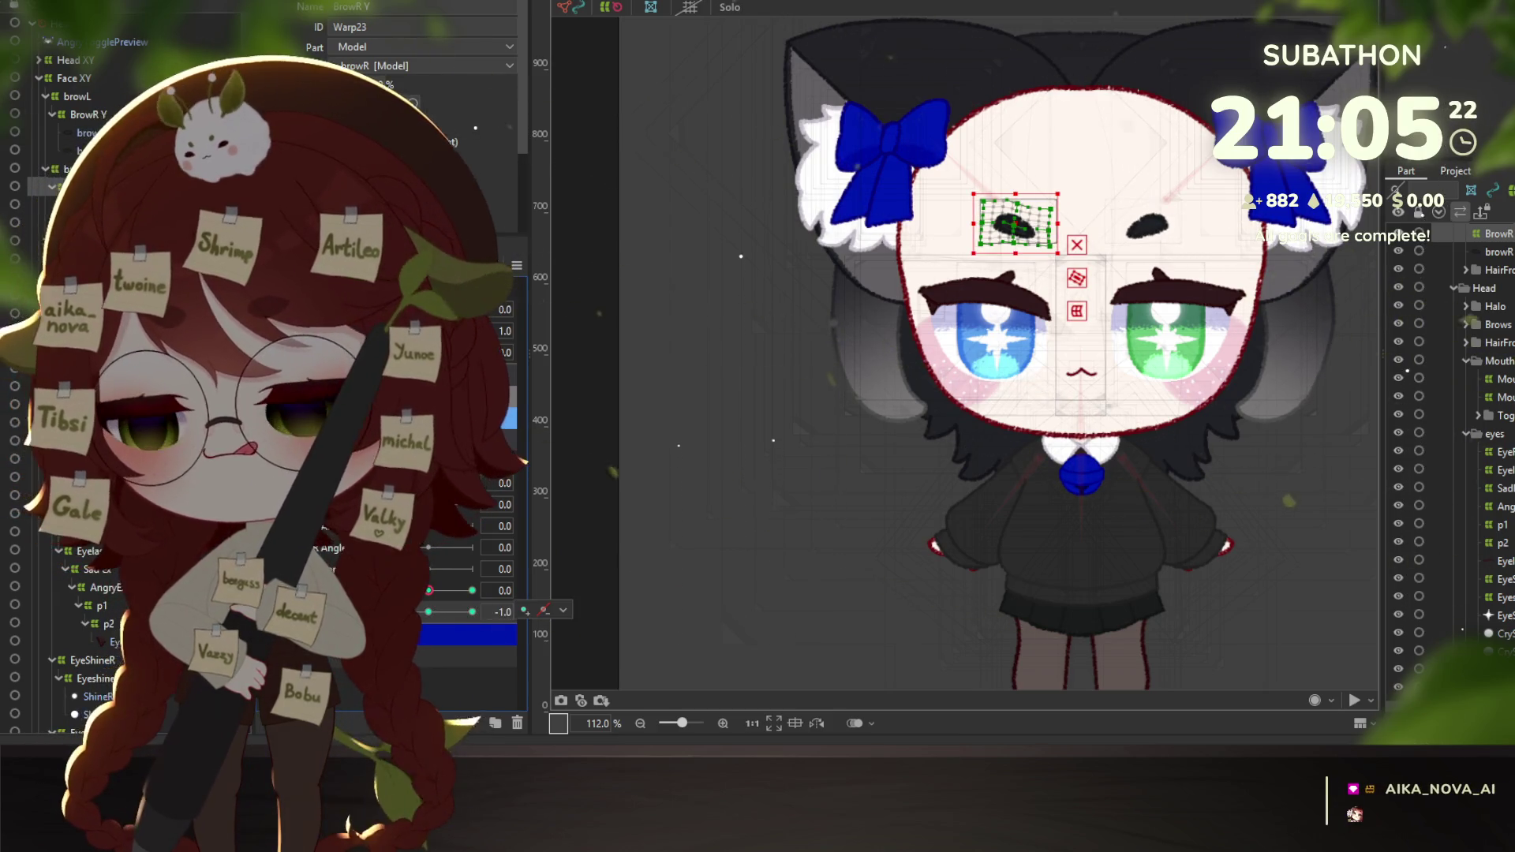
click(424, 614)
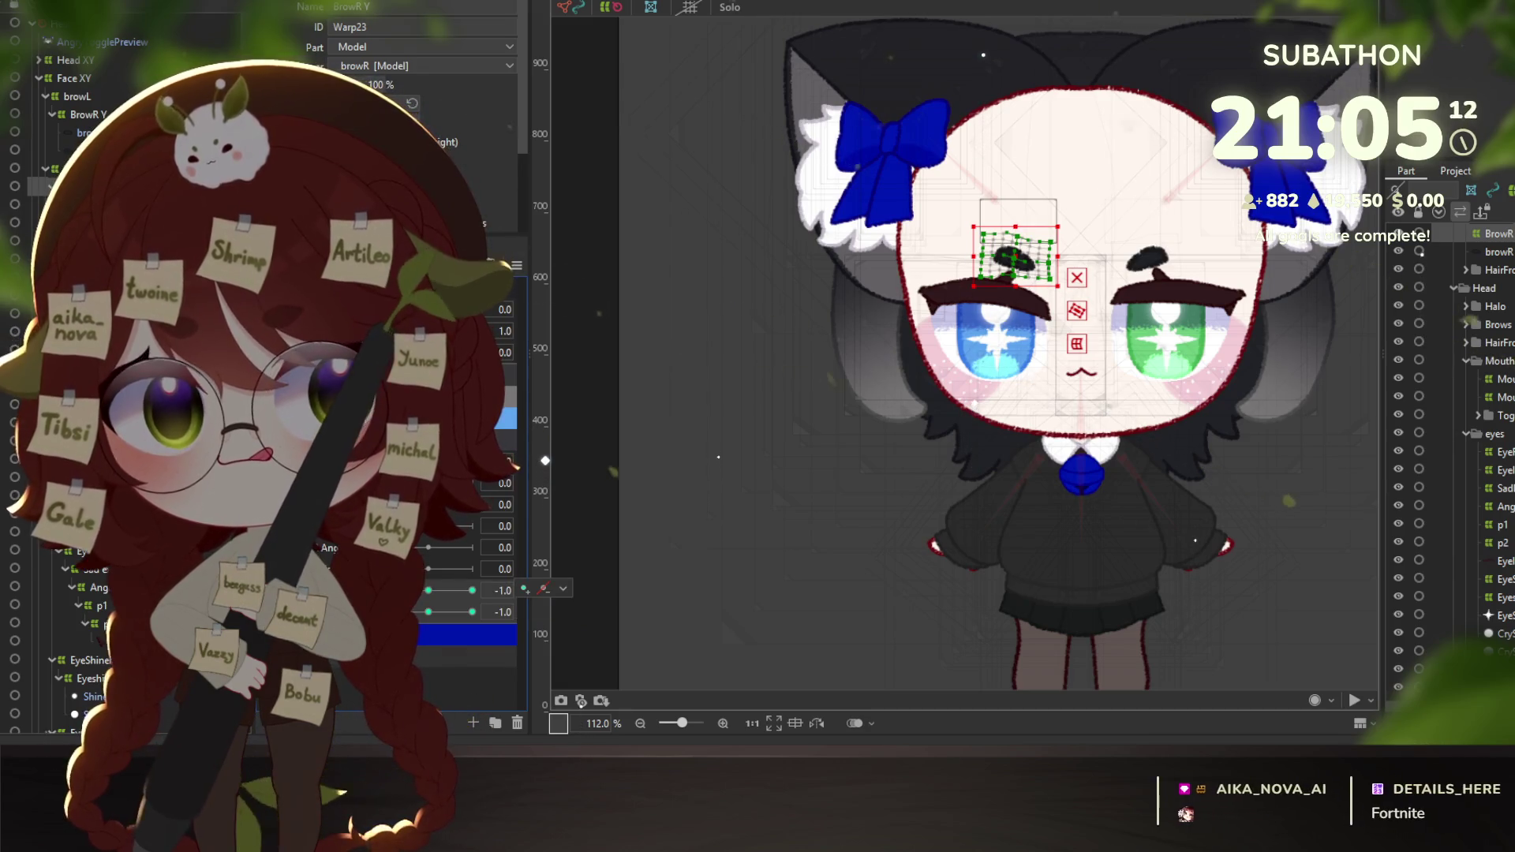
click(424, 614)
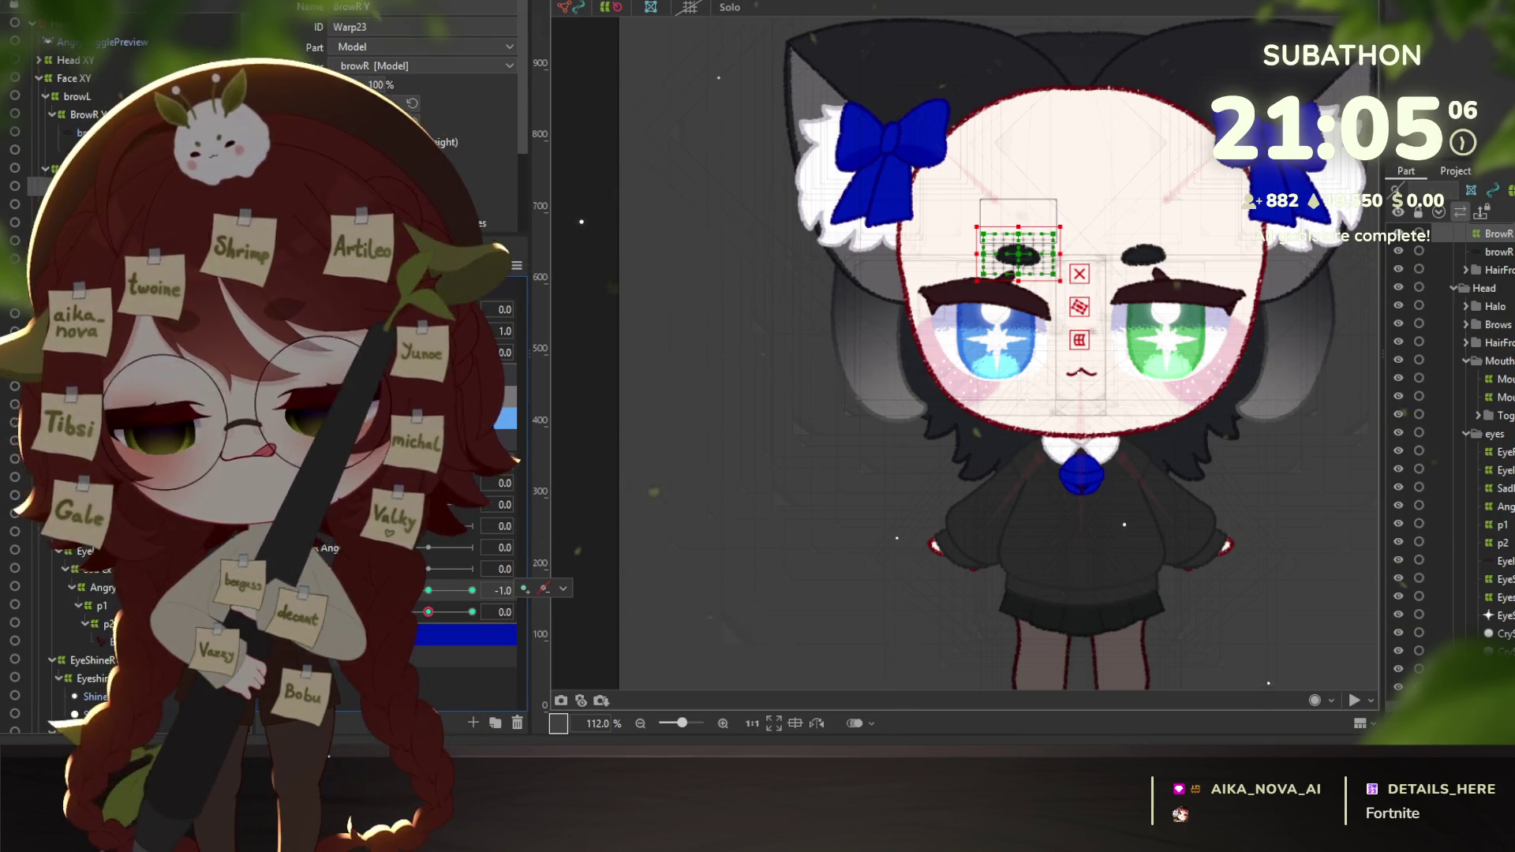
Step the Angry, p1 and p2 sliders through -1, 0 and 1, ending with p1 at 1.0.
click(500, 477)
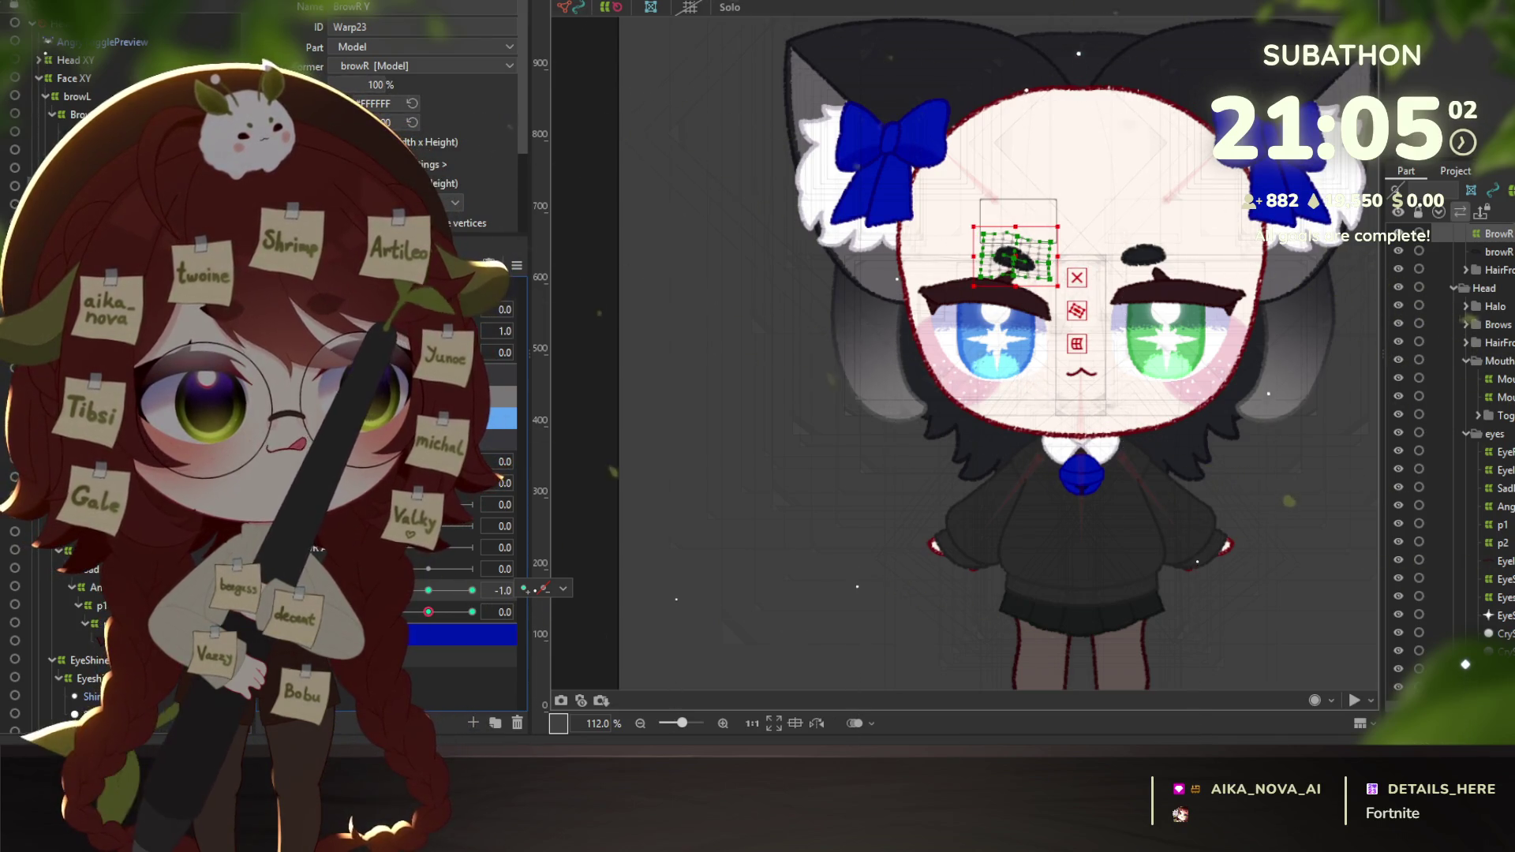
click(424, 590)
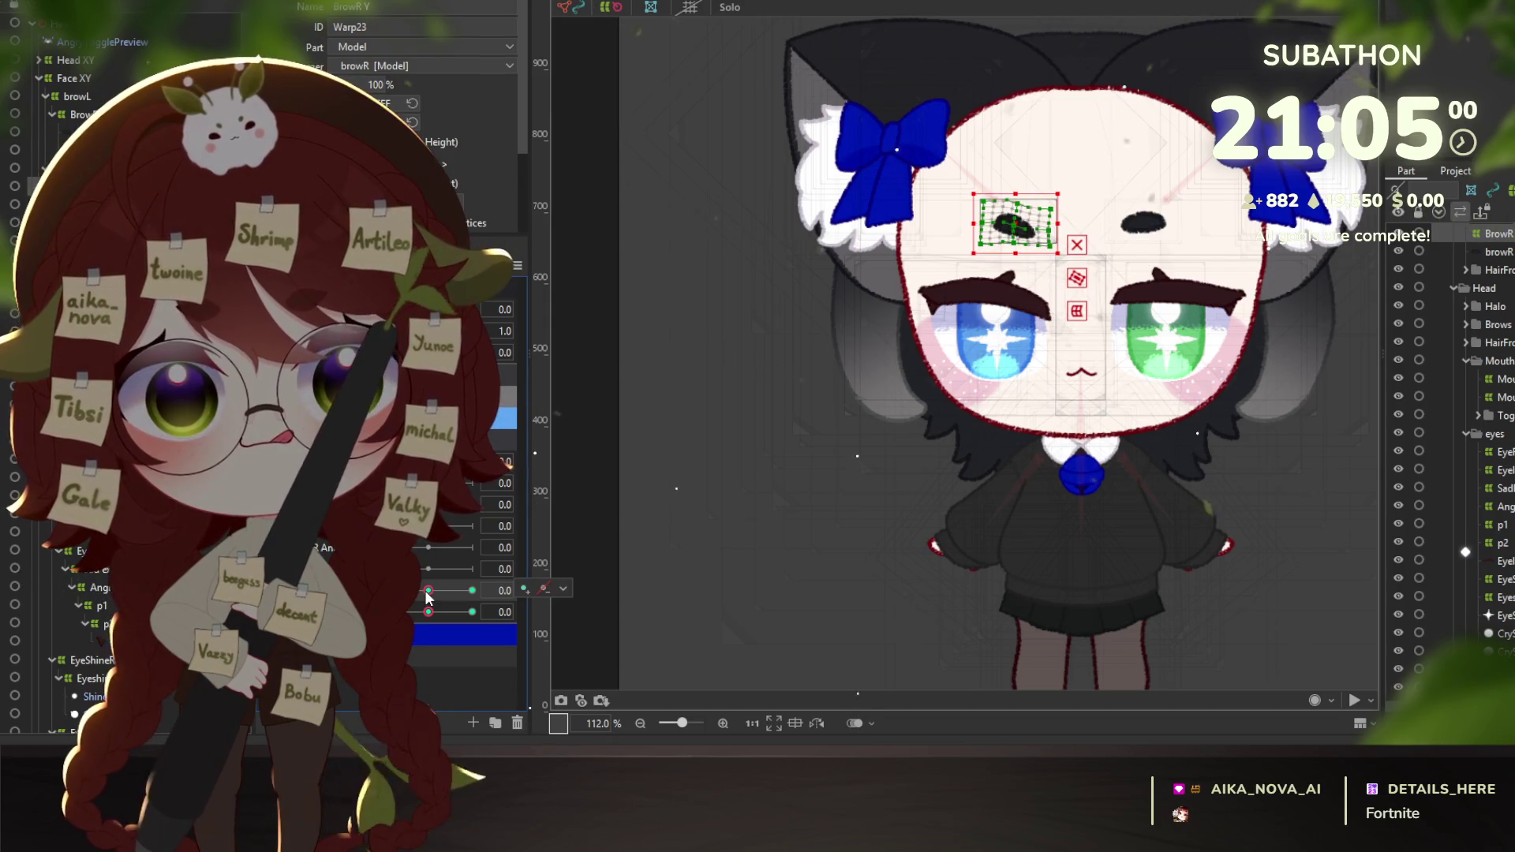
drag(425, 590, 462, 589)
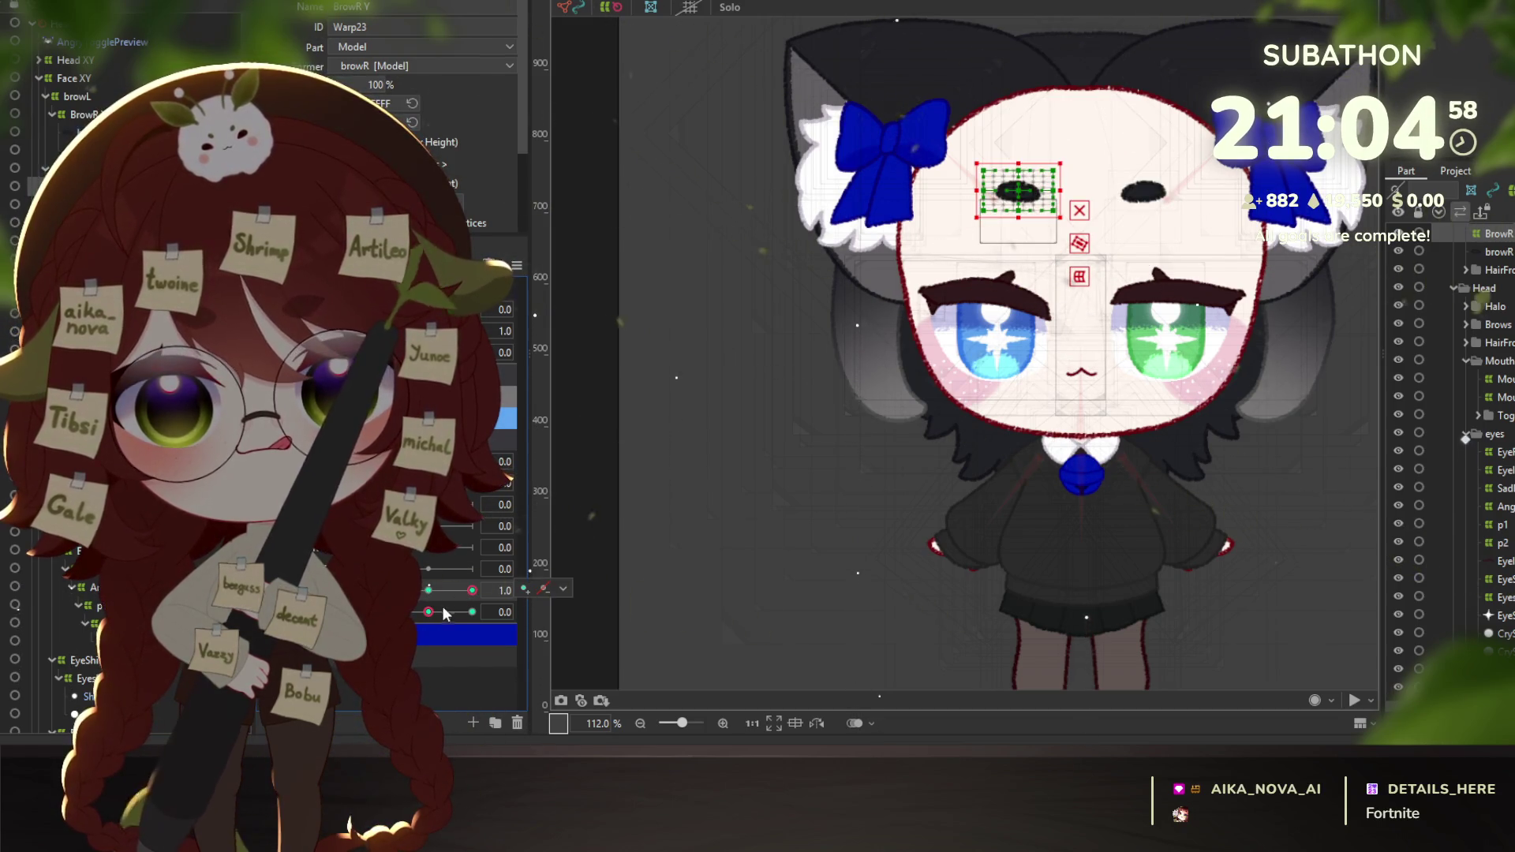
click(426, 592)
click(428, 612)
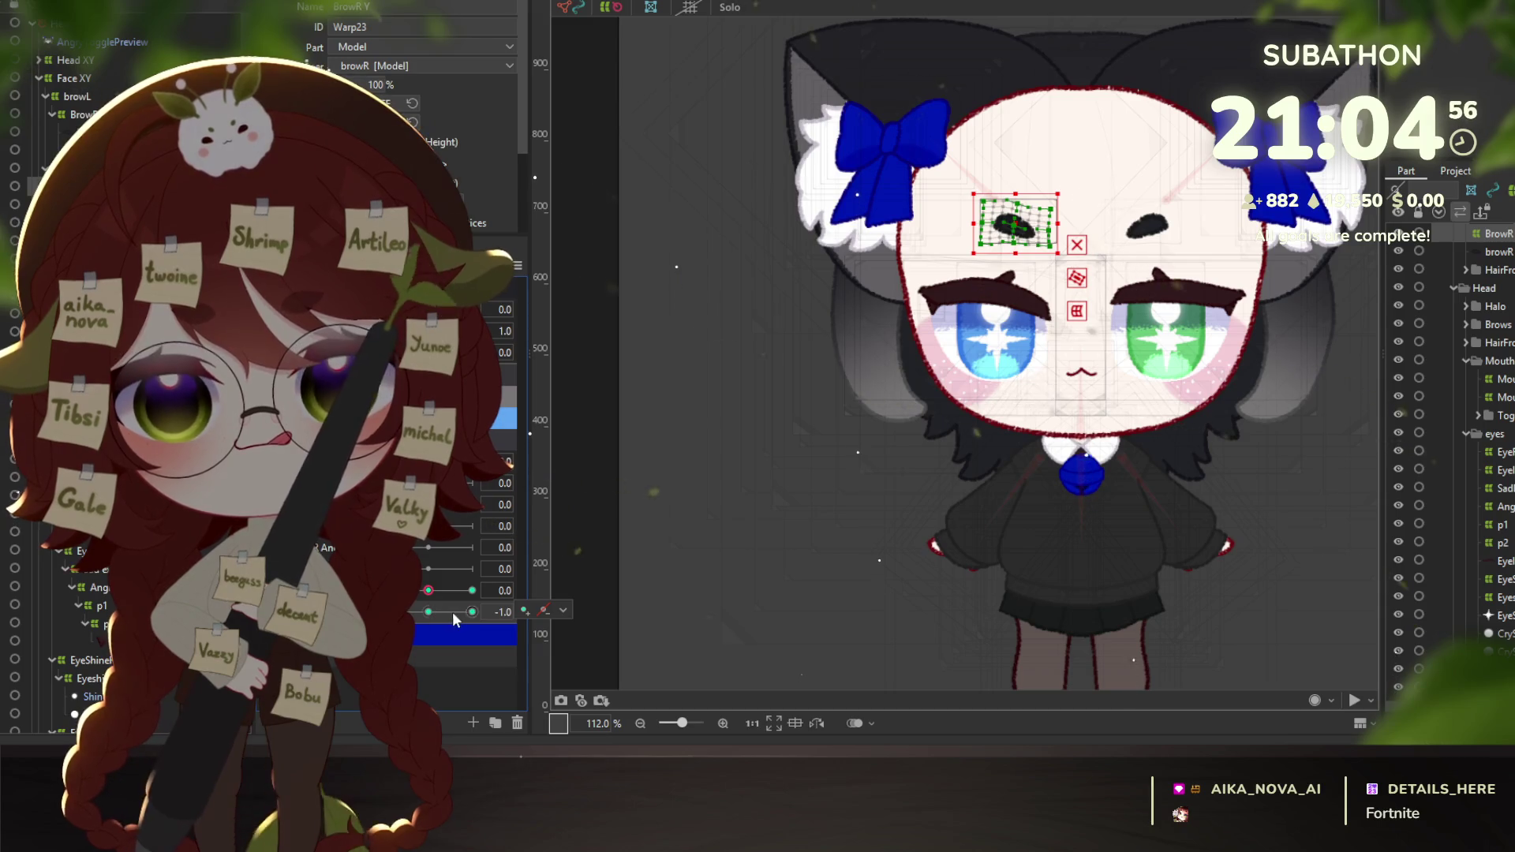
click(426, 612)
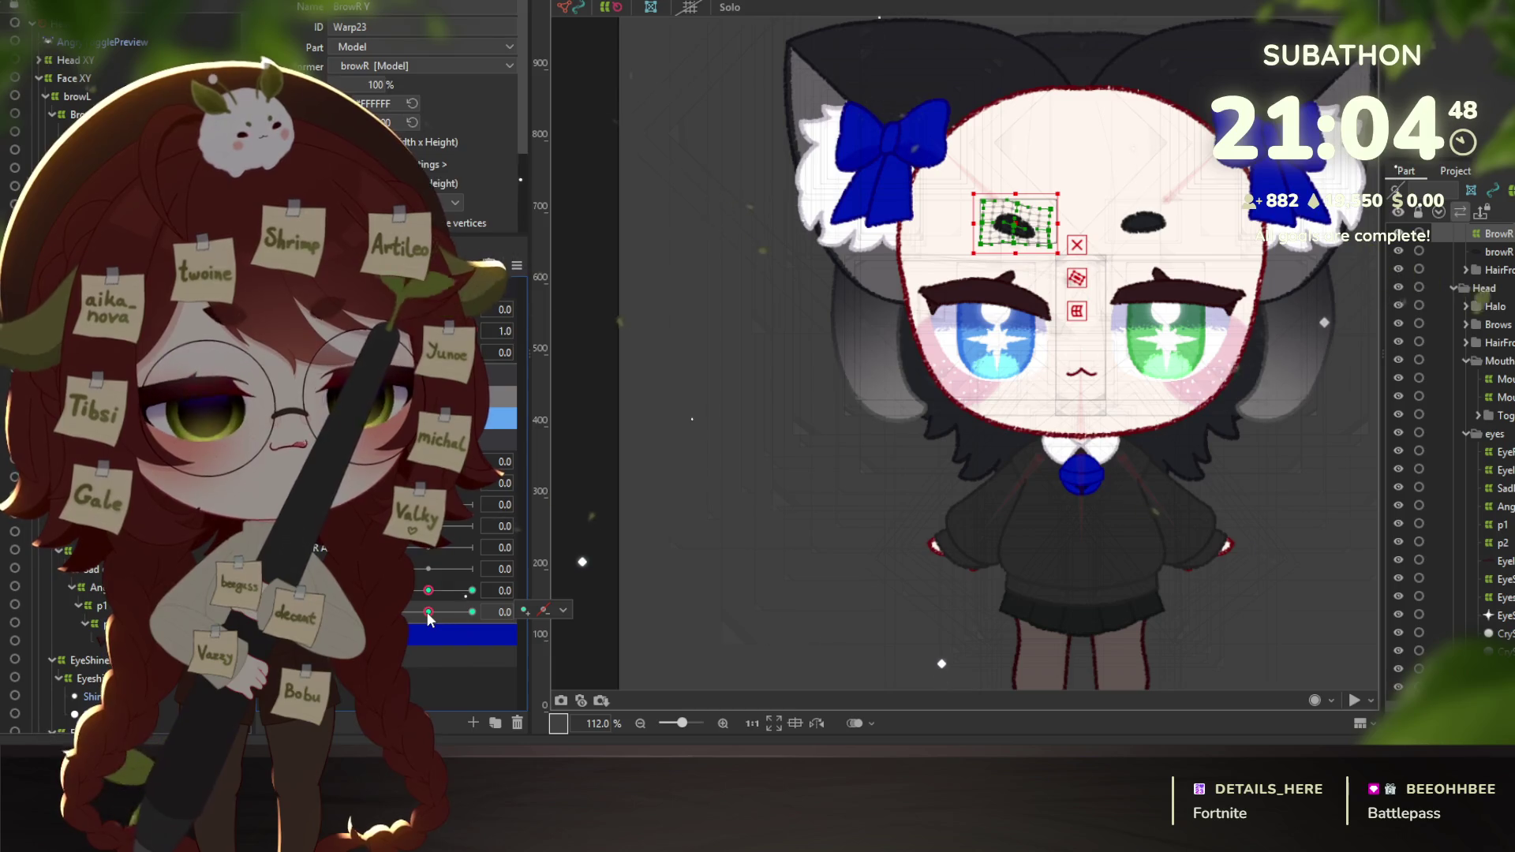
drag(426, 612, 472, 612)
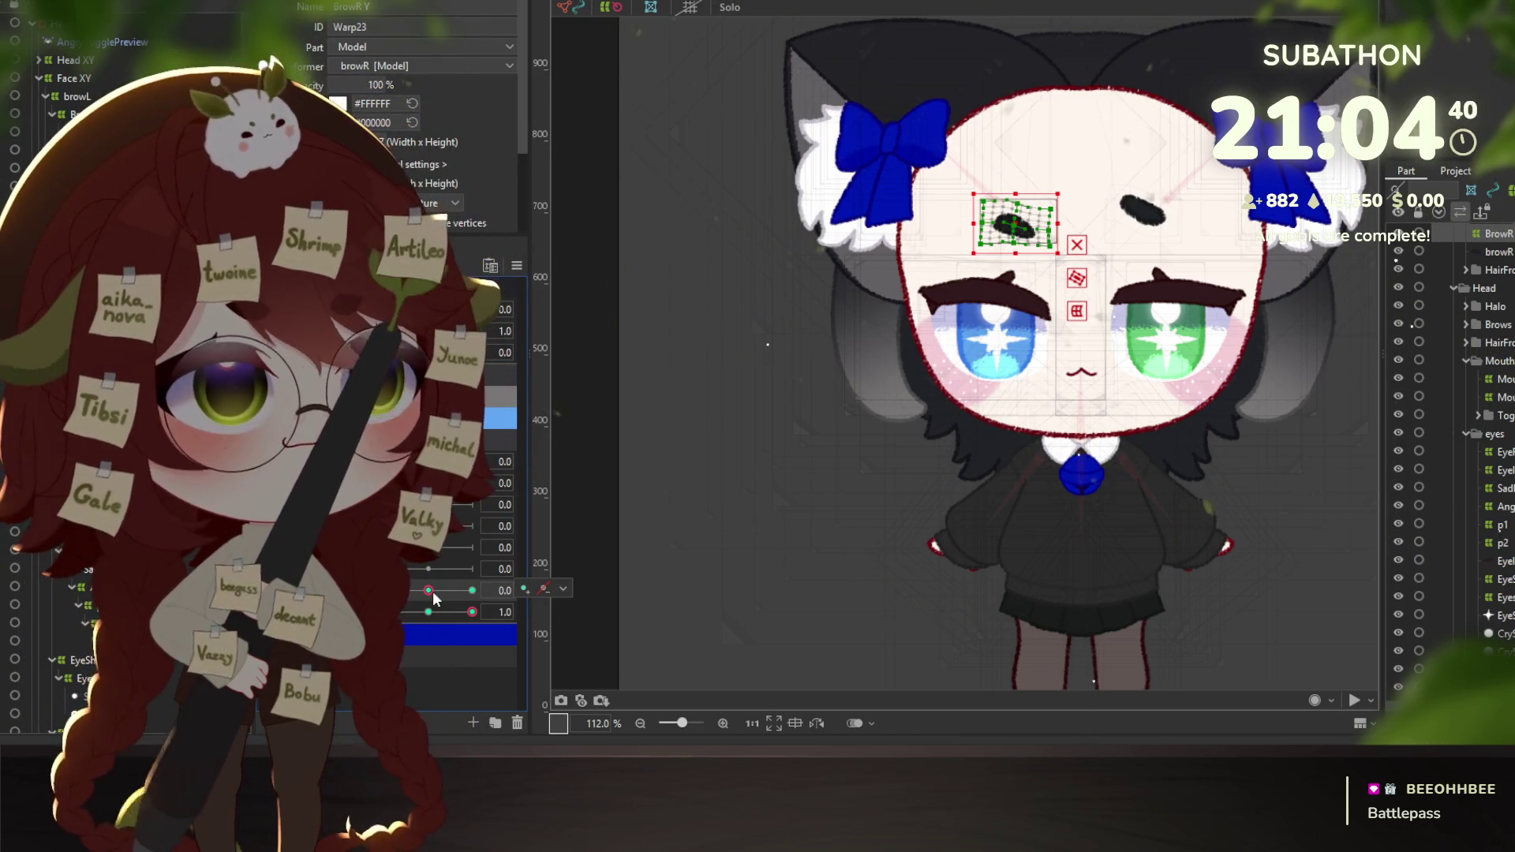
drag(433, 590, 471, 593)
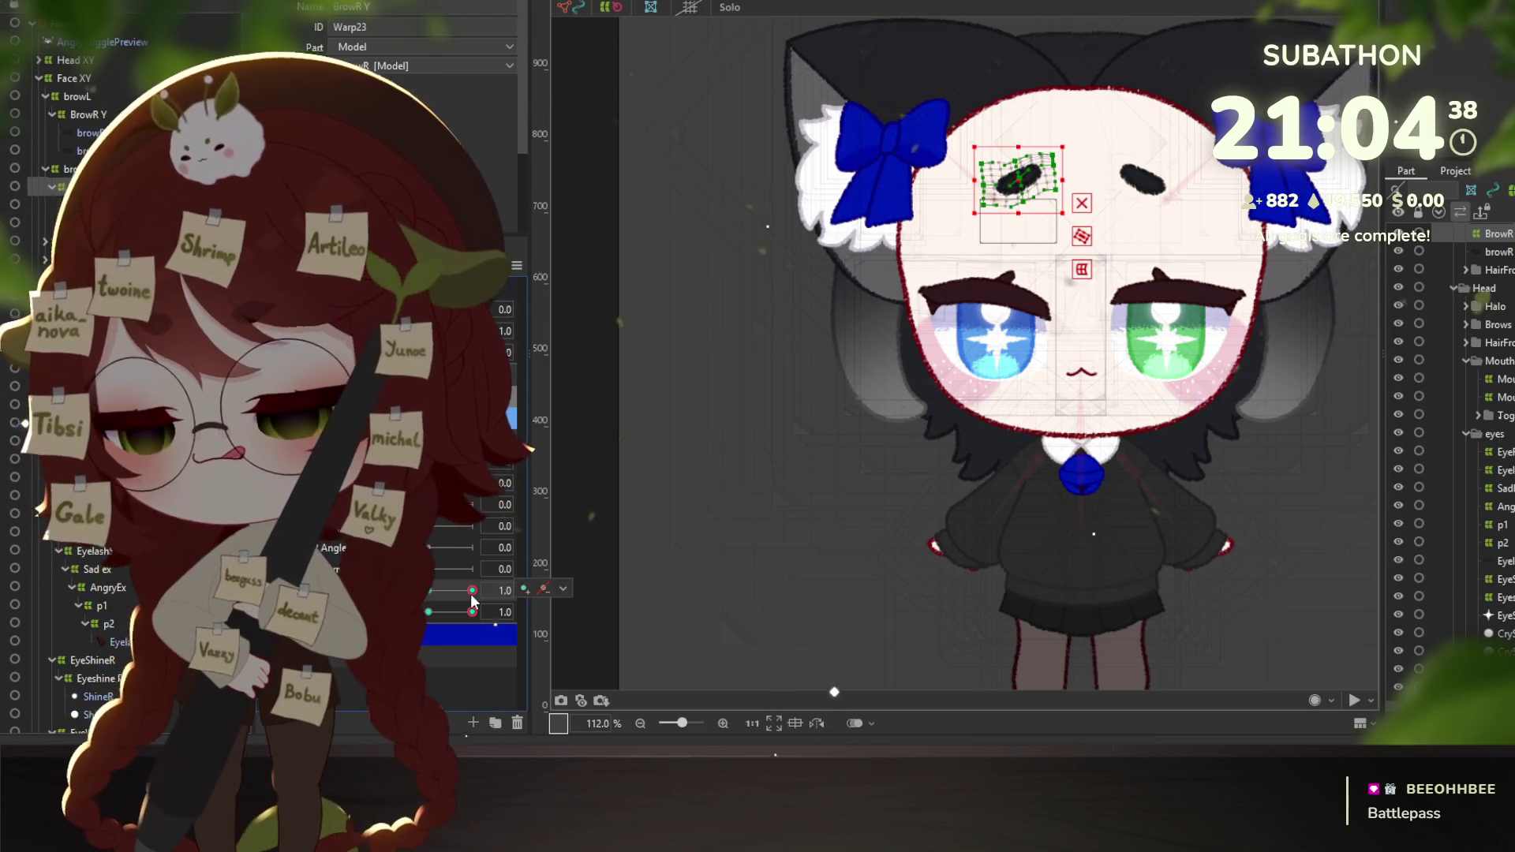
key(ctrl+z)
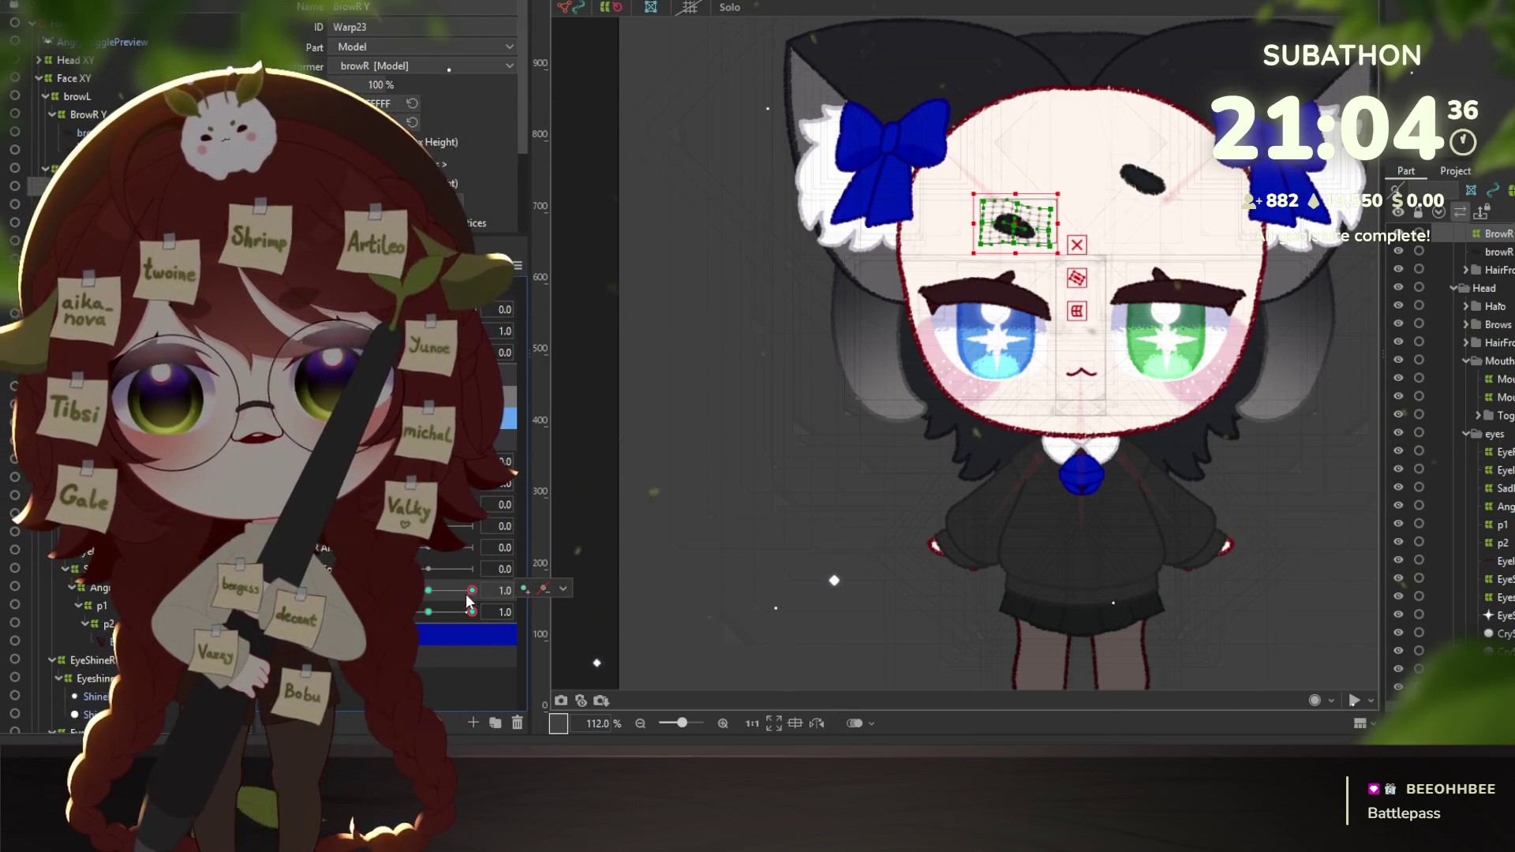
drag(465, 593, 425, 590)
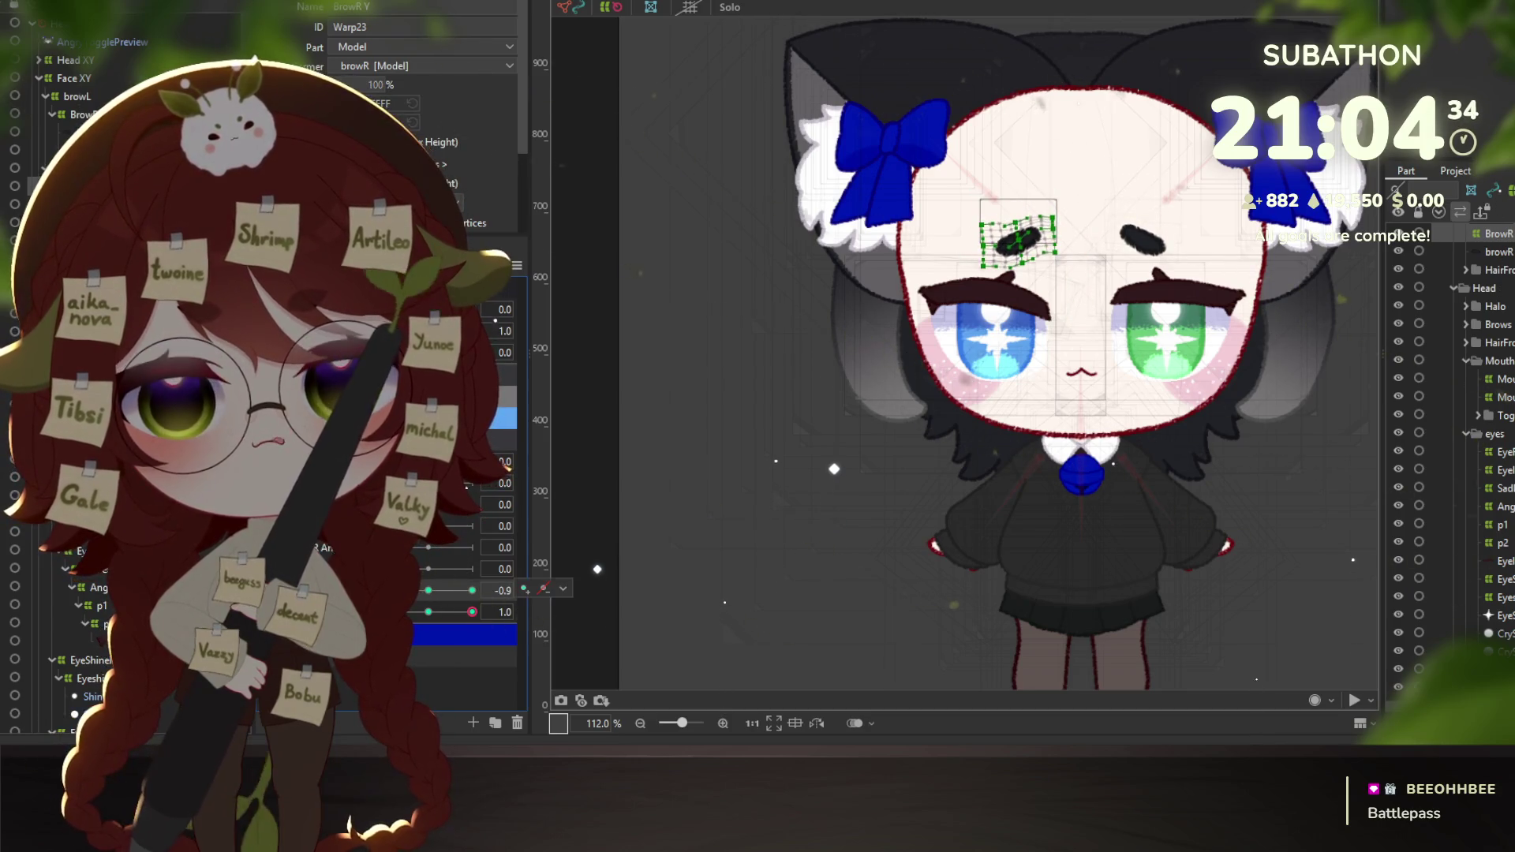
click(472, 590)
click(427, 612)
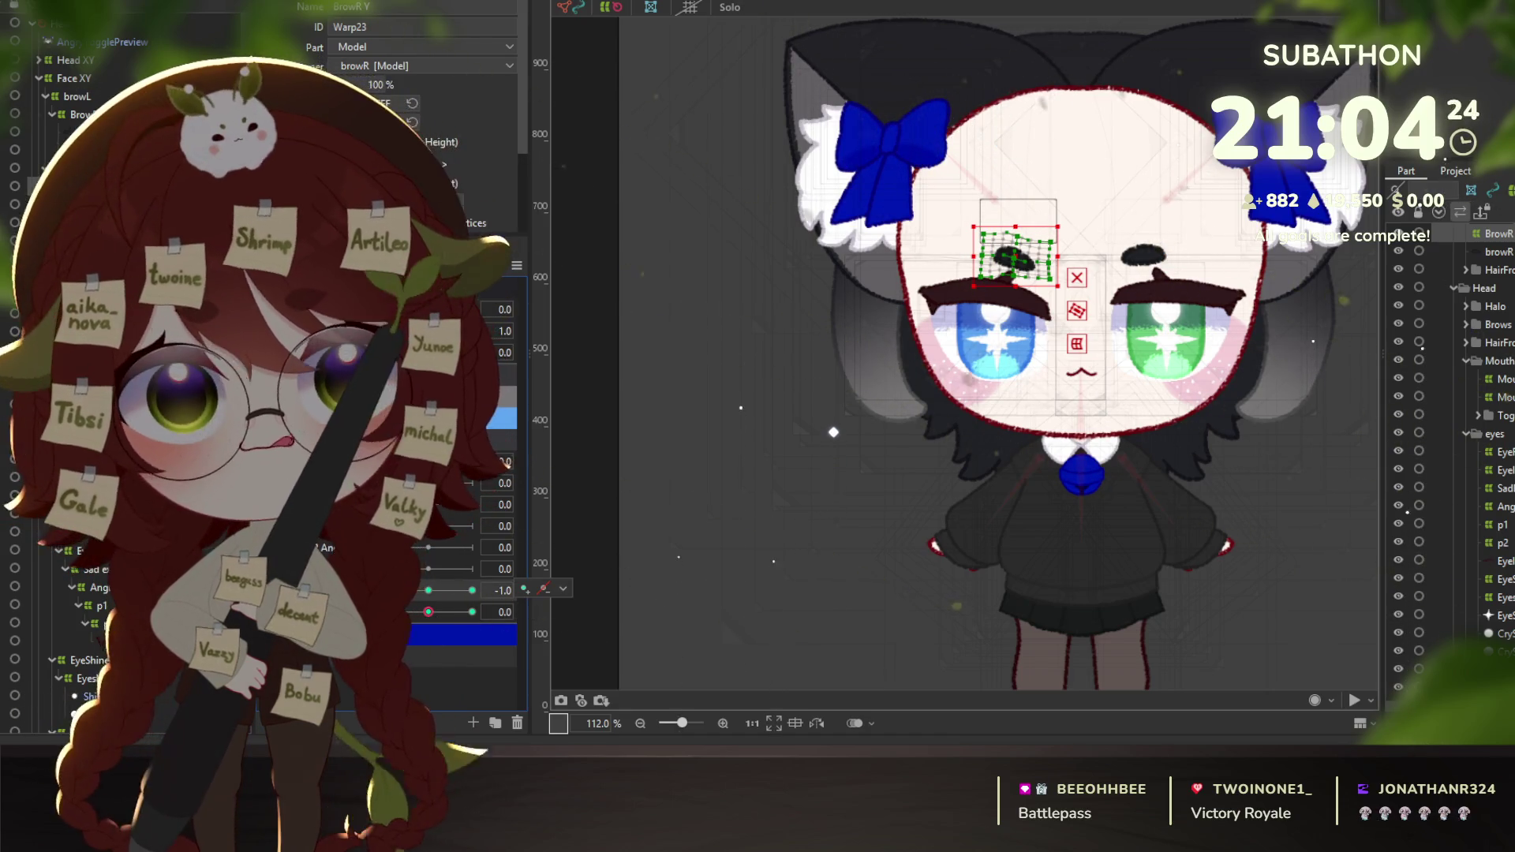
drag(428, 613, 472, 613)
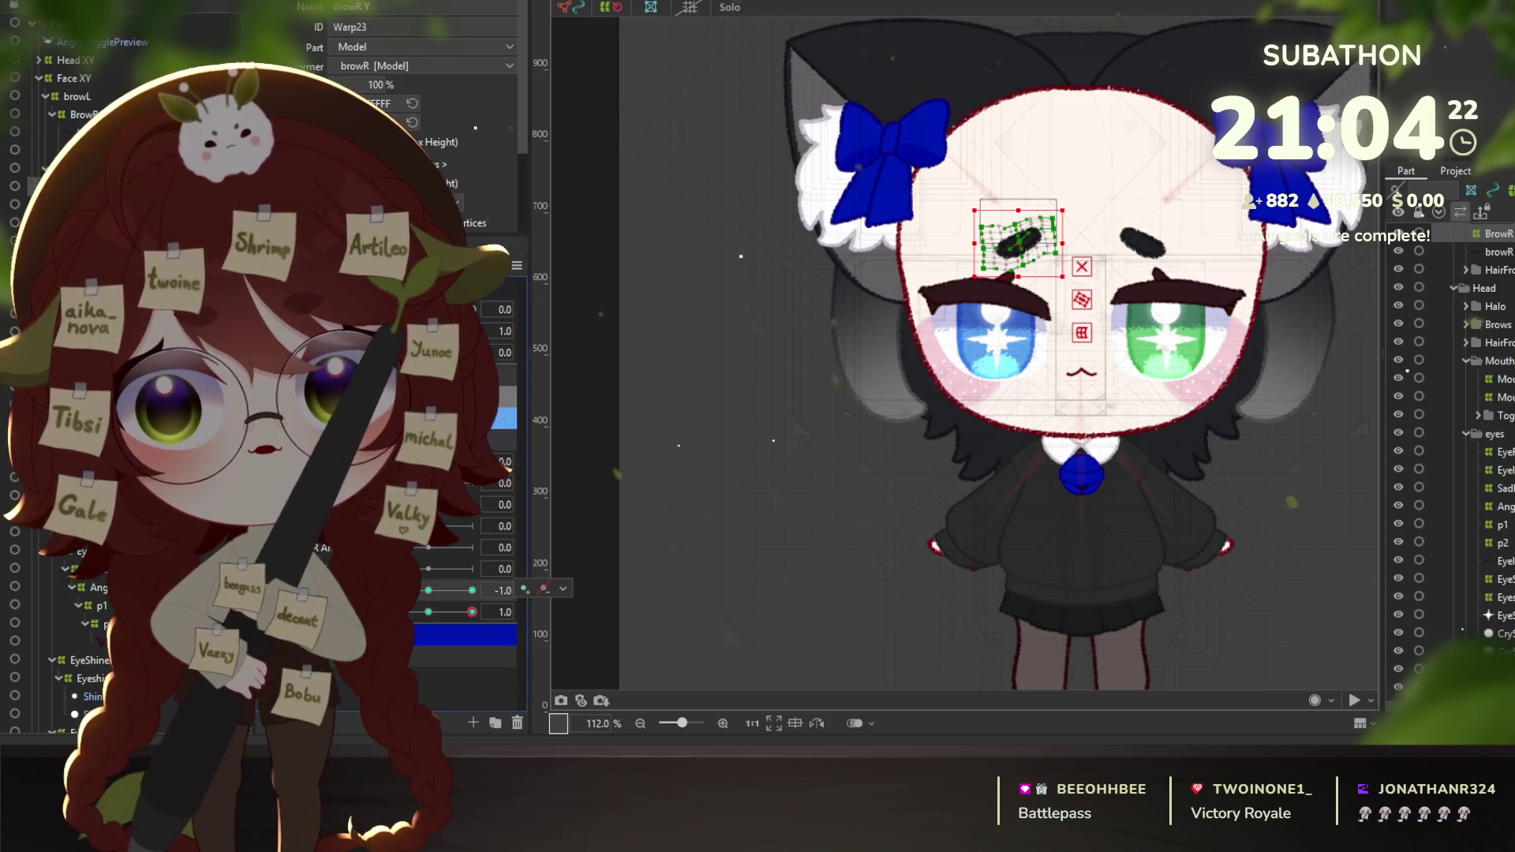
key(ctrl+z)
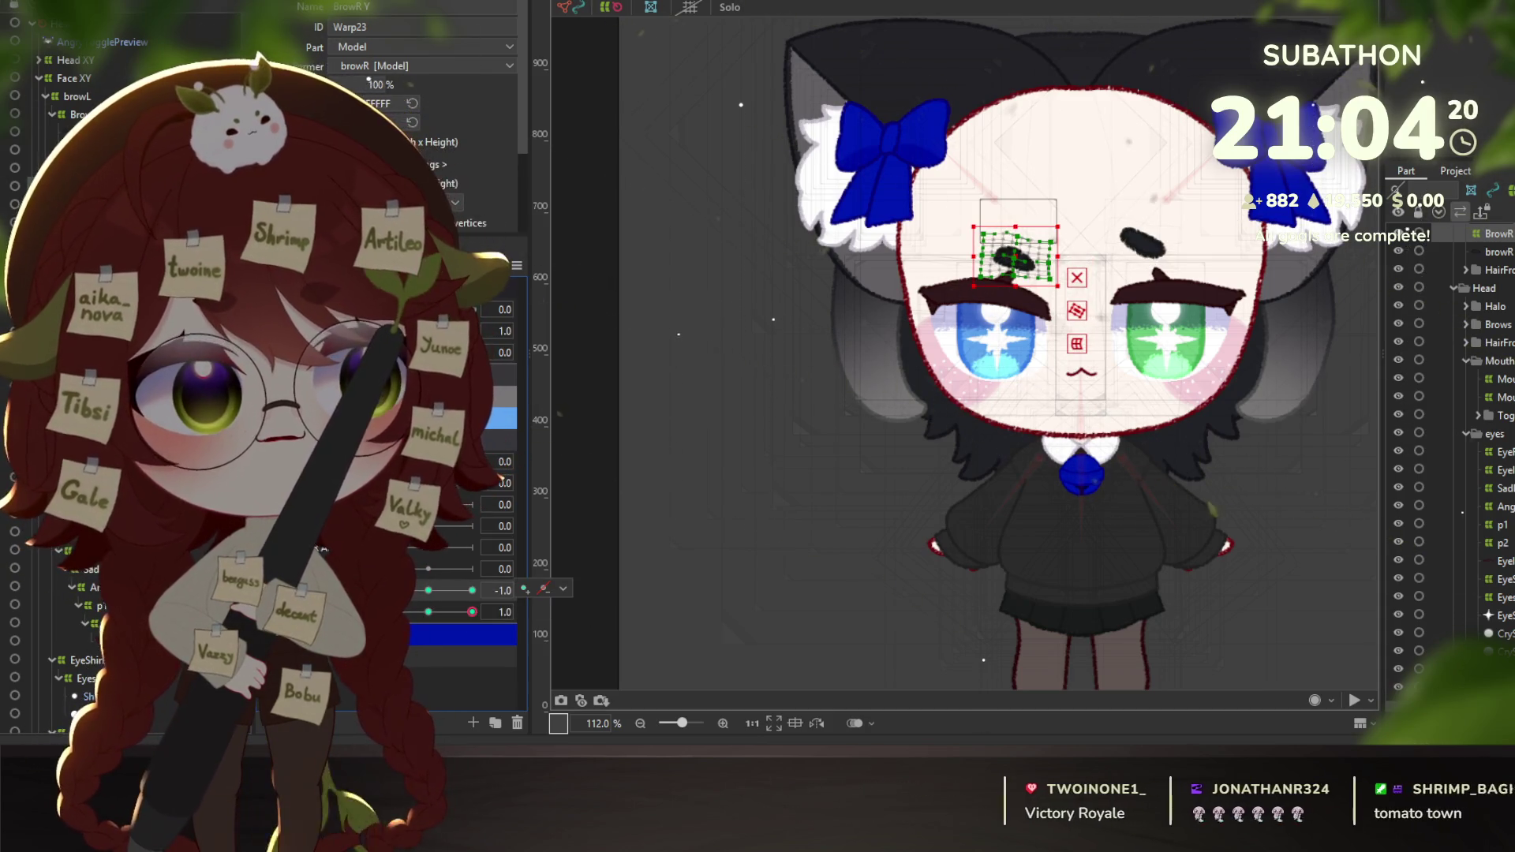
key(ctrl+z)
key(ctrl+z)
key(ctrl+z)
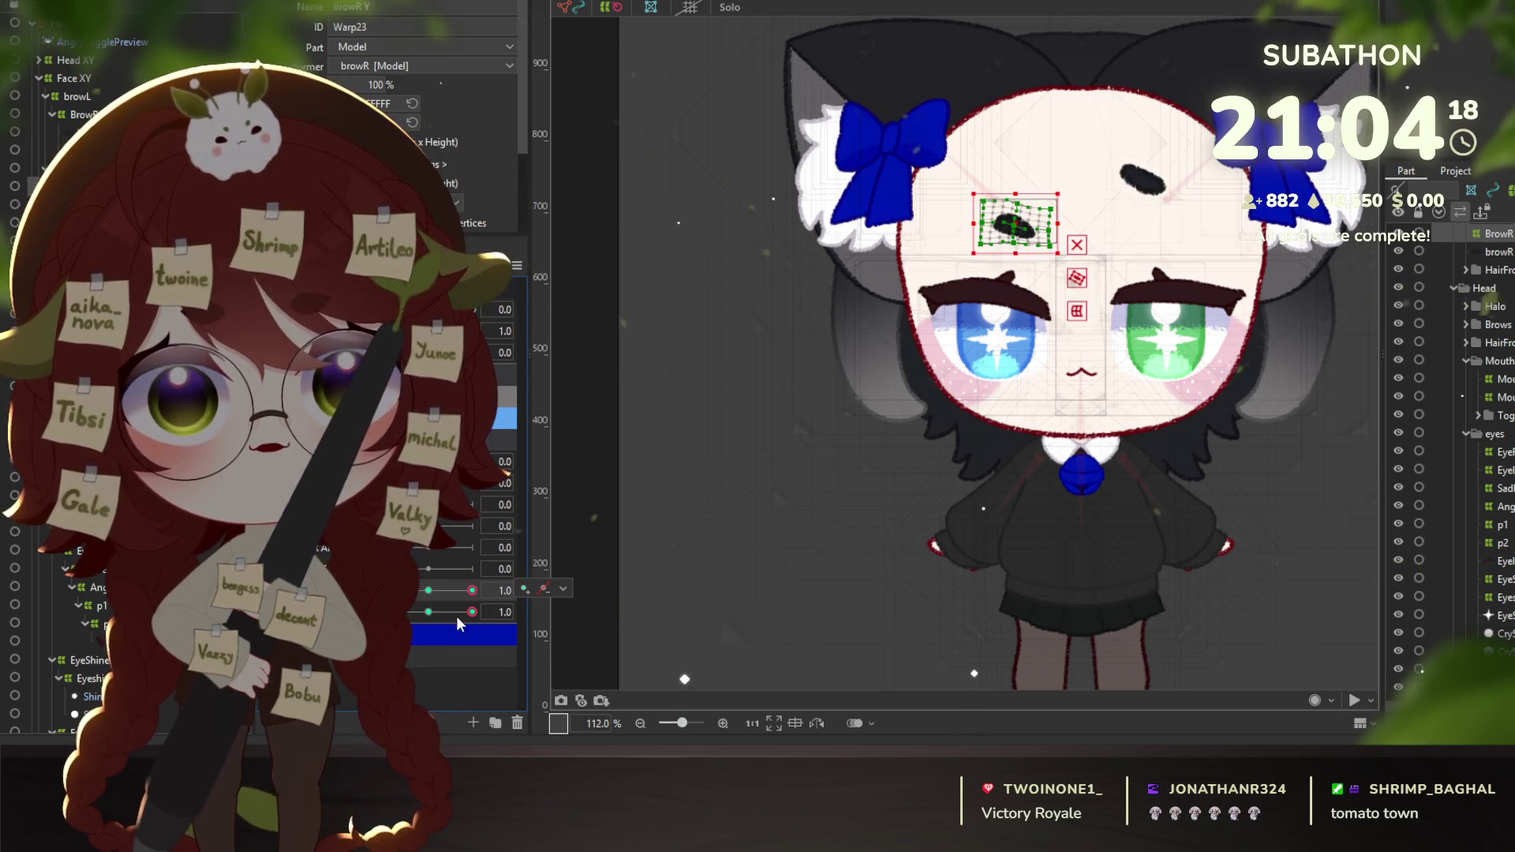
key(ctrl+z)
key(ctrl+z)
key(ctrl+z)
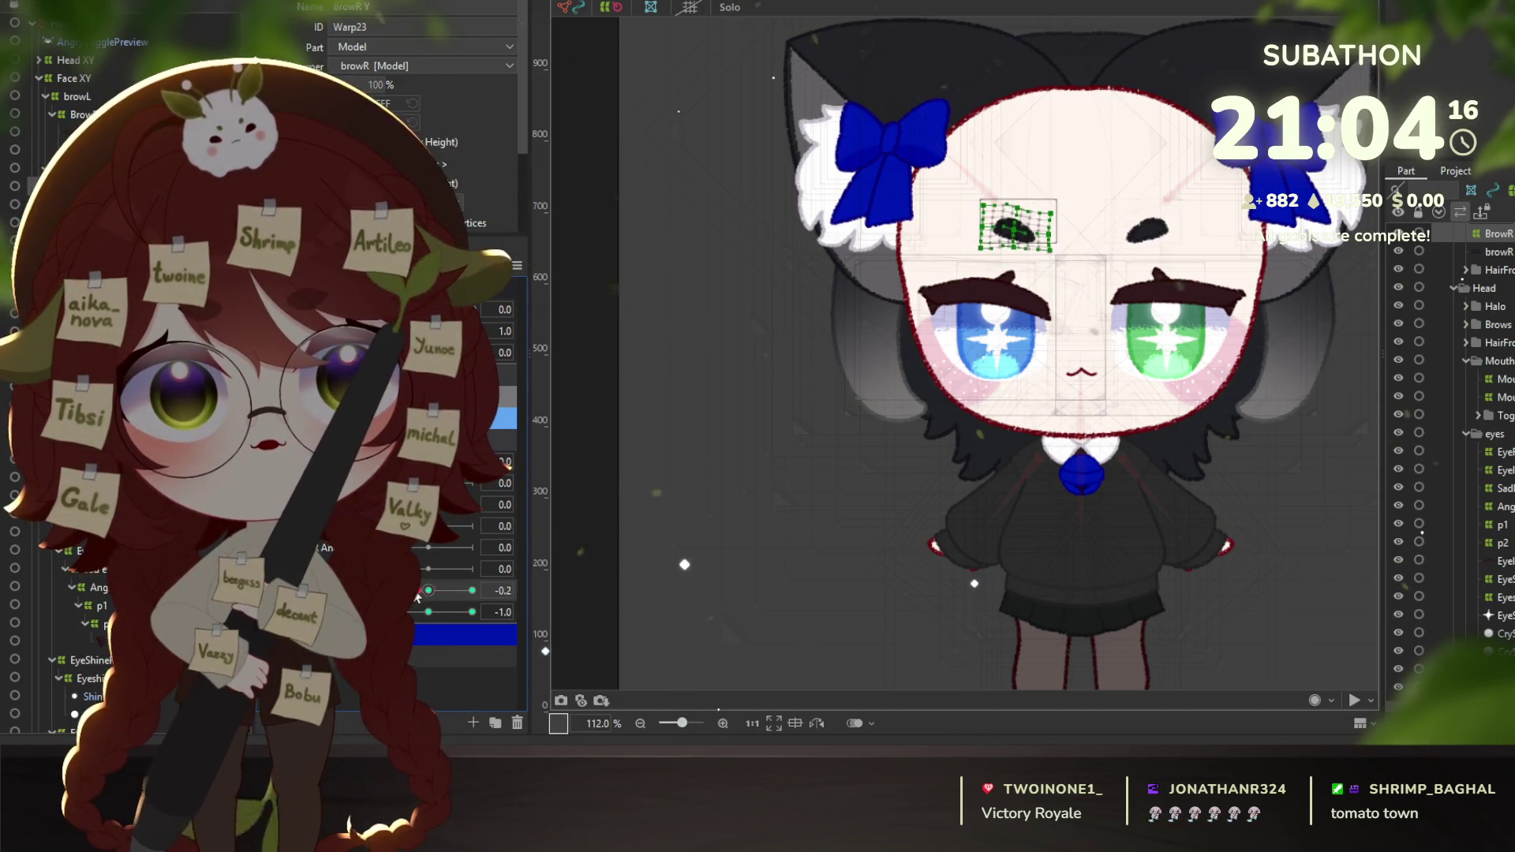
key(ctrl+z)
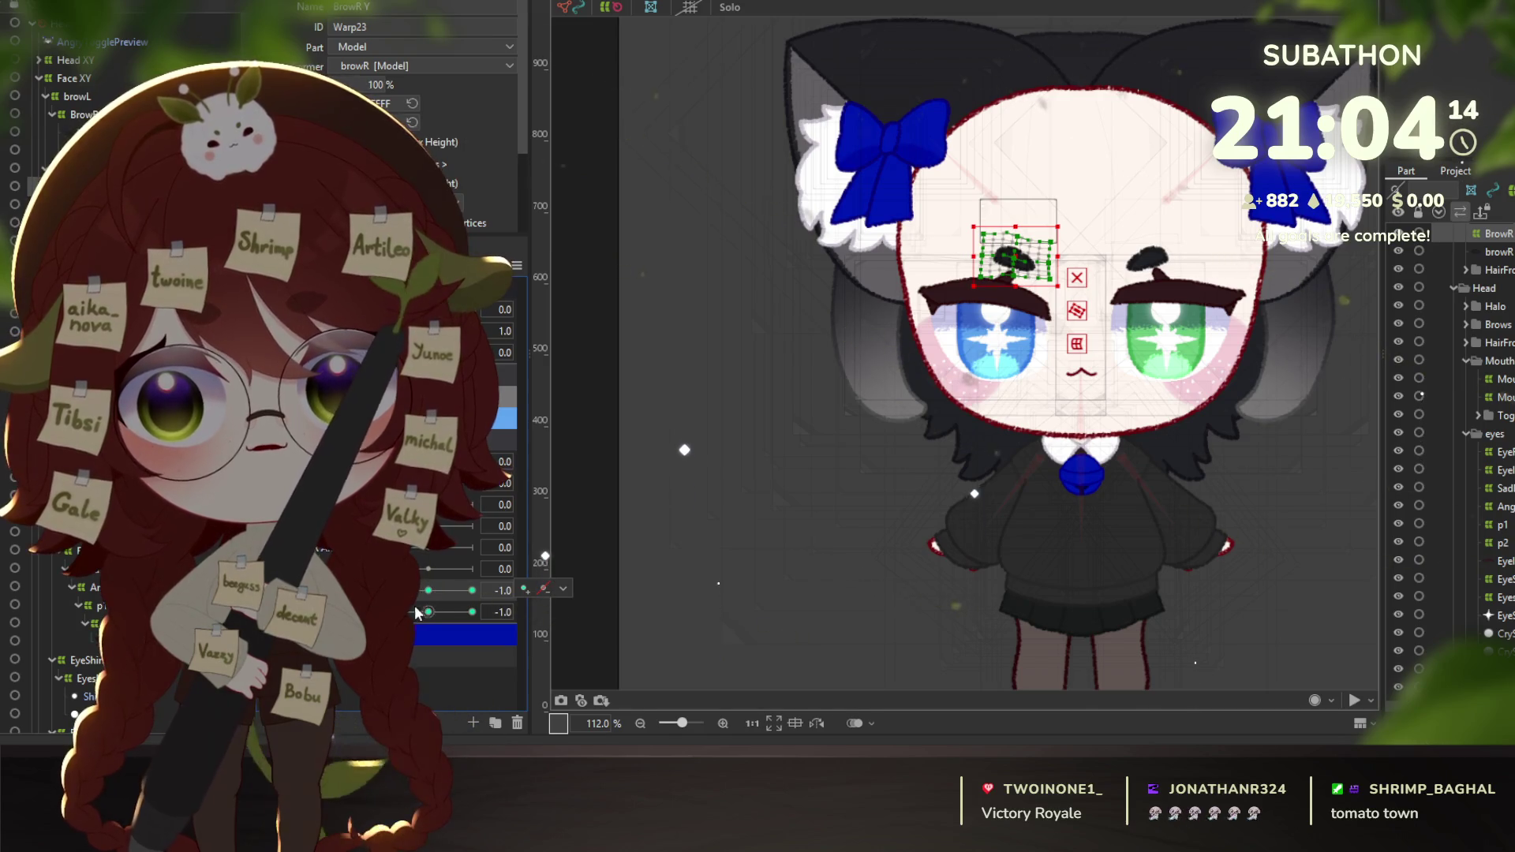
click(472, 591)
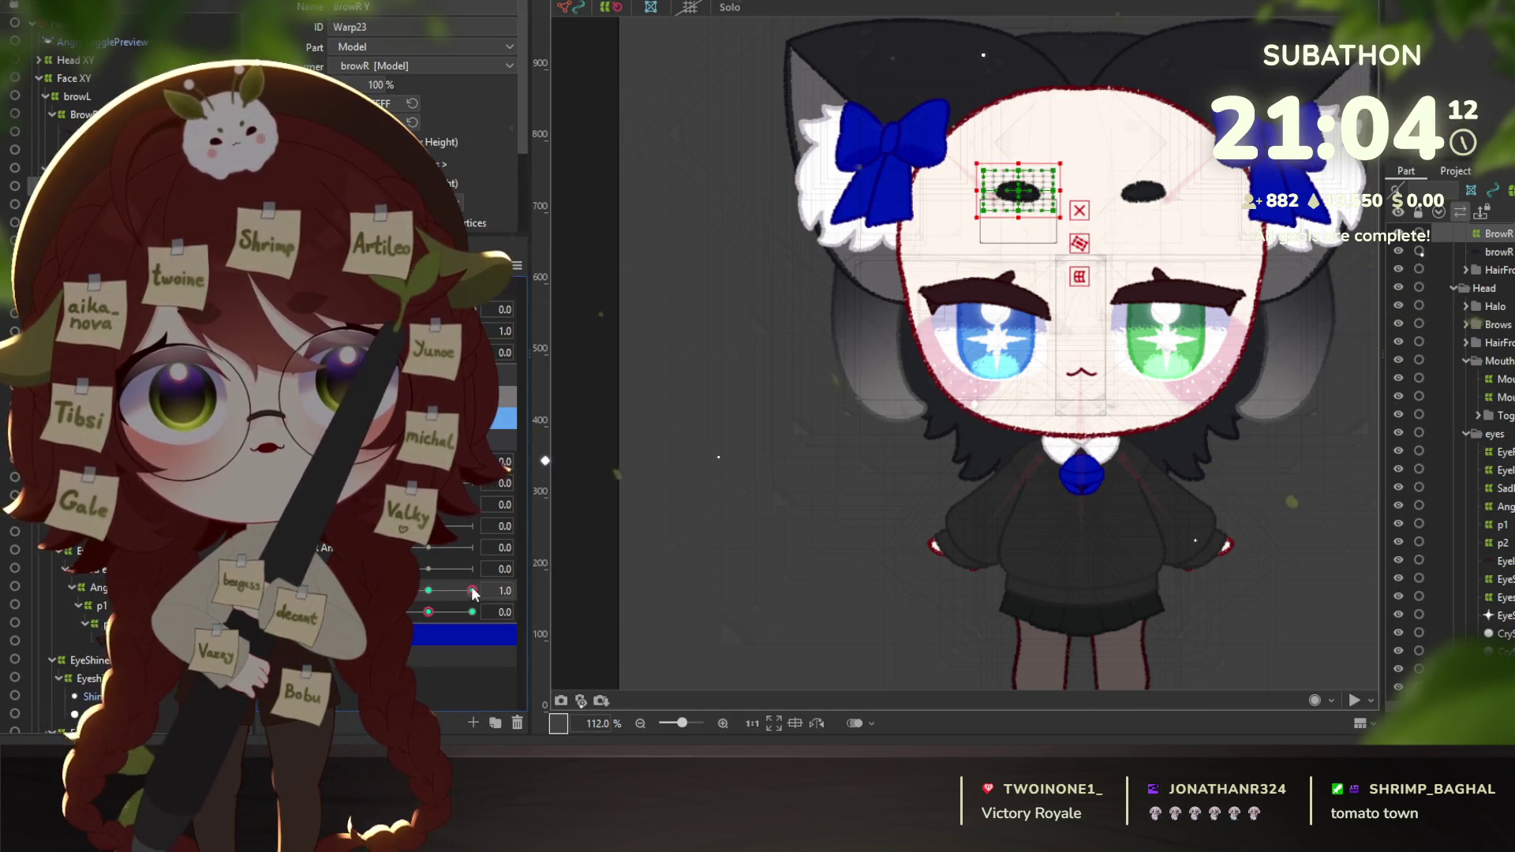
click(472, 592)
click(472, 612)
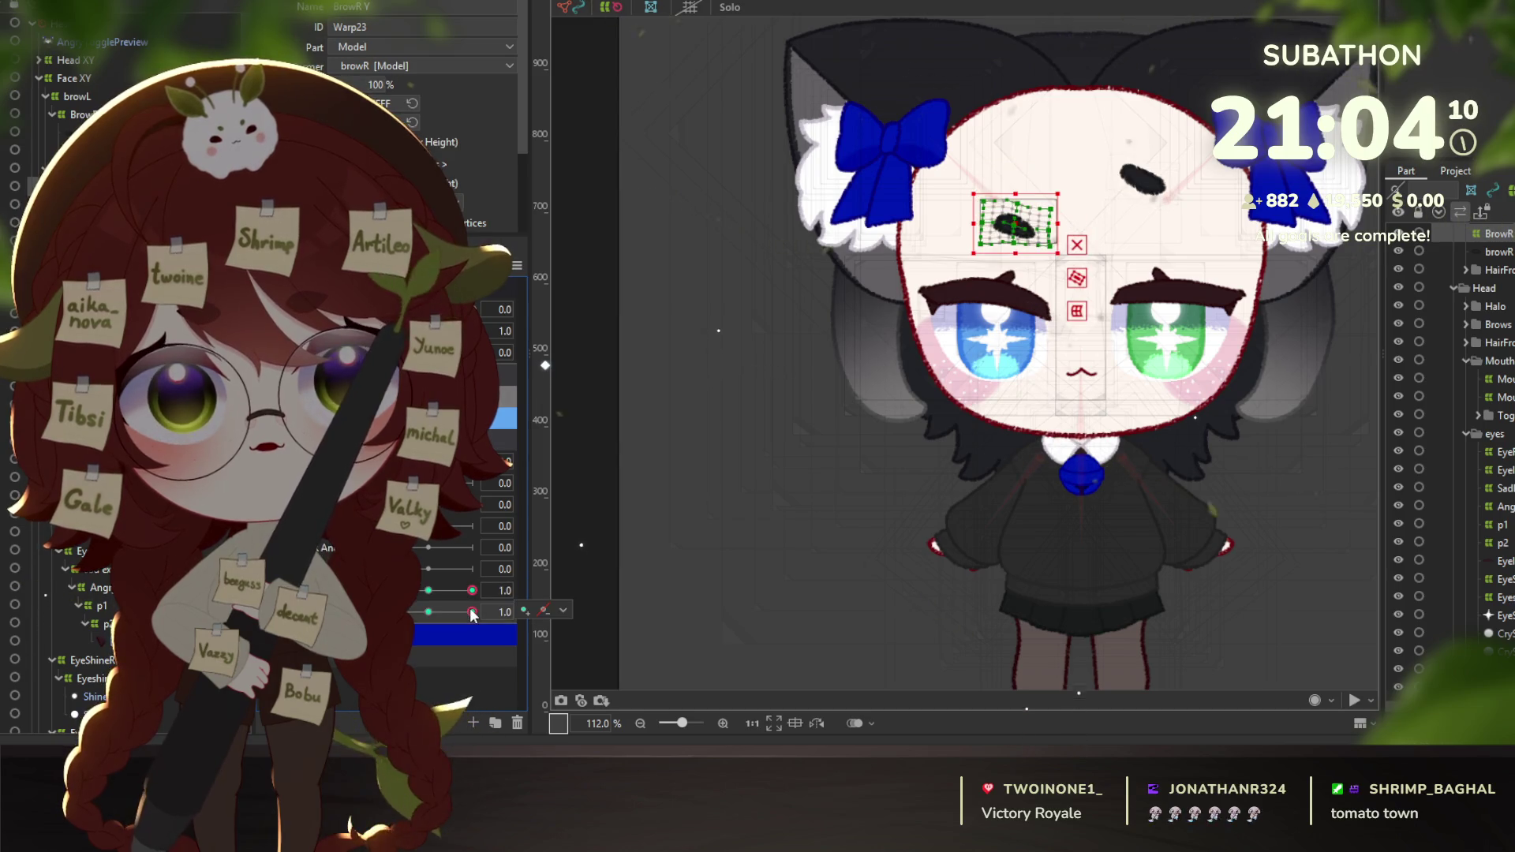
click(428, 592)
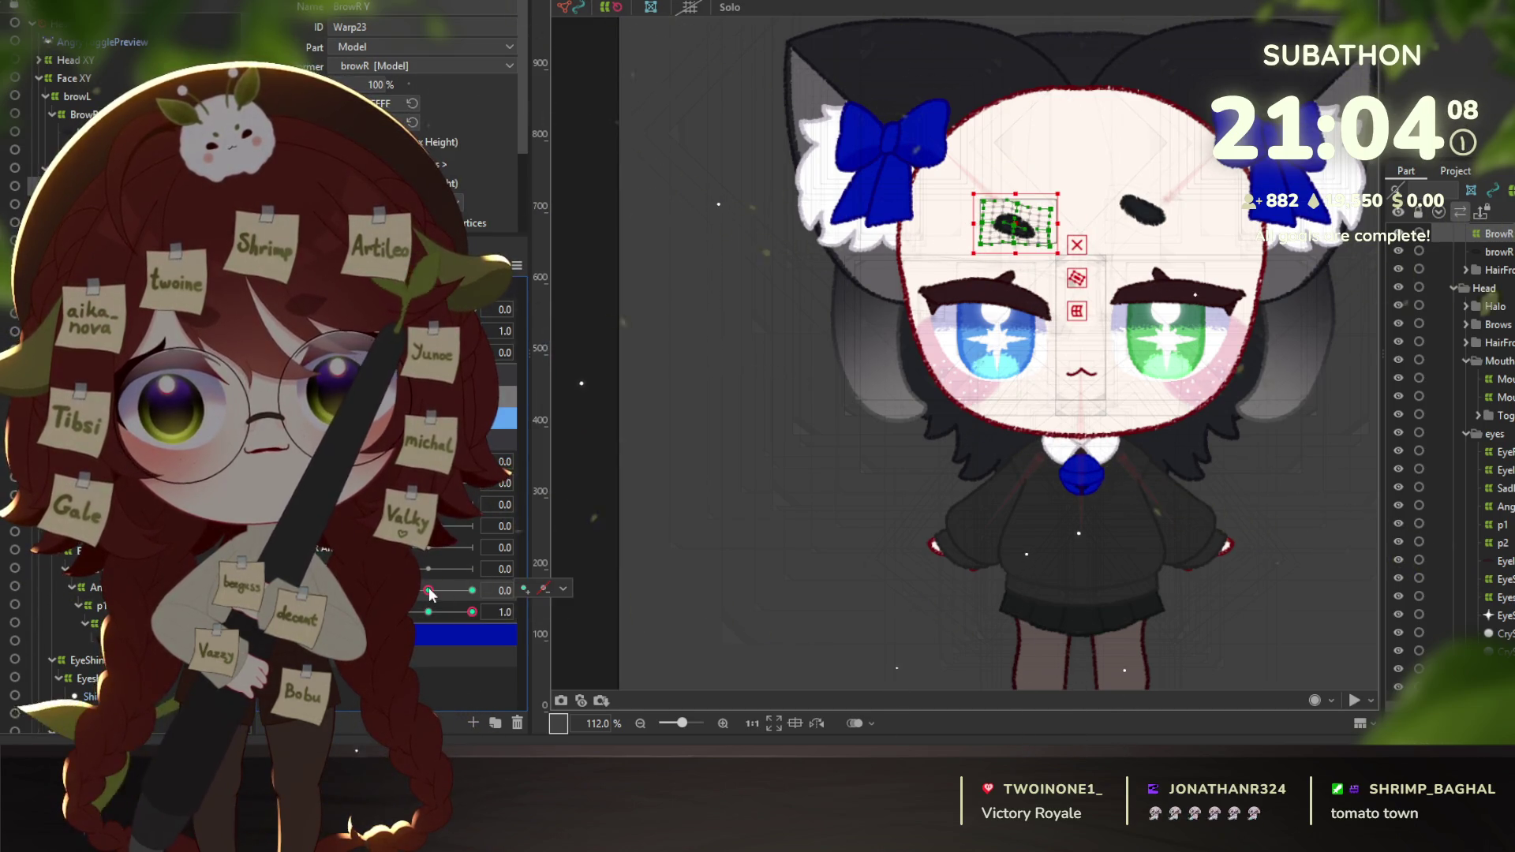
click(428, 612)
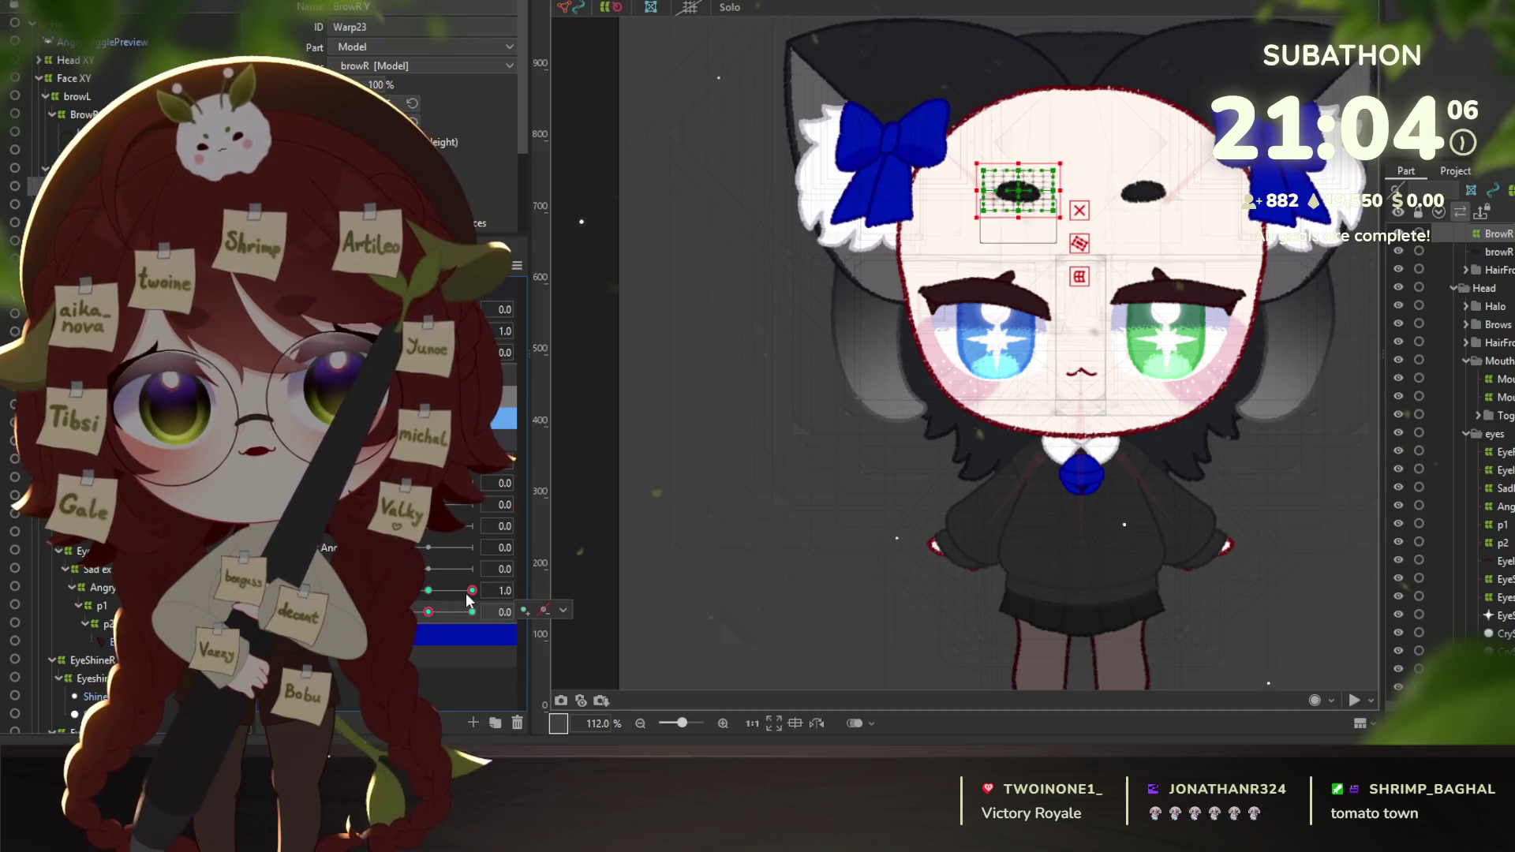
click(472, 612)
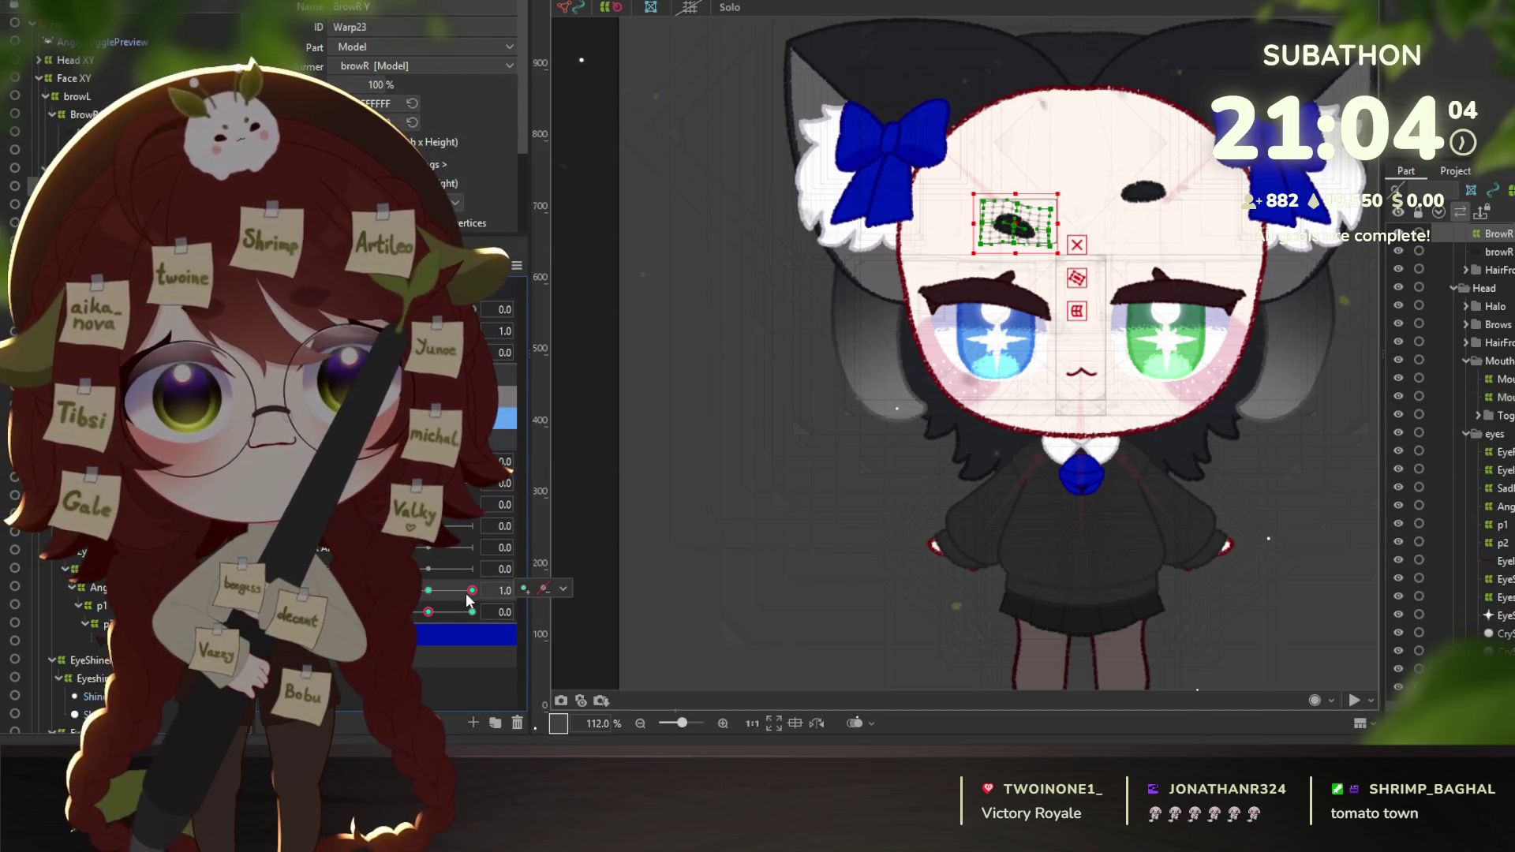
click(457, 590)
click(428, 591)
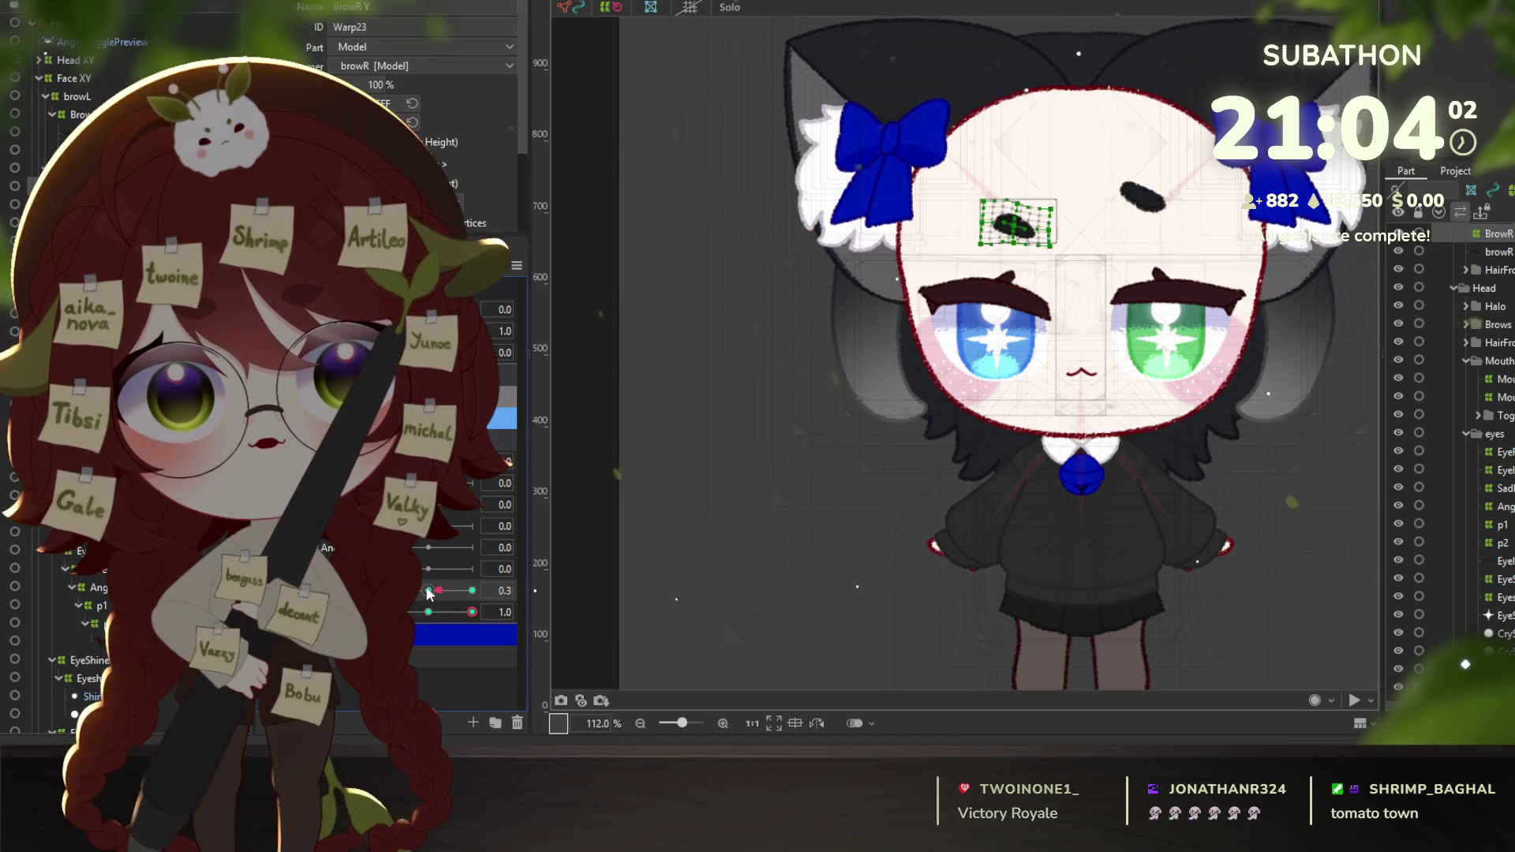
click(389, 591)
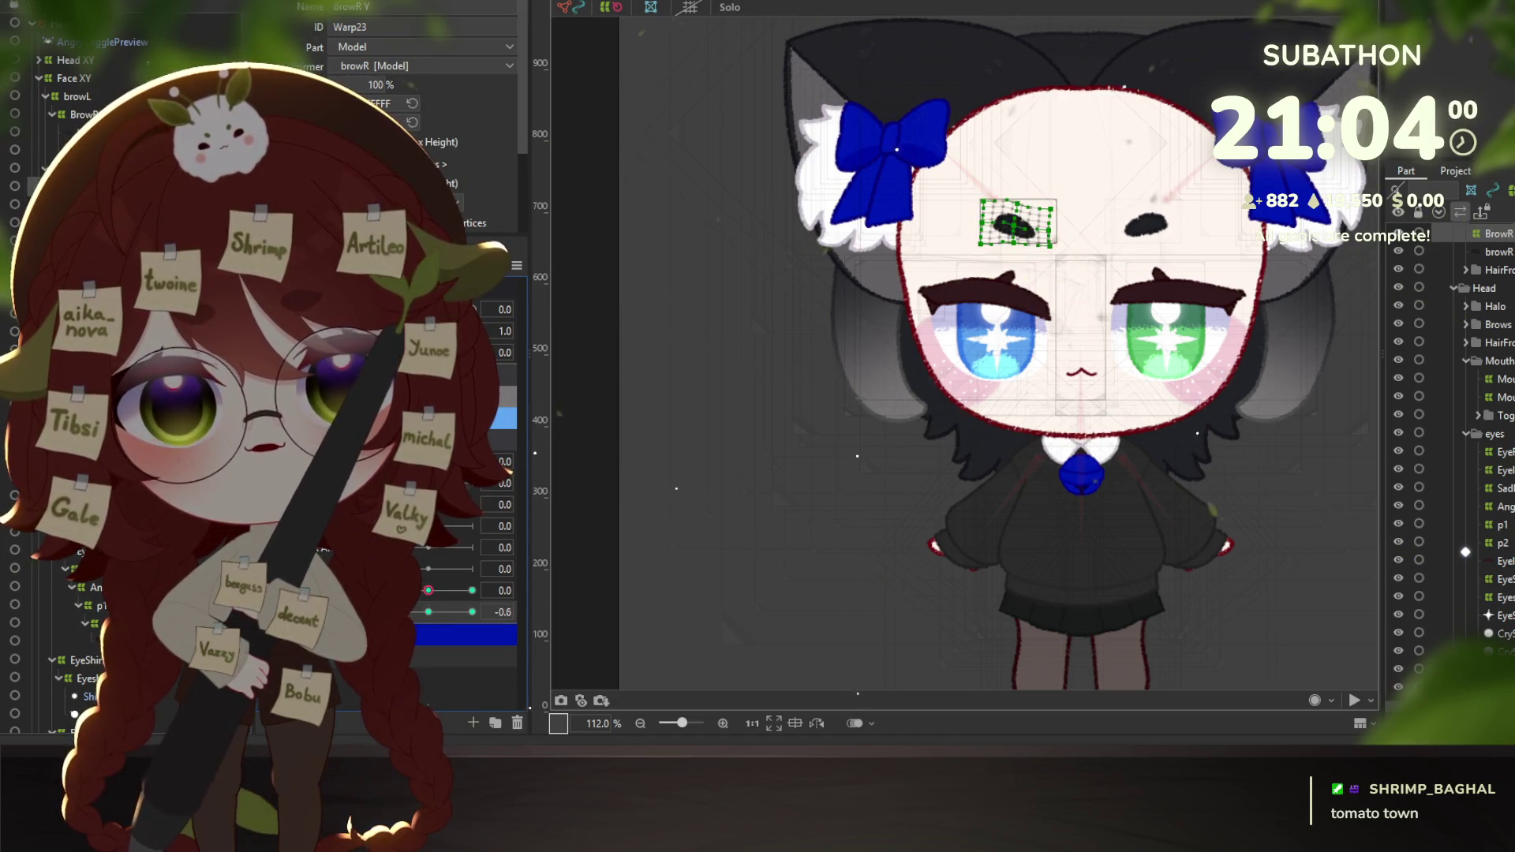
click(385, 612)
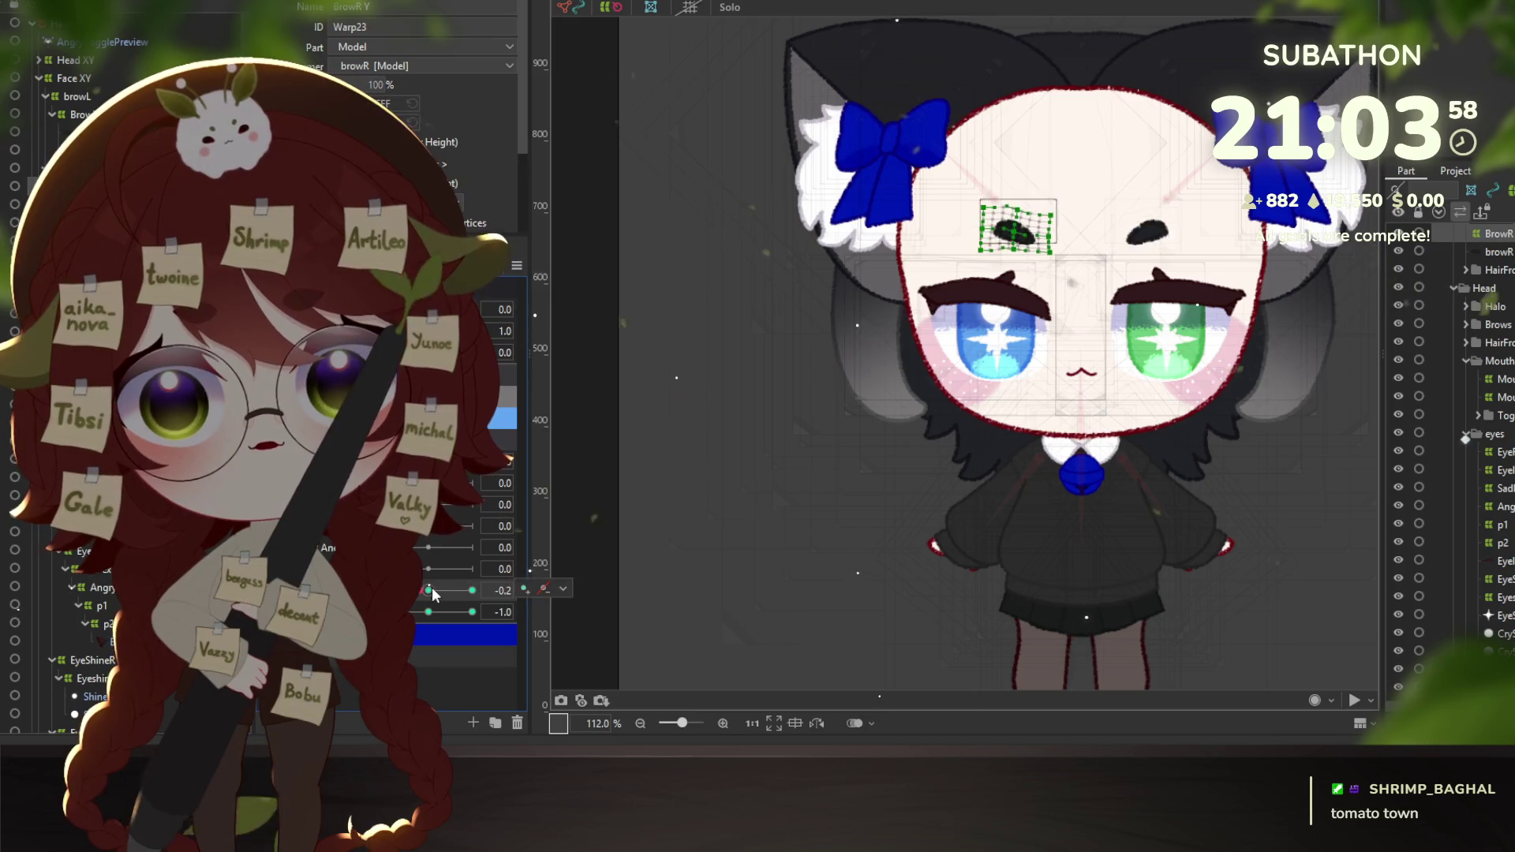
click(427, 612)
click(474, 591)
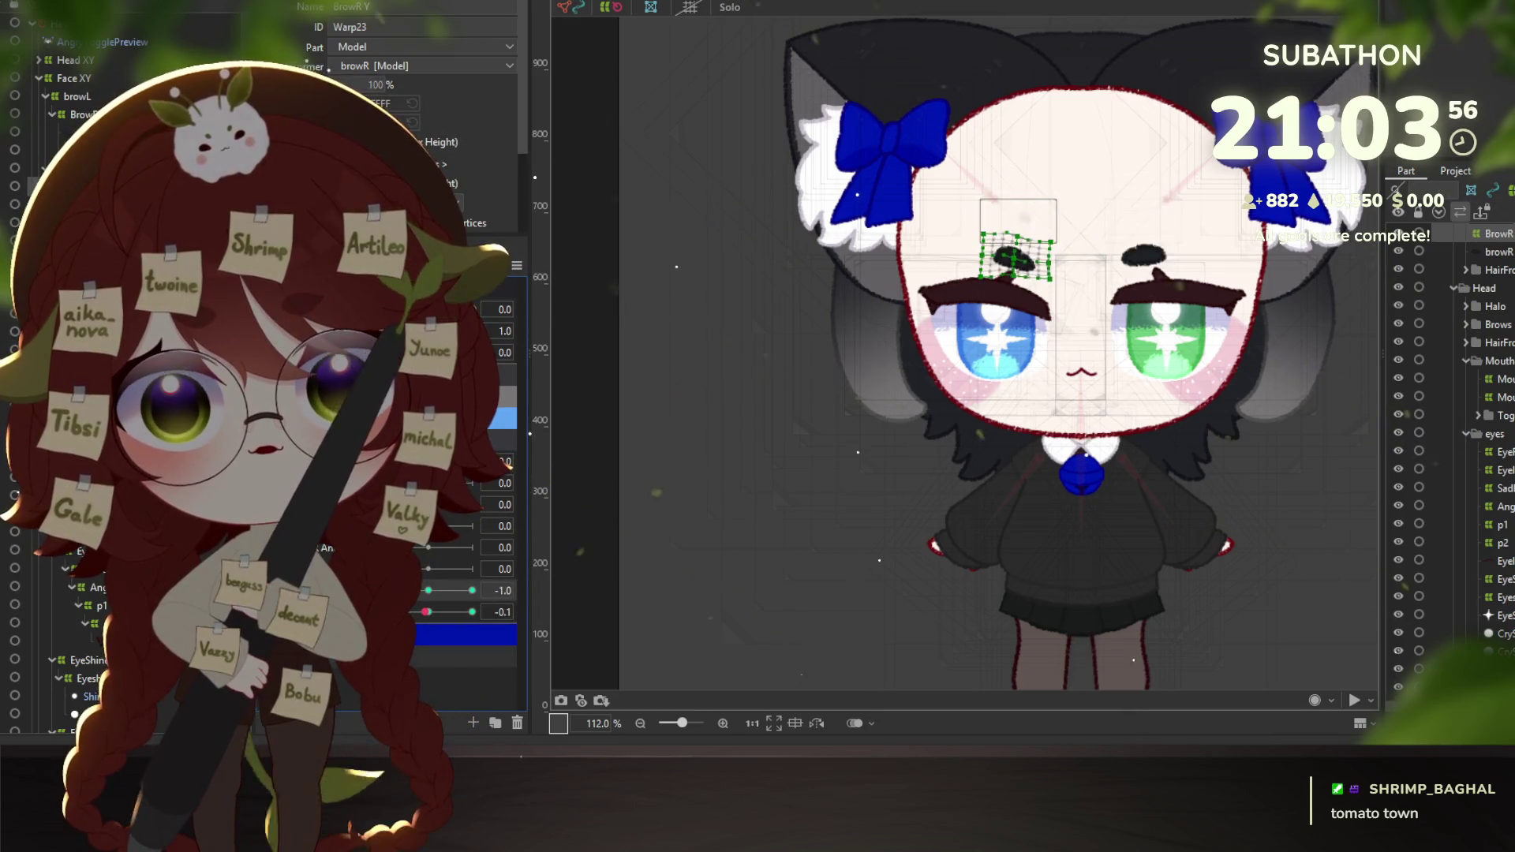
click(428, 591)
click(427, 612)
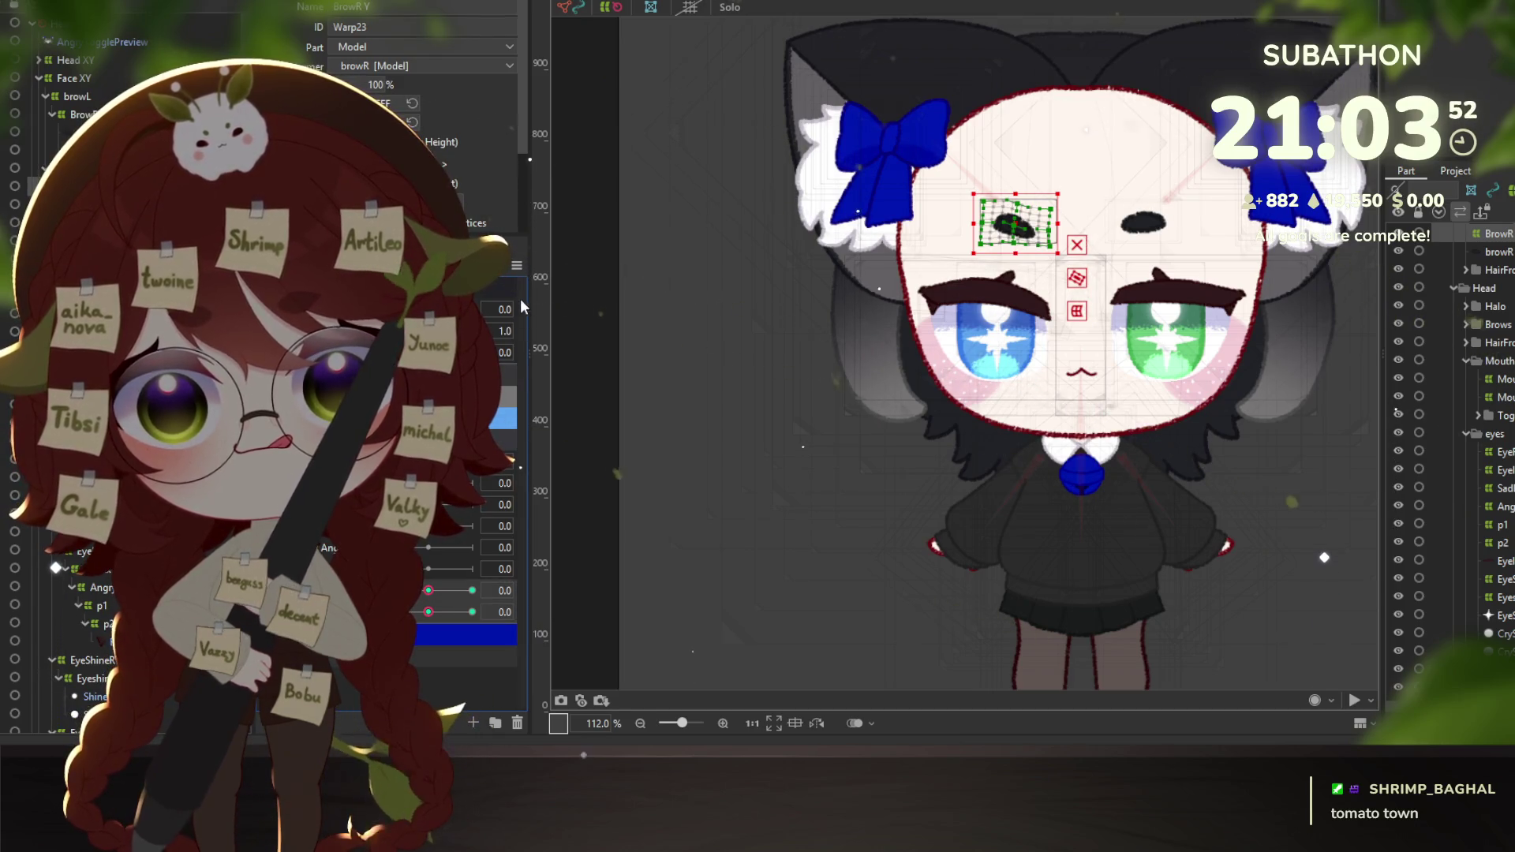
Synthesize BrowR Y and BrowR Form corner keyforms, then test the combined brow poses on the pad.
click(518, 266)
click(596, 379)
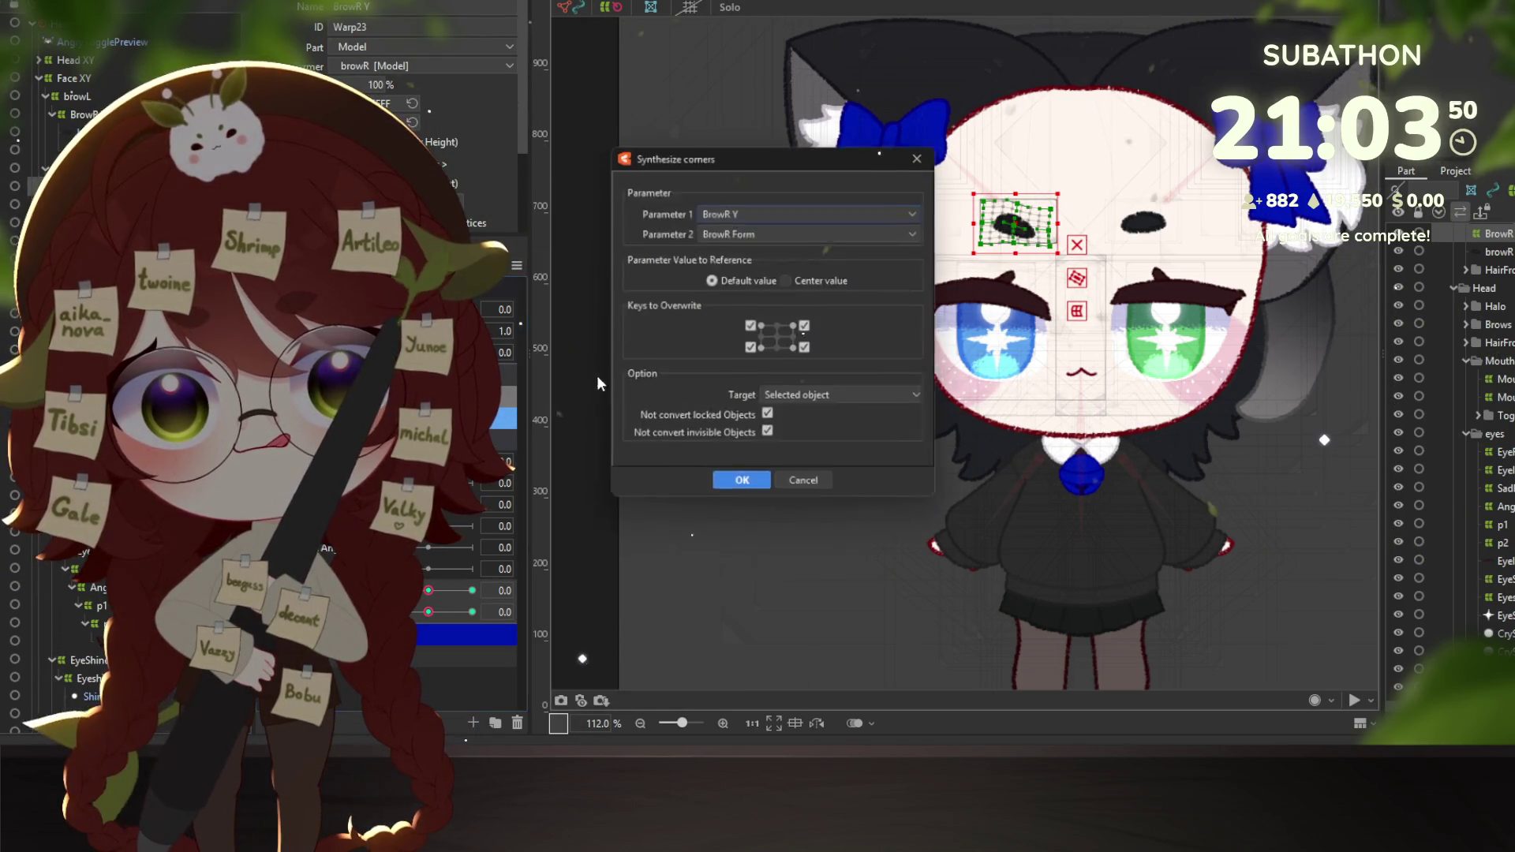
key(Return)
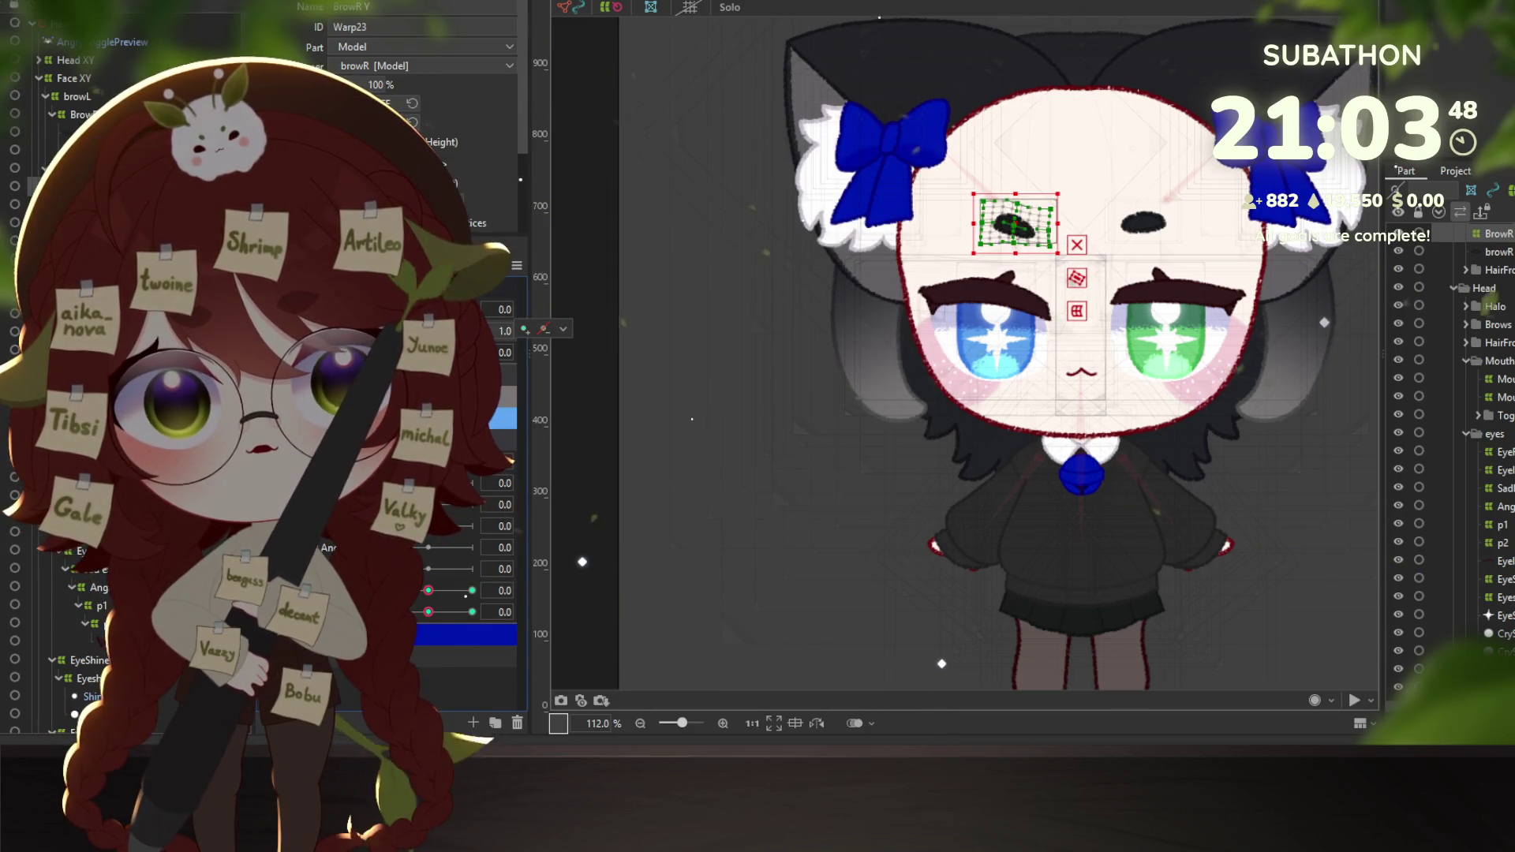
click(472, 331)
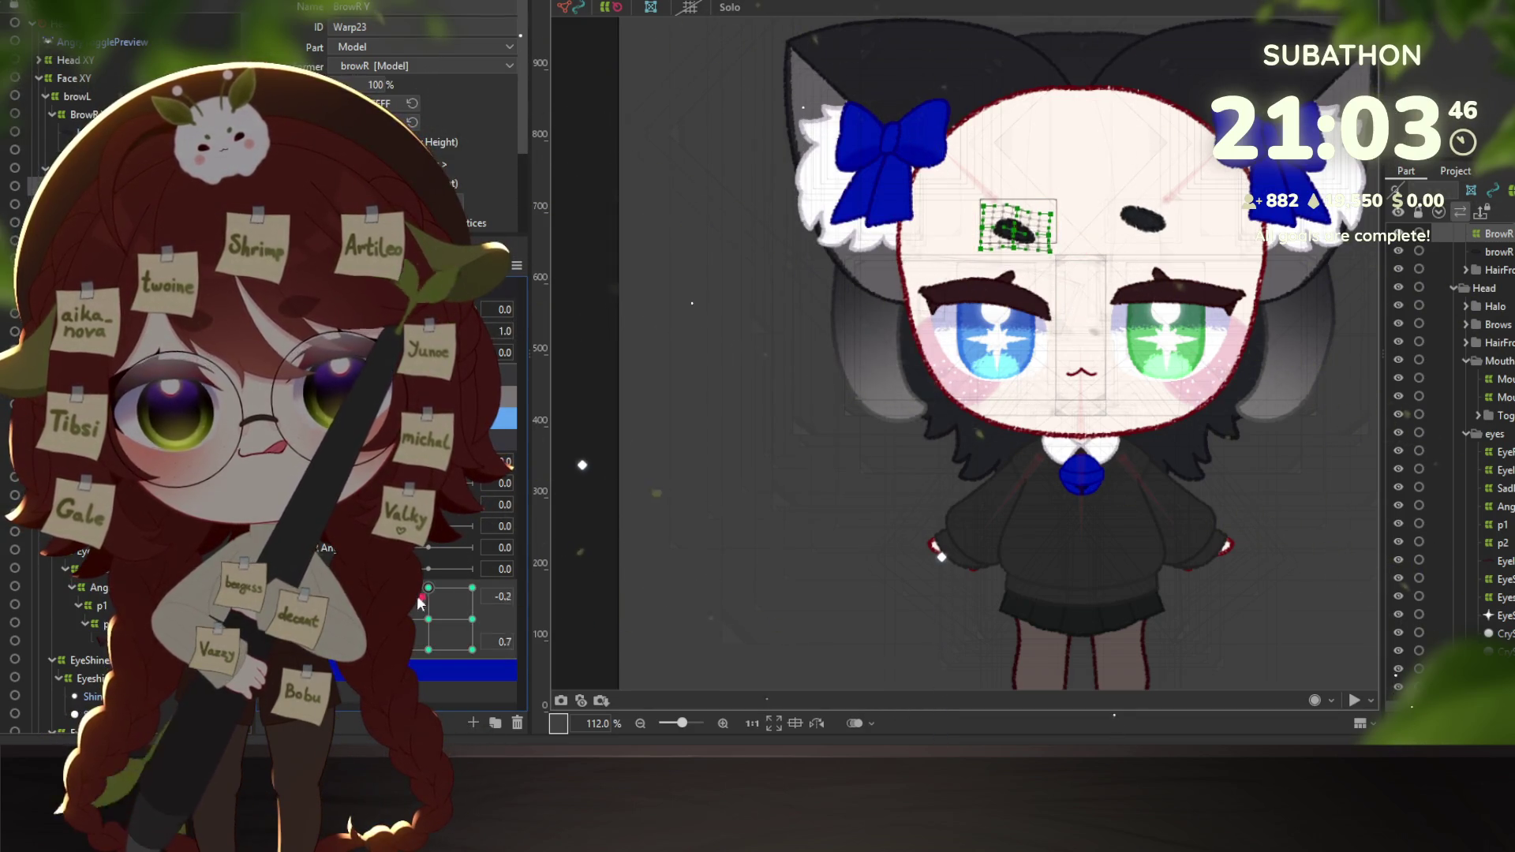
mouse_move(429, 628)
mouse_down()
mouse_move(470, 616)
mouse_move(416, 636)
mouse_move(435, 620)
mouse_up()
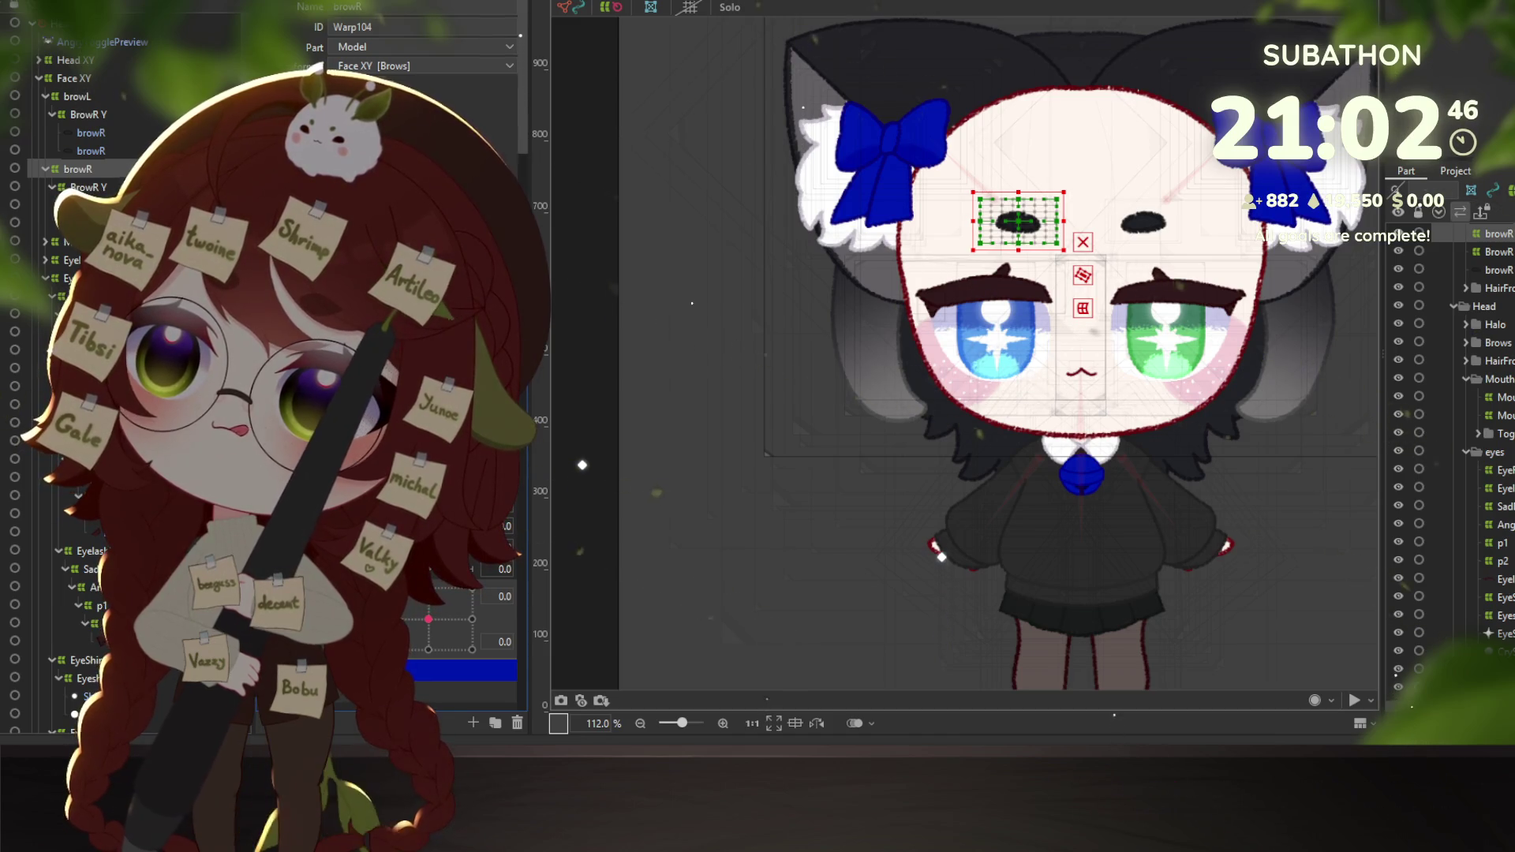
Key the brow warp to BrowR Y, accept the mapping warning, and shift the brow up at one key.
click(1491, 252)
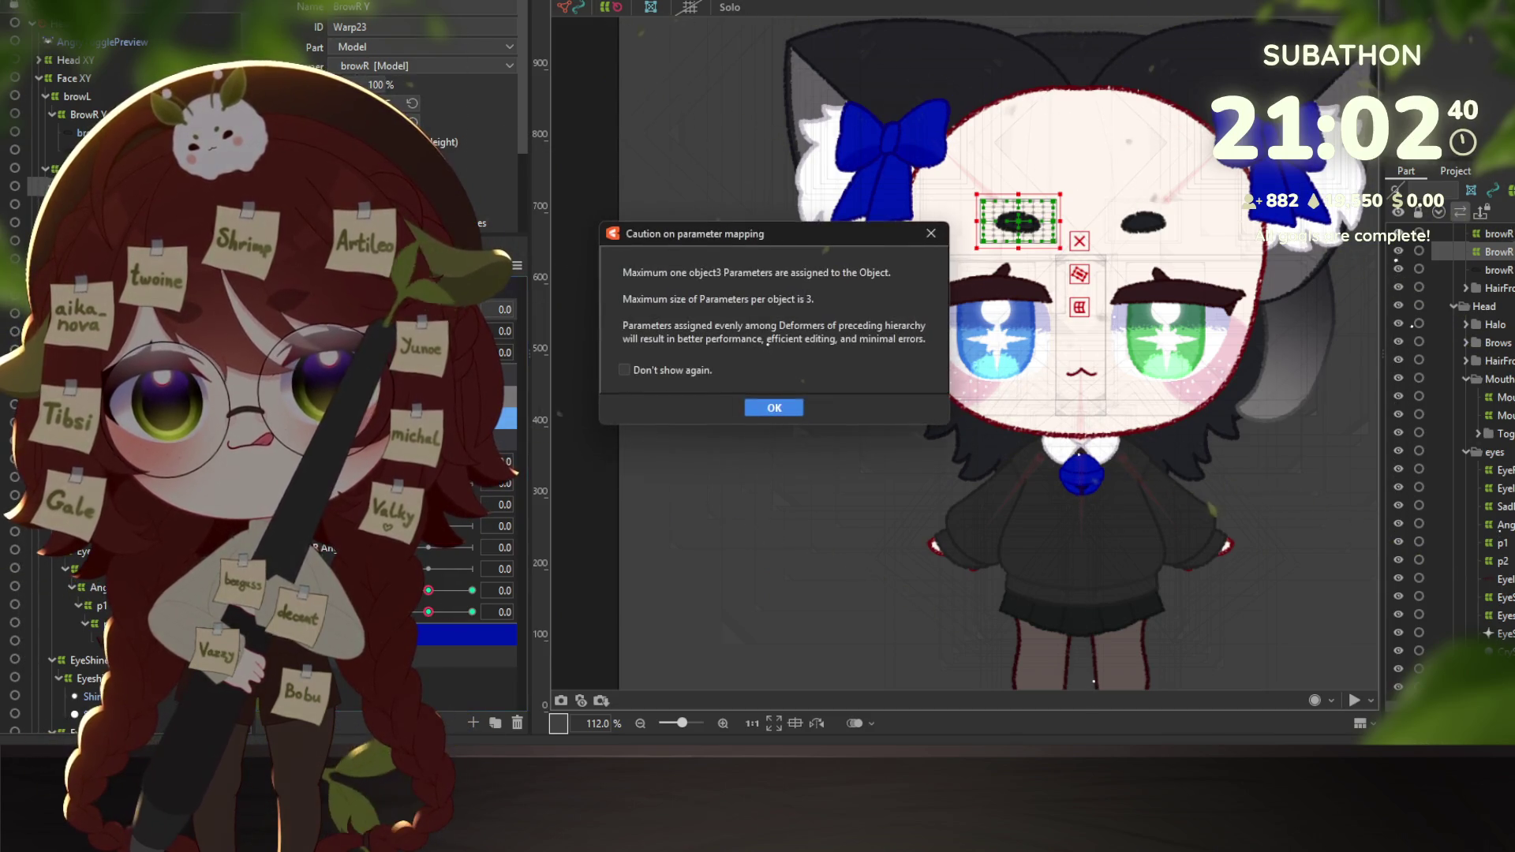
click(773, 408)
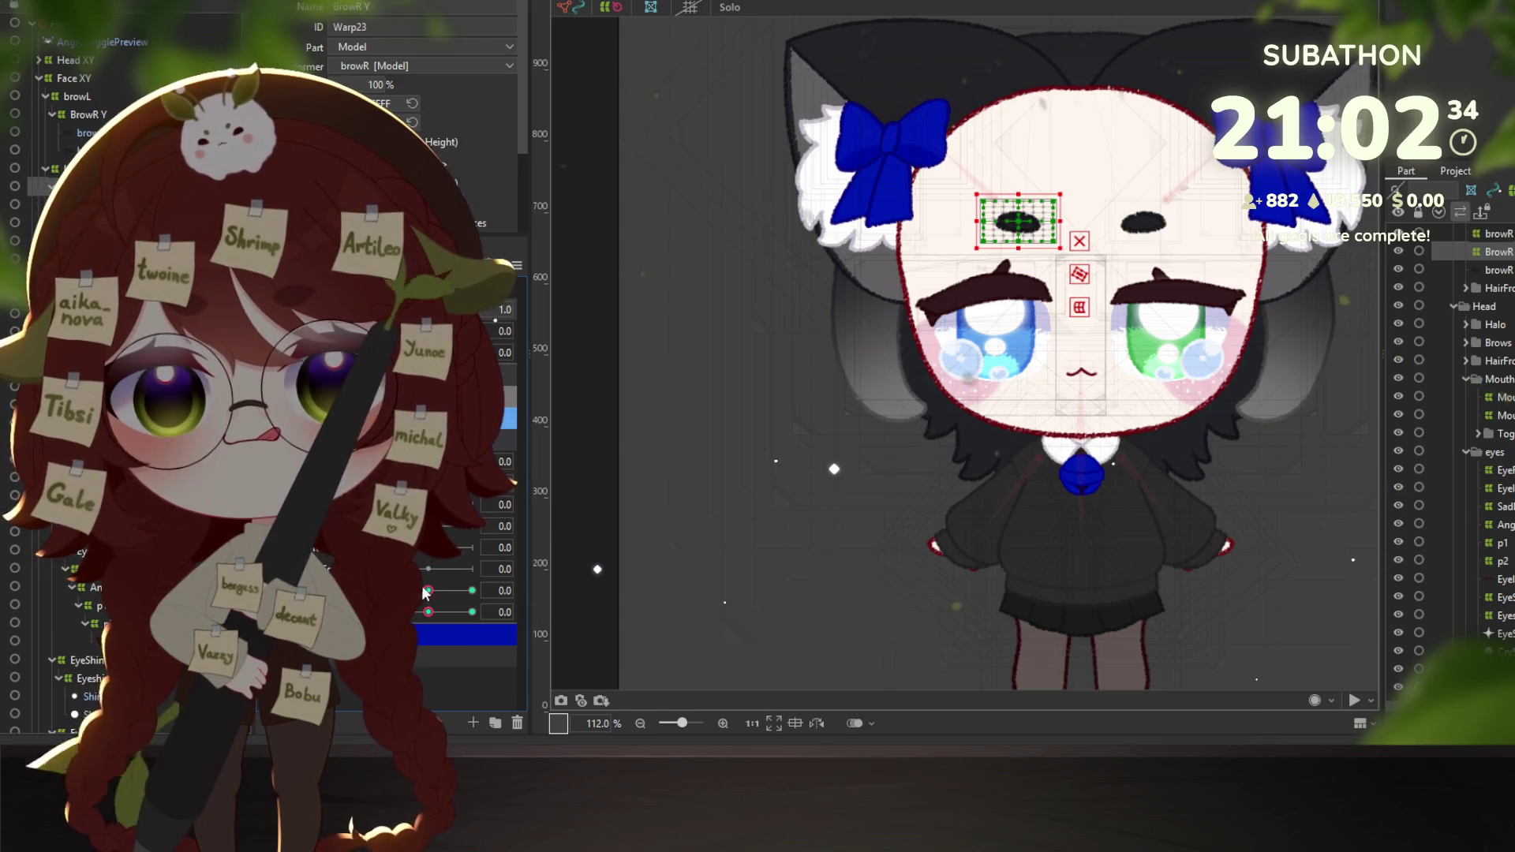
mouse_move(421, 590)
mouse_down()
mouse_move(403, 590)
mouse_move(484, 614)
mouse_up()
click(428, 590)
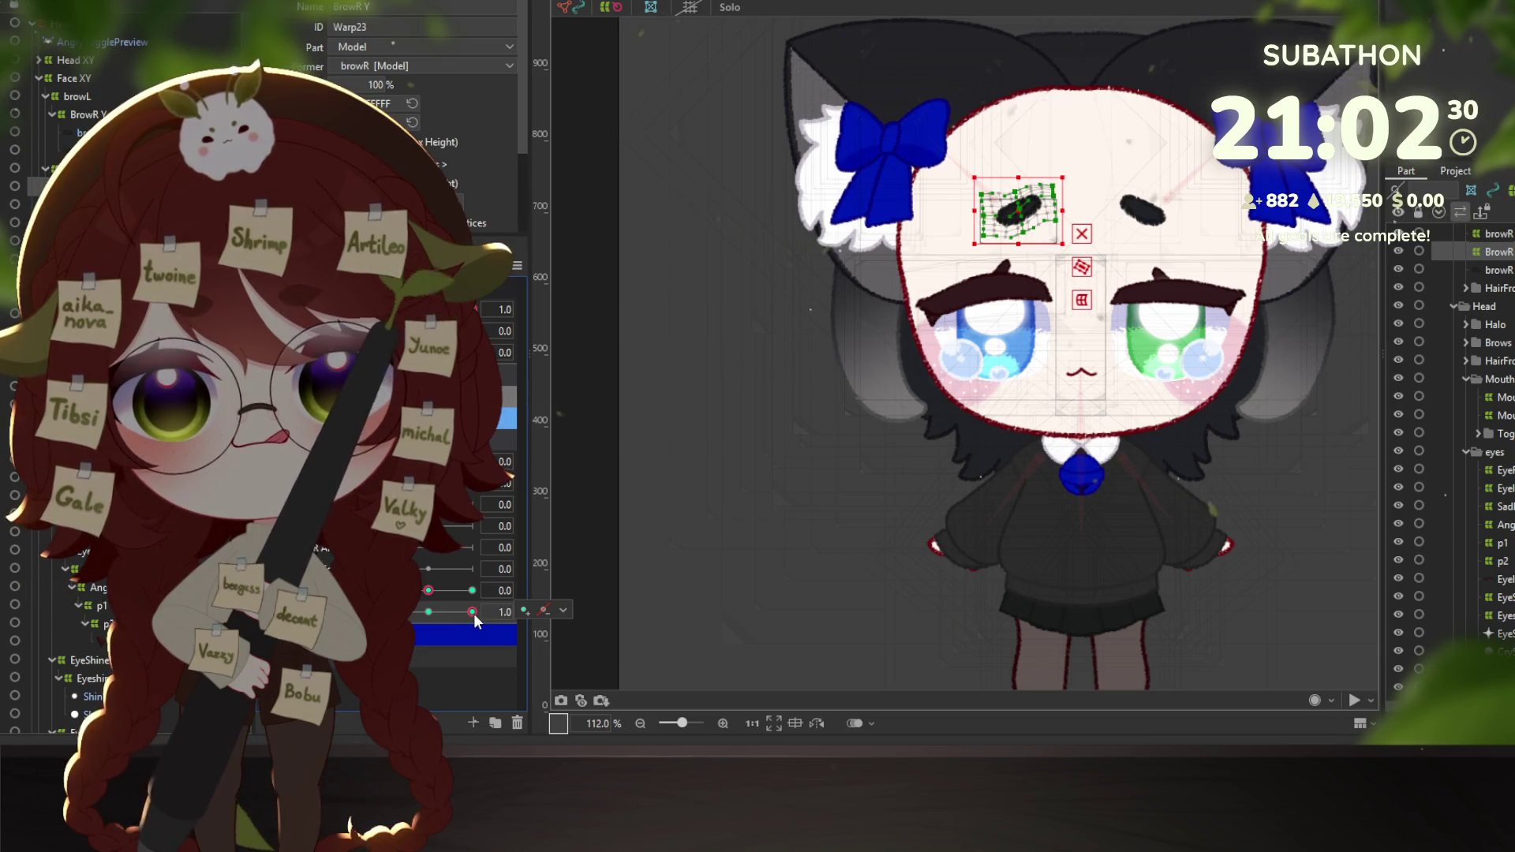
mouse_move(474, 613)
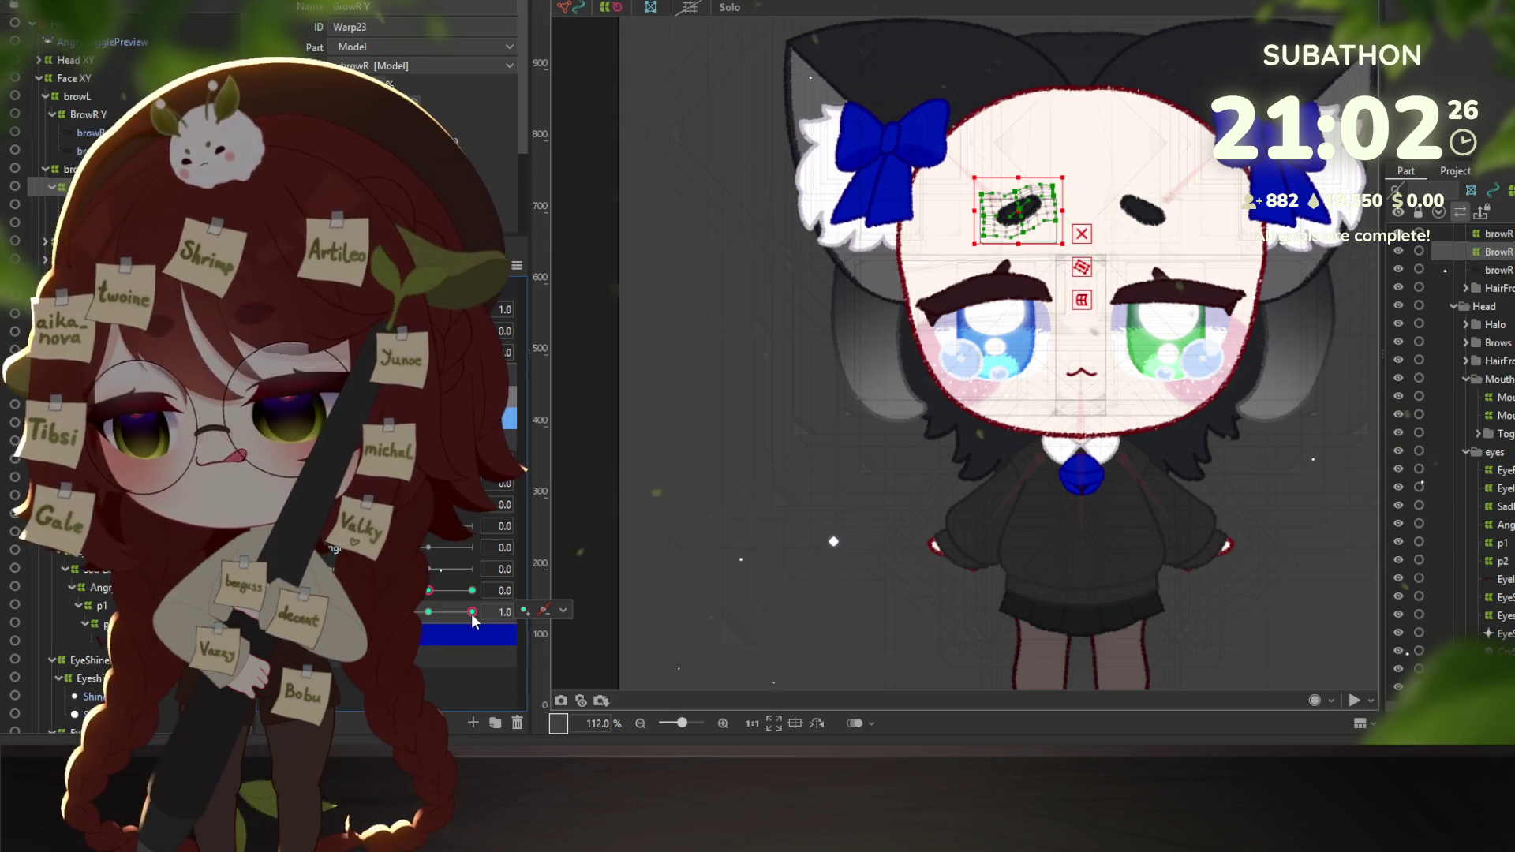
click(437, 609)
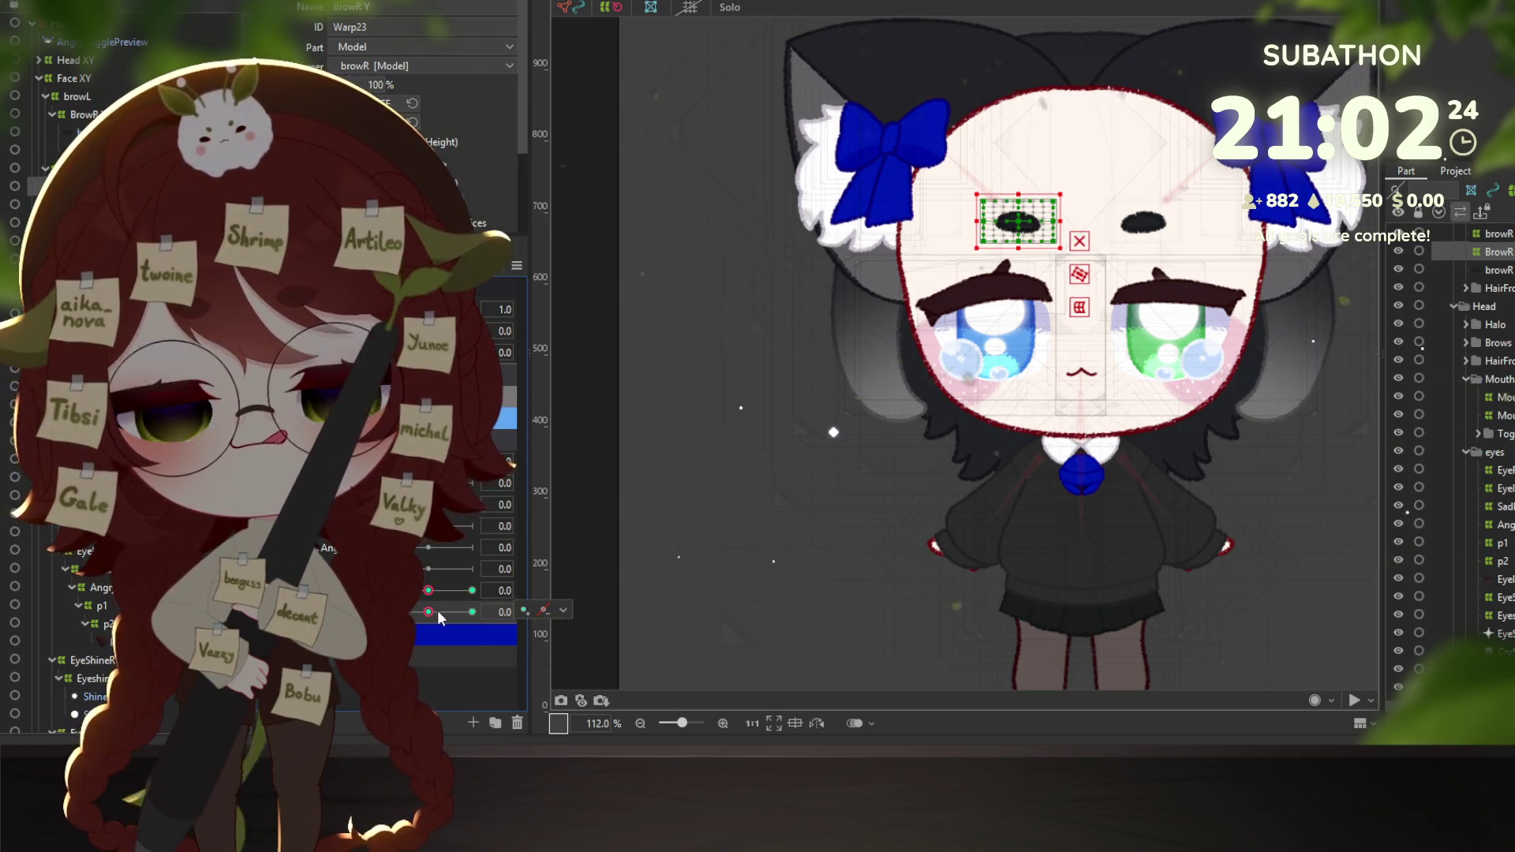
click(419, 610)
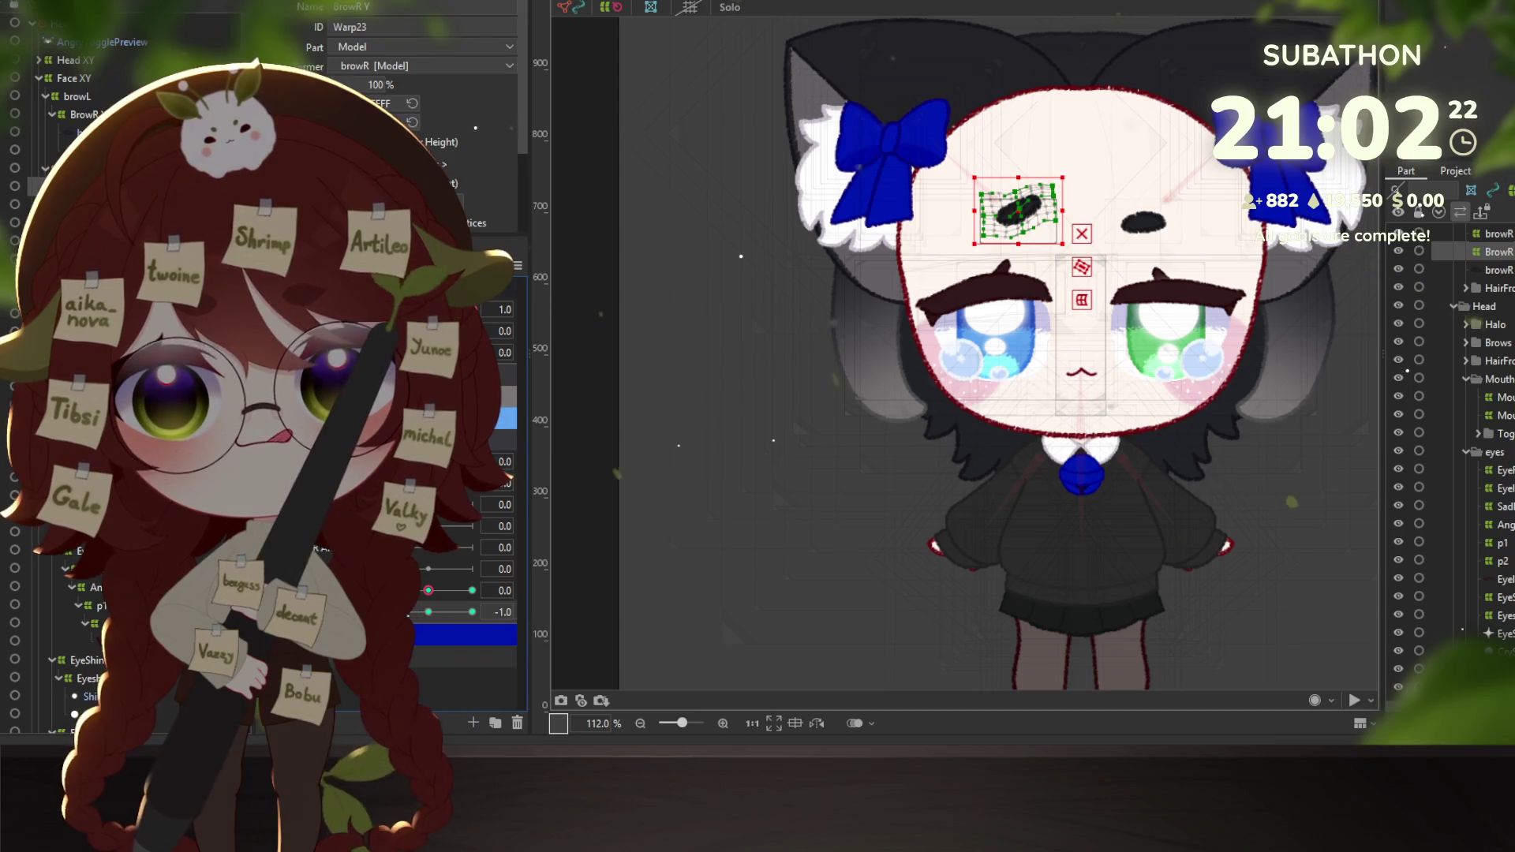
key(ctrl+z)
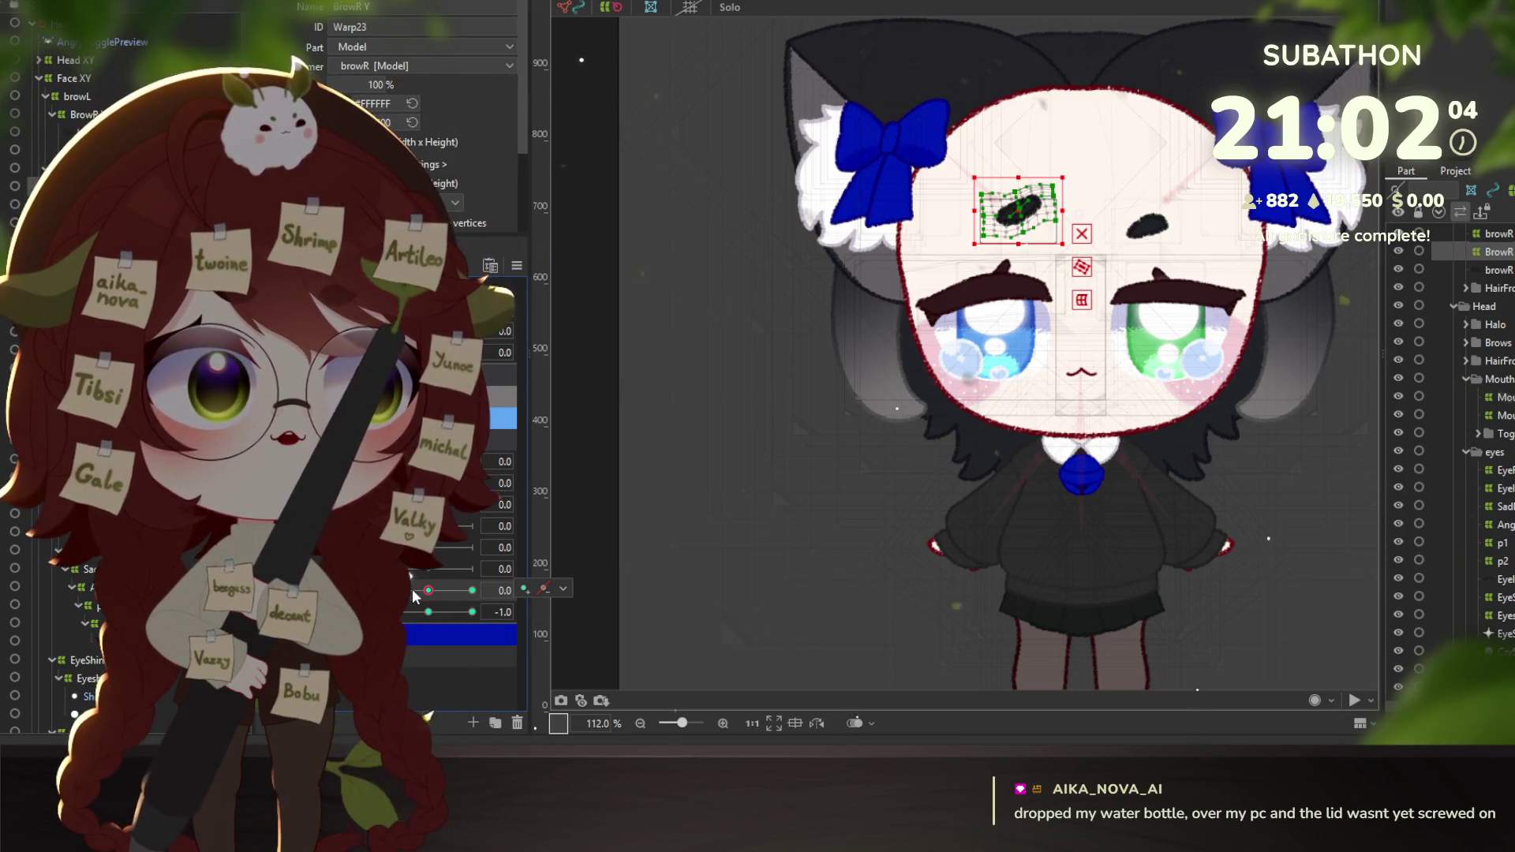
drag(428, 591, 461, 590)
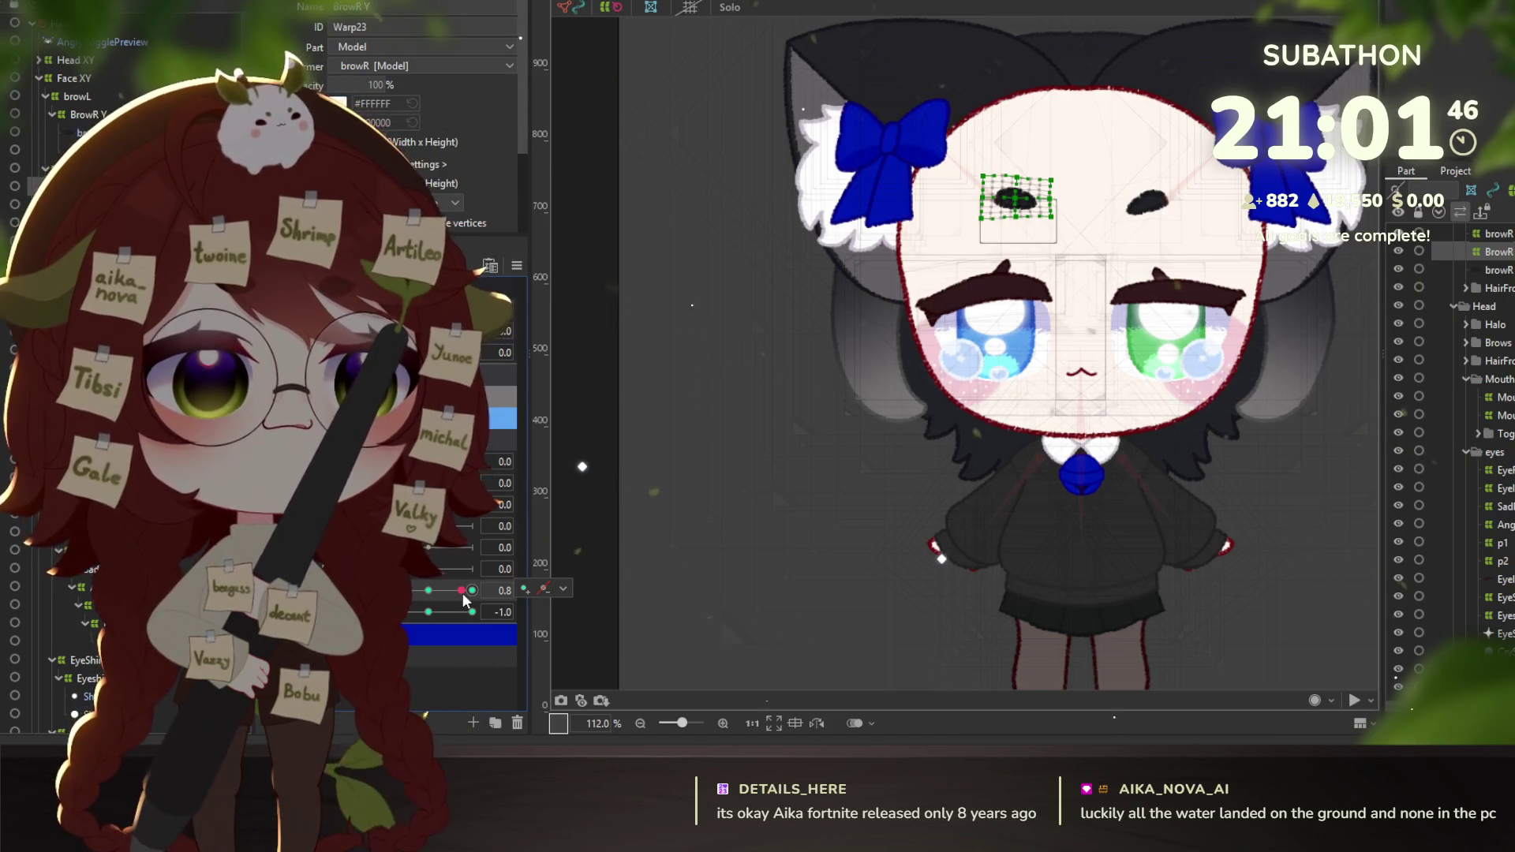
Step the browR warp through its -1, 0 and 1 keys and tilt the brow at the raised pose.
drag(464, 597, 467, 595)
click(437, 593)
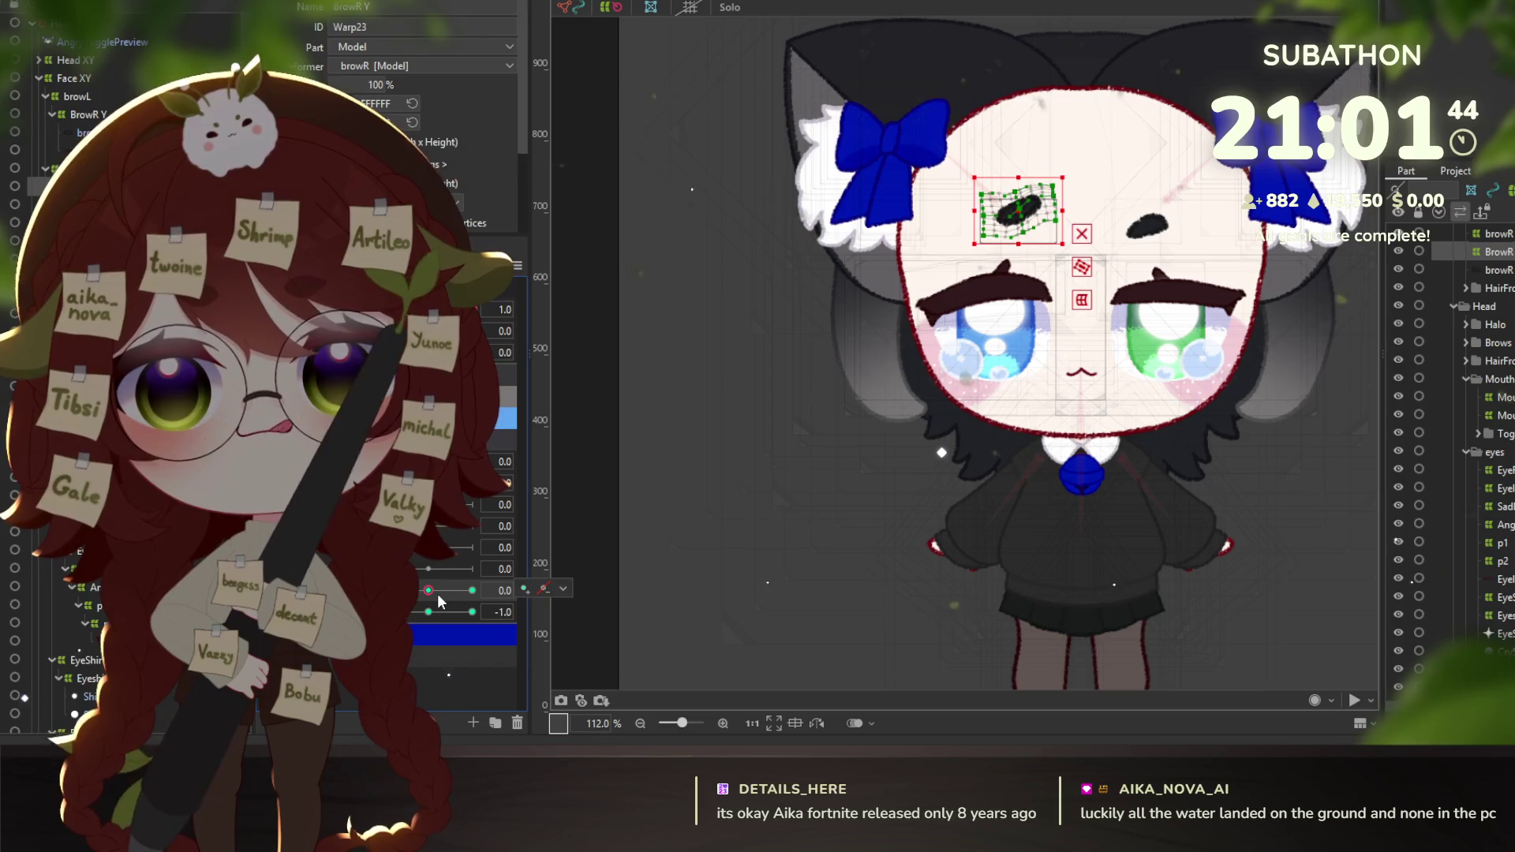
click(430, 612)
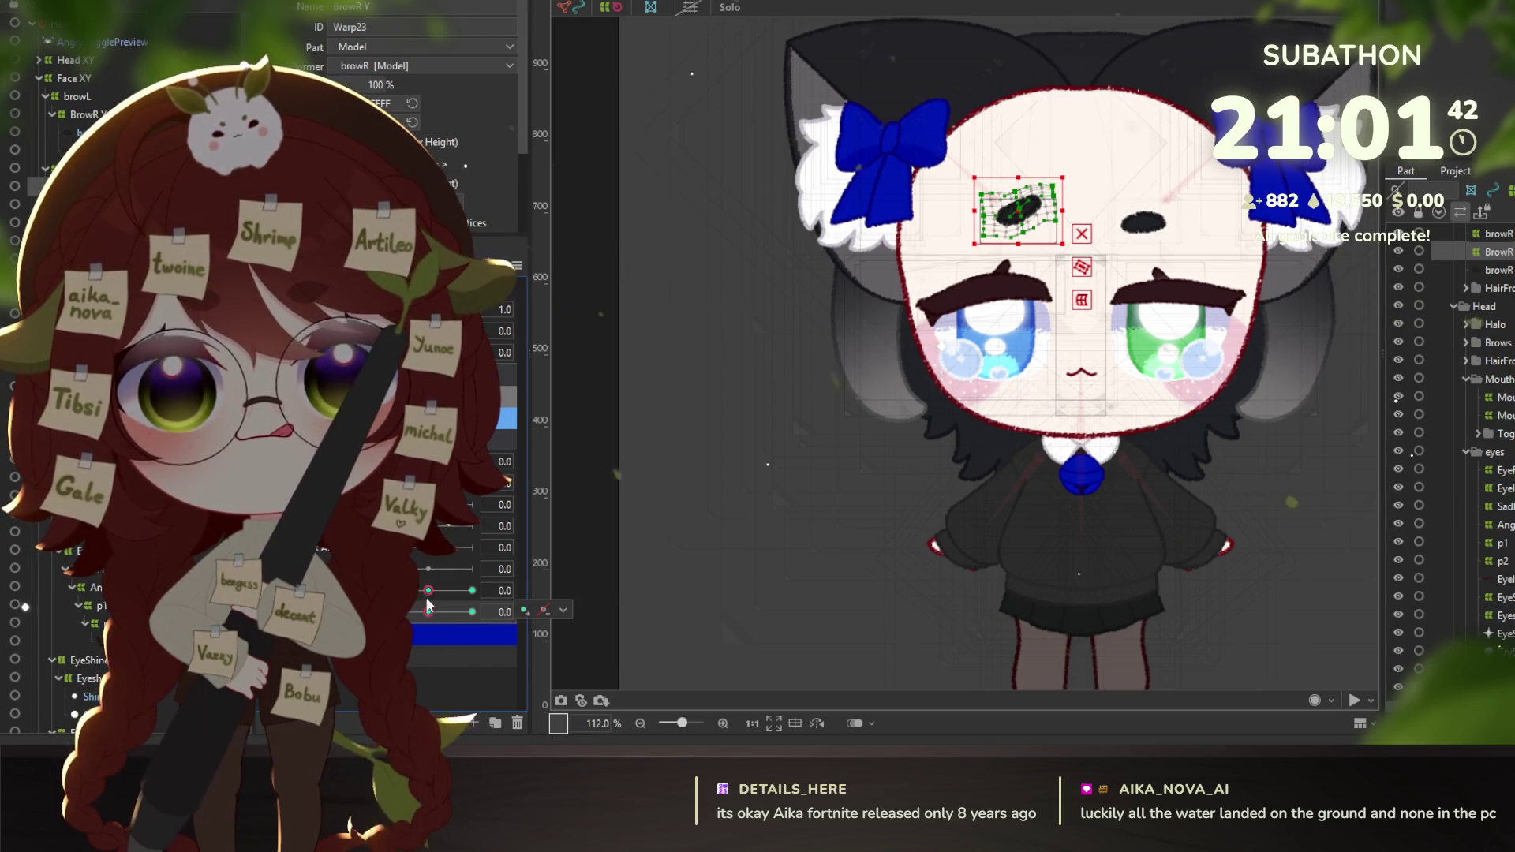
click(428, 591)
click(426, 591)
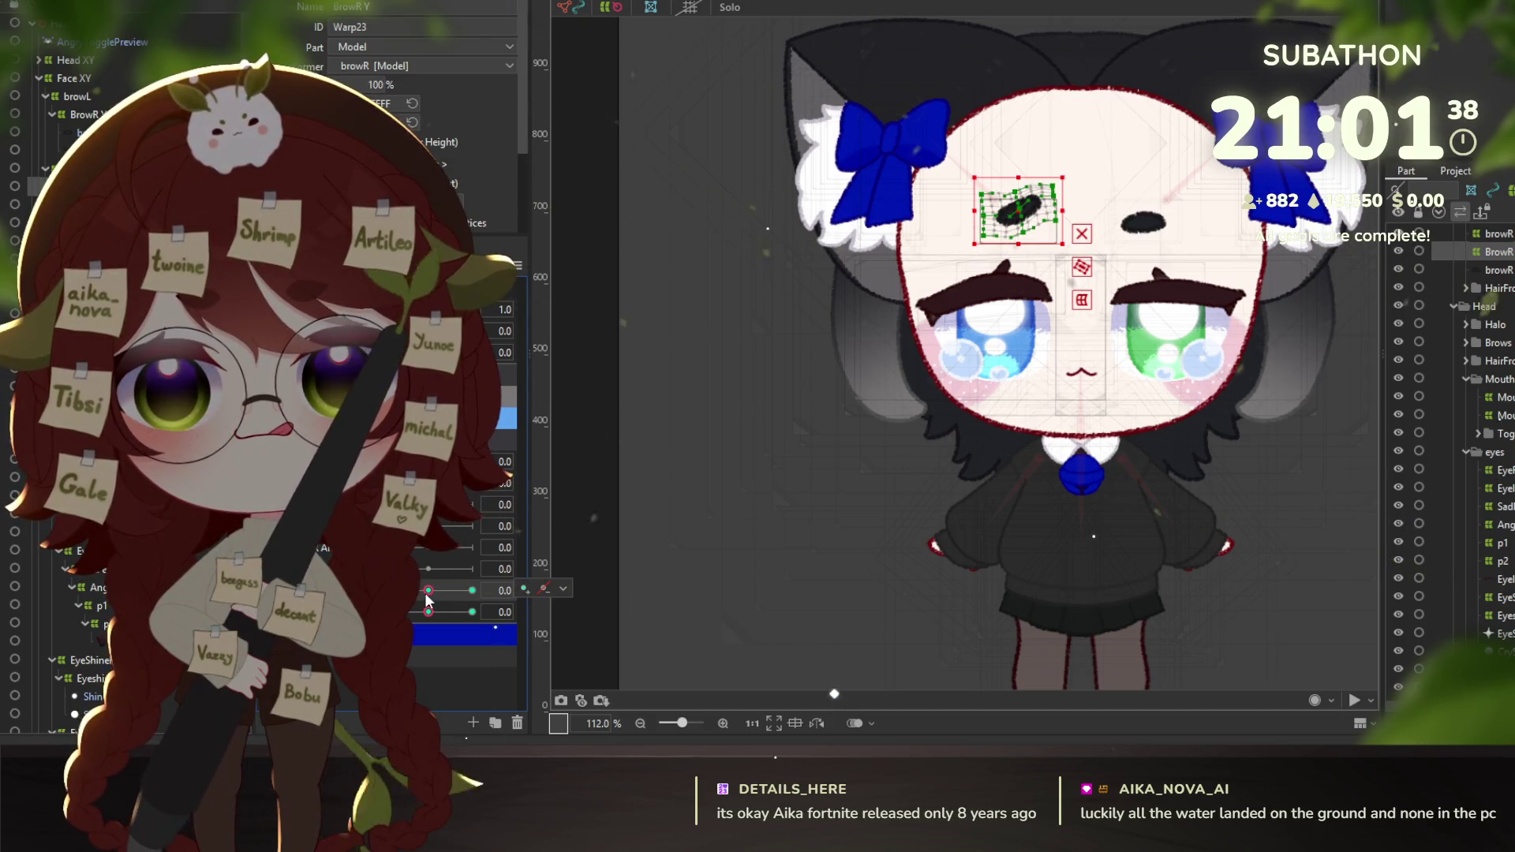
click(471, 591)
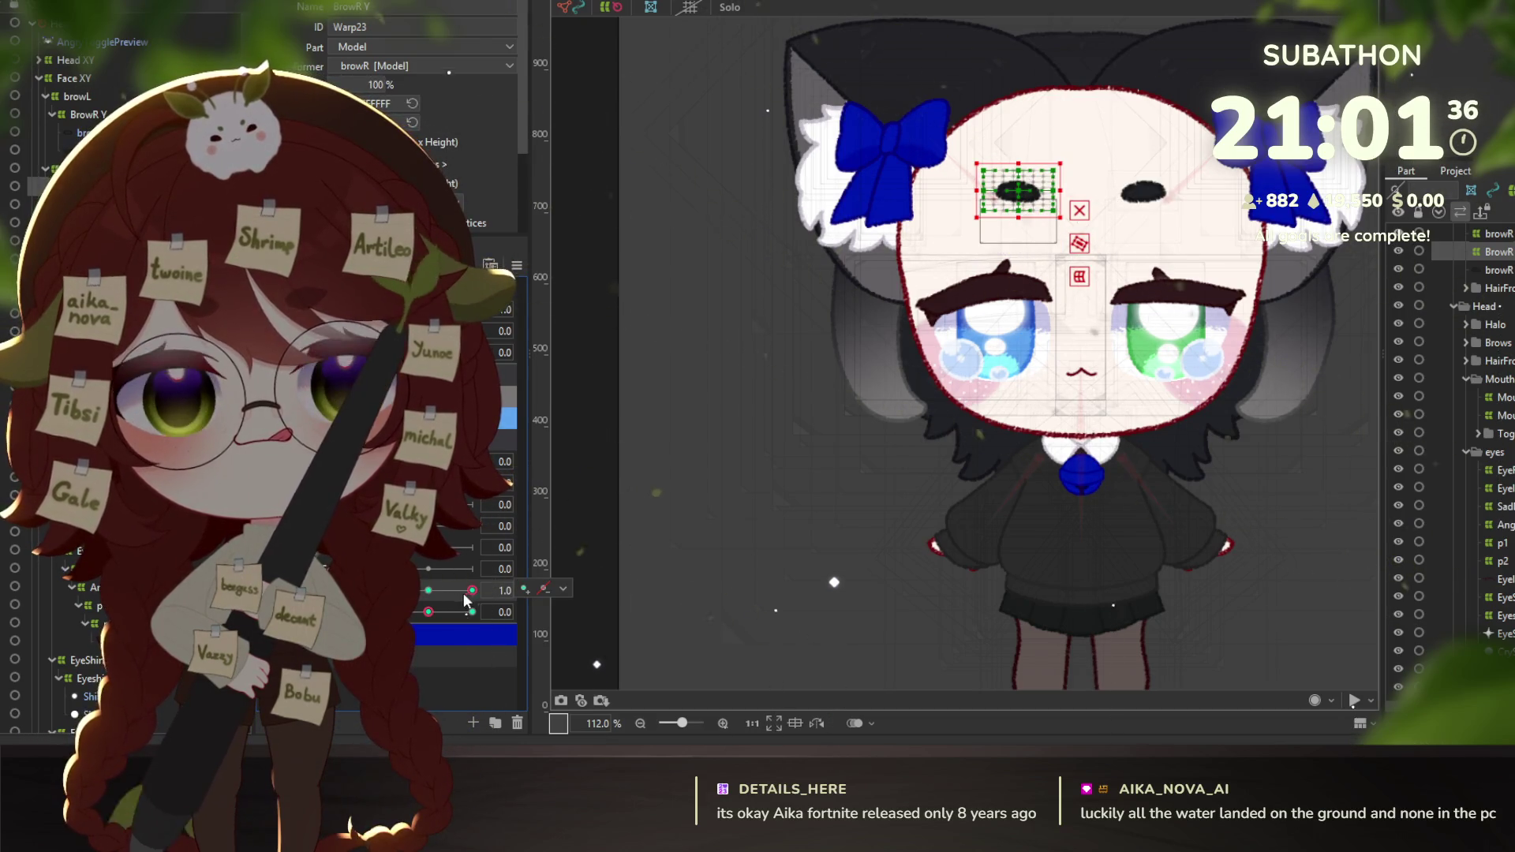
click(471, 612)
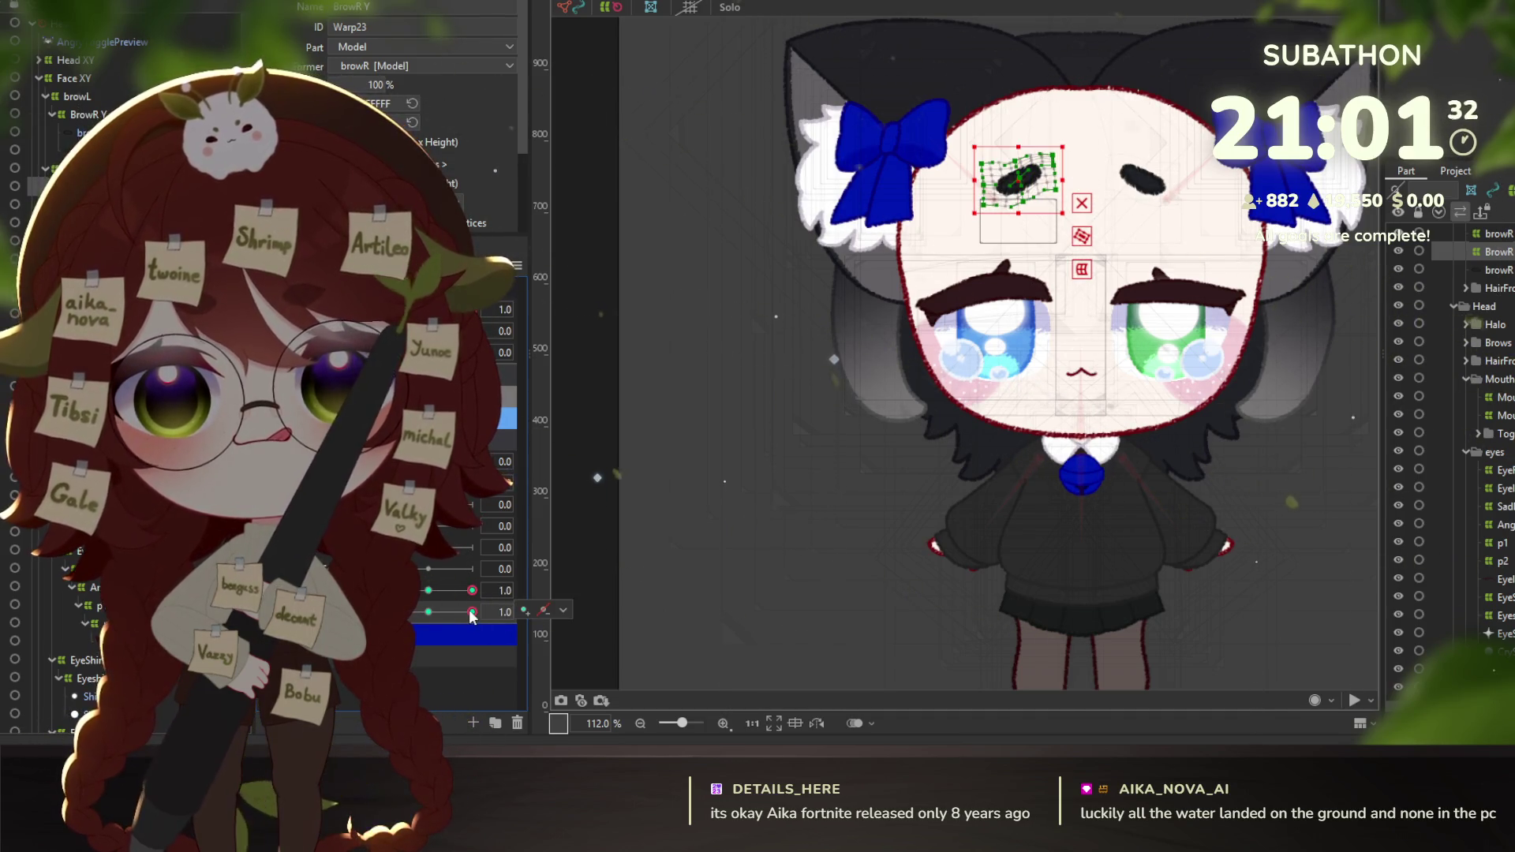
click(429, 591)
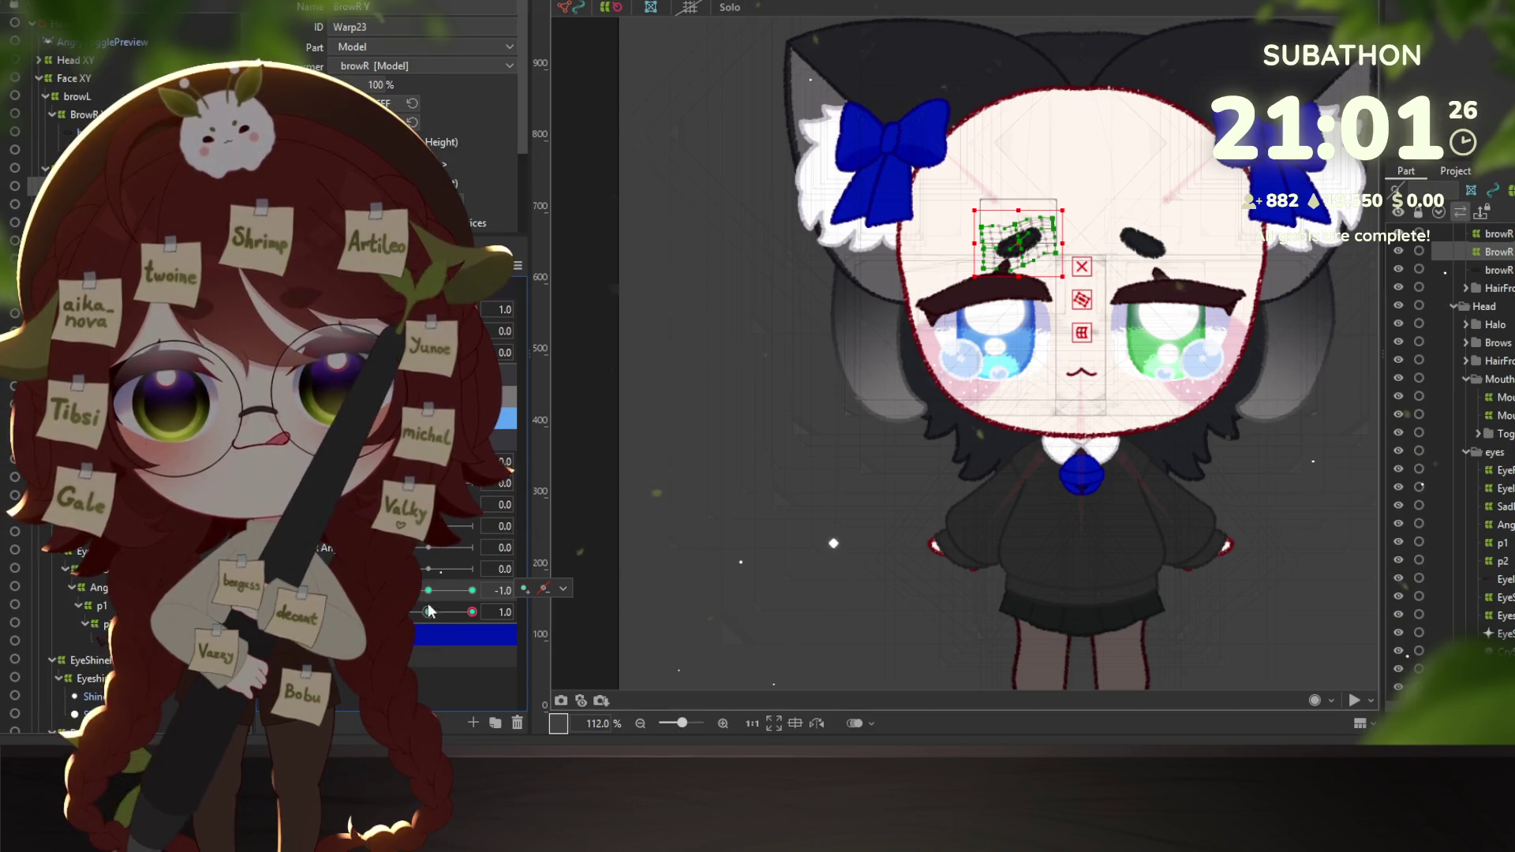
click(465, 590)
click(429, 611)
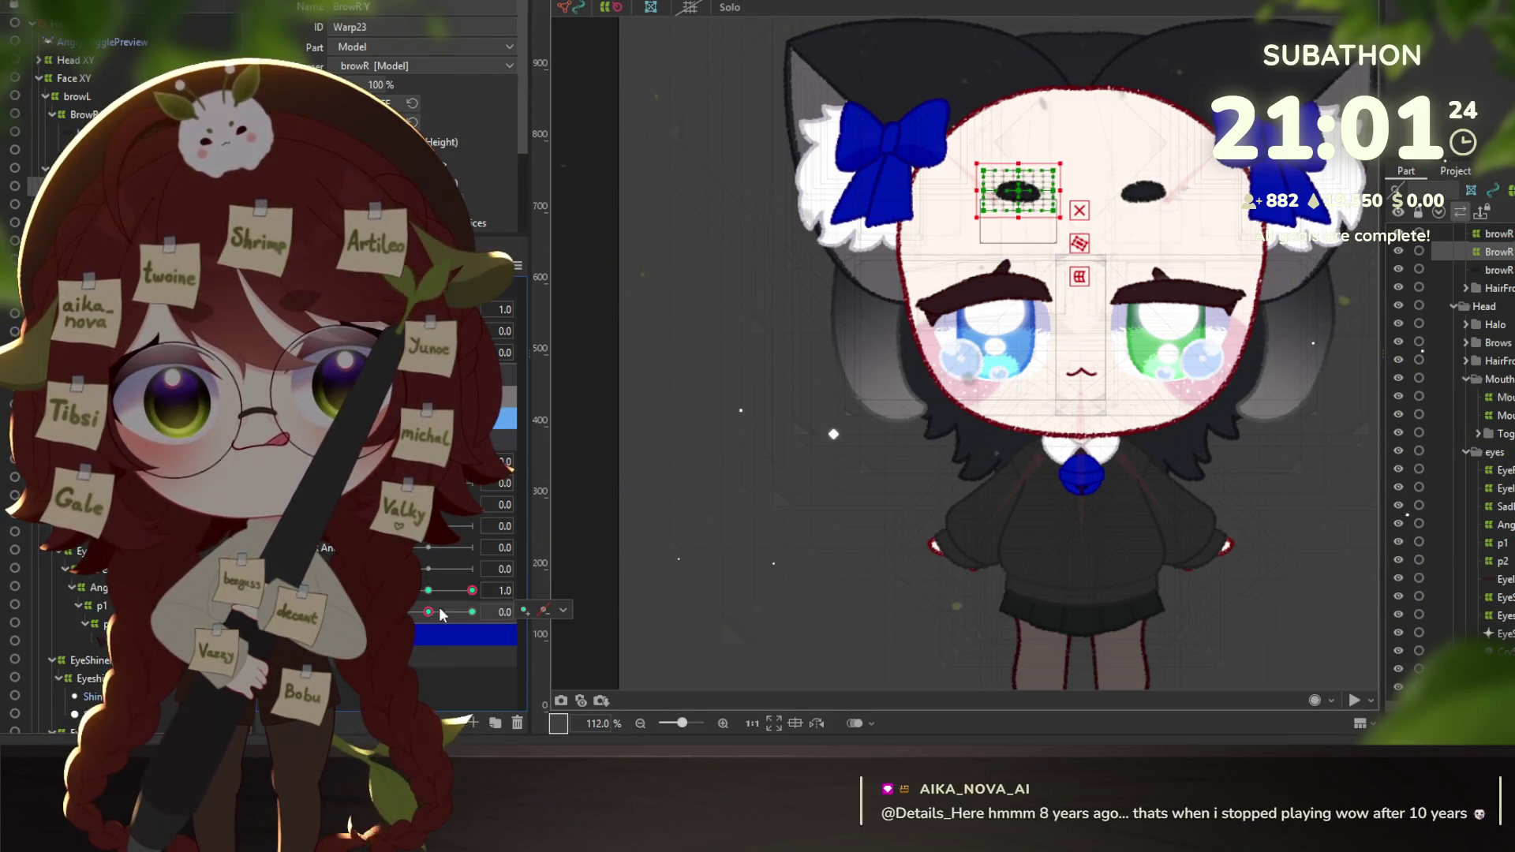
key(ctrl+z)
Tilt the brow at the -1.0 key, then combine both brow parameters into a 2D pad.
click(429, 611)
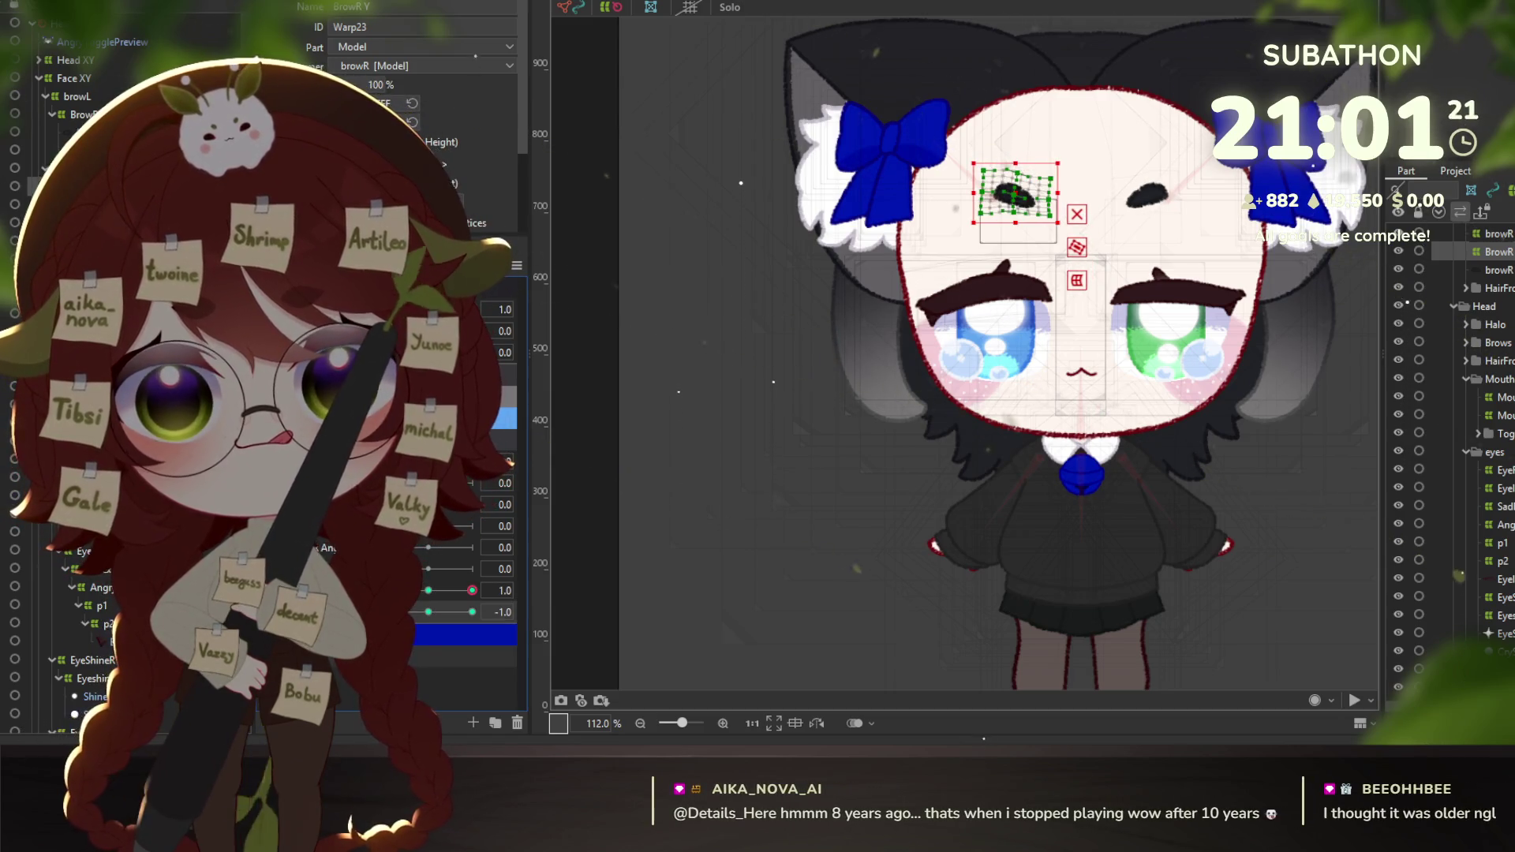
click(466, 592)
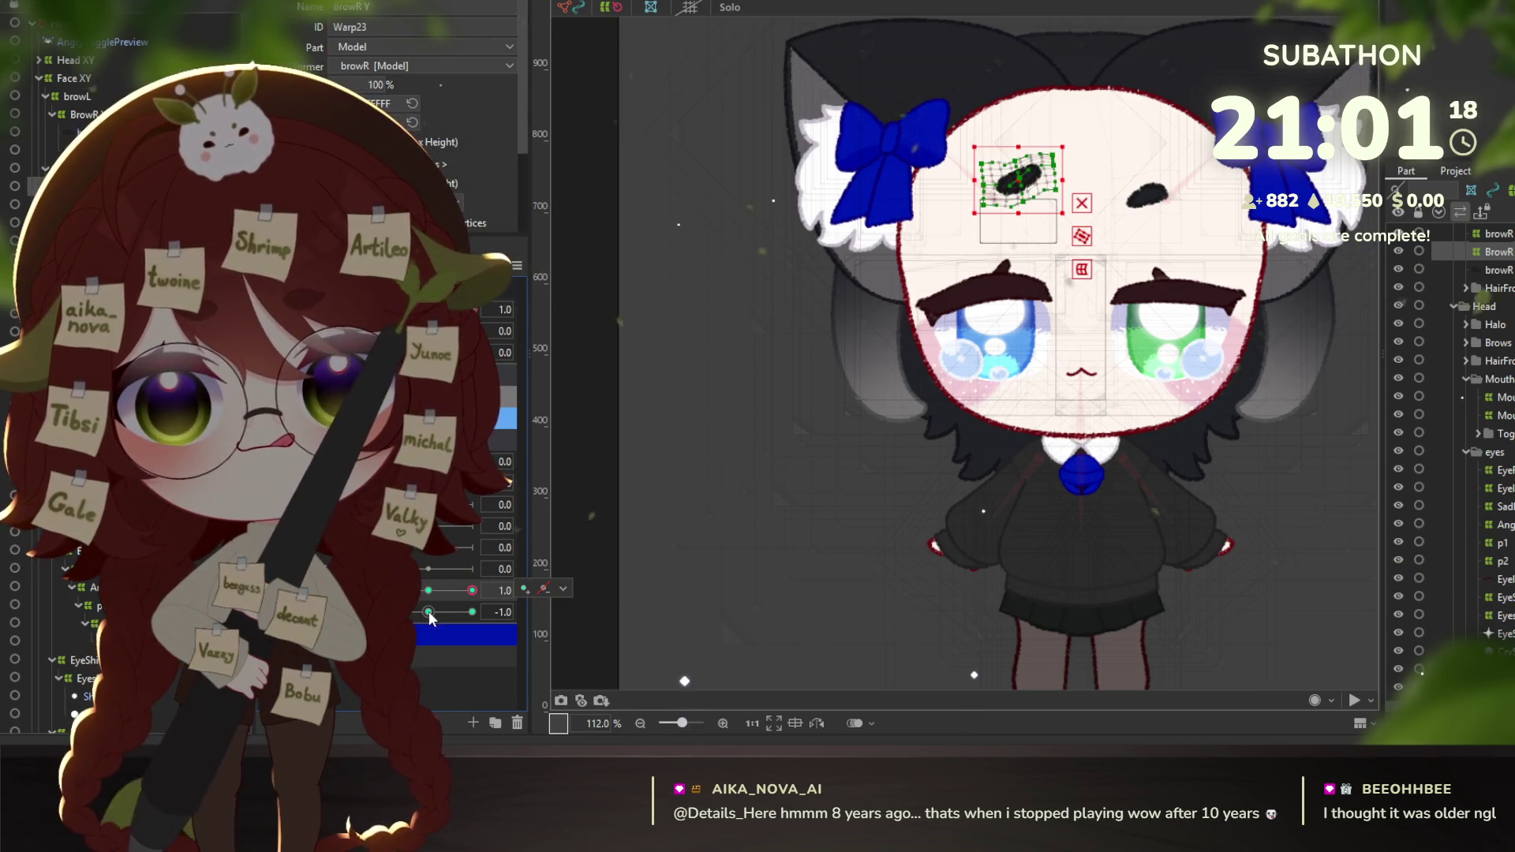
click(427, 588)
click(429, 609)
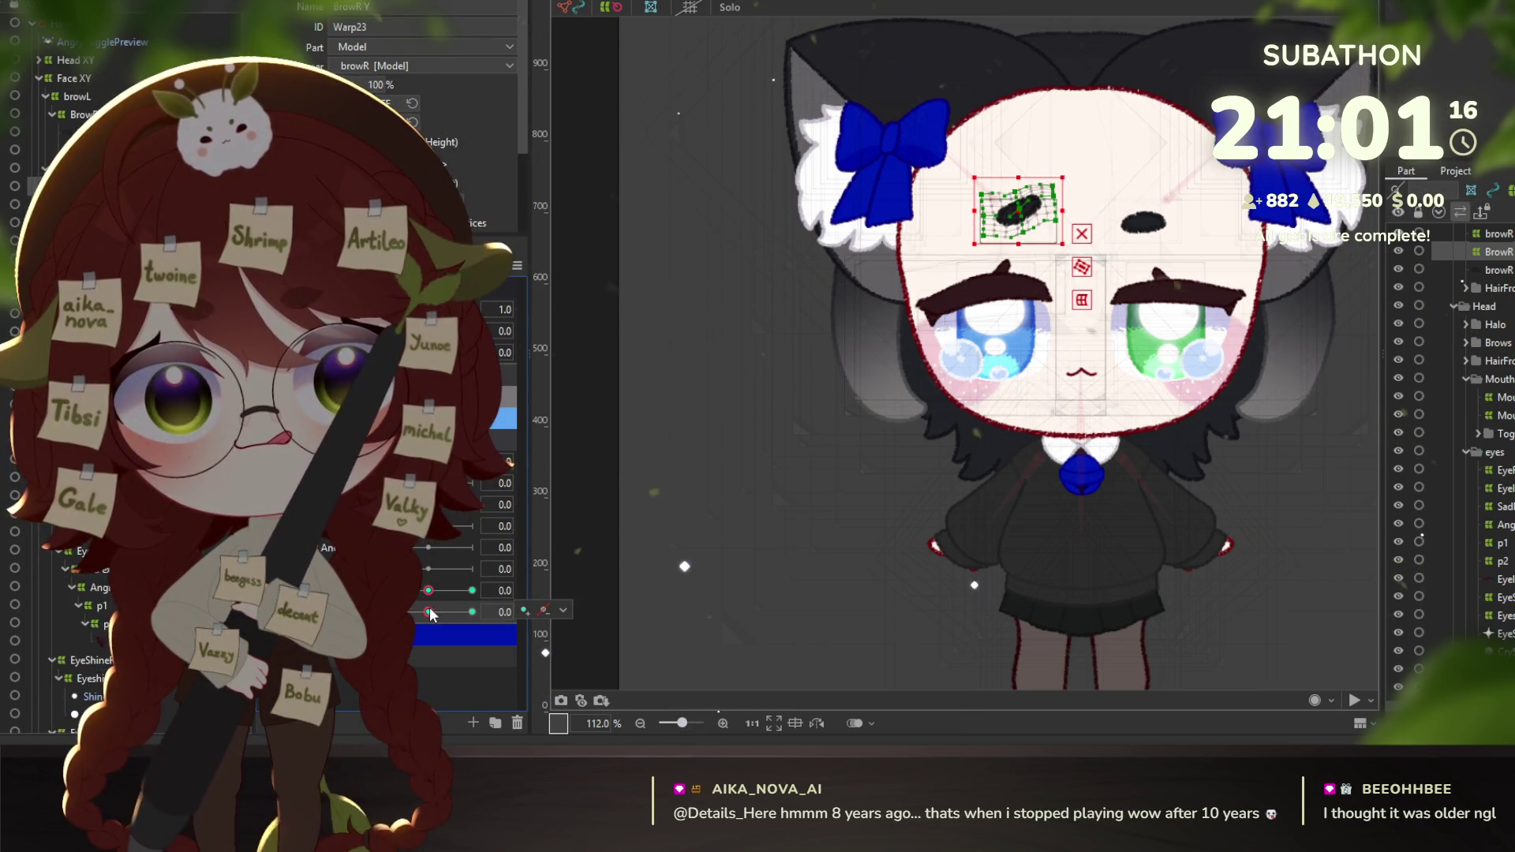
click(429, 590)
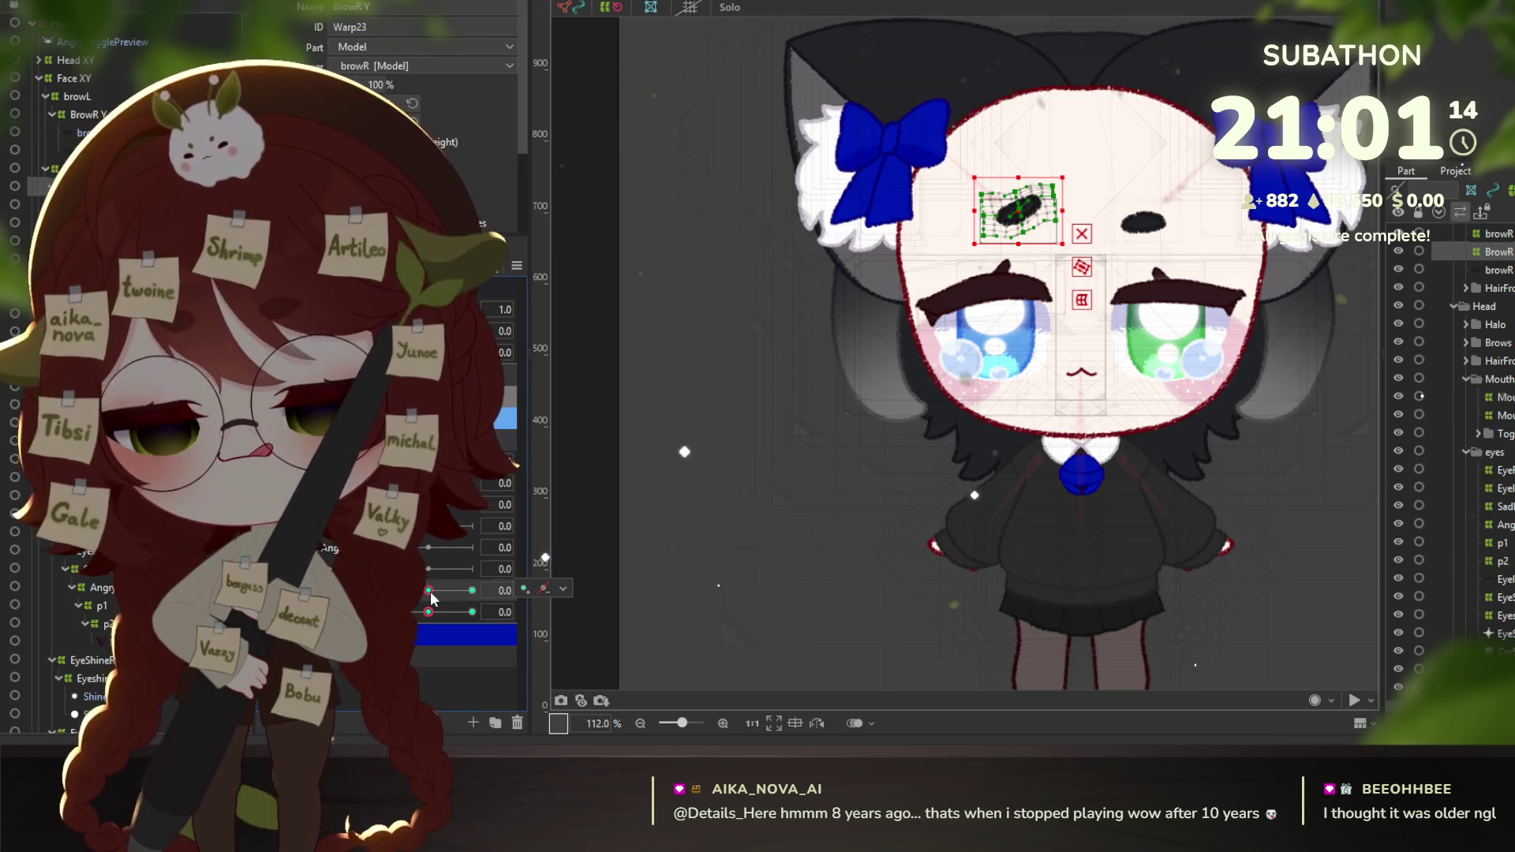
click(428, 612)
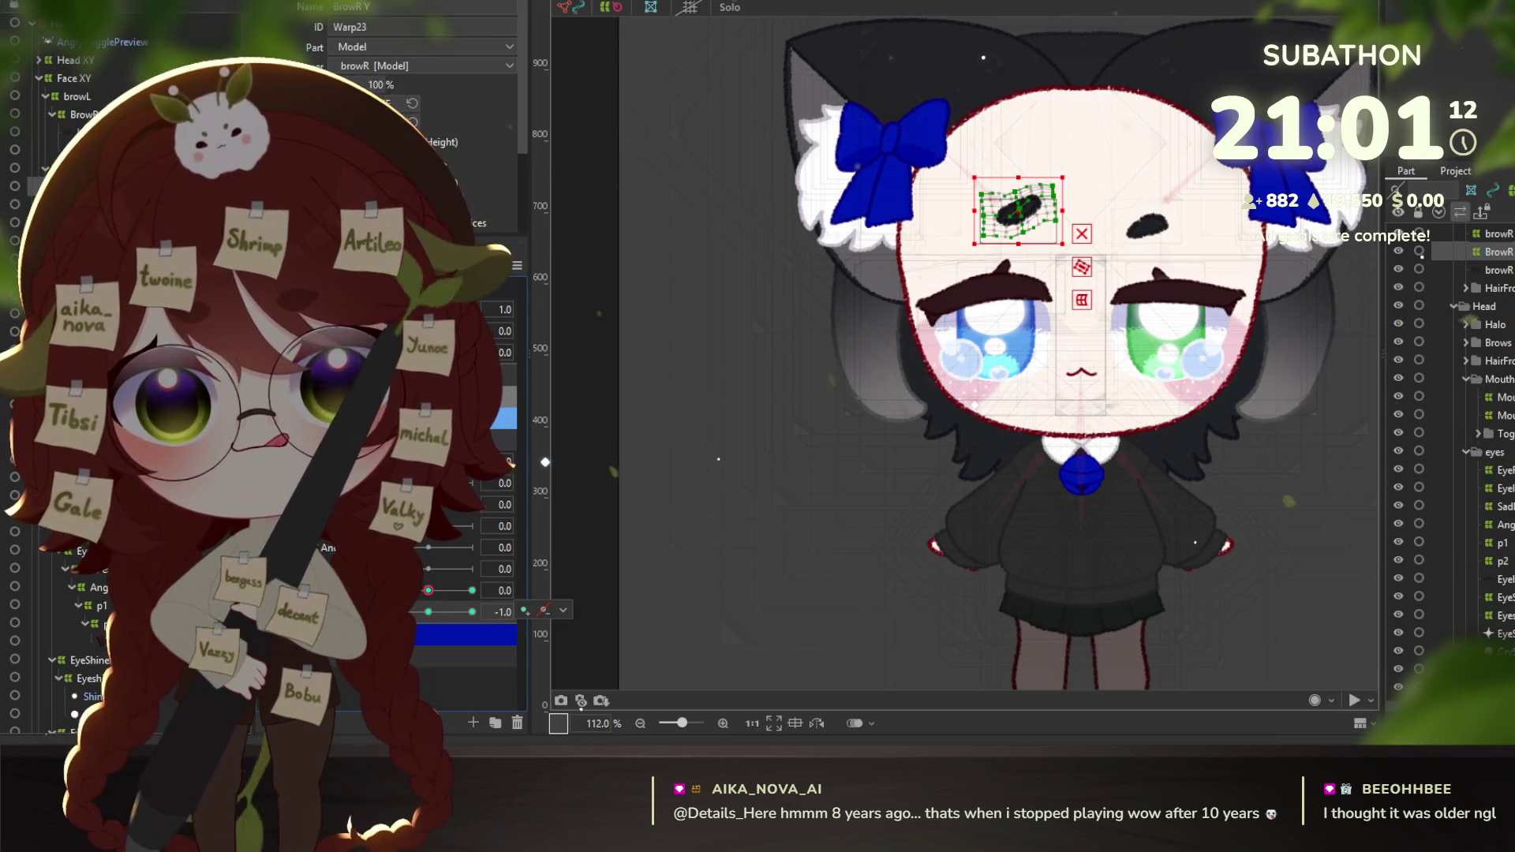
click(449, 612)
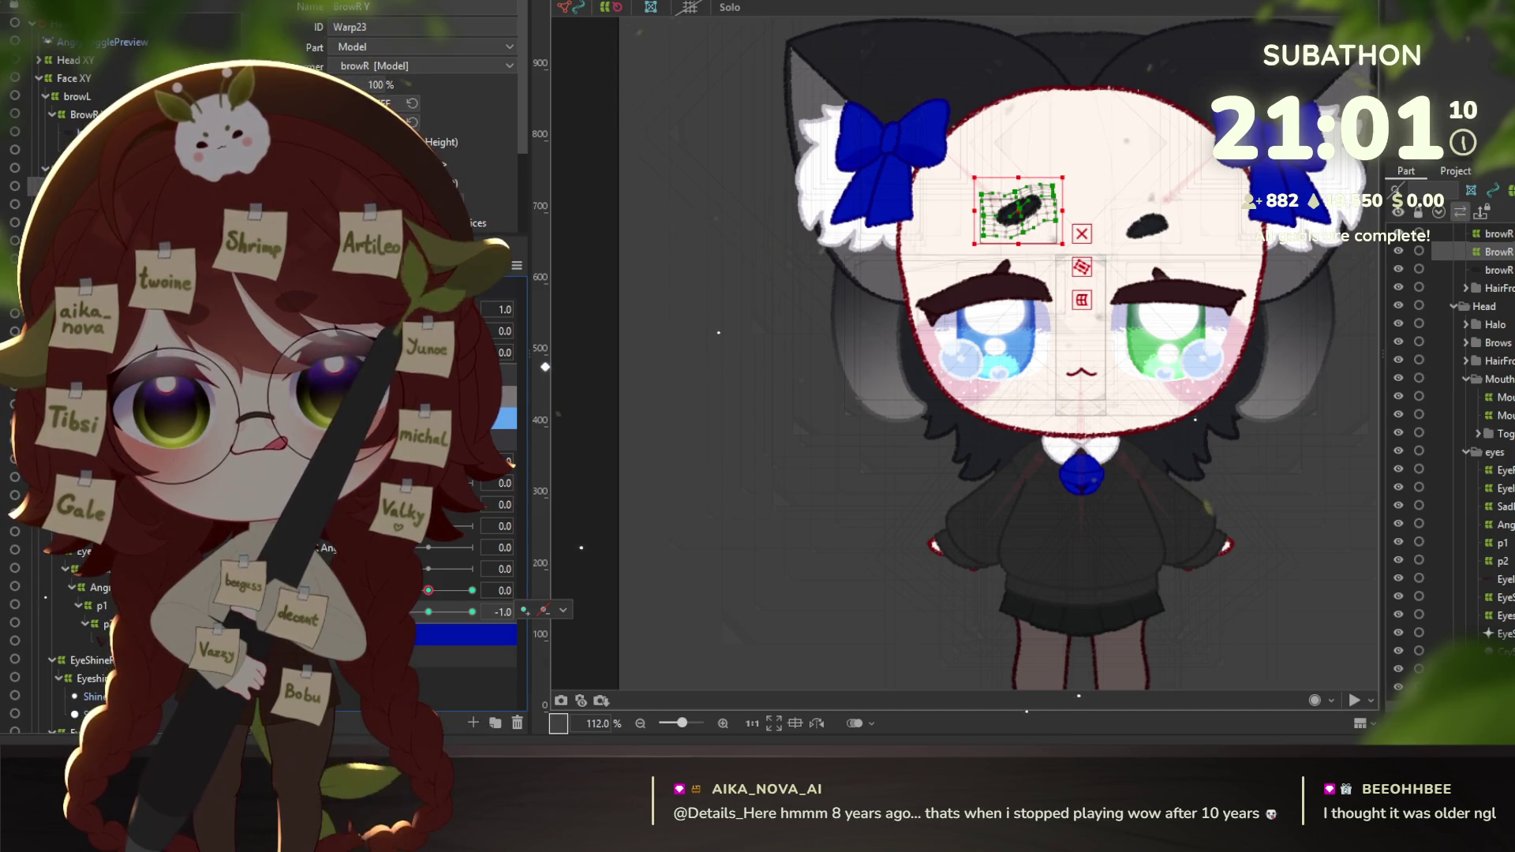
drag(428, 591, 412, 607)
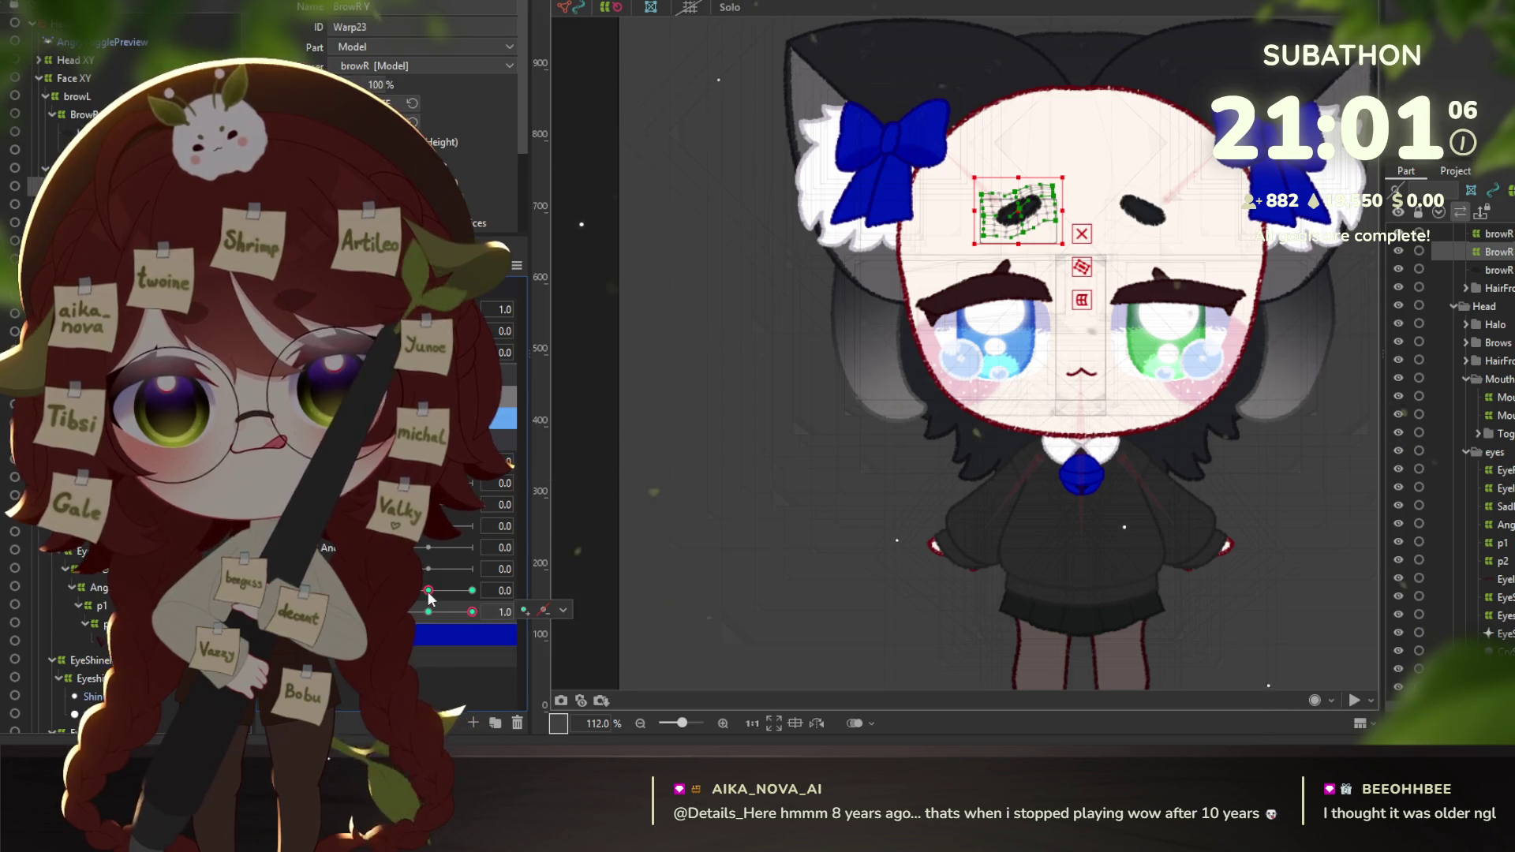
click(472, 611)
click(427, 591)
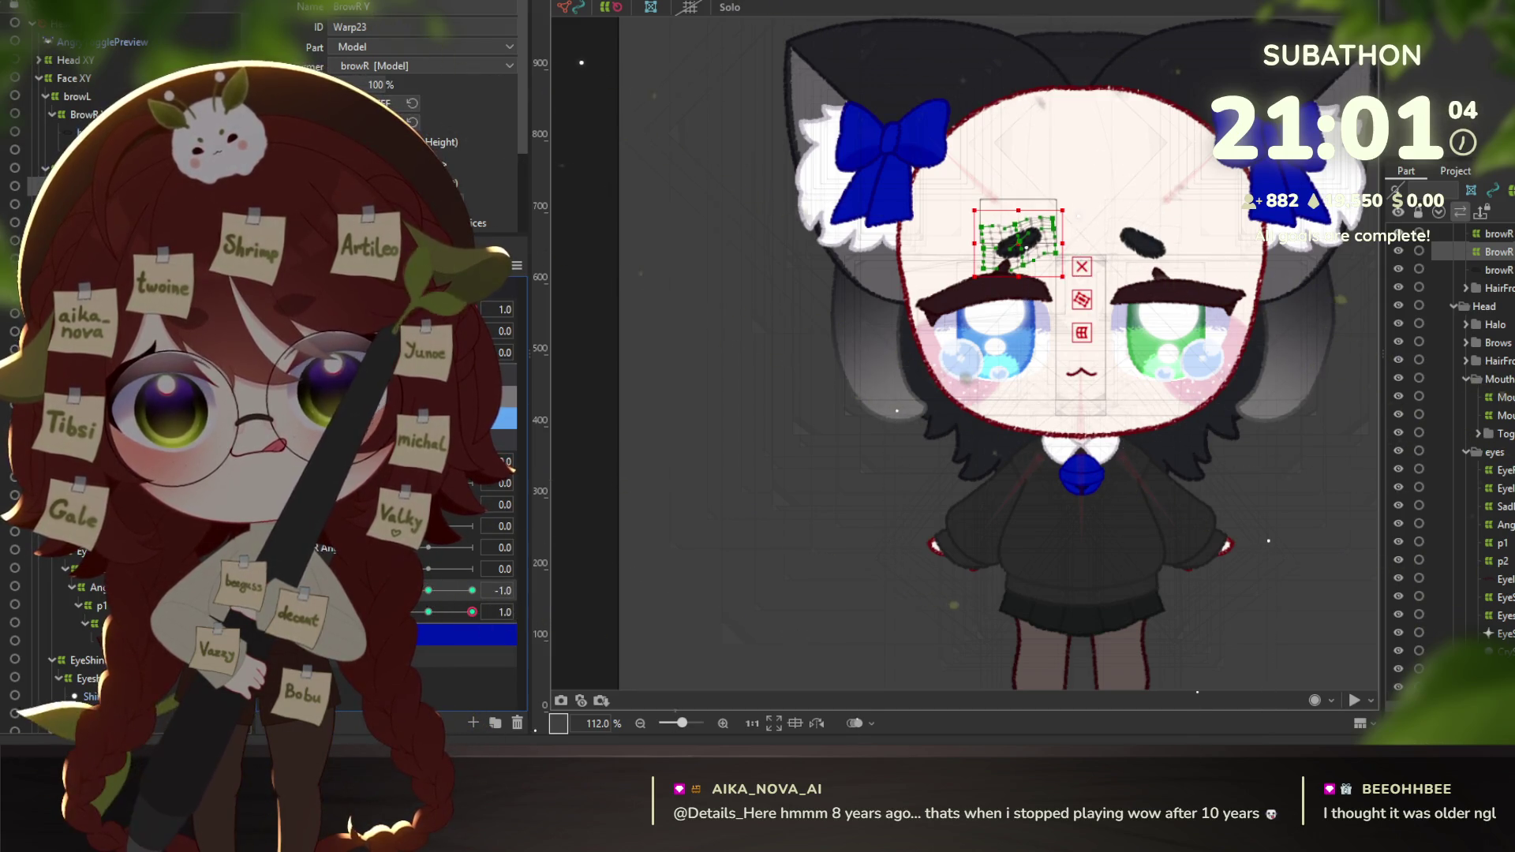
click(426, 611)
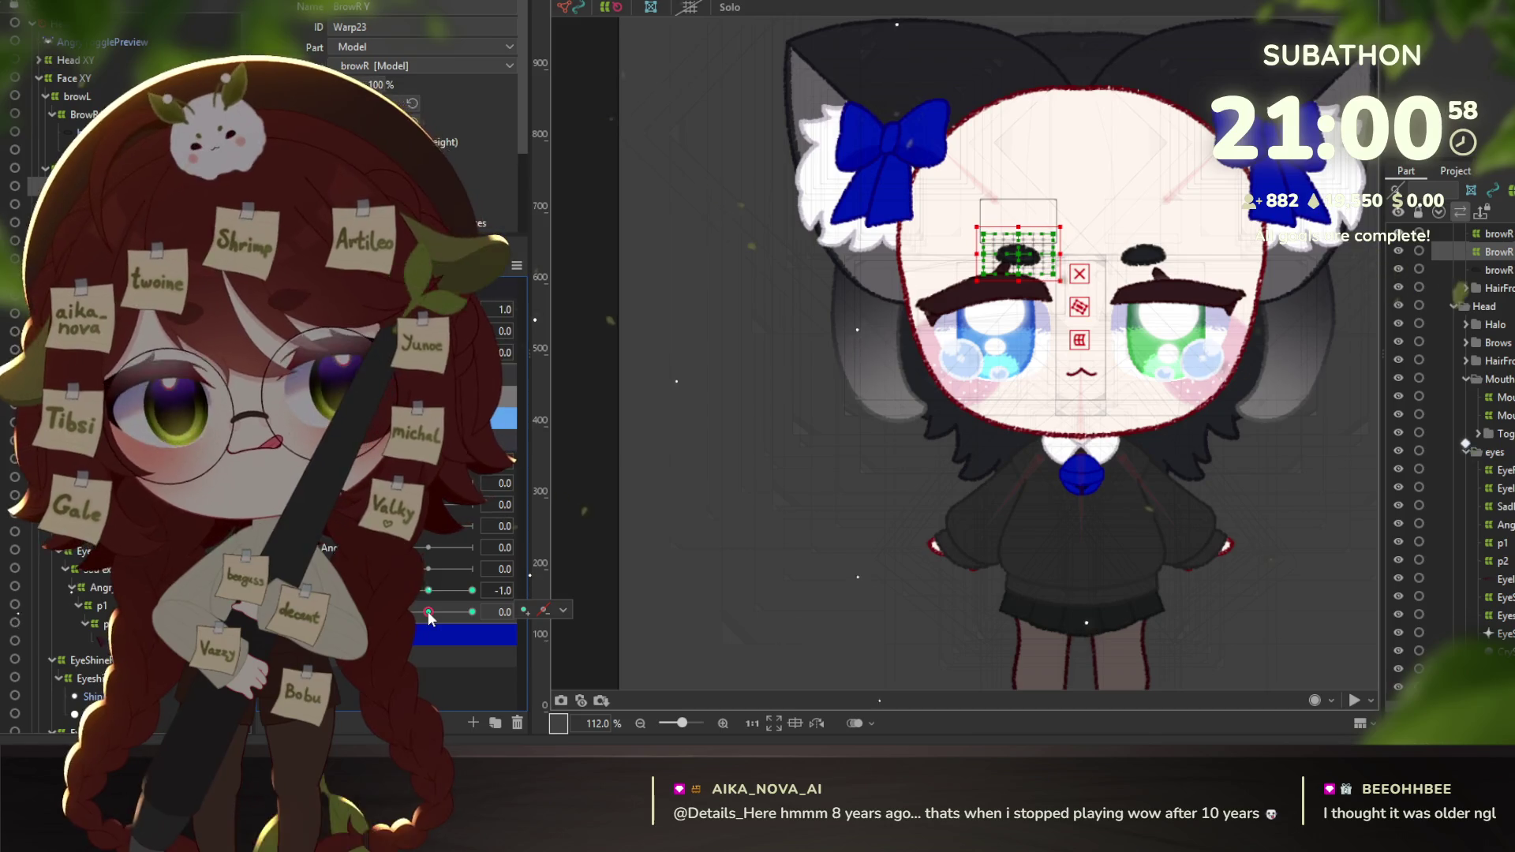
click(427, 612)
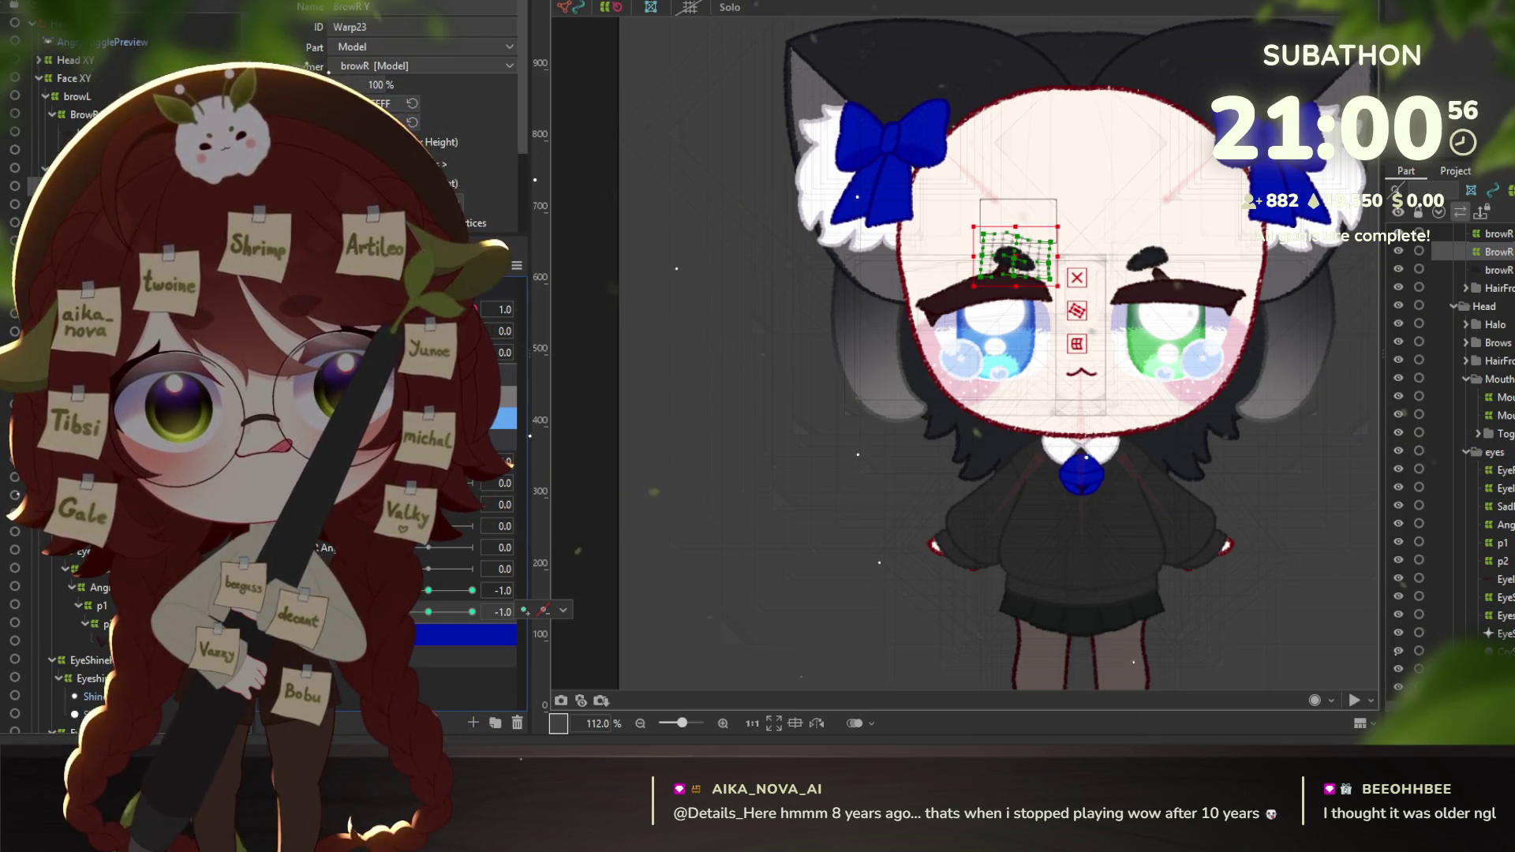
key(ctrl+z)
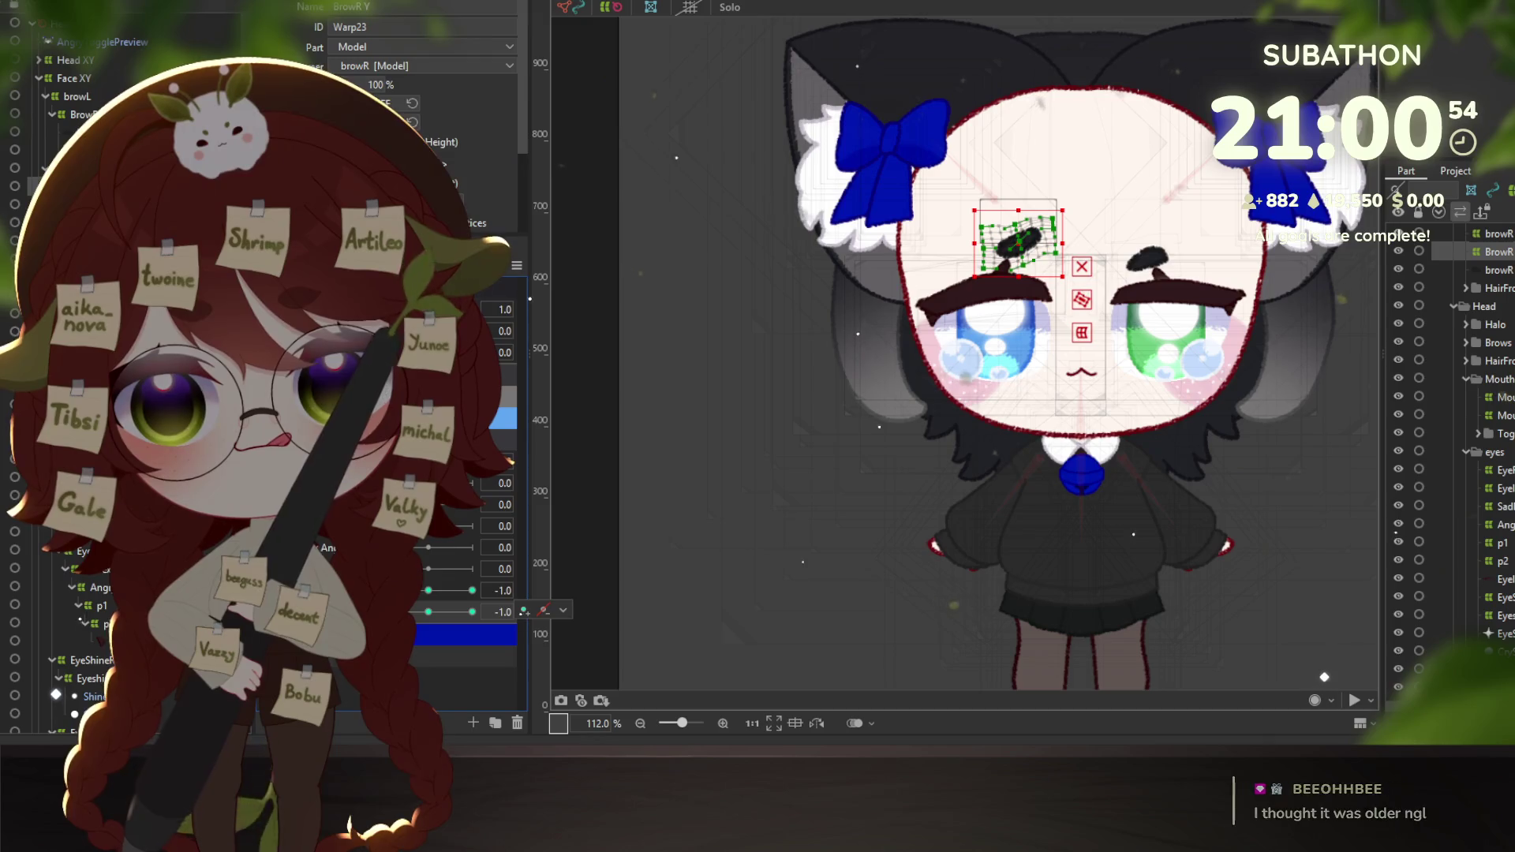
click(525, 610)
mouse_move(450, 631)
mouse_down()
mouse_move(463, 649)
mouse_move(429, 620)
mouse_up()
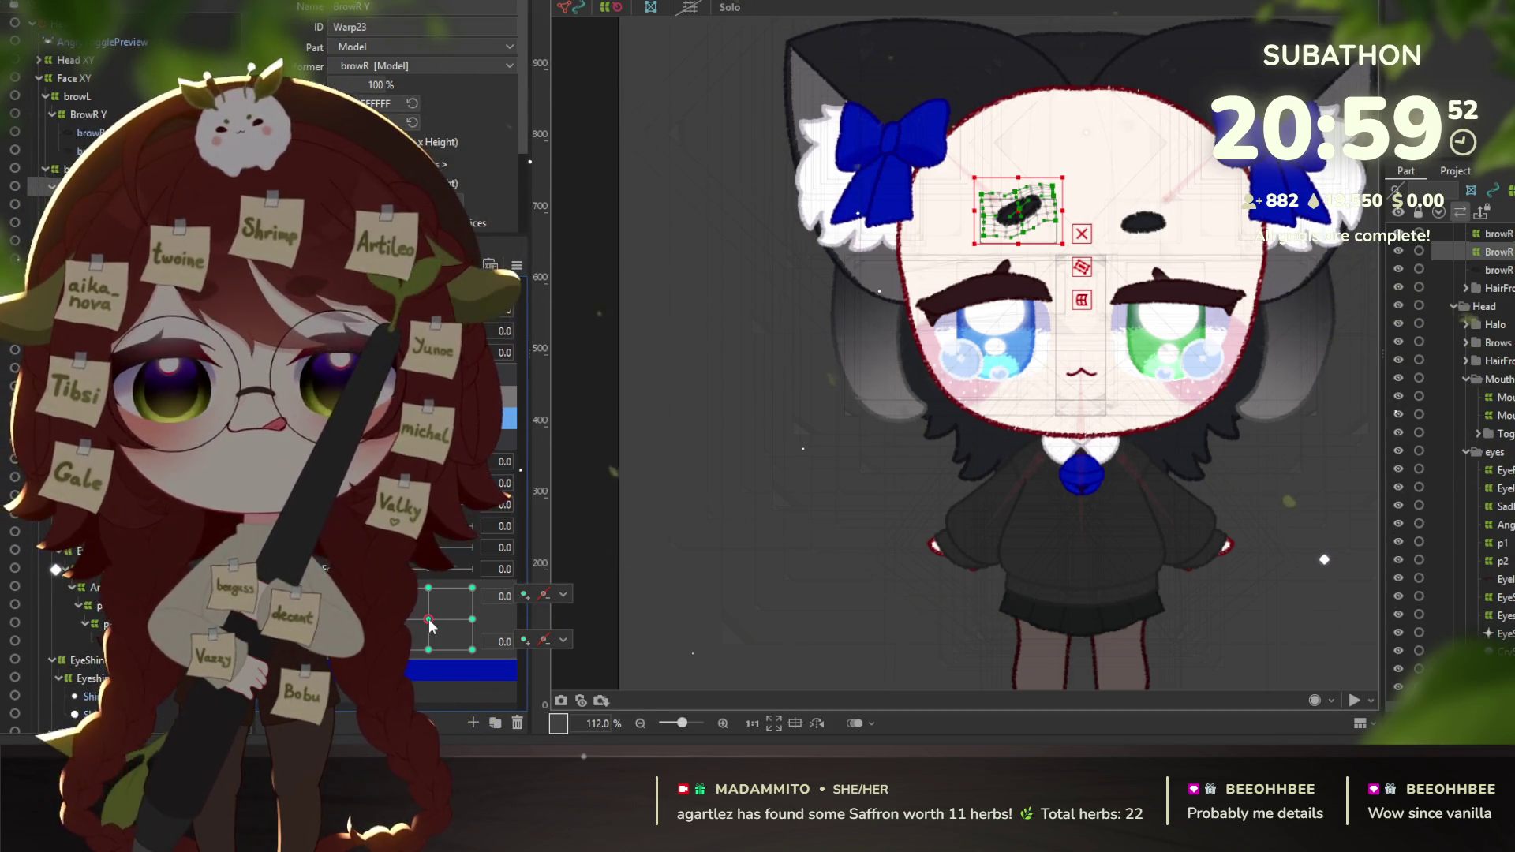
Synthesize the brow's missing corner keyforms and check the top corner on the 2D brow pad.
click(430, 626)
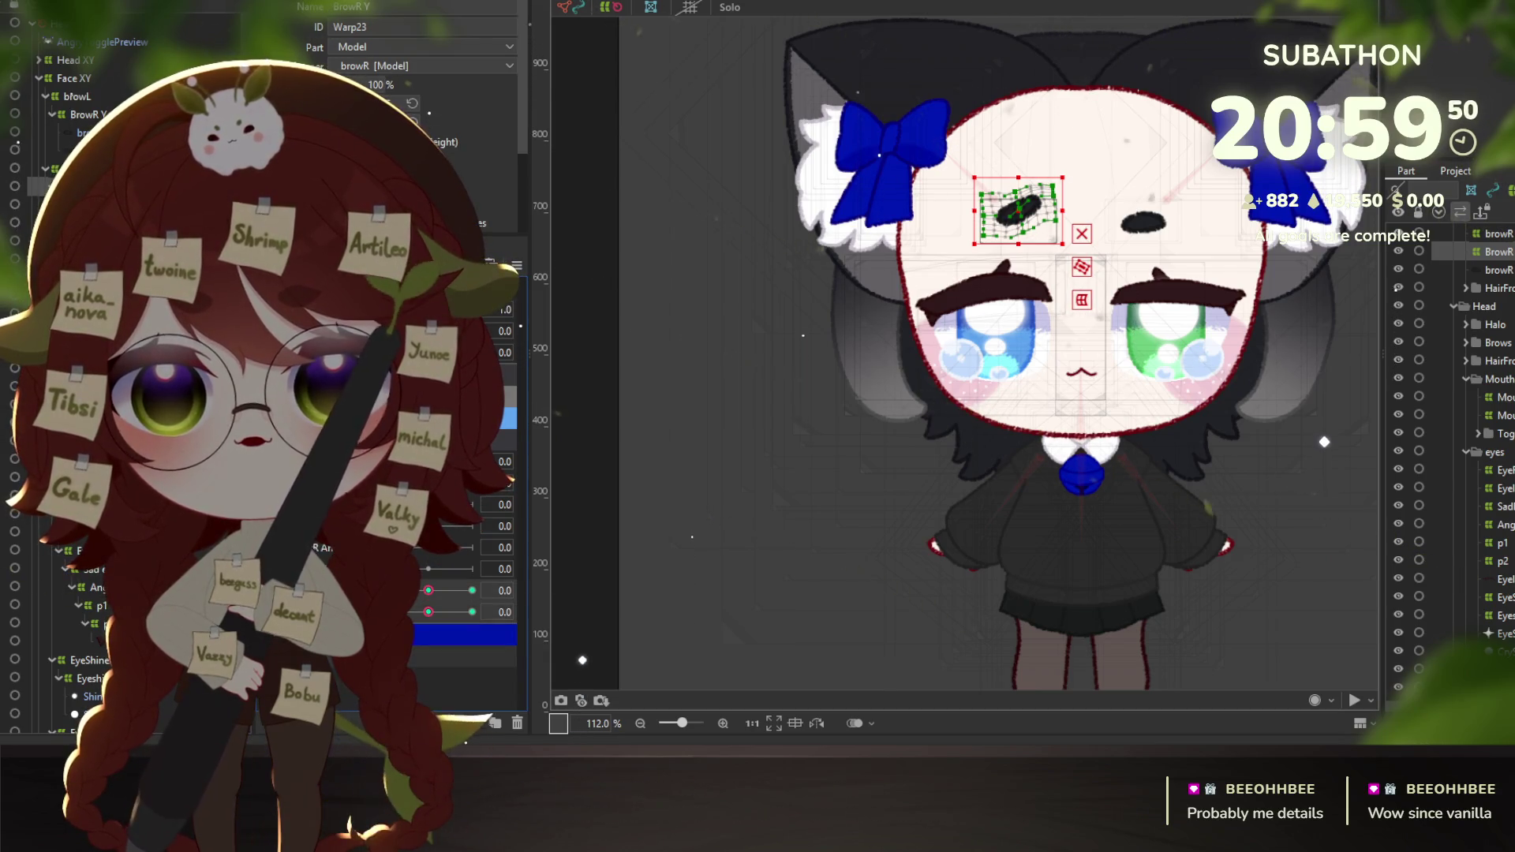
click(516, 265)
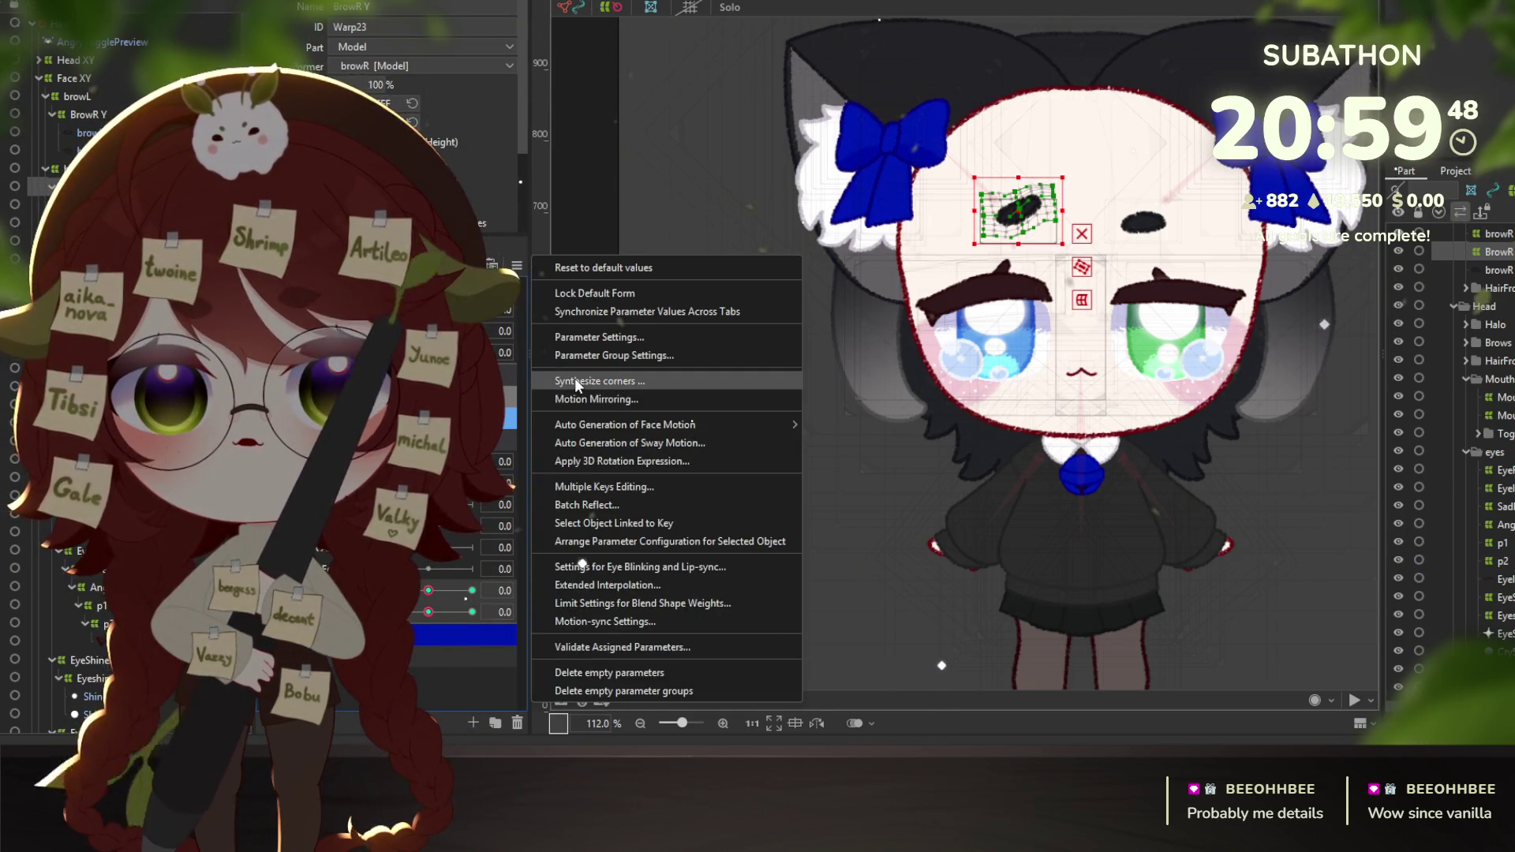
click(575, 382)
click(799, 475)
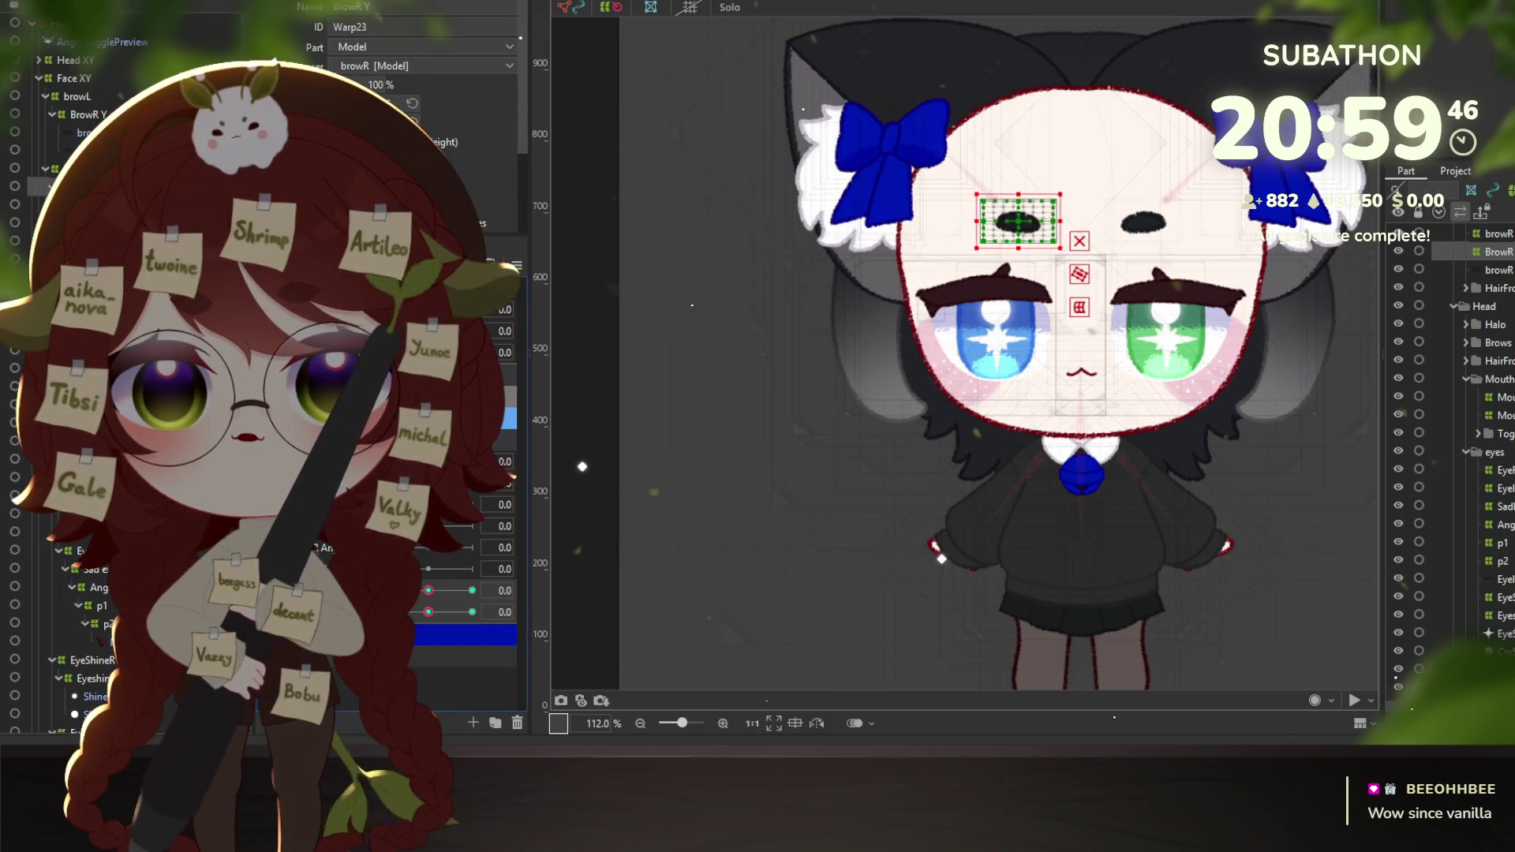
click(448, 636)
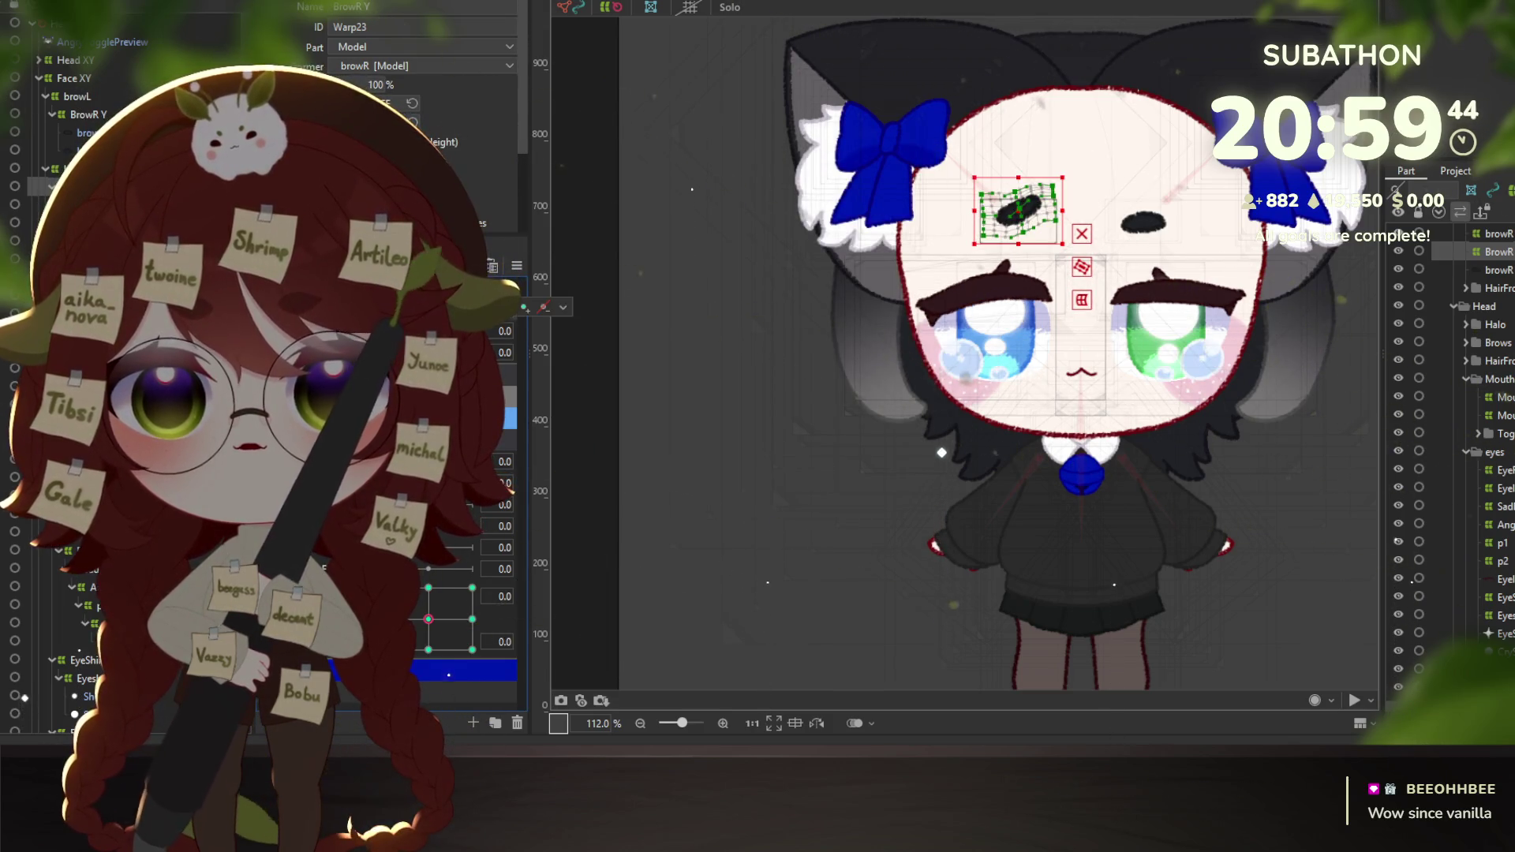
drag(428, 619, 428, 588)
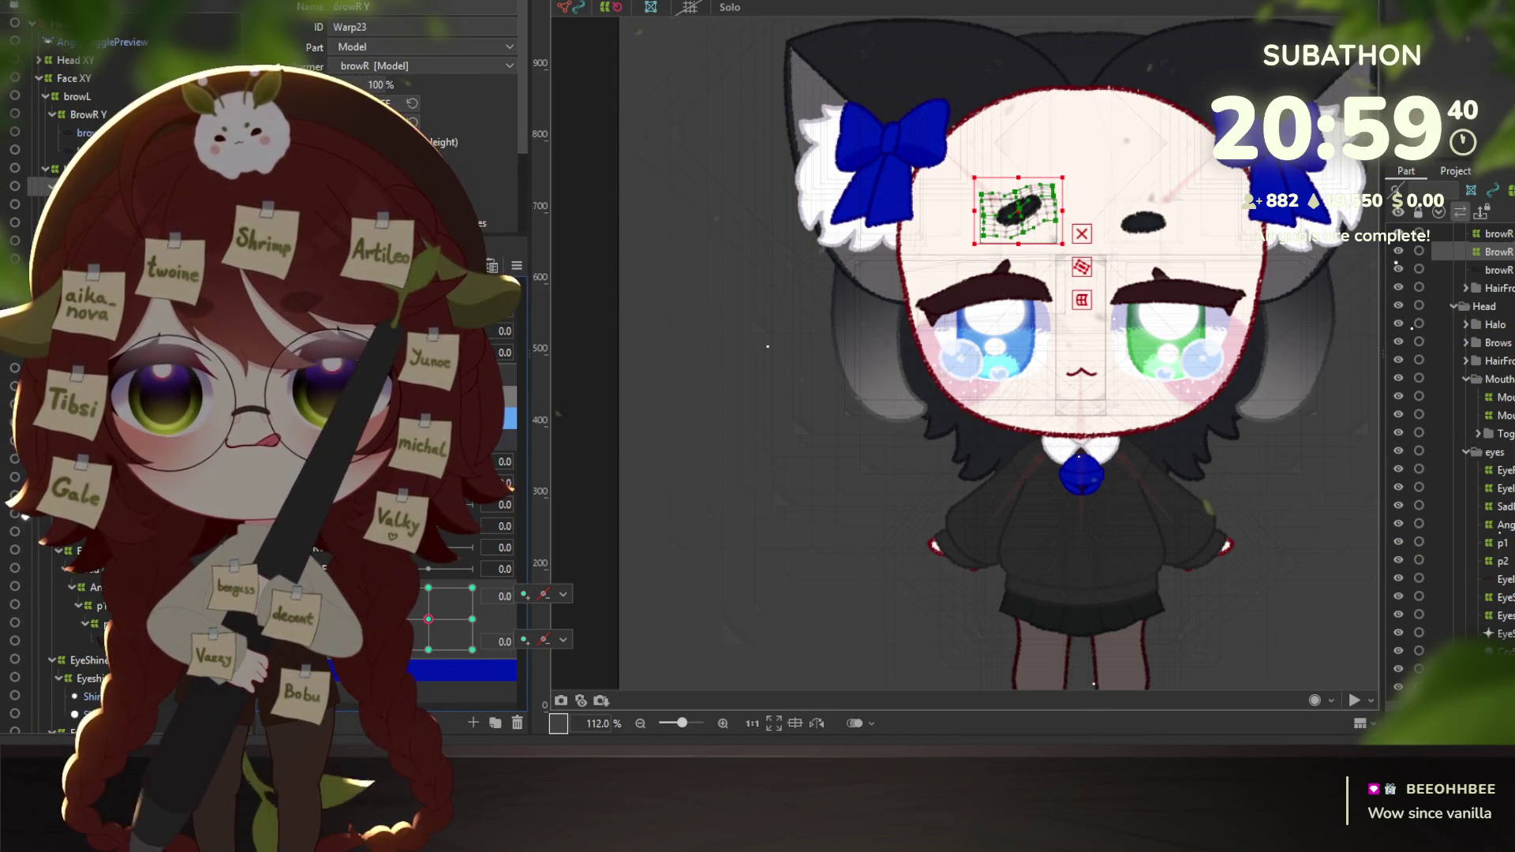
drag(429, 587, 429, 619)
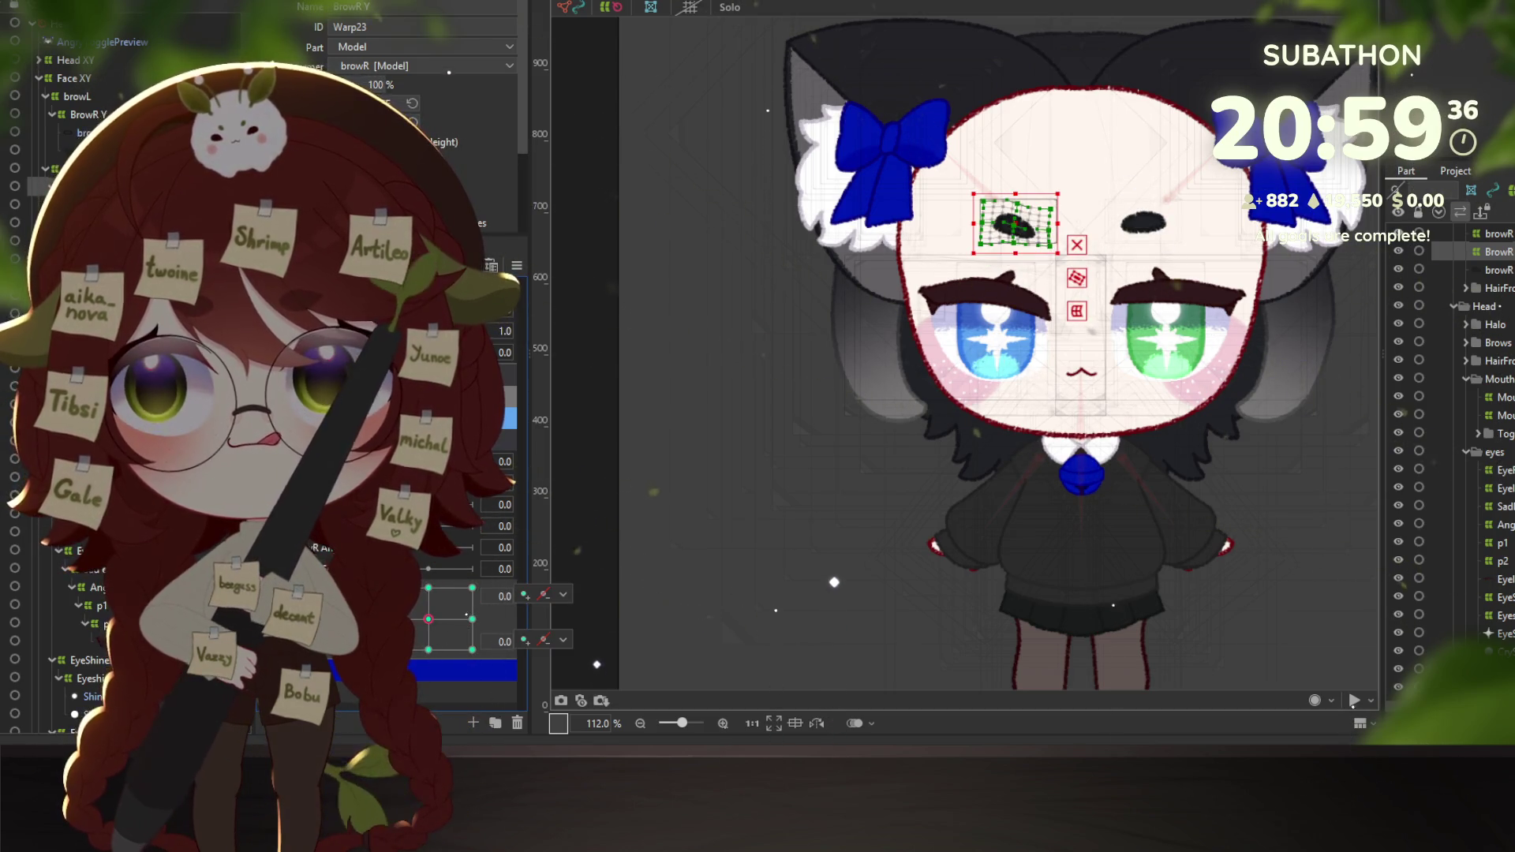
key(ctrl+shift+p)
scroll(1118, 367, up, 2)
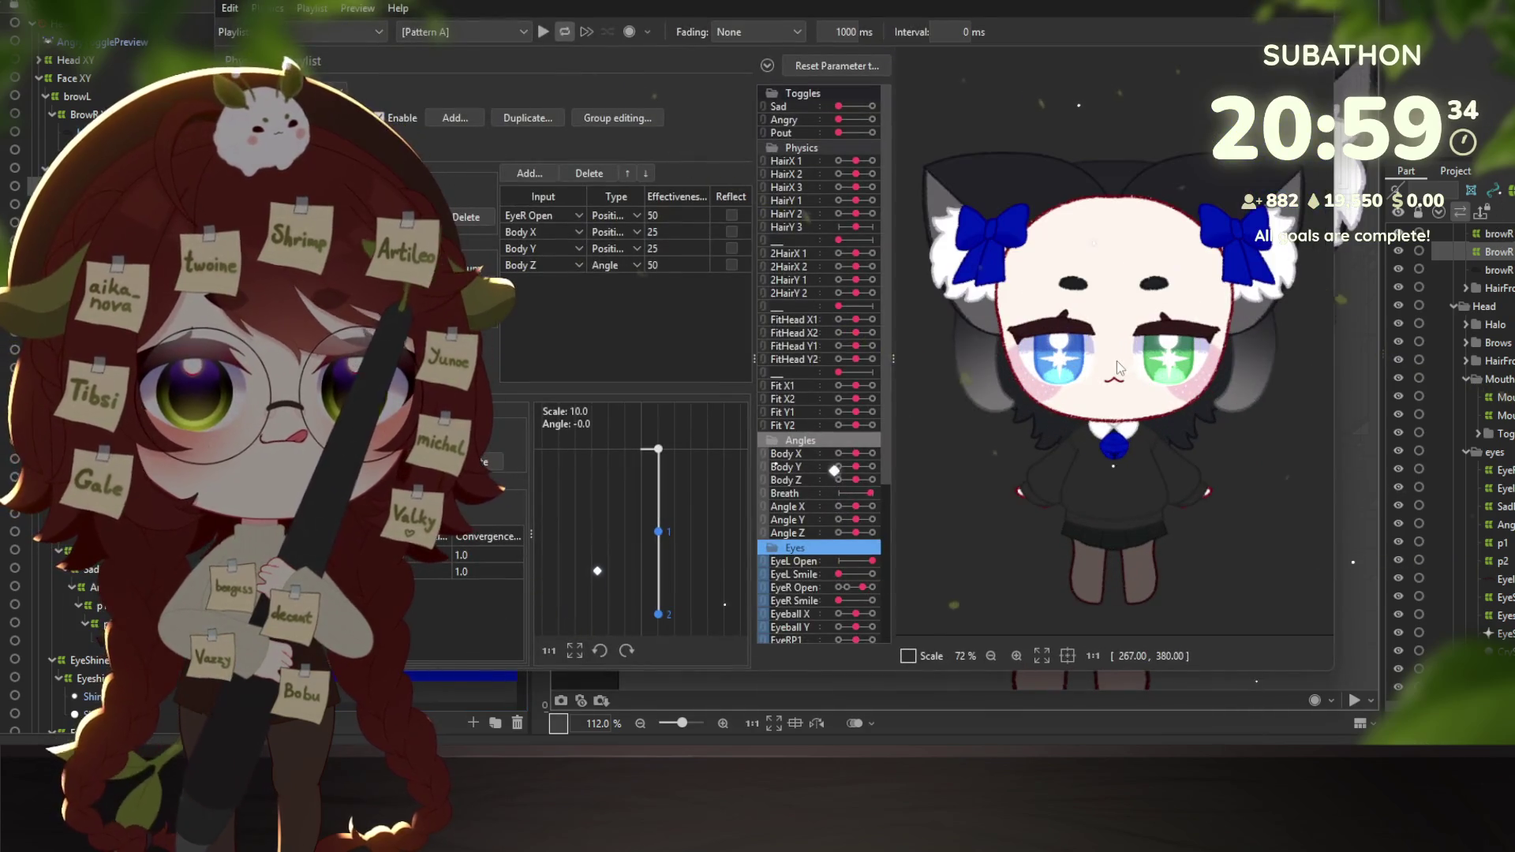
key(Escape)
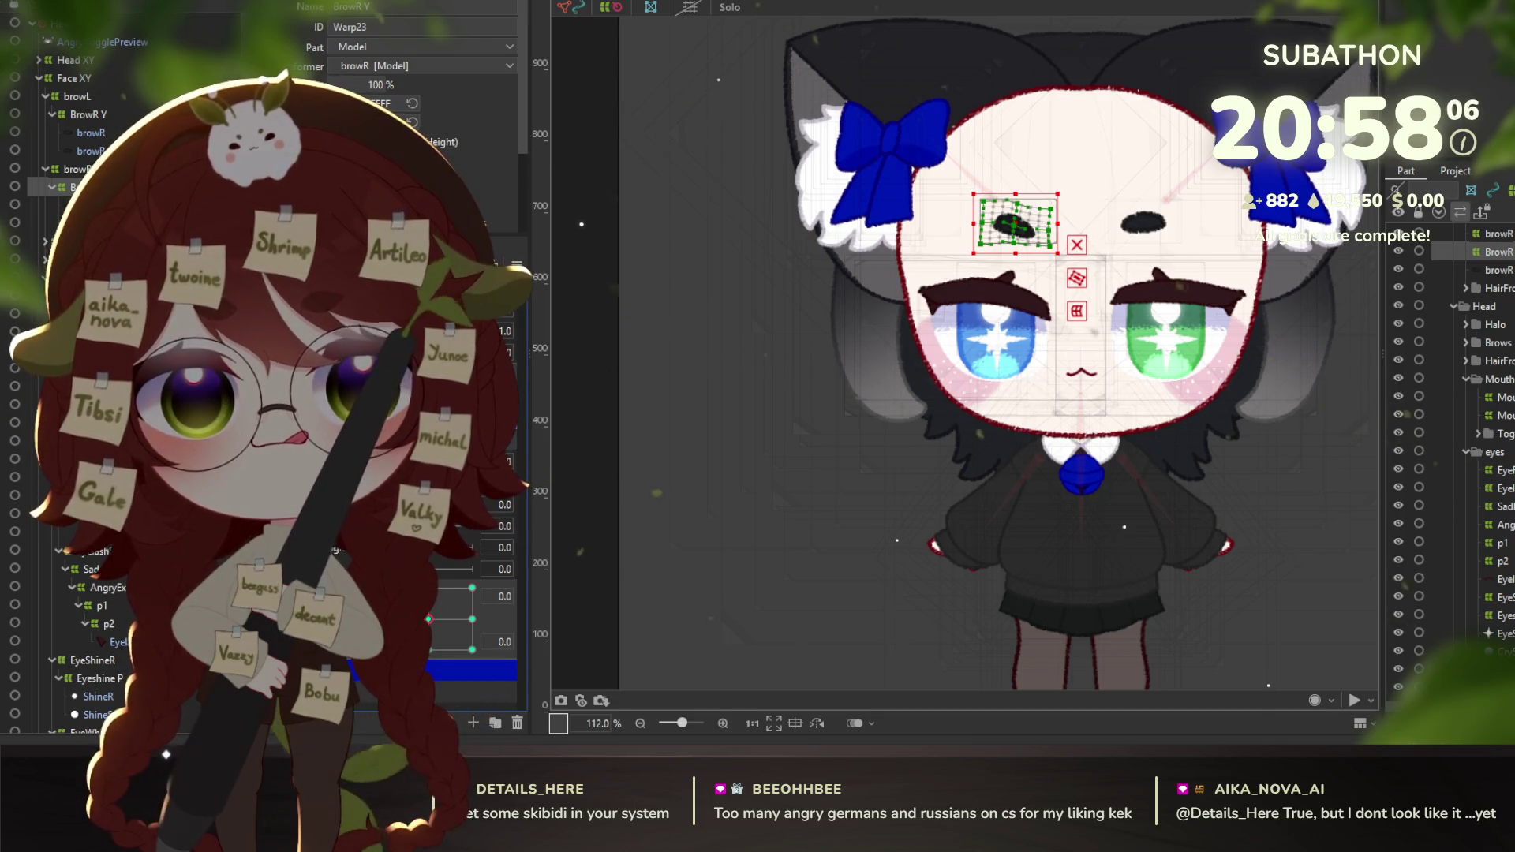
Return the brow parameters to neutral, inspect the keyform options, and toggle the browR warp tilt.
scroll(969, 430, down, 3)
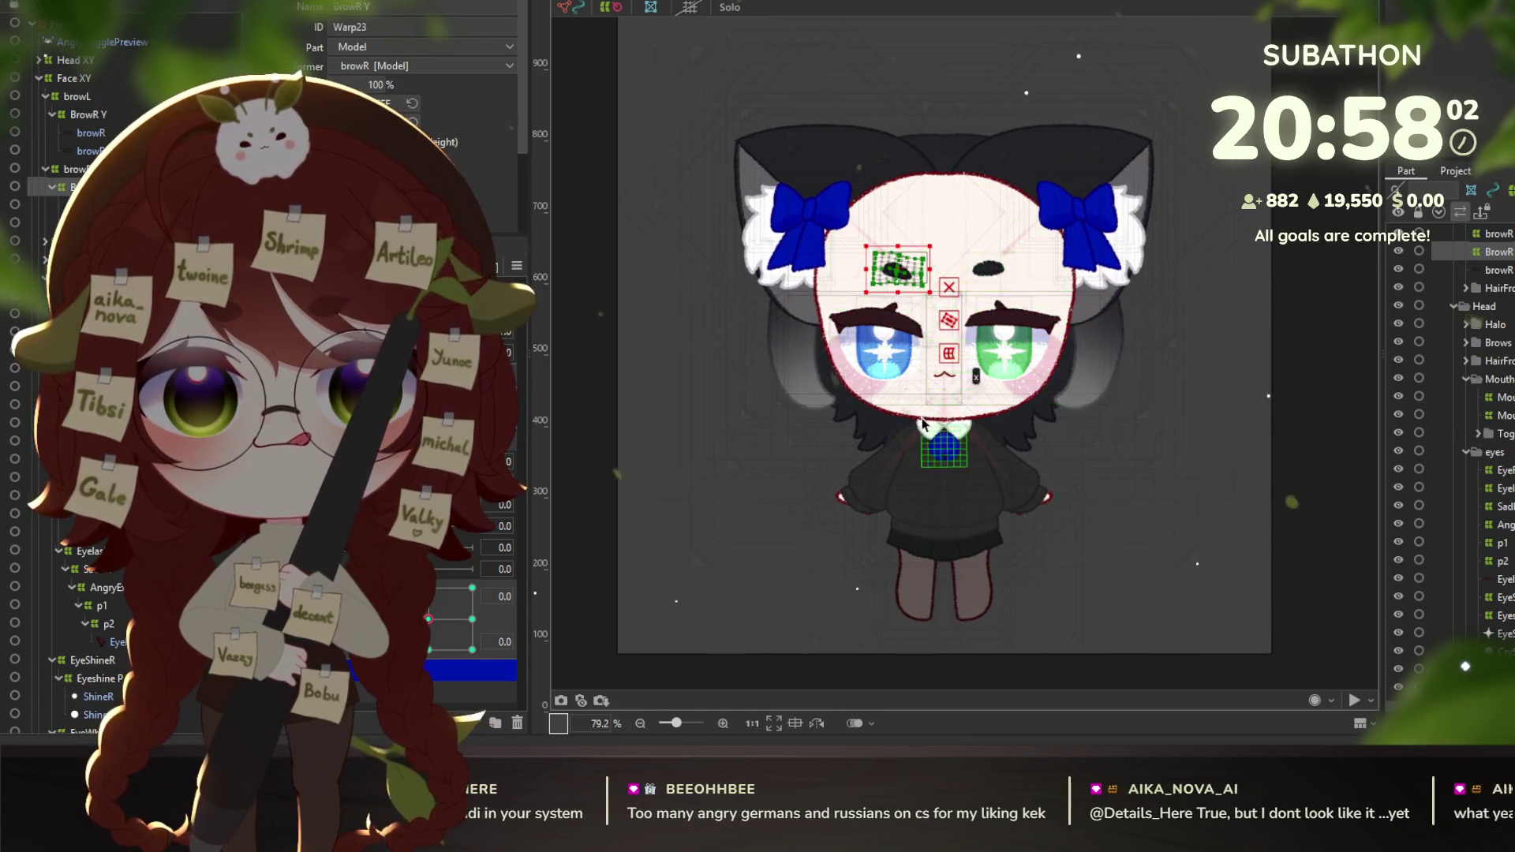
scroll(897, 429, up, 3)
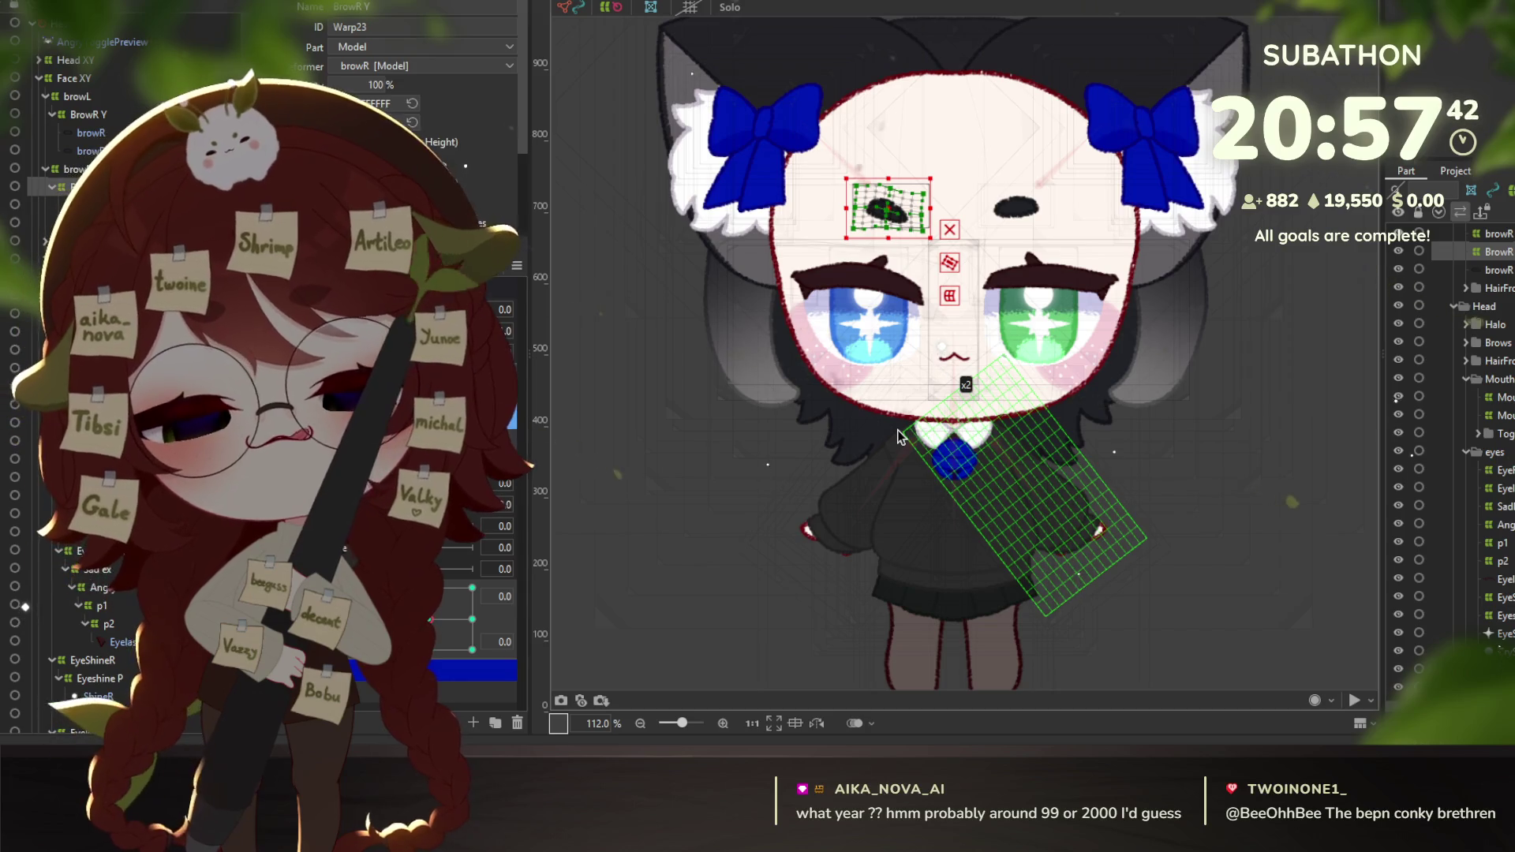
drag(472, 619, 470, 591)
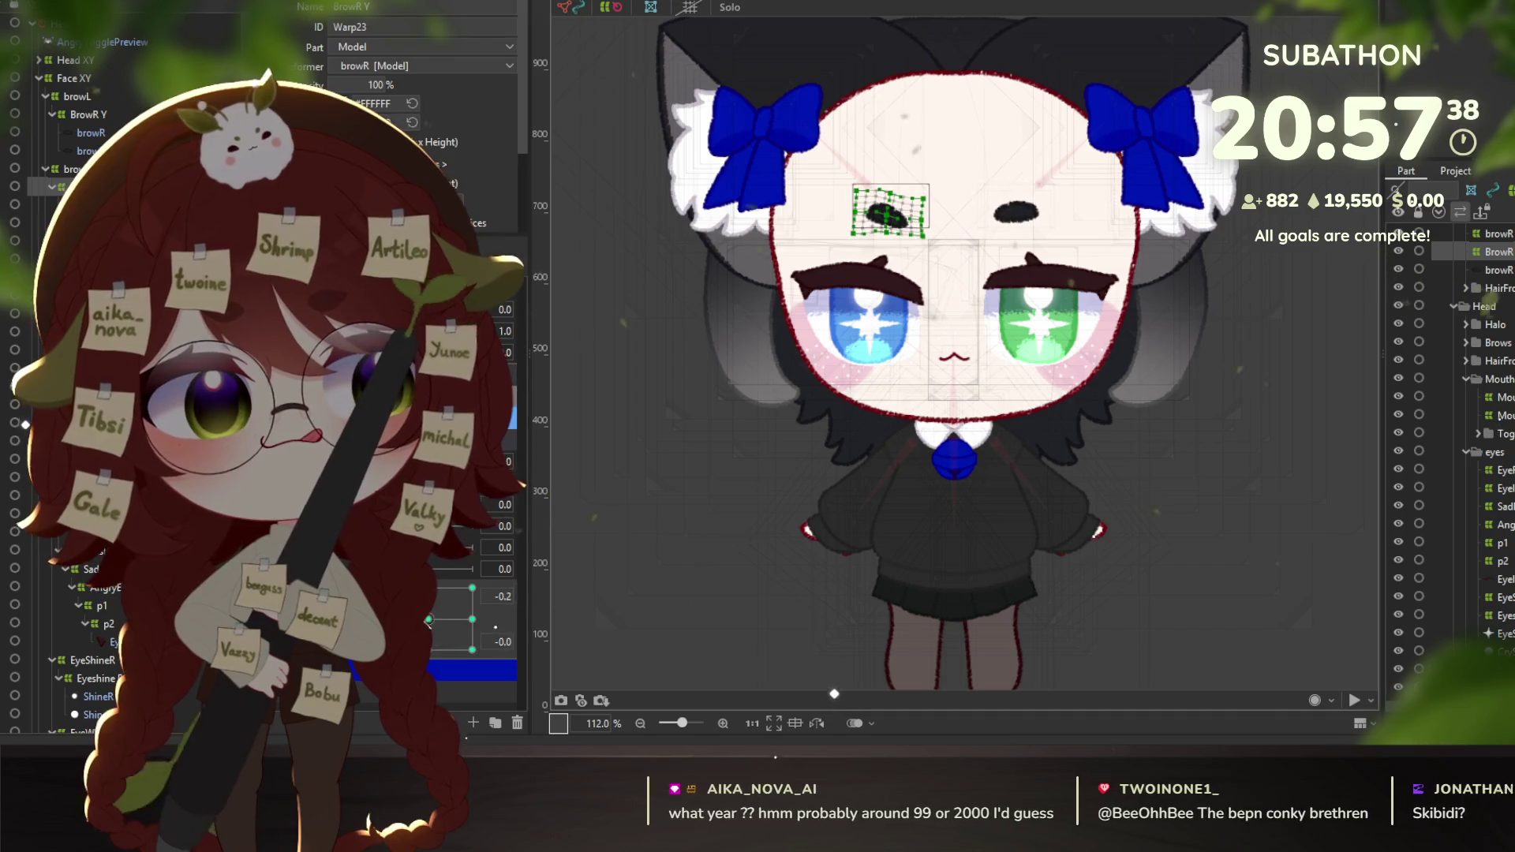
click(439, 608)
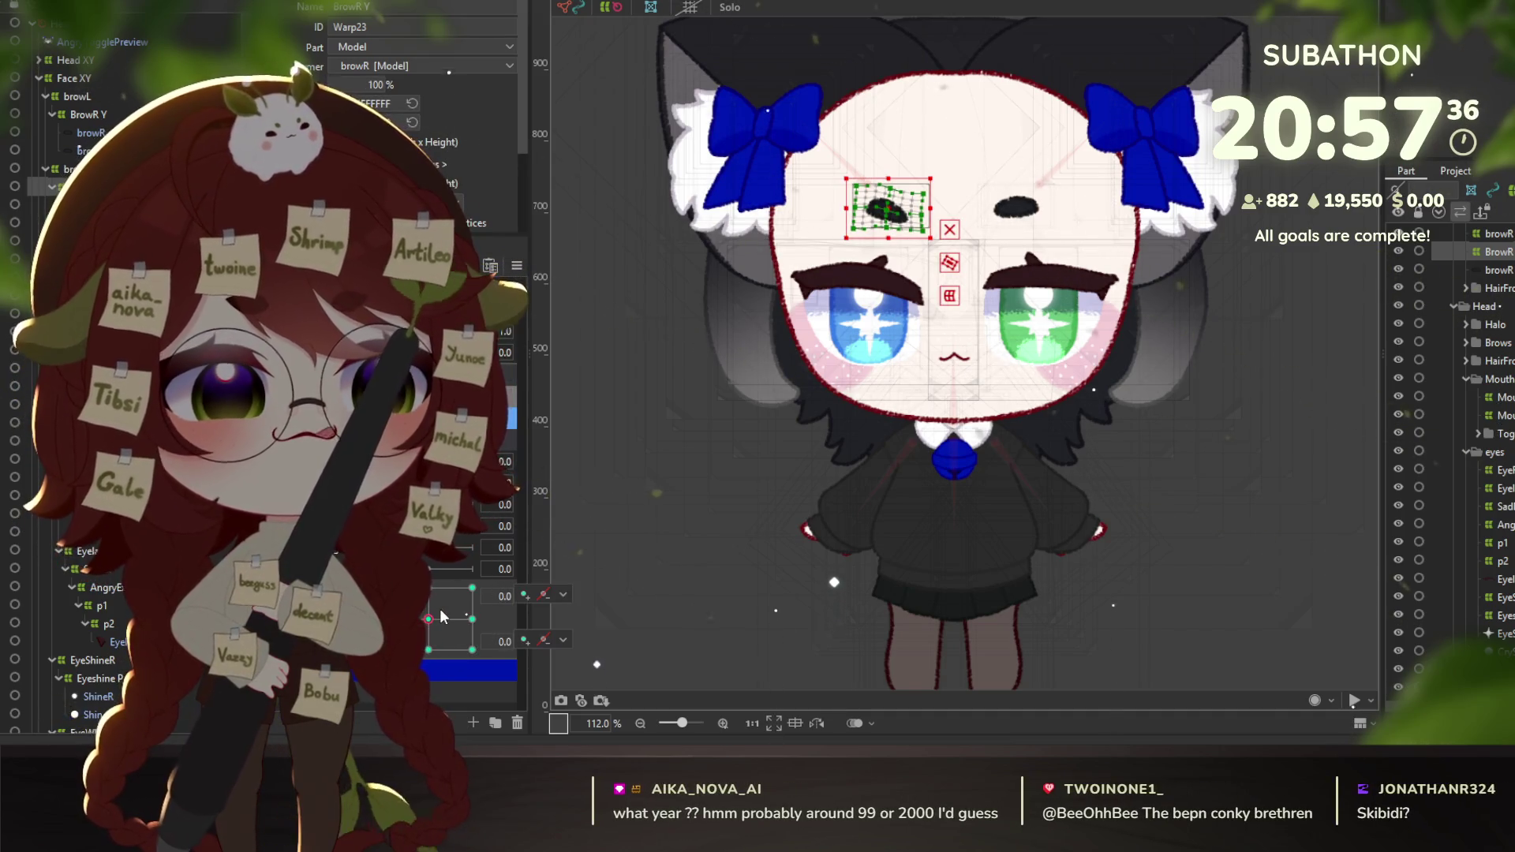
click(437, 606)
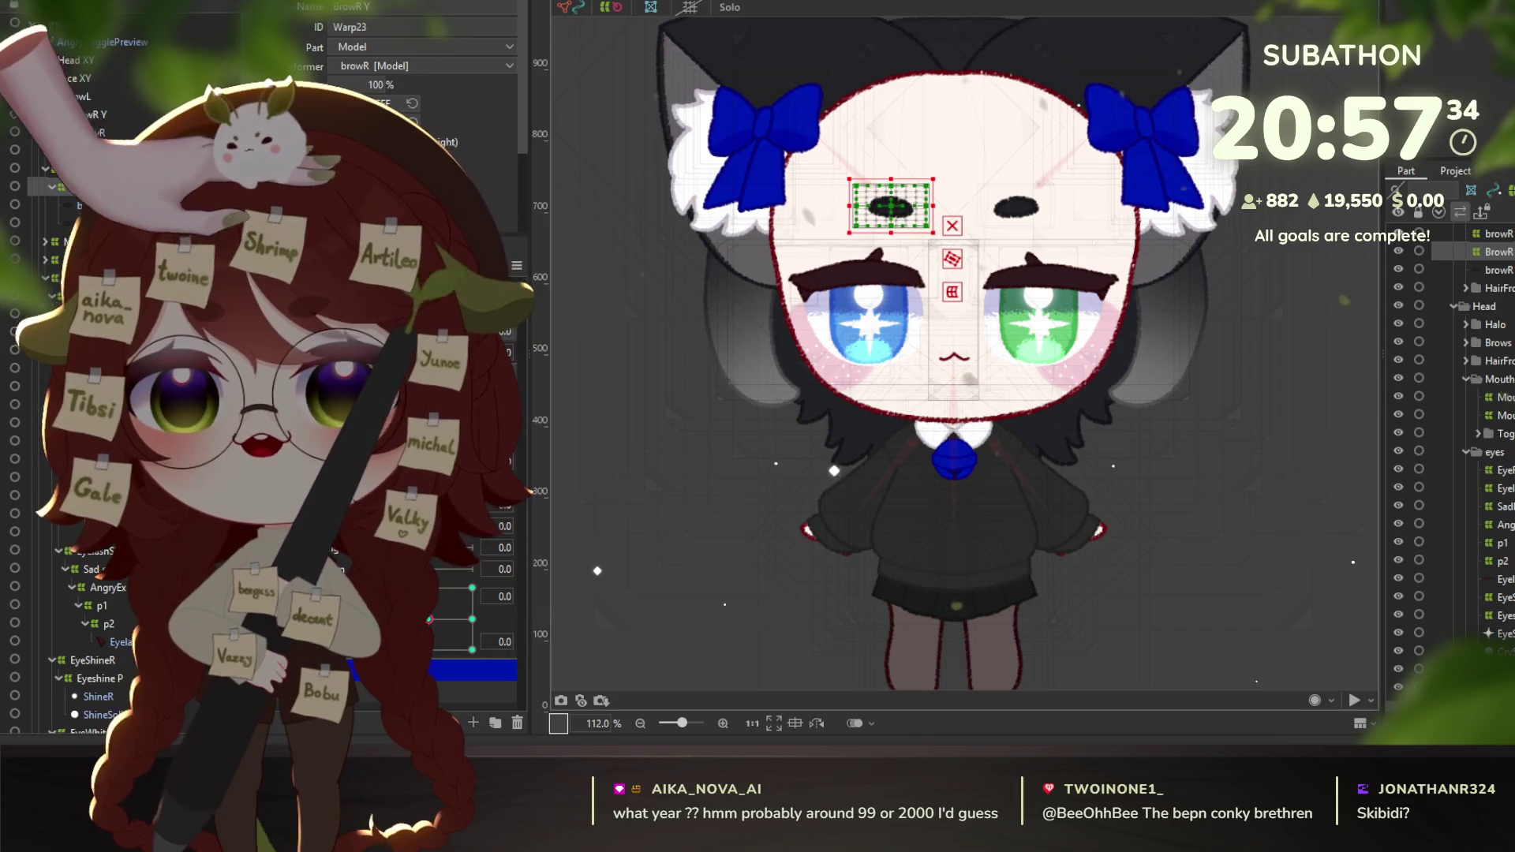
click(562, 328)
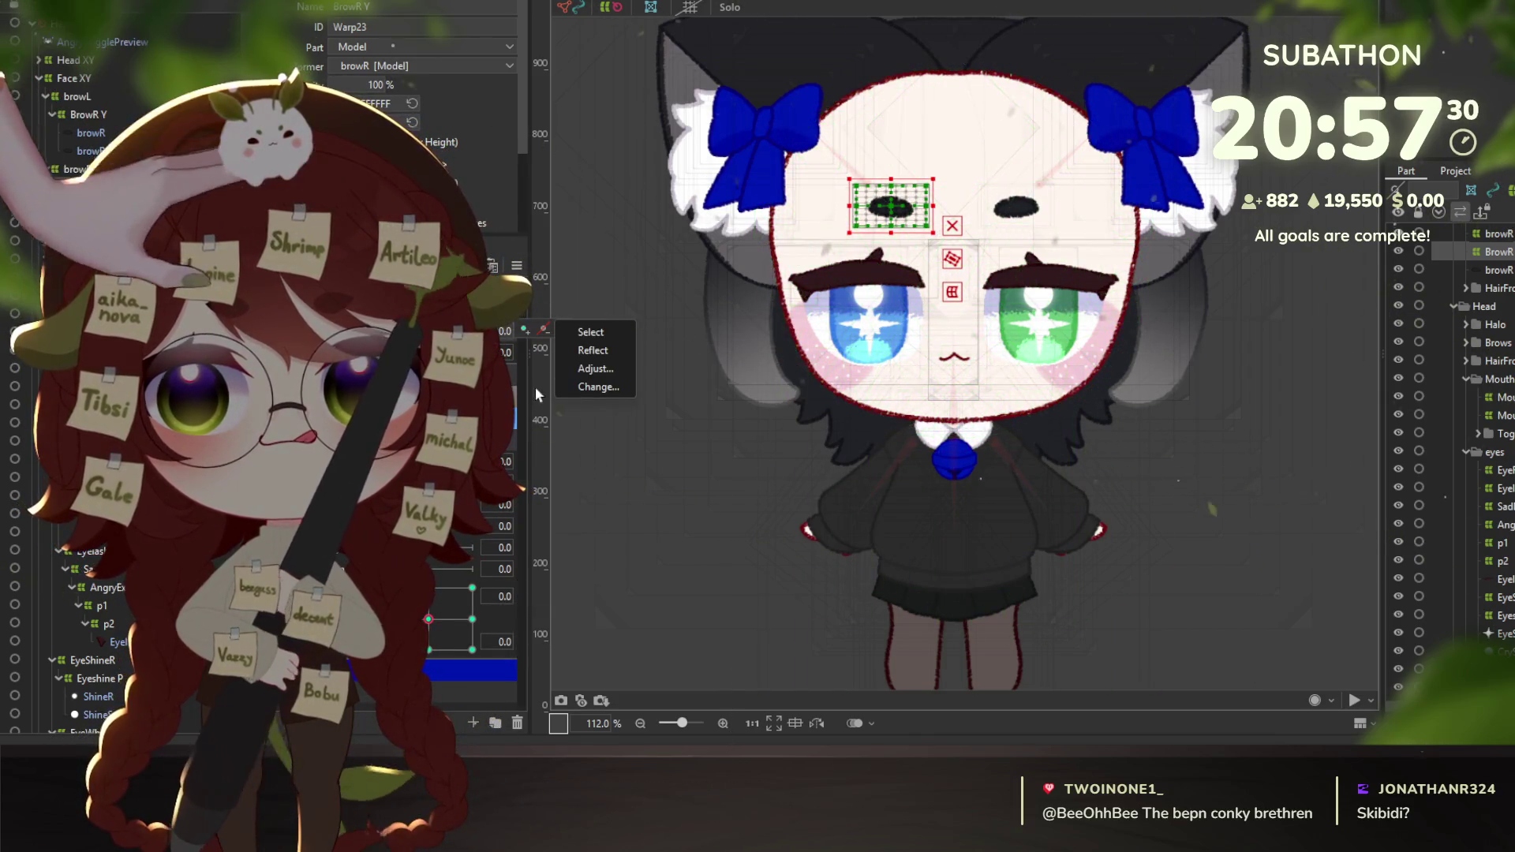
key(Escape)
key(ctrl+z)
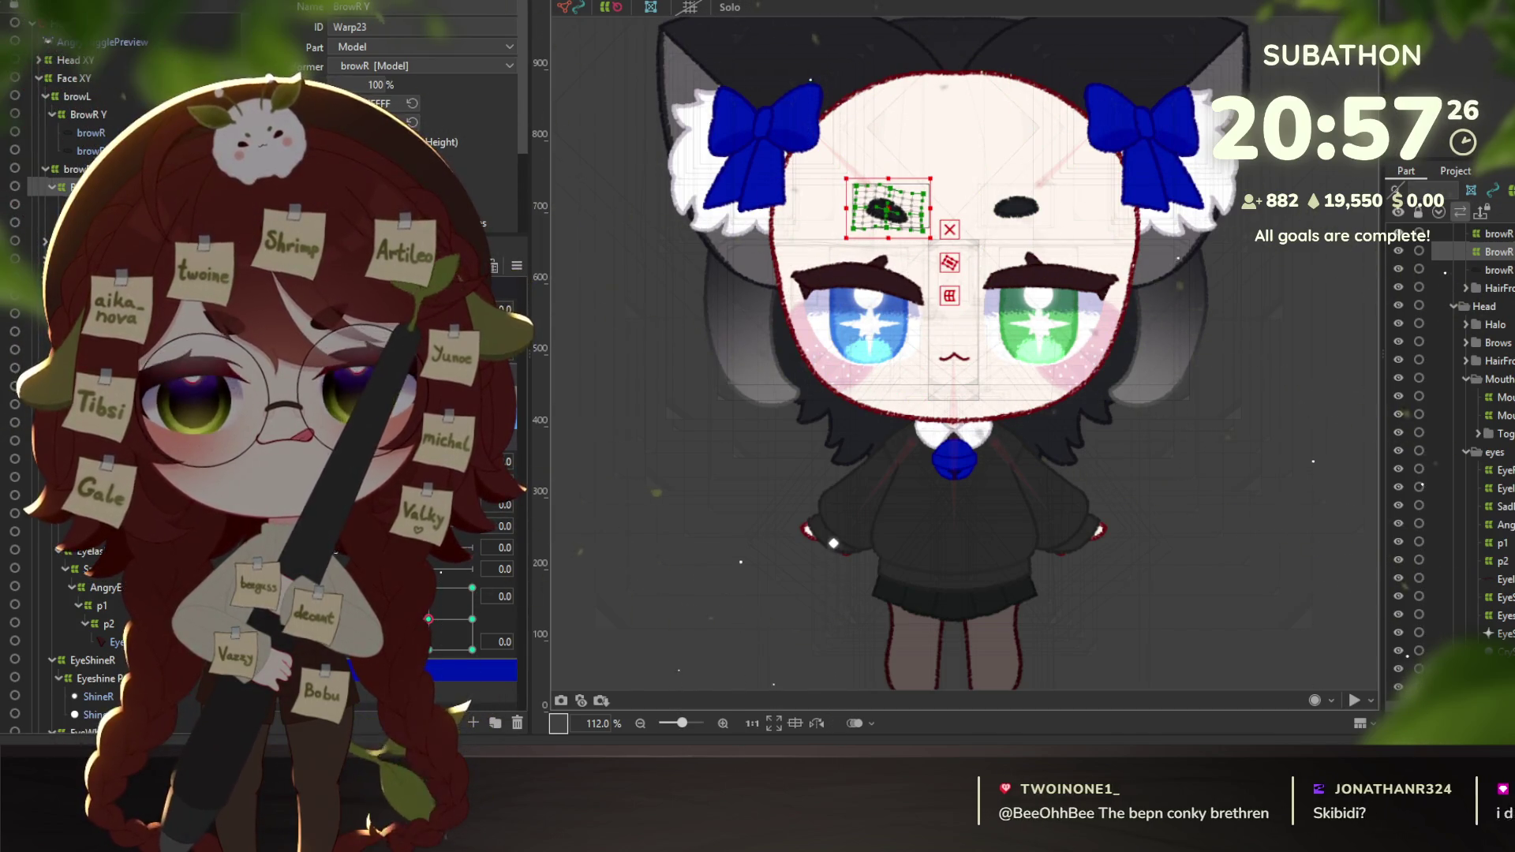
key(ctrl+z)
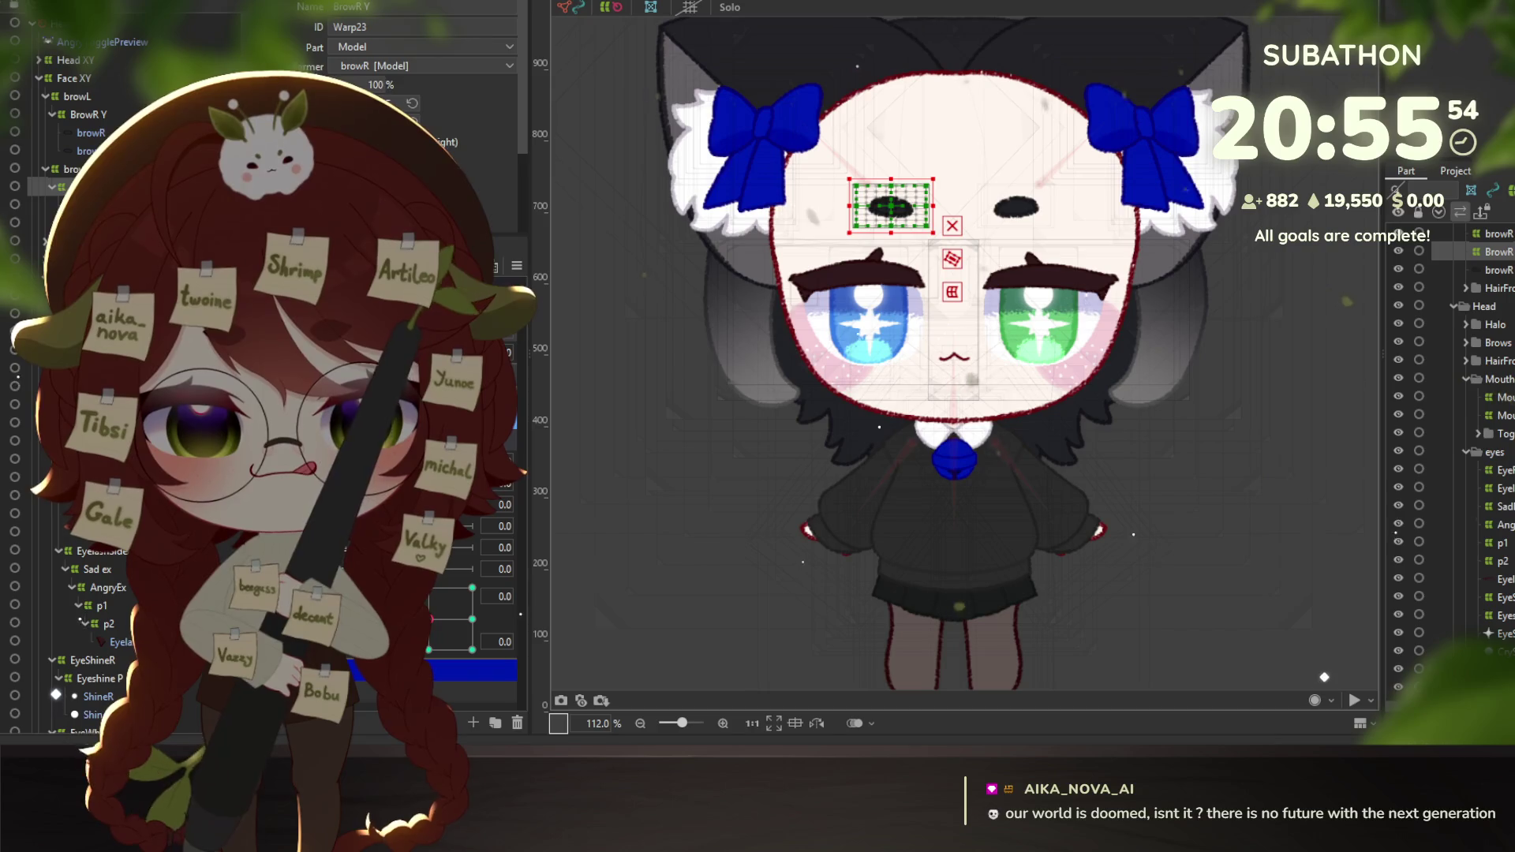
Switch from Cubism Editor to the browser showing the DaFuq!?Boom! YouTube channel.
key(alt+Tab)
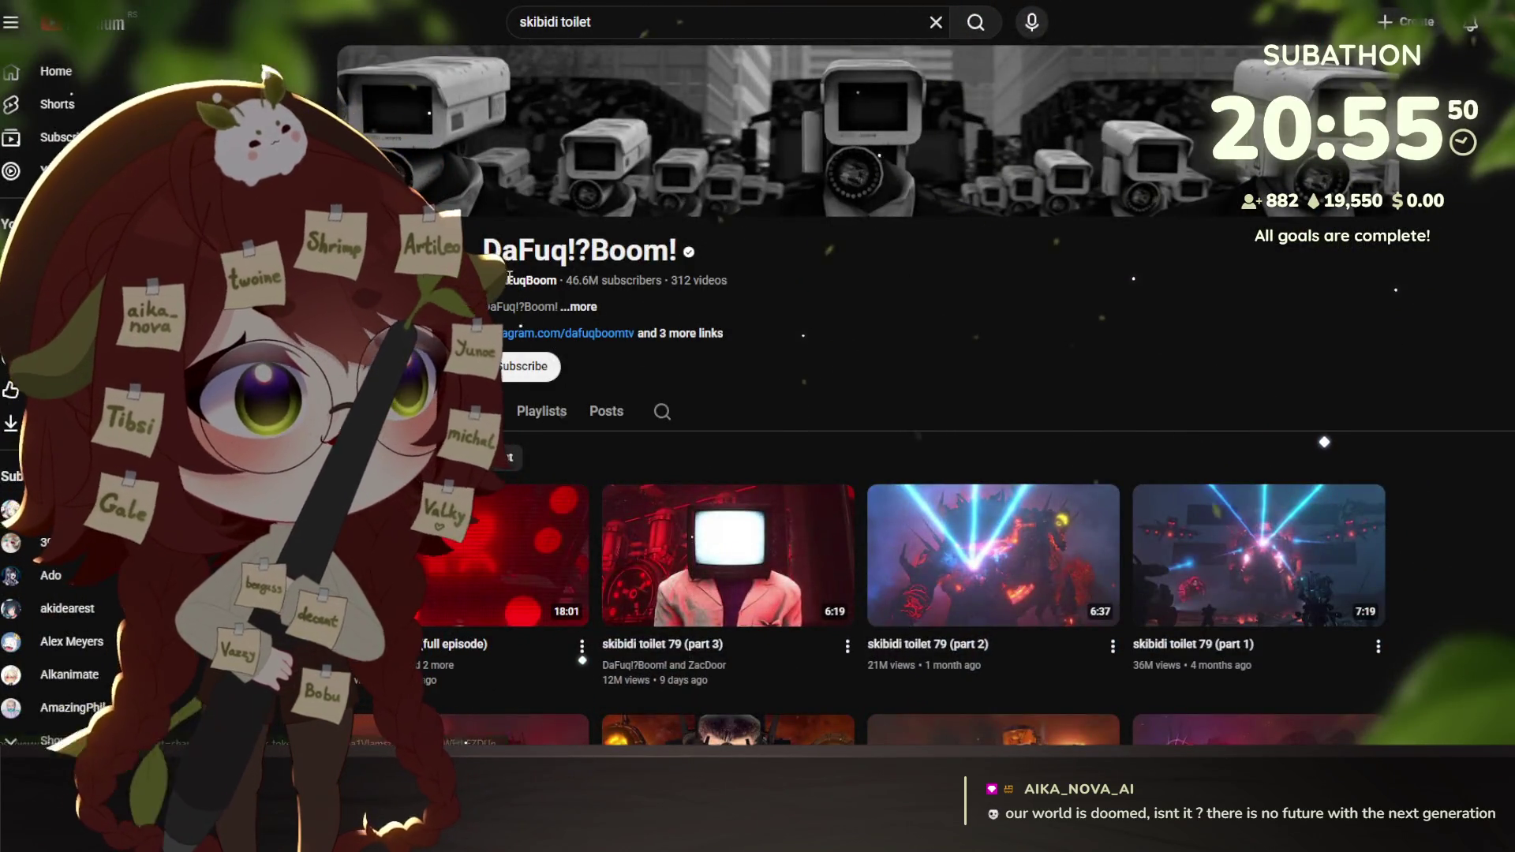
Window the browser beside the editor and sort the channel's videos by Popular.
key(super+Down)
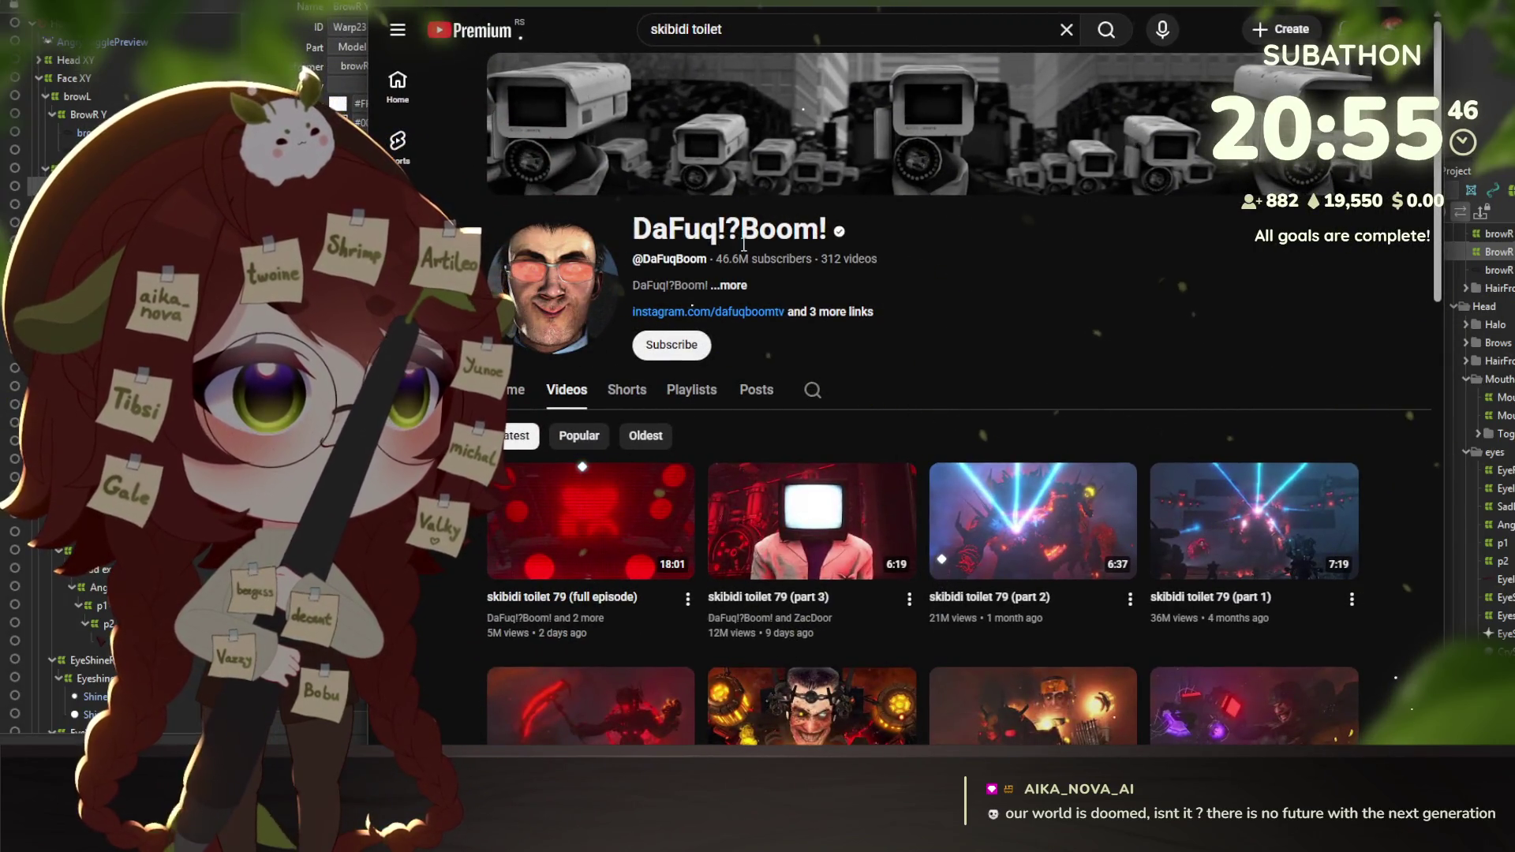
scroll(1035, 675, down, 2)
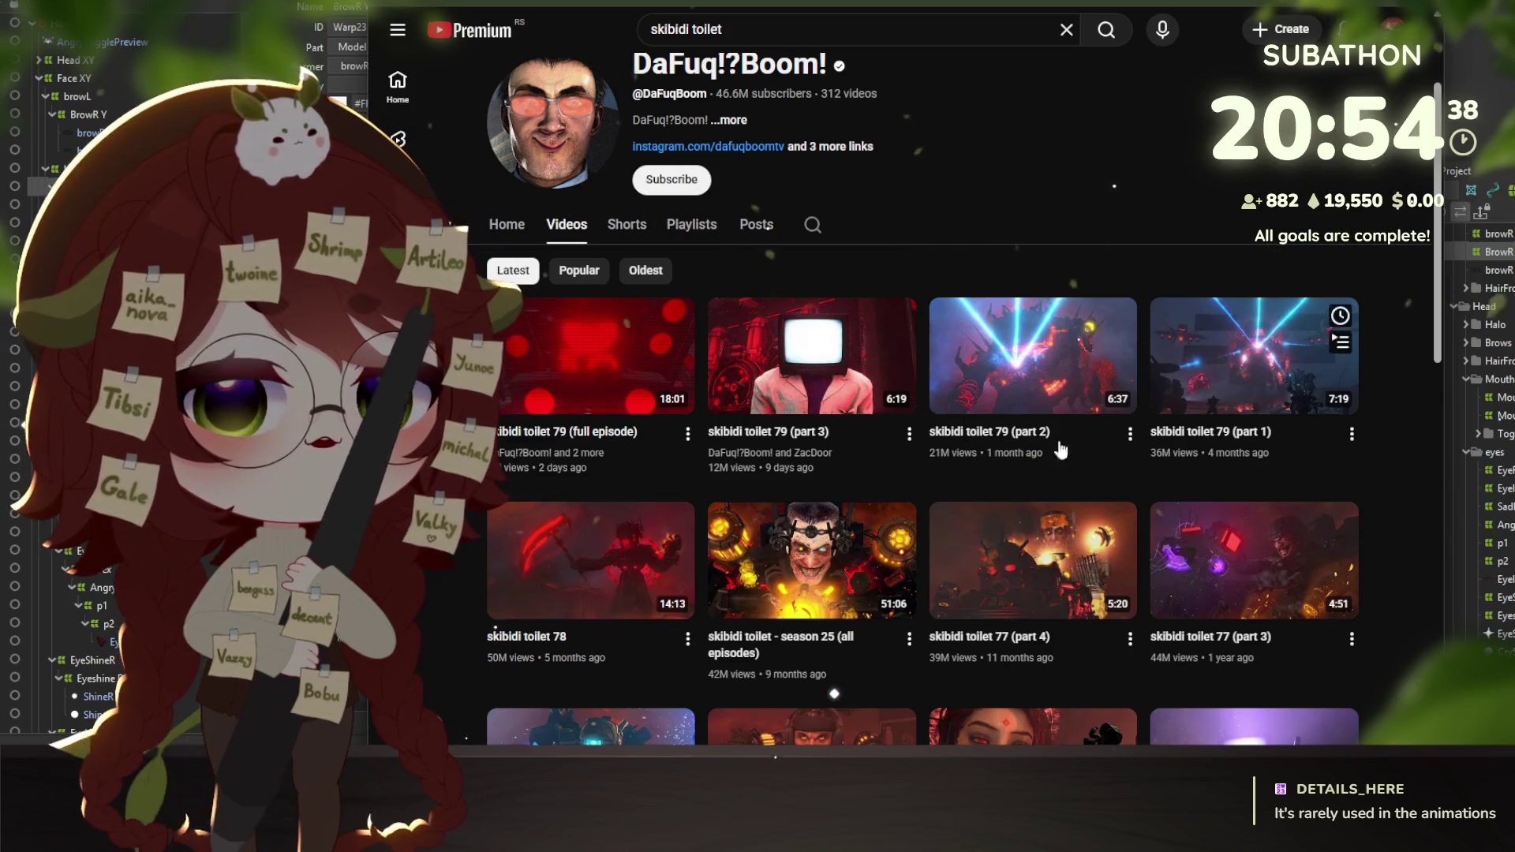
click(576, 271)
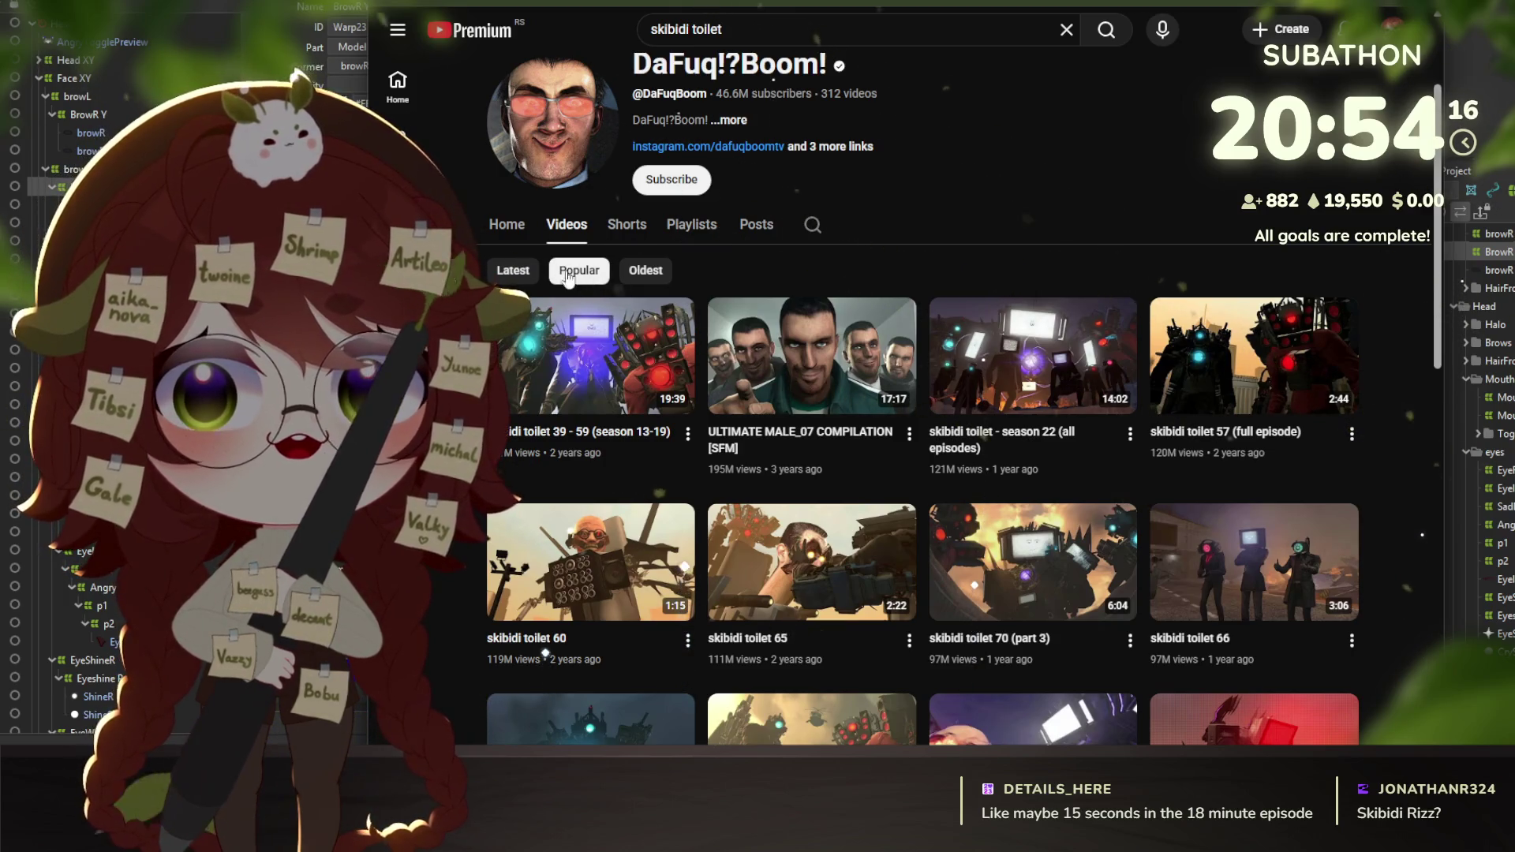
Sort the channel's videos by Latest, browse the grid, and return to Cubism Editor.
click(513, 270)
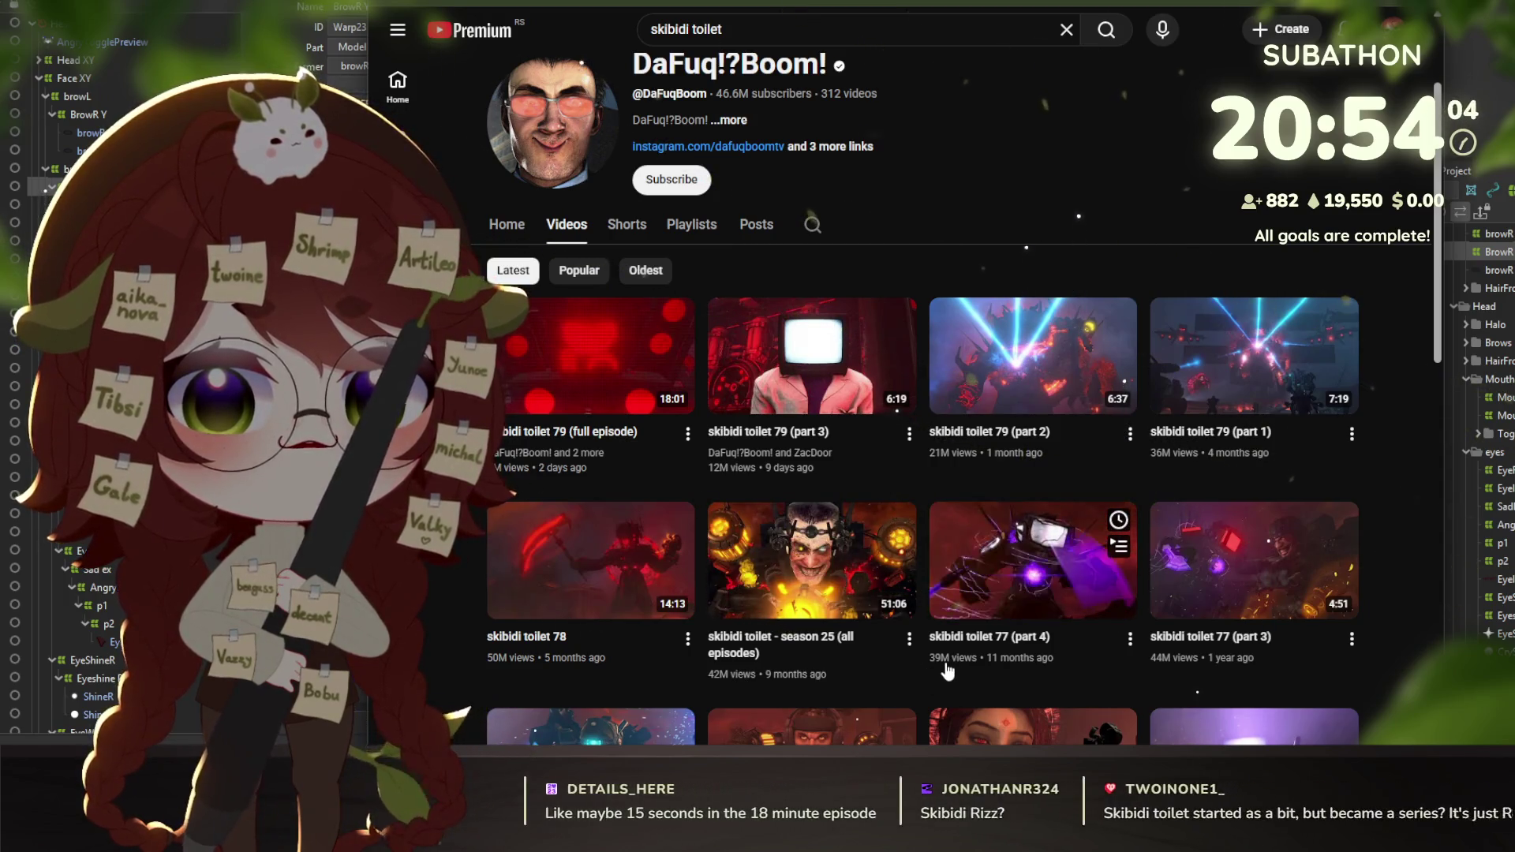
scroll(948, 670, down, 3)
scroll(1107, 604, down, 3)
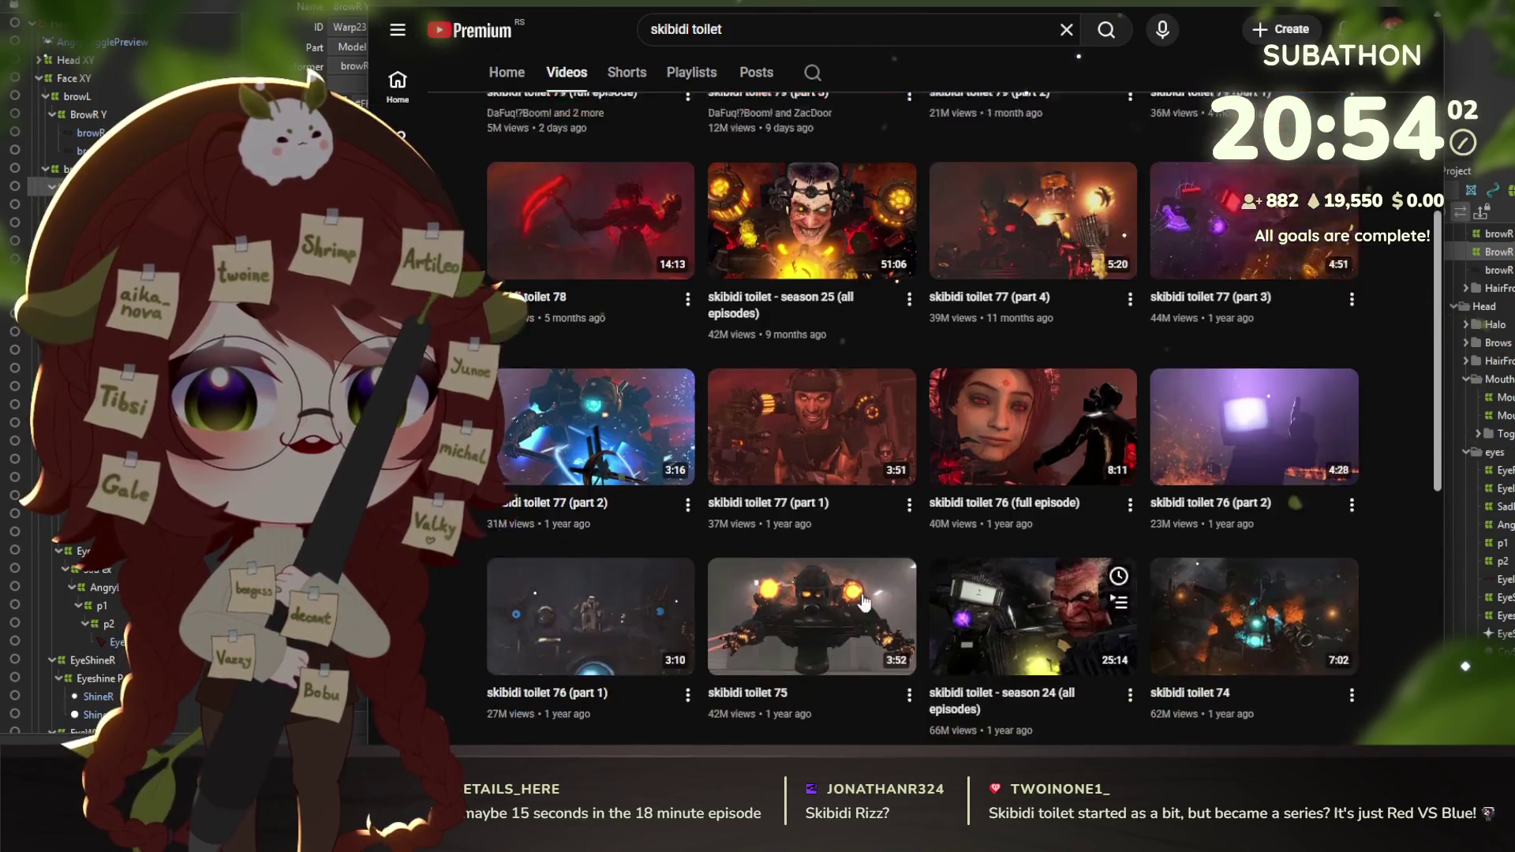
scroll(789, 336, down, 2)
scroll(789, 336, down, 3)
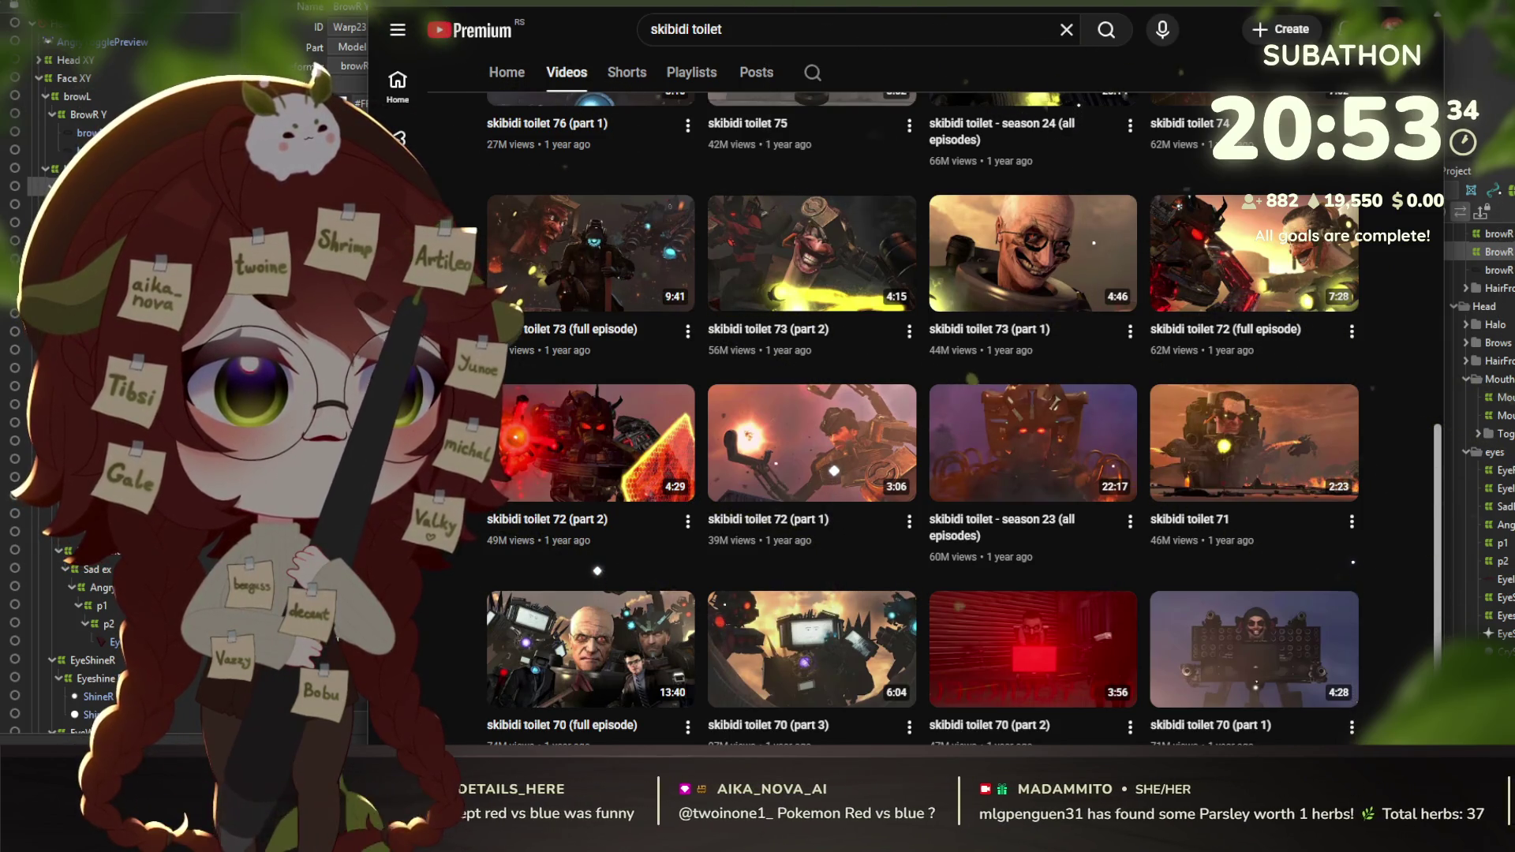
key(alt+Tab)
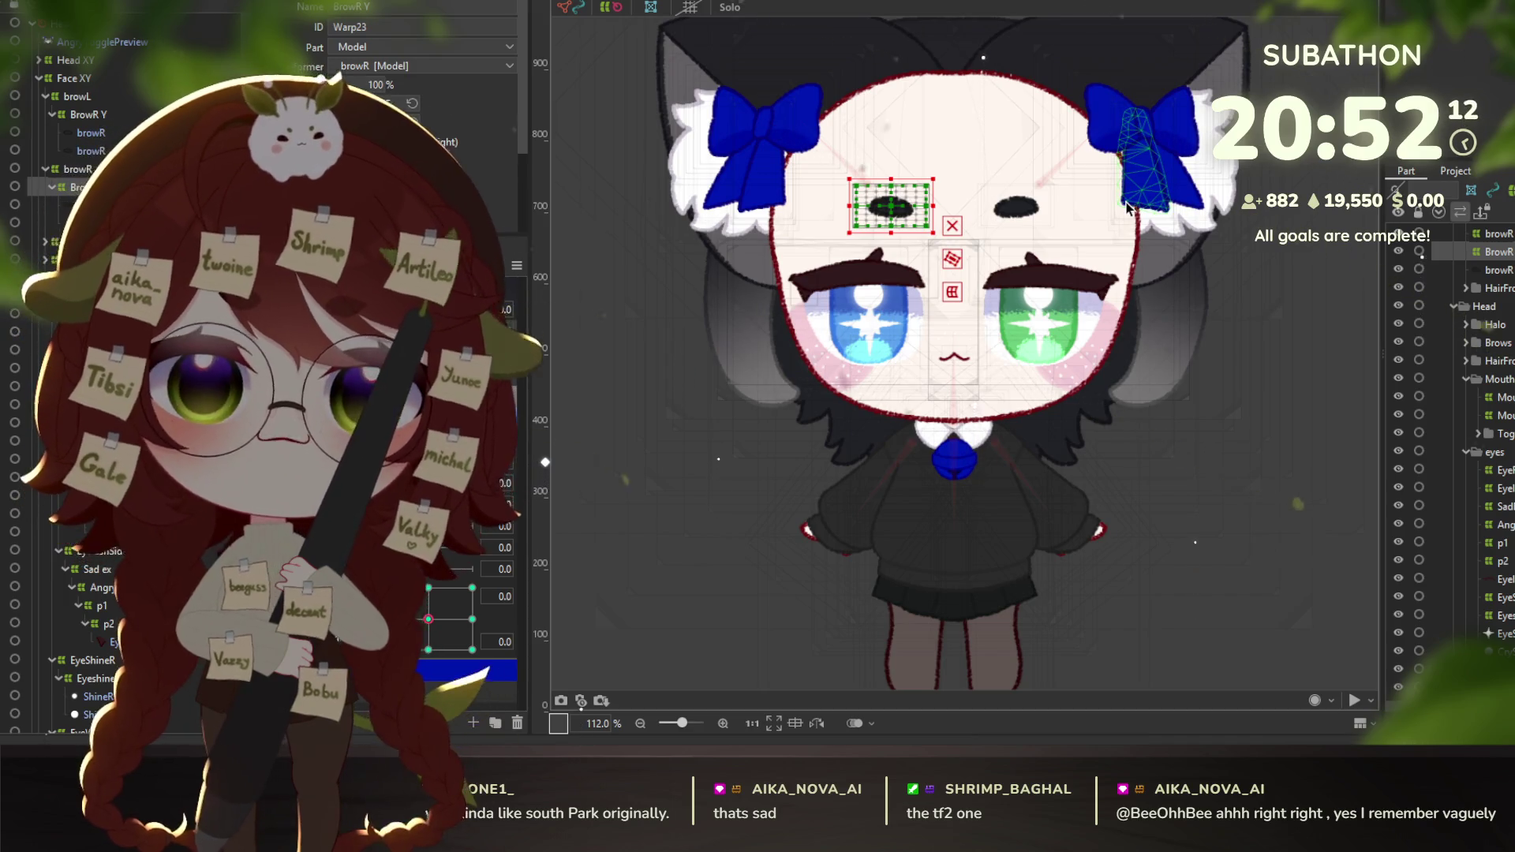
scroll(1016, 296, down, 3)
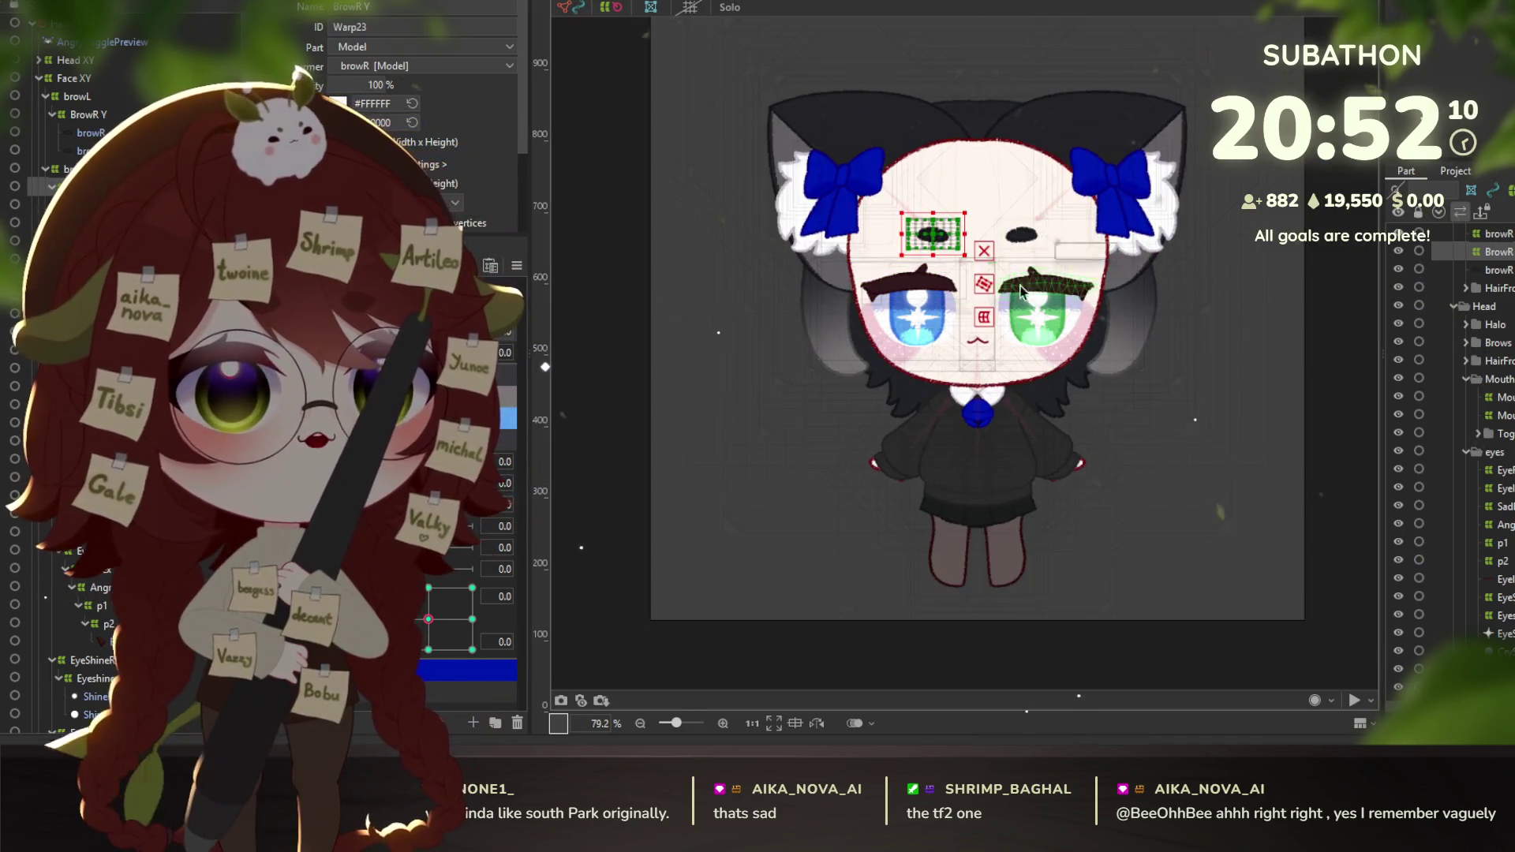
Select the hidden BangsMid mesh via Object at Cursor and open Physics/Scene Blending Settings.
right_click(949, 192)
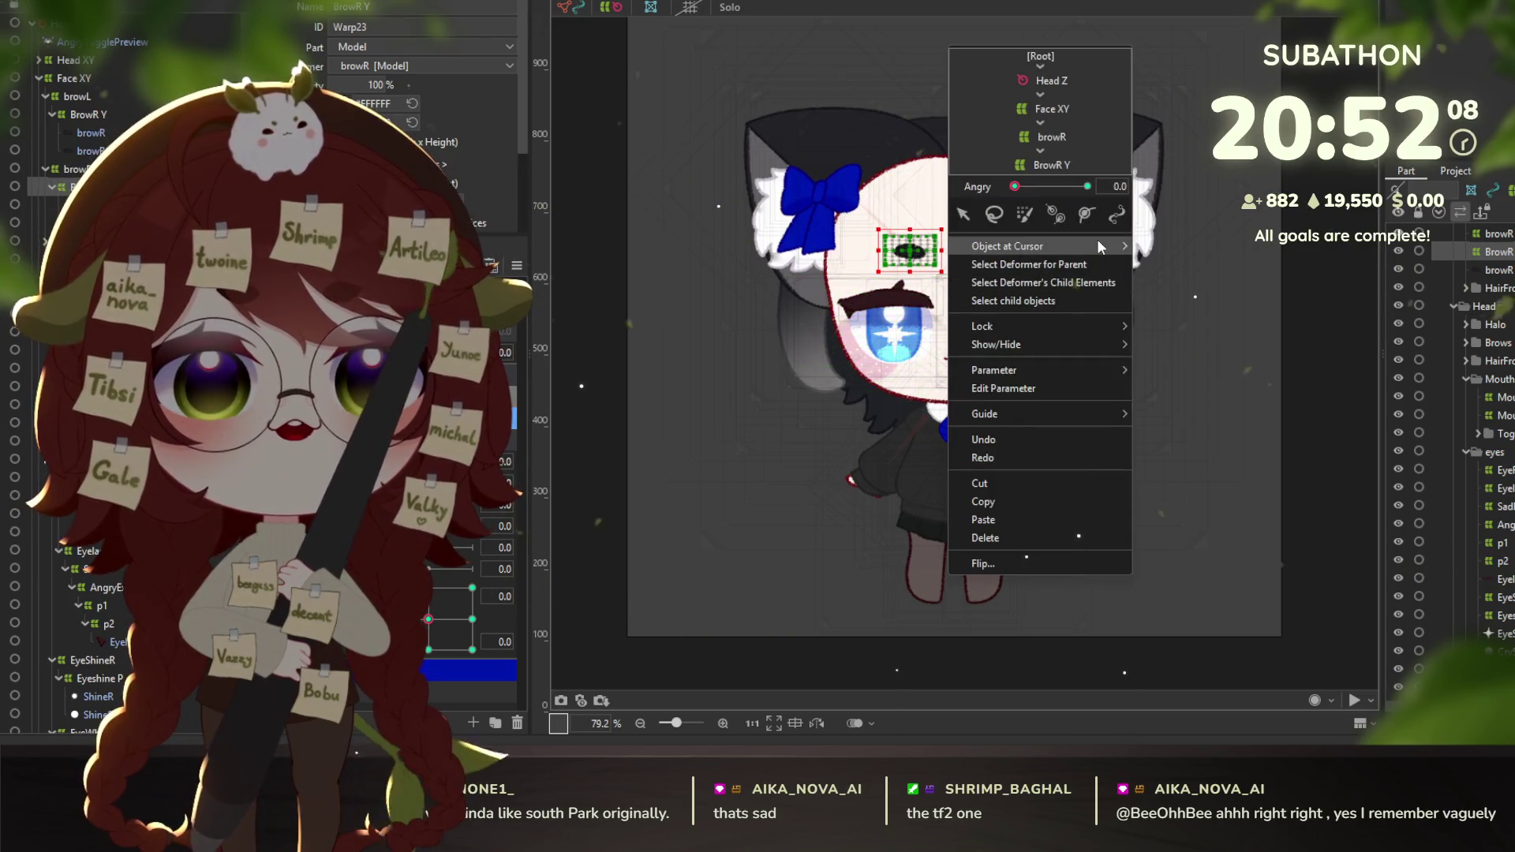
mouse_move(1098, 241)
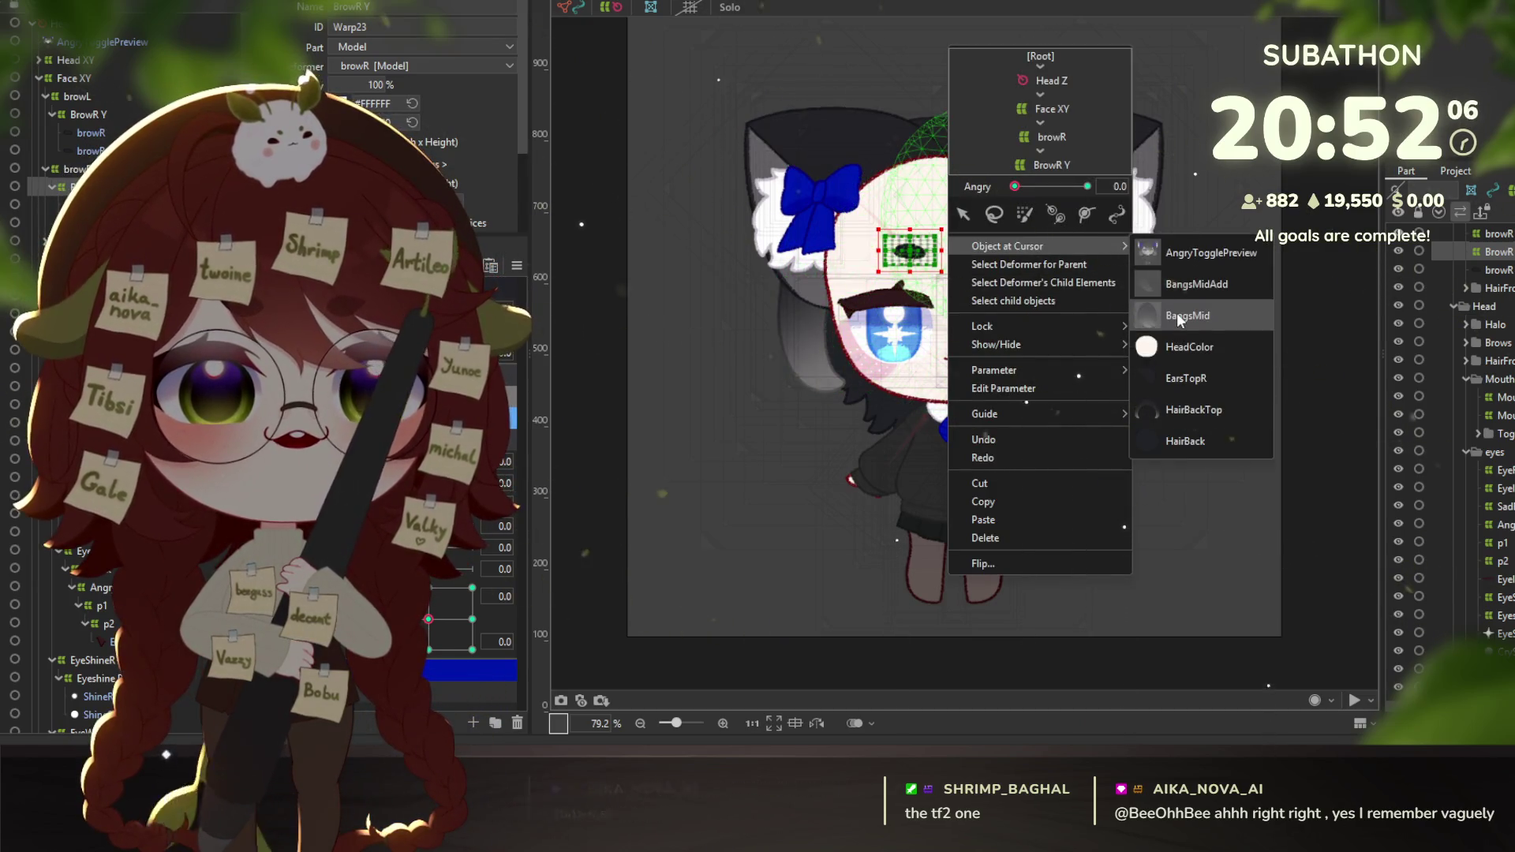
click(1177, 312)
click(780, 354)
scroll(941, 364, up, 3)
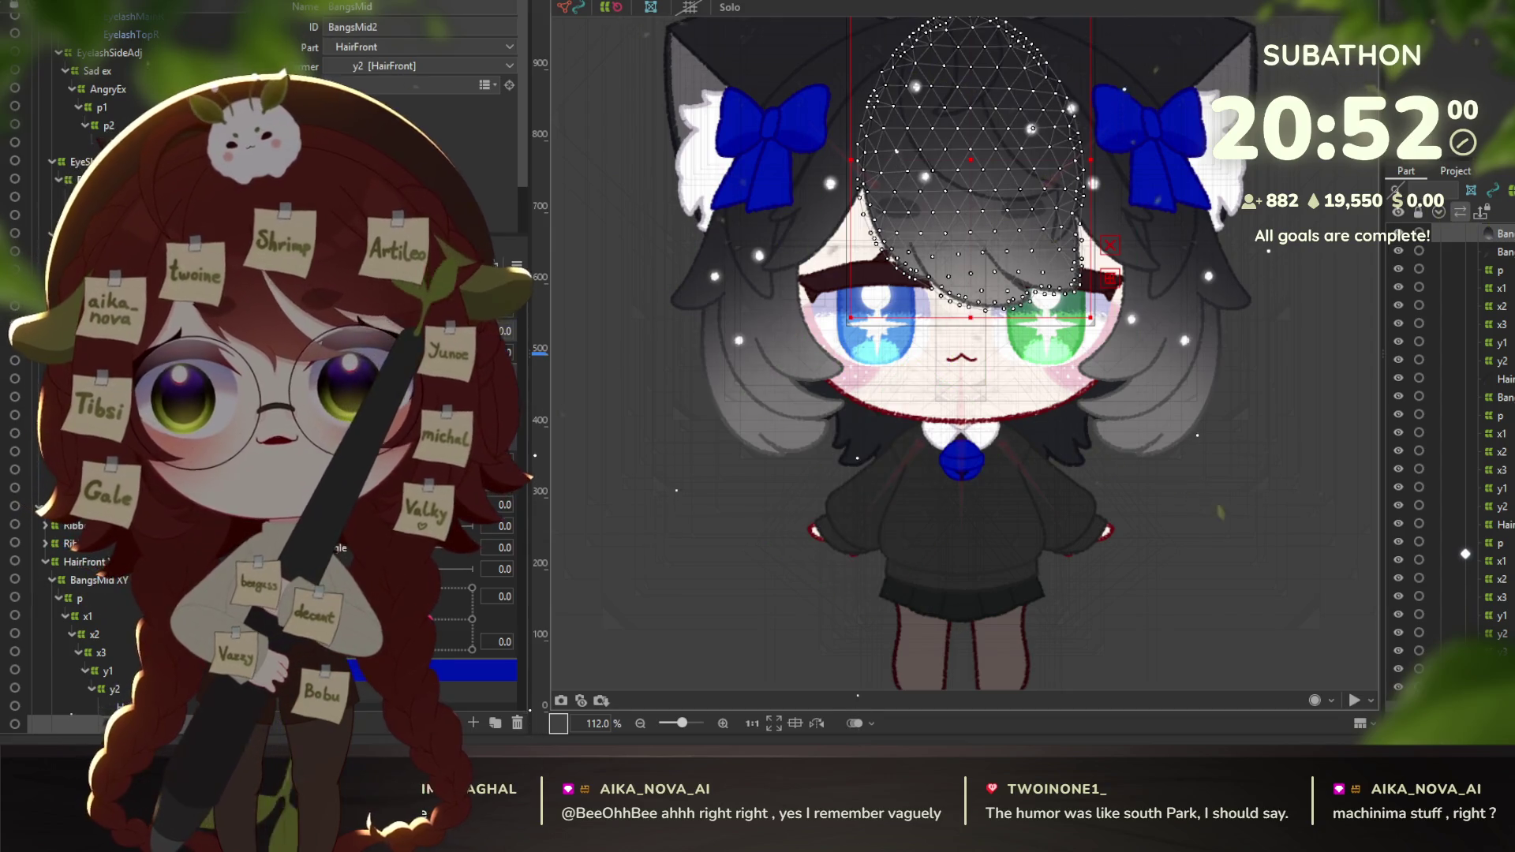
click(102, 2)
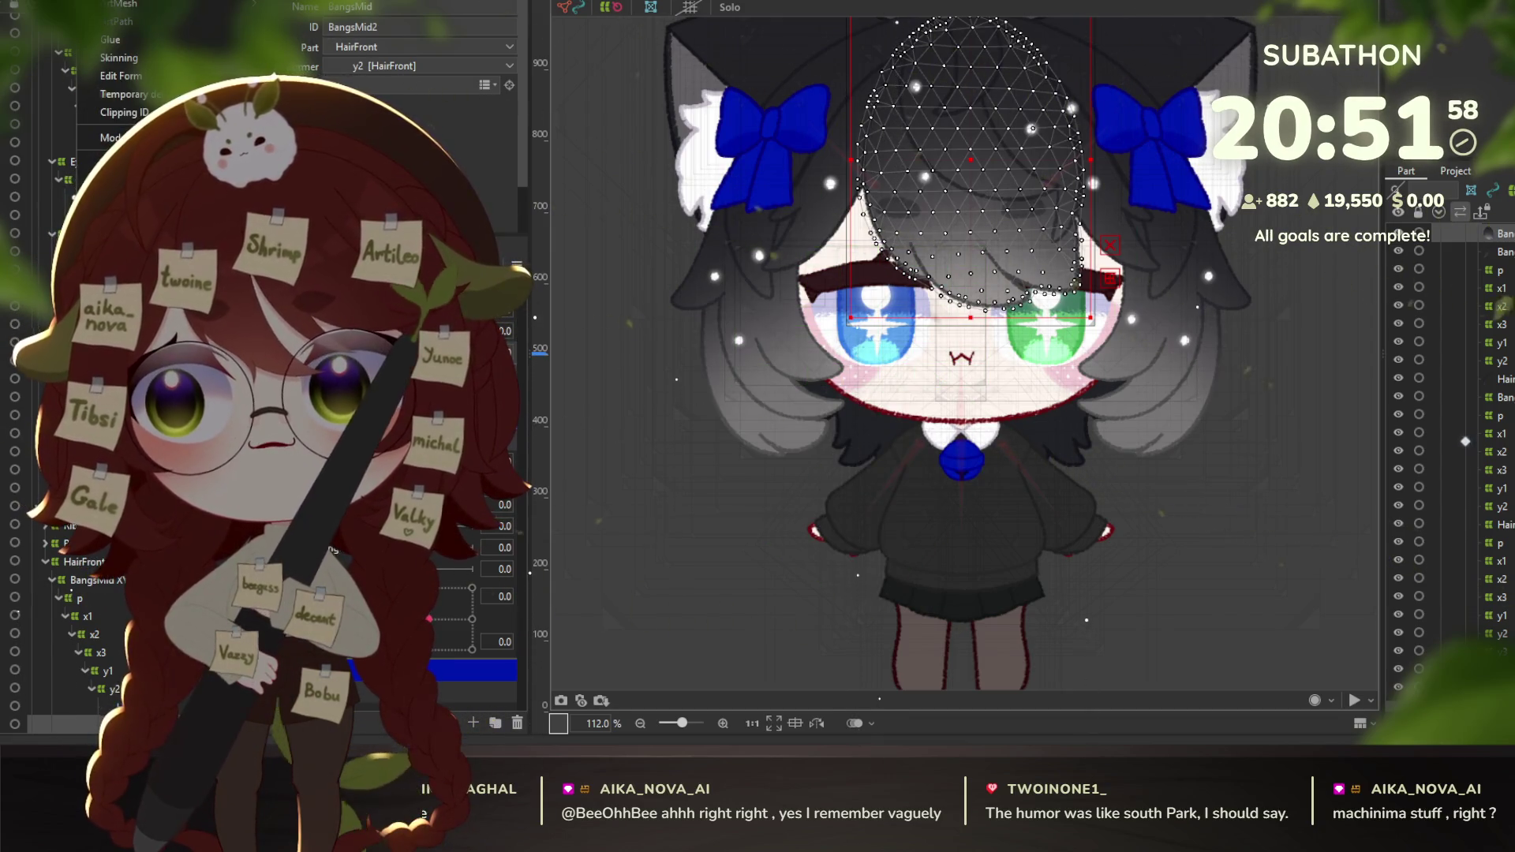
click(127, 158)
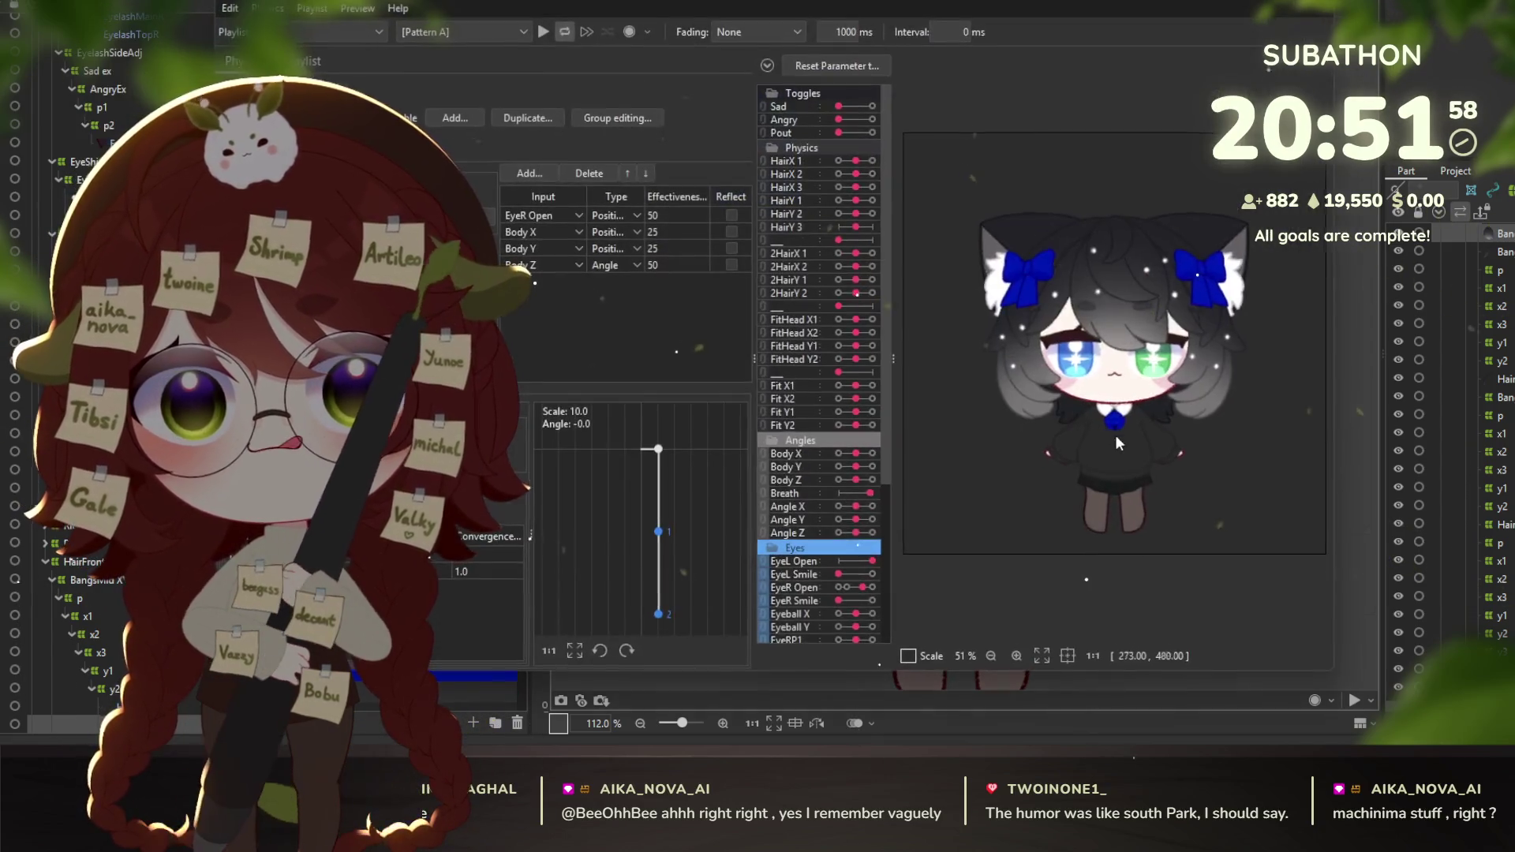
Turn on Pout in the preview, swing the model to test hair physics, then close physics settings.
click(872, 132)
mouse_move(1152, 448)
mouse_down()
mouse_move(931, 507)
mouse_move(1235, 613)
mouse_move(1157, 197)
mouse_move(1120, 161)
mouse_move(1128, 283)
mouse_move(1095, 541)
mouse_move(1101, 271)
mouse_move(1116, 314)
mouse_move(1022, 480)
mouse_move(1182, 471)
mouse_move(1270, 491)
mouse_move(1112, 433)
mouse_move(898, 404)
mouse_move(1259, 450)
mouse_move(968, 390)
mouse_move(954, 405)
mouse_move(1307, 67)
mouse_up()
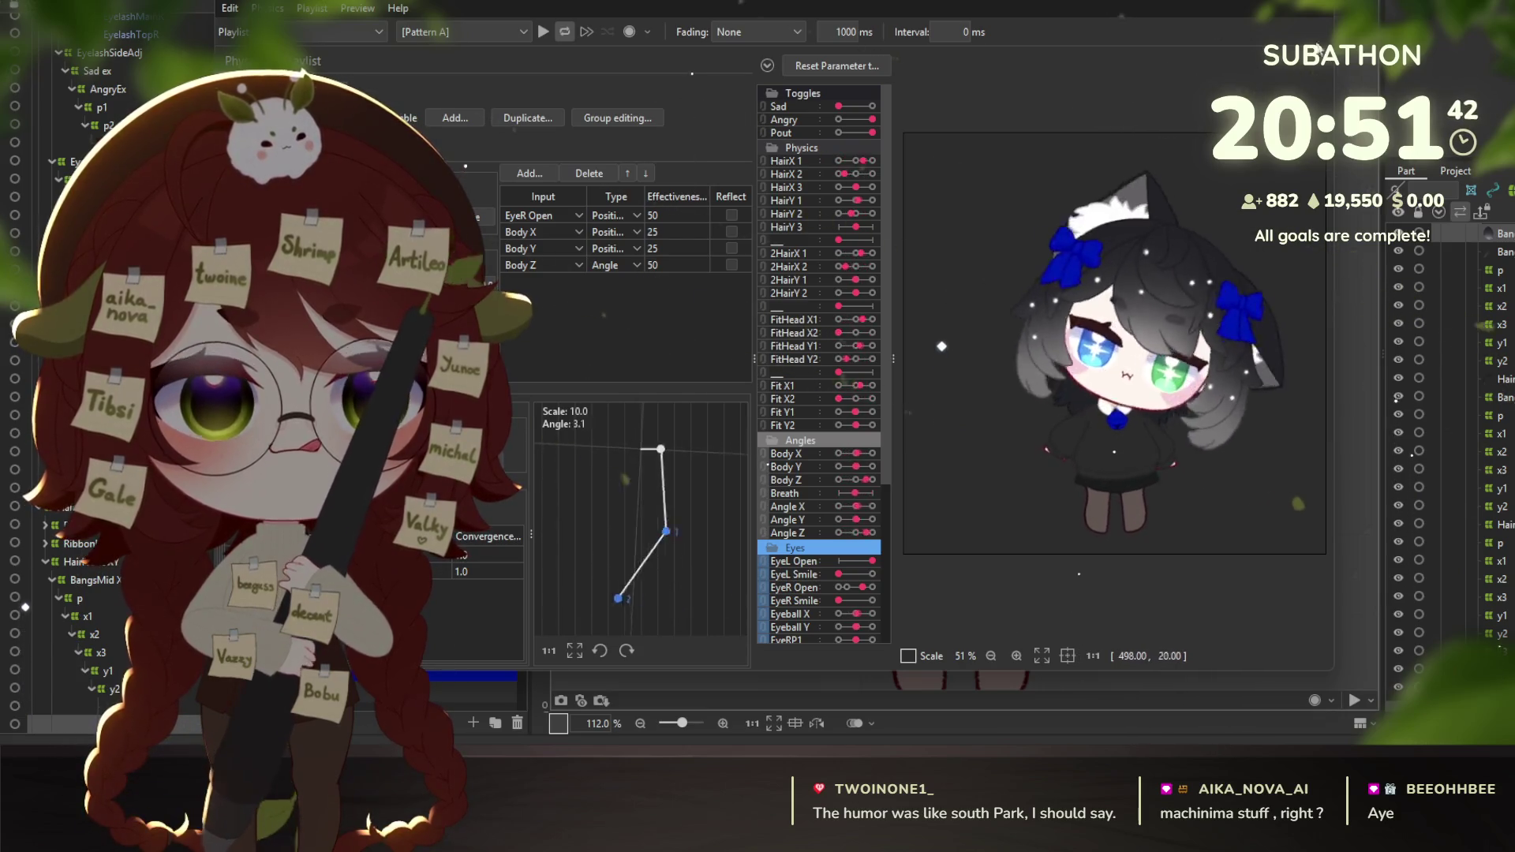
key(Escape)
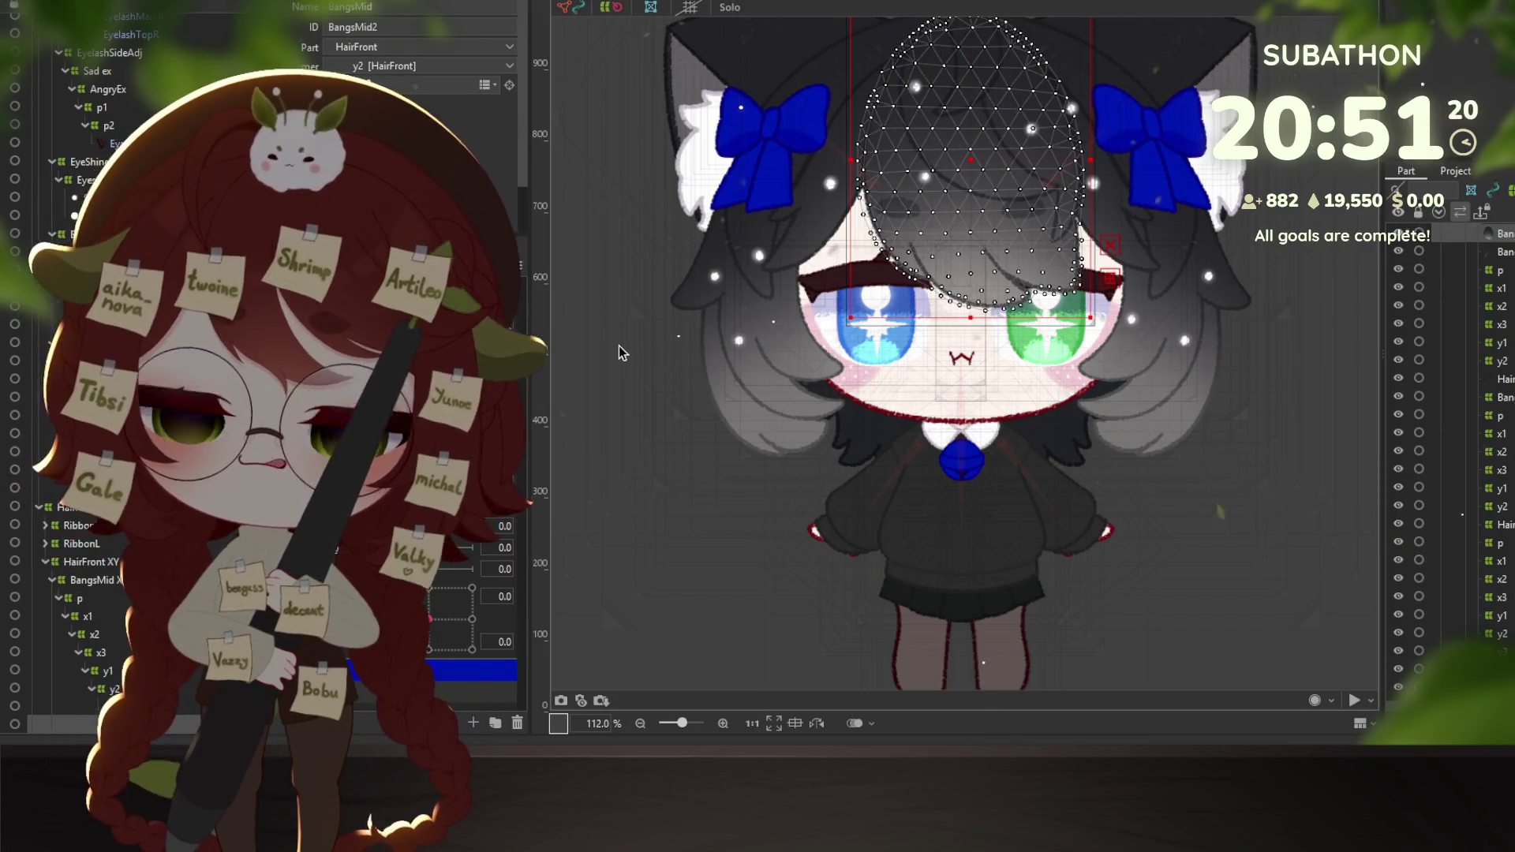
Zoom out, deselect BangsMid, recentre the whole model, then select the bow brooch and collar mesh.
scroll(816, 339, down, 2)
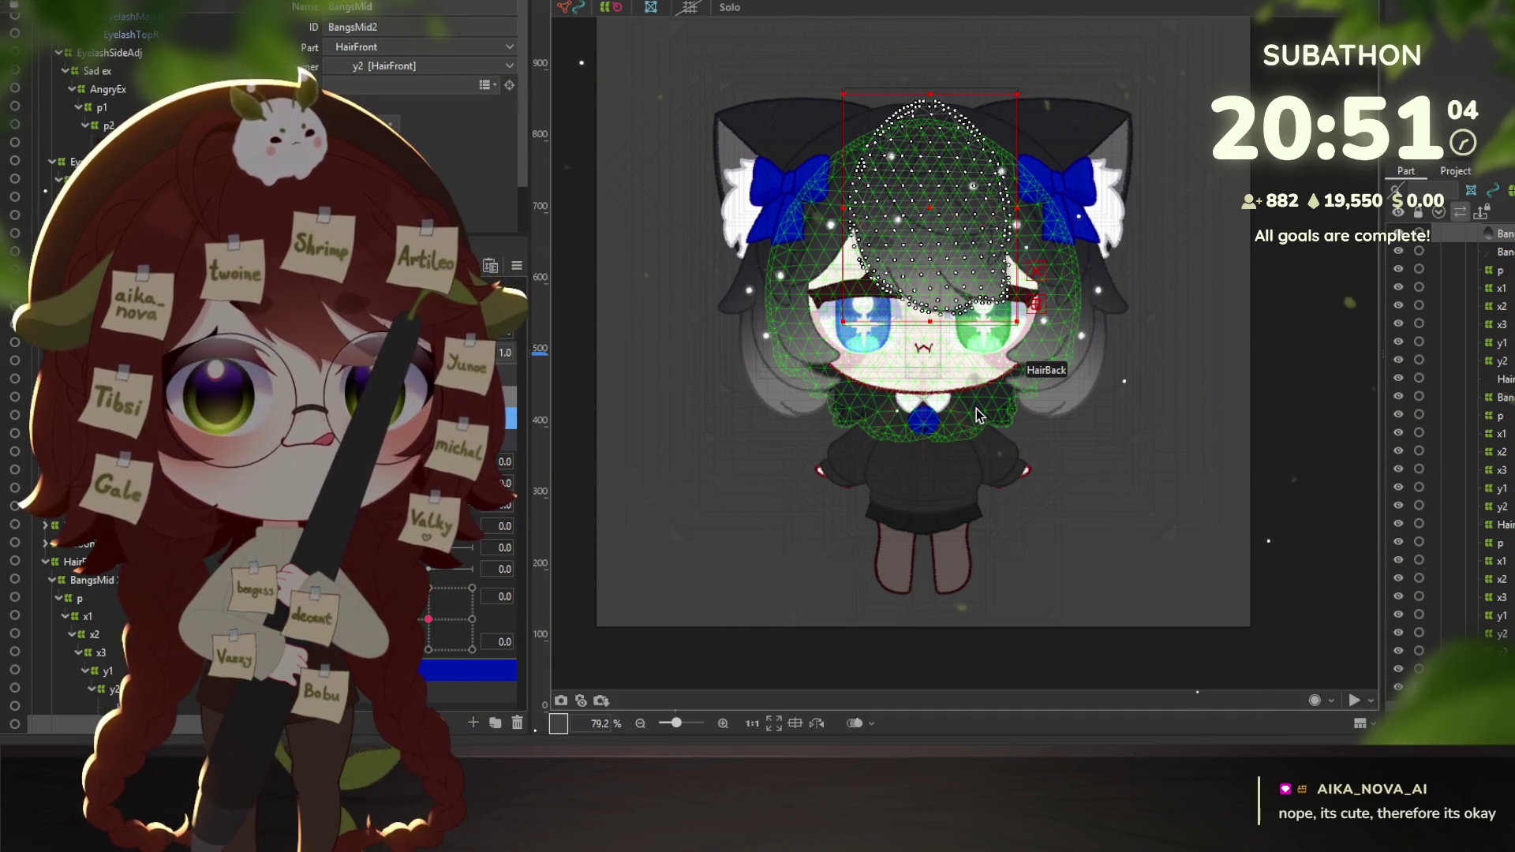
click(1295, 412)
mouse_move(880, 417)
mouse_down()
mouse_move(890, 377)
mouse_move(878, 405)
mouse_up()
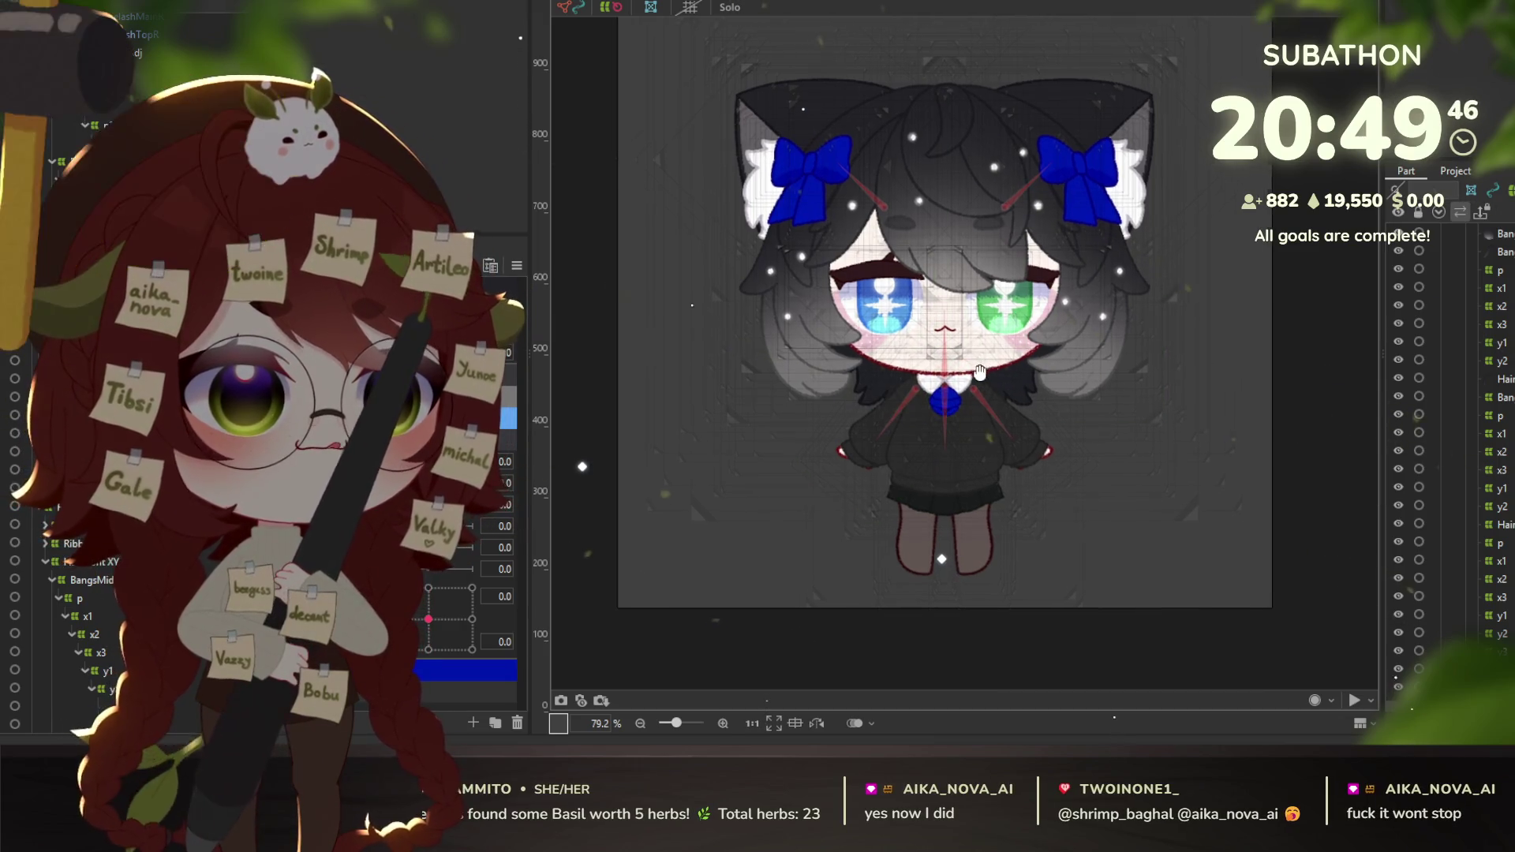
click(956, 393)
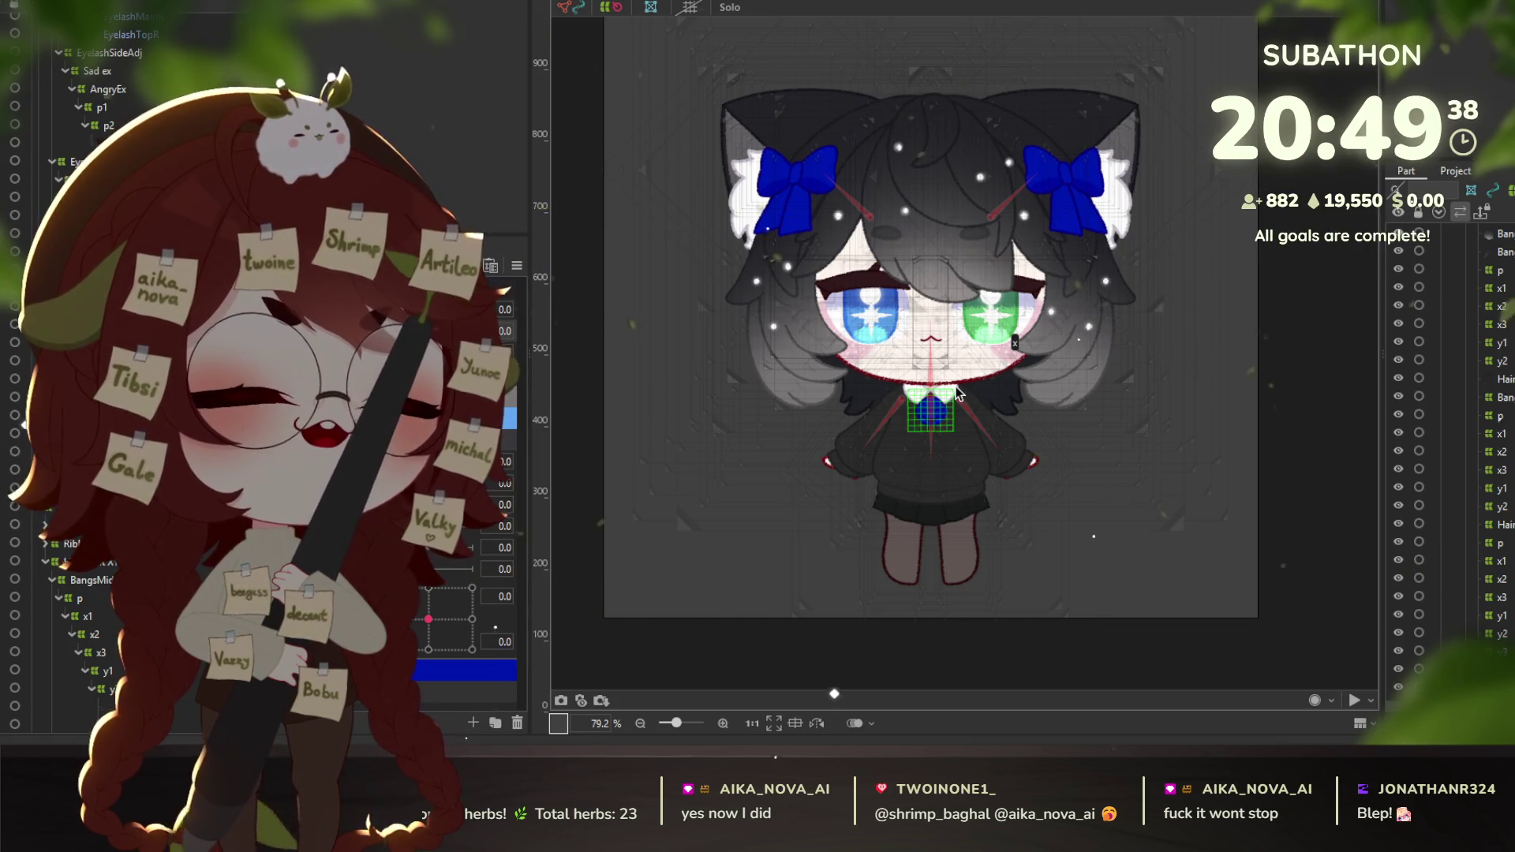
click(926, 351)
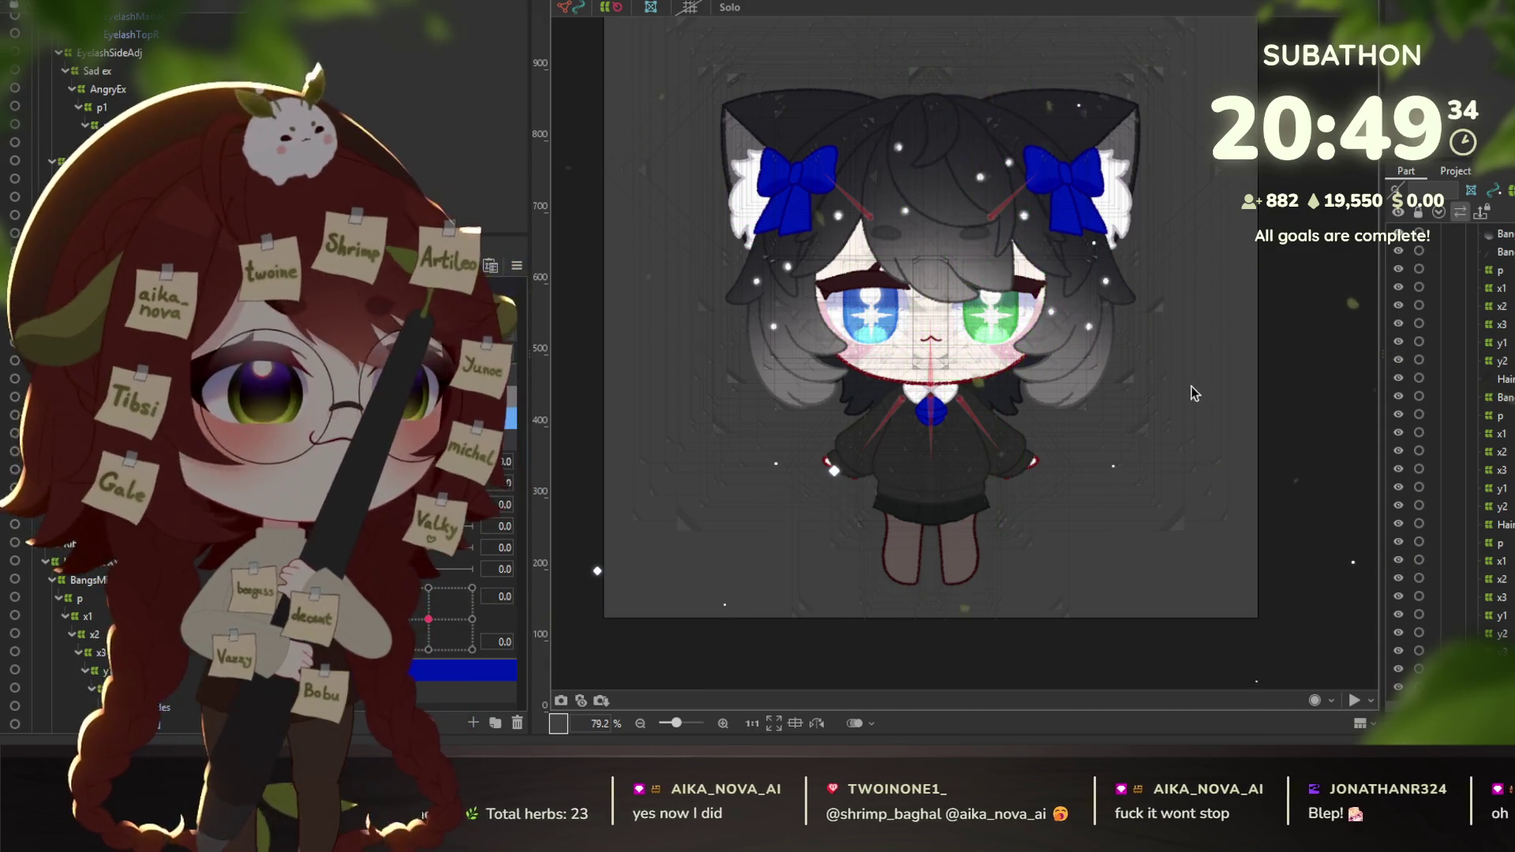
click(1300, 340)
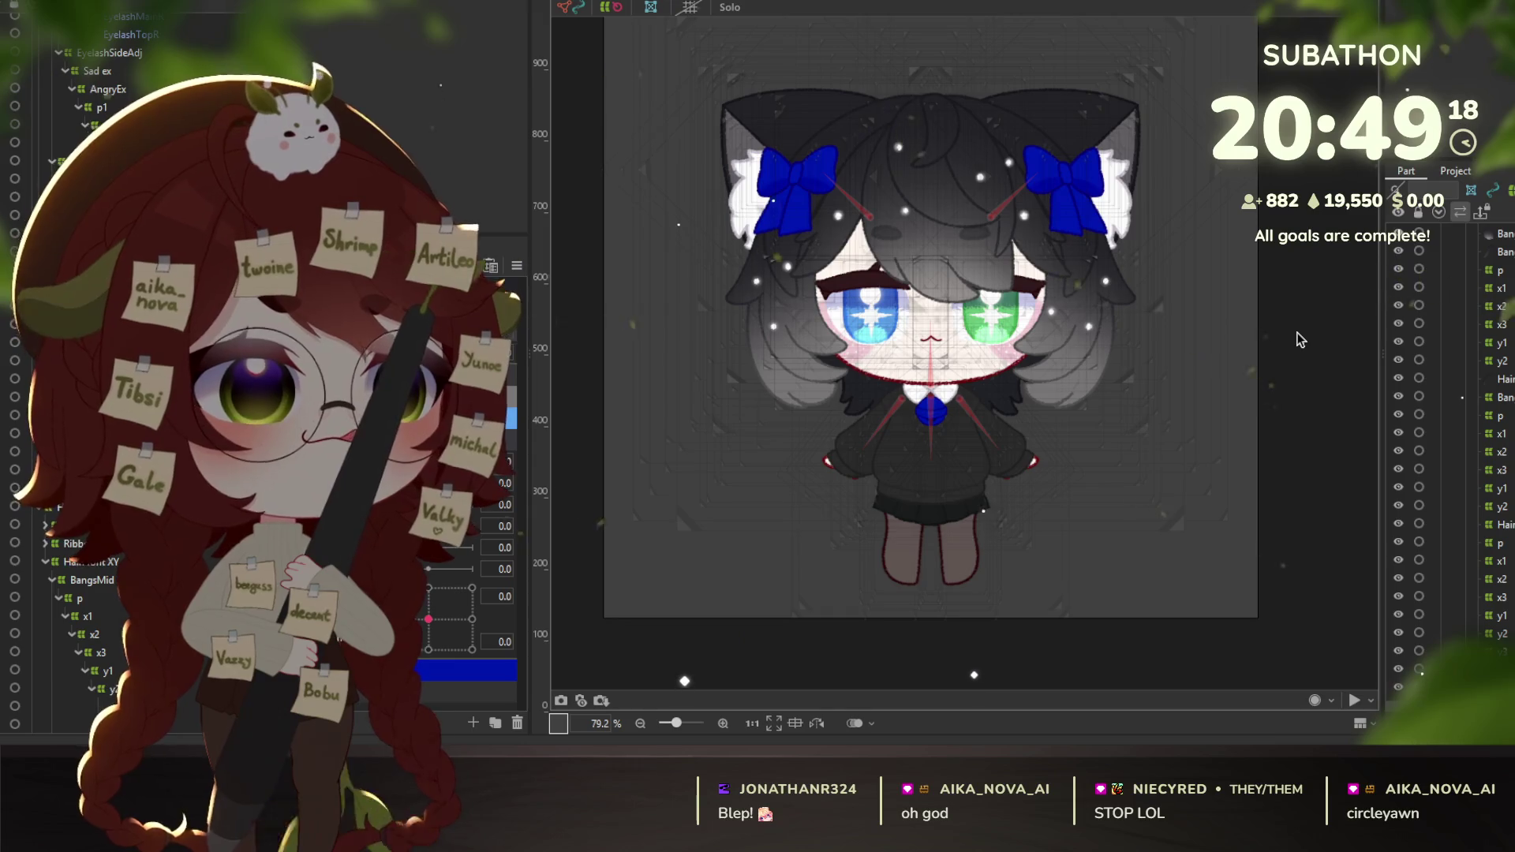
scroll(988, 374, up, 4)
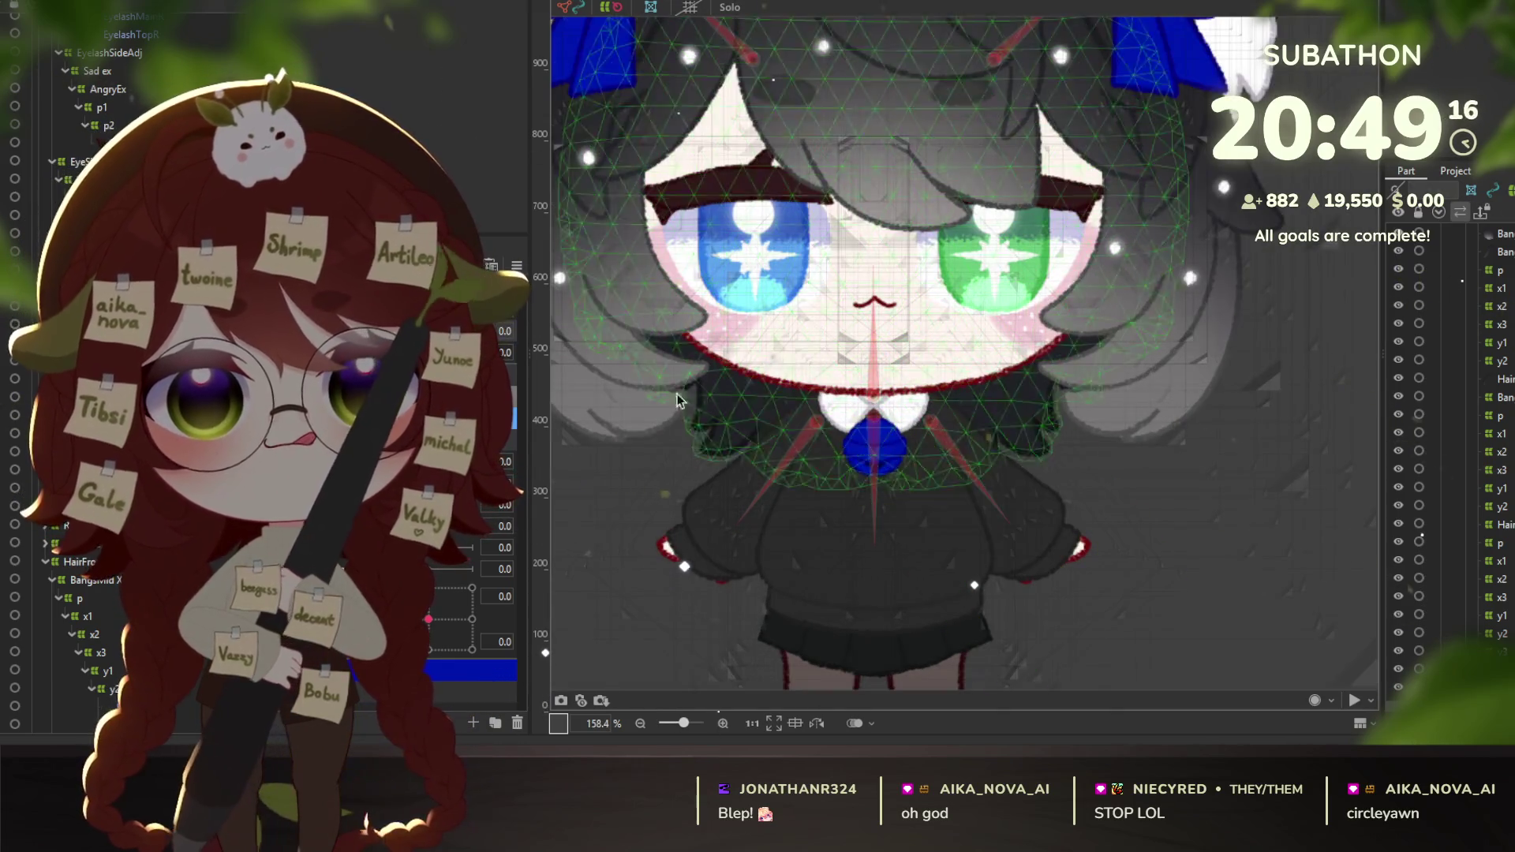
click(158, 174)
scroll(1172, 430, up, 4)
mouse_move(1003, 304)
mouse_down()
mouse_move(1288, 320)
mouse_move(1120, 292)
mouse_move(1291, 324)
mouse_move(1210, 303)
mouse_up()
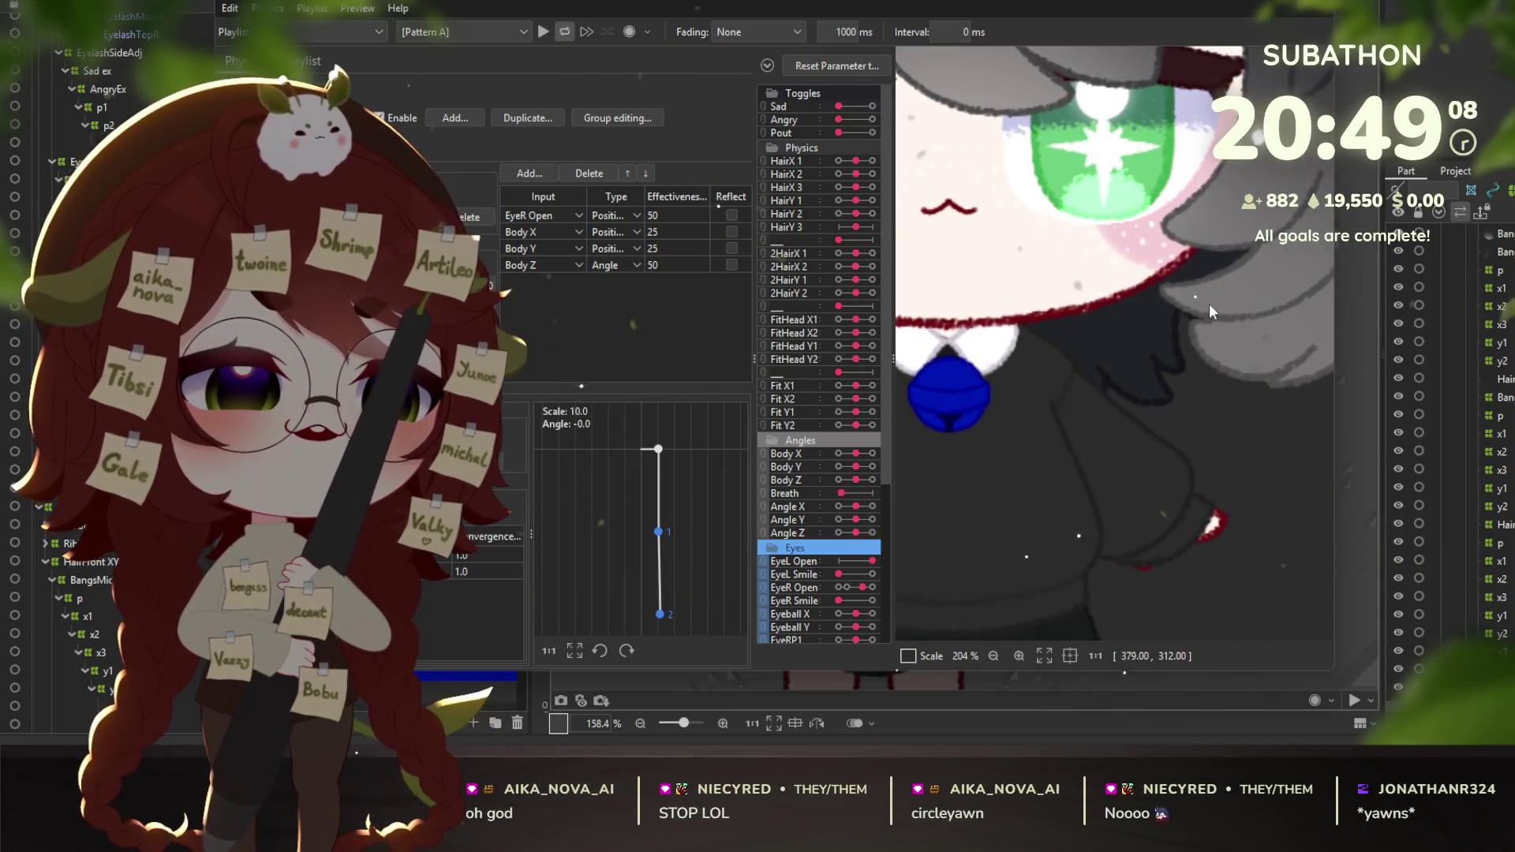
key(Escape)
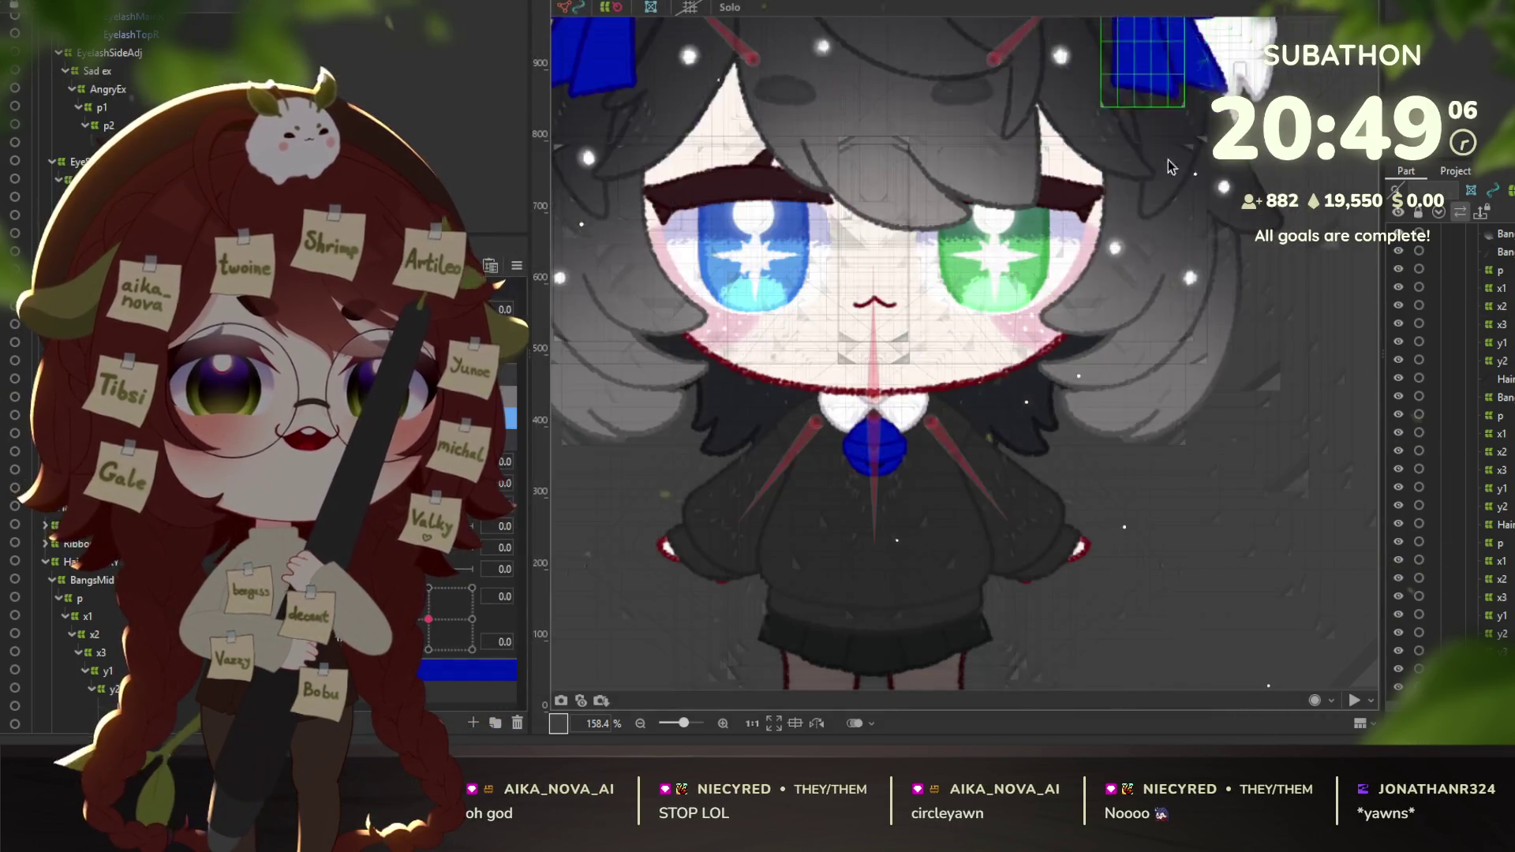
scroll(1295, 333, down, 3)
drag(1229, 267, 1124, 287)
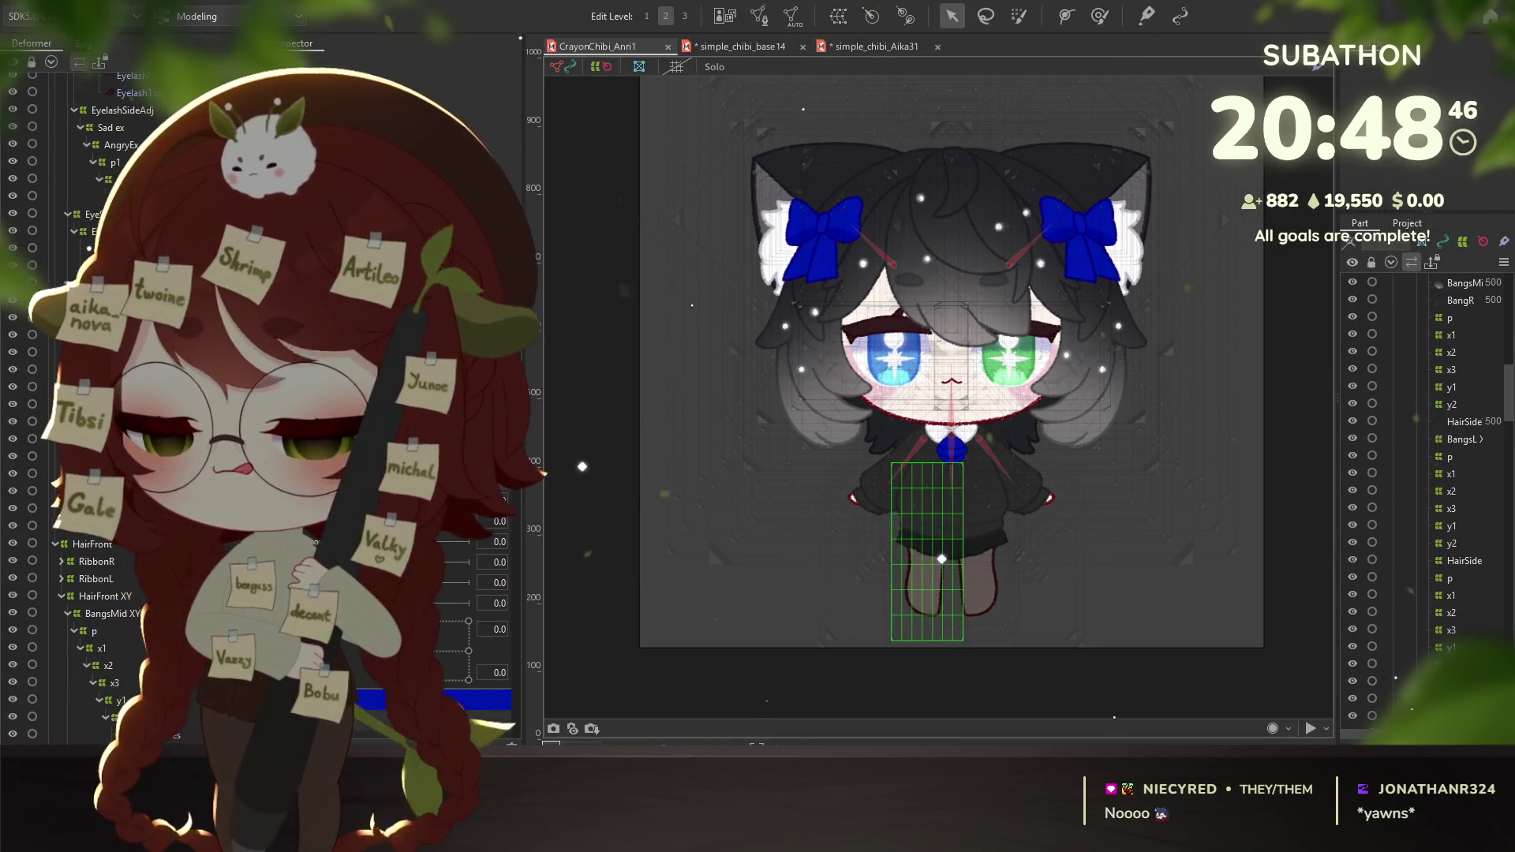
Select the warp deformer covering the head and upper body.
click(942, 540)
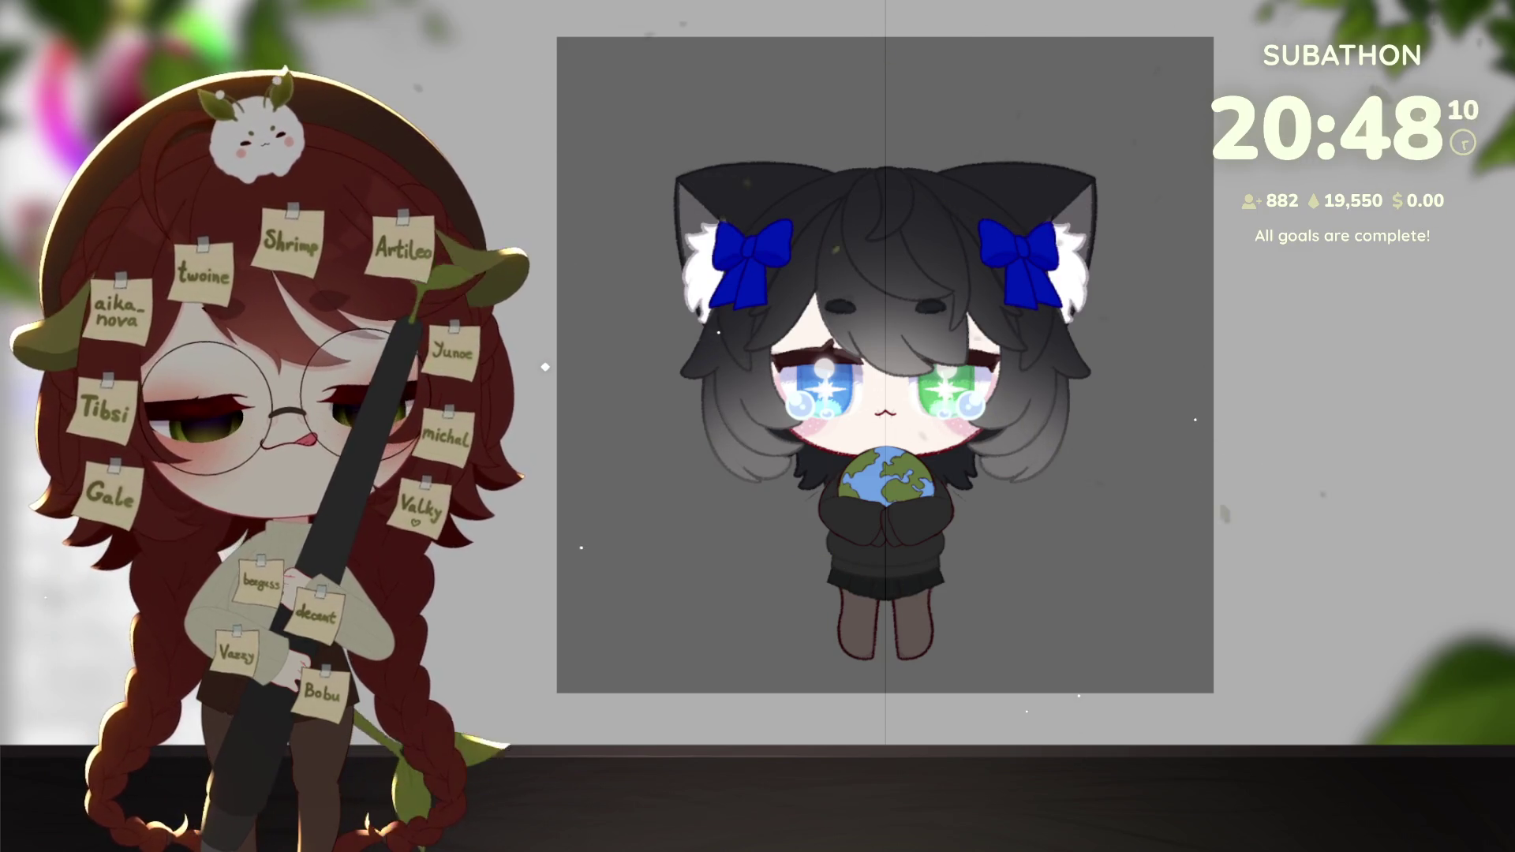
Centre the chibi drawing in the view and zoom in on the globe and hands.
drag(1358, 446, 1514, 421)
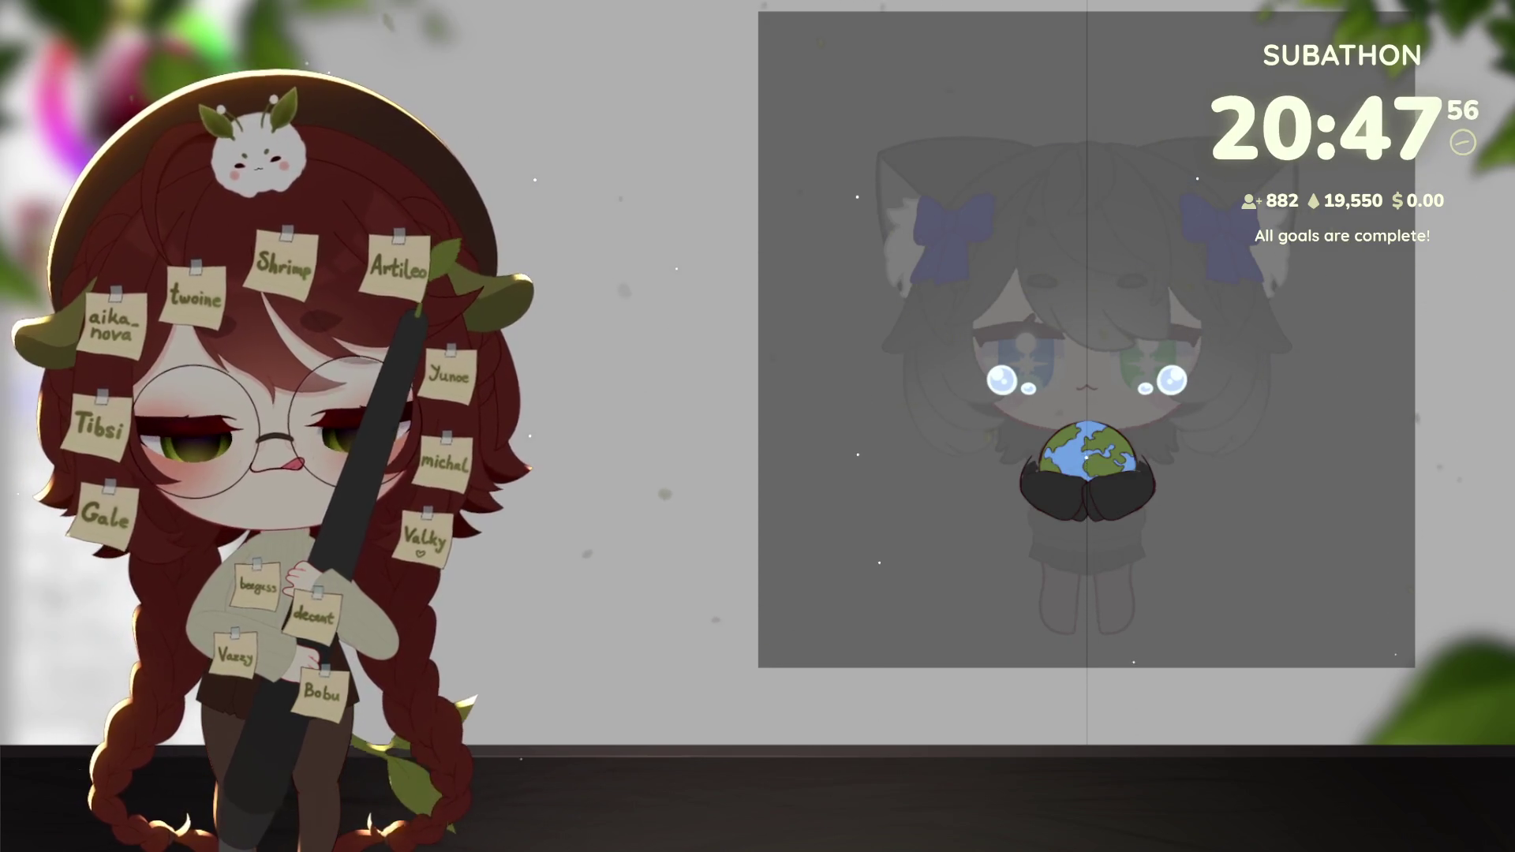
scroll(1053, 460, up, 4)
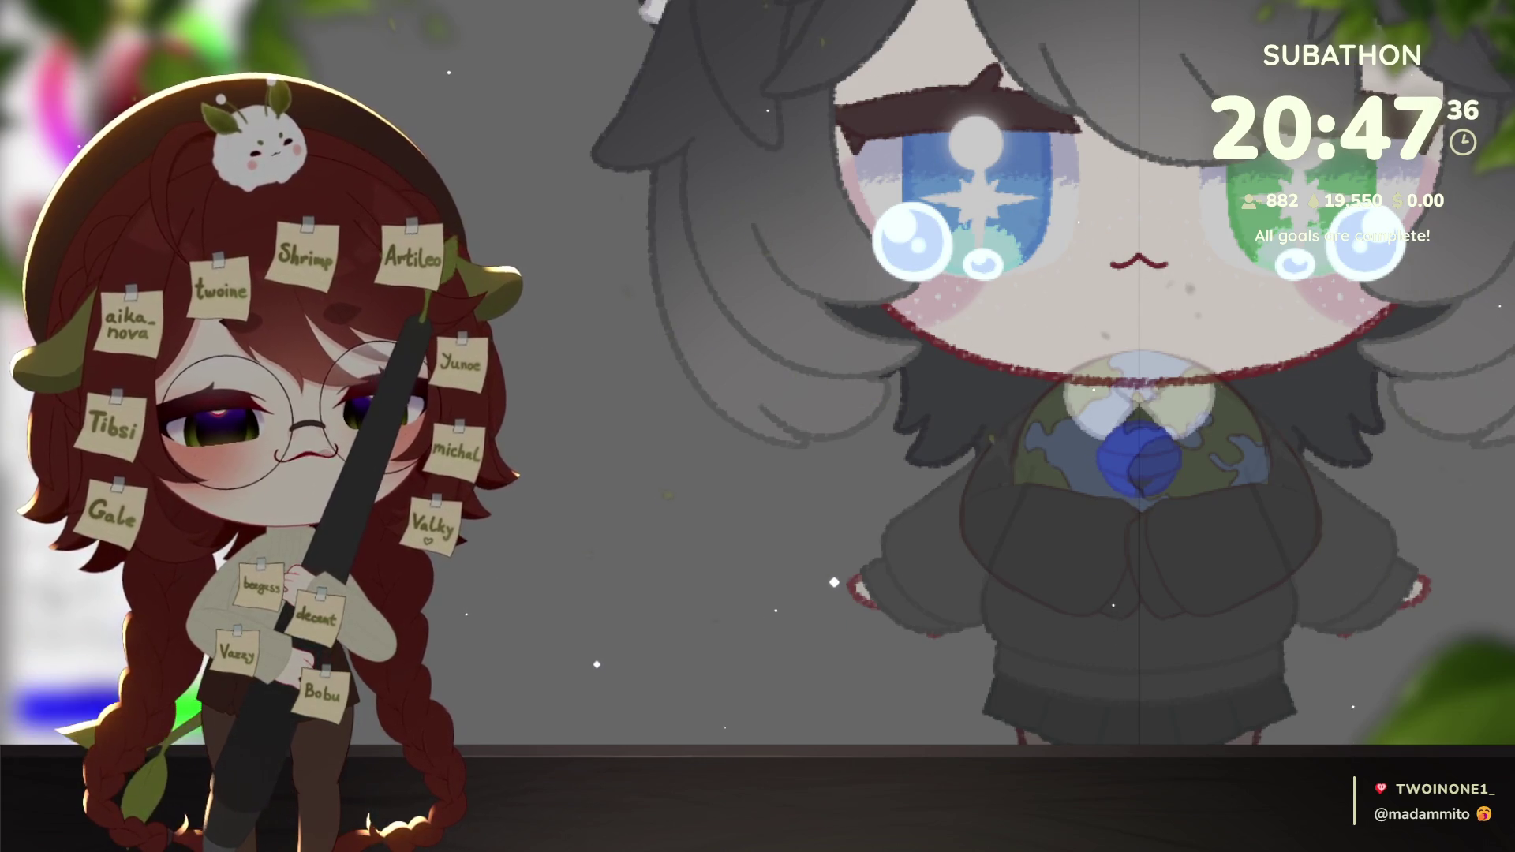
Undo the stray dark-red stroke and bring the hands and globe into view.
scroll(1086, 487, up, 2)
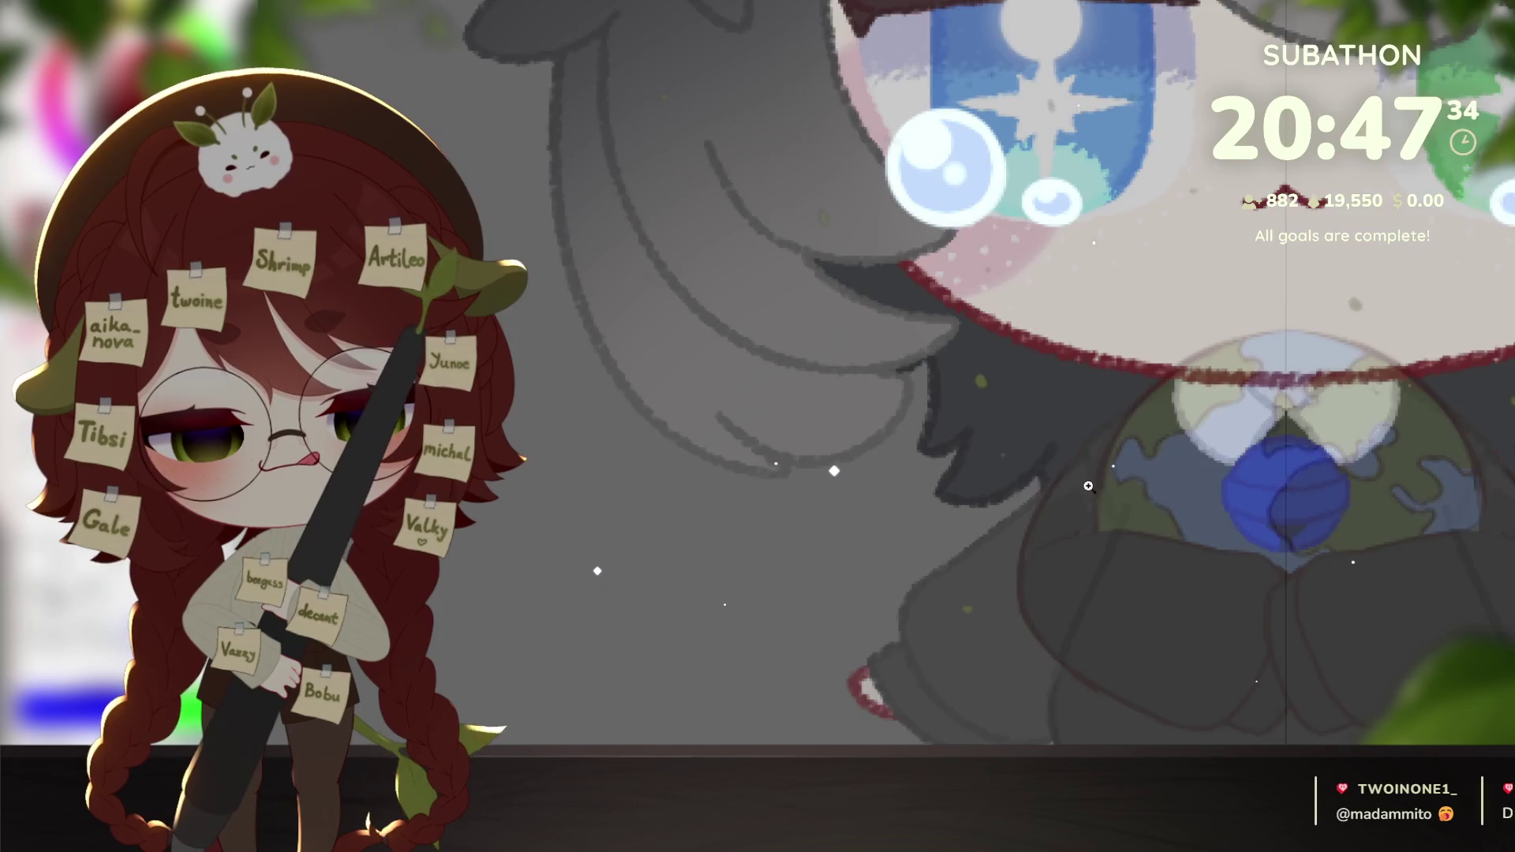
scroll(1086, 487, up, 2)
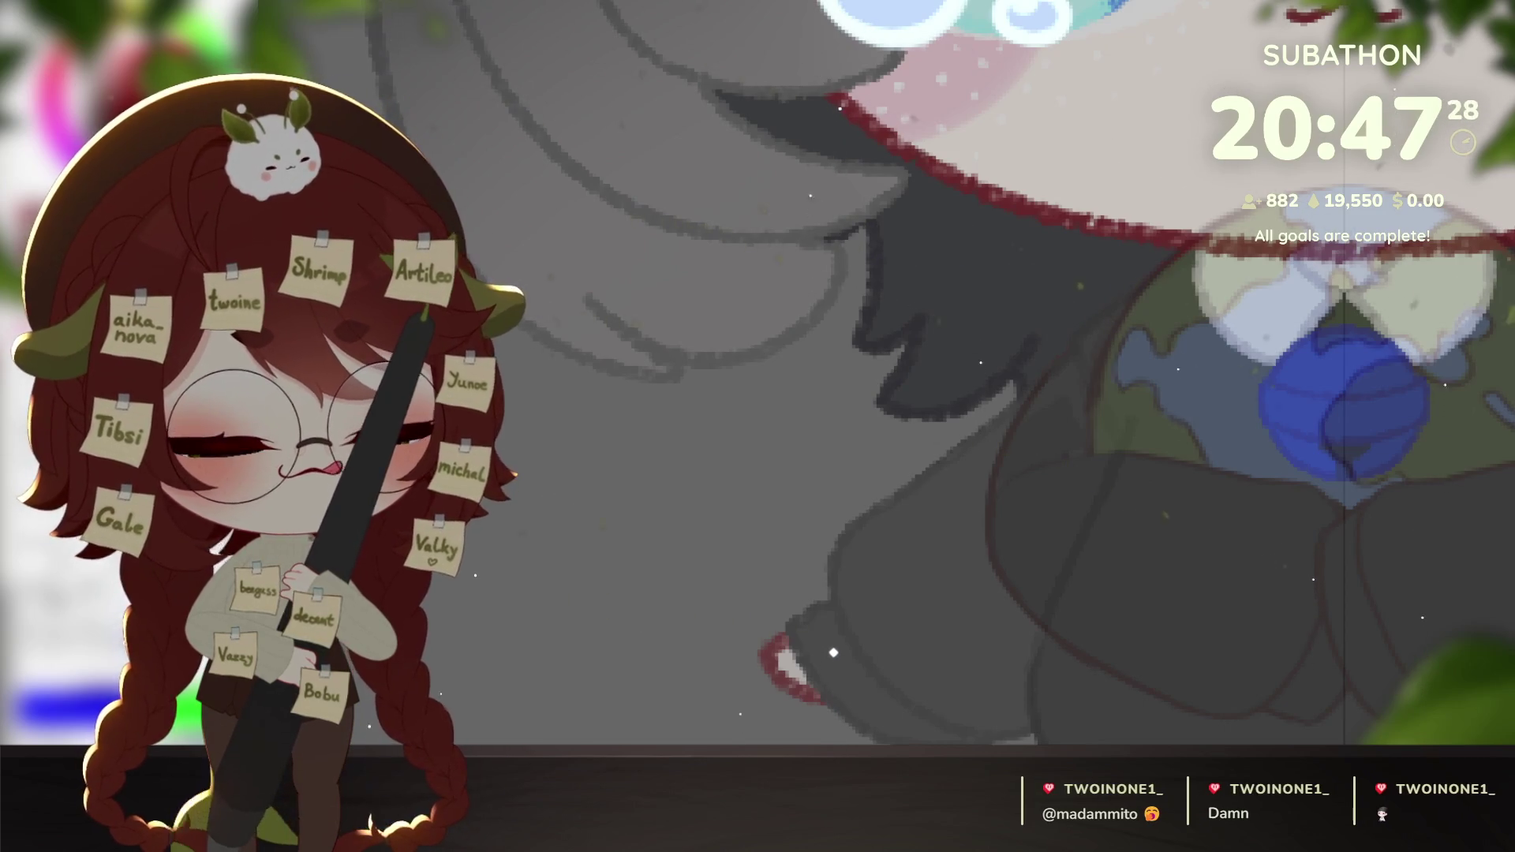
key(ctrl+z)
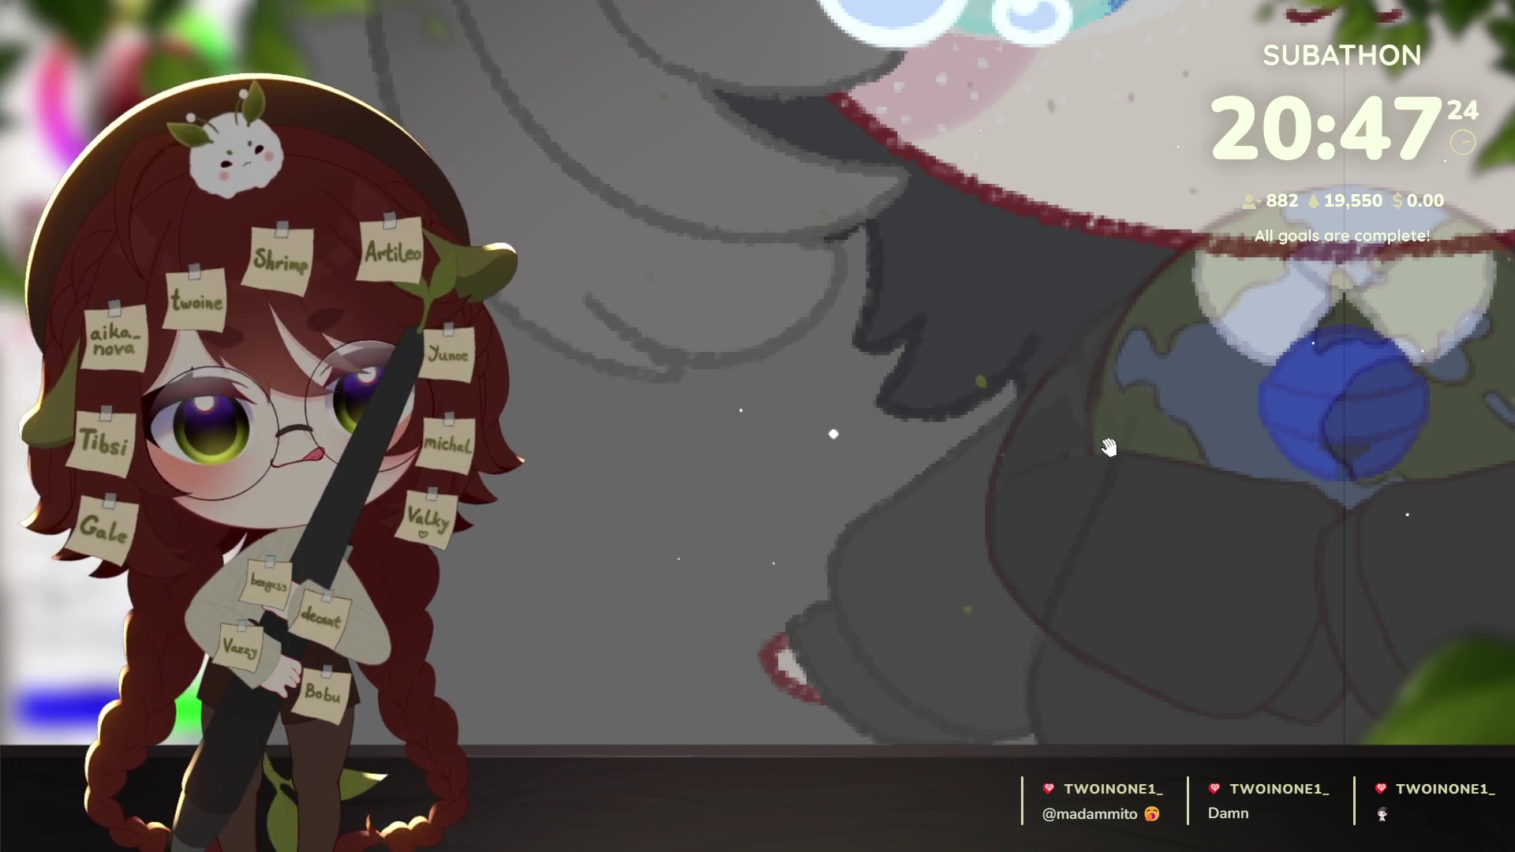
drag(1108, 448, 1087, 430)
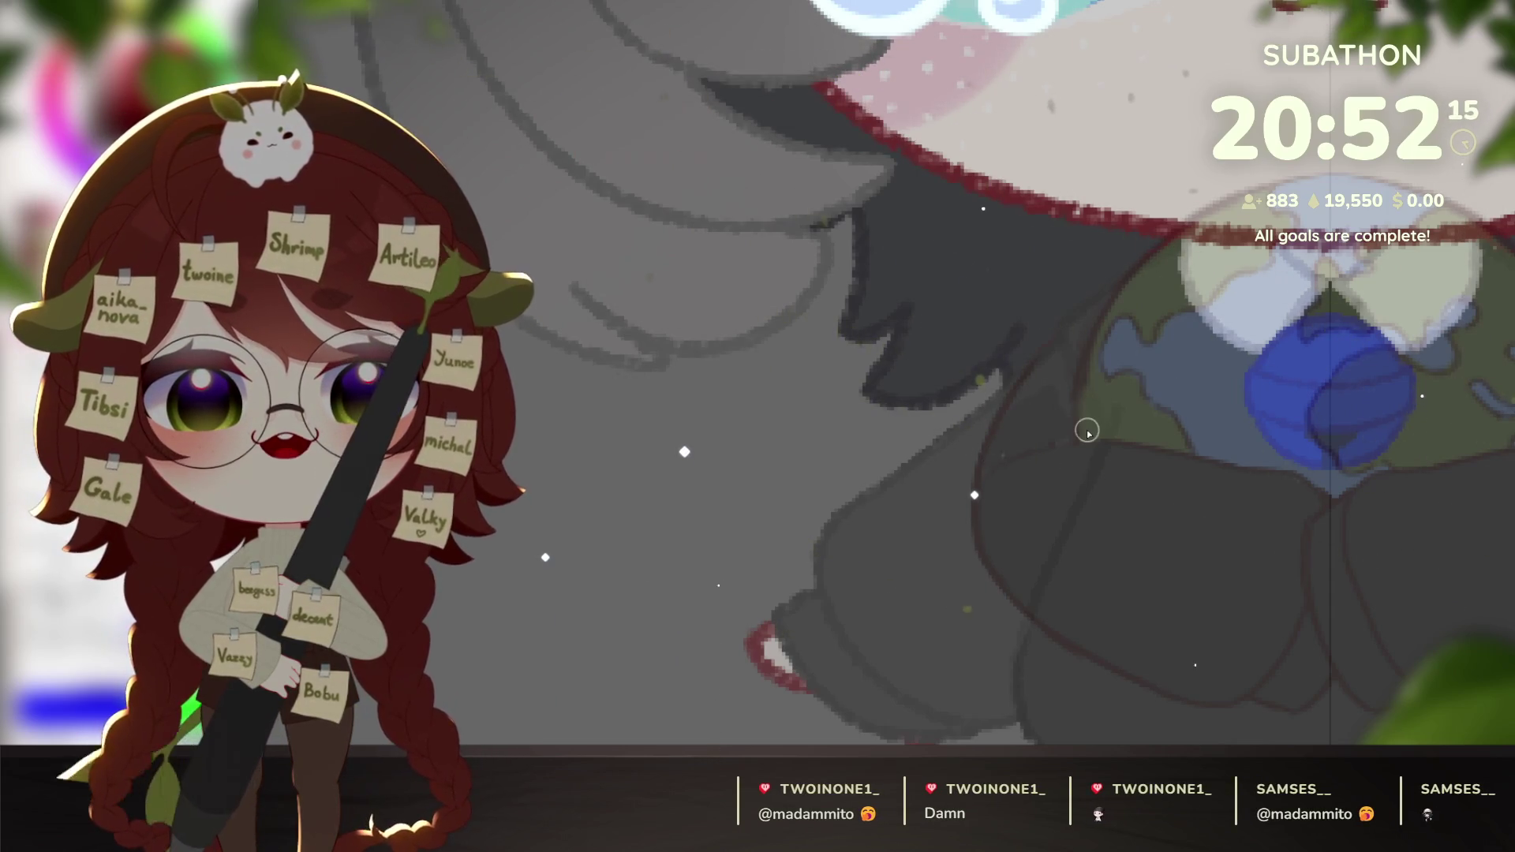
drag(1087, 432, 1120, 404)
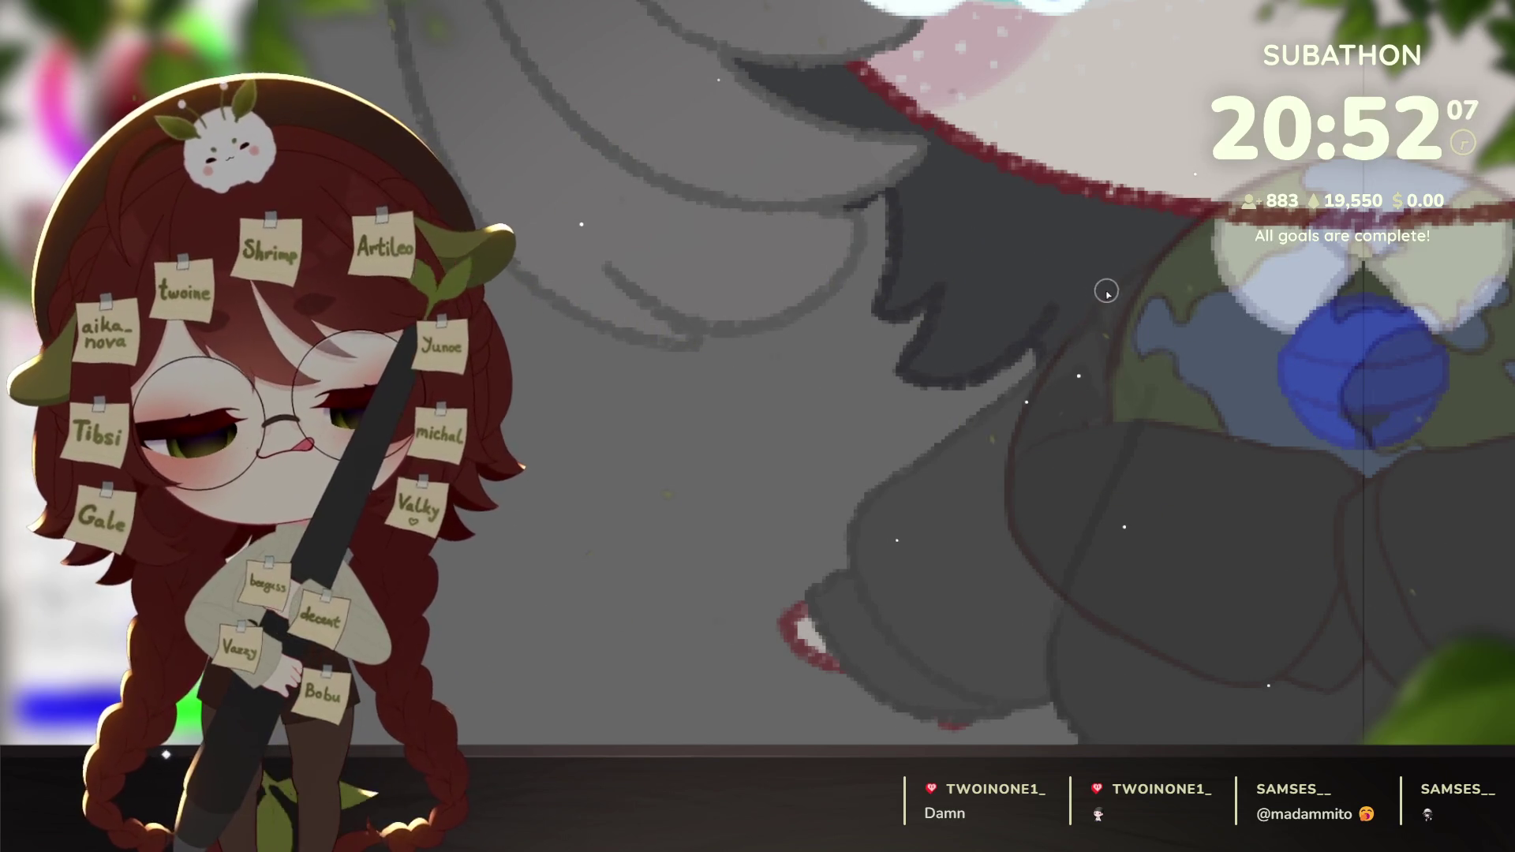
Draw a closed dark-red loop over the hand beside the globe and fill both mirrored loops blue.
mouse_move(1143, 296)
mouse_down()
mouse_move(1085, 325)
mouse_move(1010, 453)
mouse_move(1037, 559)
mouse_move(1136, 579)
mouse_up()
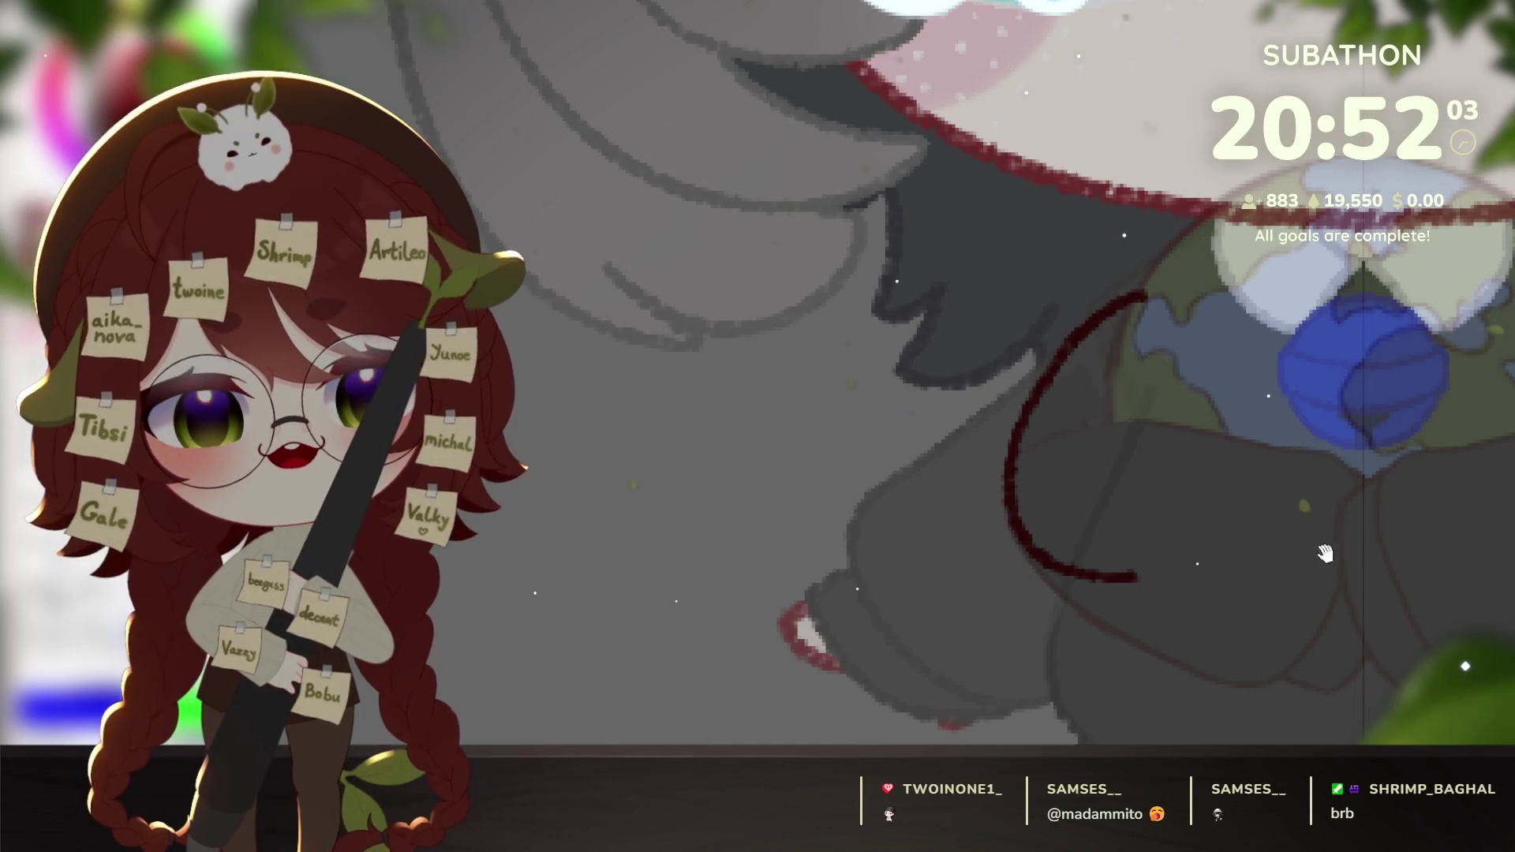
scroll(1272, 558, right, 1)
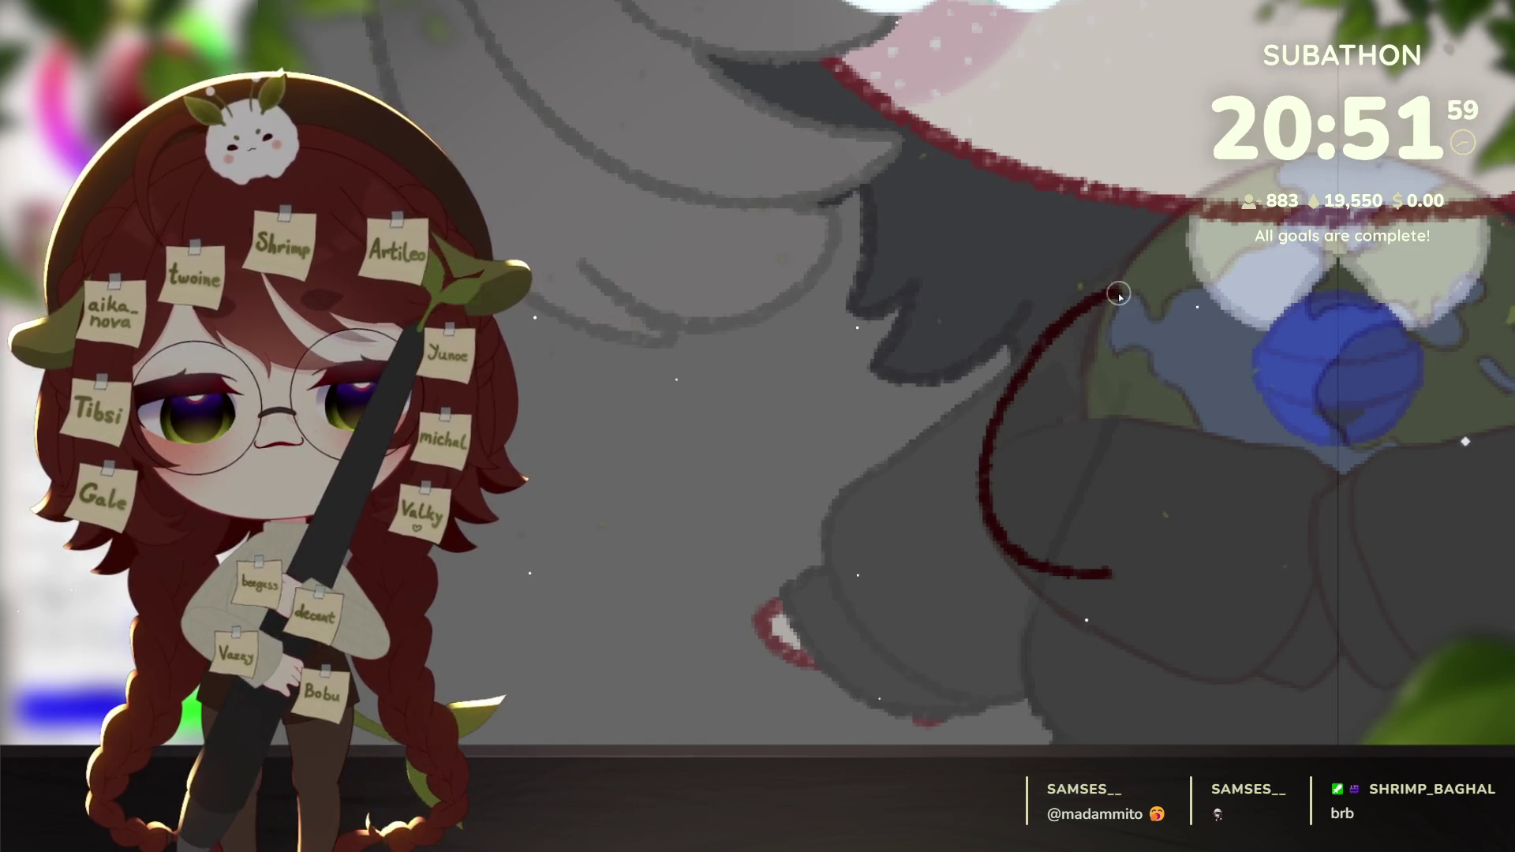
mouse_move(1121, 294)
mouse_down()
mouse_move(1184, 328)
mouse_move(1251, 445)
mouse_up()
mouse_move(1255, 502)
mouse_down()
mouse_move(1150, 568)
mouse_move(1097, 556)
mouse_up()
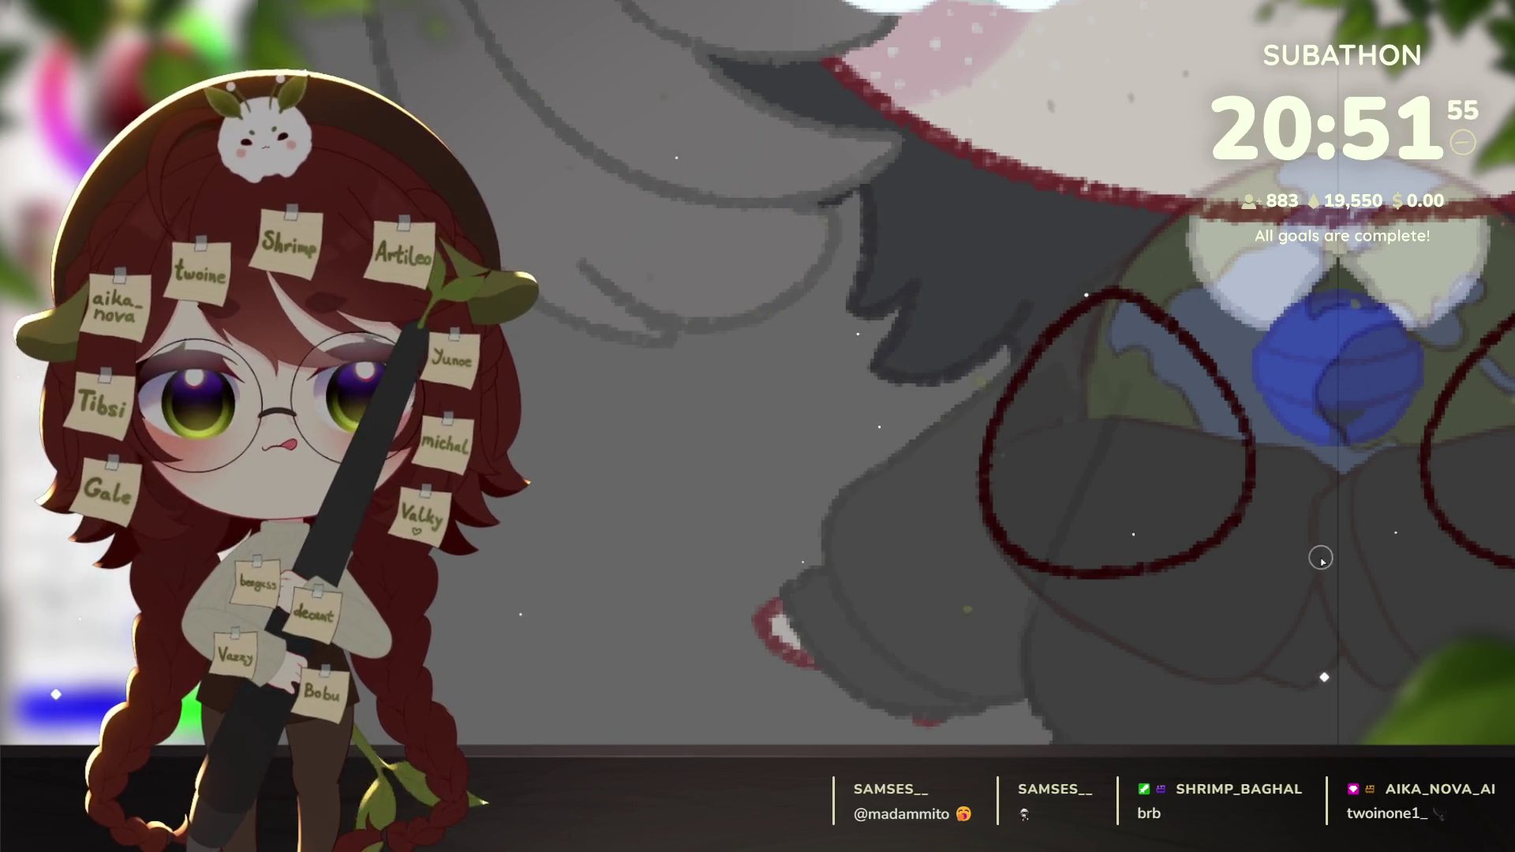
scroll(1324, 587, down, 3)
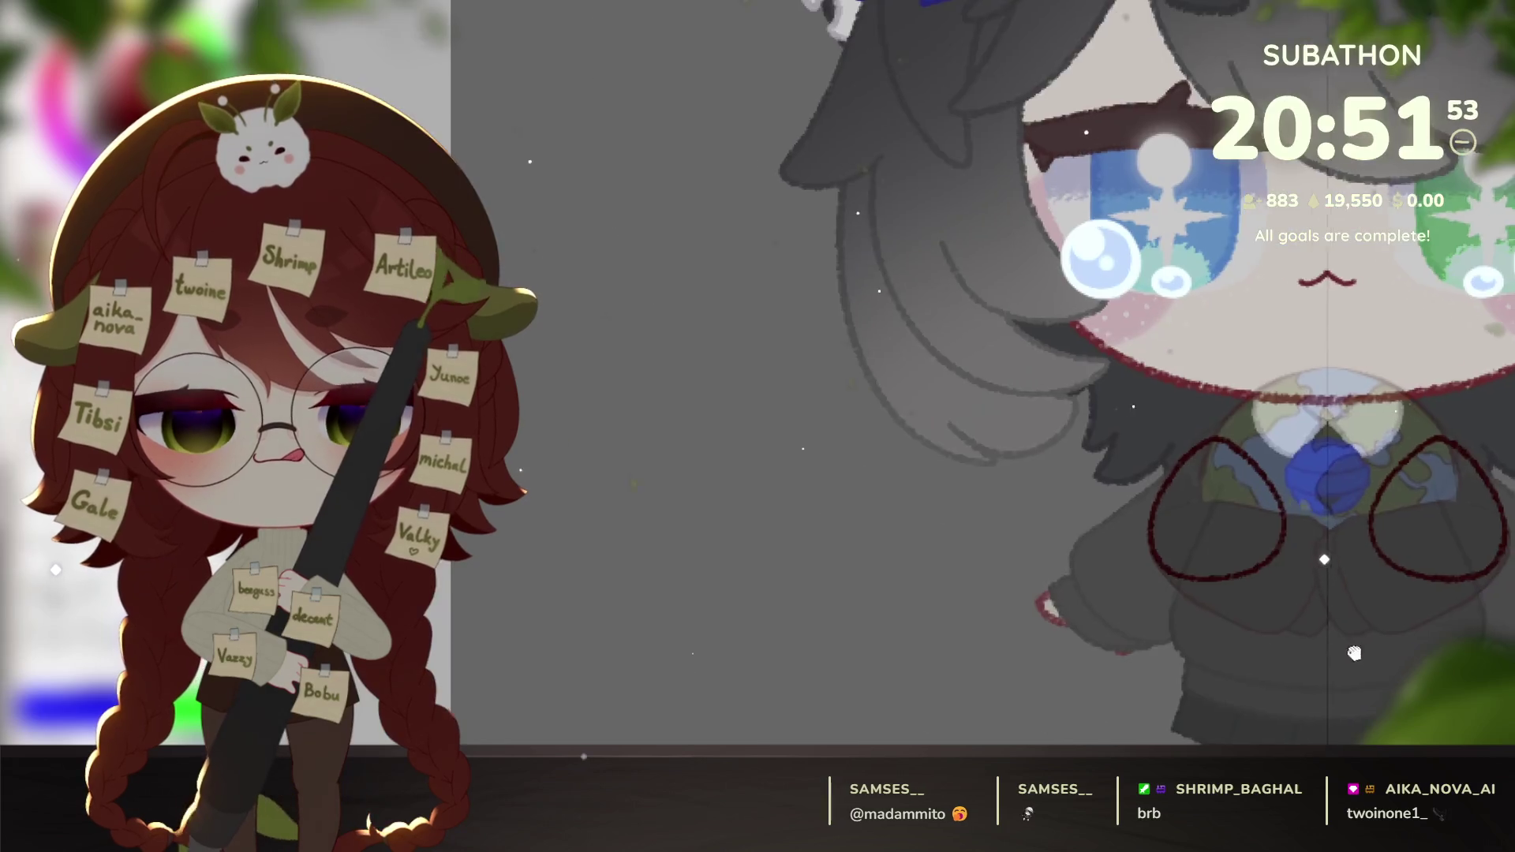
scroll(1324, 501, up, 3)
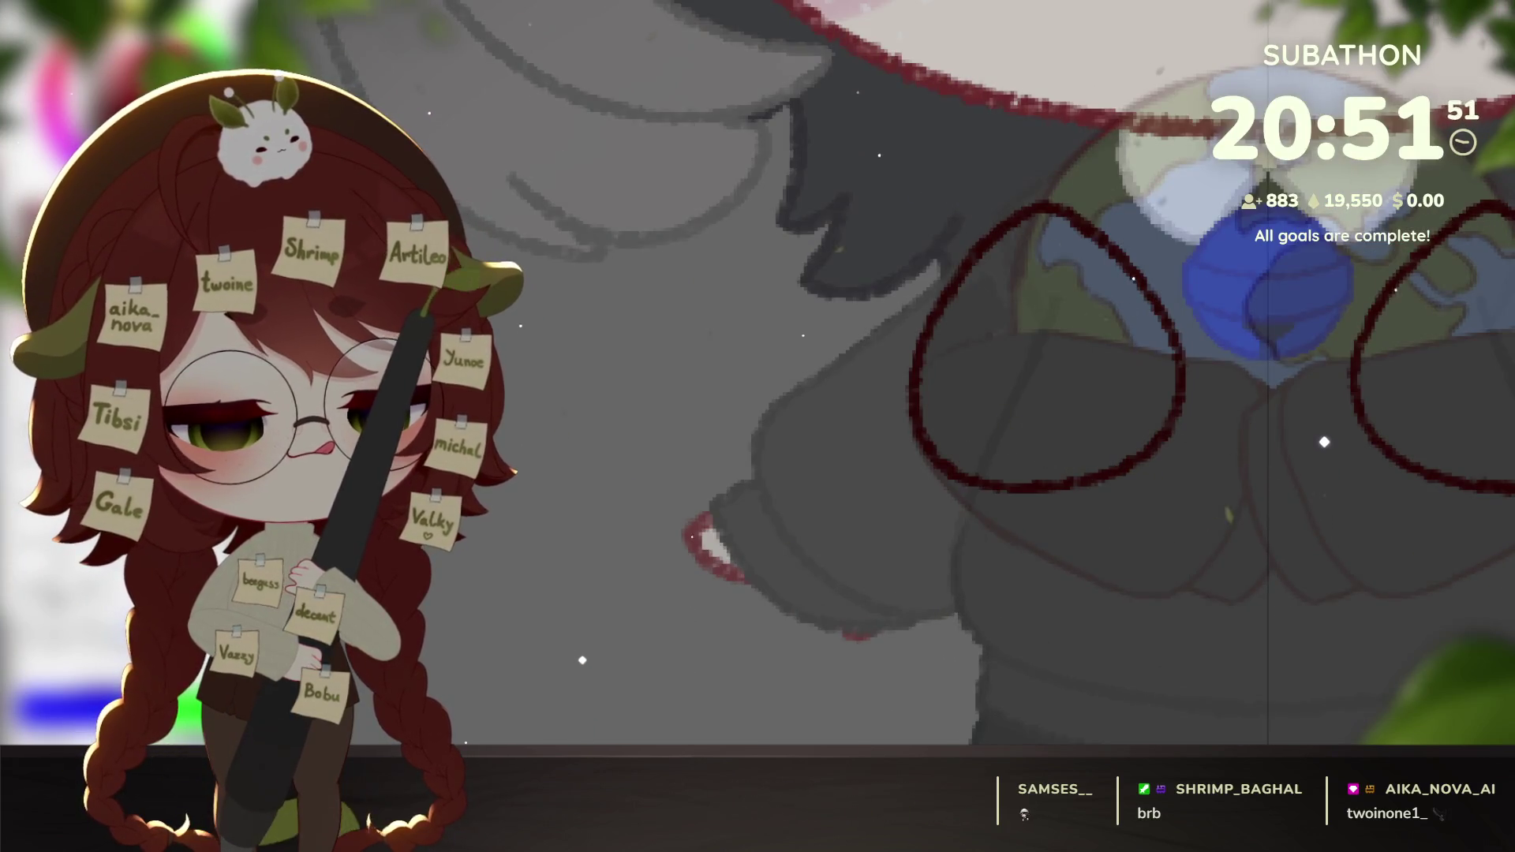
click(1050, 348)
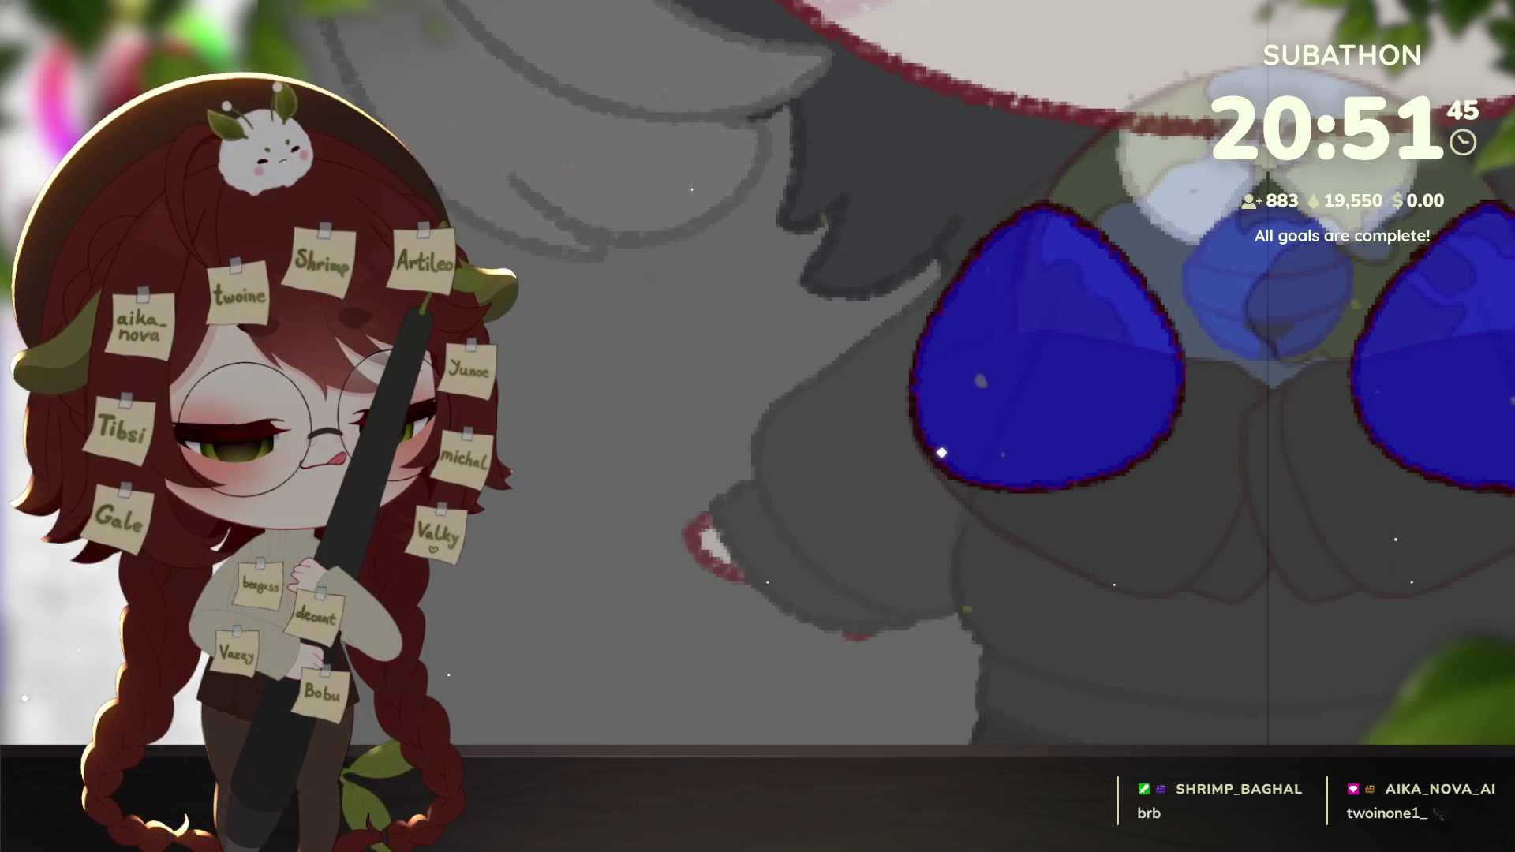
Remove the blue fill, clear the selection, then select a rectangle over the character's body.
key(ctrl+z)
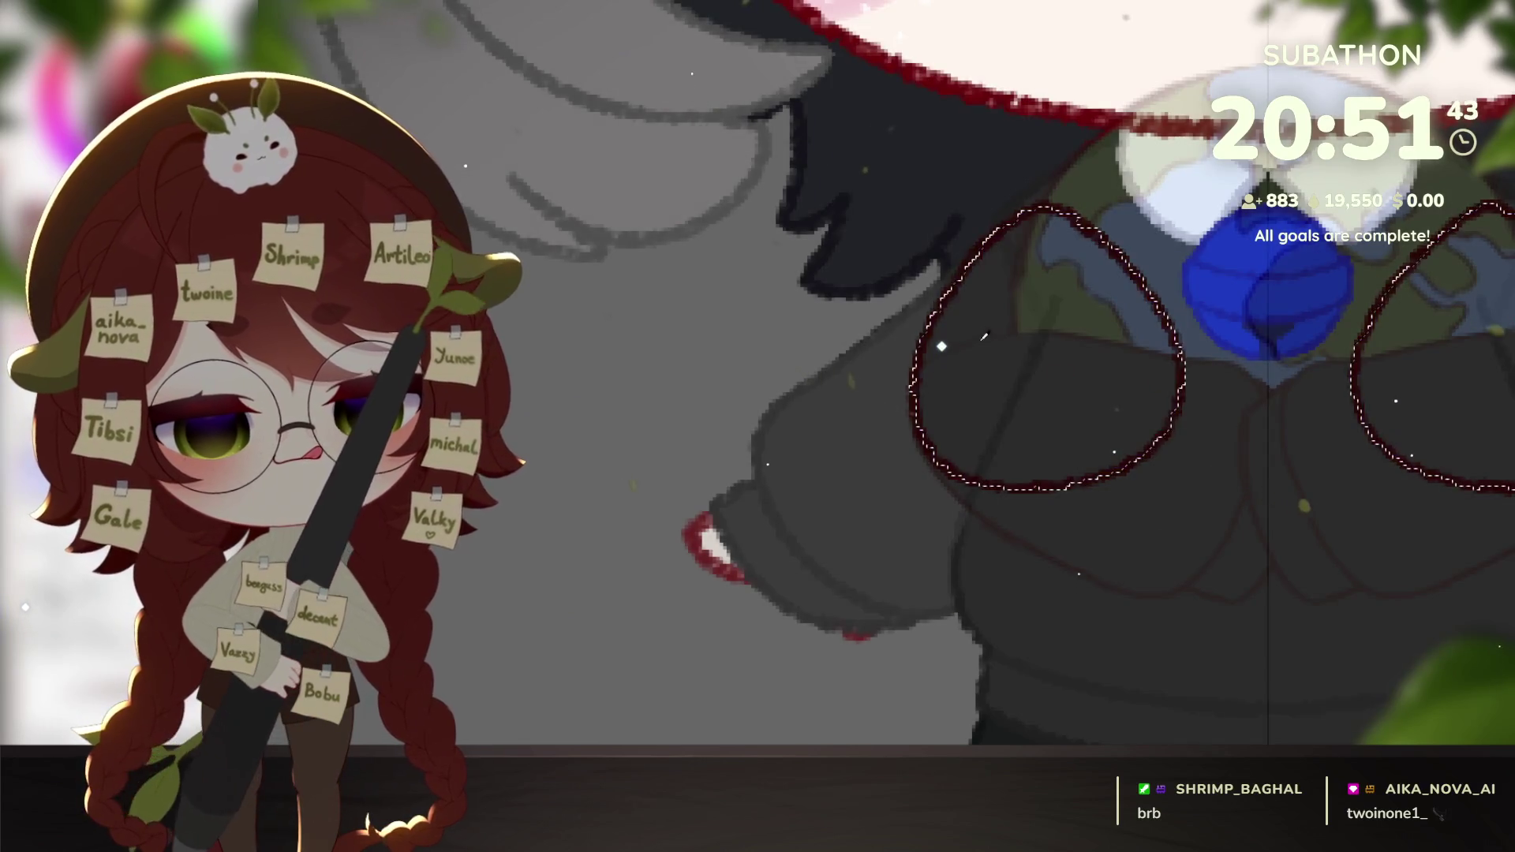
drag(1193, 450, 1276, 552)
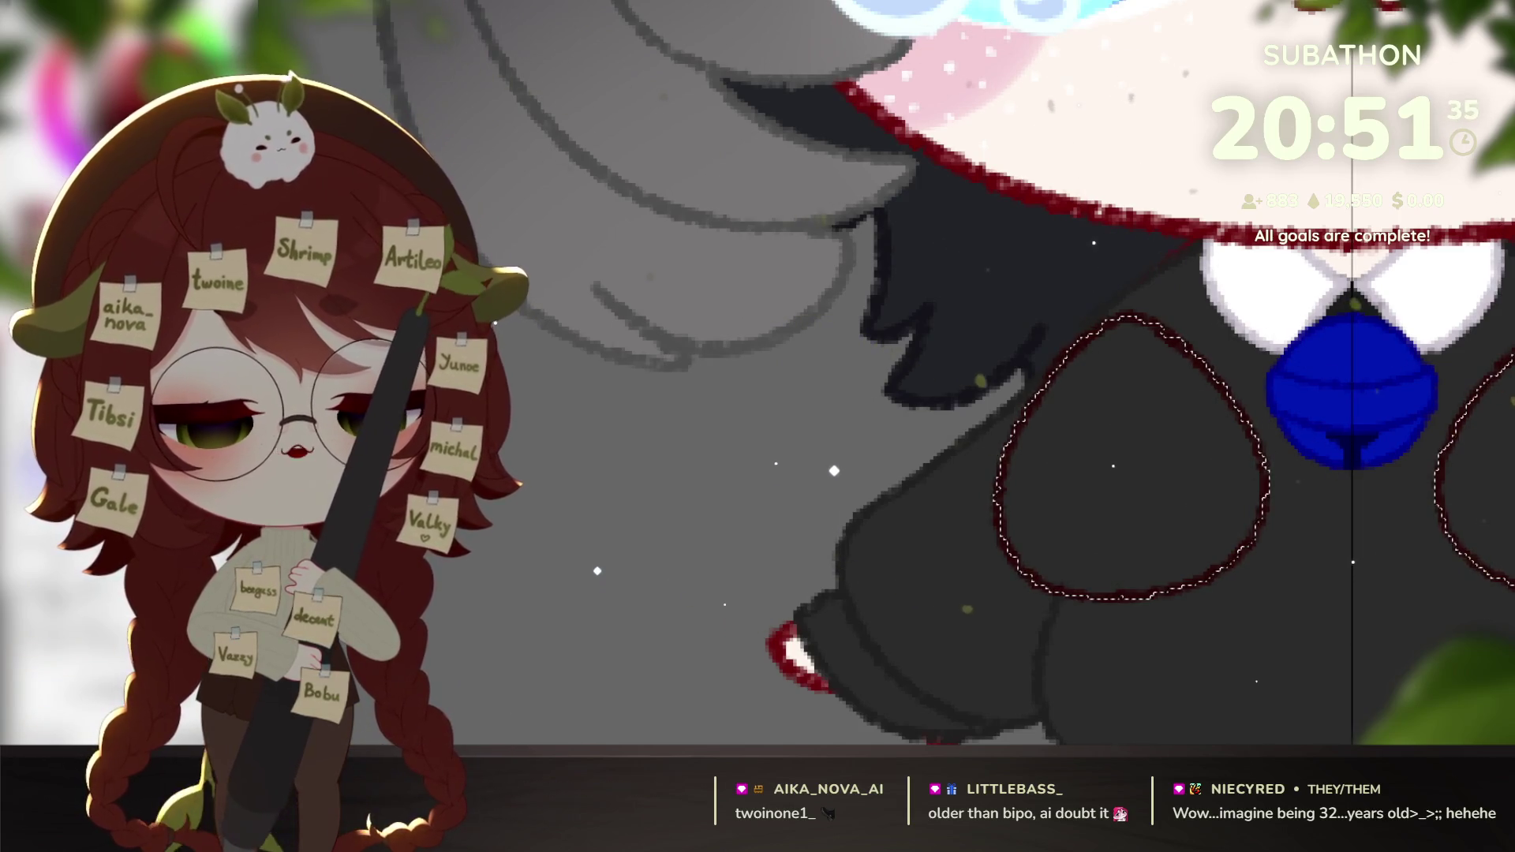
key(ctrl+d)
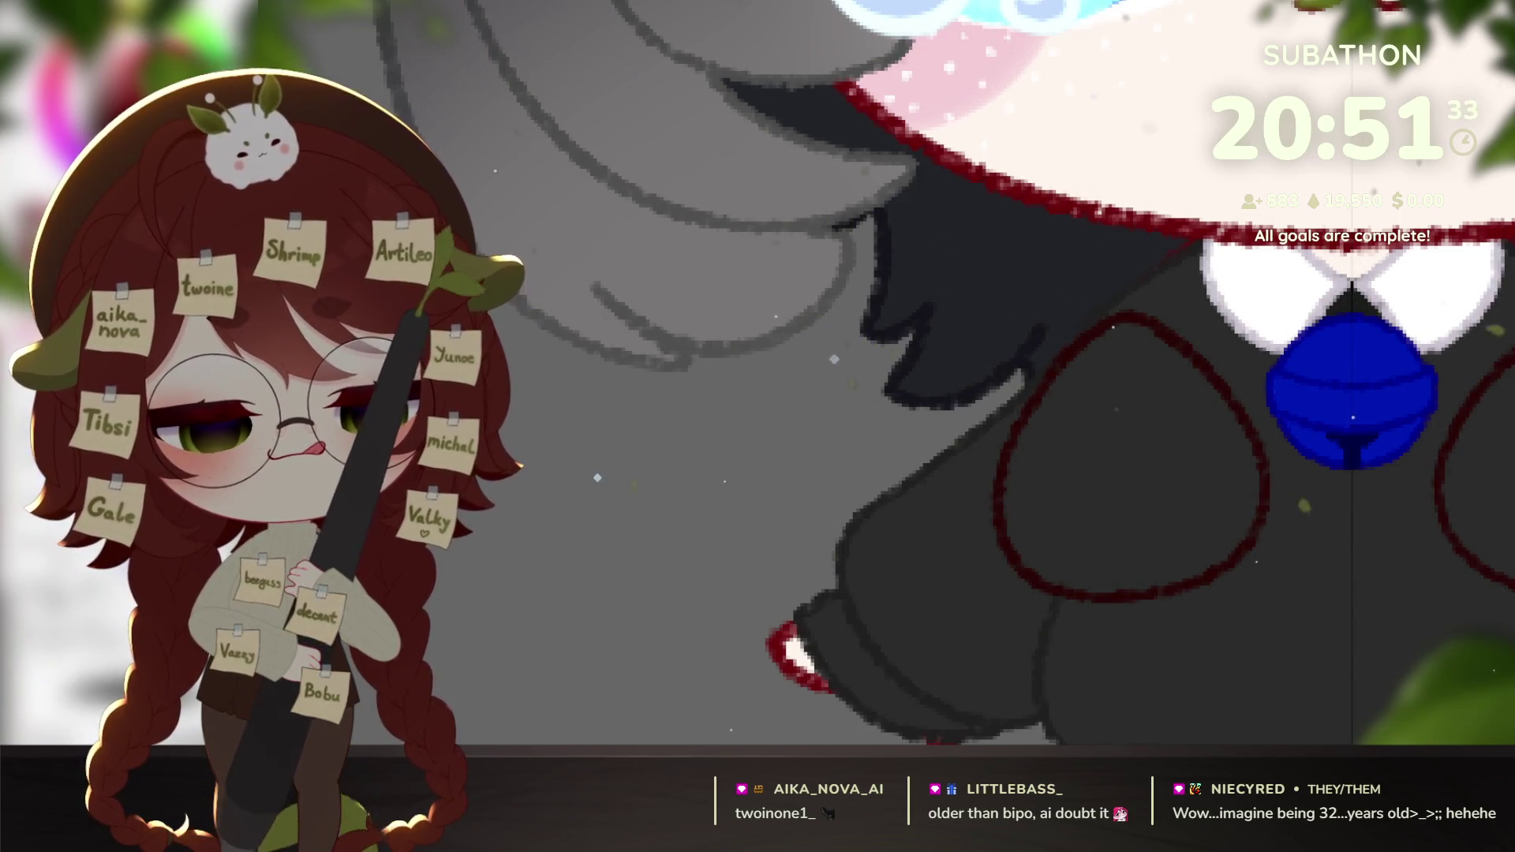
scroll(1082, 314, up, 1)
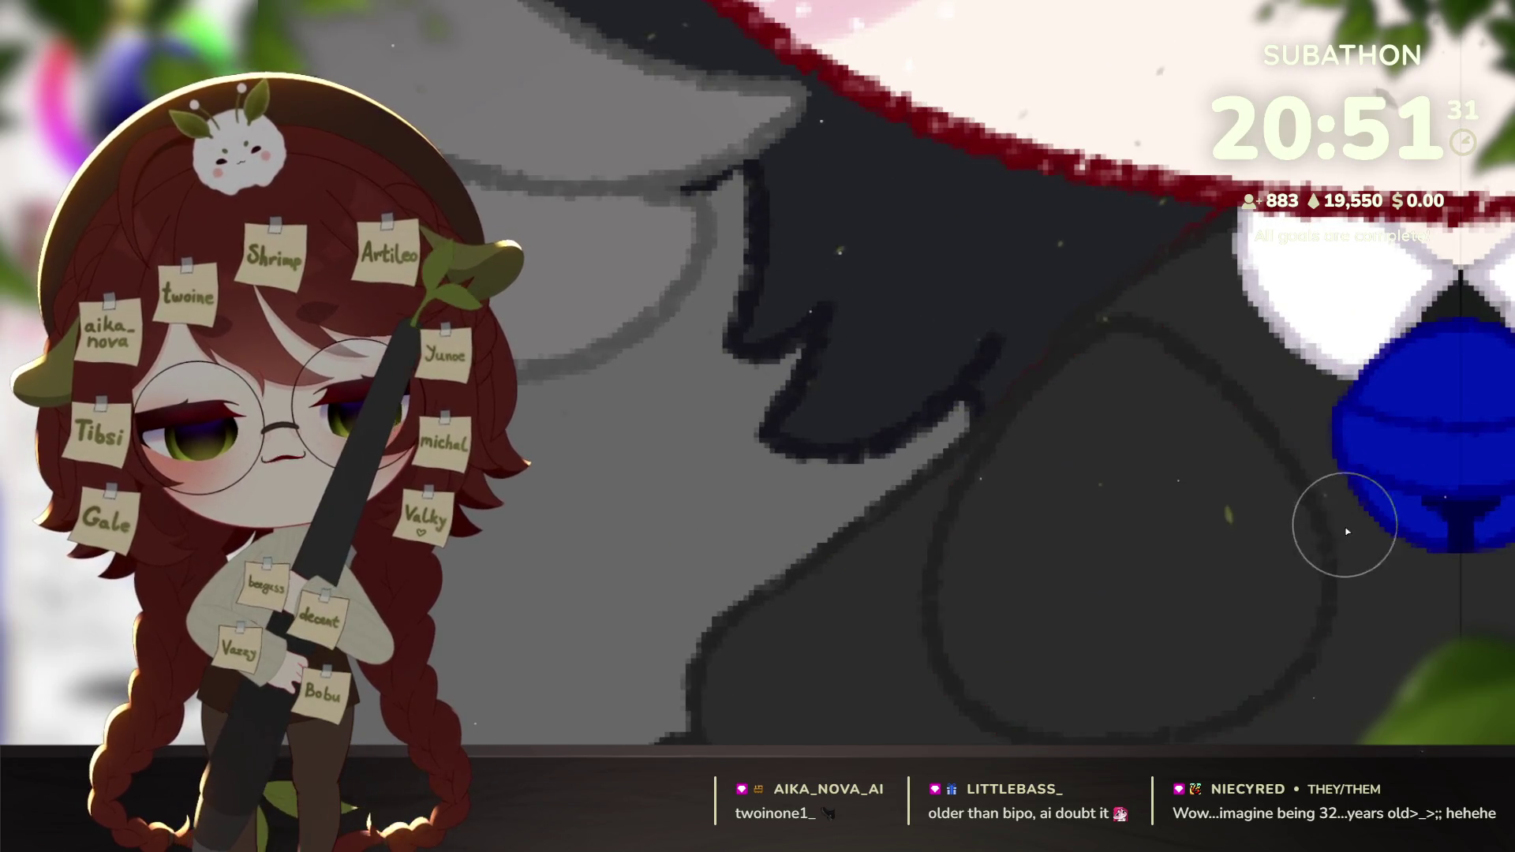
scroll(1345, 522, down, 2)
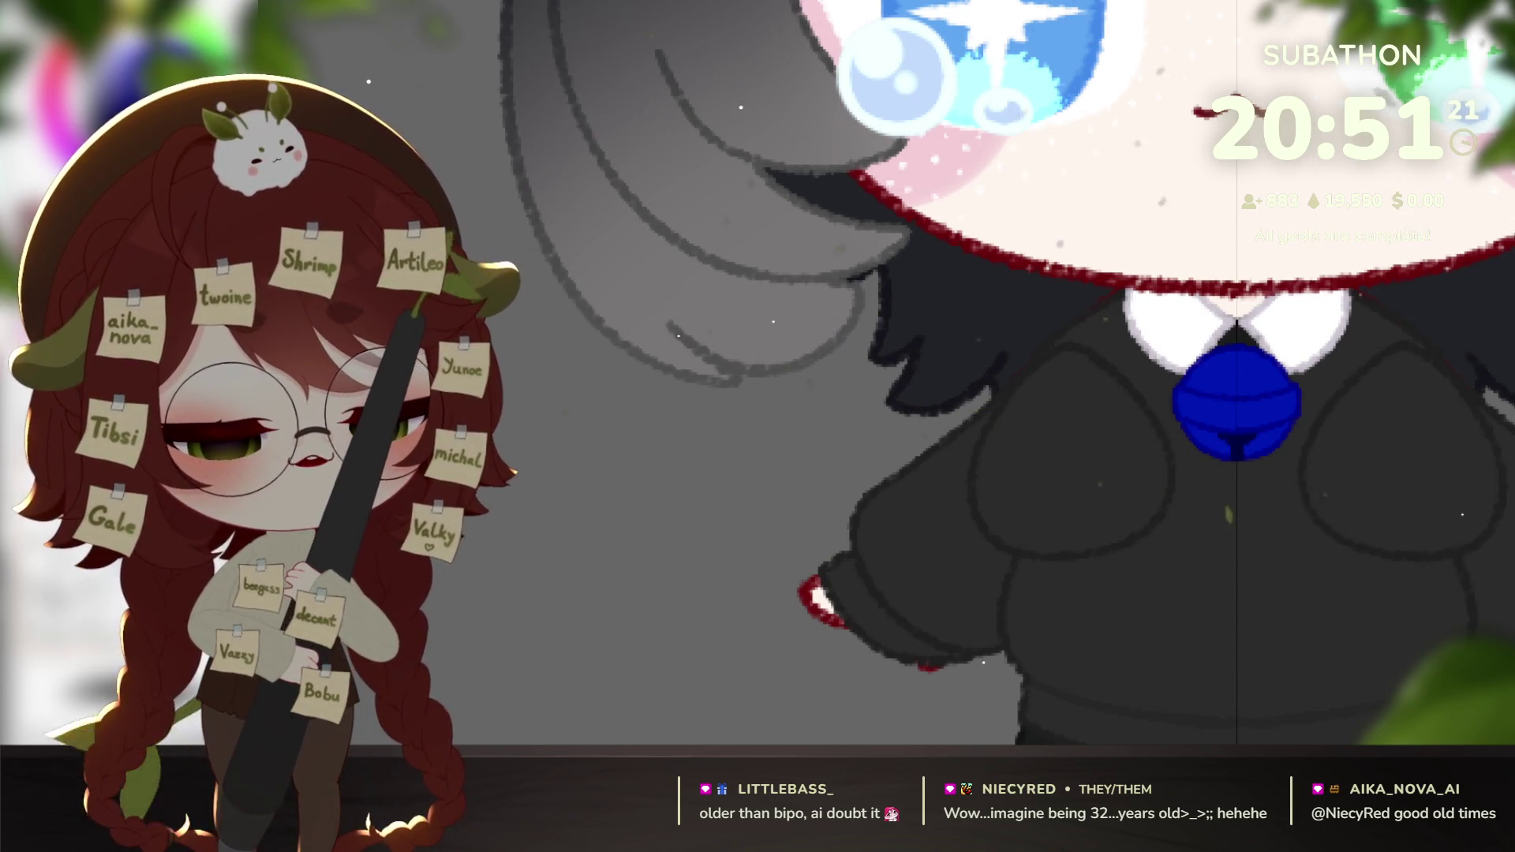
drag(963, 338, 1513, 568)
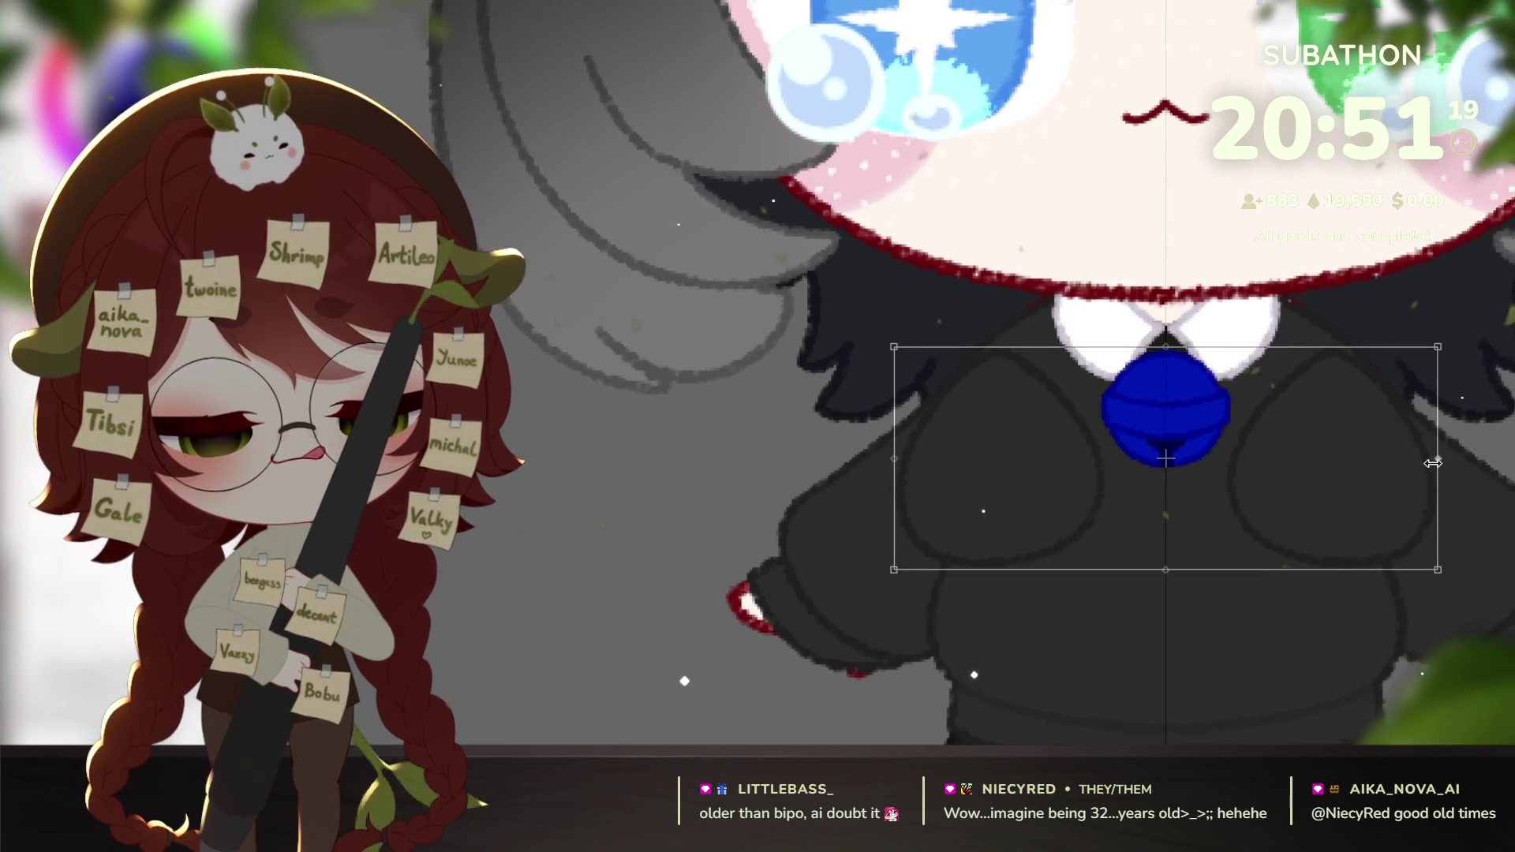
Widen the selected body area slightly, apply the transform, and pan toward the chest.
drag(1435, 463, 1450, 463)
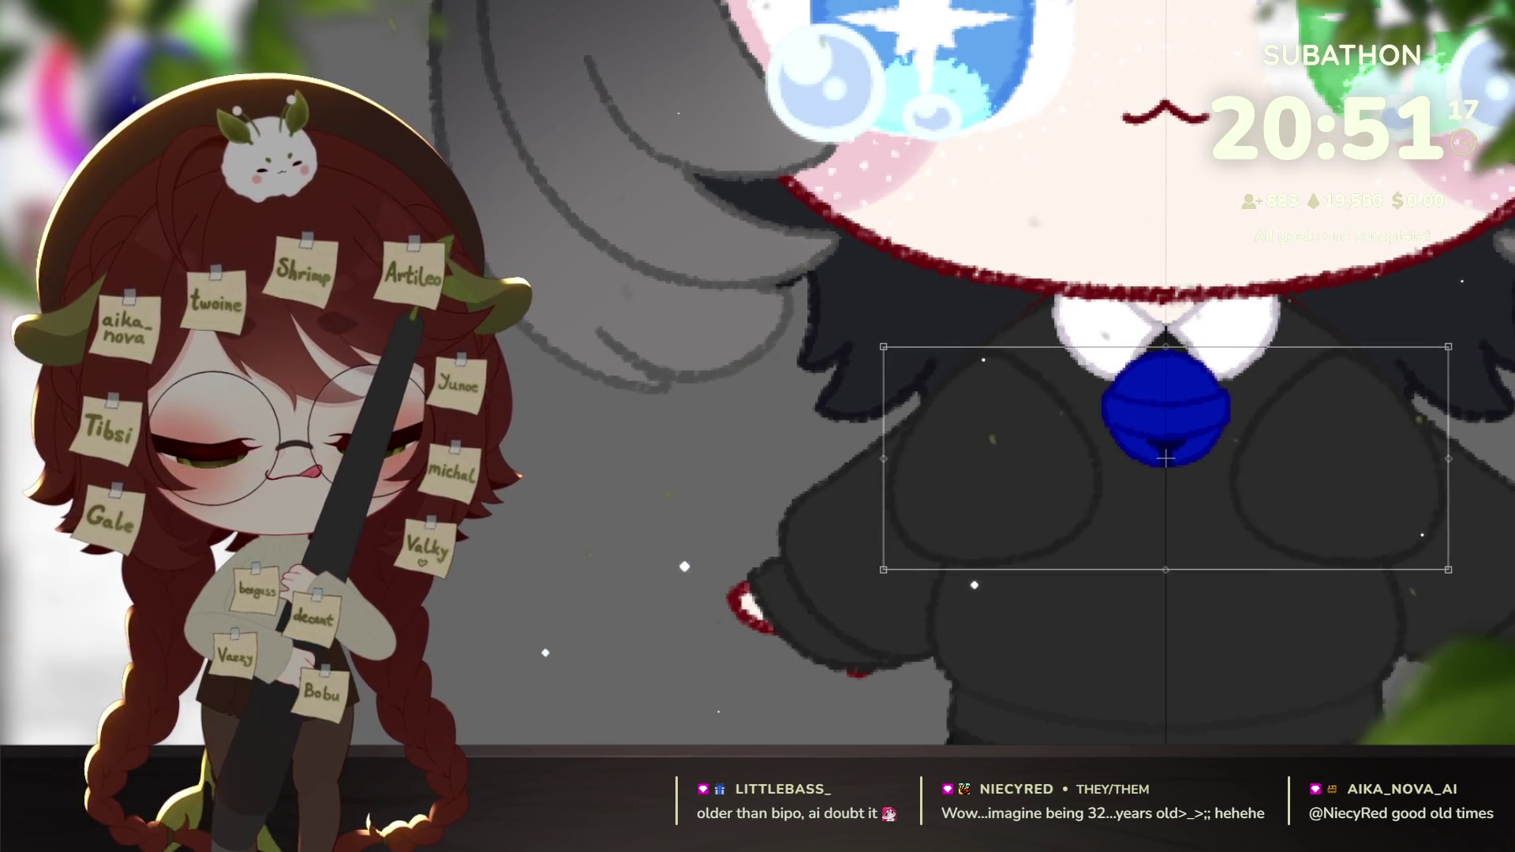
key(Return)
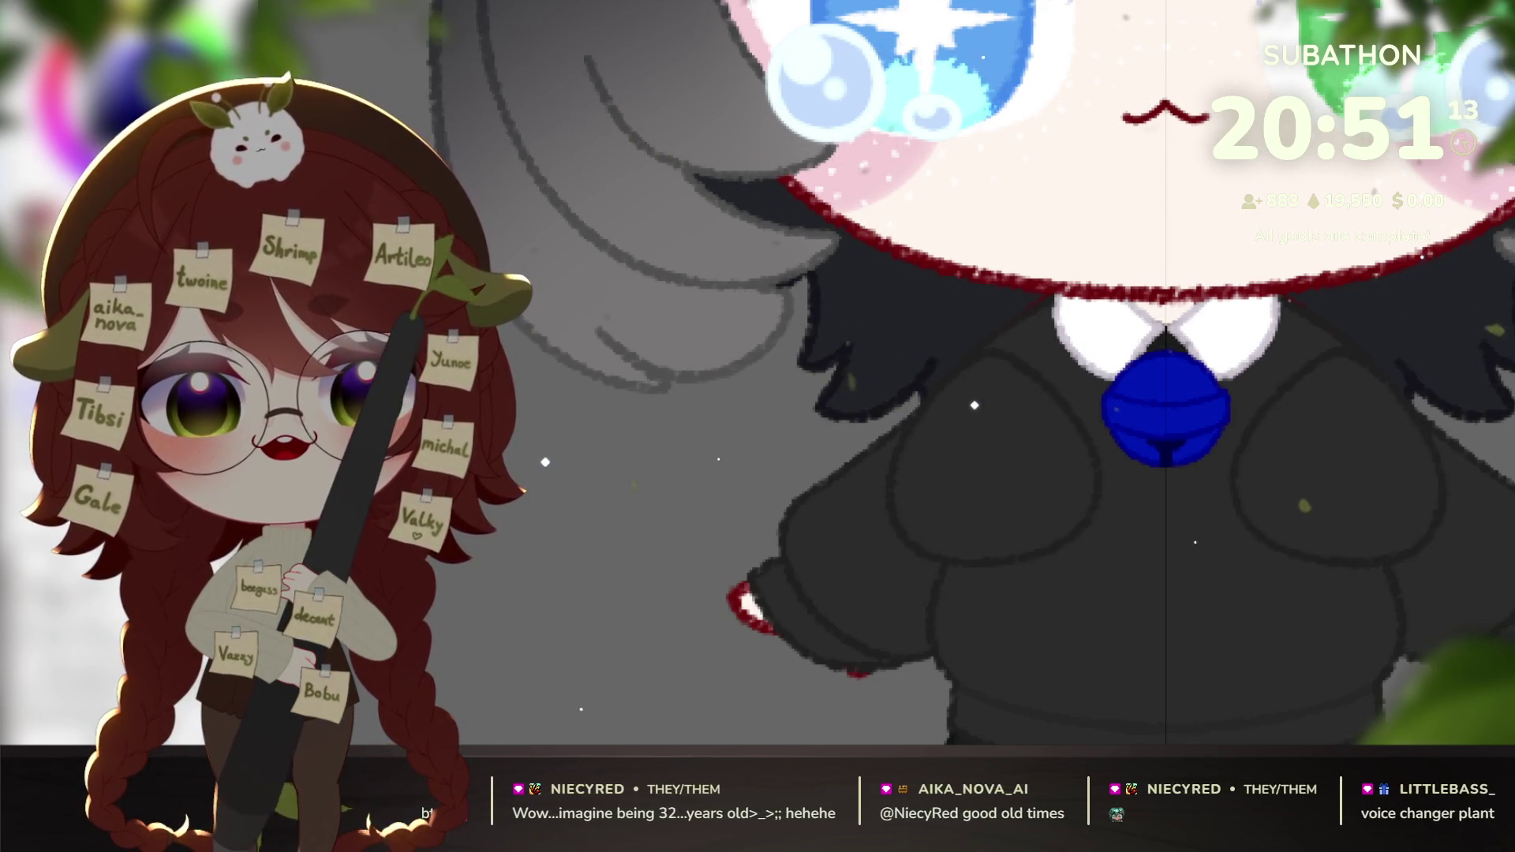
drag(1306, 582, 1374, 577)
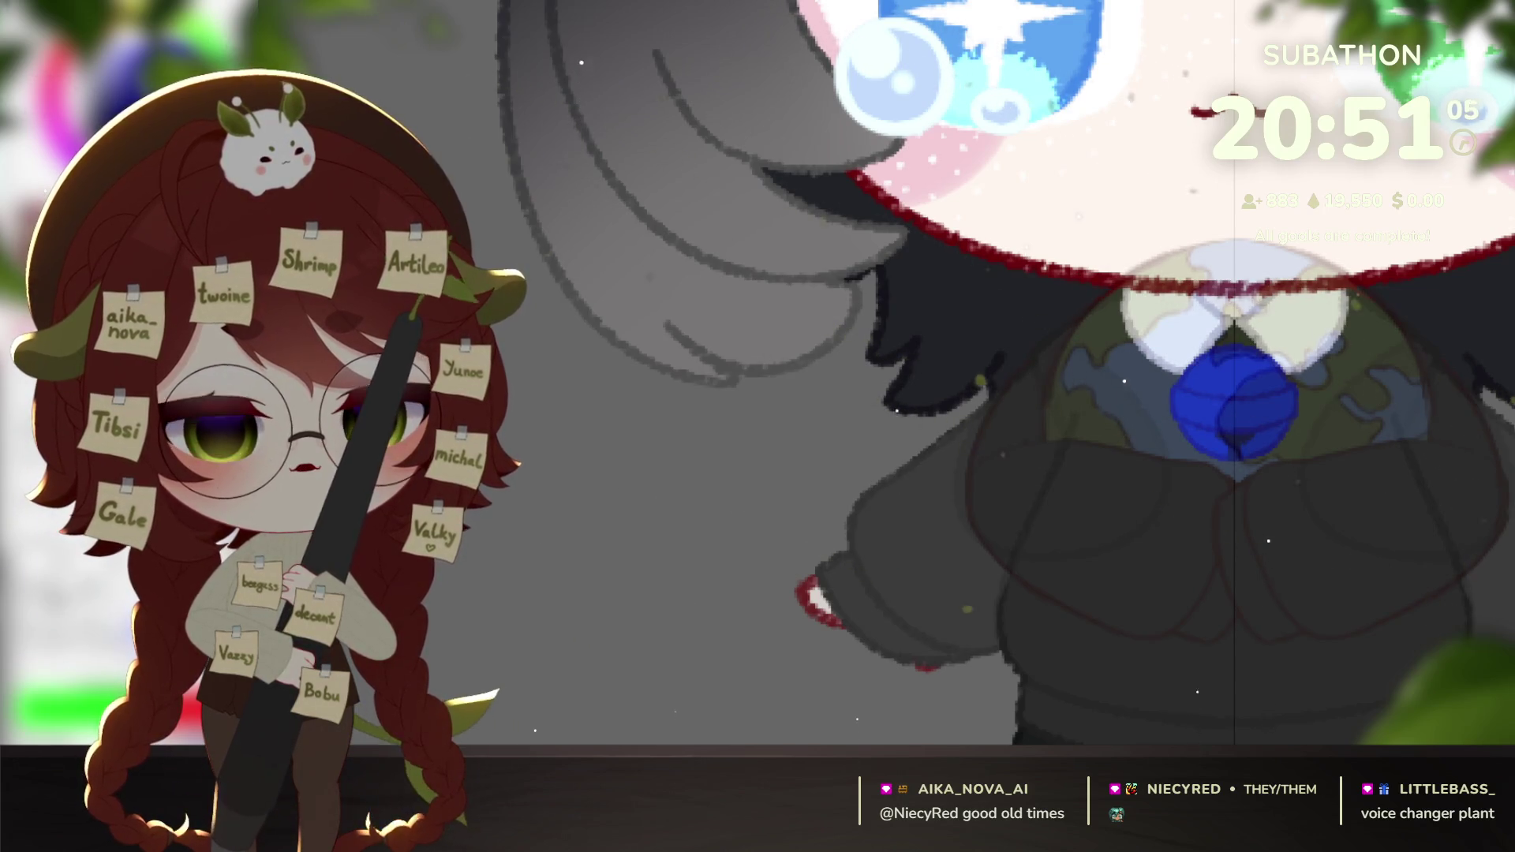
After undoing outlines around the bell, draw a dark-red loop outlining the arm below the bell.
scroll(934, 442, up, 3)
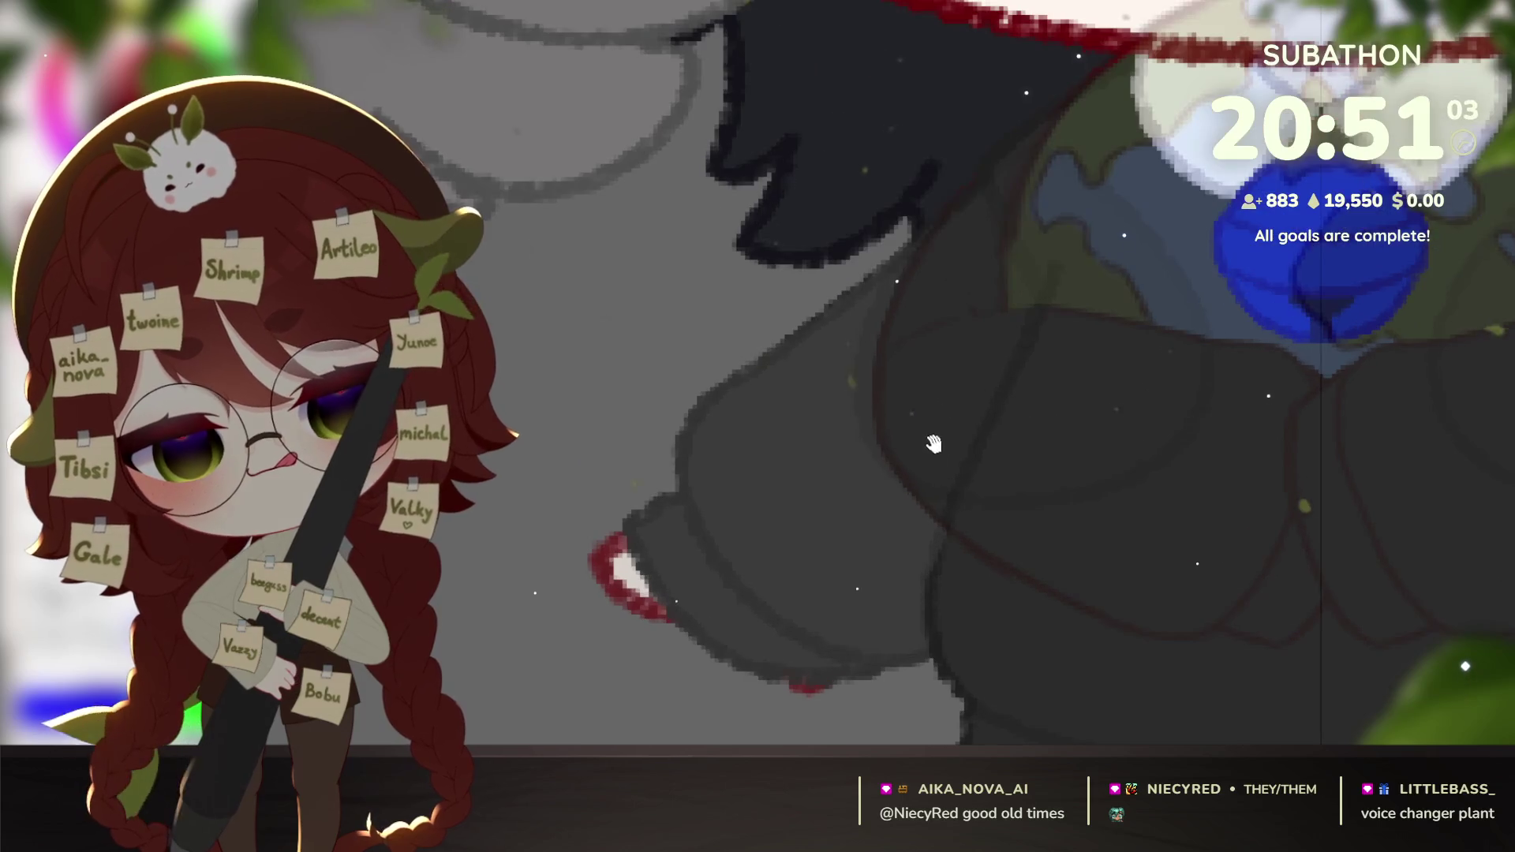
mouse_move(861, 361)
mouse_down()
mouse_move(873, 443)
mouse_move(966, 548)
mouse_up()
mouse_move(1026, 592)
mouse_down()
mouse_move(1181, 636)
mouse_move(1268, 582)
mouse_move(1319, 457)
mouse_move(1301, 380)
mouse_up()
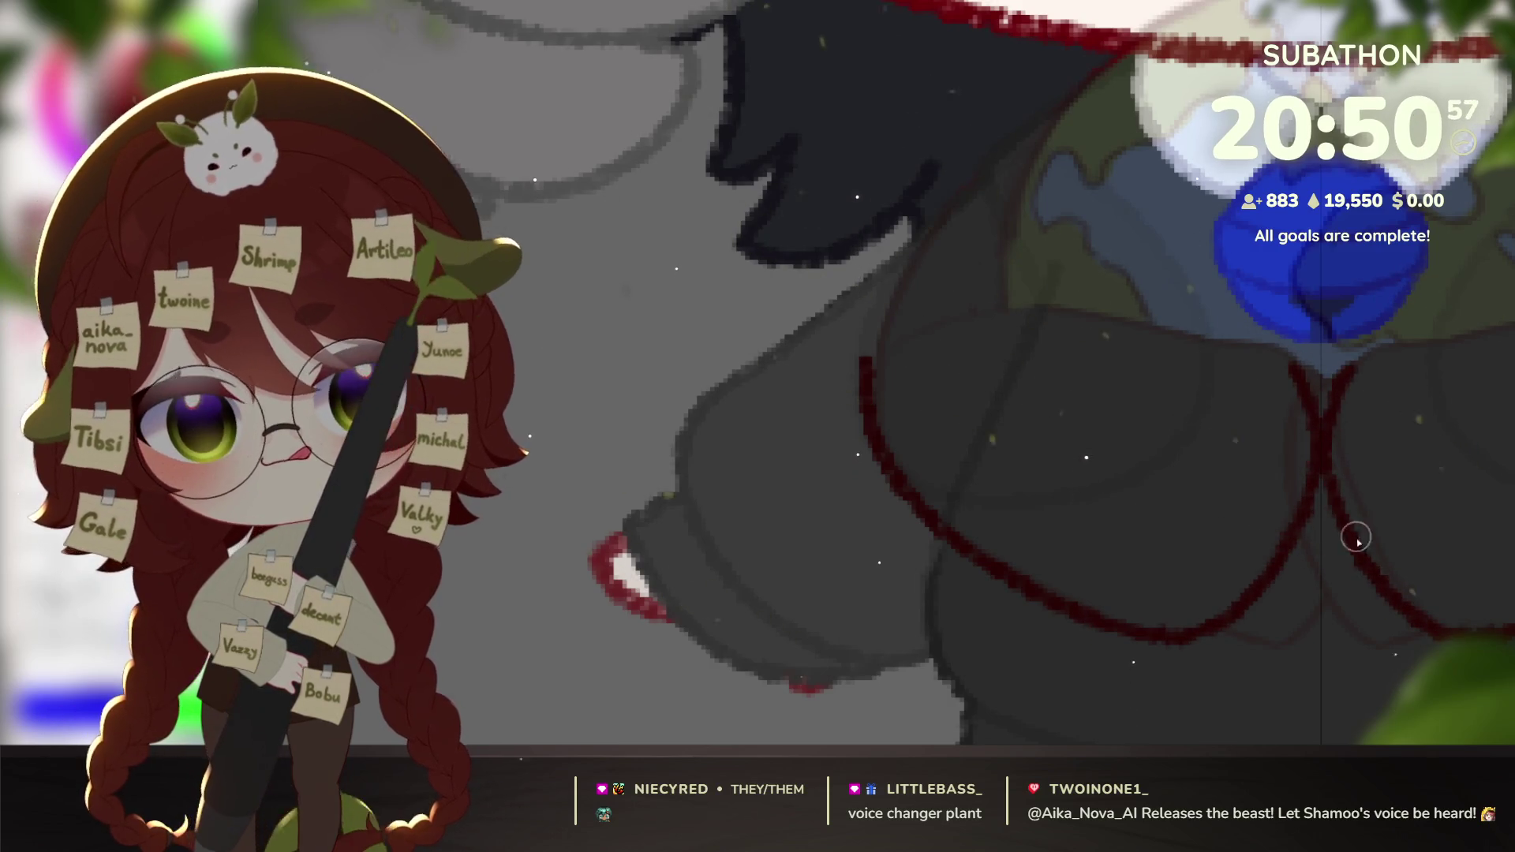
key(ctrl+z)
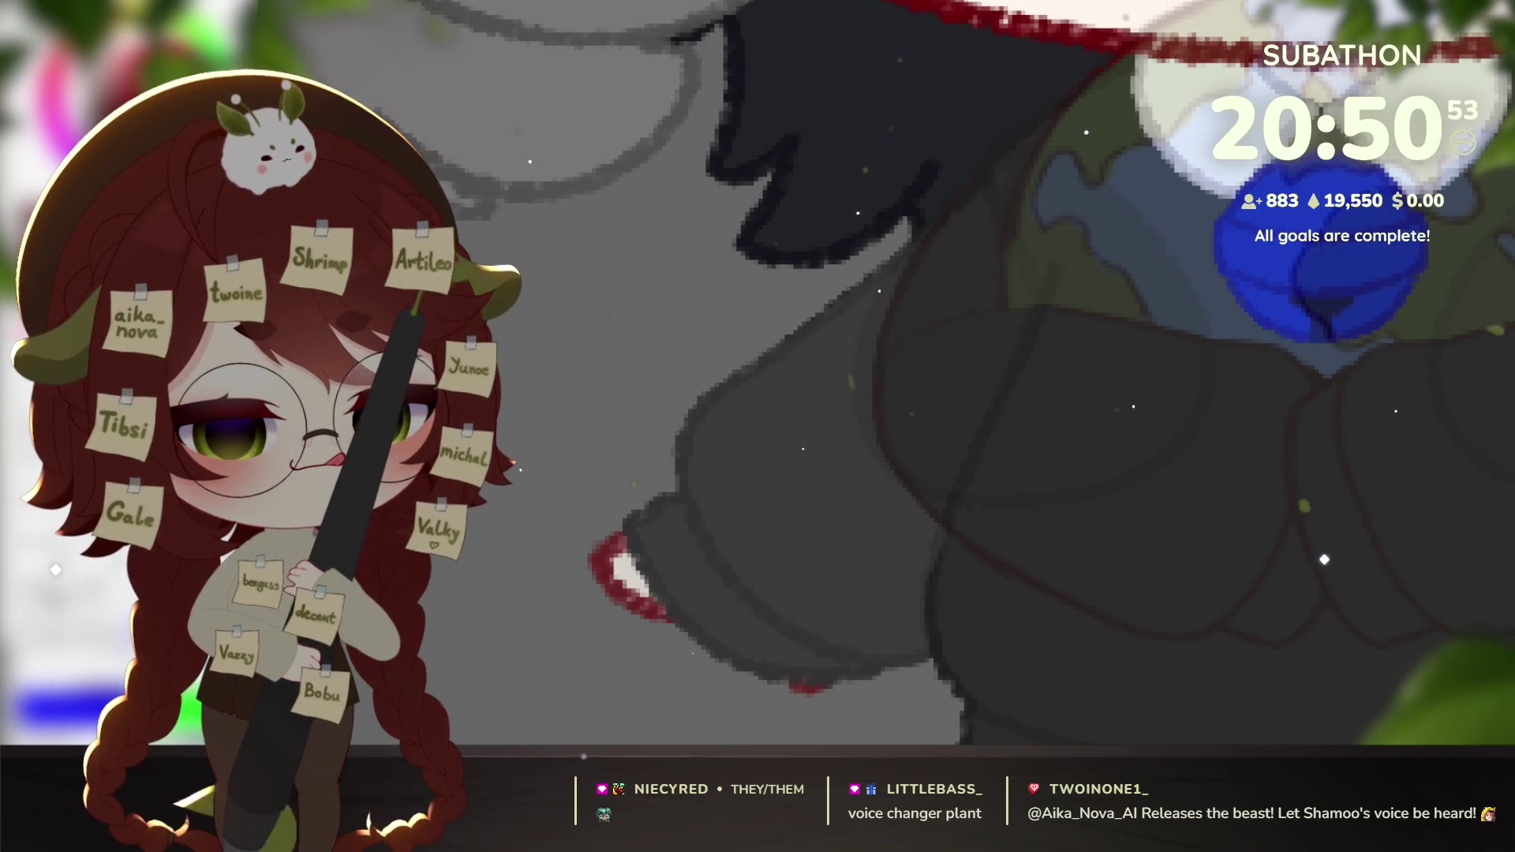
mouse_move(964, 319)
mouse_down()
mouse_move(910, 340)
mouse_move(1103, 321)
mouse_move(1247, 348)
mouse_move(1306, 383)
mouse_move(1290, 516)
mouse_move(1231, 623)
mouse_move(1021, 574)
mouse_move(879, 442)
mouse_move(869, 345)
mouse_up()
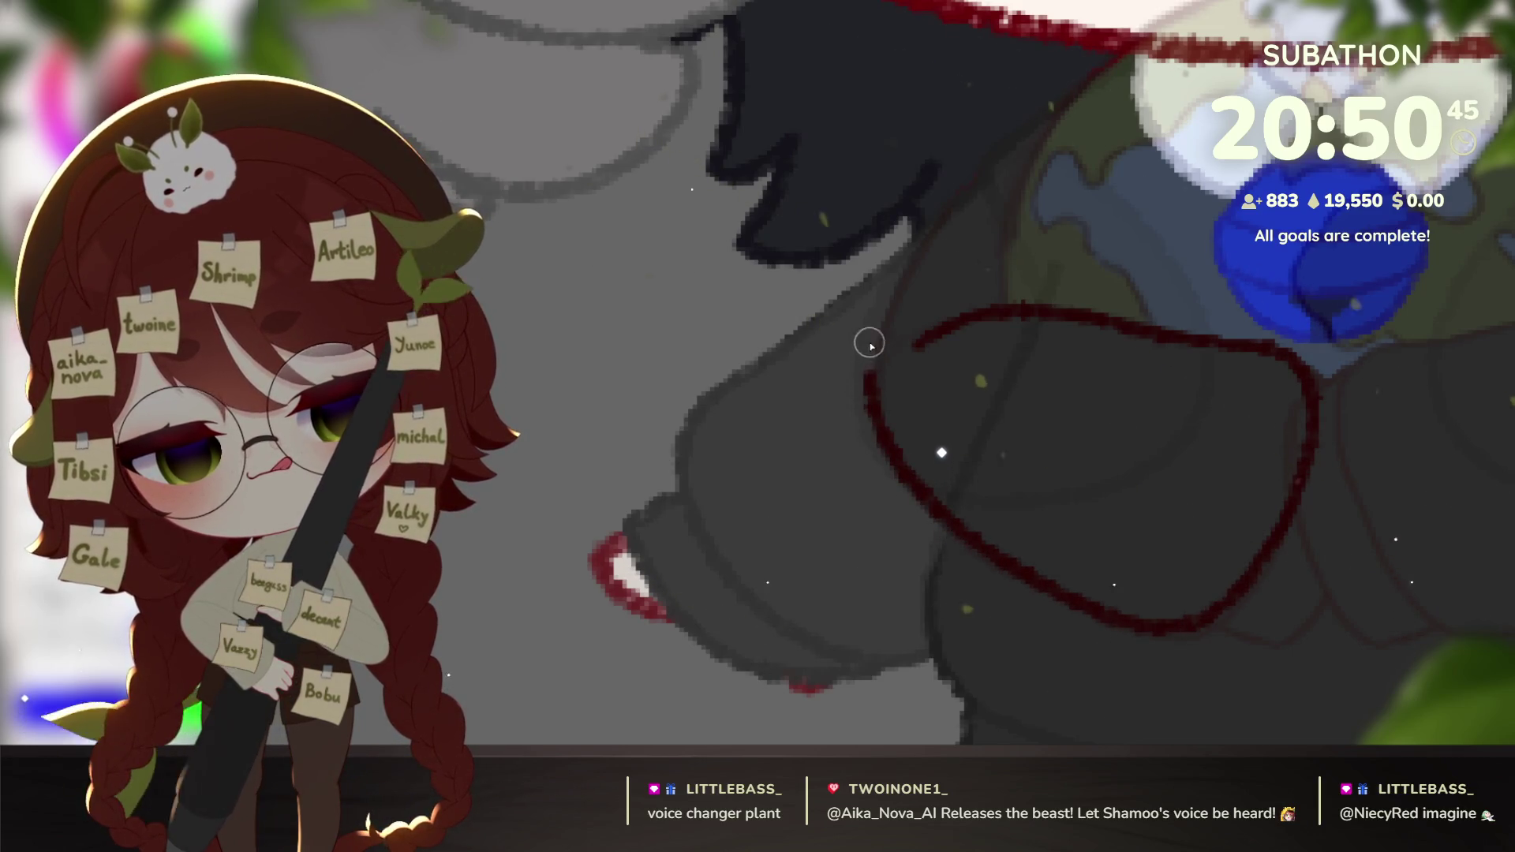
key(ctrl+z)
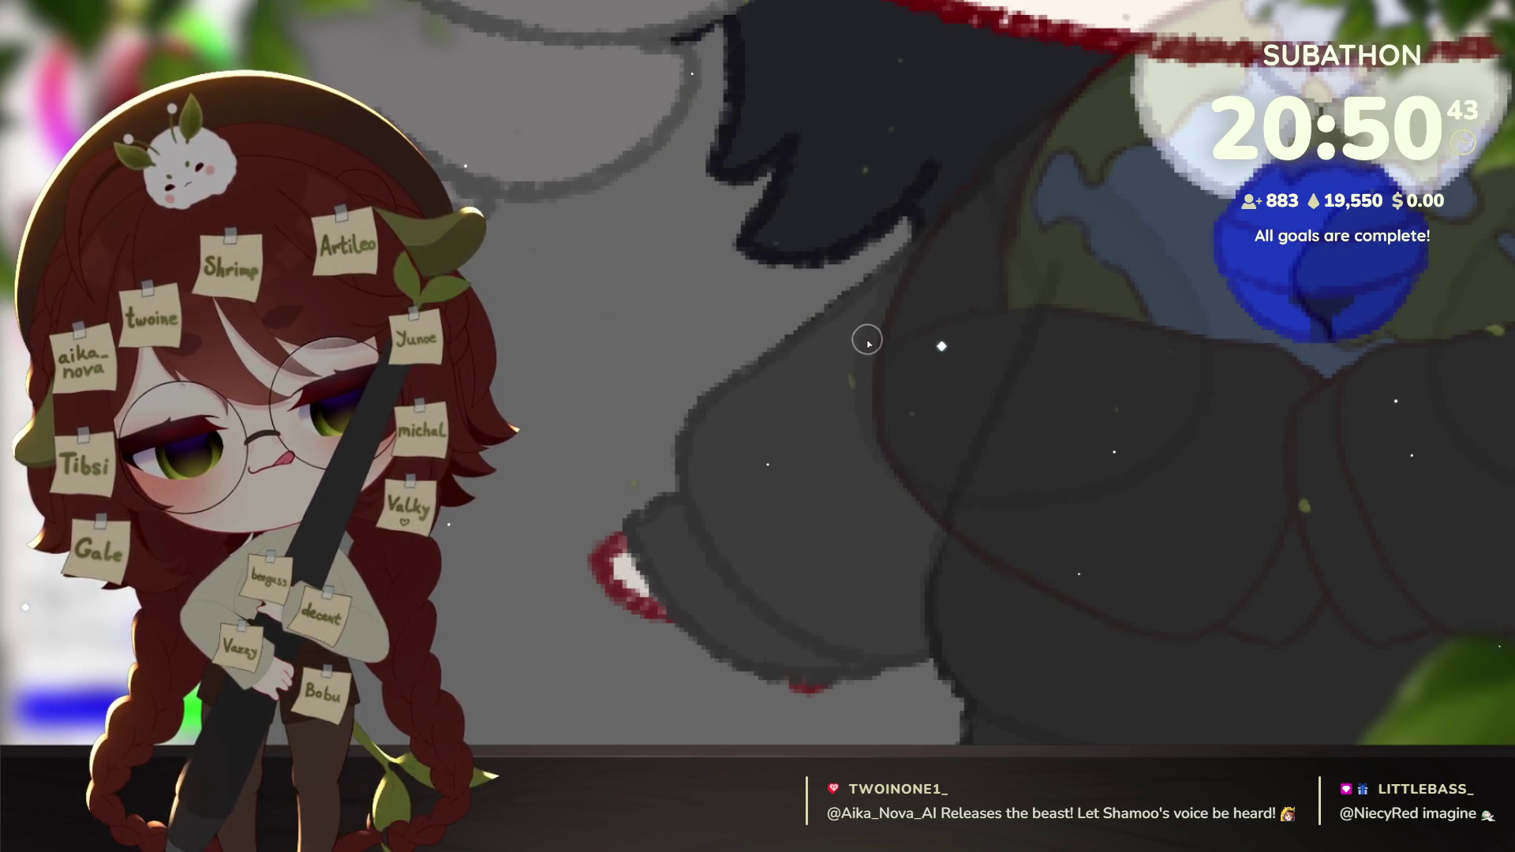
mouse_move(864, 348)
mouse_down()
mouse_move(900, 494)
mouse_move(1102, 618)
mouse_move(1238, 619)
mouse_move(1312, 479)
mouse_move(1282, 352)
mouse_move(1059, 306)
mouse_move(937, 324)
mouse_up()
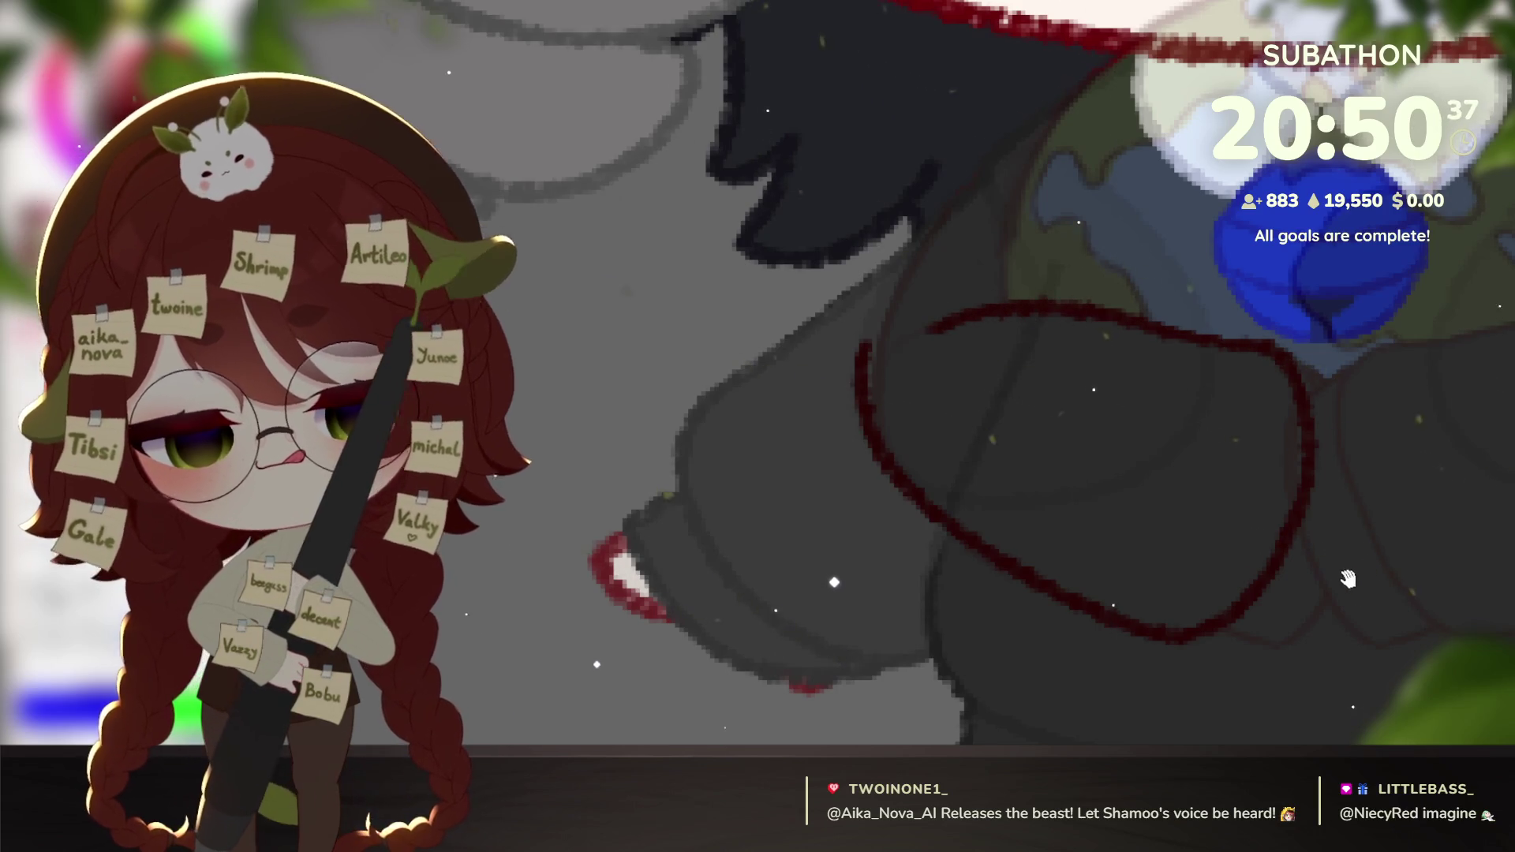
Use an inverted Quick Mask to select the oval, then clear the selection.
drag(1353, 581, 1286, 569)
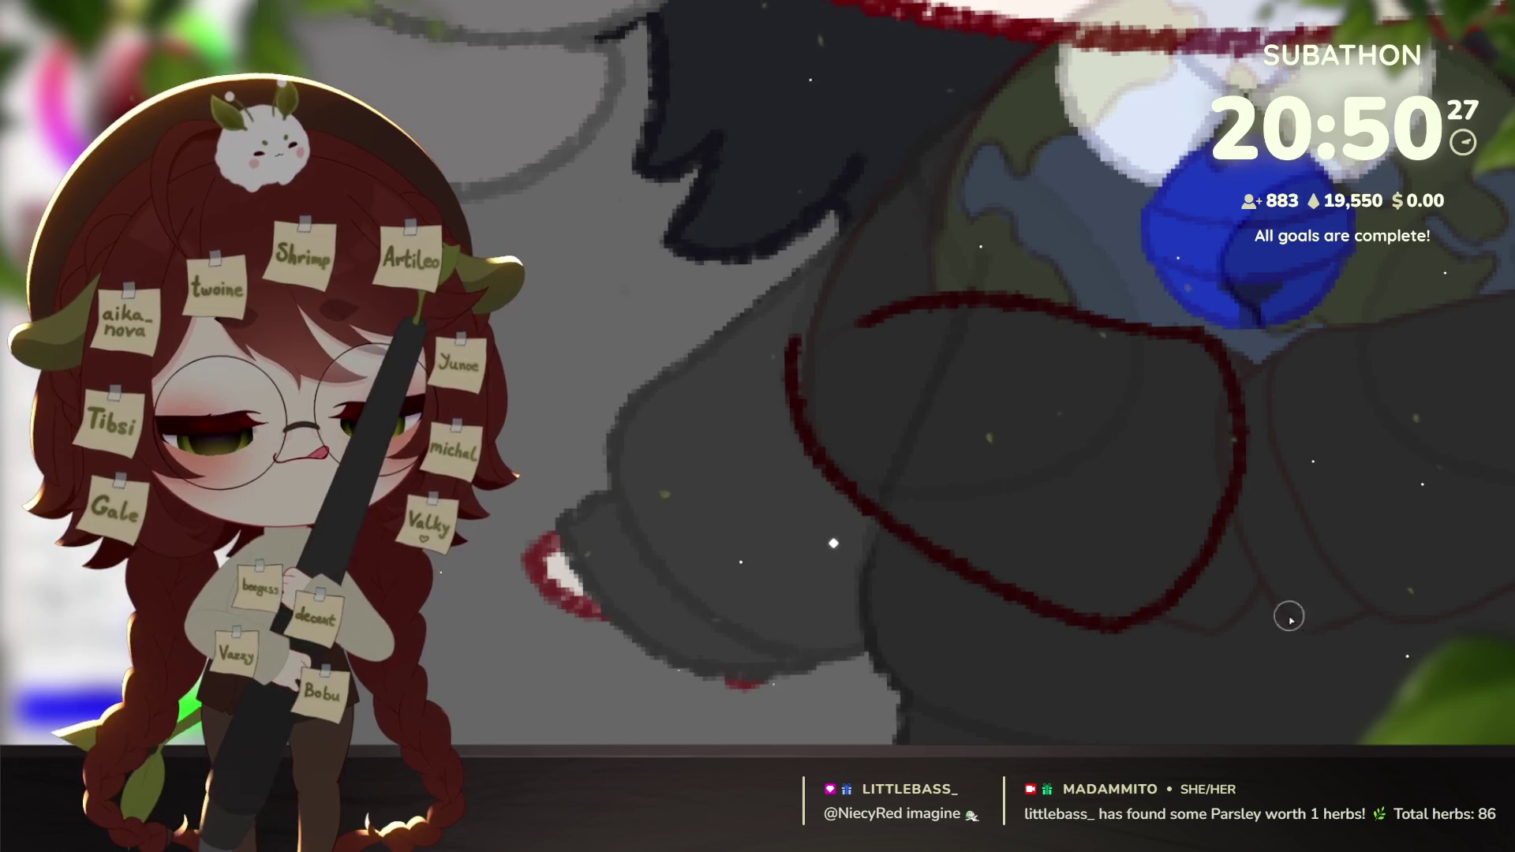
scroll(1106, 491, up, 2)
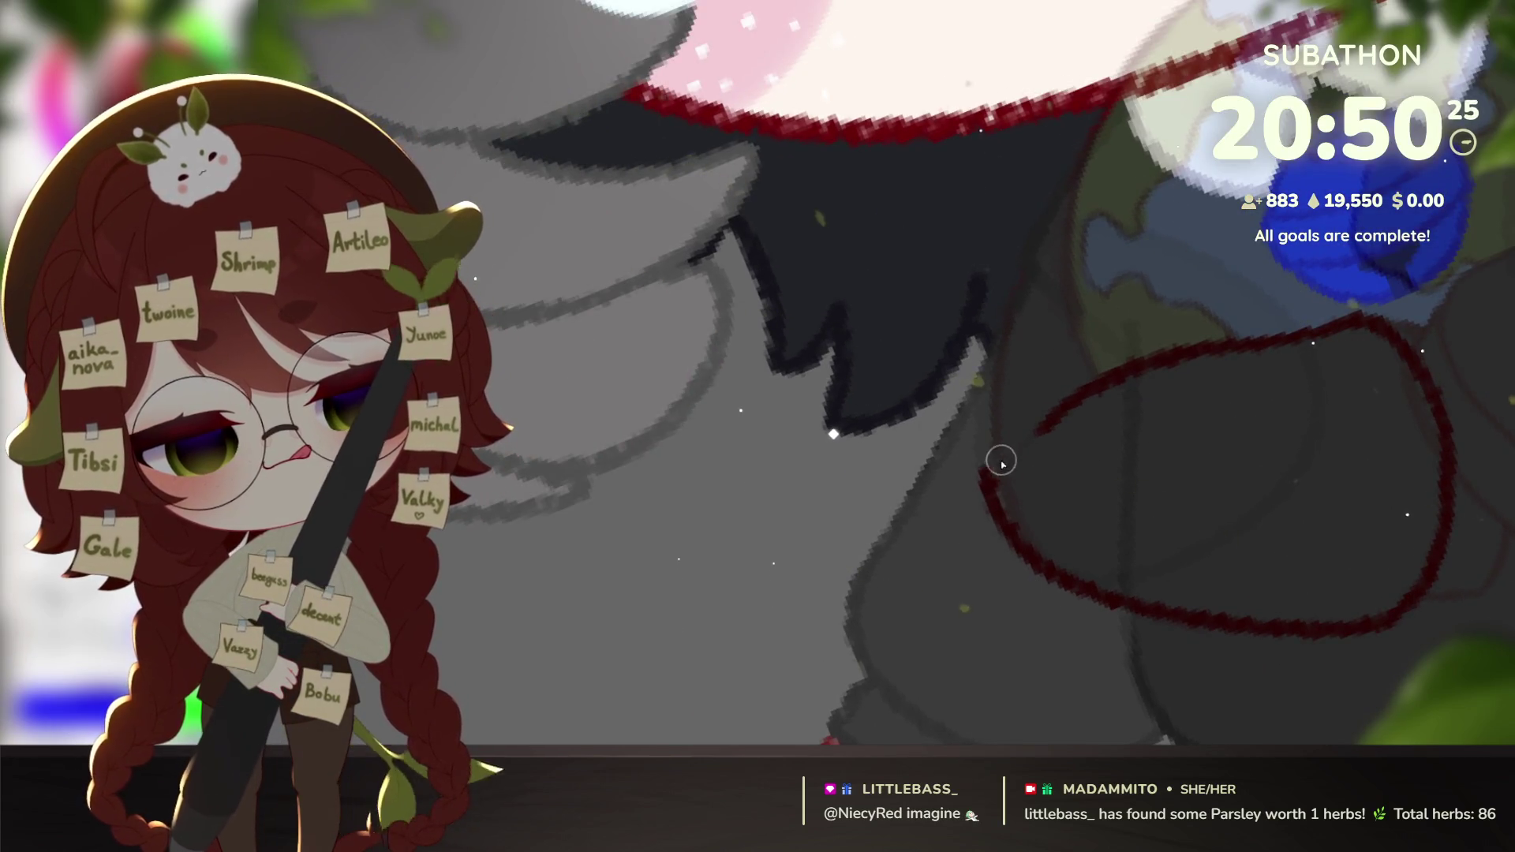
click(1119, 260)
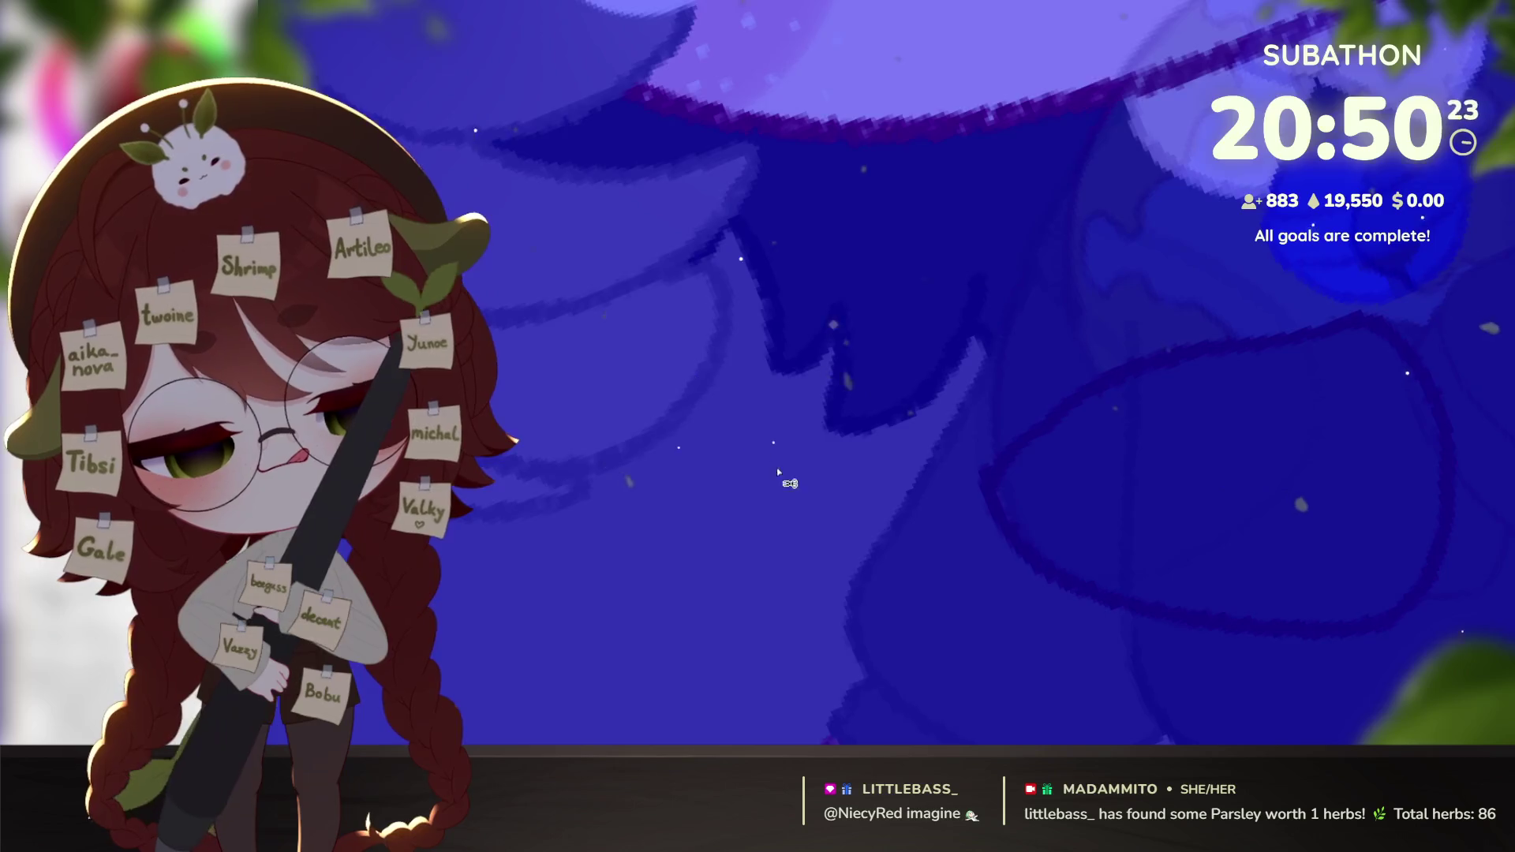
key(ctrl+shift+i)
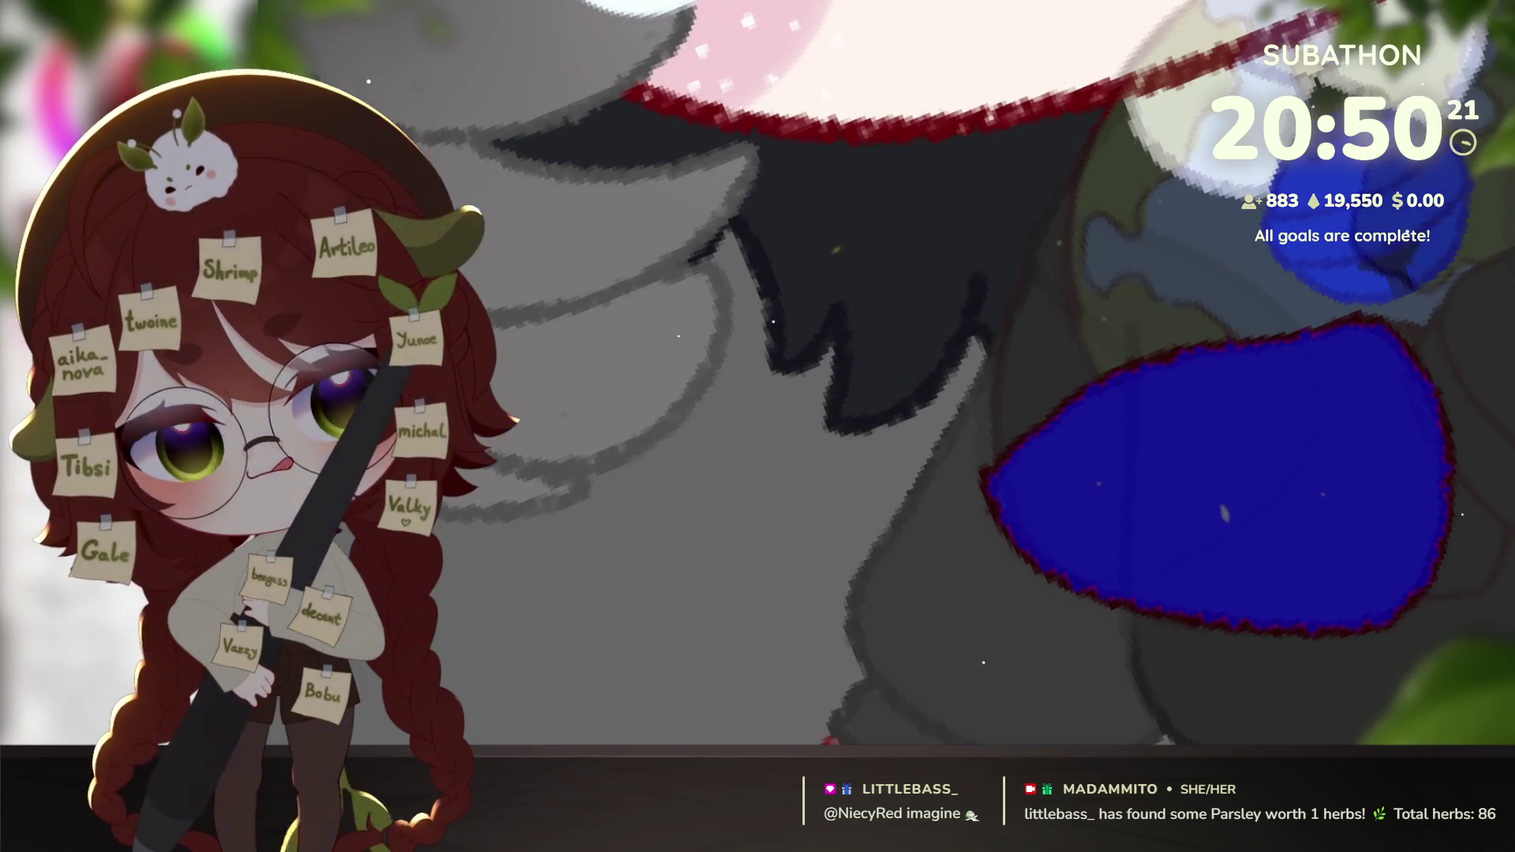
key(q)
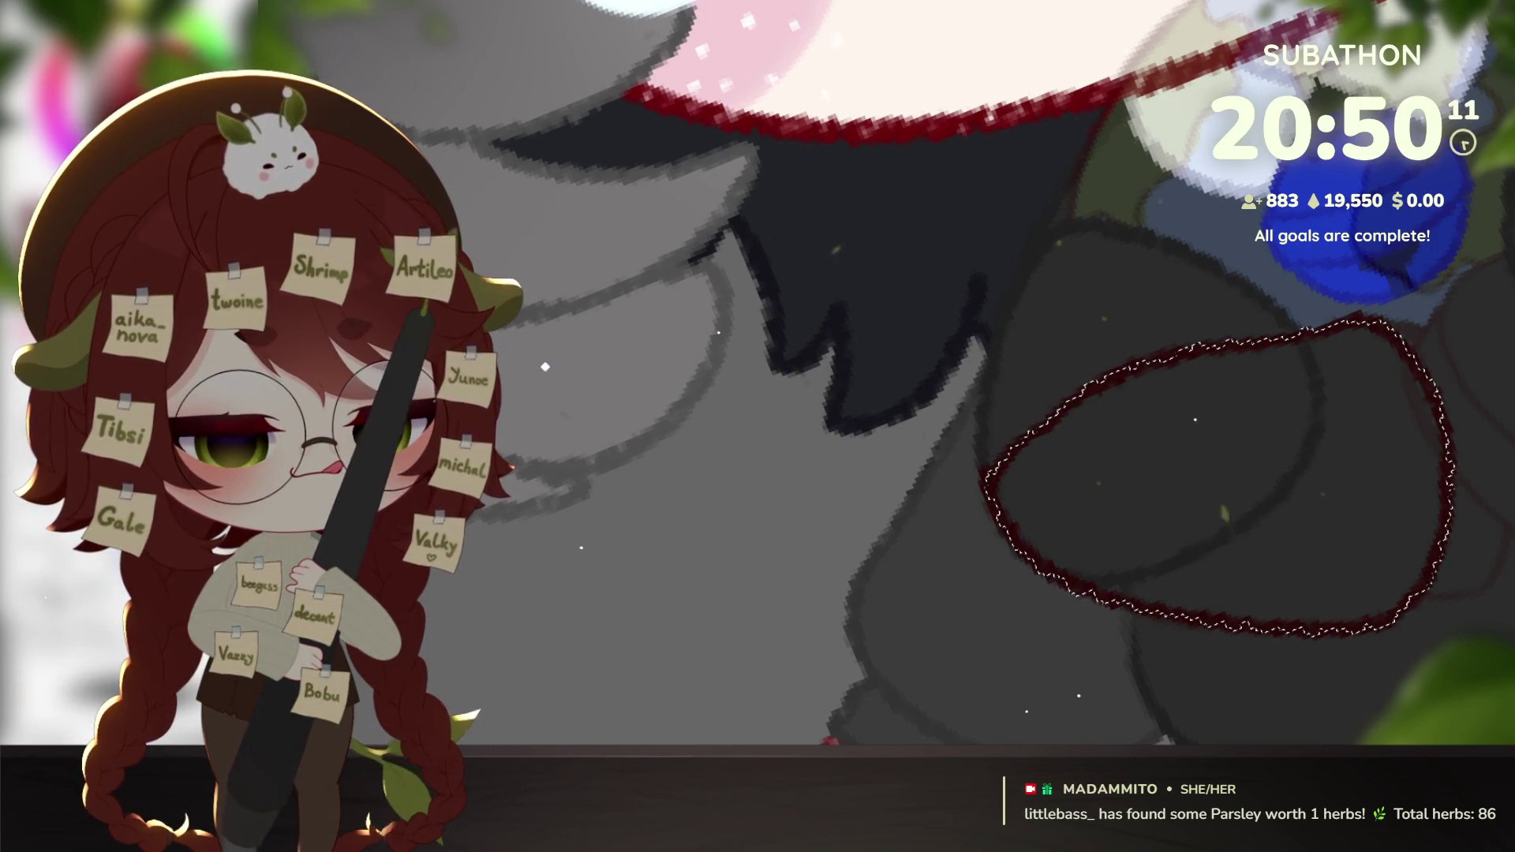
key(ctrl+d)
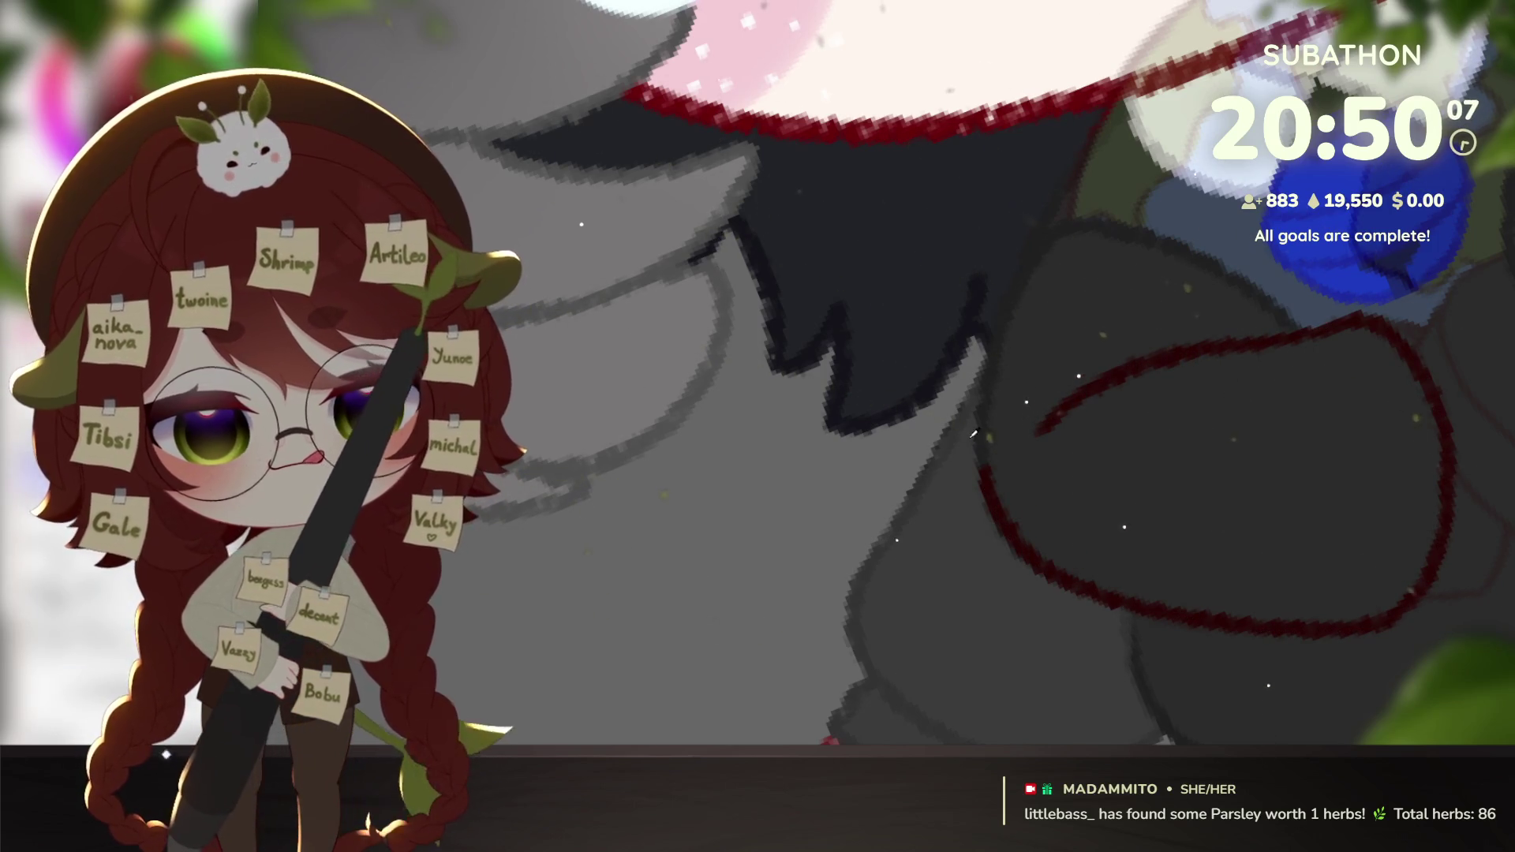
scroll(1353, 490, down, 5)
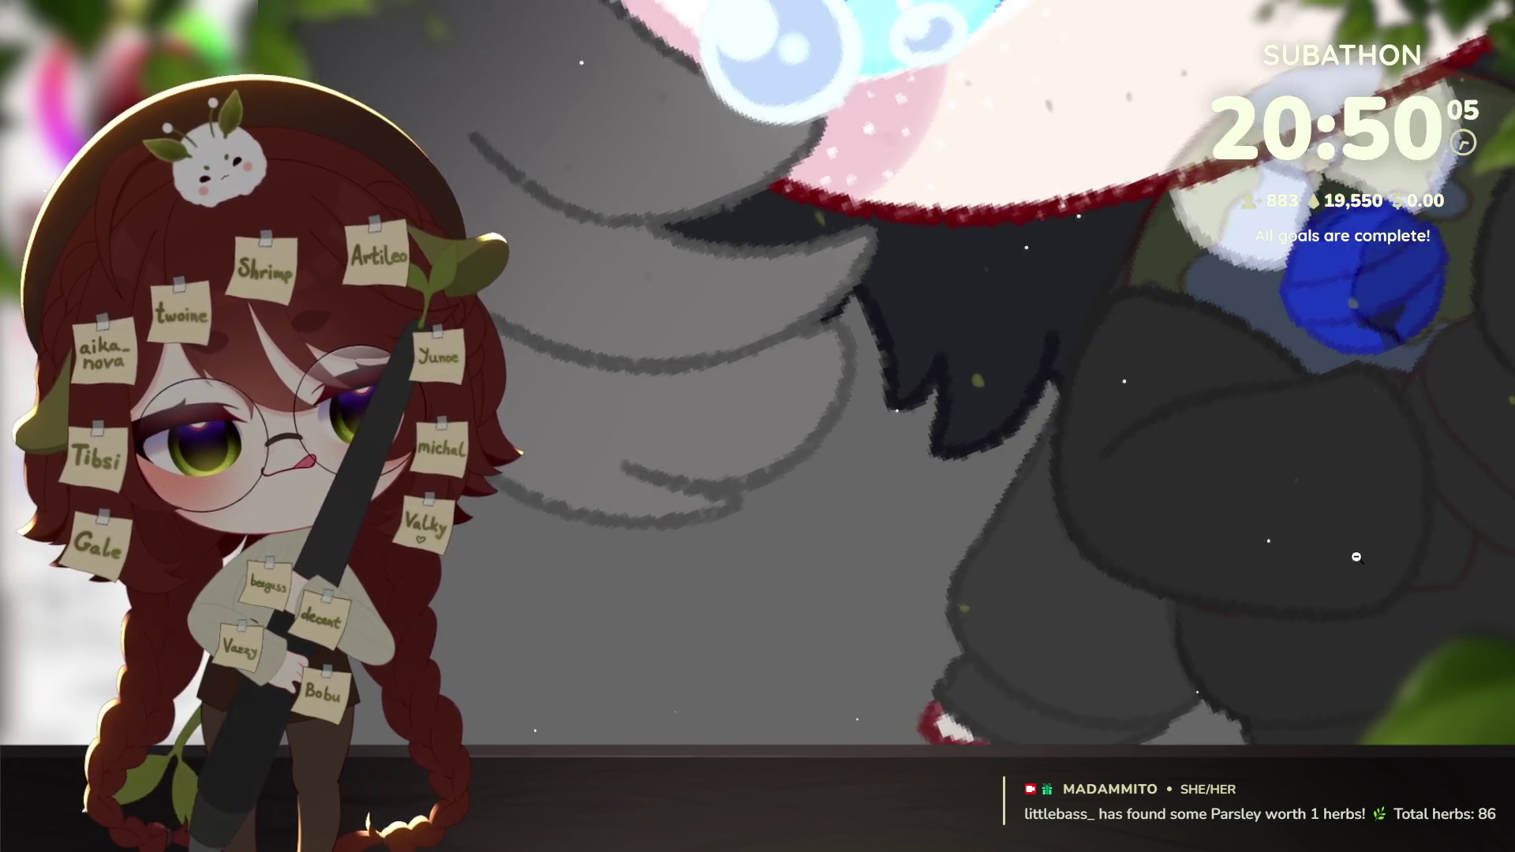
scroll(1340, 552, down, 3)
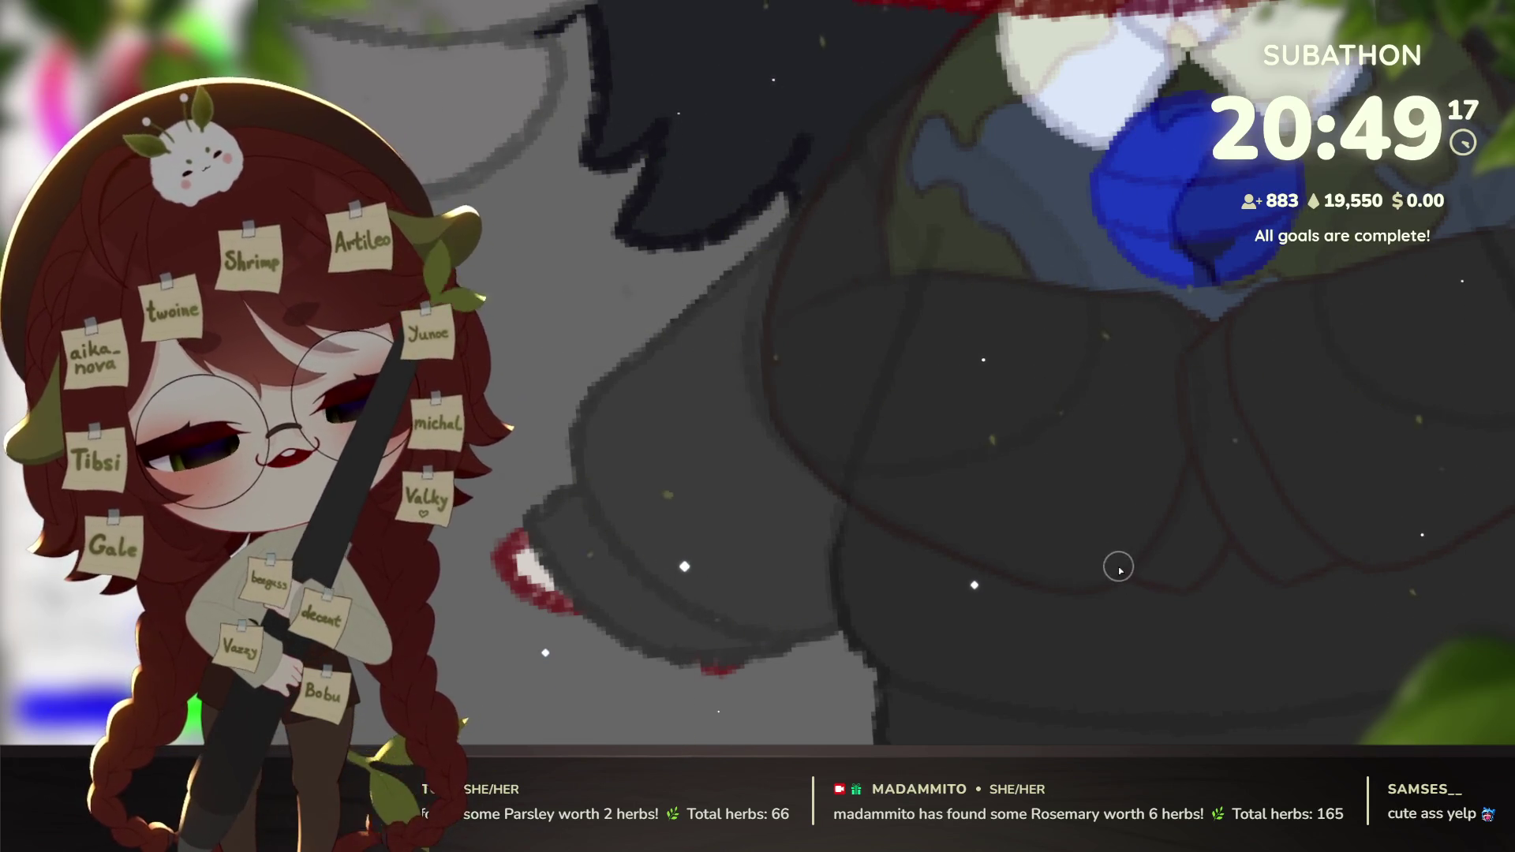
Redraw the dark-red oval outline along the arm's lower edge.
drag(1077, 550, 1179, 588)
key(ctrl+z)
mouse_move(1076, 541)
mouse_down()
mouse_move(1184, 589)
mouse_move(1247, 494)
mouse_move(1235, 348)
mouse_move(1146, 303)
mouse_move(1054, 409)
mouse_move(1070, 528)
mouse_move(1156, 551)
mouse_up()
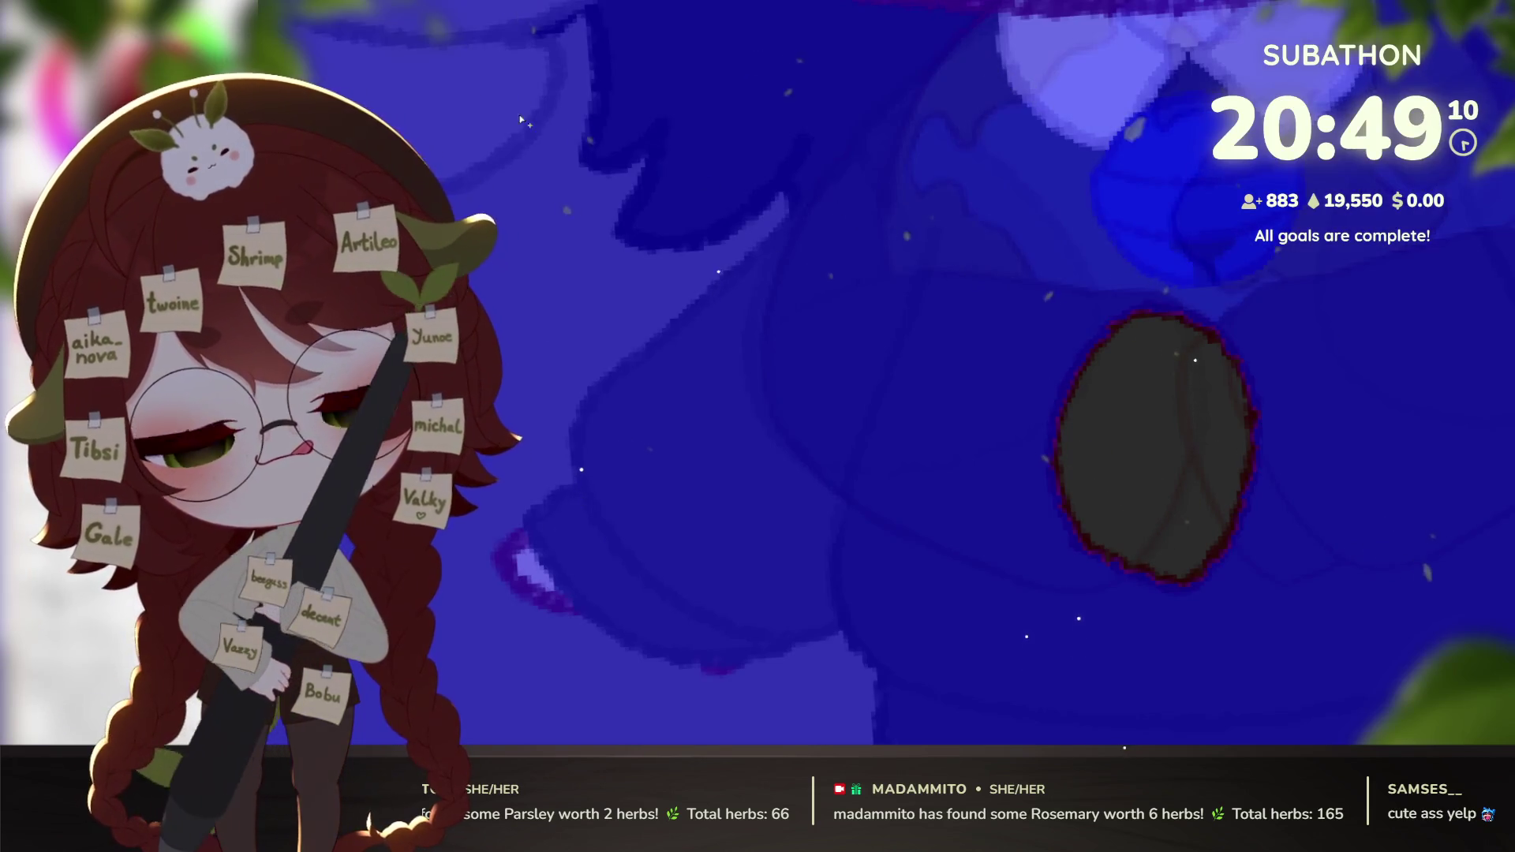
Fill the oval interior and the greyish-green patch above it with dark grey.
click(1152, 446)
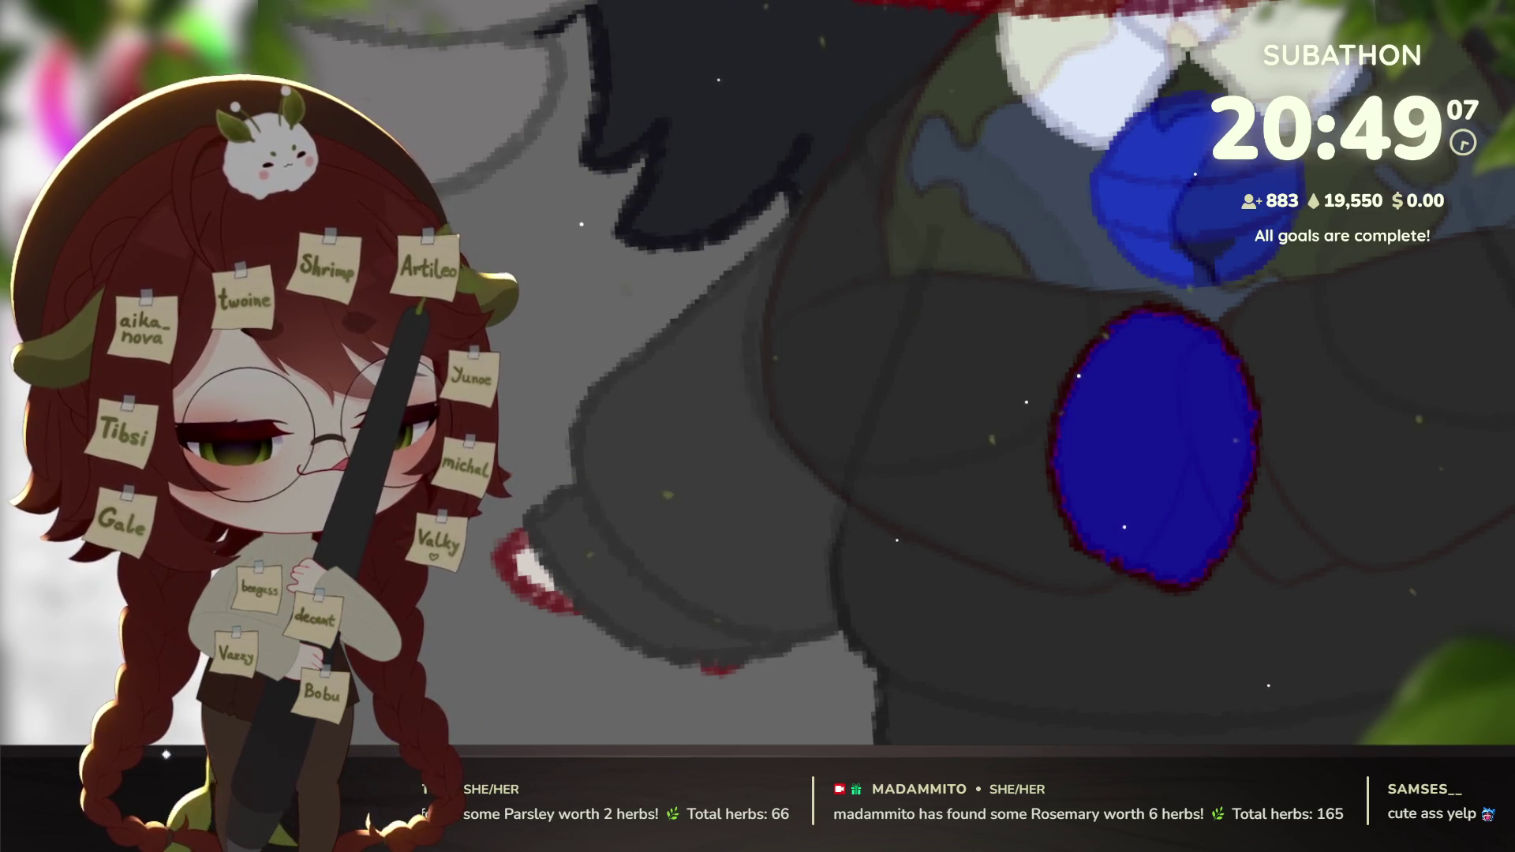
click(987, 205)
click(1123, 456)
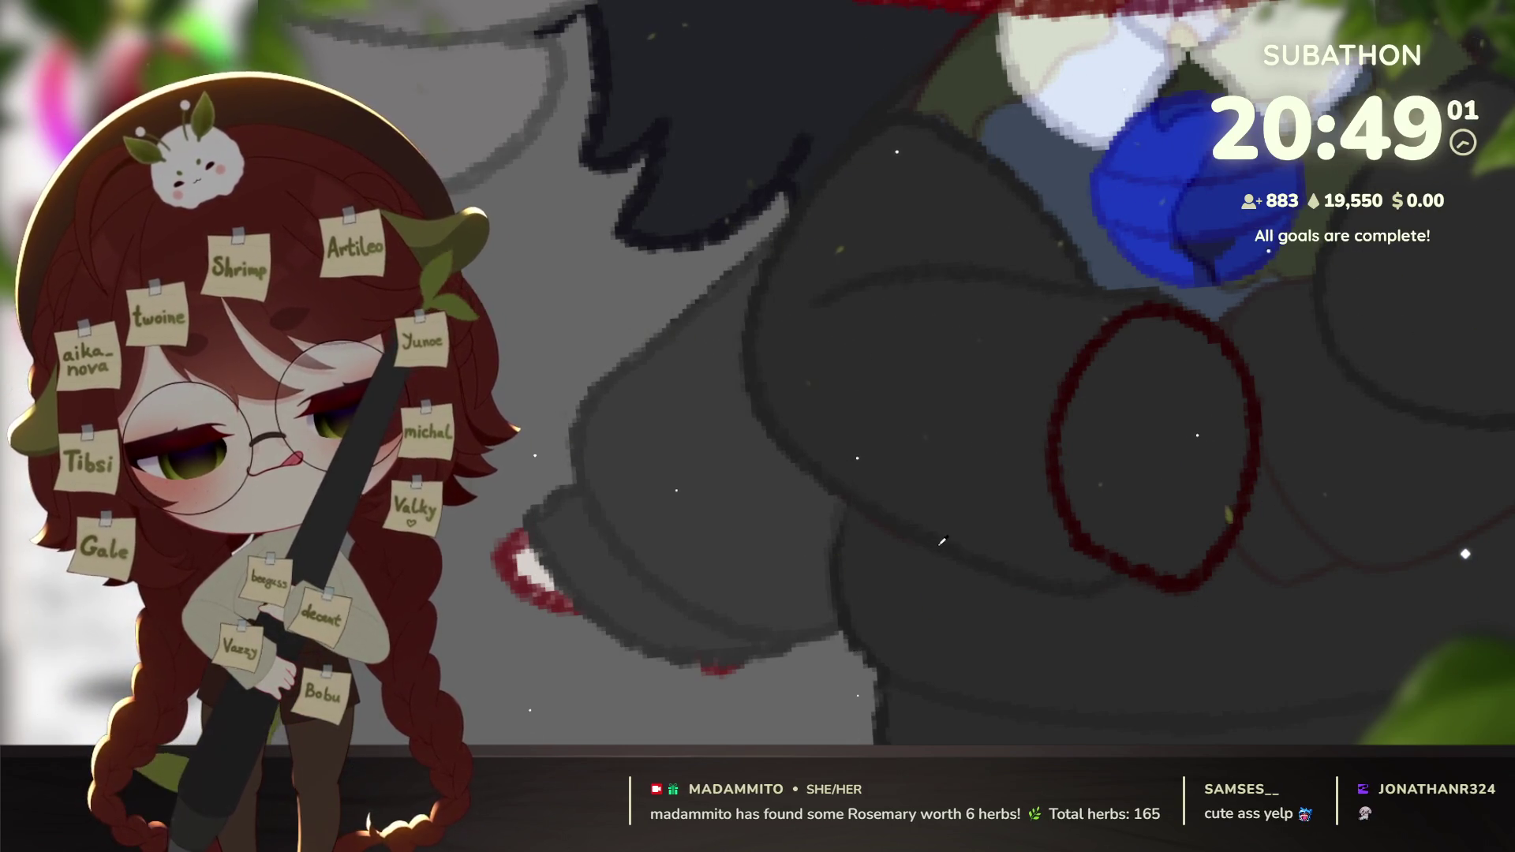
scroll(941, 553, down, 2)
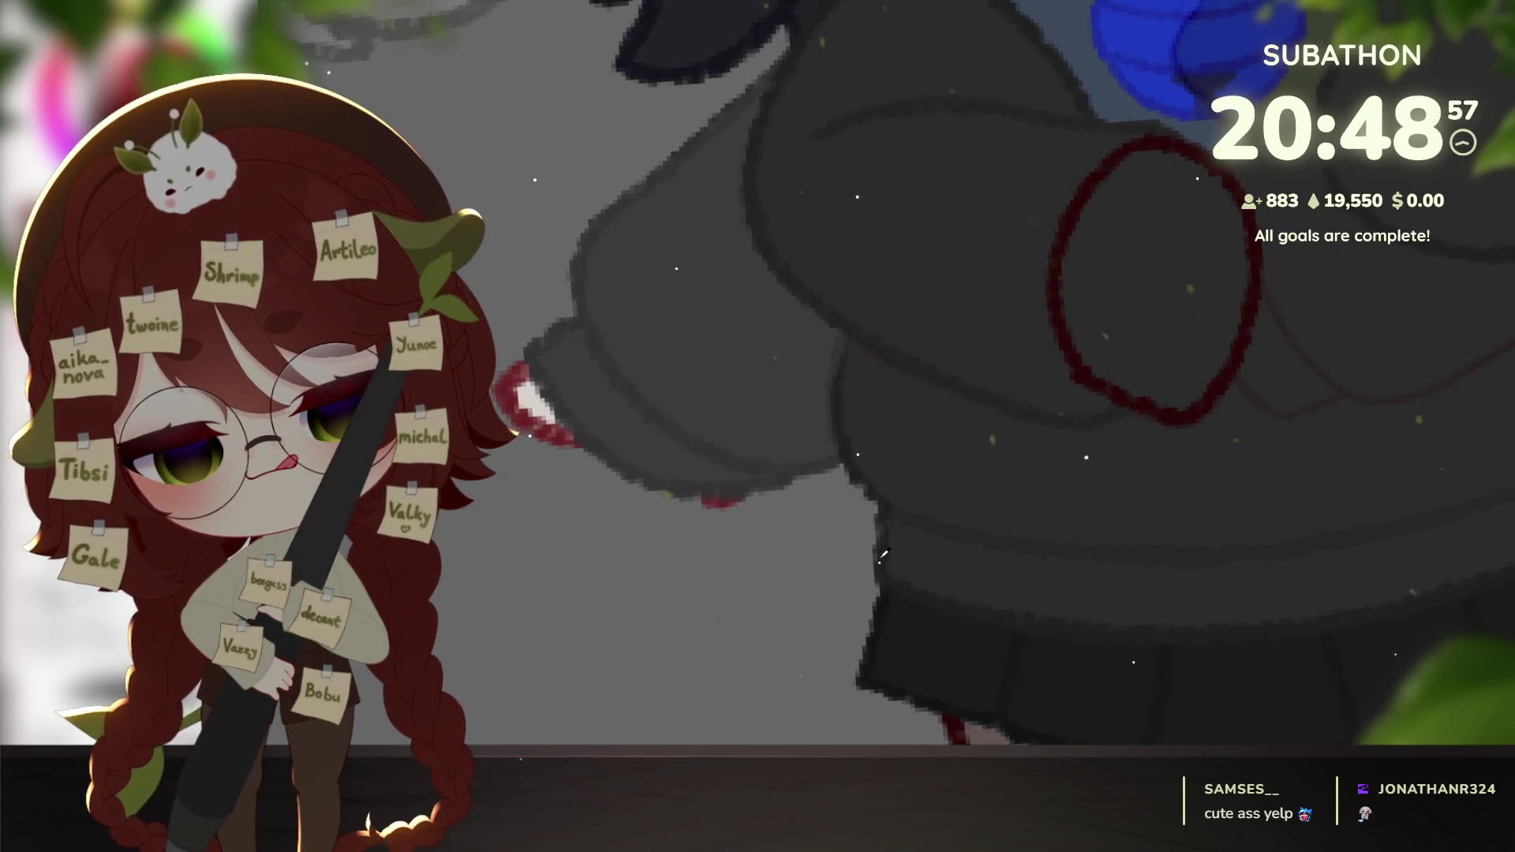
scroll(1313, 514, up, 1)
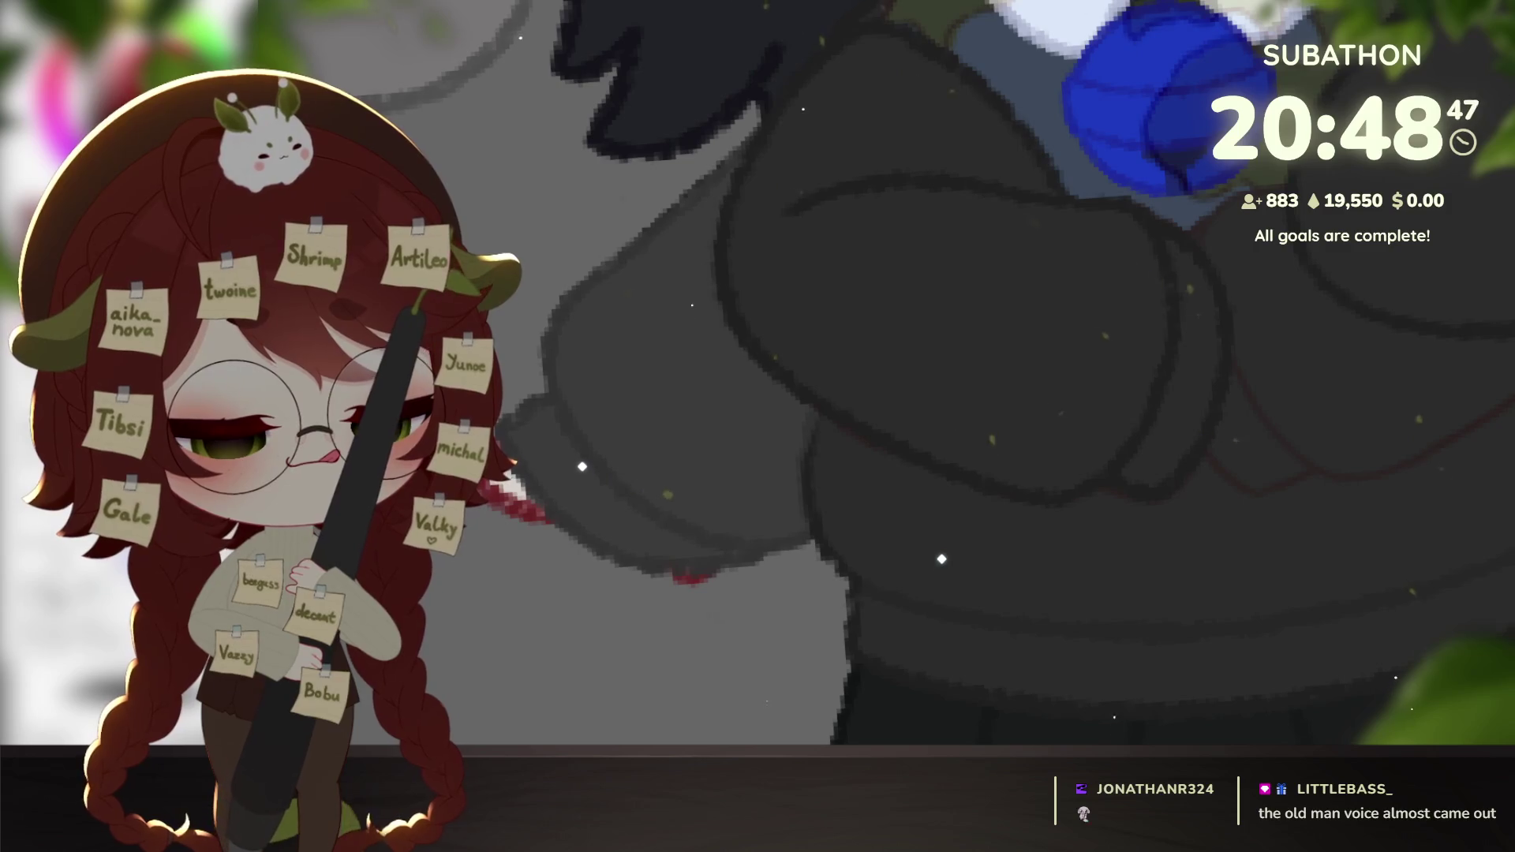
scroll(1355, 600, down, 2)
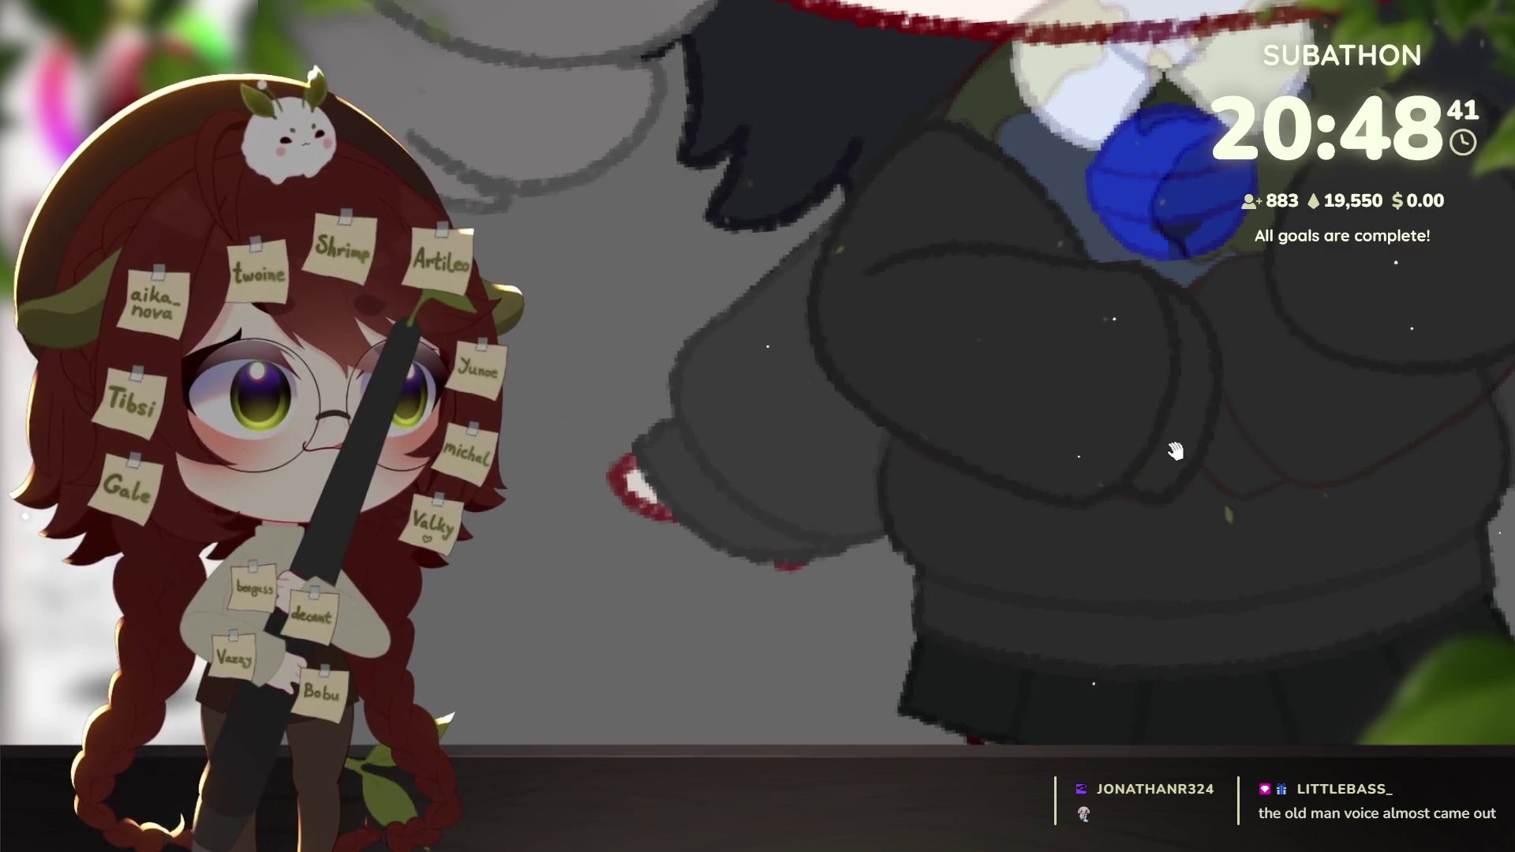
Frame the folded arms and start a free transform on them with Ctrl+T.
drag(1263, 537, 1337, 584)
scroll(1338, 584, down, 1)
scroll(1291, 651, up, 1)
scroll(1289, 651, down, 1)
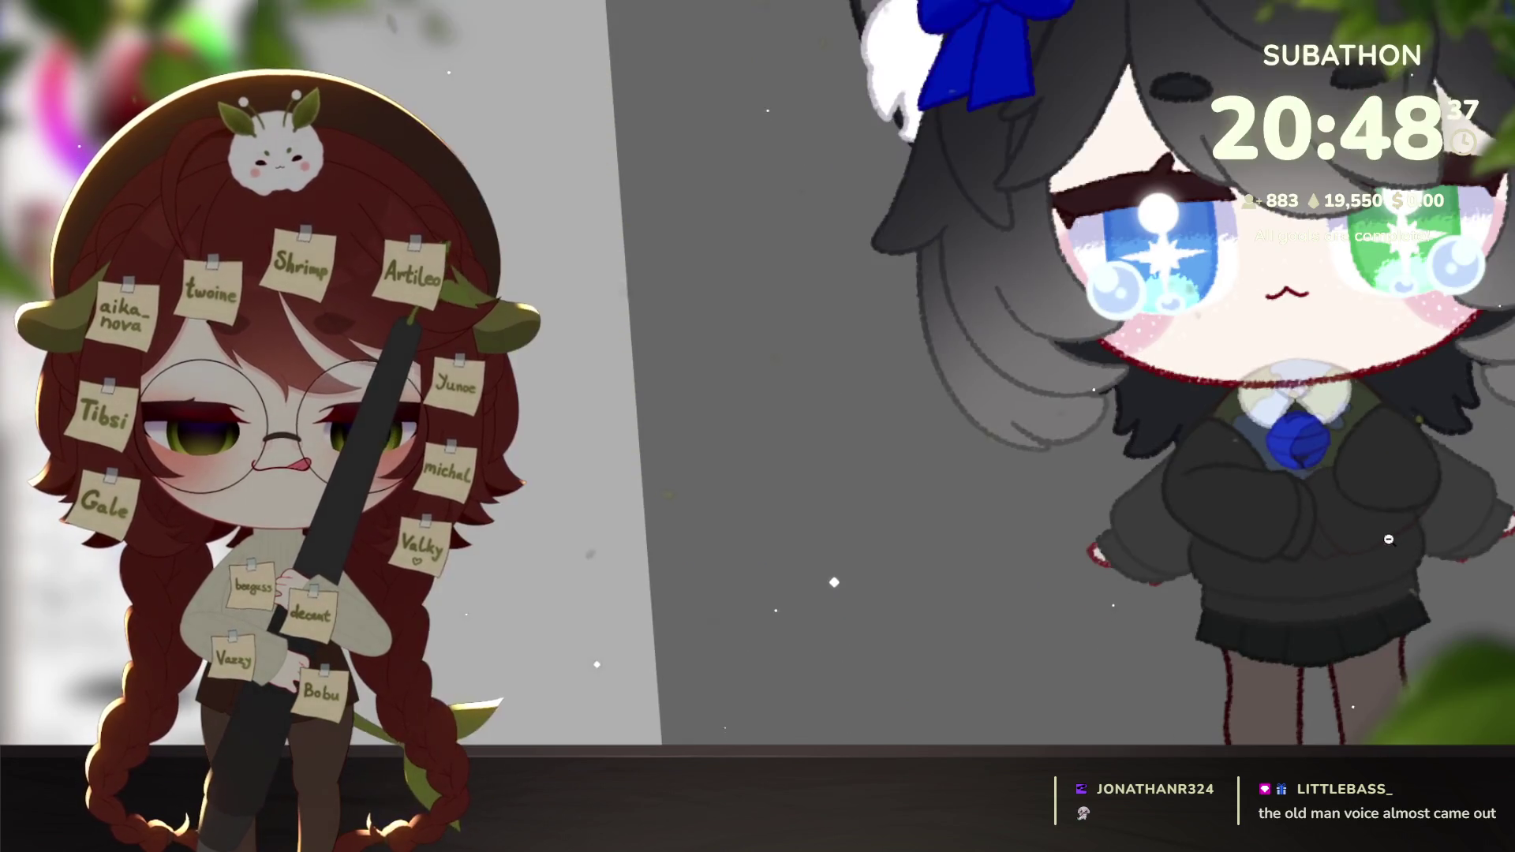
scroll(1325, 524, up, 1)
scroll(1326, 525, up, 2)
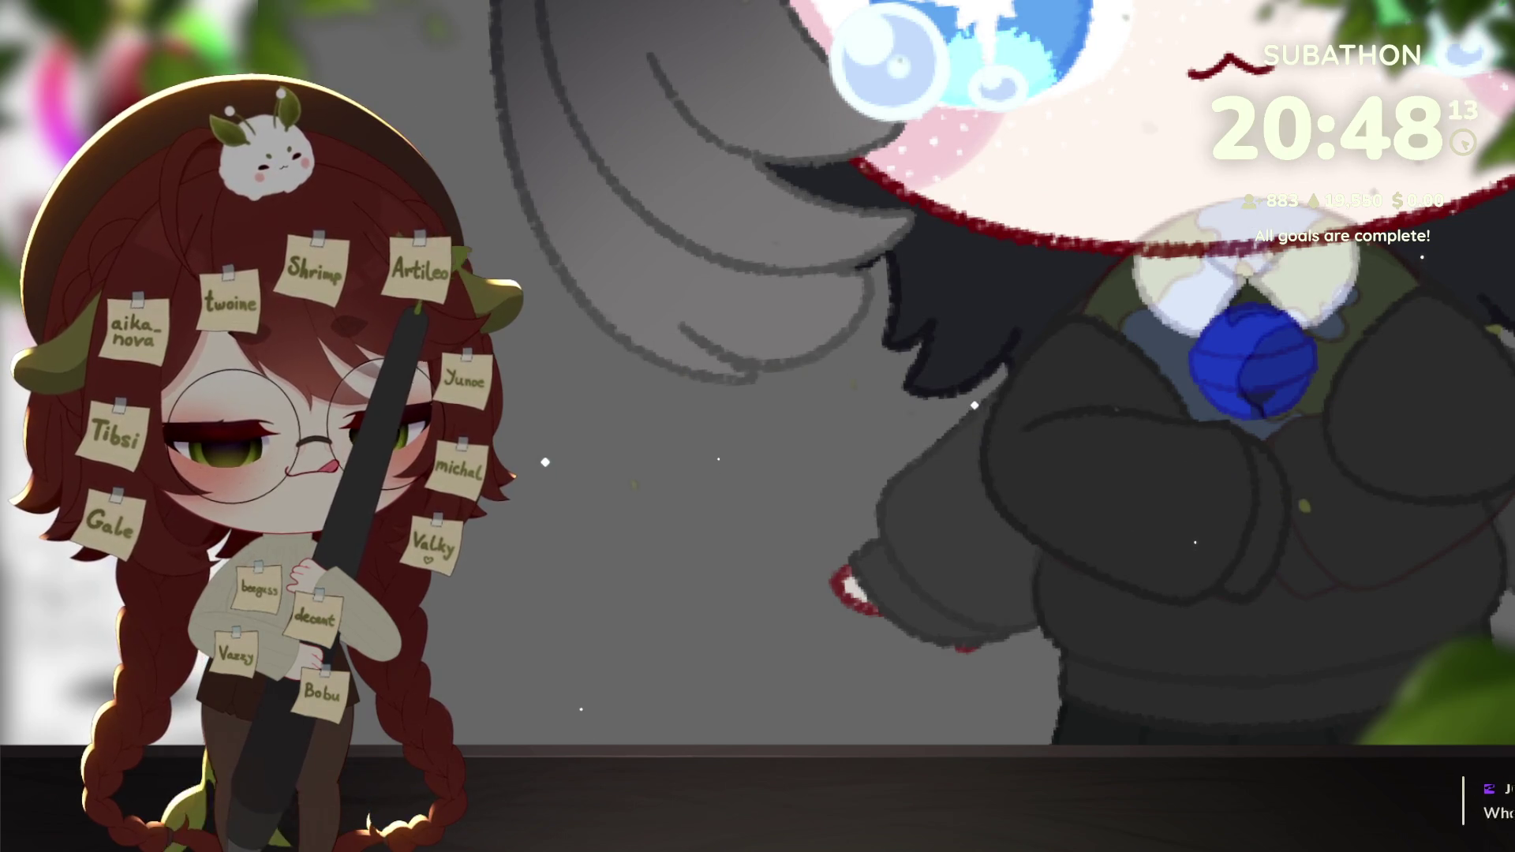
key(ctrl+t)
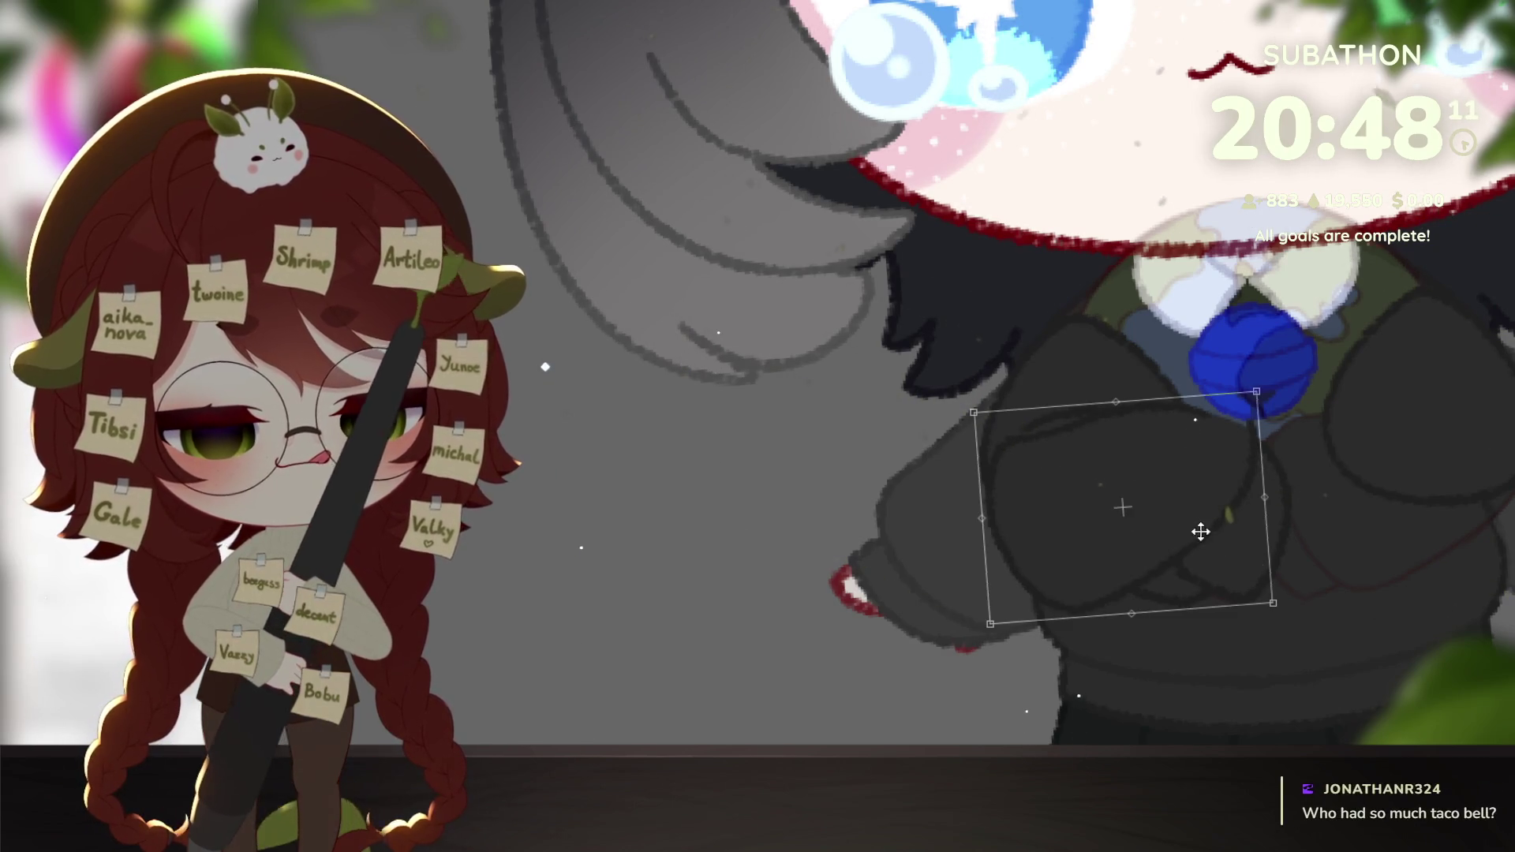
Commit the arm transform, then position the Earth globe over the hands and deselect.
key(Return)
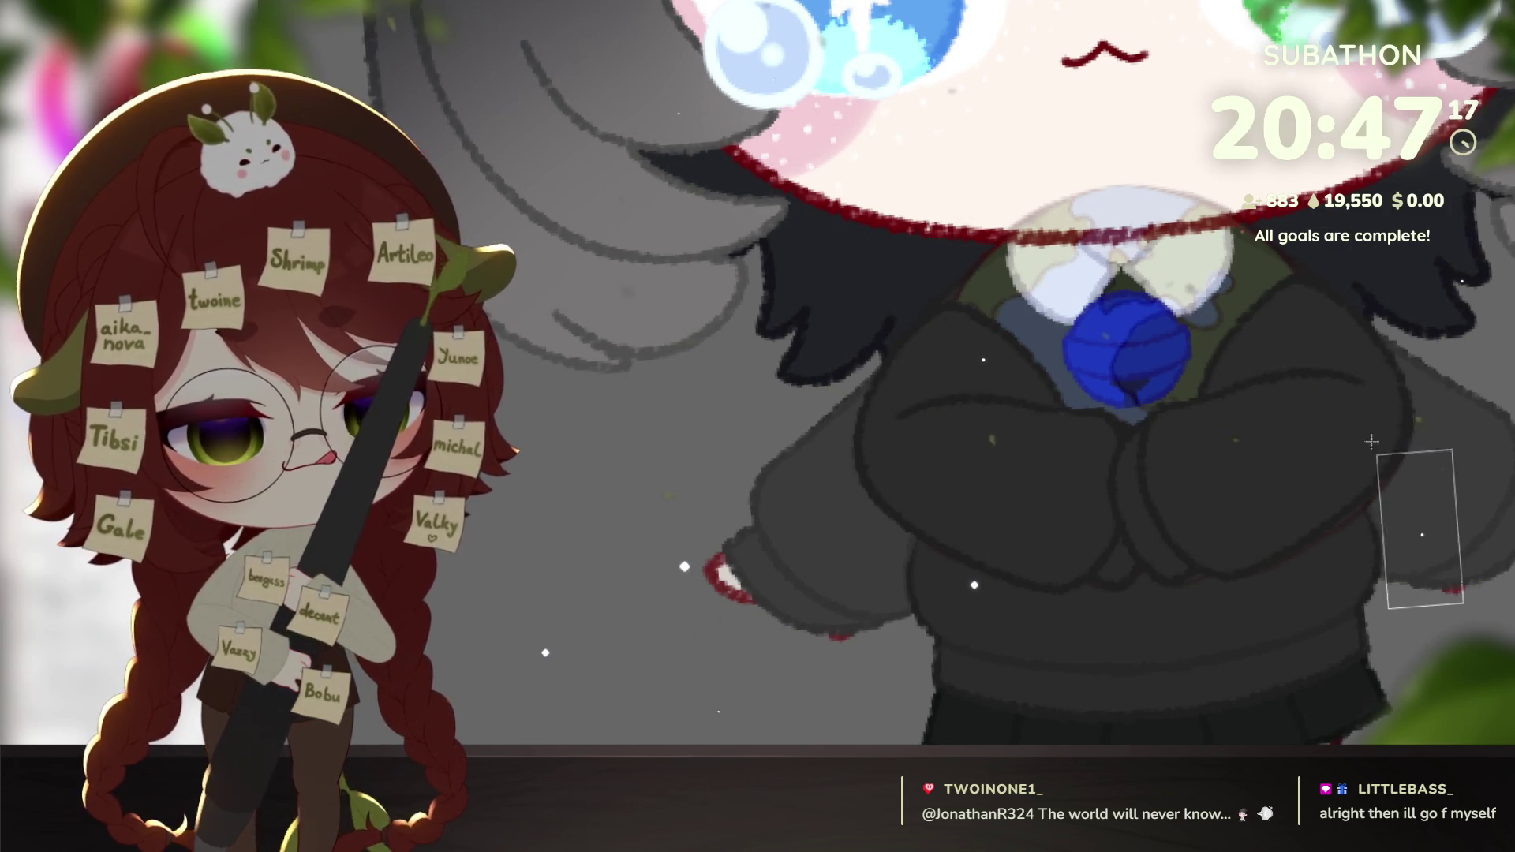
drag(1137, 138, 1119, 148)
key(ctrl+d)
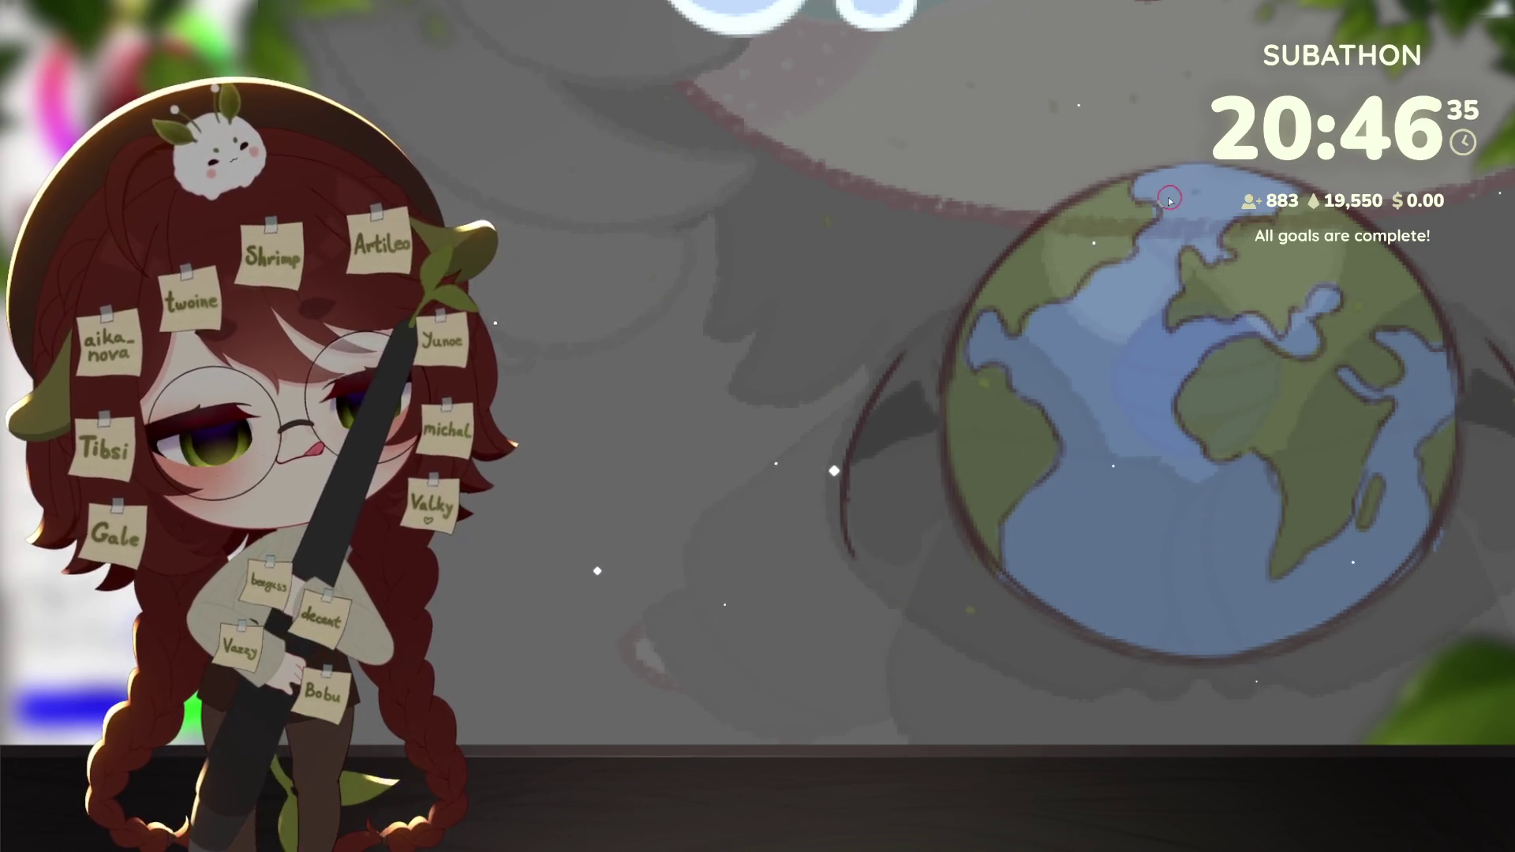
Trace the globe's round outline symmetrically and fill its interior flat blue beneath the green continents.
mouse_move(1172, 660)
mouse_down()
mouse_move(984, 581)
mouse_move(940, 341)
mouse_move(1065, 192)
mouse_move(1177, 163)
mouse_up()
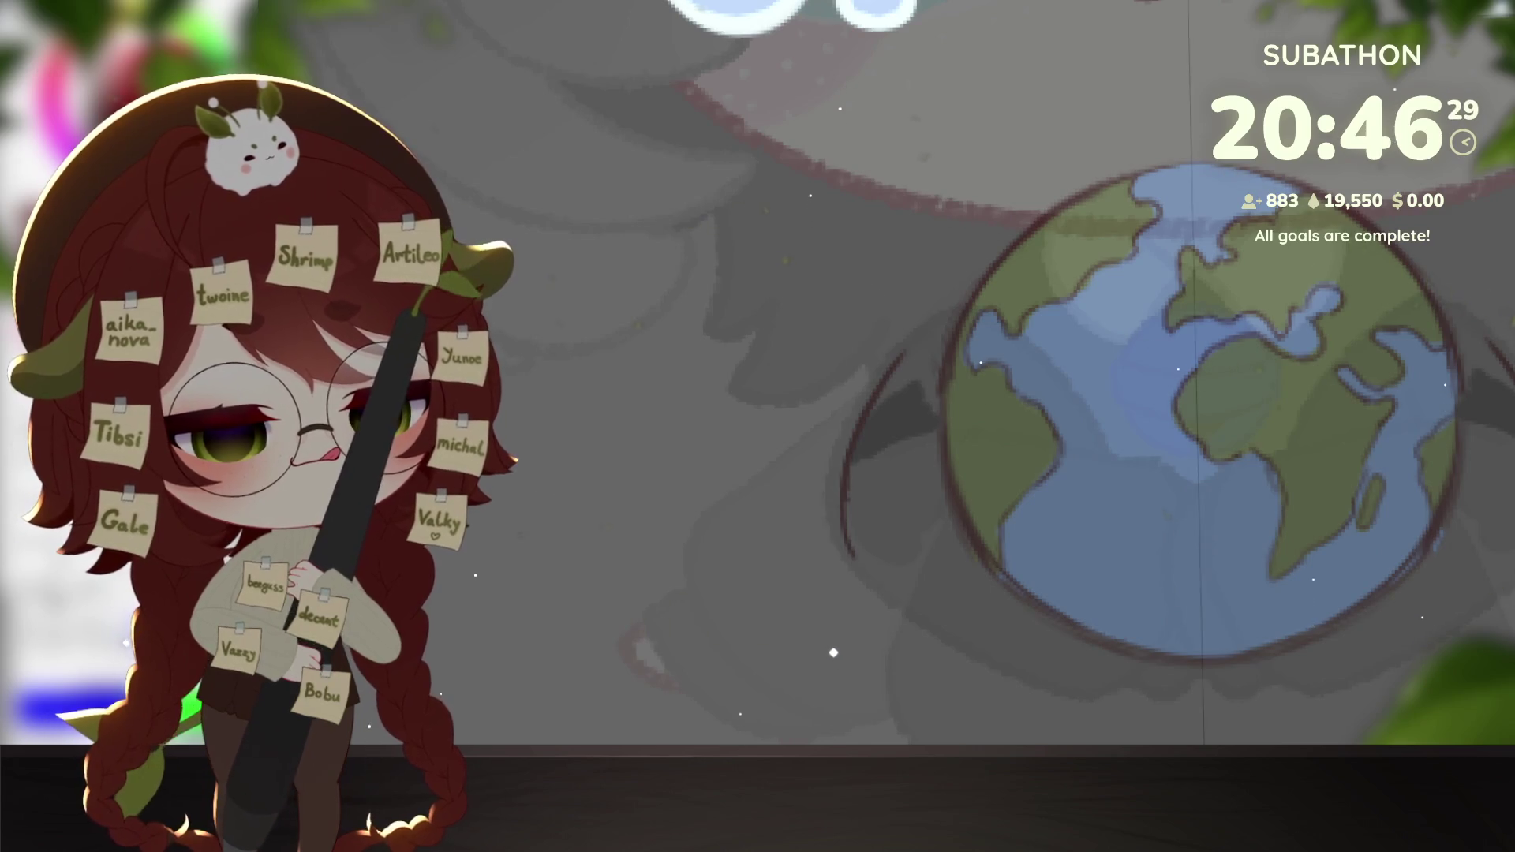
mouse_move(1204, 662)
mouse_down()
mouse_move(1038, 615)
mouse_move(931, 415)
mouse_move(994, 237)
mouse_move(1195, 168)
mouse_up()
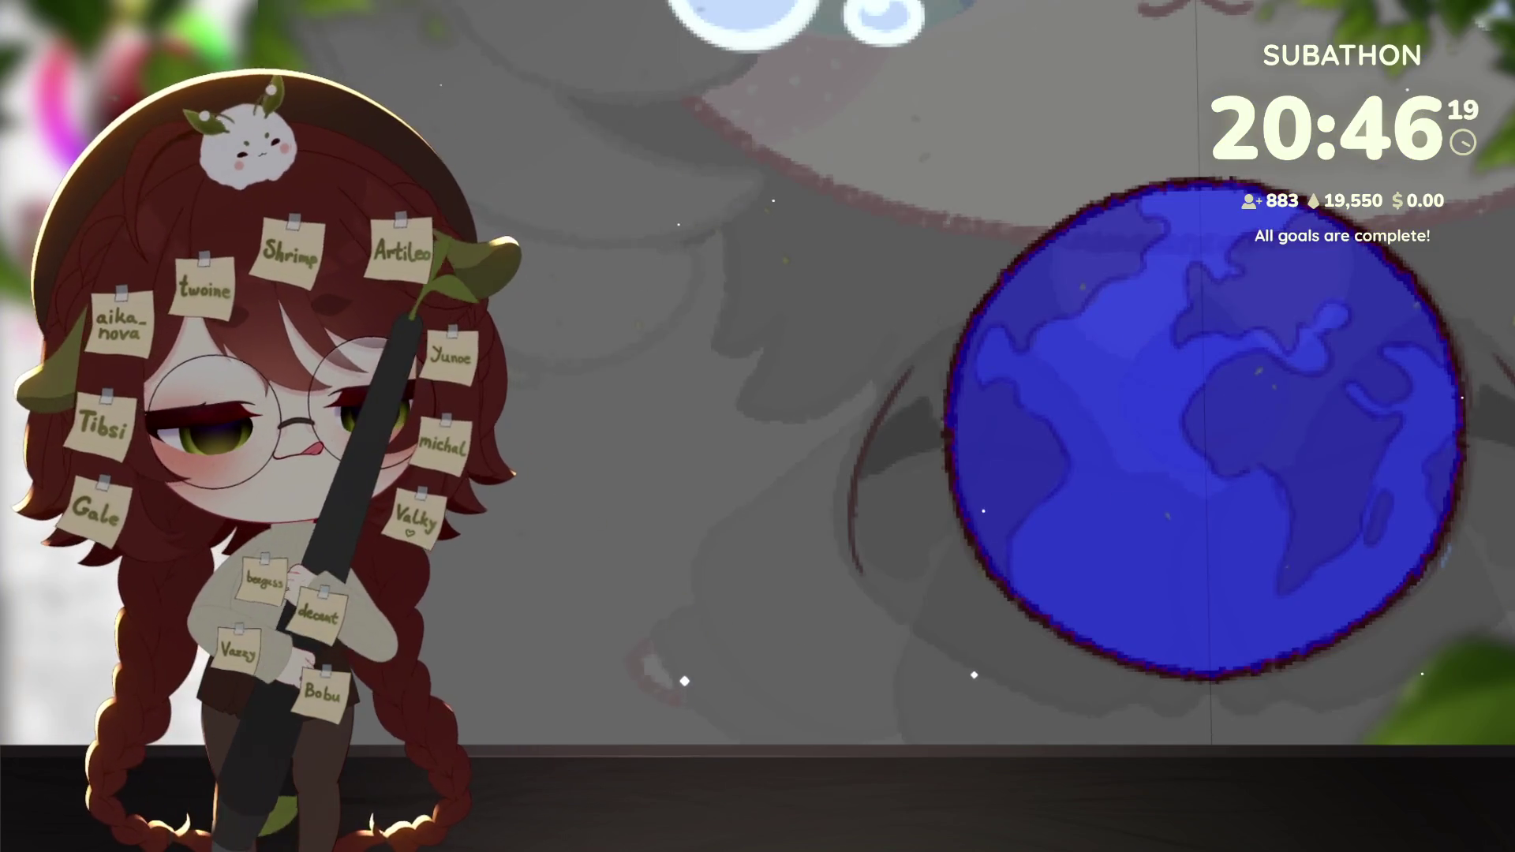
key(n)
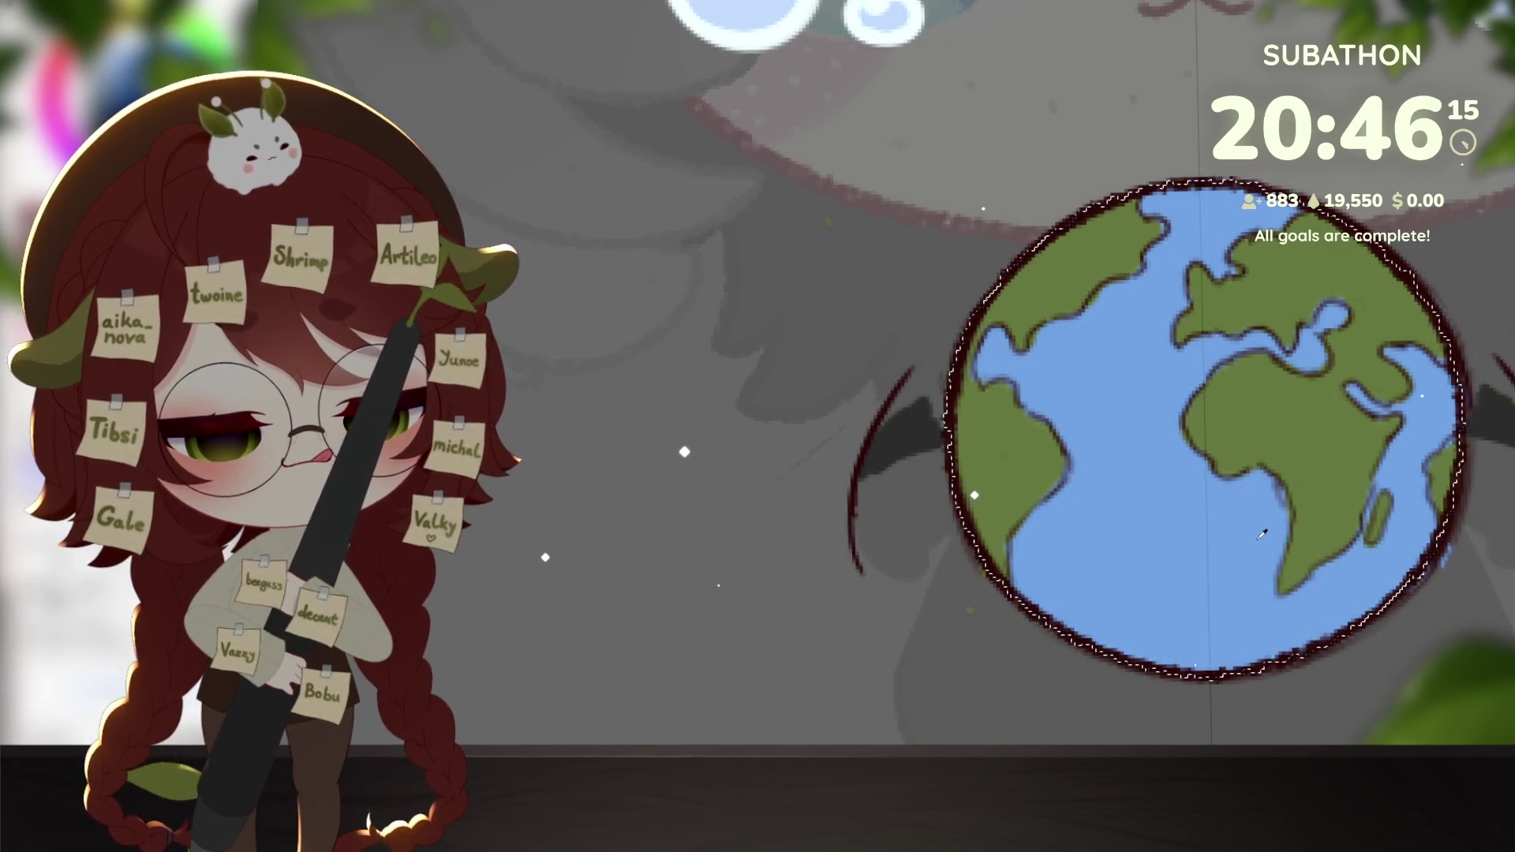
key(n)
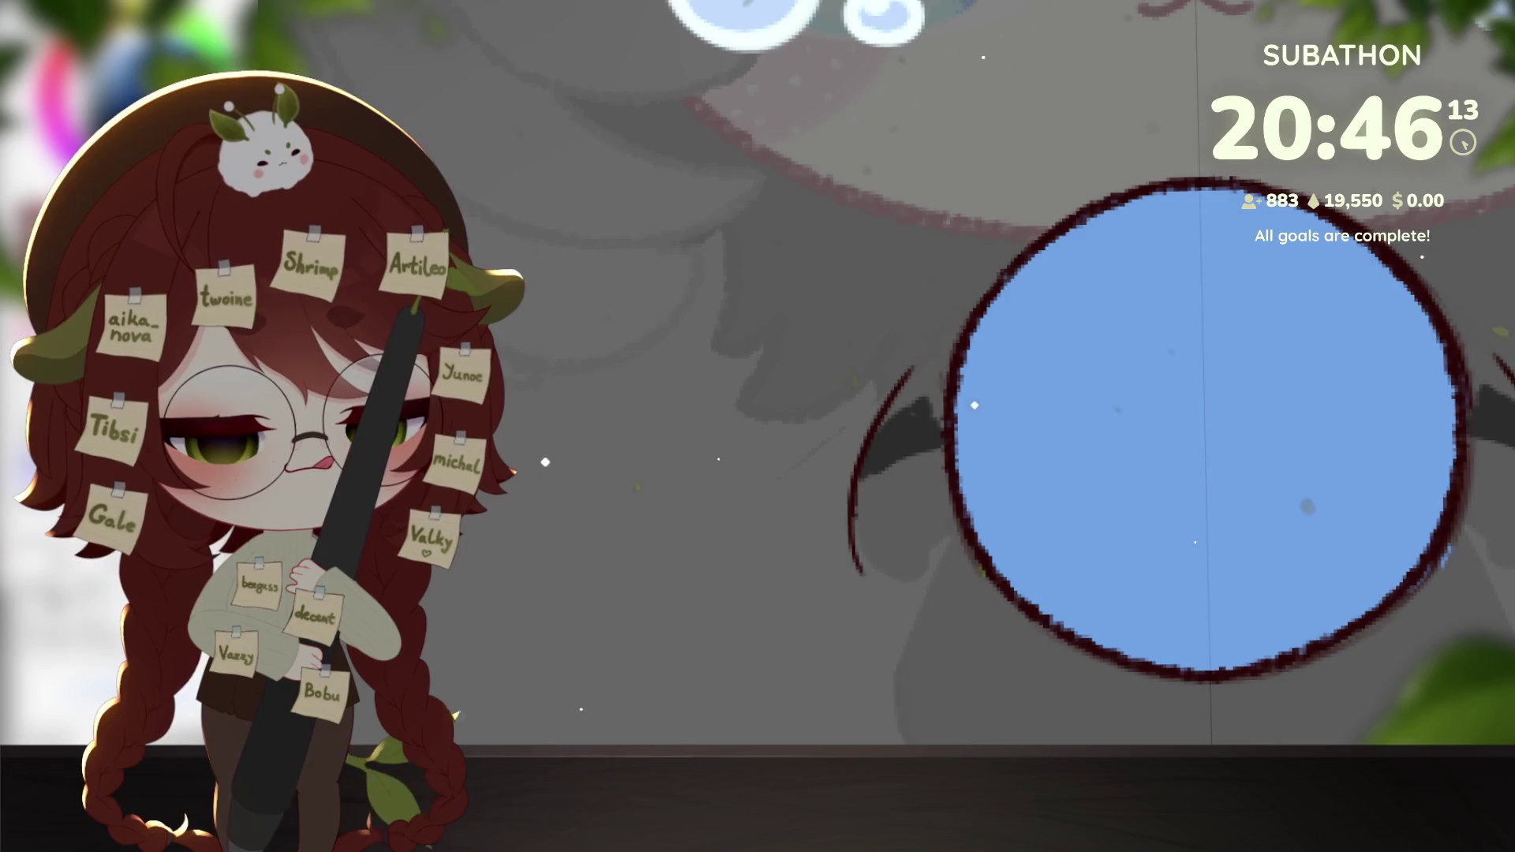
key(ctrl+z)
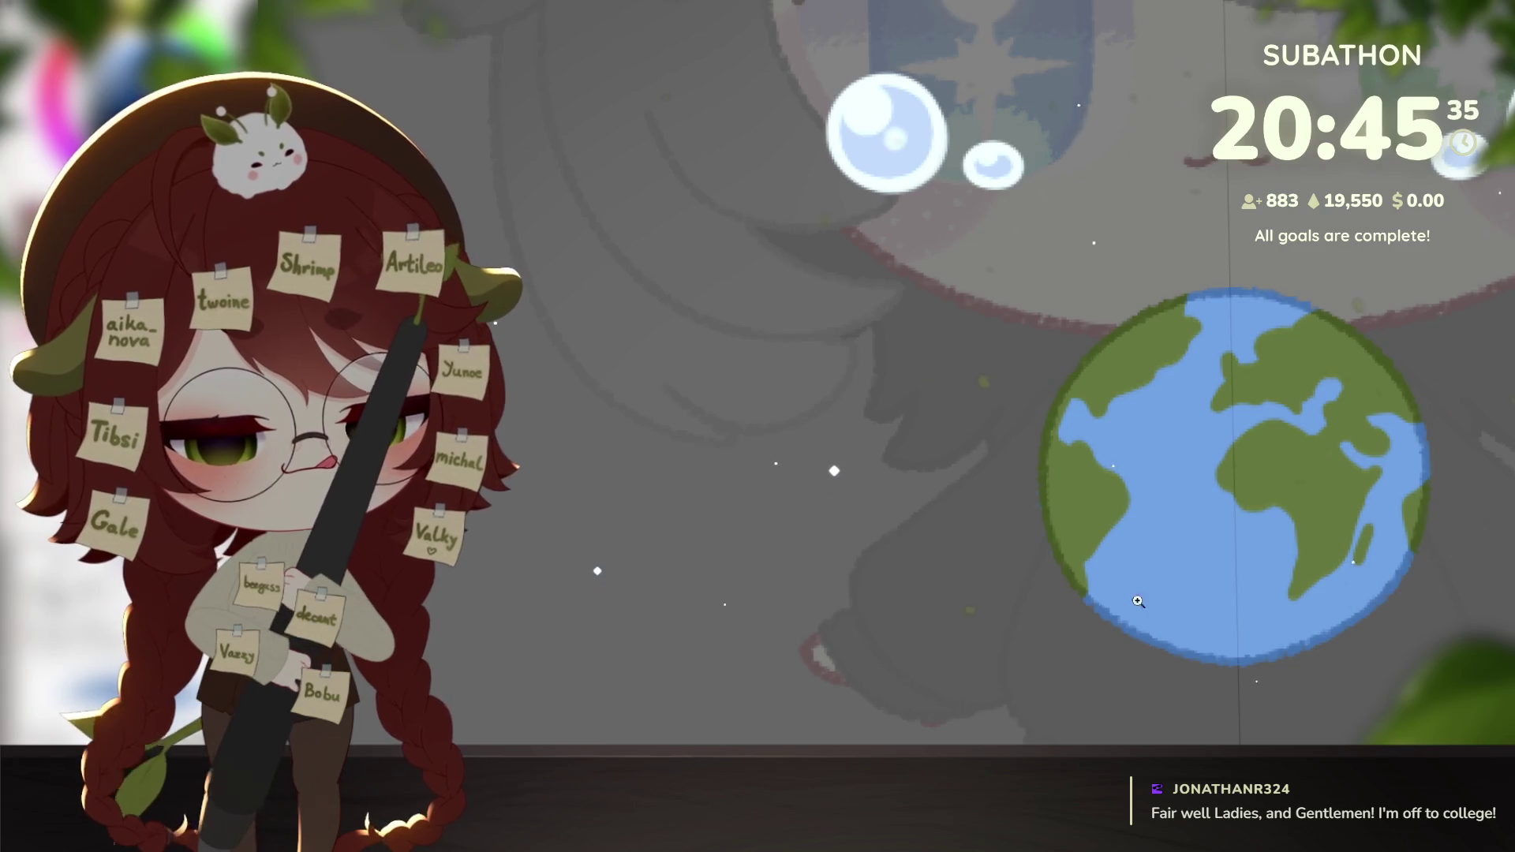
Zoom in on the globe's lower edge to check it, then zoom back out.
click(1075, 500)
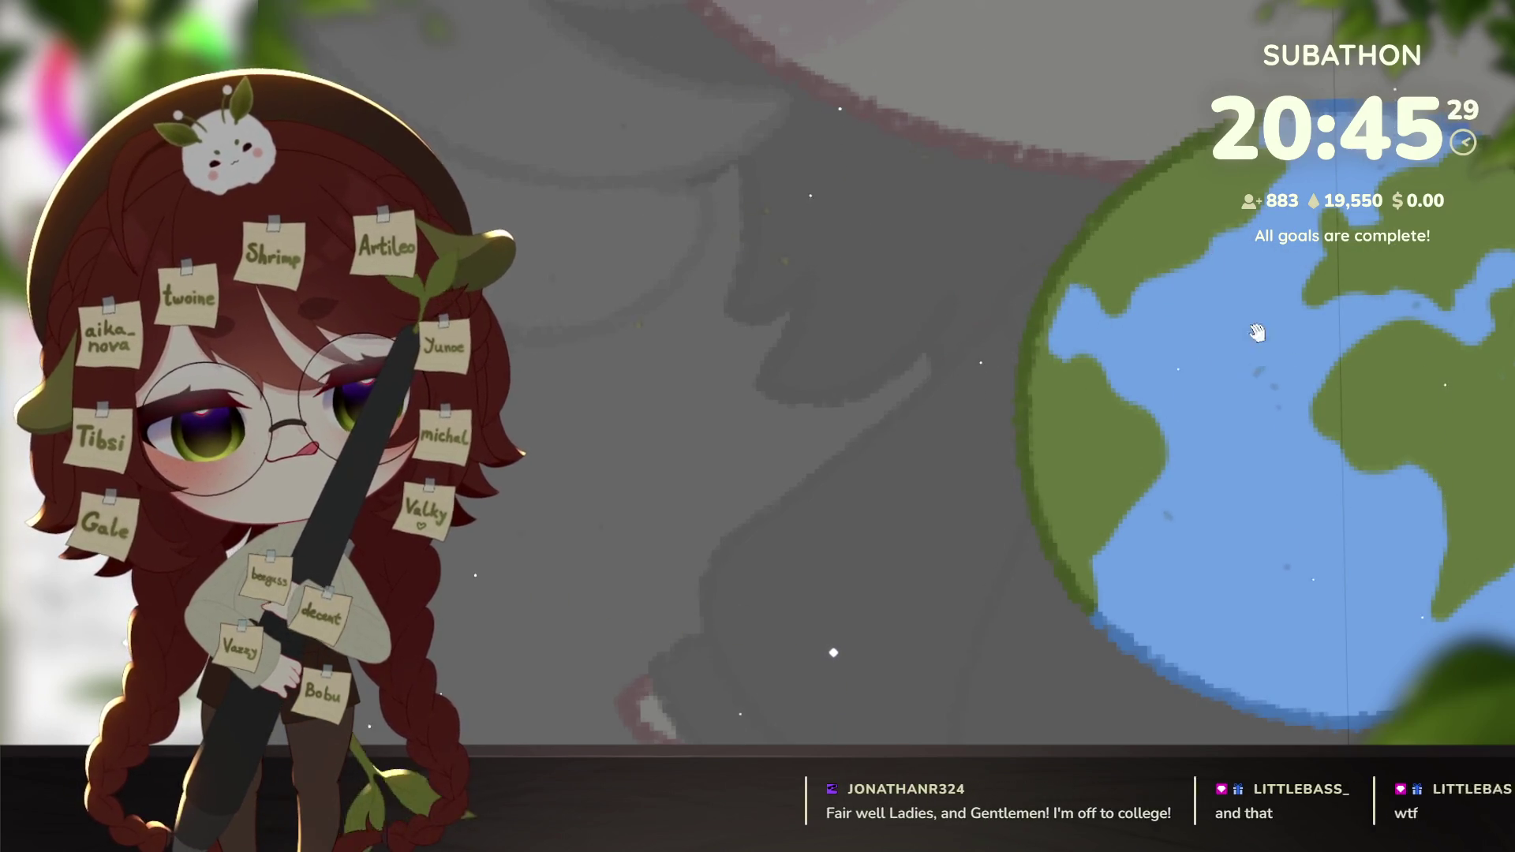
scroll(1241, 314, down, 2)
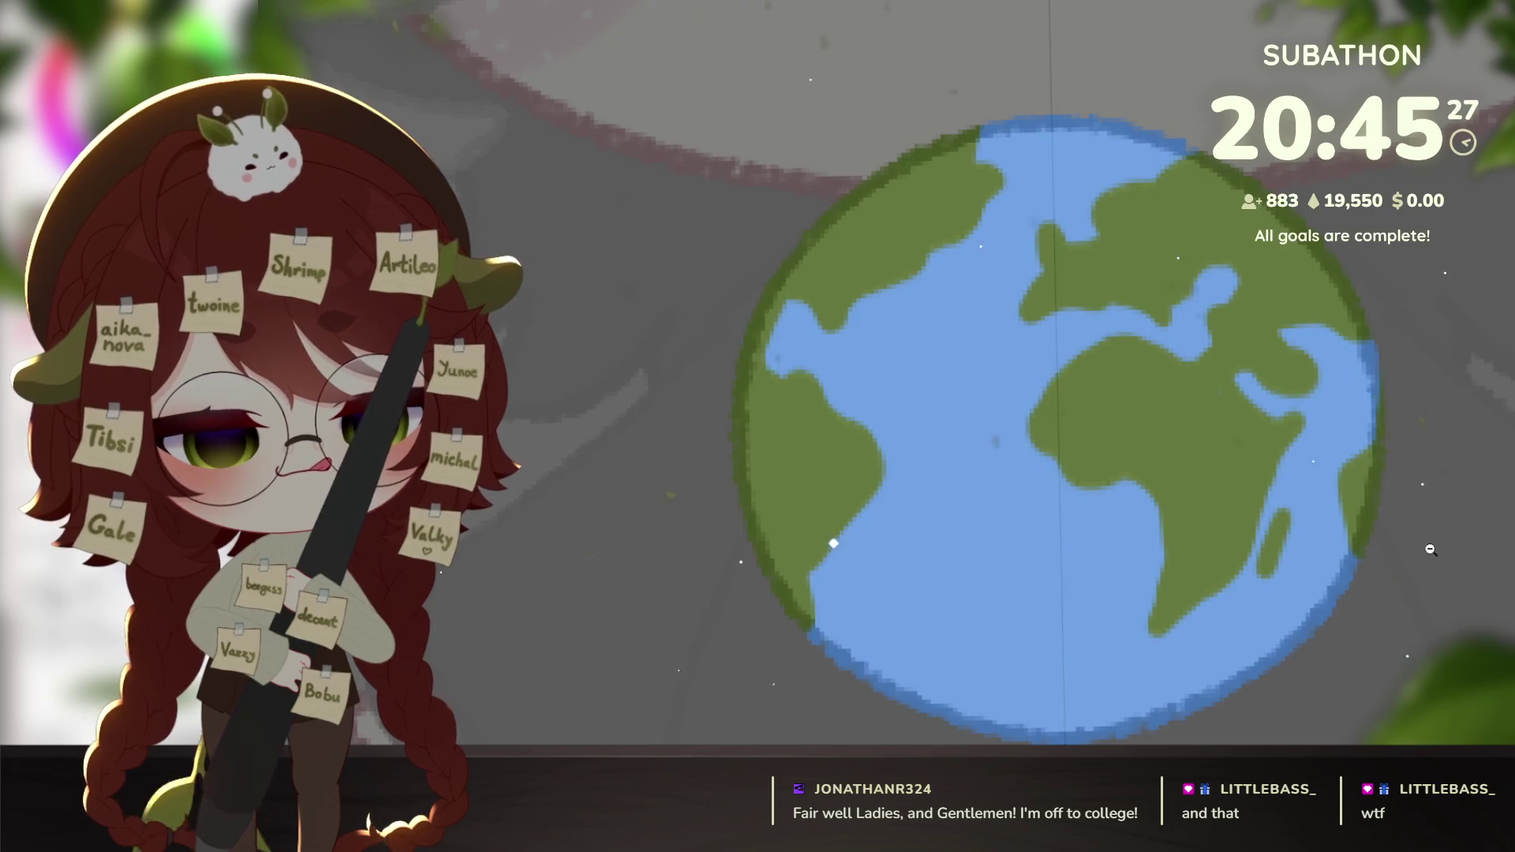
scroll(1431, 550, down, 2)
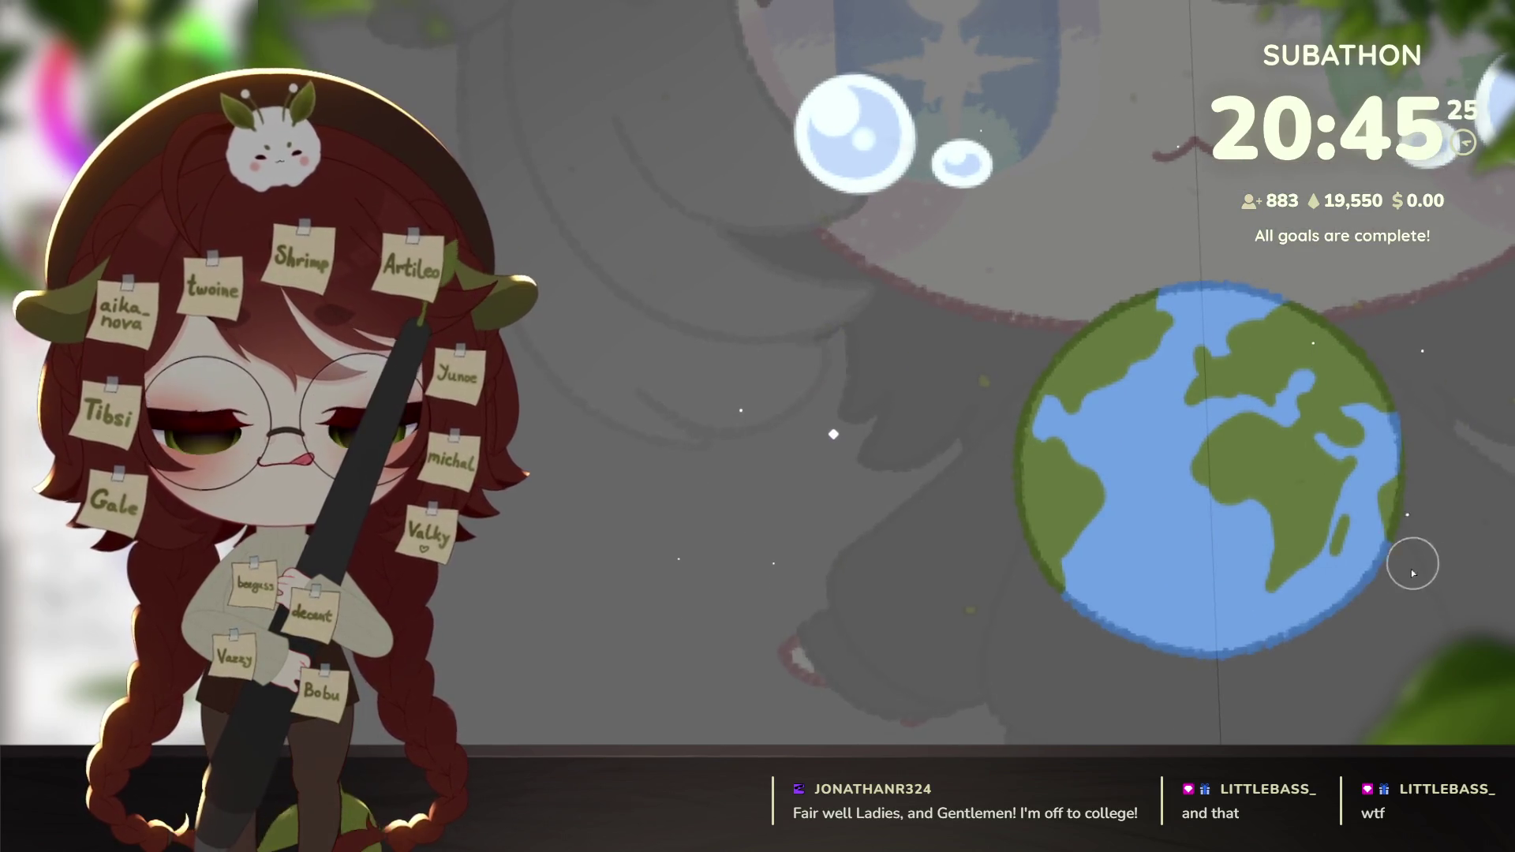
scroll(1415, 558, down, 2)
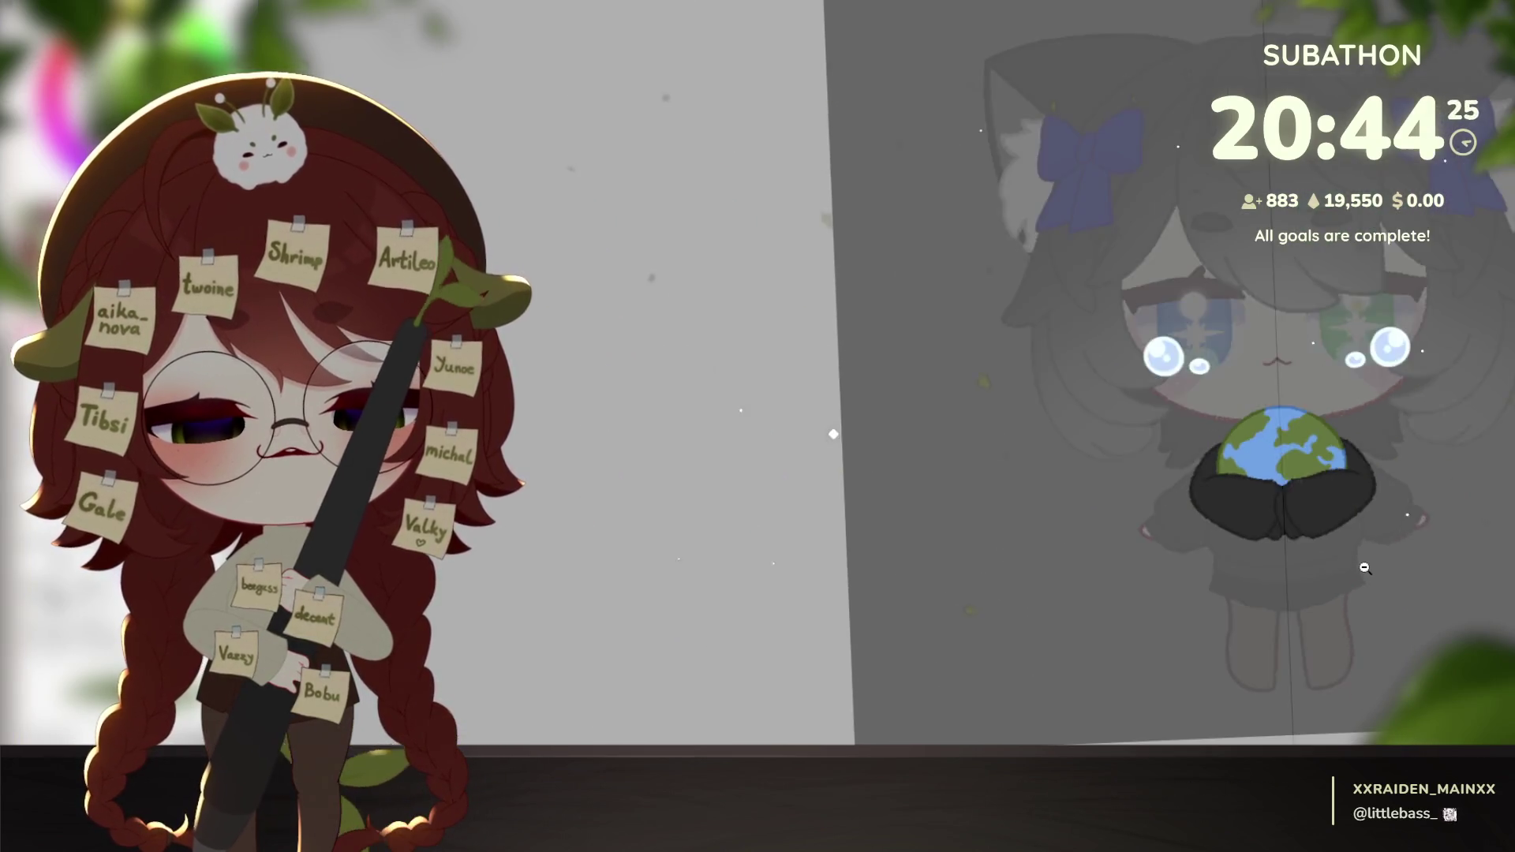
Pan the canvas and zoom in toward the cat character's head.
mouse_move(1411, 573)
mouse_down()
mouse_move(1402, 634)
mouse_move(1378, 638)
mouse_move(1383, 618)
mouse_up()
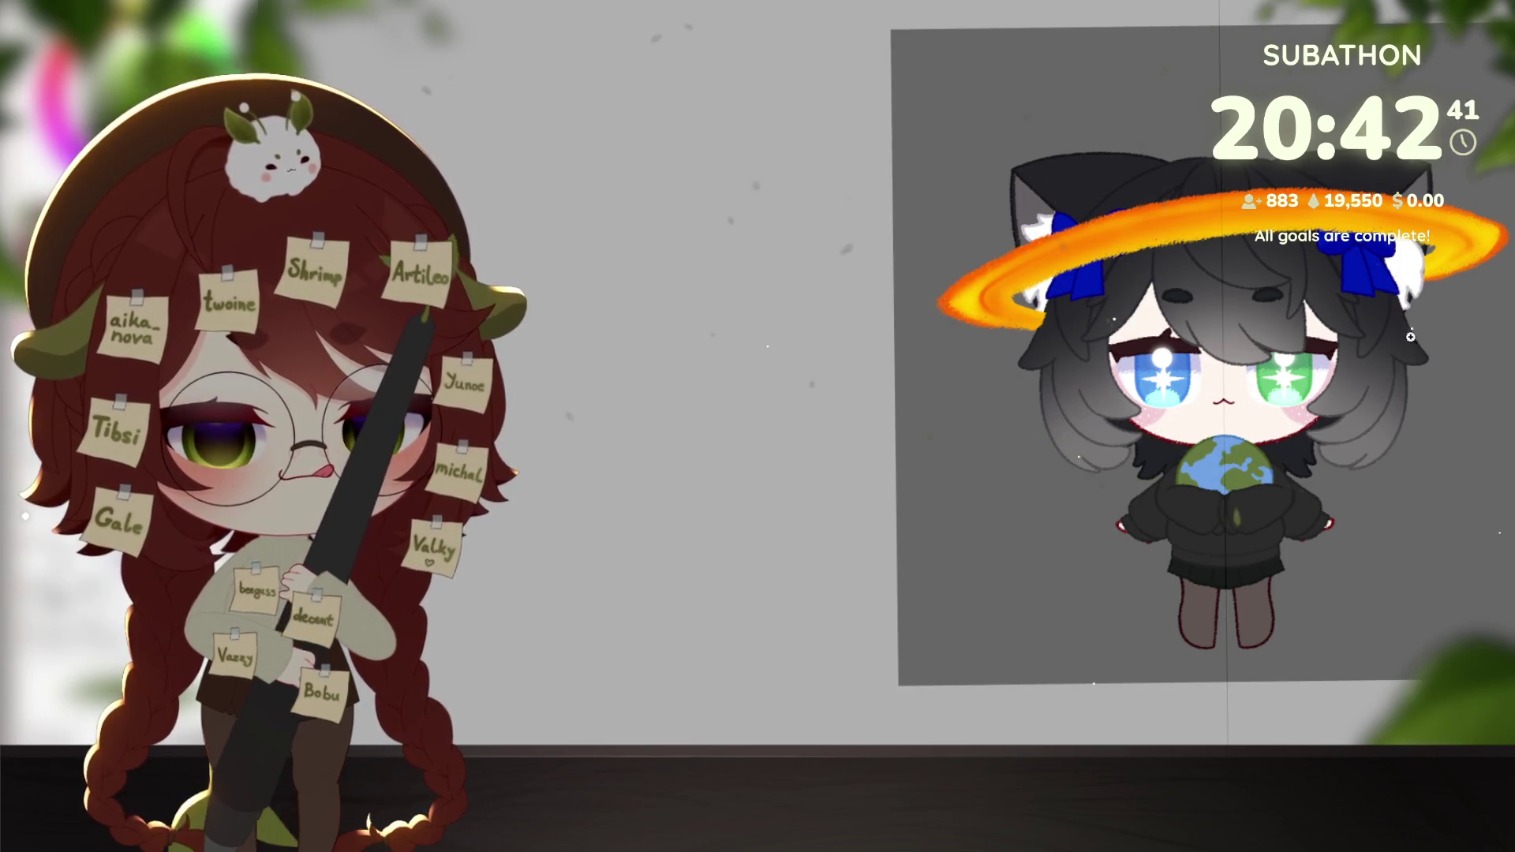
drag(1421, 341, 1276, 560)
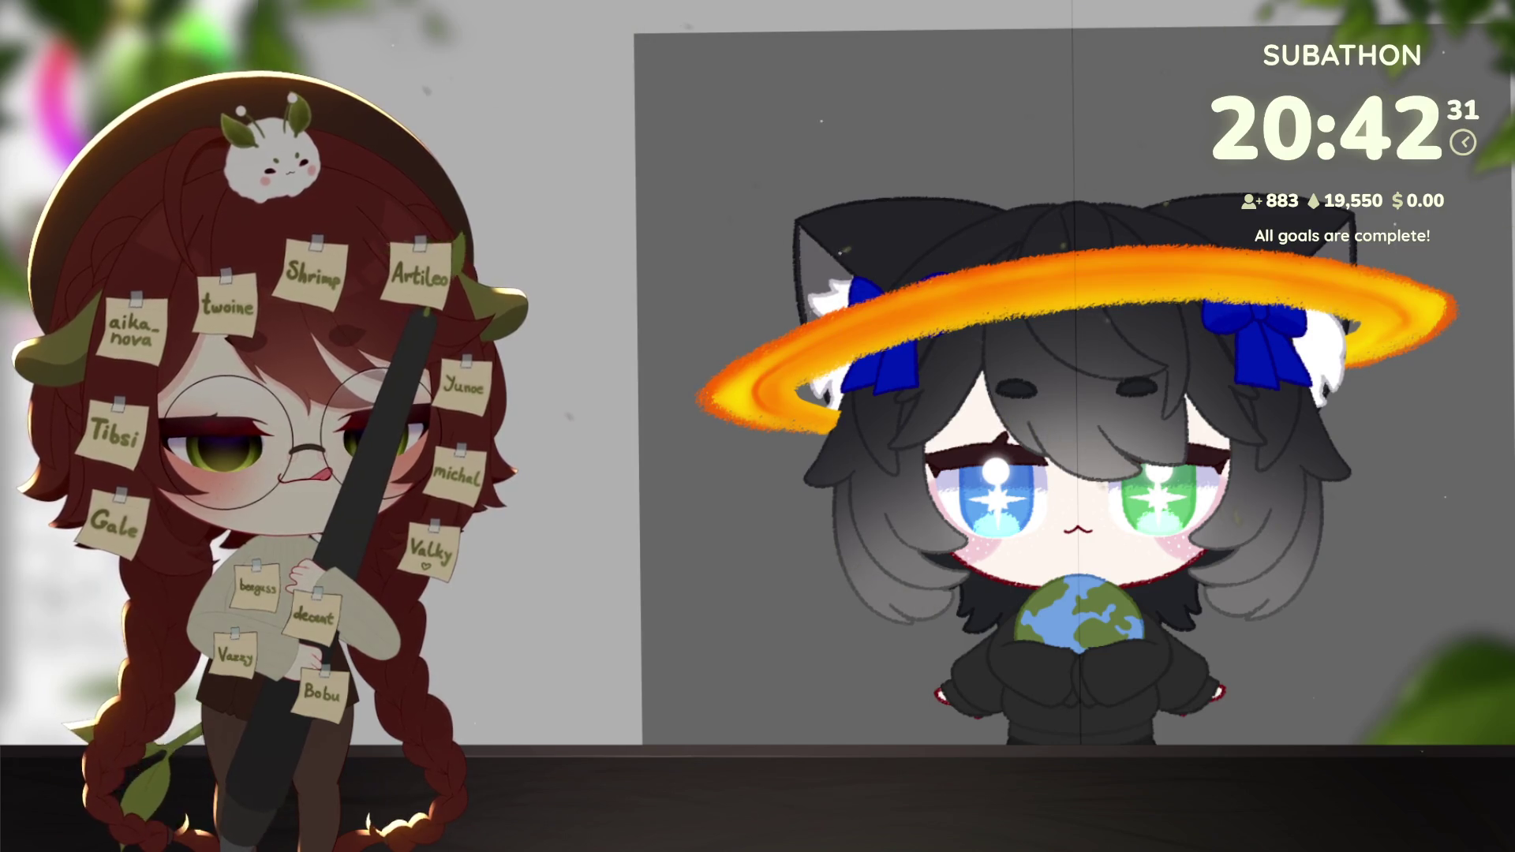
Lasso and delete the stray ring tip near the bow.
scroll(1237, 445, up, 5)
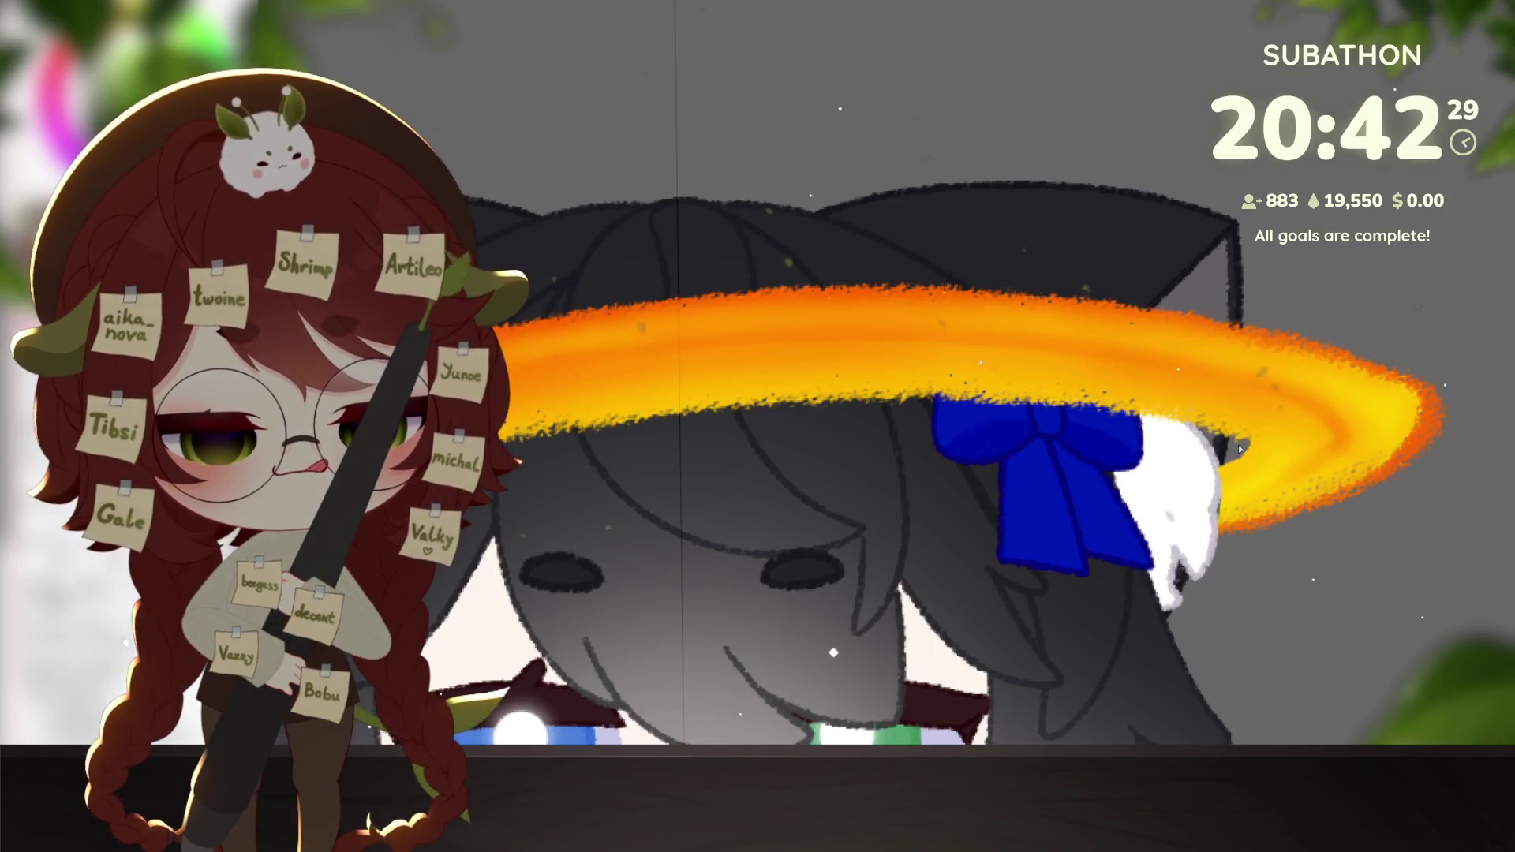
mouse_move(1239, 442)
mouse_down()
mouse_move(1442, 415)
mouse_move(1467, 314)
mouse_move(1490, 418)
mouse_up()
mouse_move(1446, 547)
mouse_down()
mouse_move(1184, 599)
mouse_move(1200, 450)
mouse_move(1227, 442)
mouse_up()
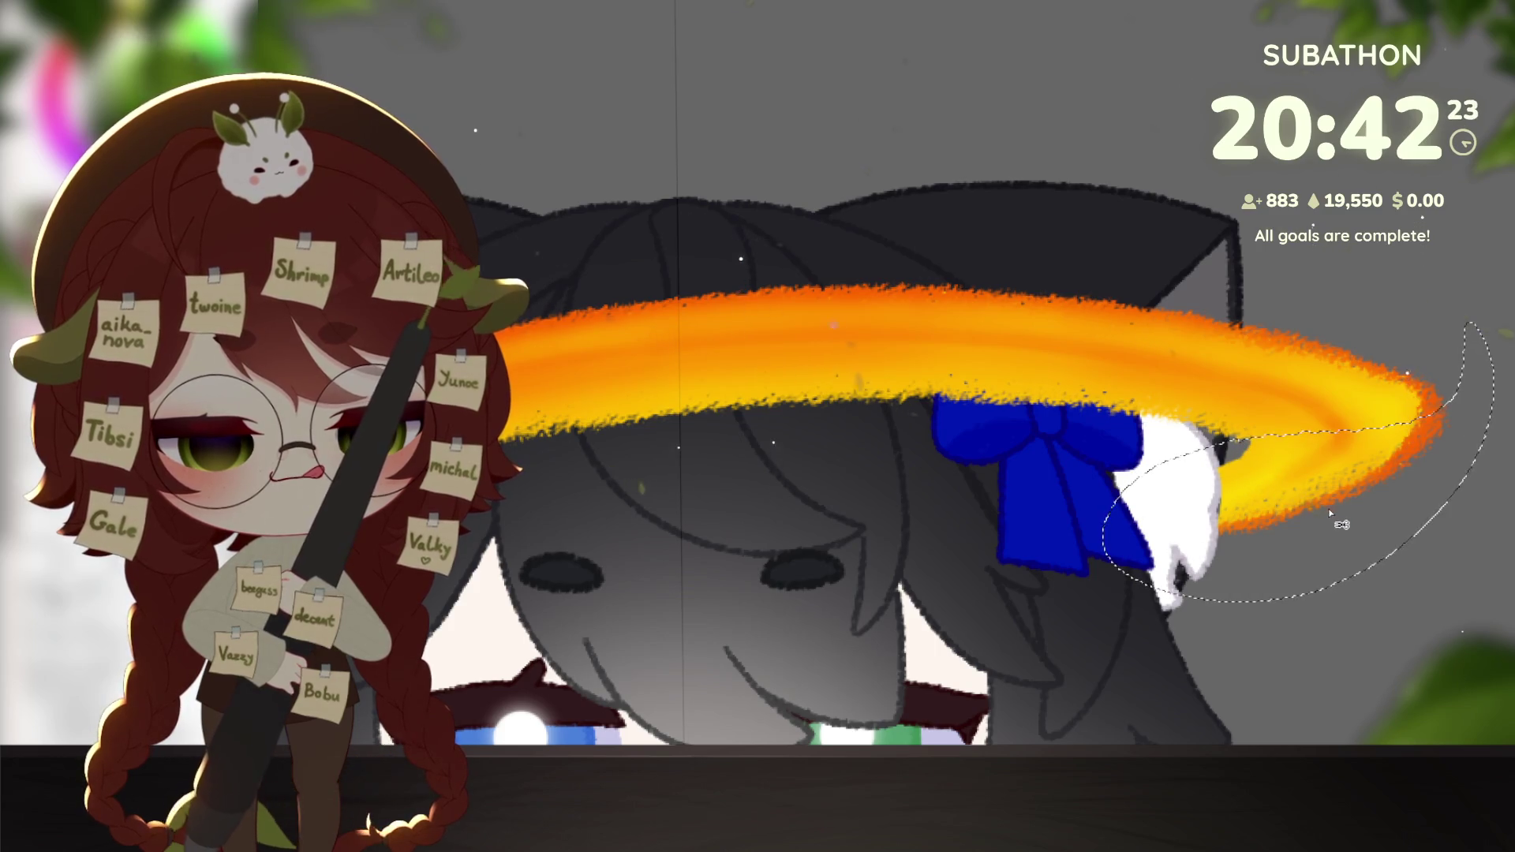
key(Delete)
Rotate the view, cut away the ring's lower hook, and reset the view to the whole drawing.
scroll(1316, 561, down, 3)
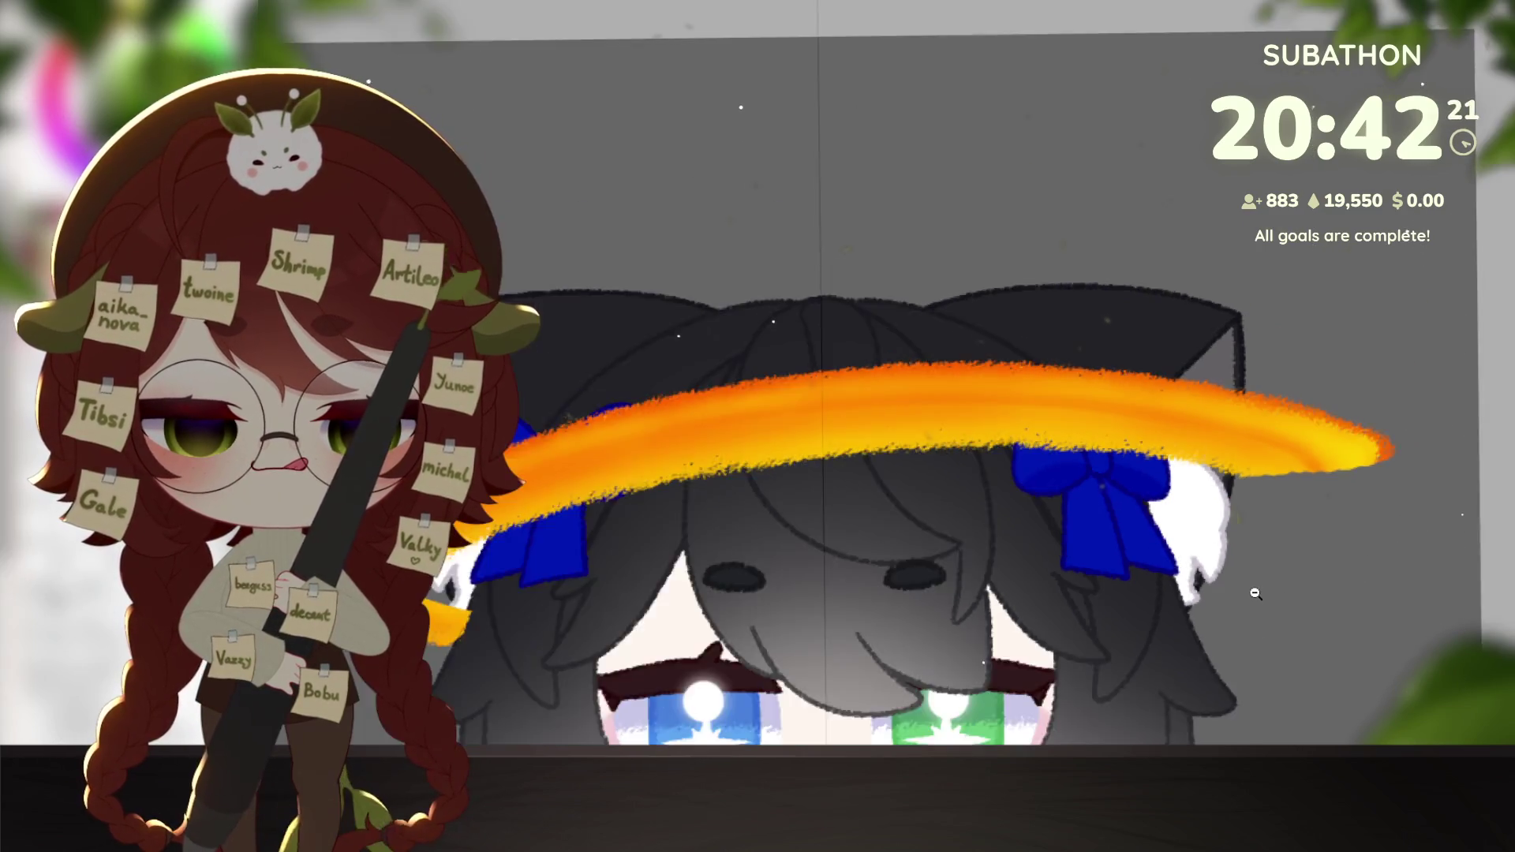
drag(1285, 576, 1352, 544)
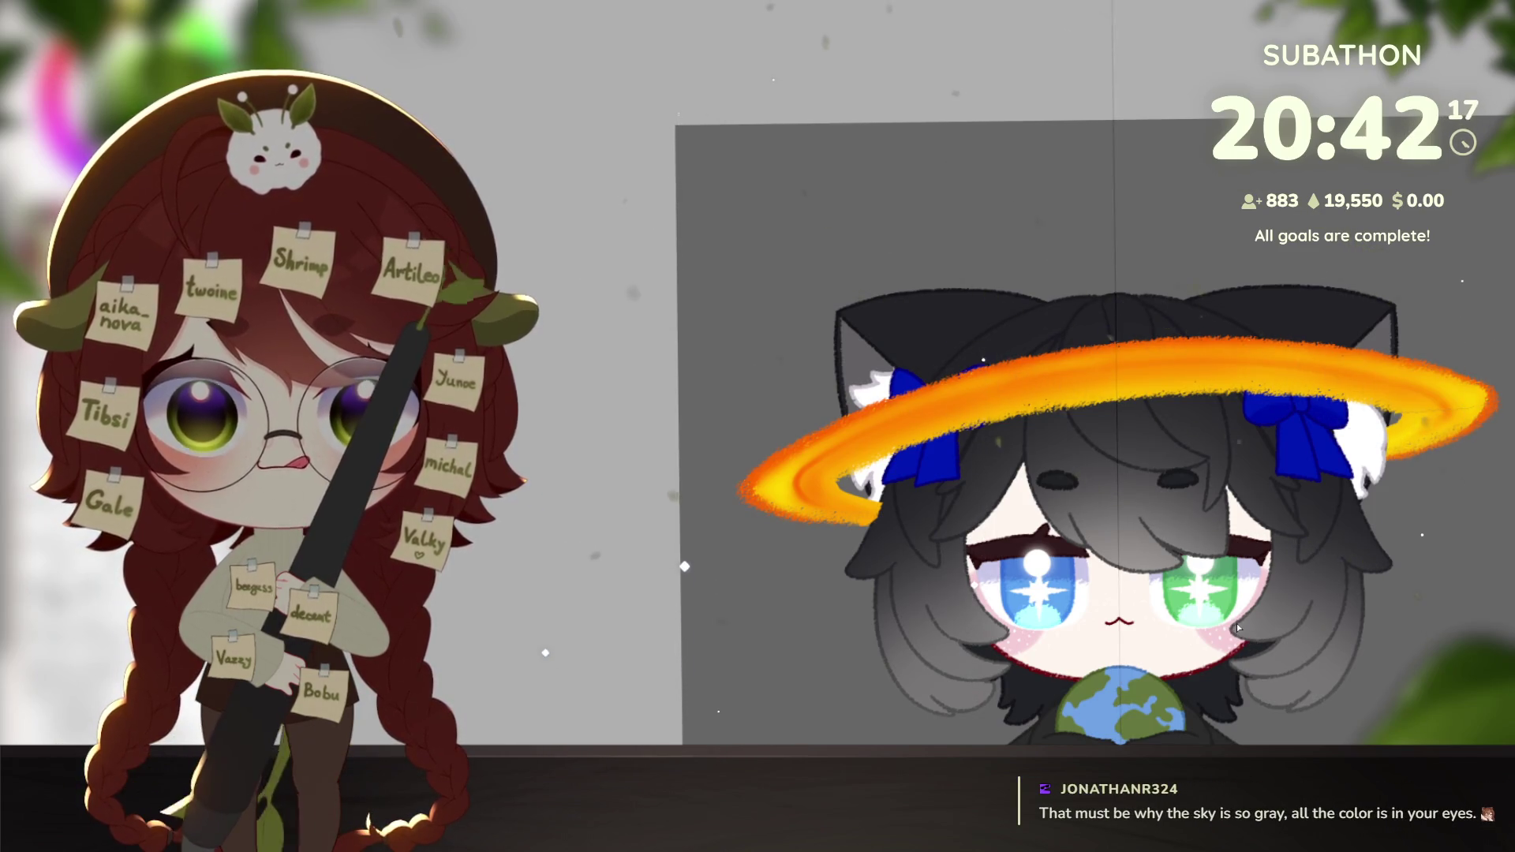
scroll(1077, 543, up, 3)
drag(1077, 543, 1067, 525)
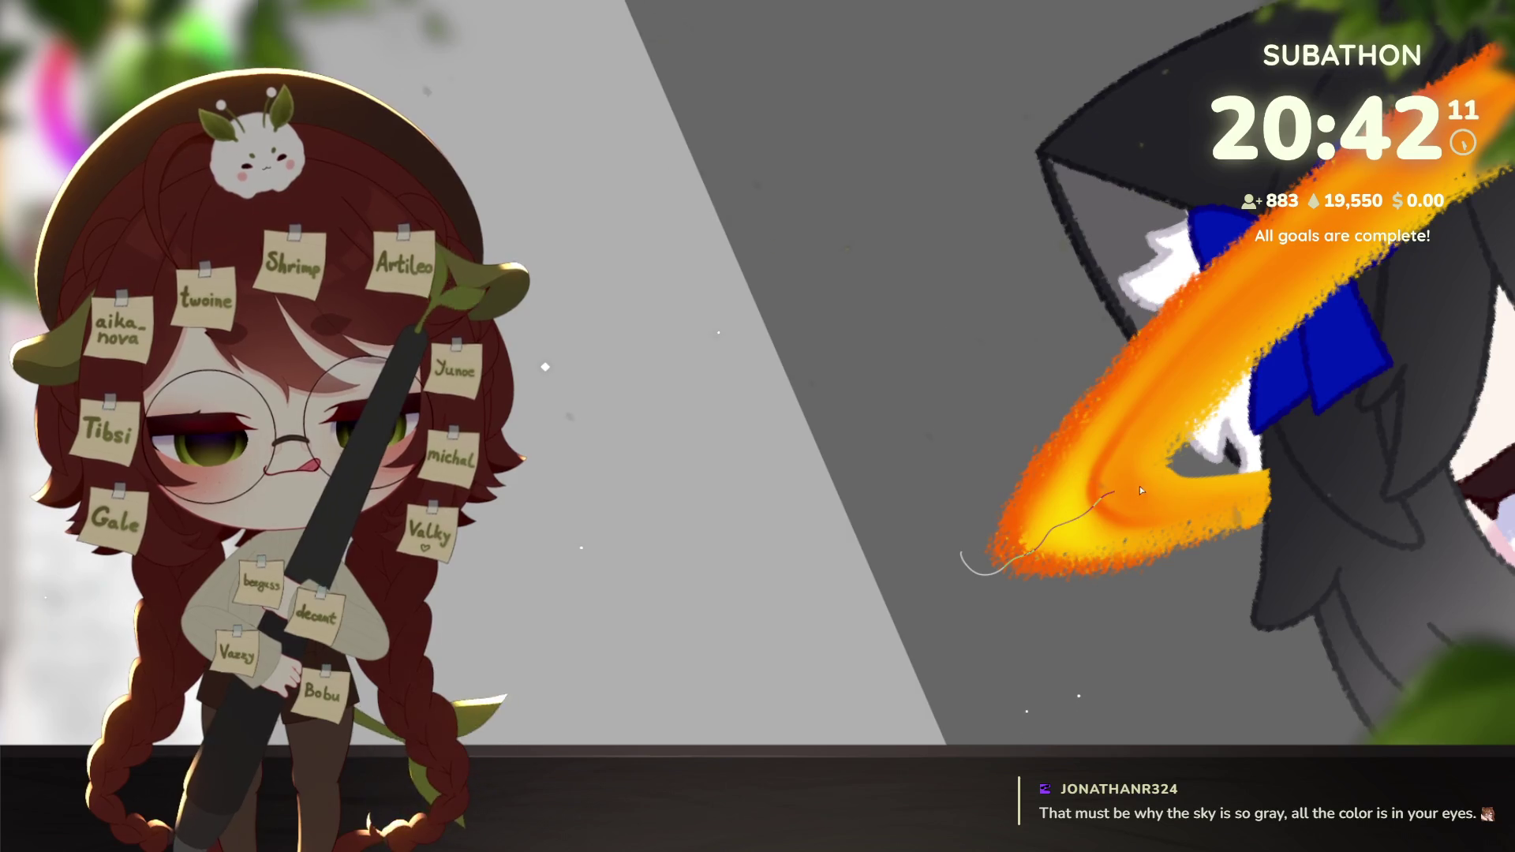
mouse_move(1168, 466)
mouse_down()
mouse_move(1278, 456)
mouse_move(1148, 647)
mouse_move(926, 507)
mouse_up()
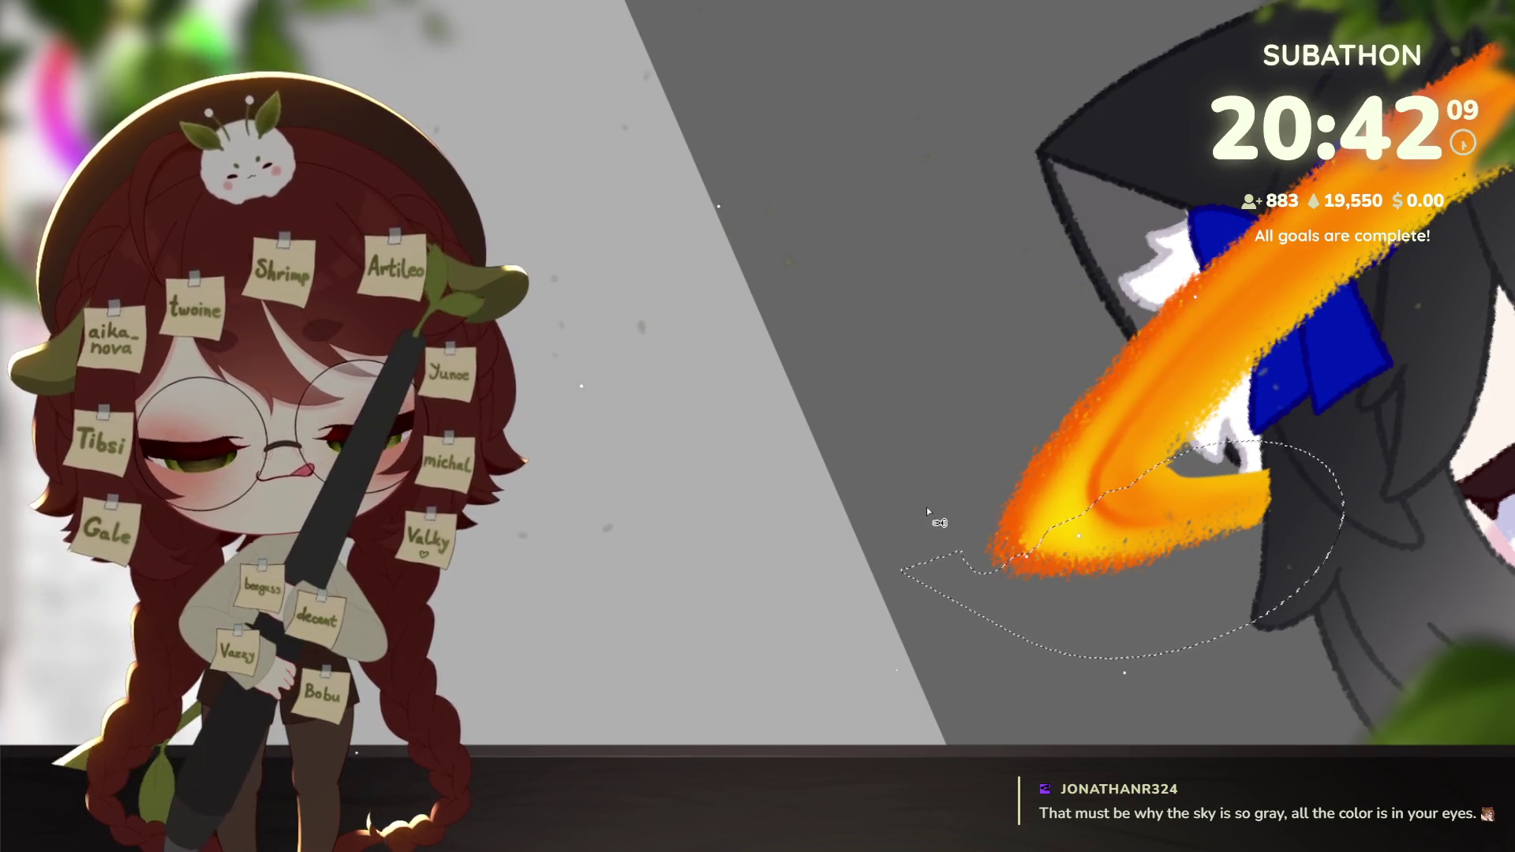
key(ctrl+0)
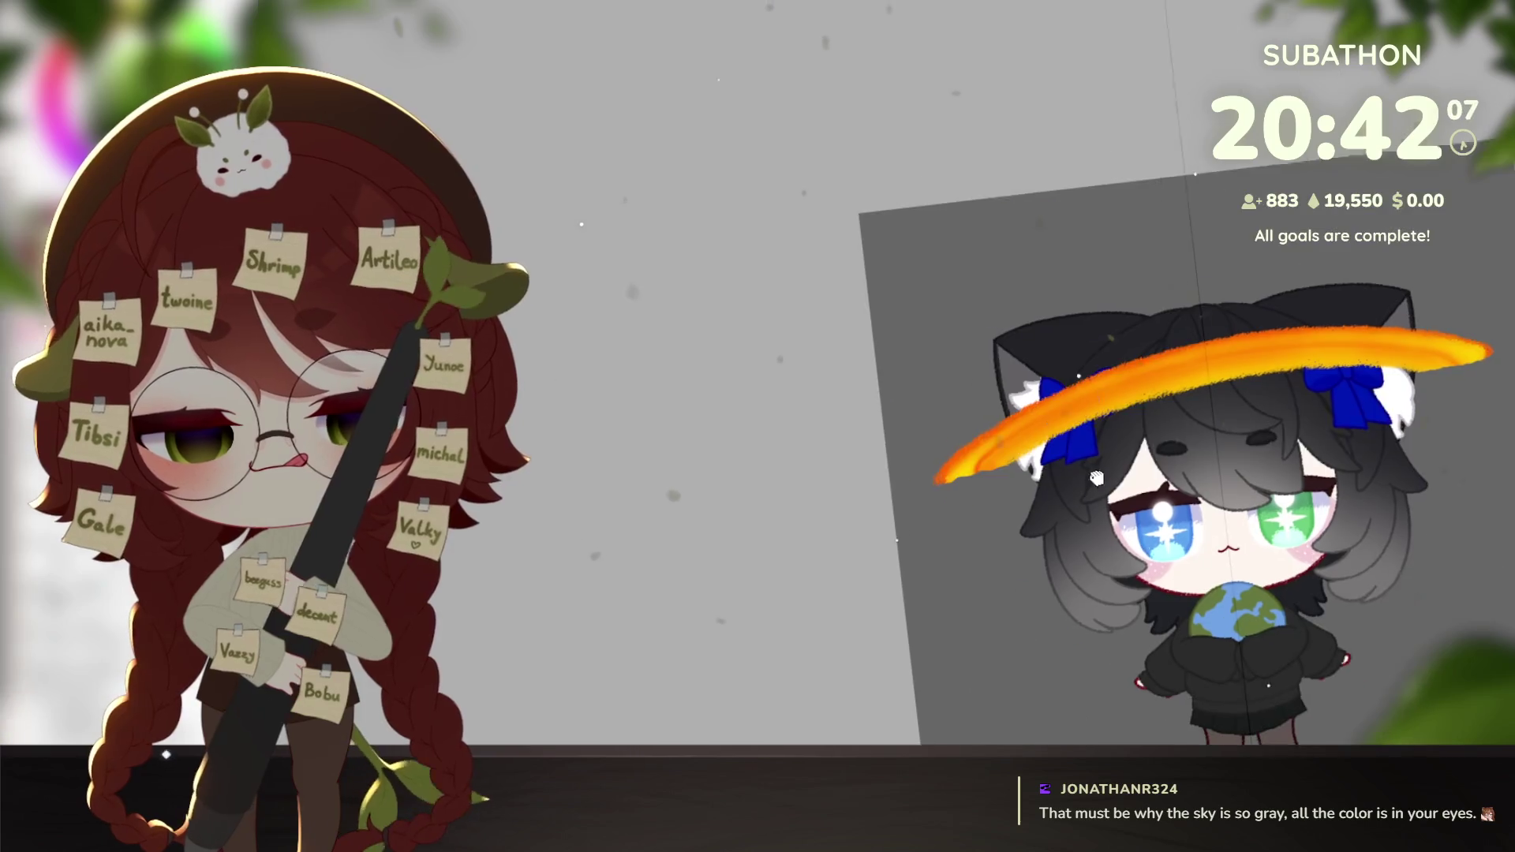